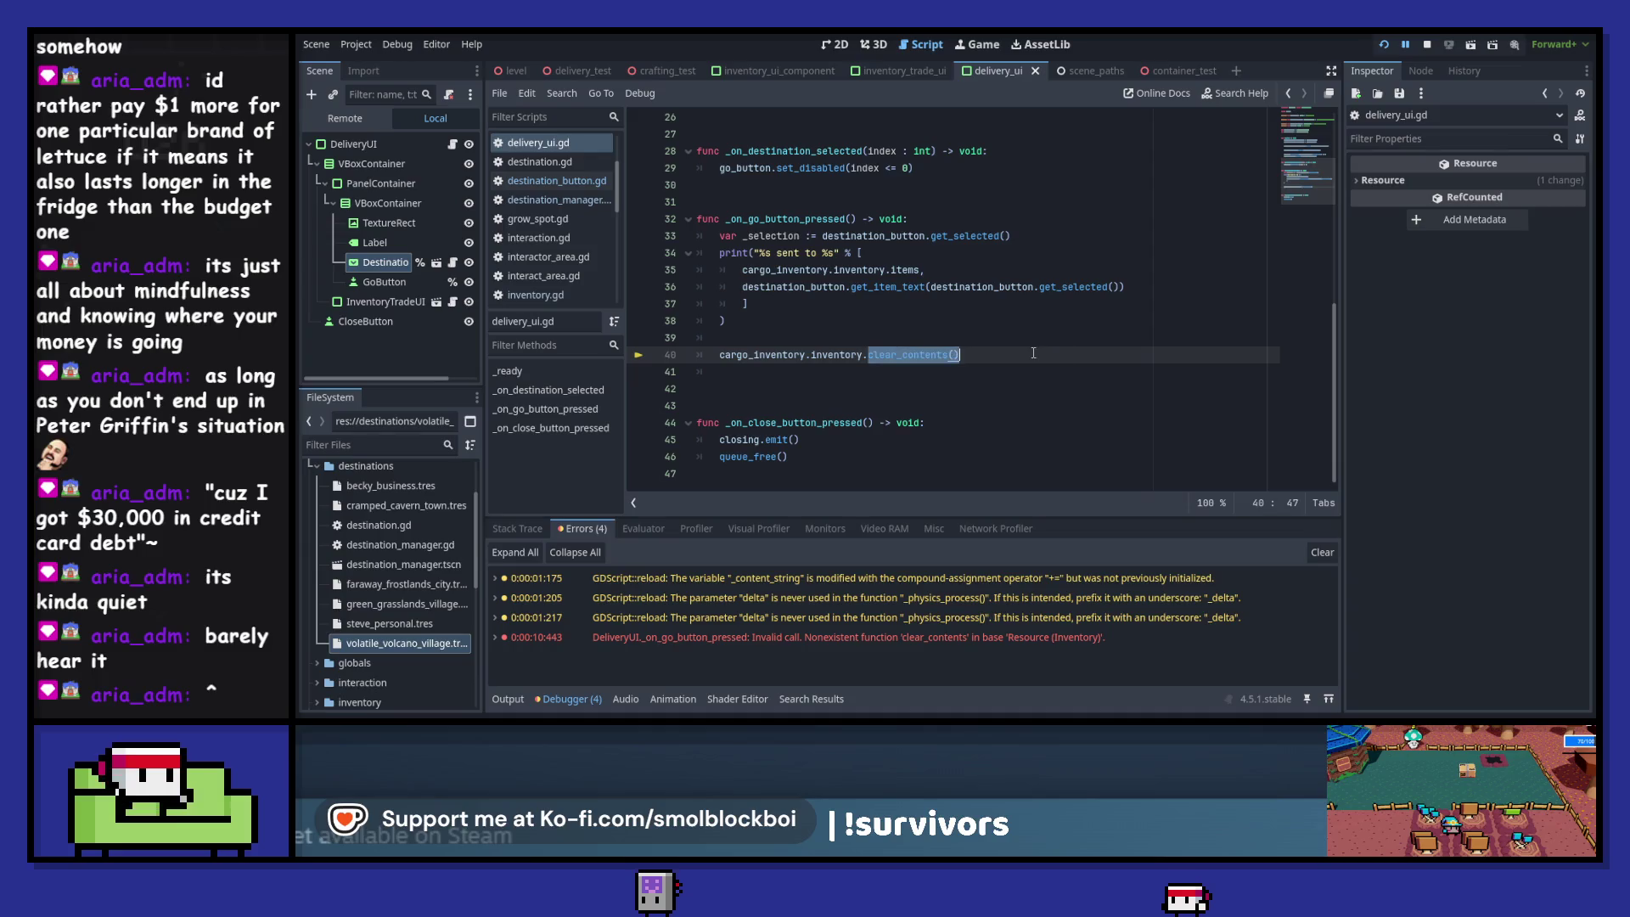
# - Stop the running game and inspect the Inventory type's definition from inventory_component.gd
pyautogui.click(1426, 45)
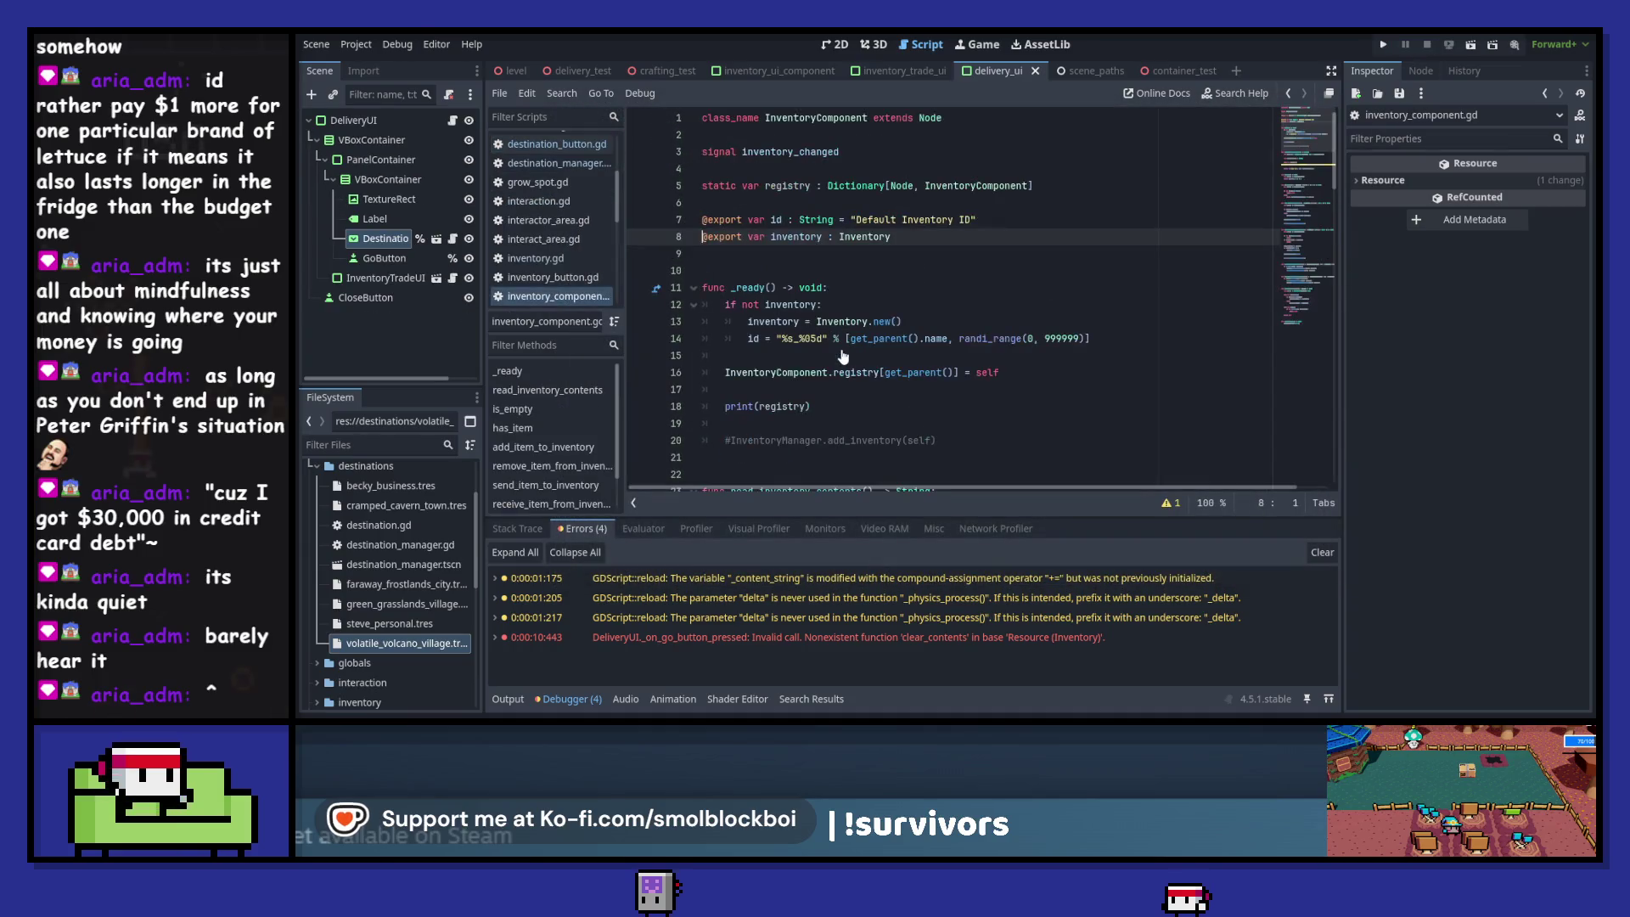
pyautogui.keyDown('ctrl'); pyautogui.click(872, 242); pyautogui.keyUp('ctrl')
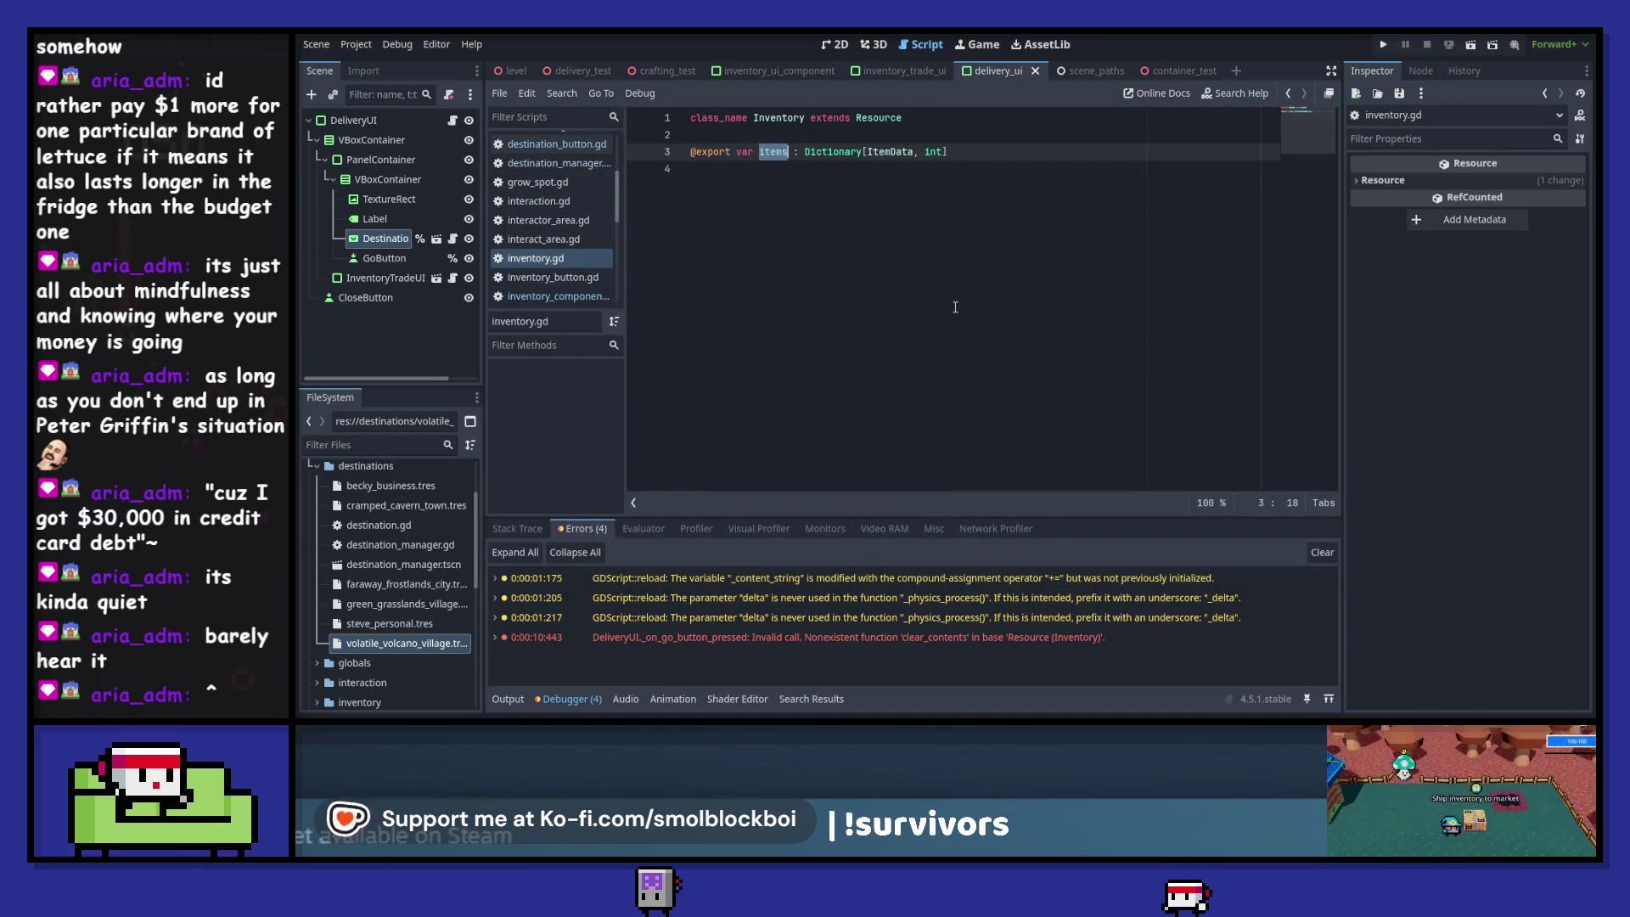
pyautogui.click(1289, 94)
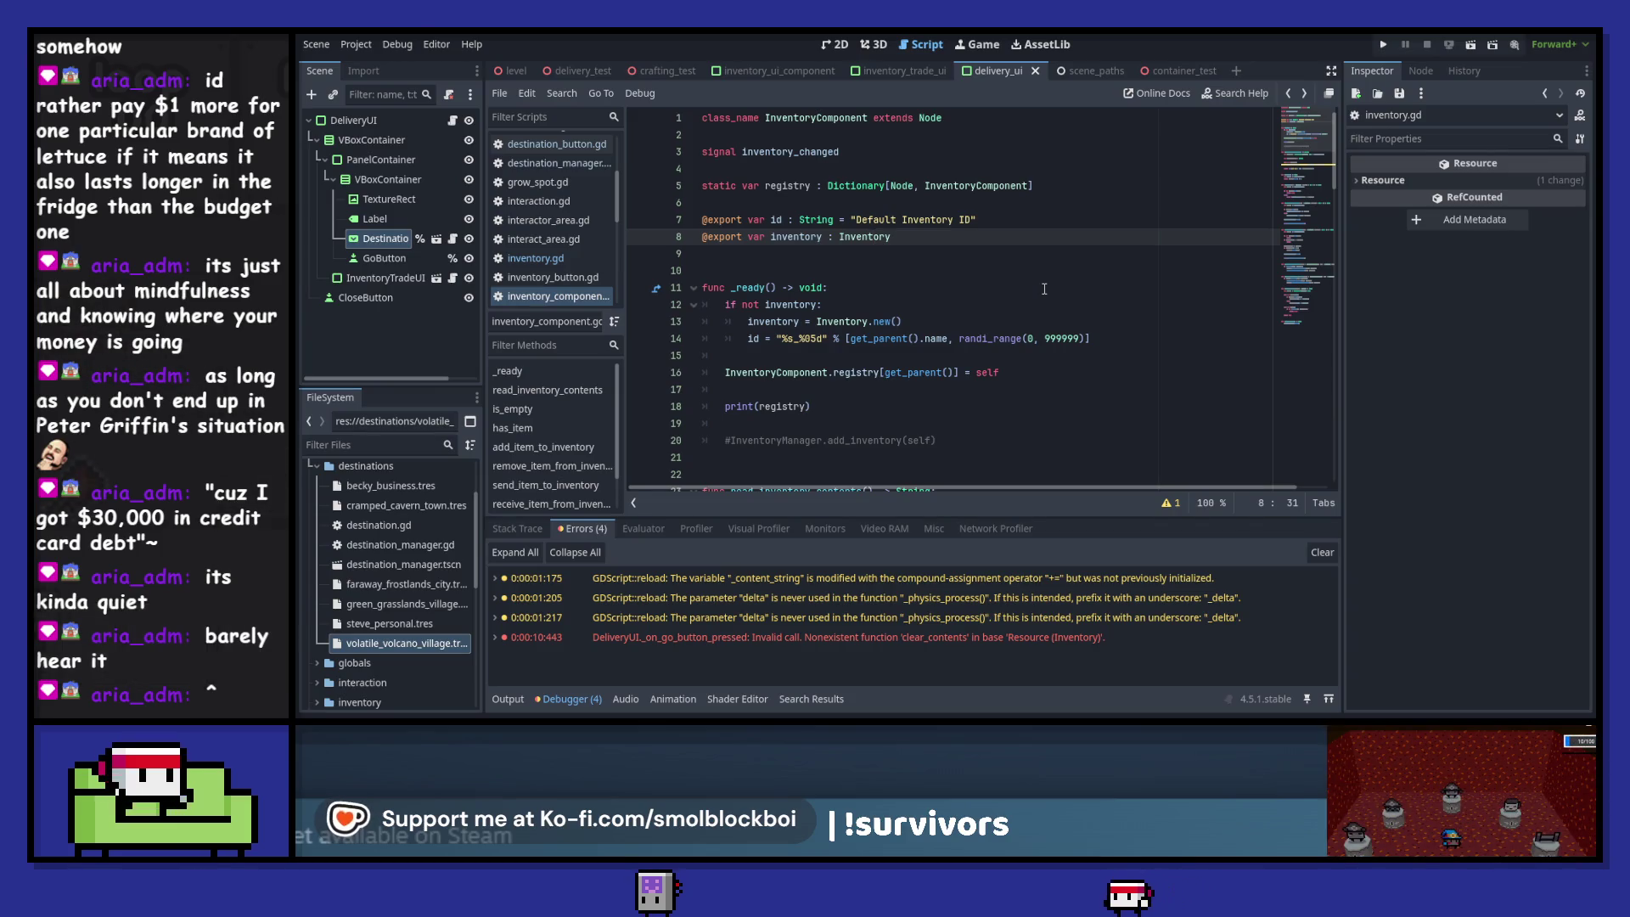
pyautogui.scroll(-20, 1045, 289)
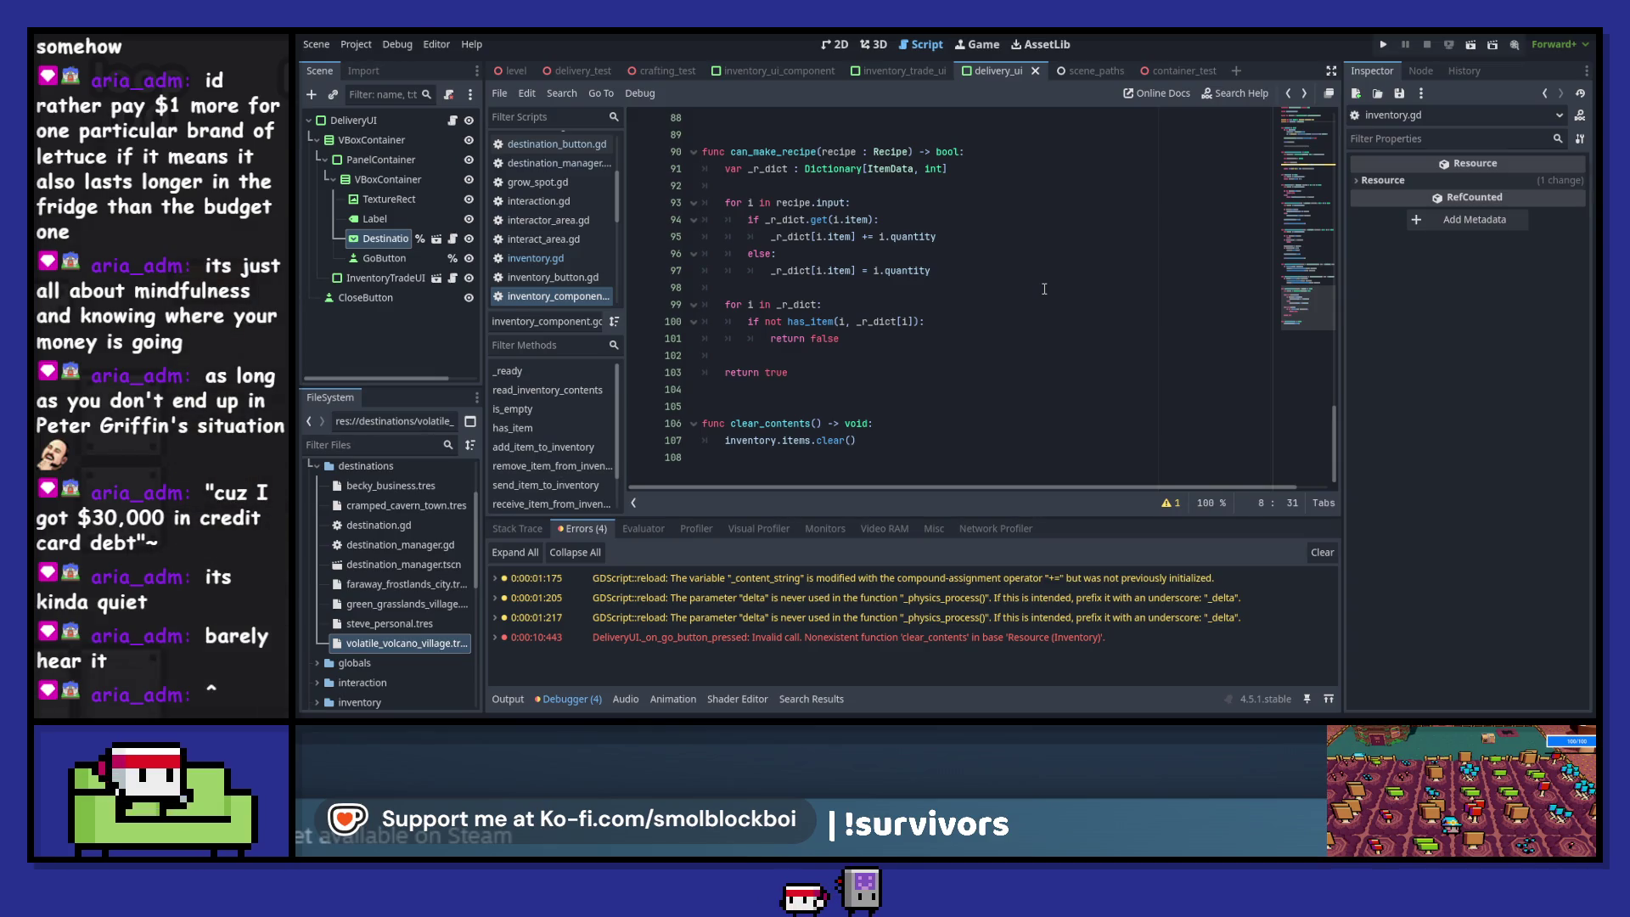
# - Select and delete the clear_contents function, then undo the deletion
pyautogui.moveTo(882, 439); pyautogui.dragTo(657, 418)
pyautogui.press('BackSpace')
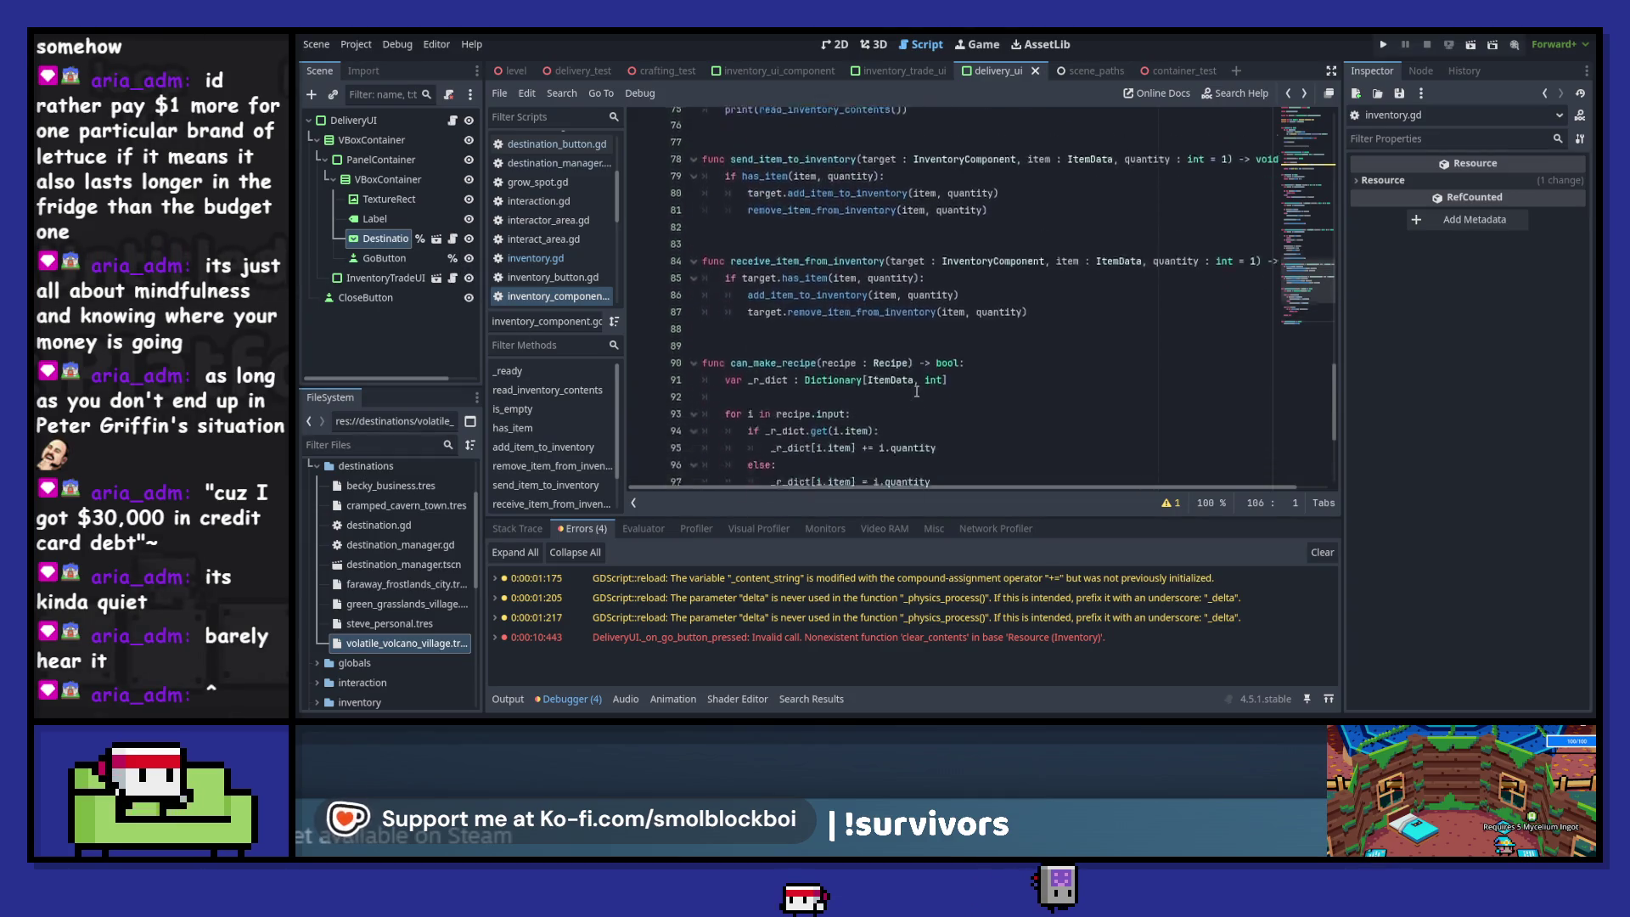
pyautogui.hotkey('ctrl', 'z')
# - Find clear_contents in all project files and open the delivery_ui.gd line-40 match
pyautogui.doubleClick(775, 425)
pyautogui.hotkey('ctrl', 'shift', 'f')
pyautogui.press('Return')
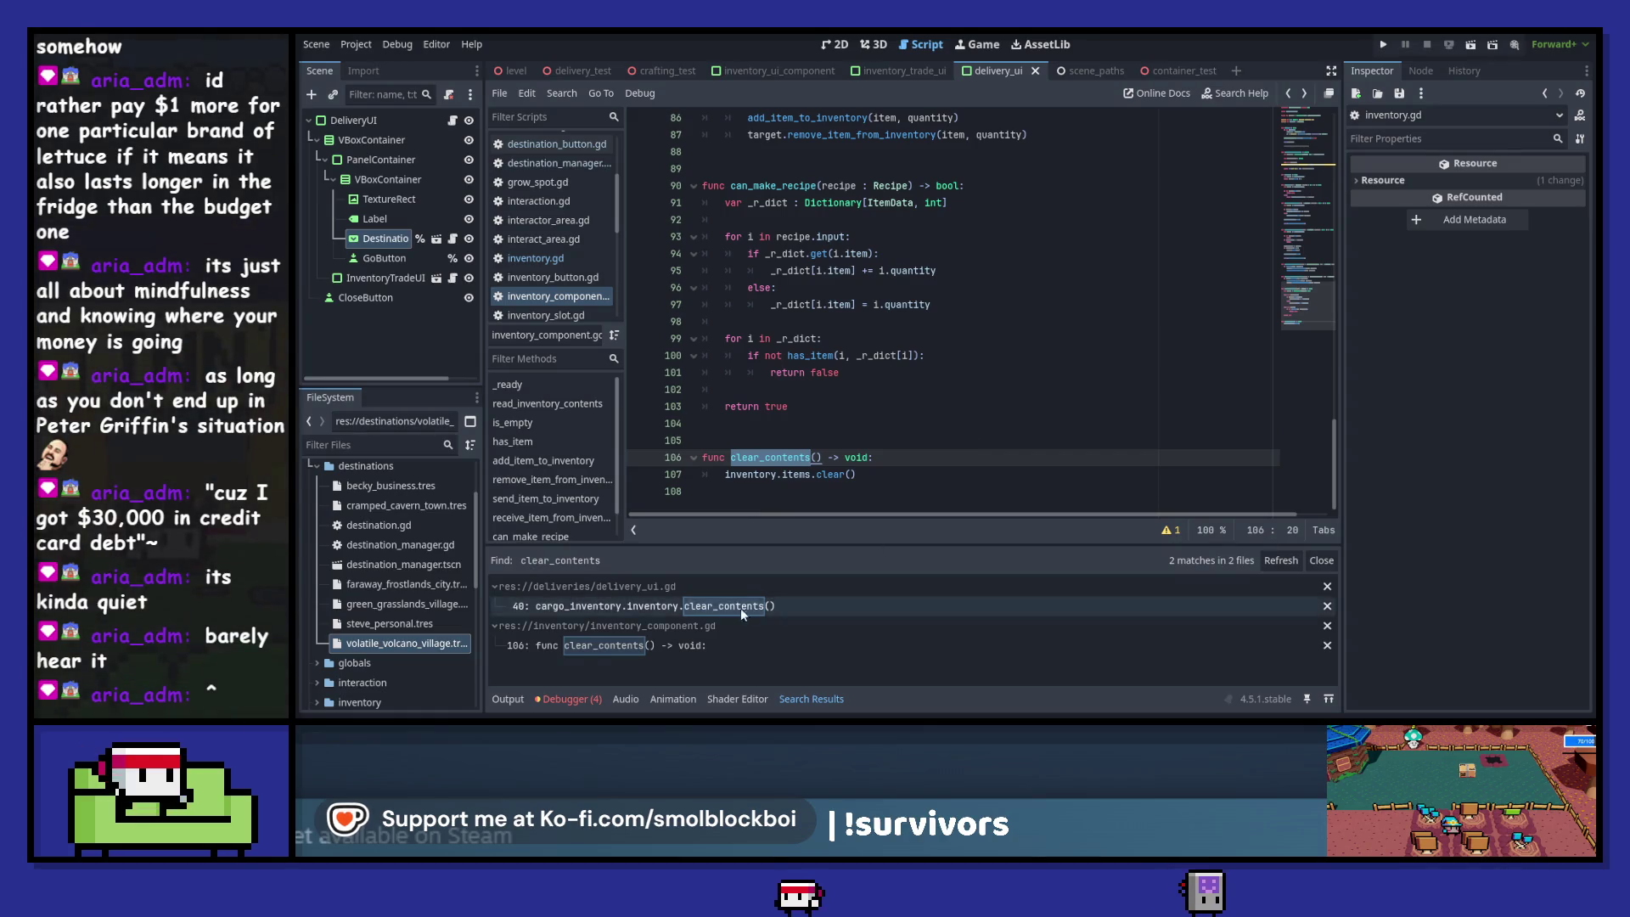
pyautogui.click(720, 607)
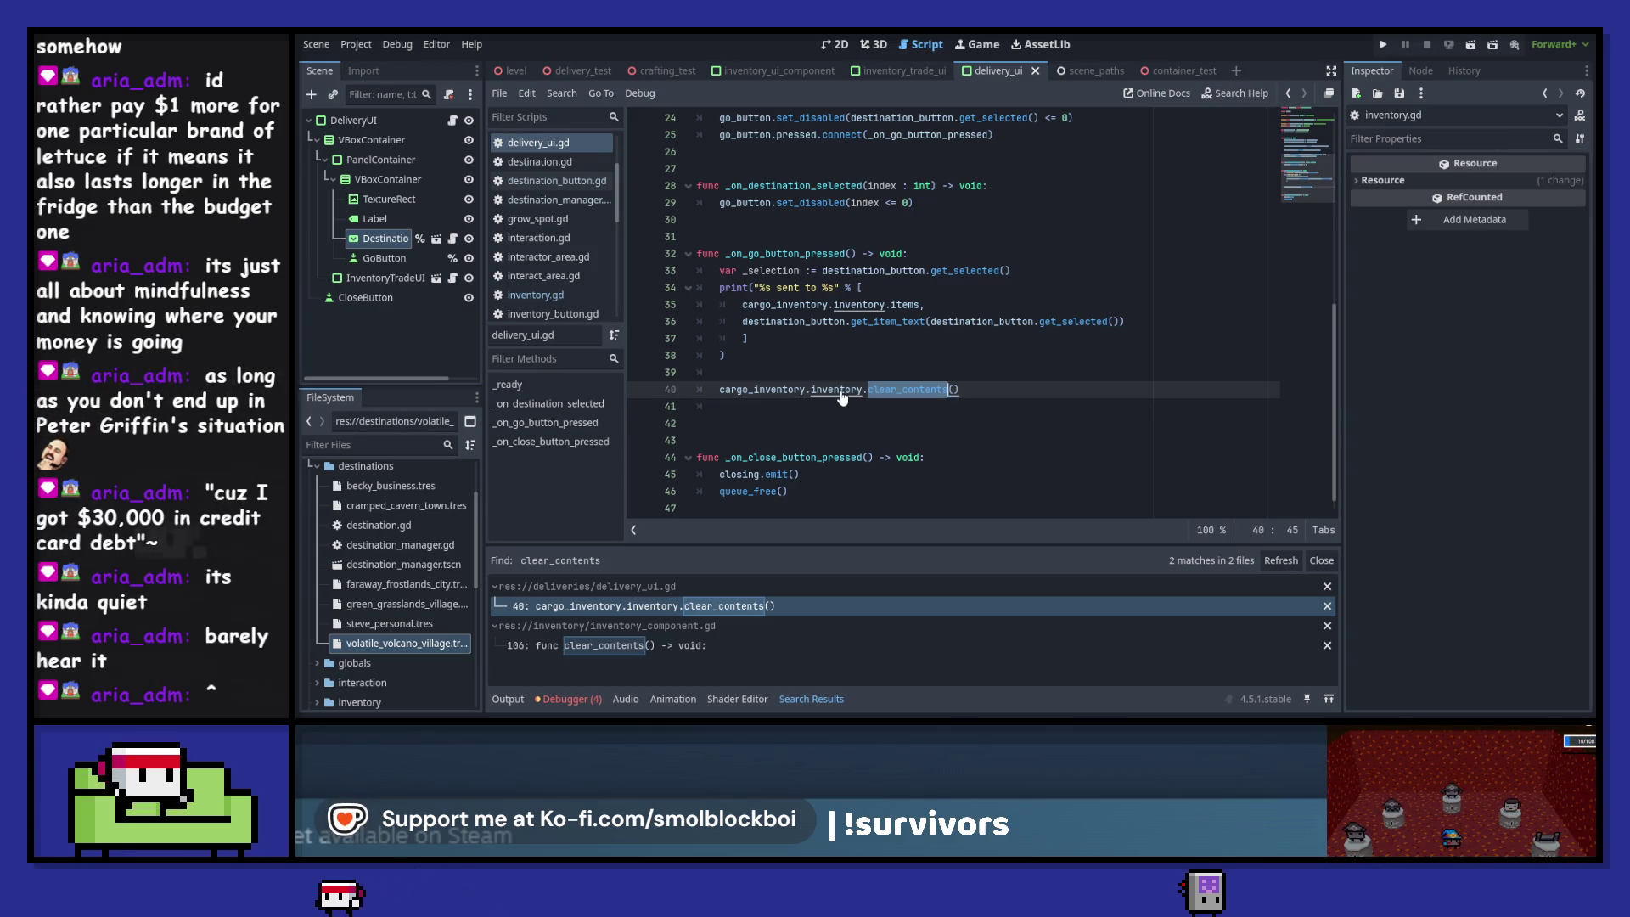
# - Cut the clear_contents function with items.clear() out of inventory_component.gd, then switch to inventory.gd
pyautogui.click(595, 646)
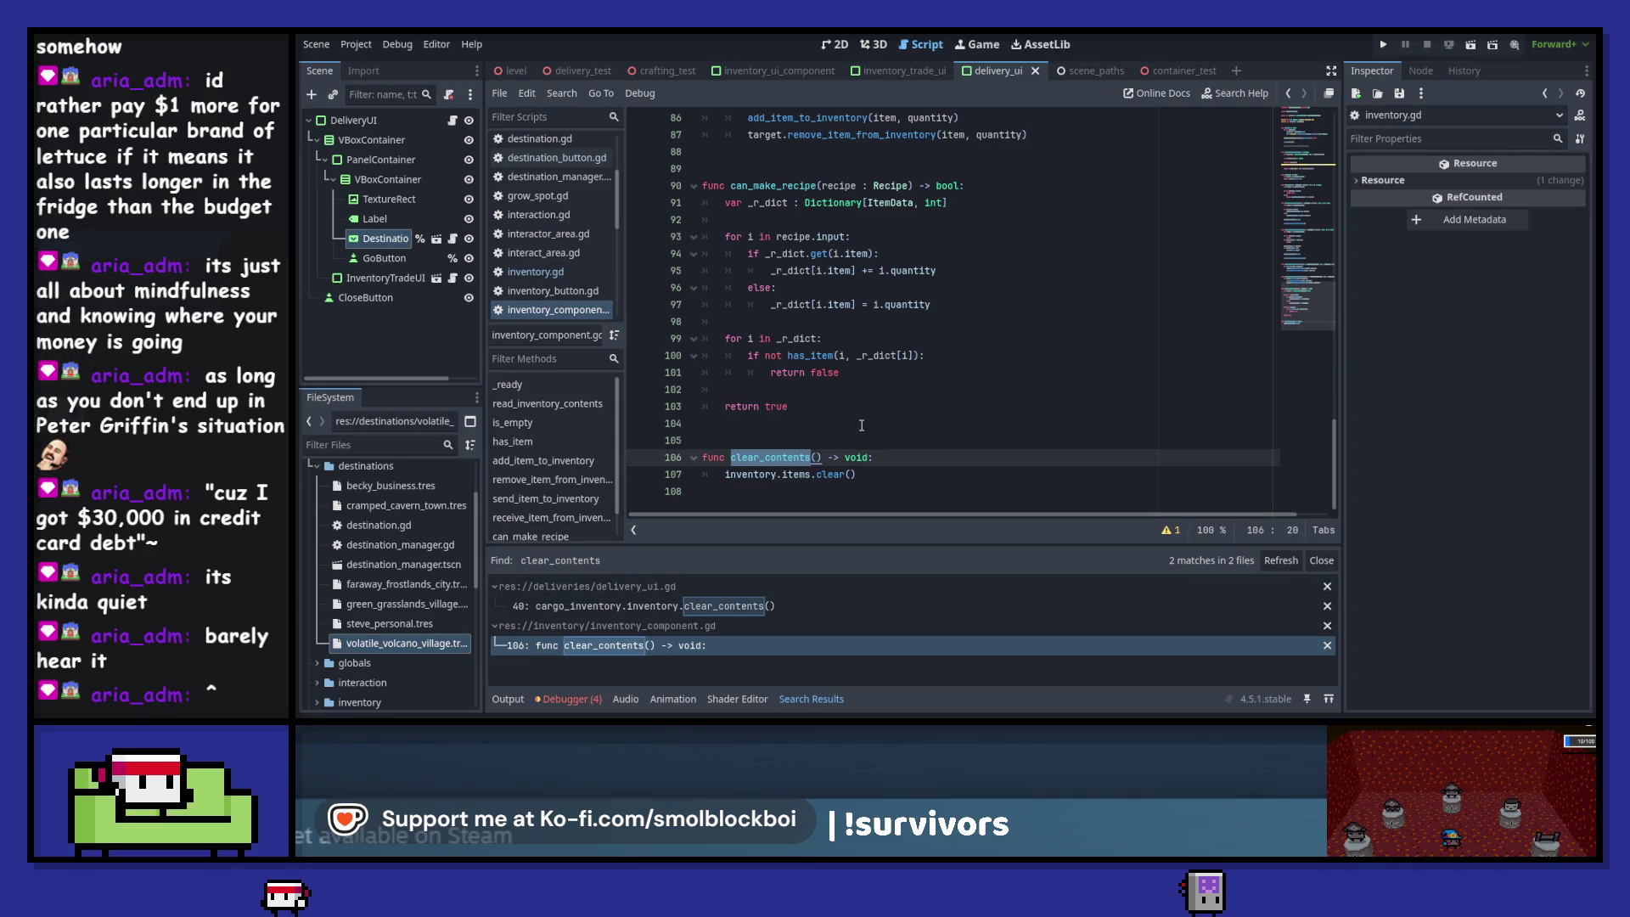
pyautogui.click(889, 475)
pyautogui.moveTo(856, 474)
pyautogui.mouseDown()
pyautogui.moveTo(731, 479)
pyautogui.moveTo(671, 457)
pyautogui.mouseUp()
pyautogui.hotkey('ctrl', 'c')
pyautogui.click(828, 506)
pyautogui.press('BackSpace')
pyautogui.press('BackSpace')
pyautogui.press('BackSpace')
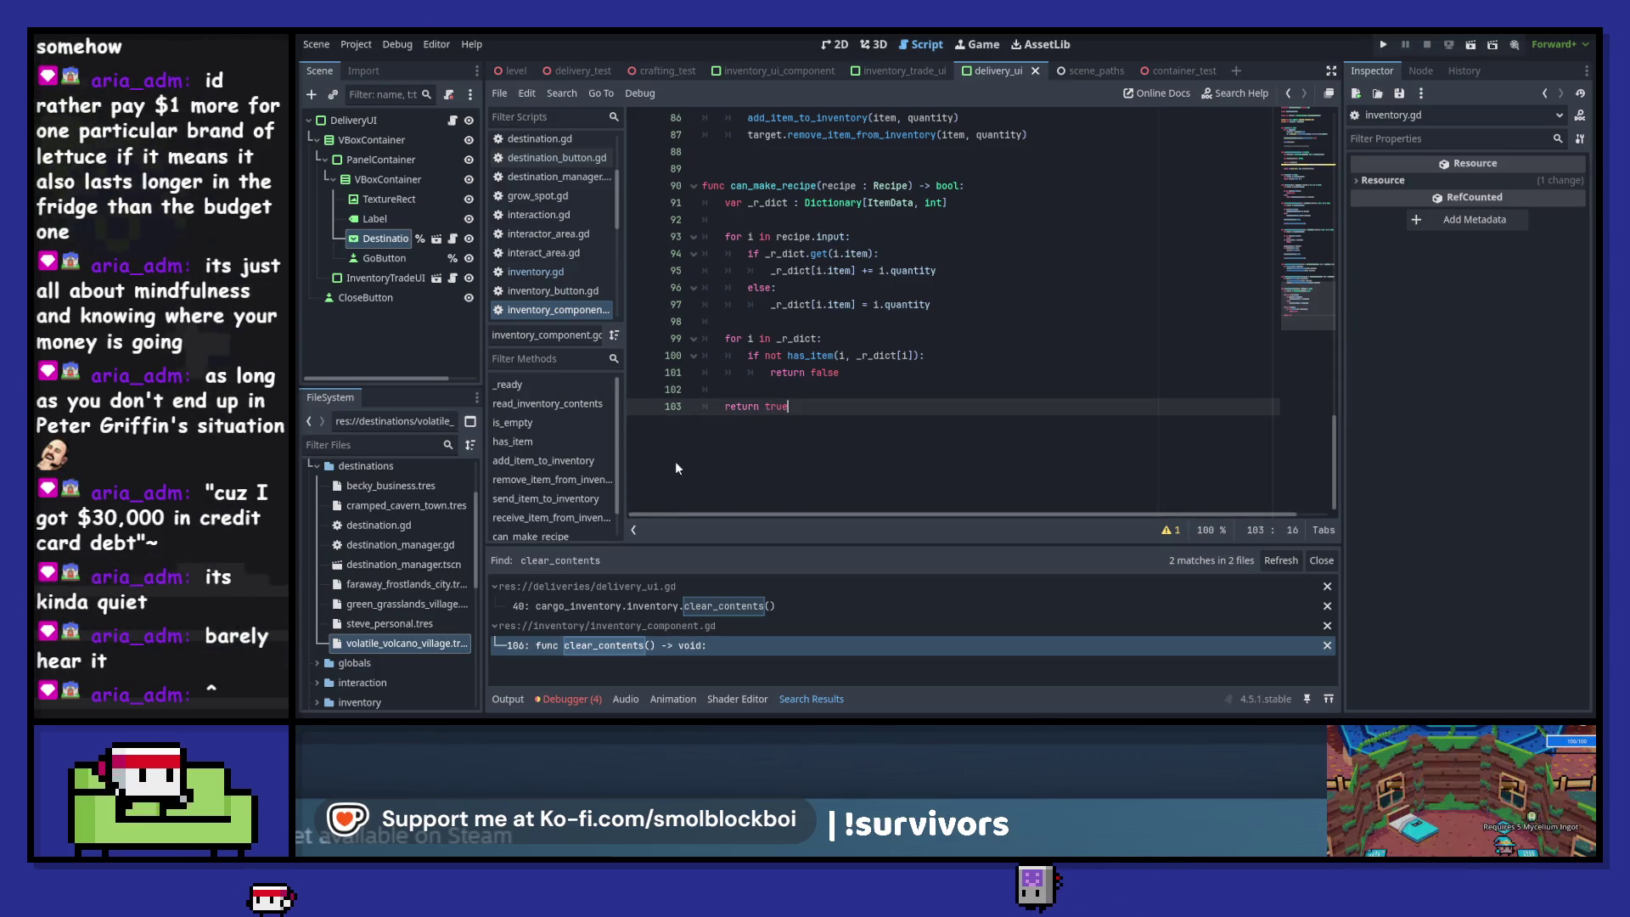
pyautogui.scroll(20, 893, 312)
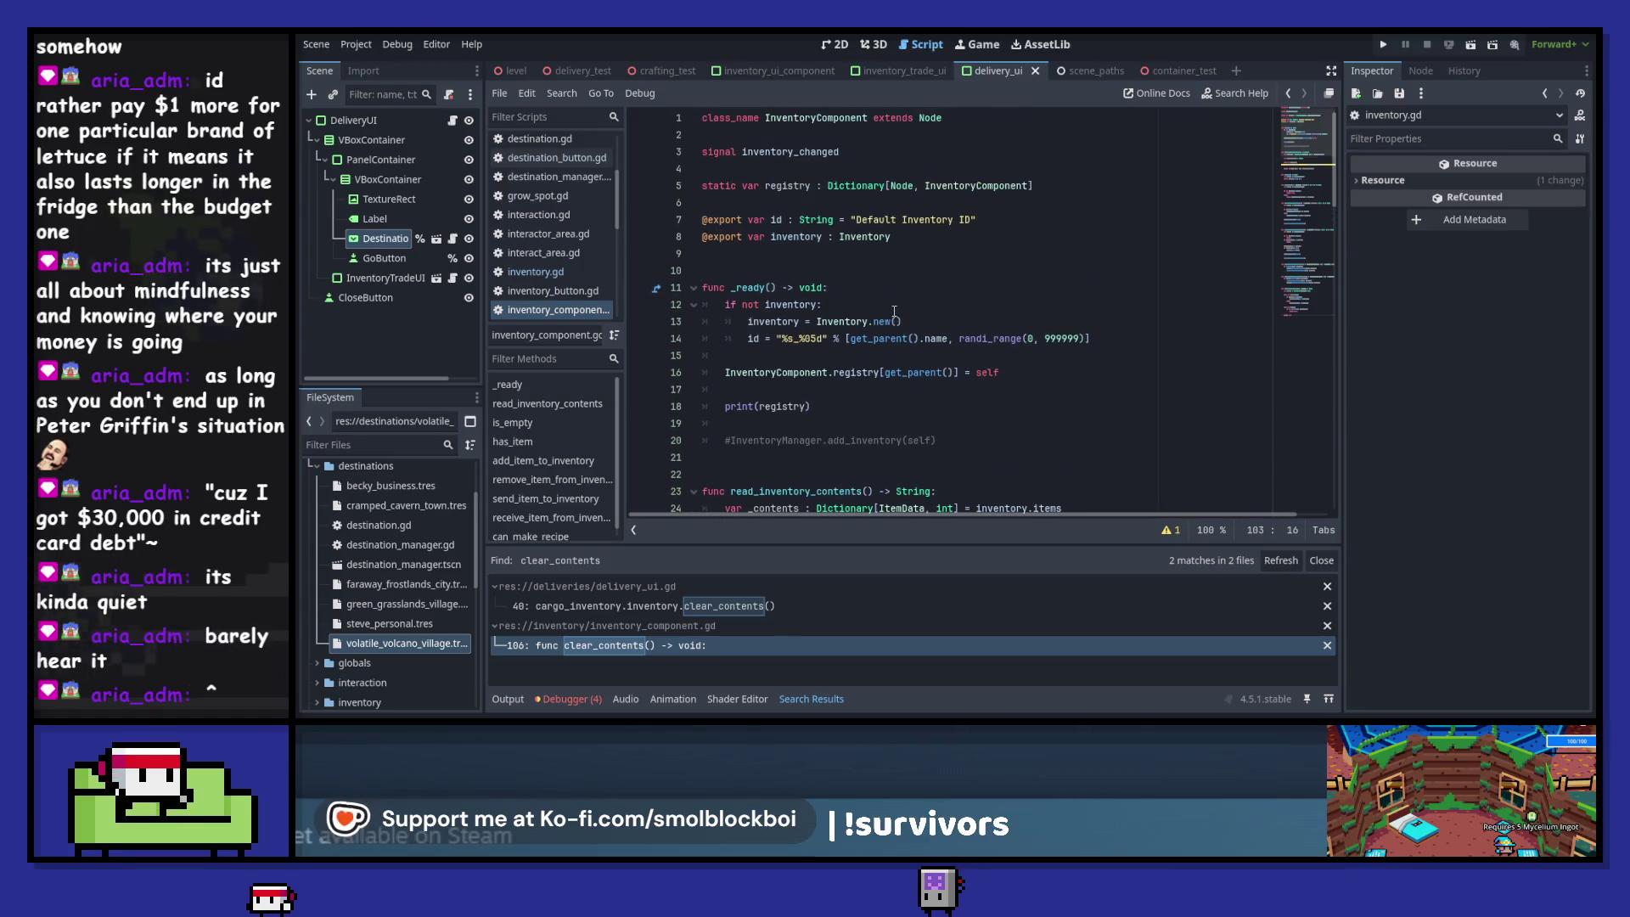
pyautogui.keyDown('ctrl'); pyautogui.click(841, 301); pyautogui.keyUp('ctrl')
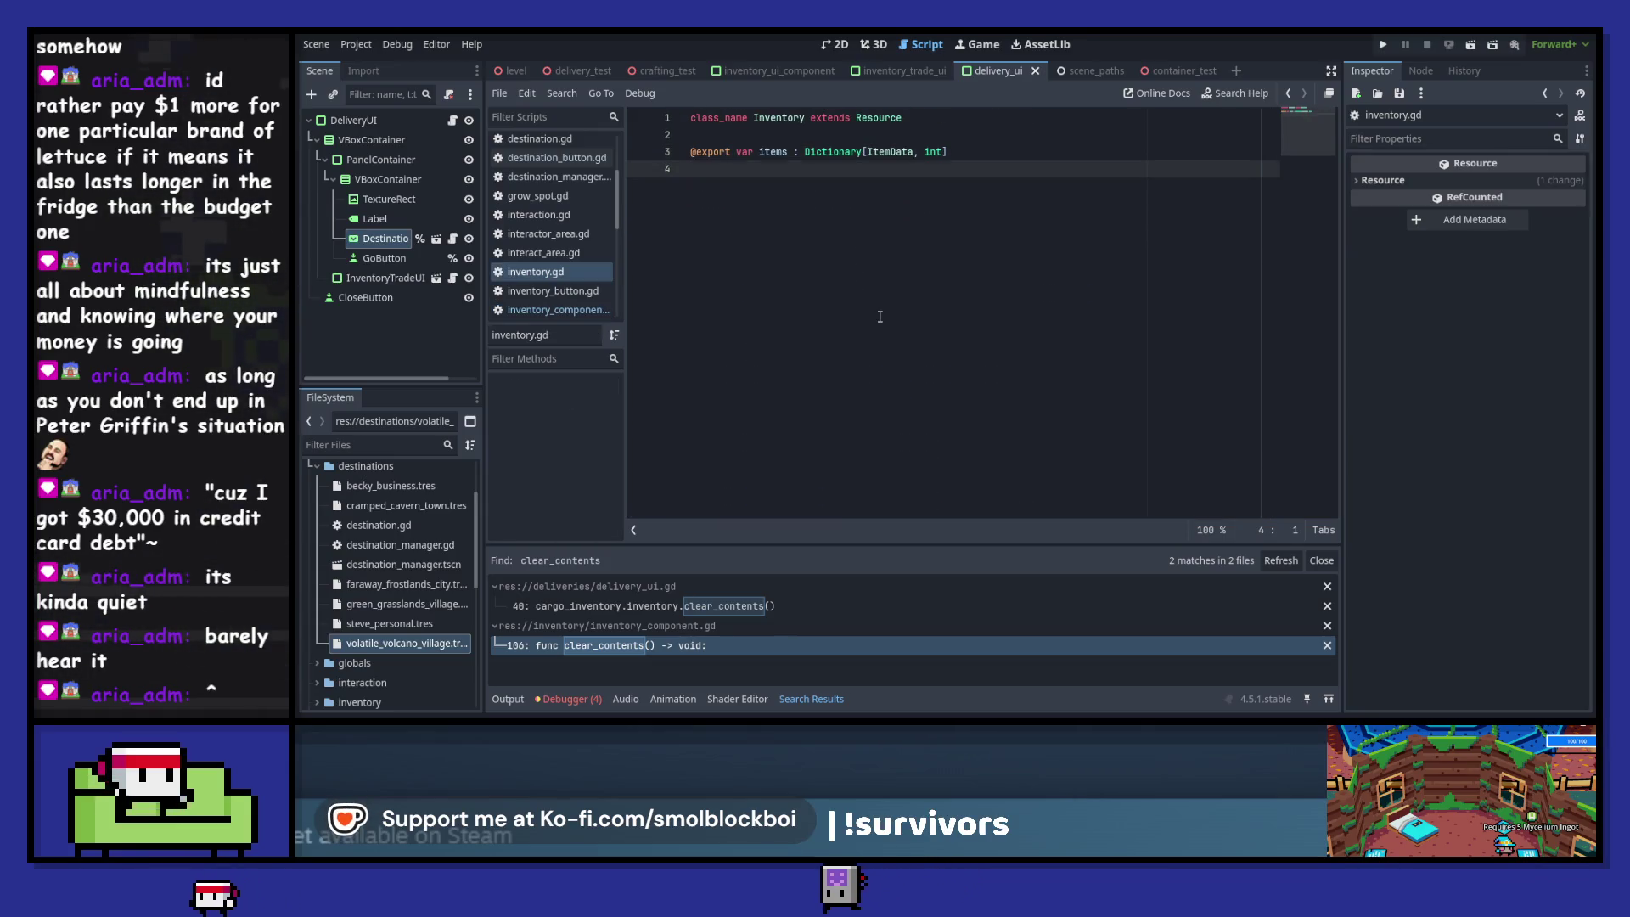
# - Paste items.clear() under a new 'func clear_contents()' header in inventory.gd and save
pyautogui.press('Return')
pyautogui.hotkey('ctrl', 'v')
pyautogui.hotkey('ctrl', 'shift', 'Return')
pyautogui.write('func')
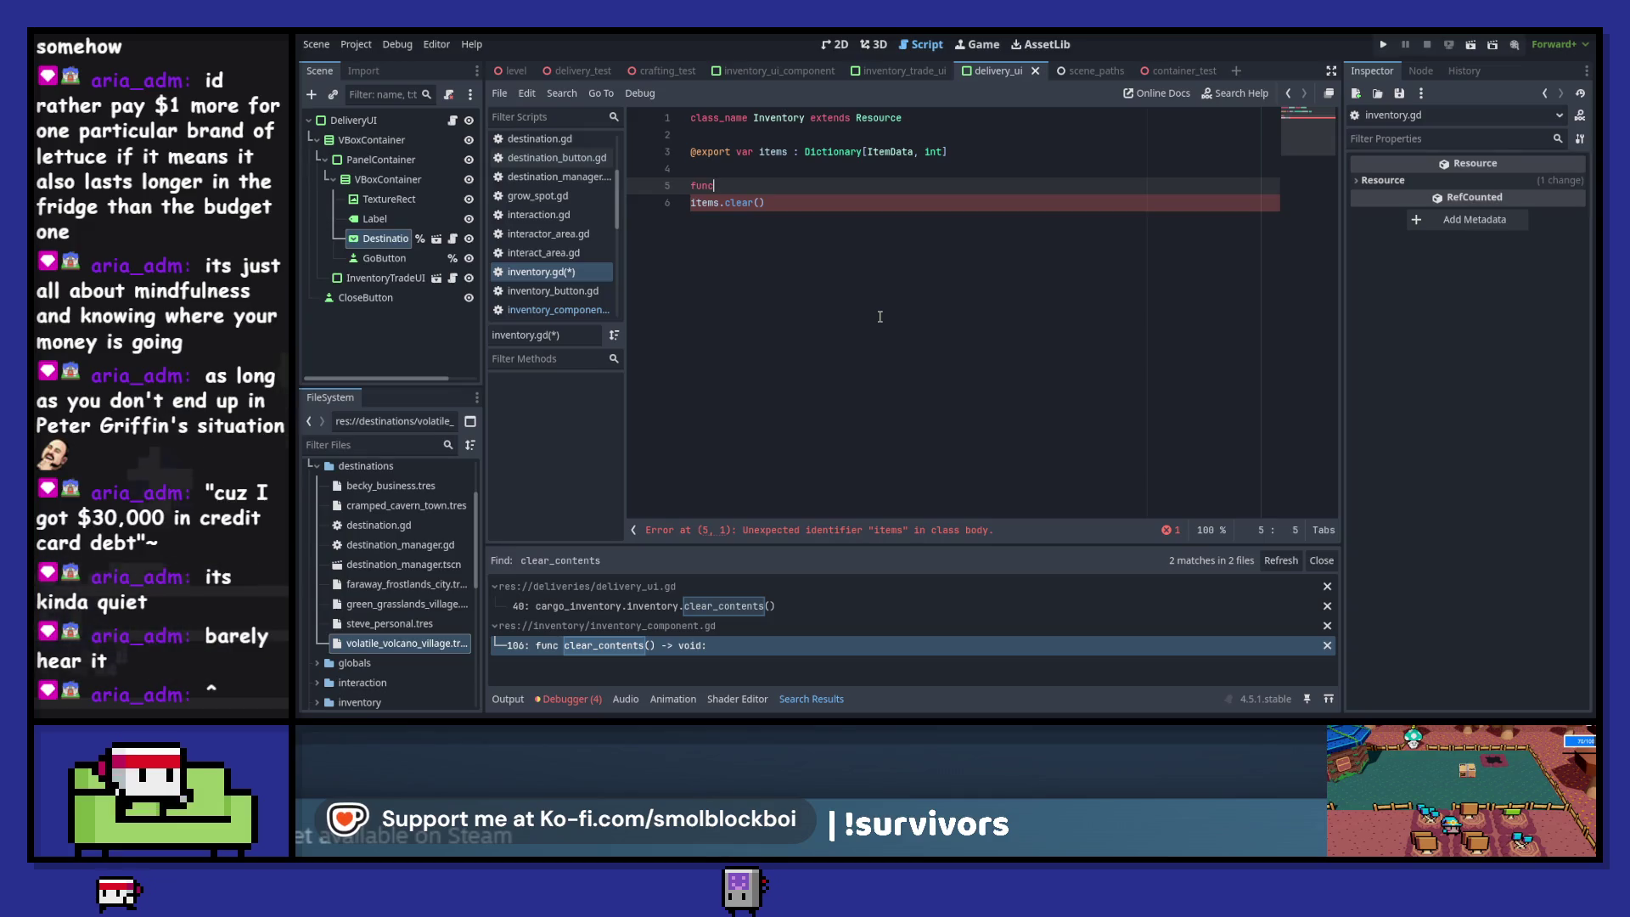
pyautogui.write(' clear_contents')
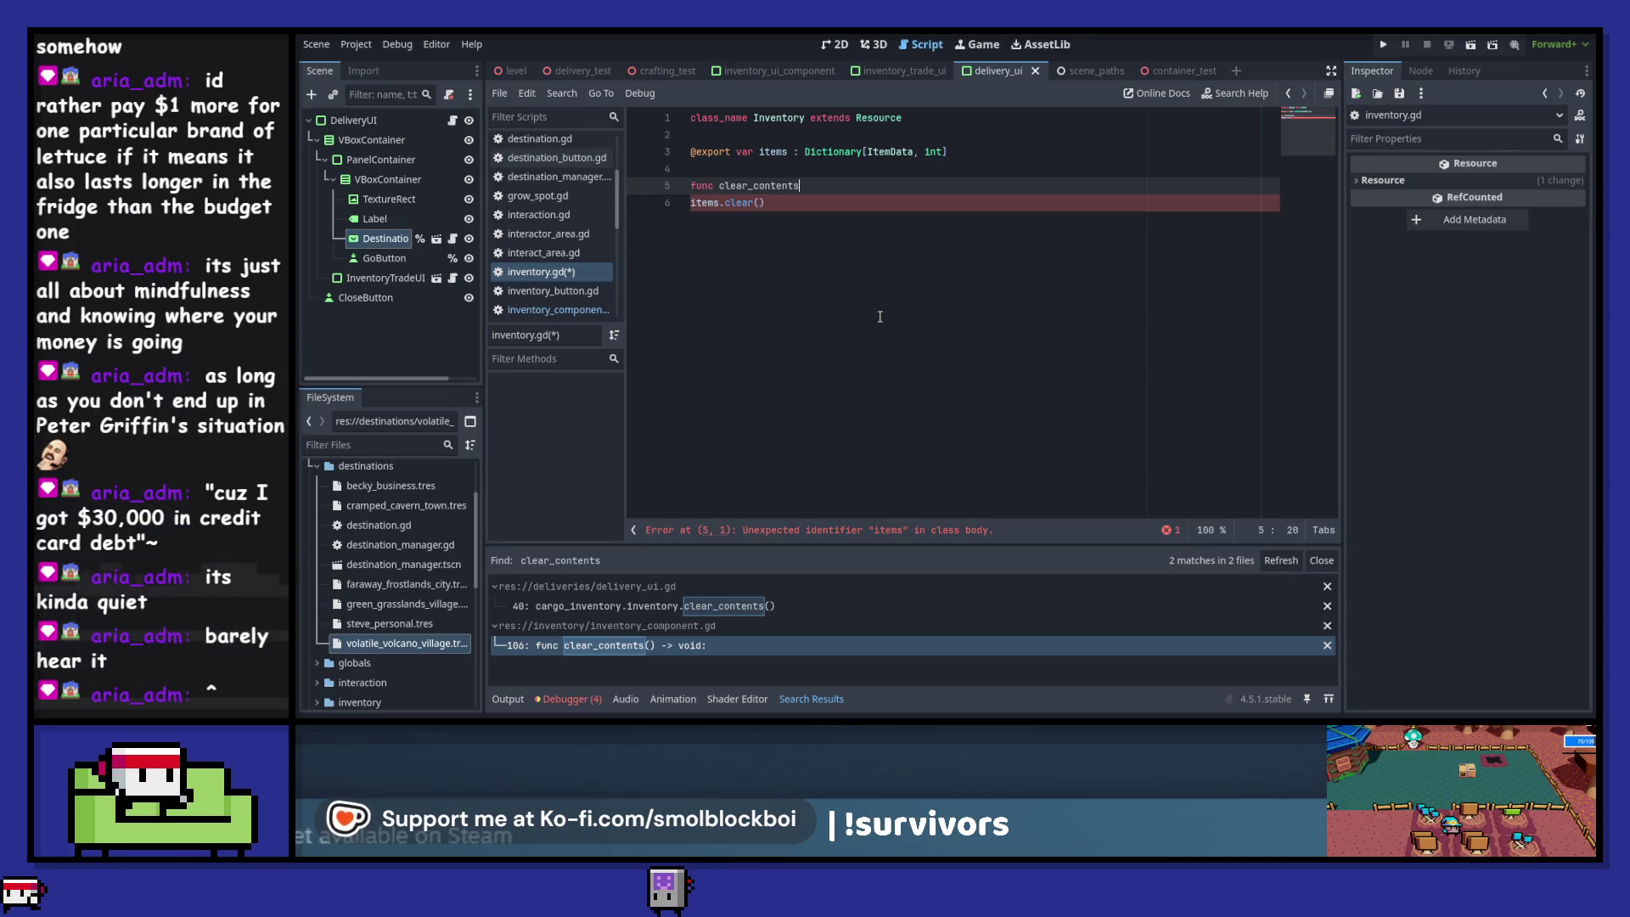
pyautogui.write('() -> void:')
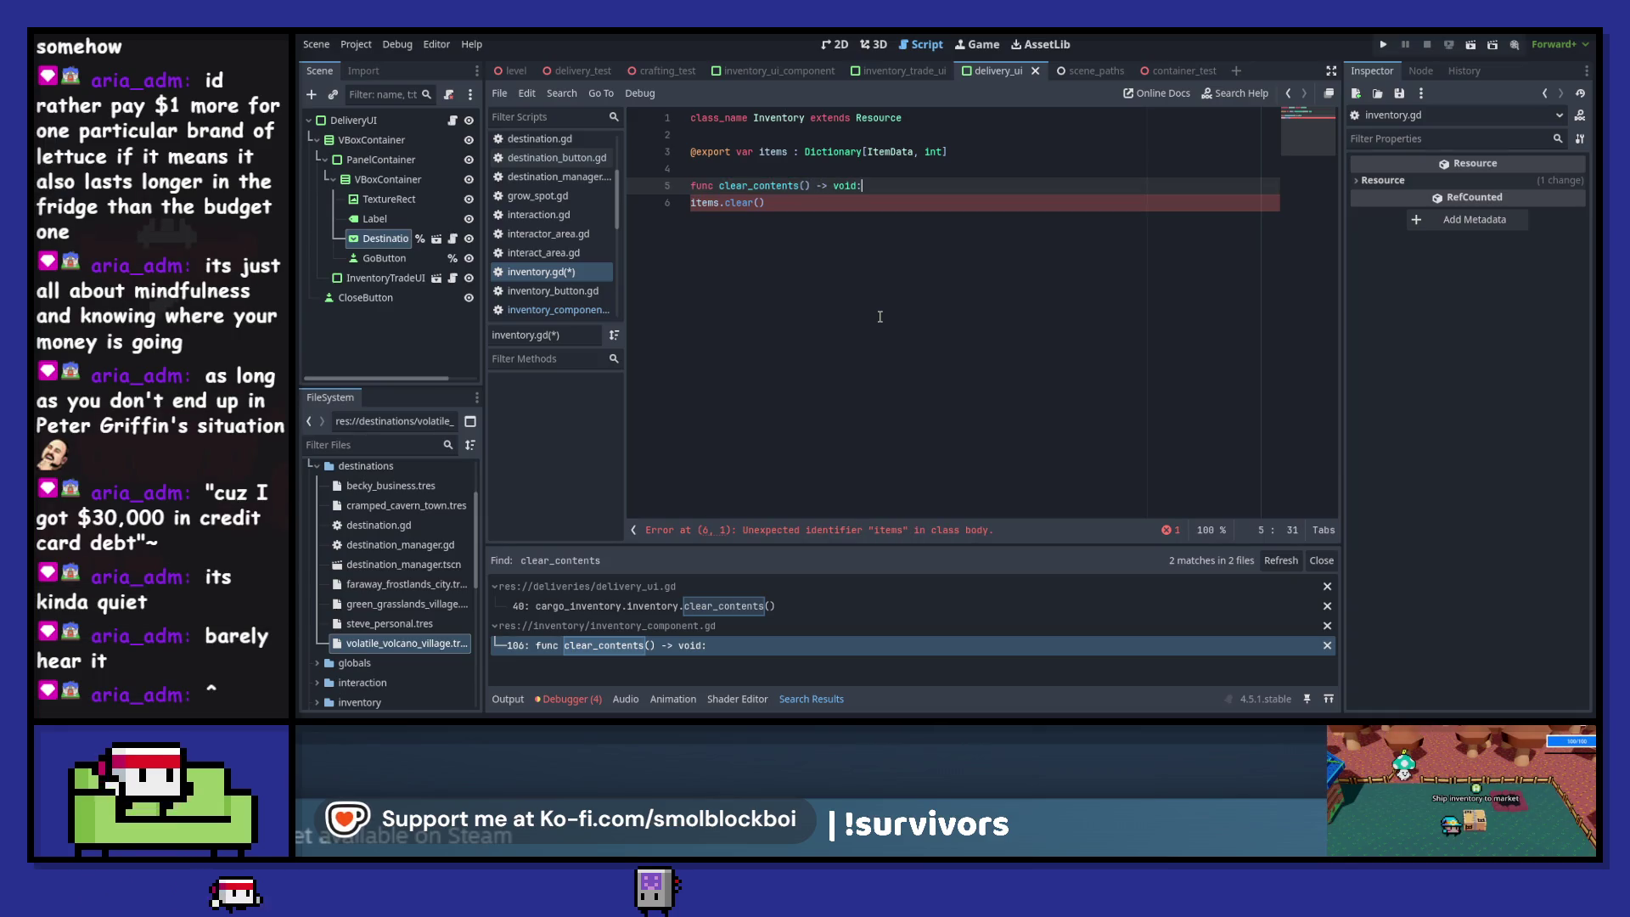
pyautogui.press('Down')
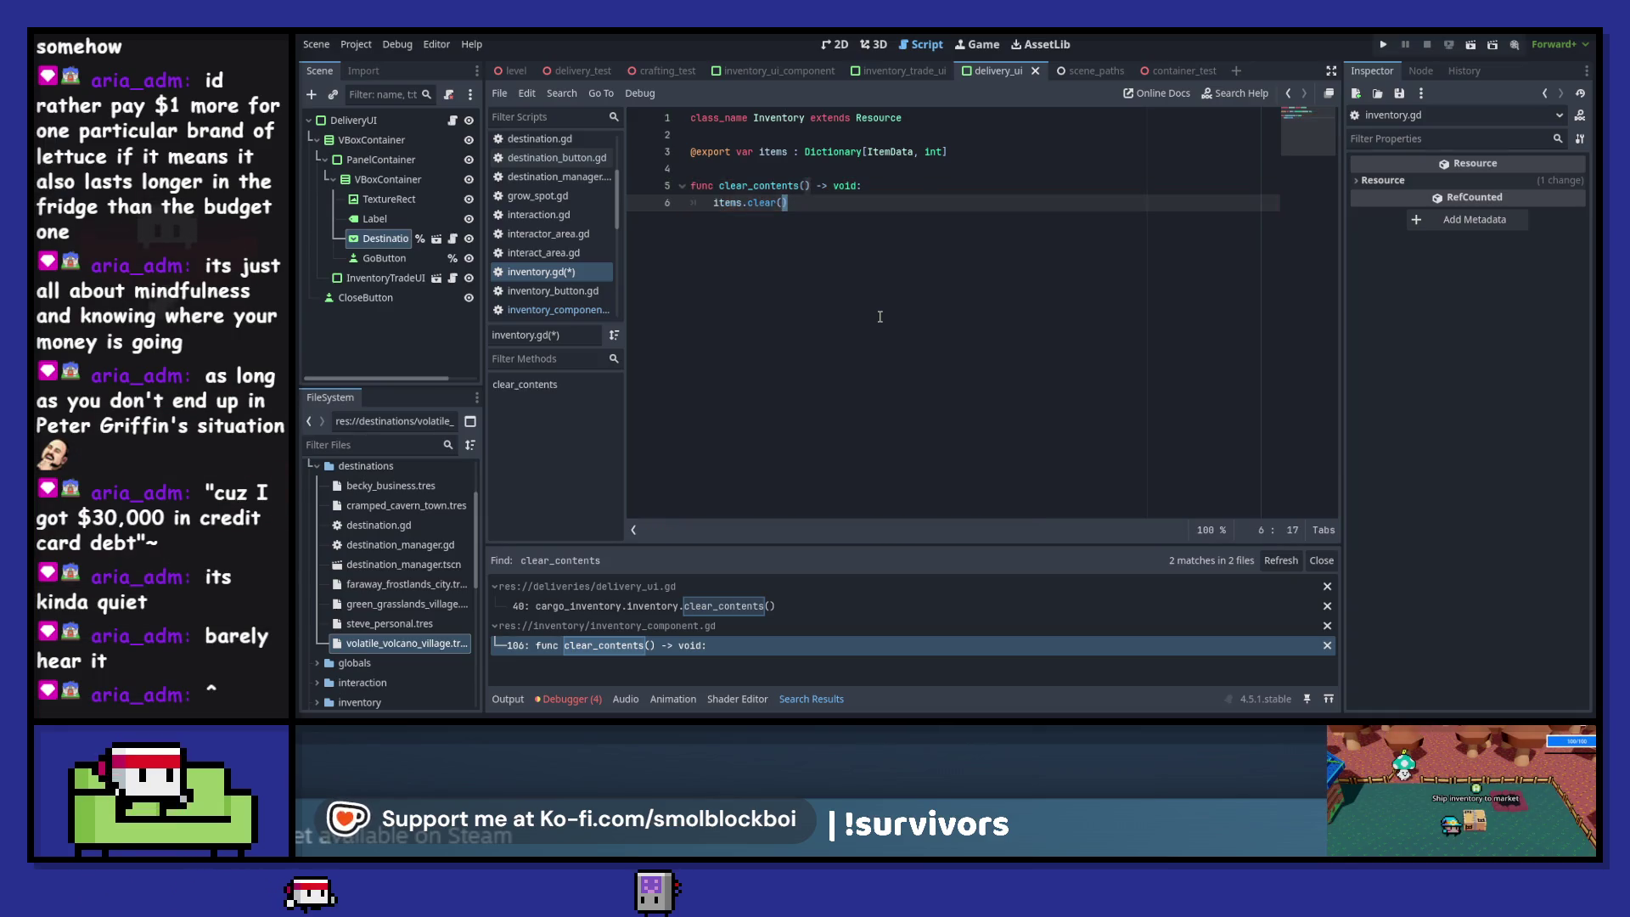
pyautogui.click(827, 170)
pyautogui.press('Return')
pyautogui.hotkey('ctrl', 's')
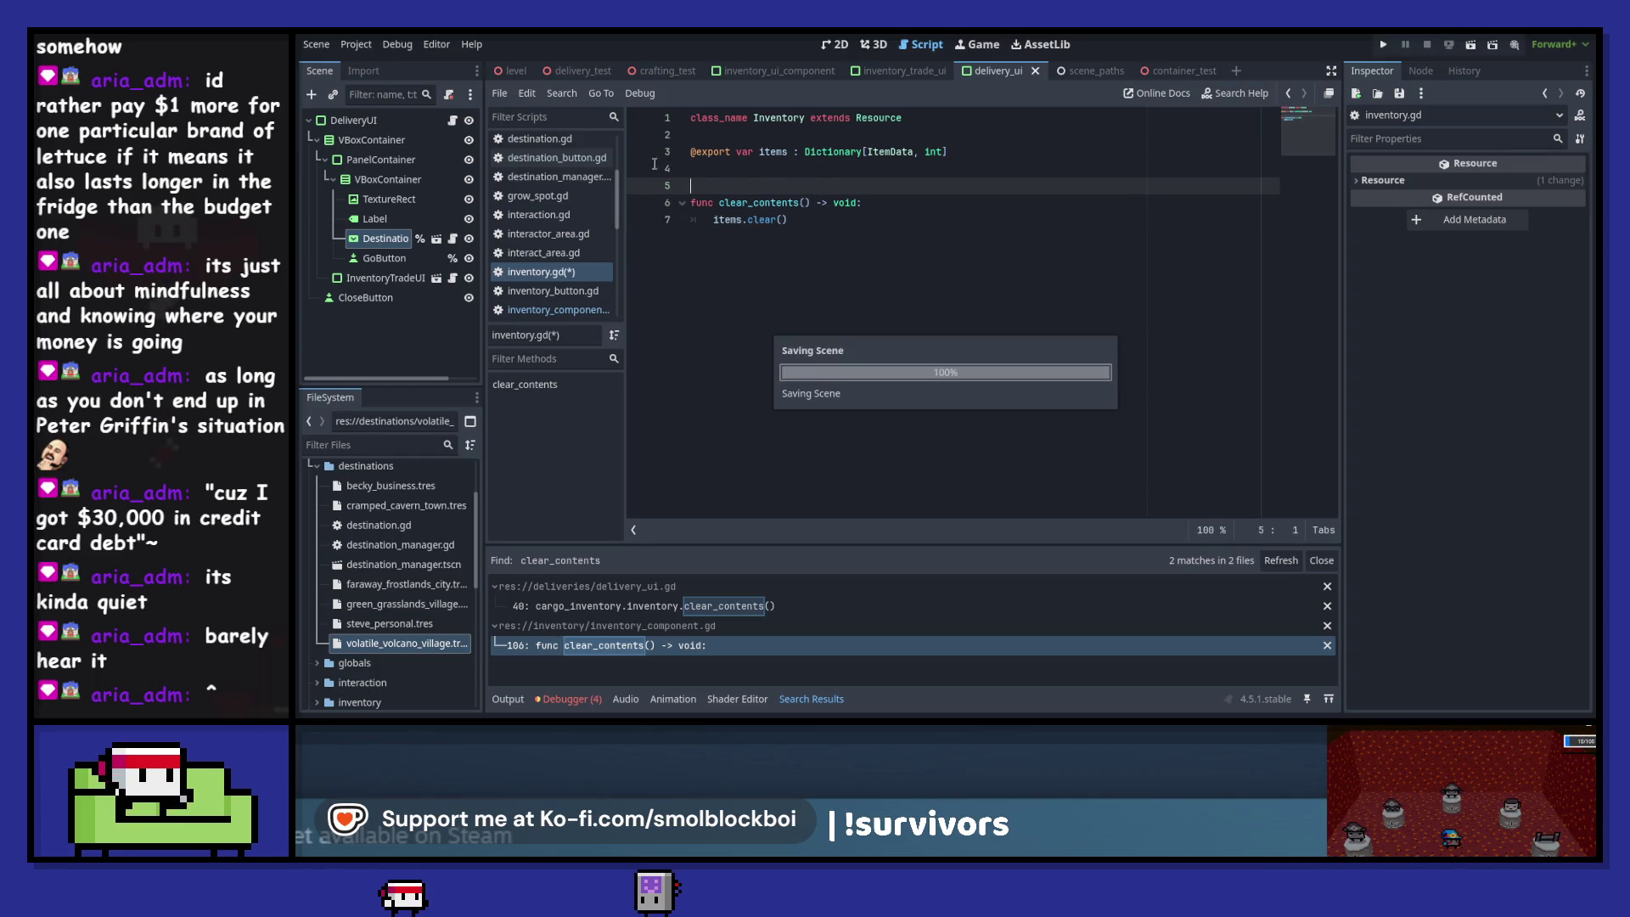
# - Revisit the clear_contents call in delivery_ui.gd and its old spot in inventory_component.gd, then run the game
pyautogui.click(454, 118)
pyautogui.click(876, 408)
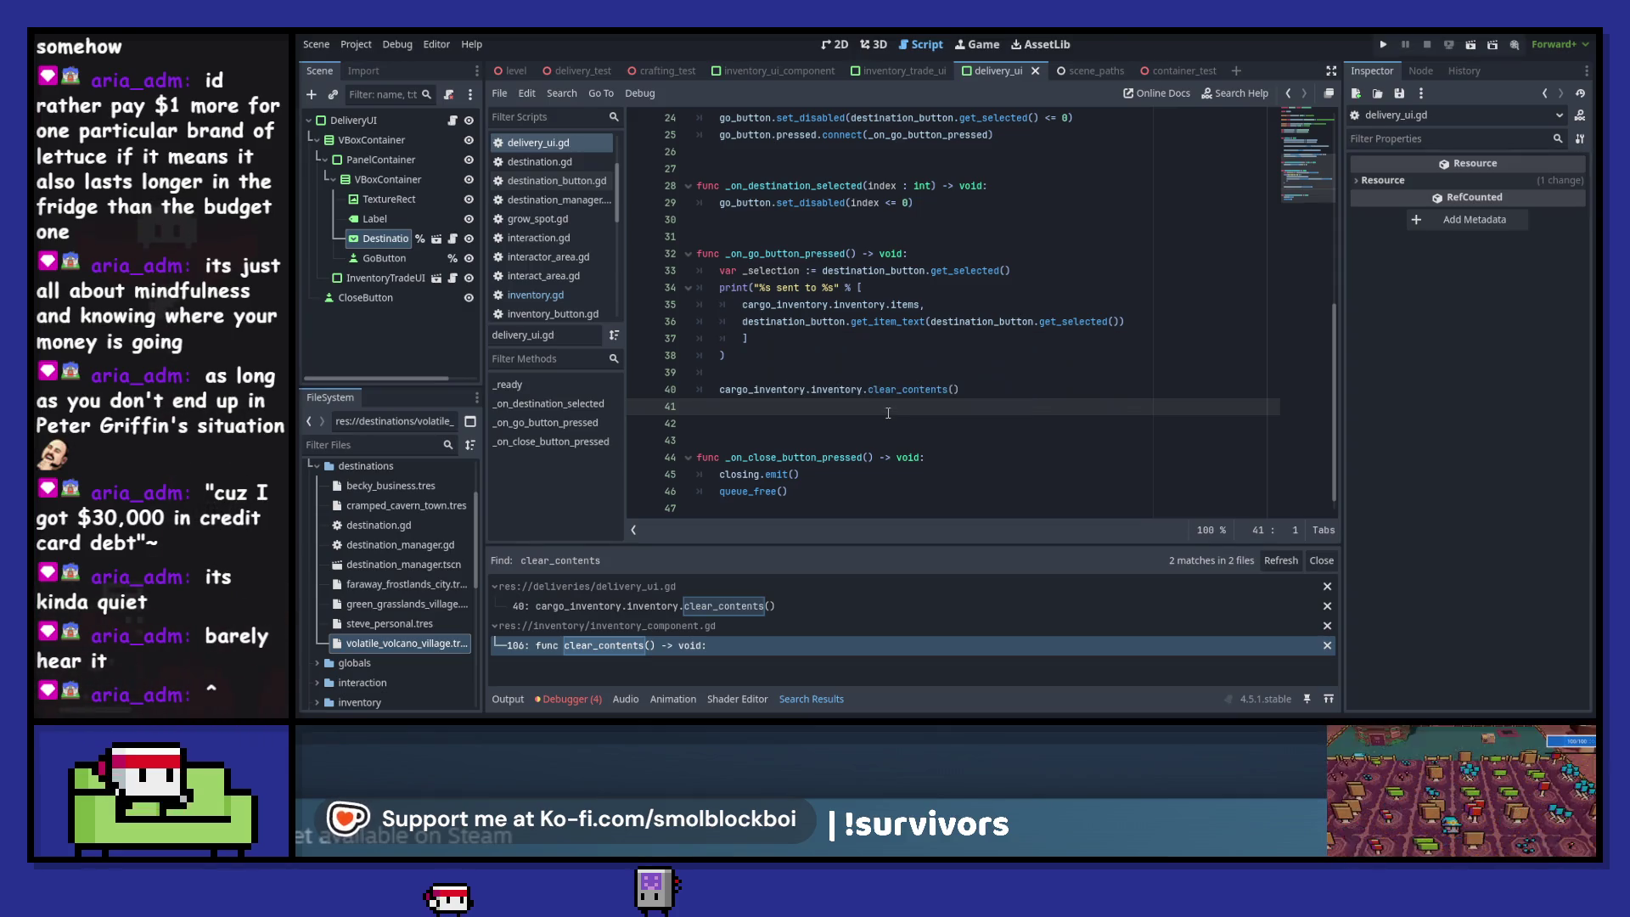
pyautogui.click(690, 606)
pyautogui.click(685, 651)
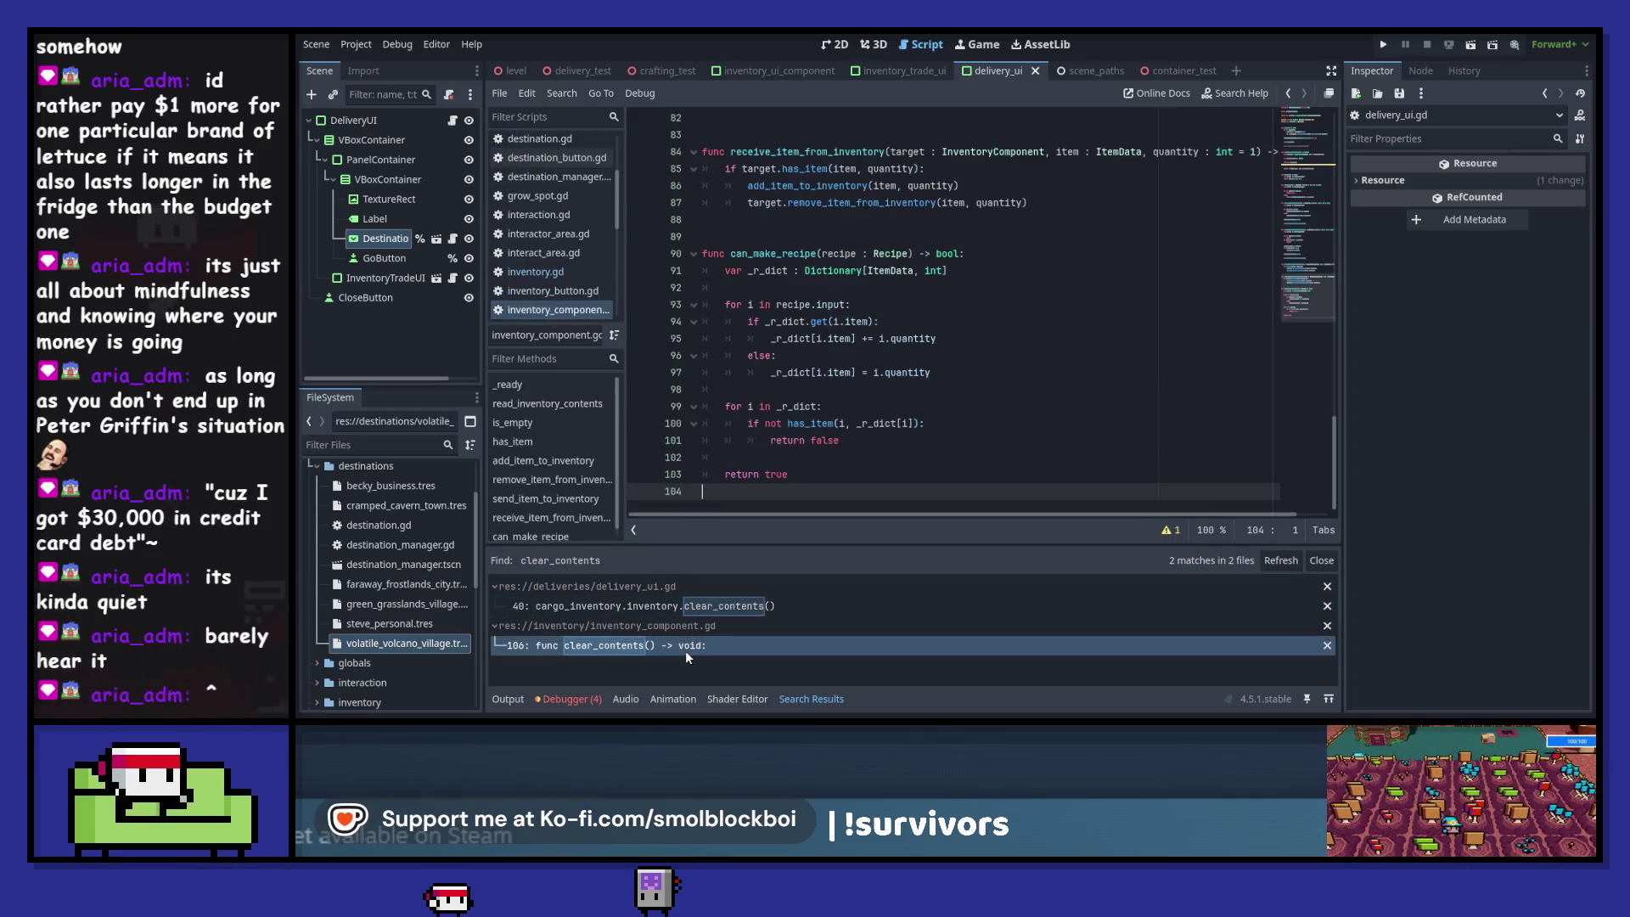
pyautogui.click(1383, 44)
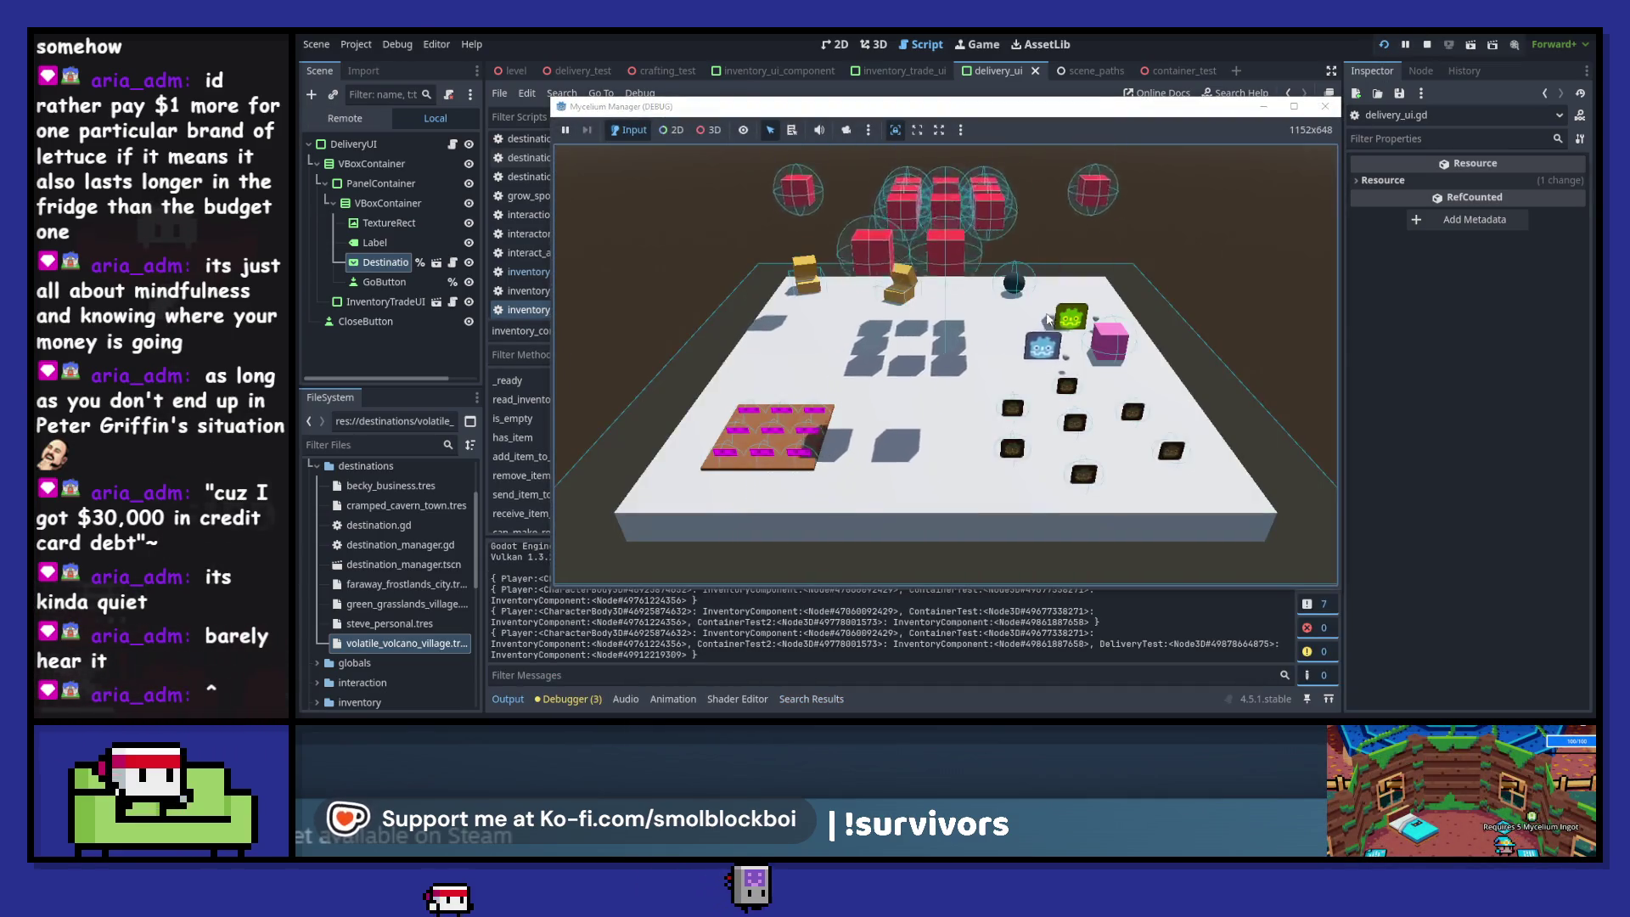
# - At the delivery point, choose Becky's Business and load two mushrooms into the cargo
pyautogui.press('w')
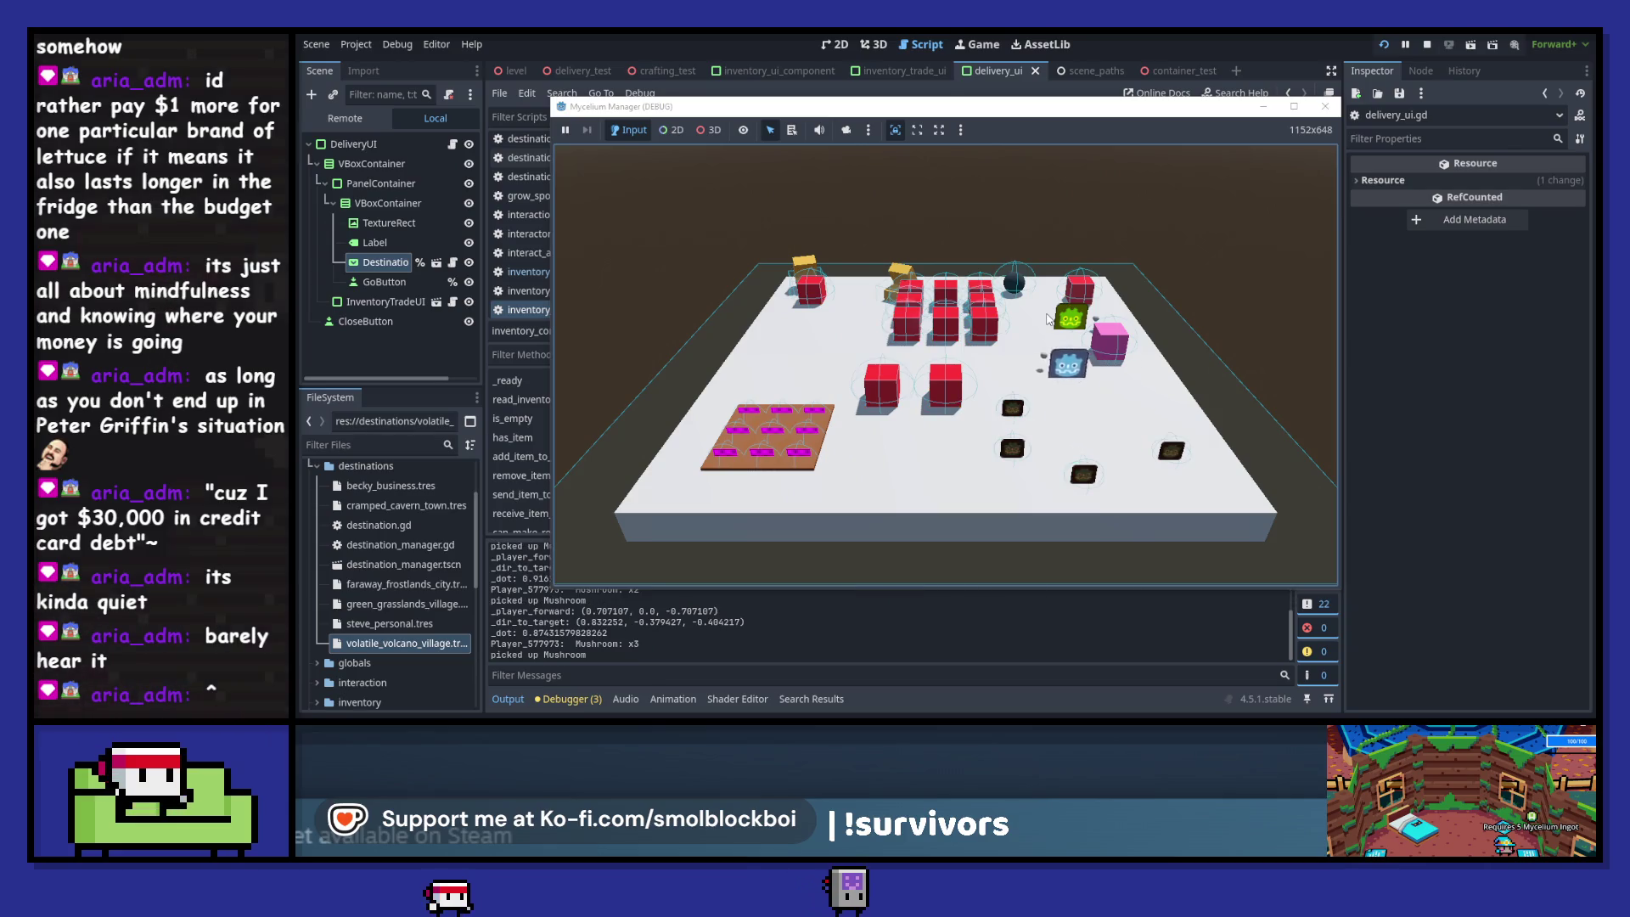
pyautogui.press('e')
pyautogui.click(951, 329)
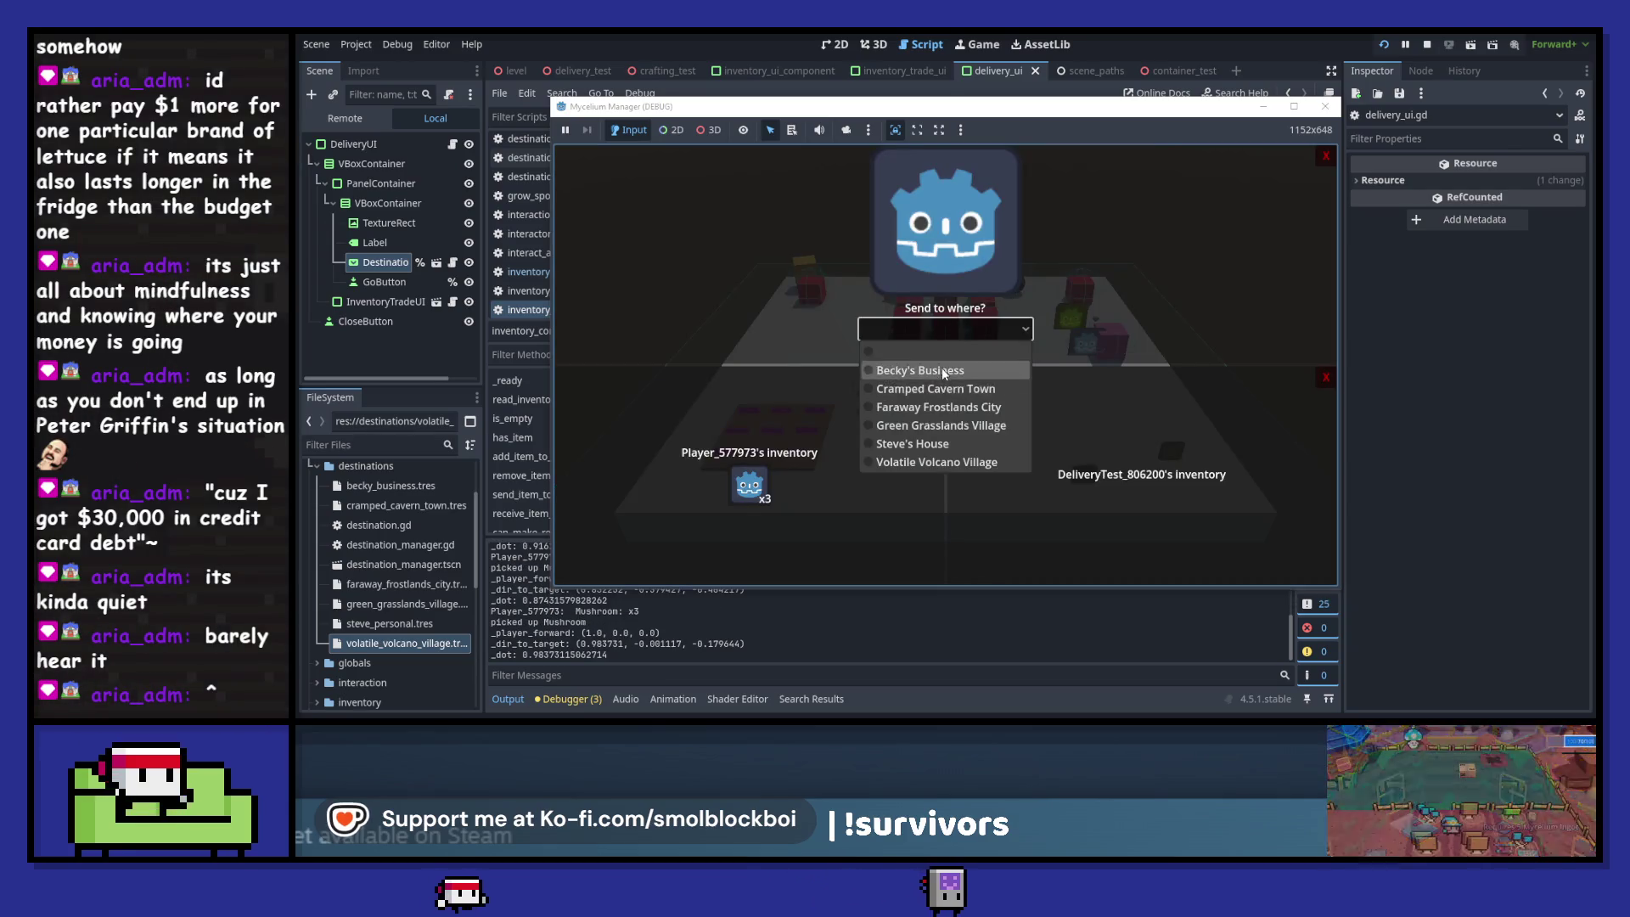
pyautogui.click(941, 365)
pyautogui.click(751, 487)
pyautogui.click(750, 487)
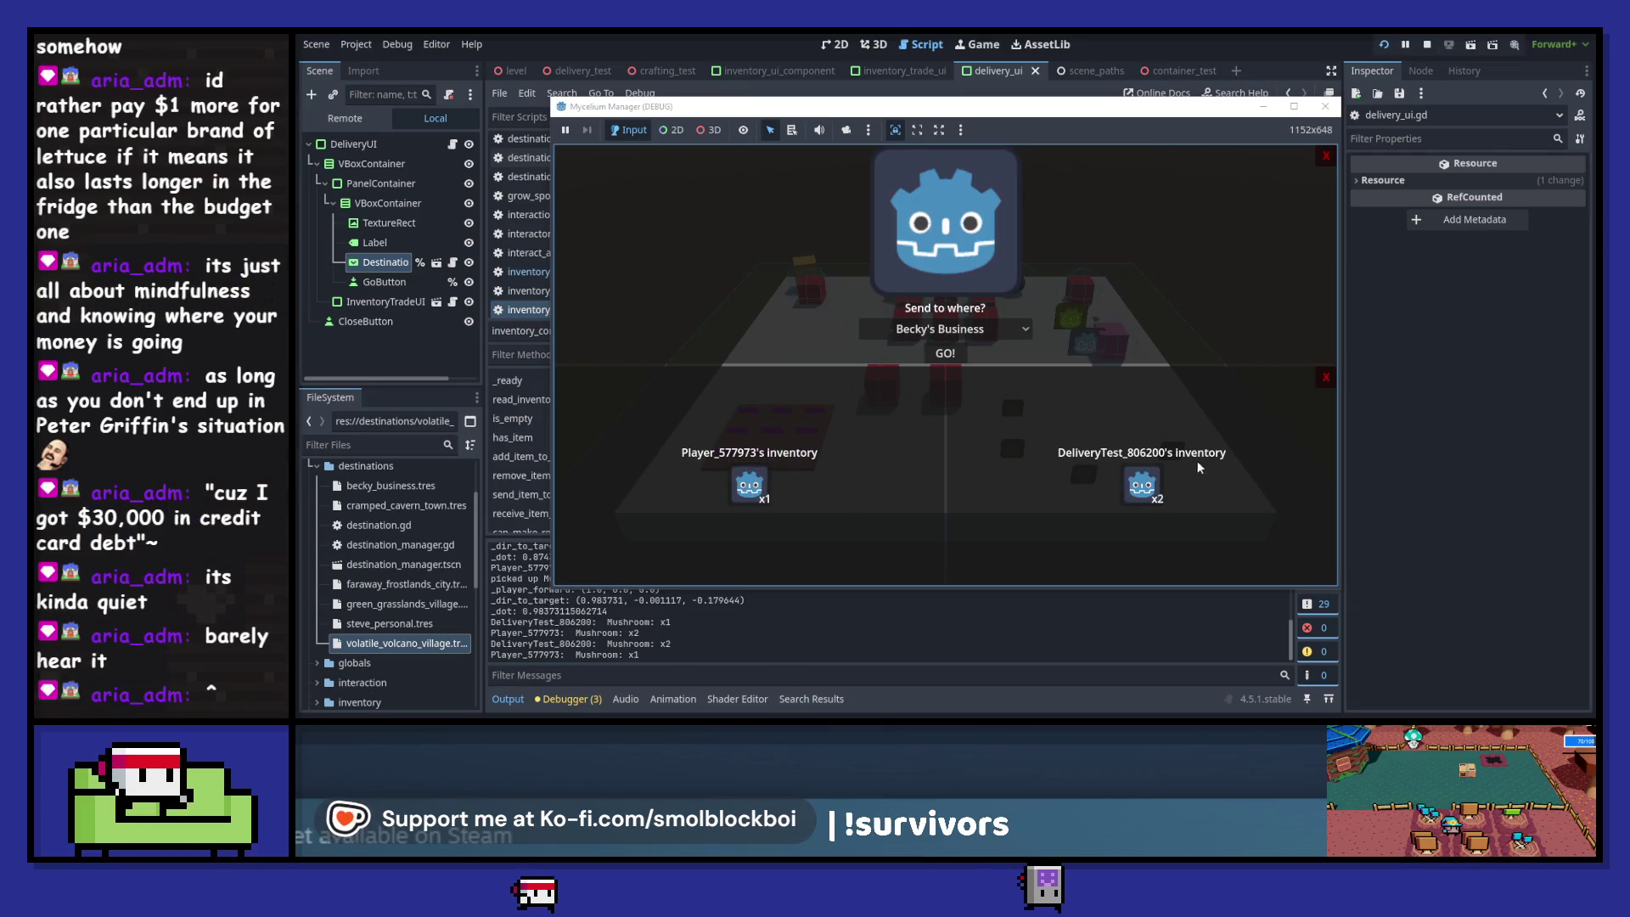
# - Send the cargo, confirm it emptied by reopening the panel, then stop the game
pyautogui.click(934, 357)
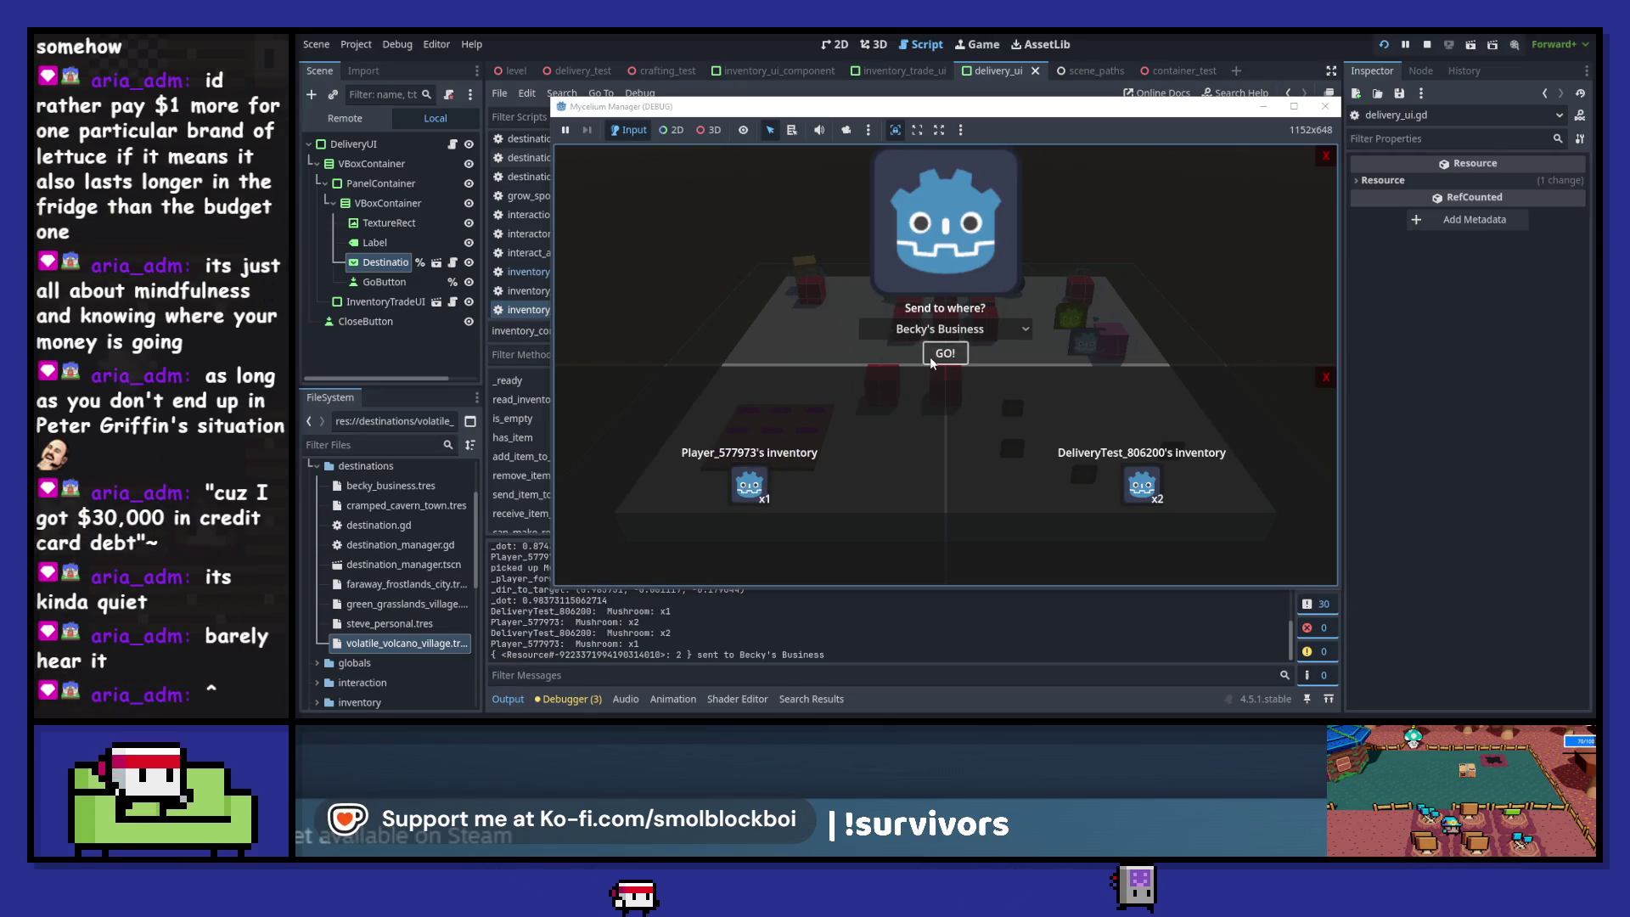
pyautogui.click(932, 360)
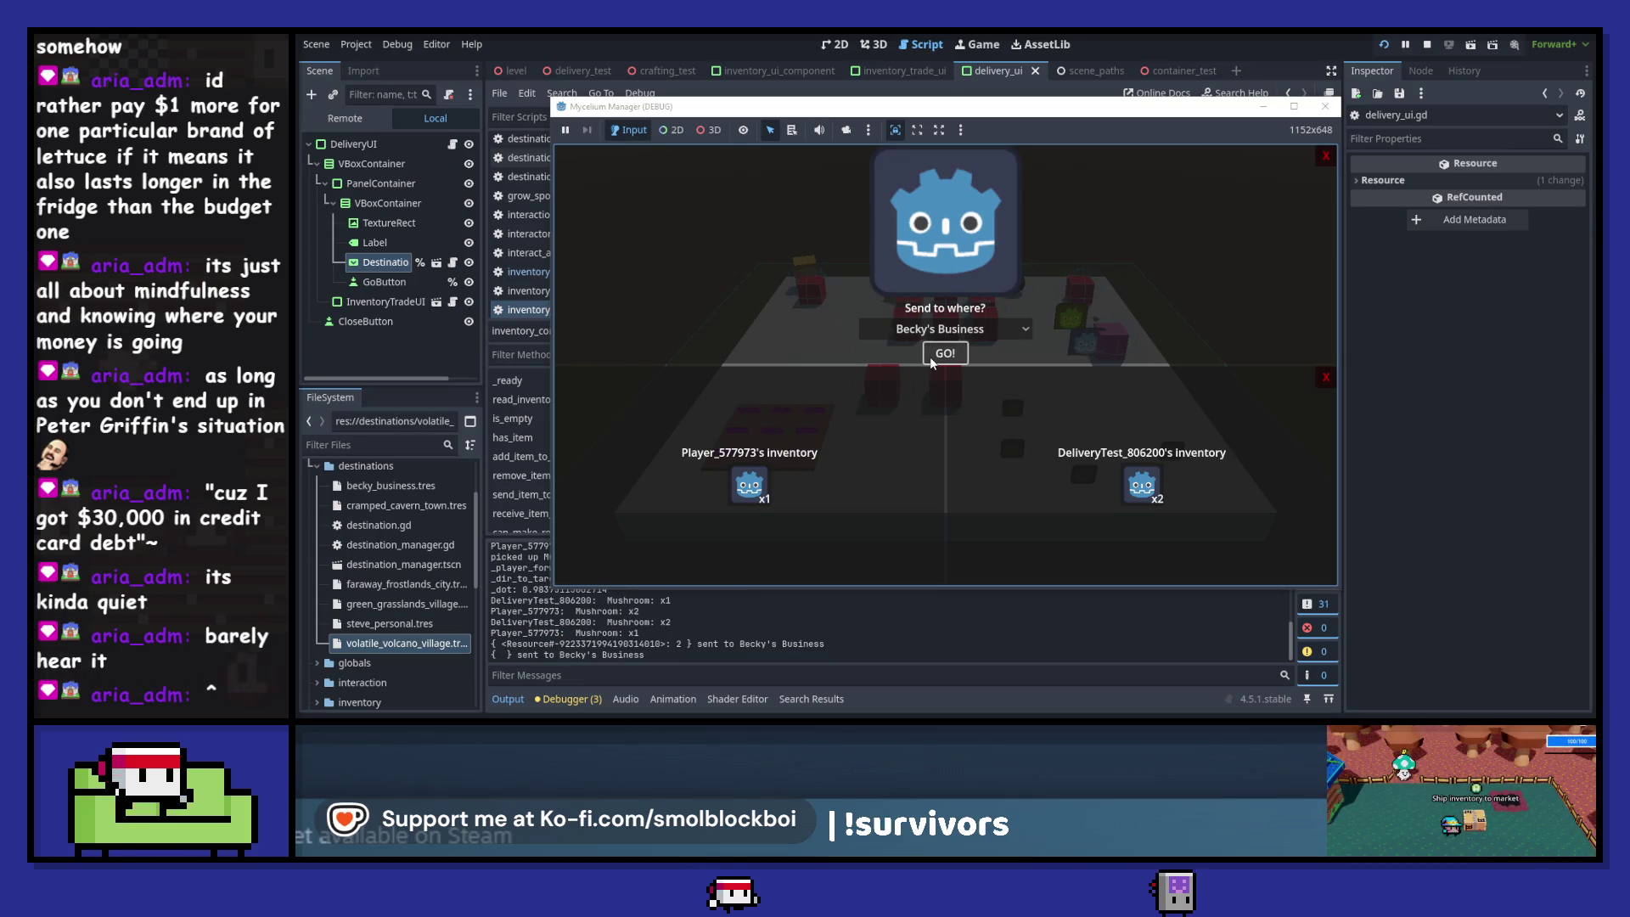
pyautogui.click(1326, 155)
pyautogui.press('e')
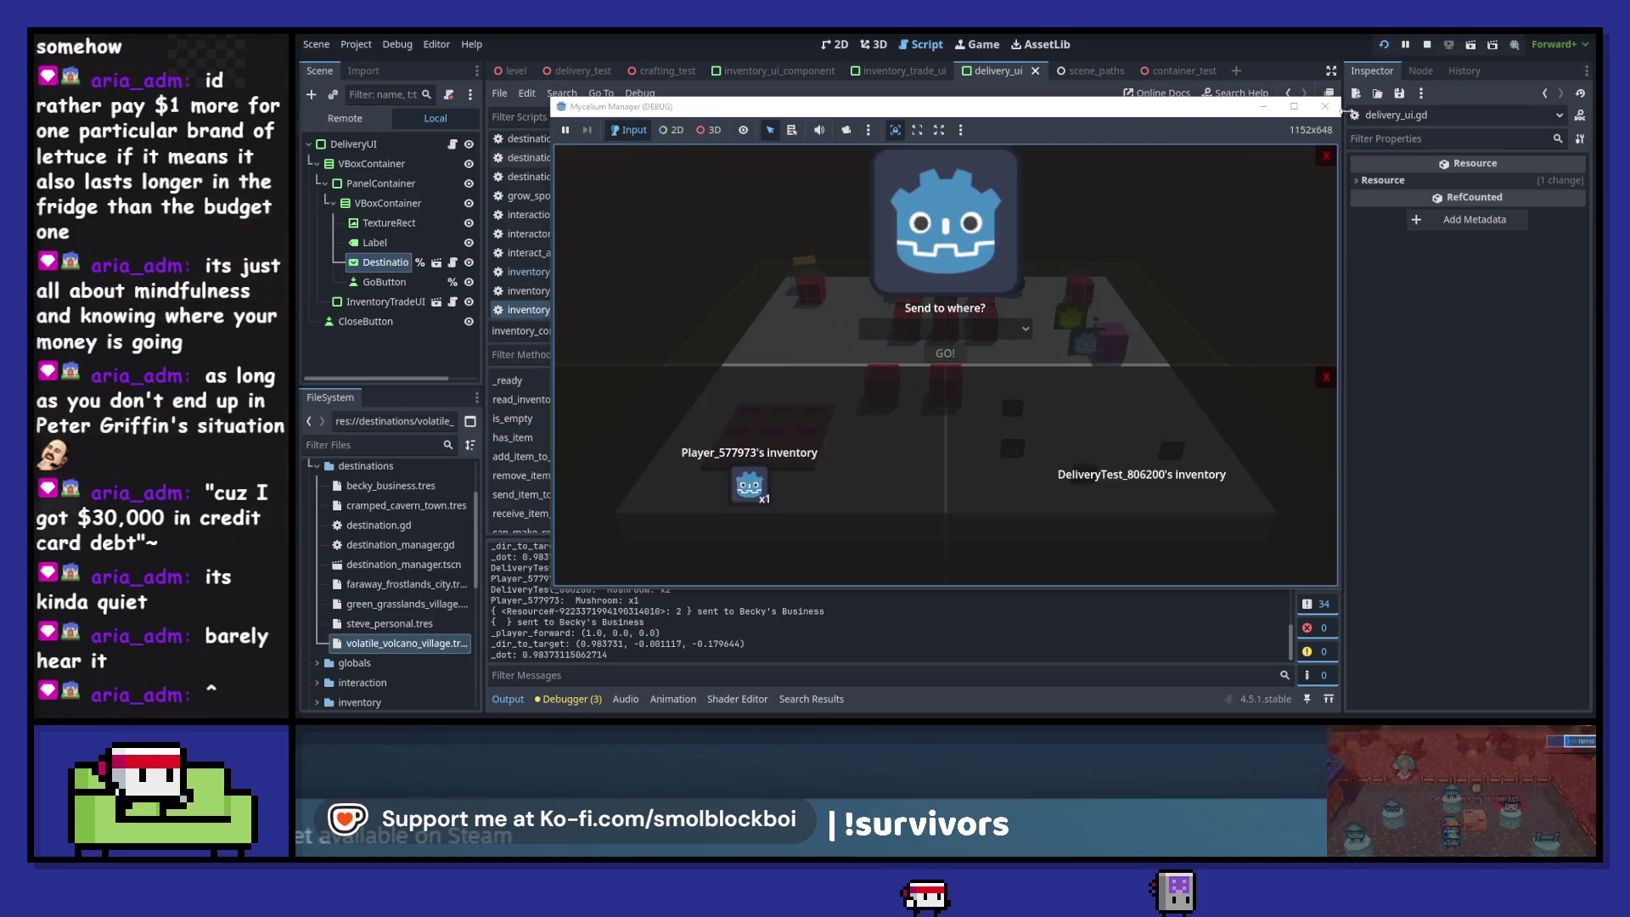
pyautogui.click(1336, 111)
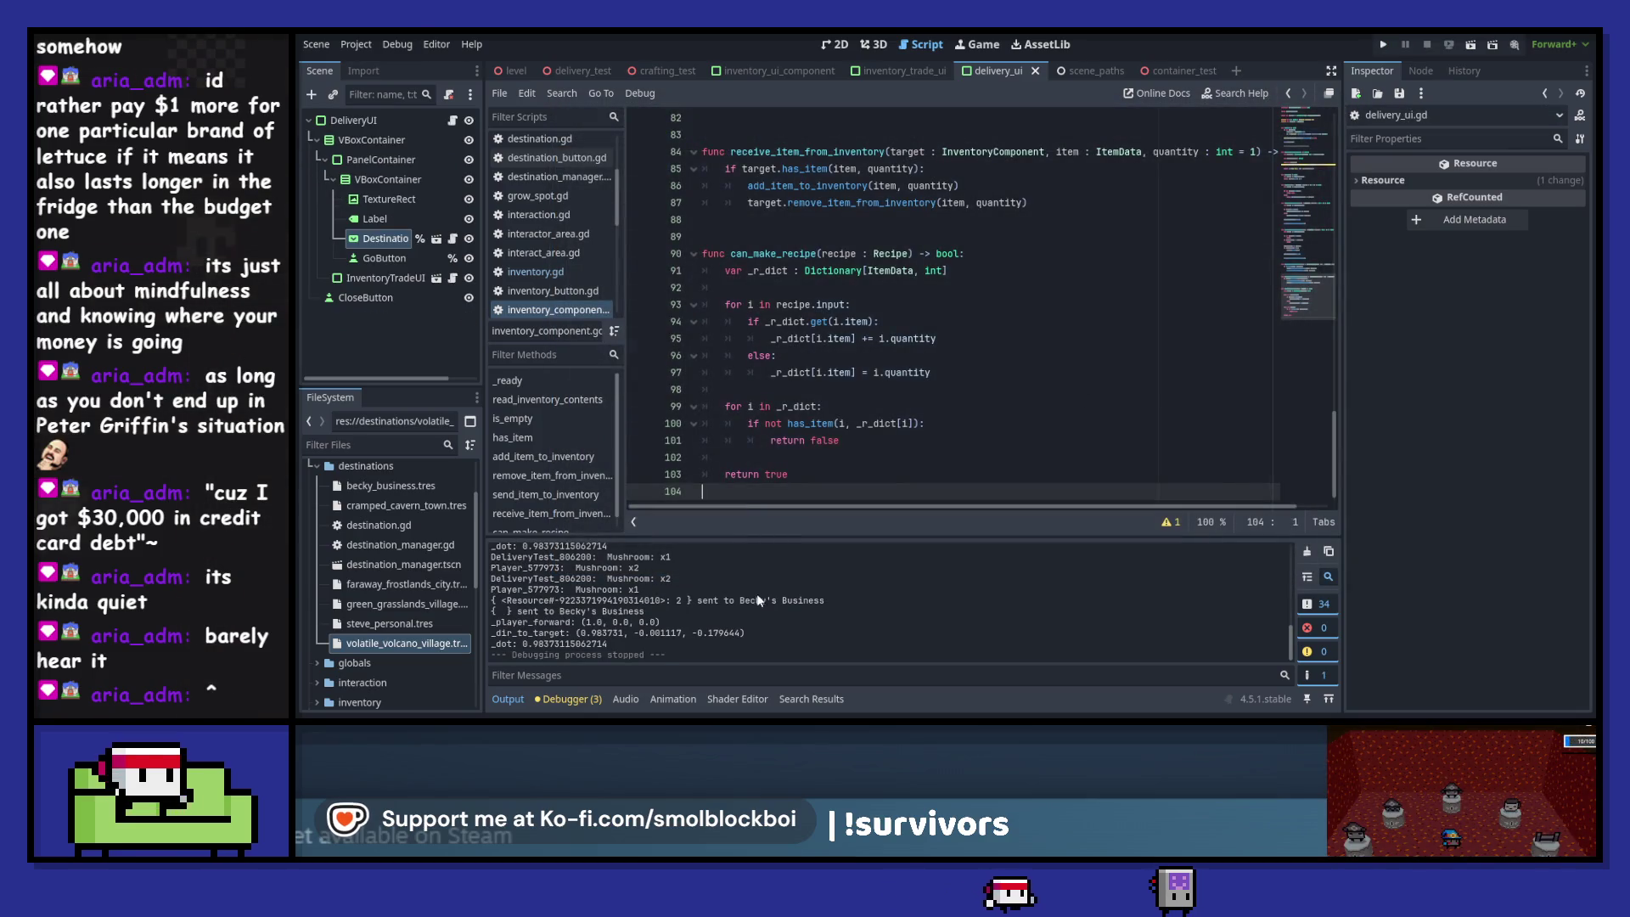
# - Save the scene, open the DeliveryUI script, and jump to the cargo inventory's definition
pyautogui.click(934, 475)
pyautogui.hotkey('ctrl', 's')
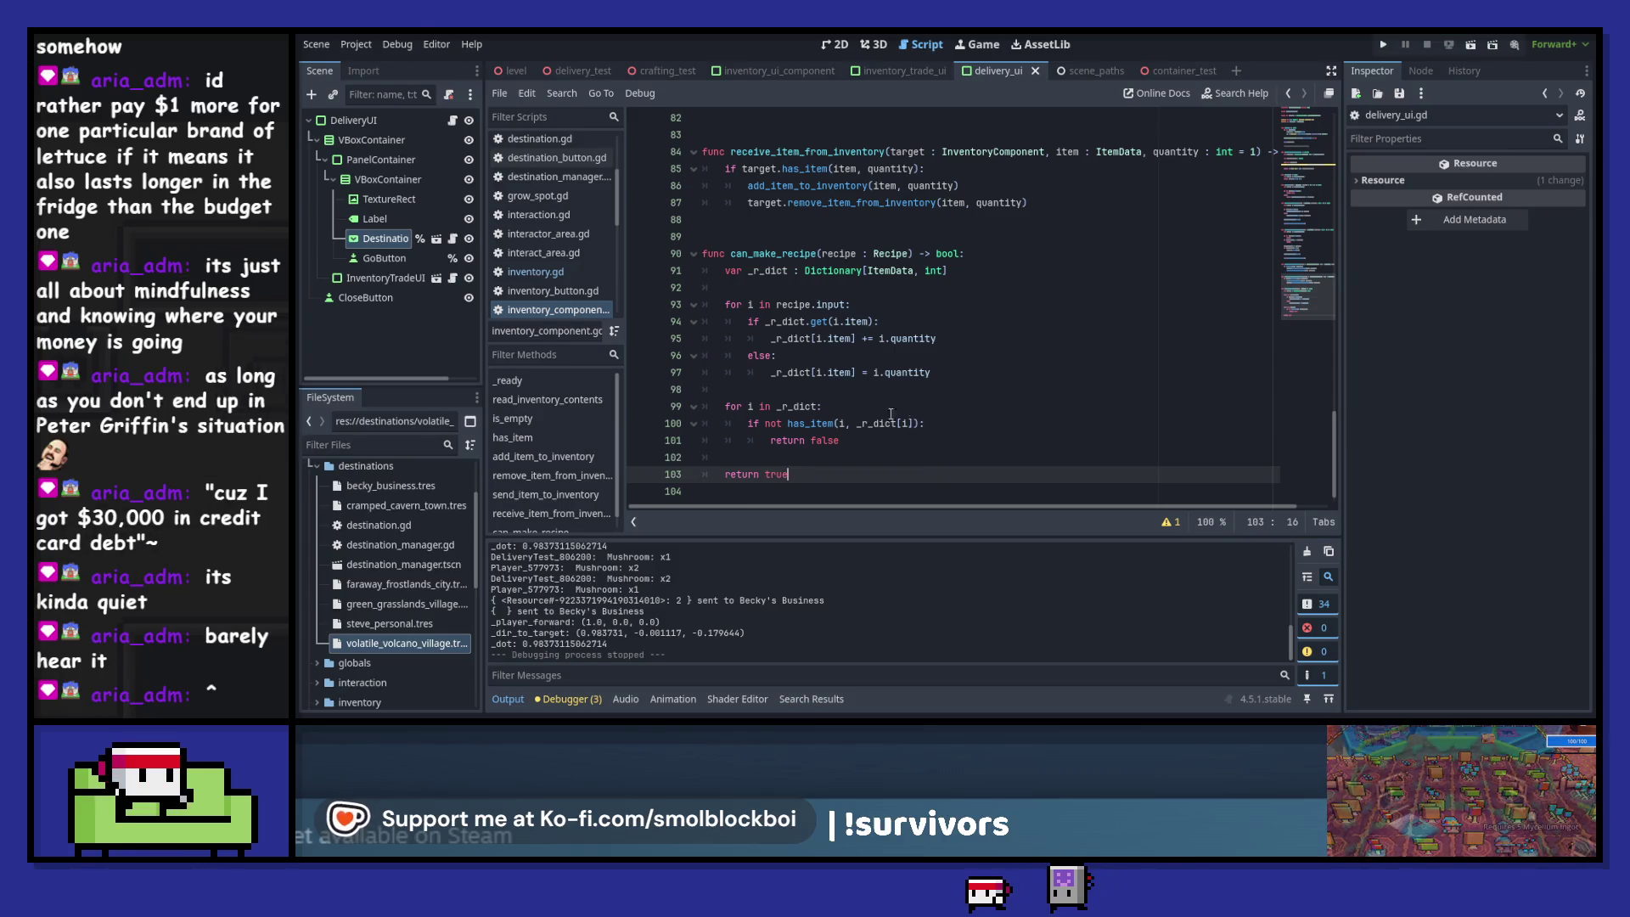
pyautogui.click(451, 120)
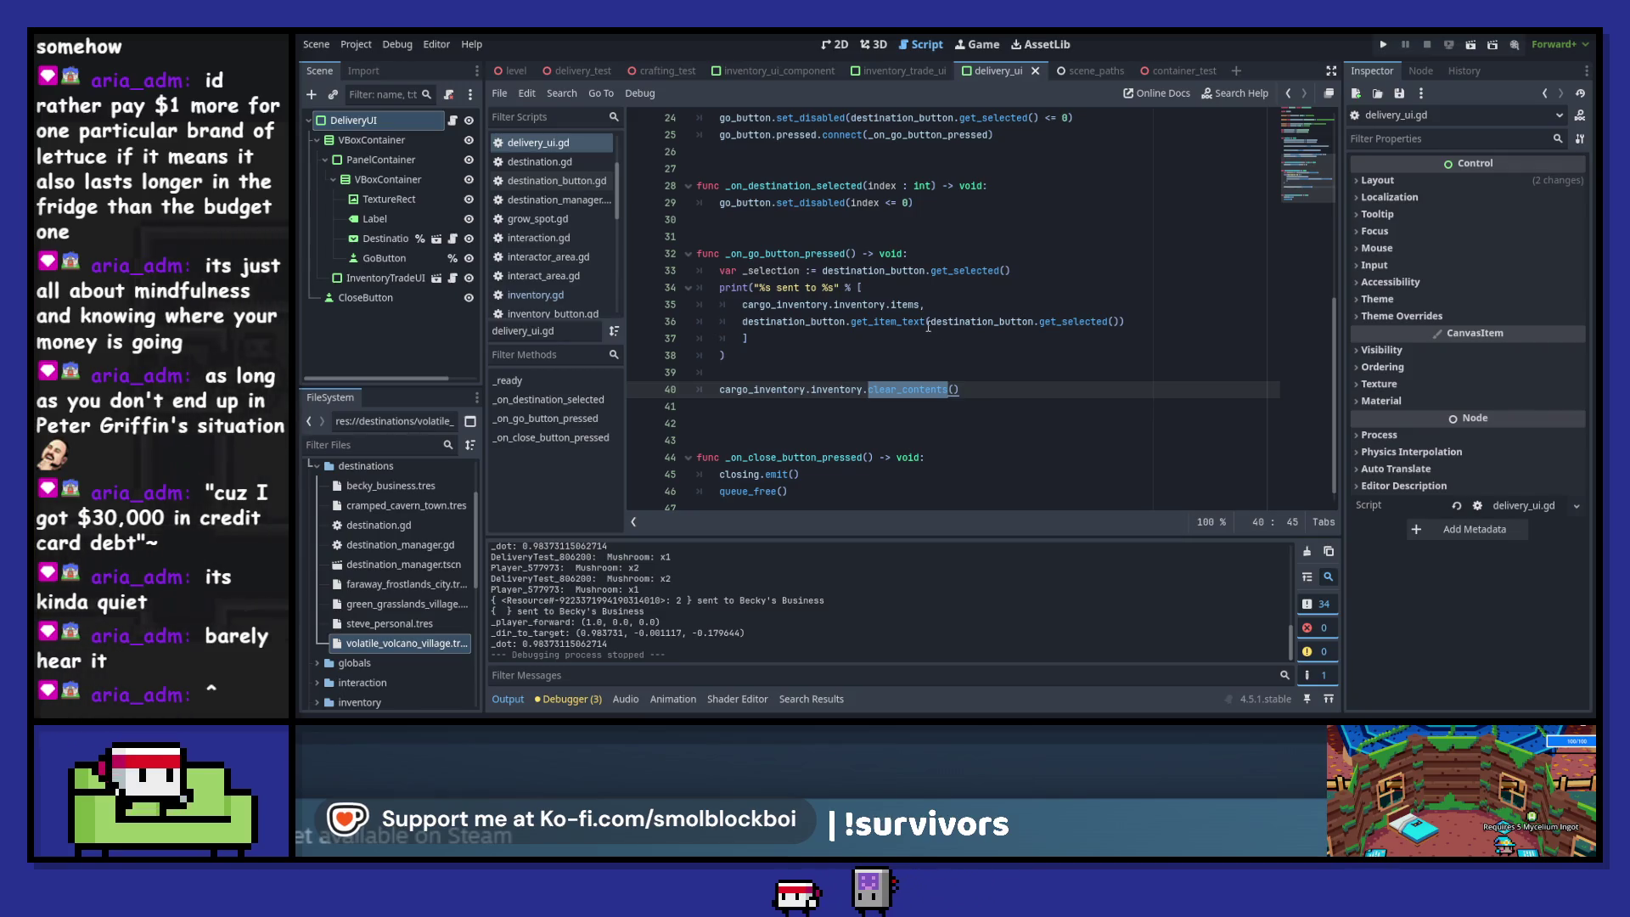
pyautogui.moveTo(929, 328)
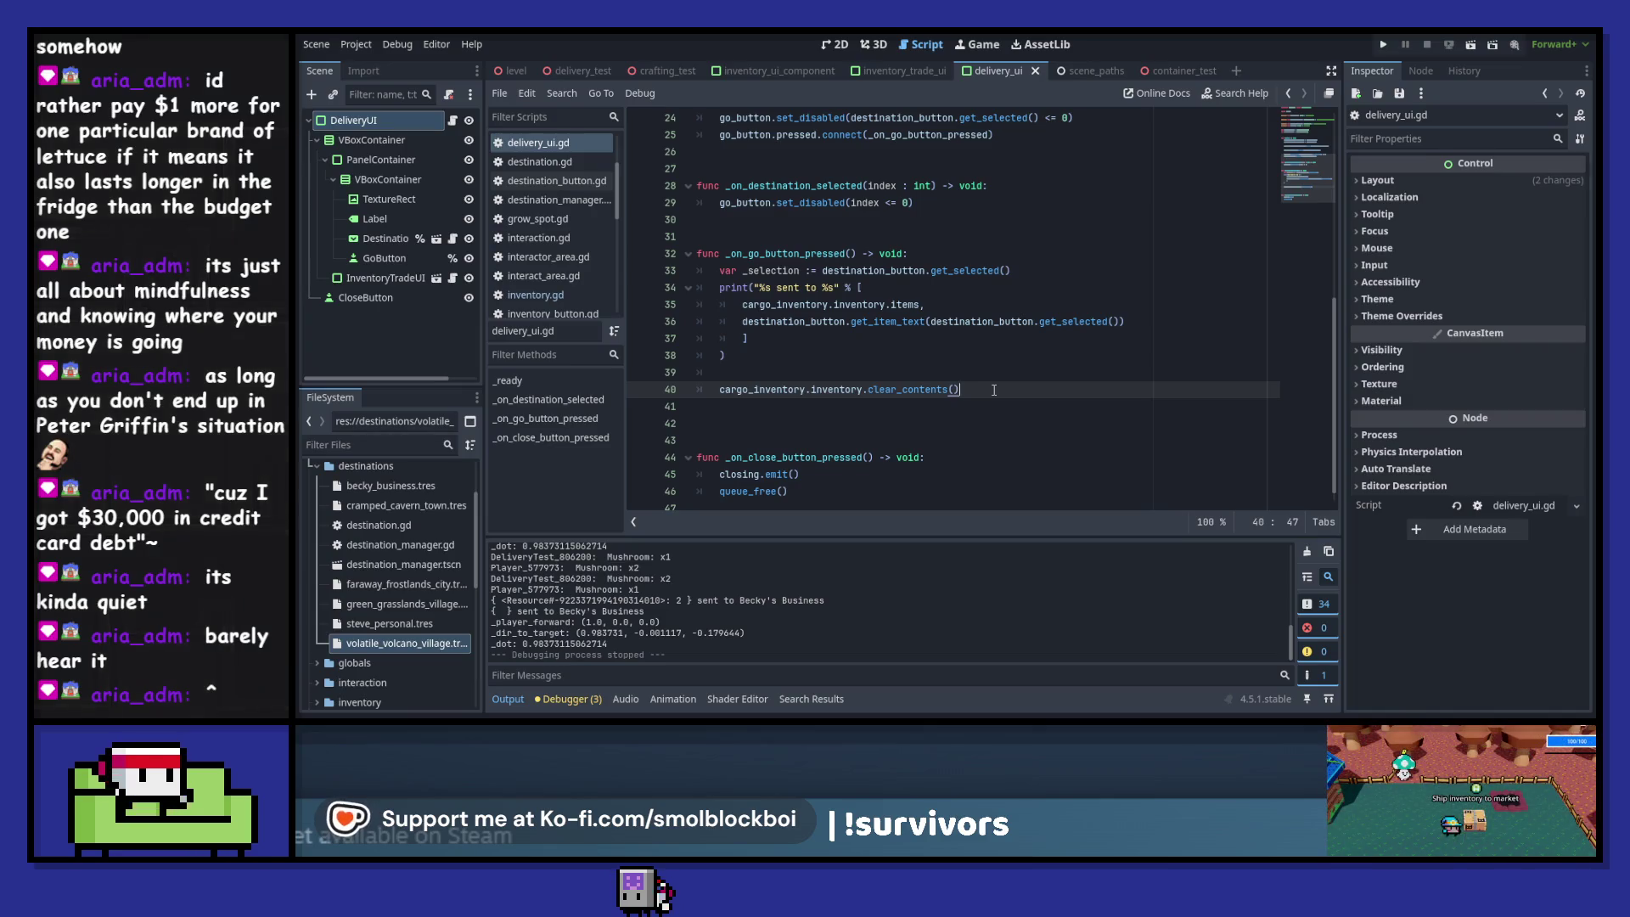
pyautogui.keyDown('ctrl'); pyautogui.click(834, 392); pyautogui.keyUp('ctrl')
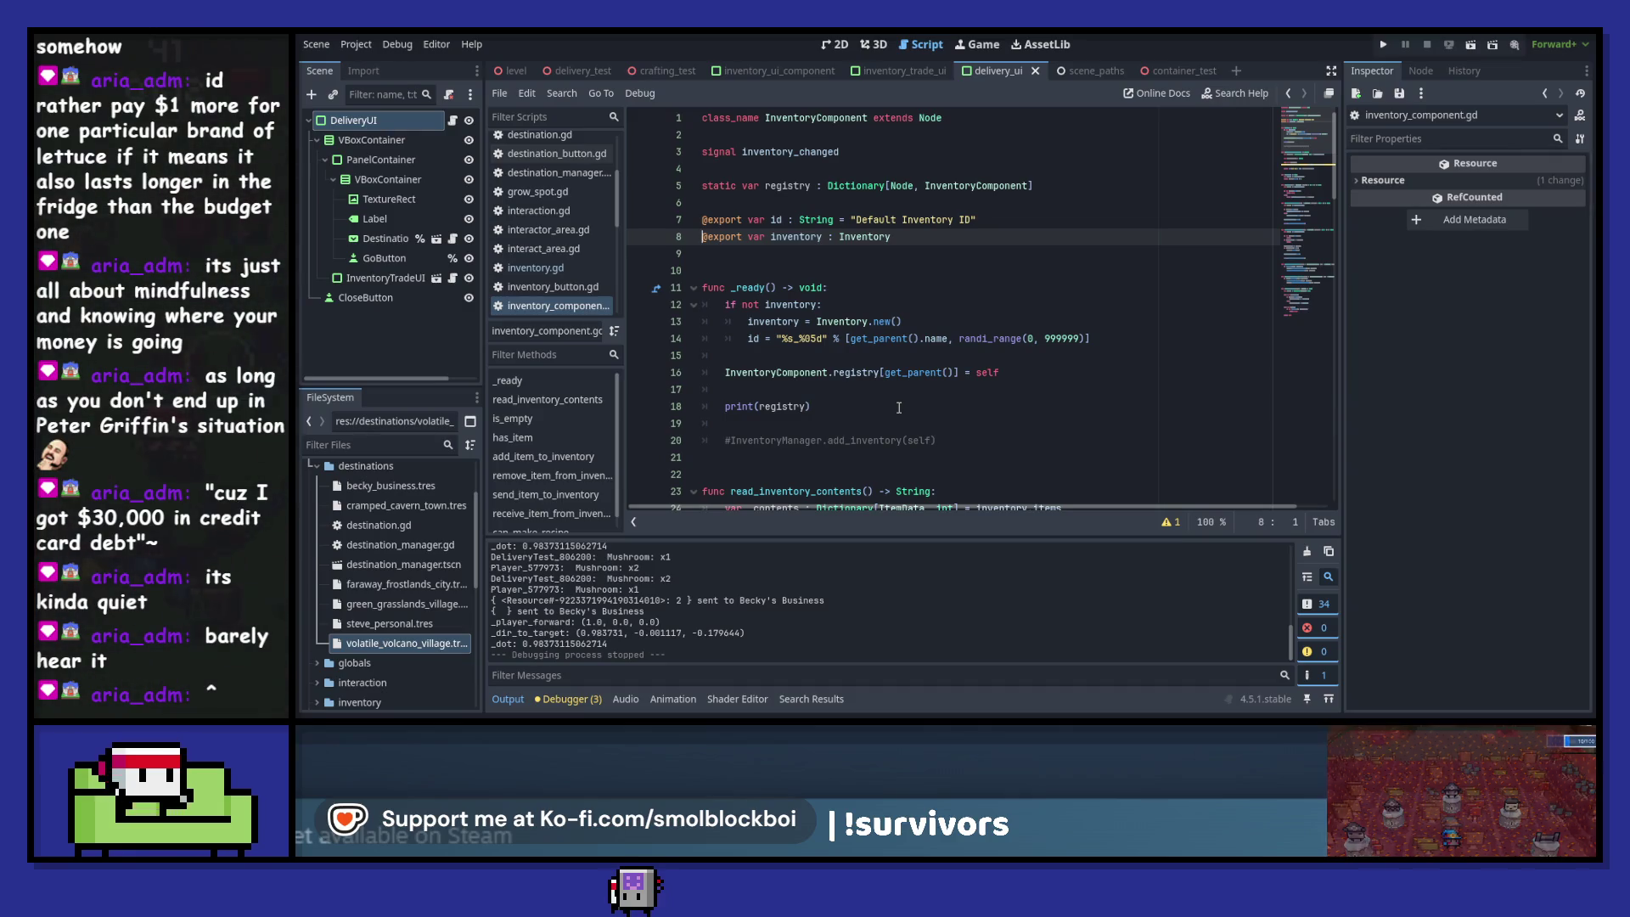
# - View the Inventory class in inventory.gd, return, then switch to inventory_trade_ui.gd
pyautogui.scroll(-5, 899, 408)
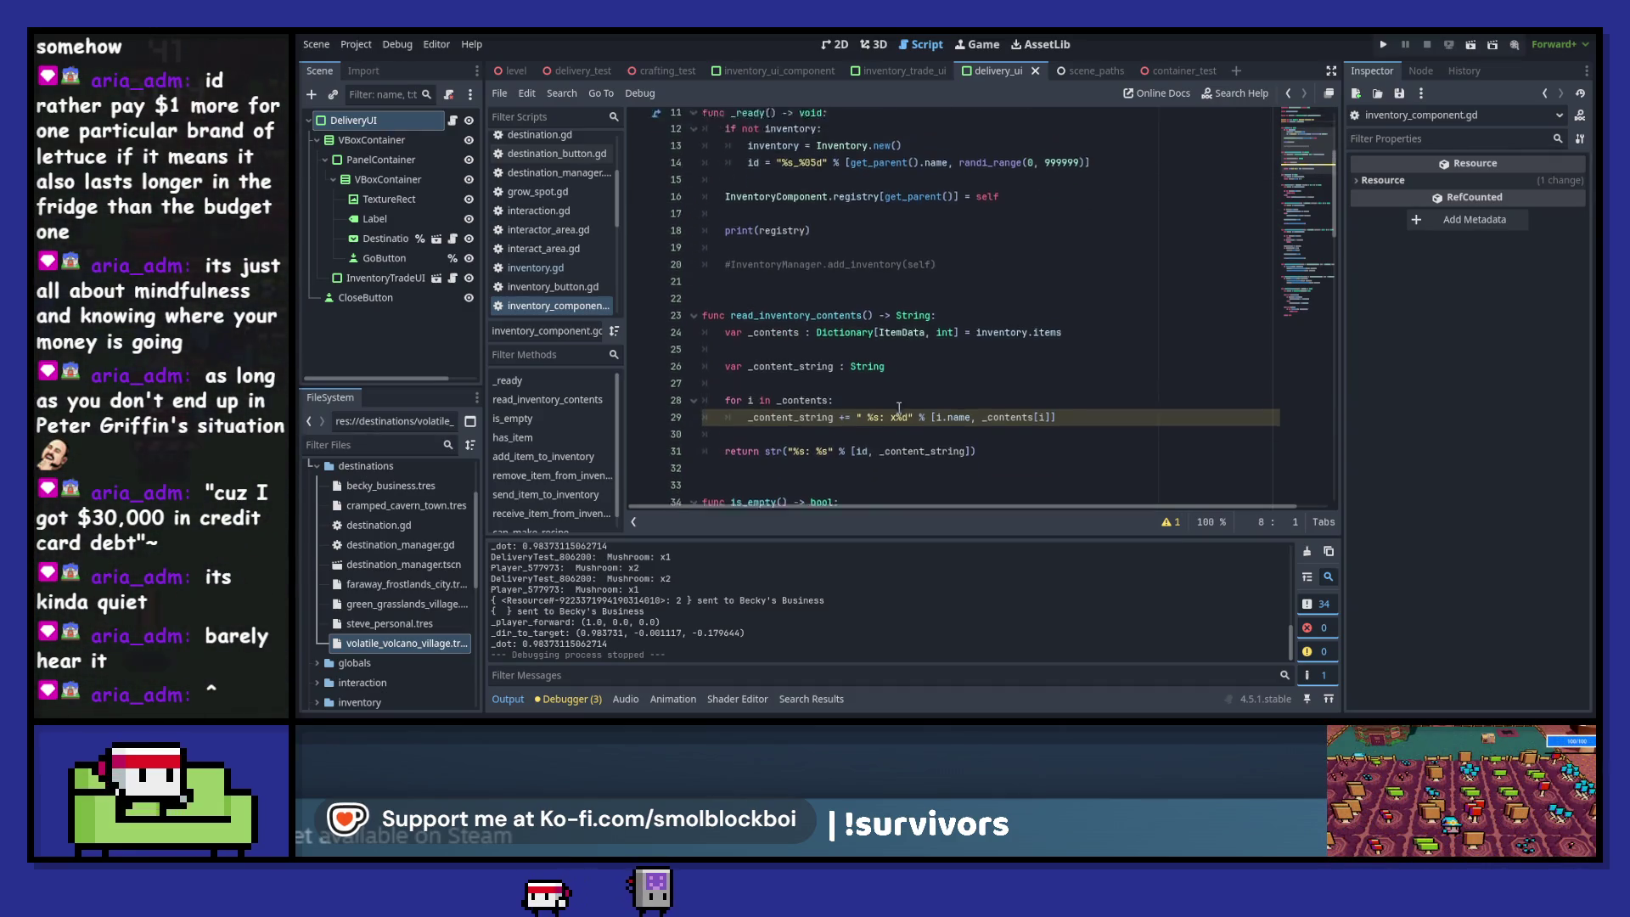
pyautogui.scroll(5, 892, 348)
pyautogui.keyDown('ctrl'); pyautogui.click(884, 241); pyautogui.keyUp('ctrl')
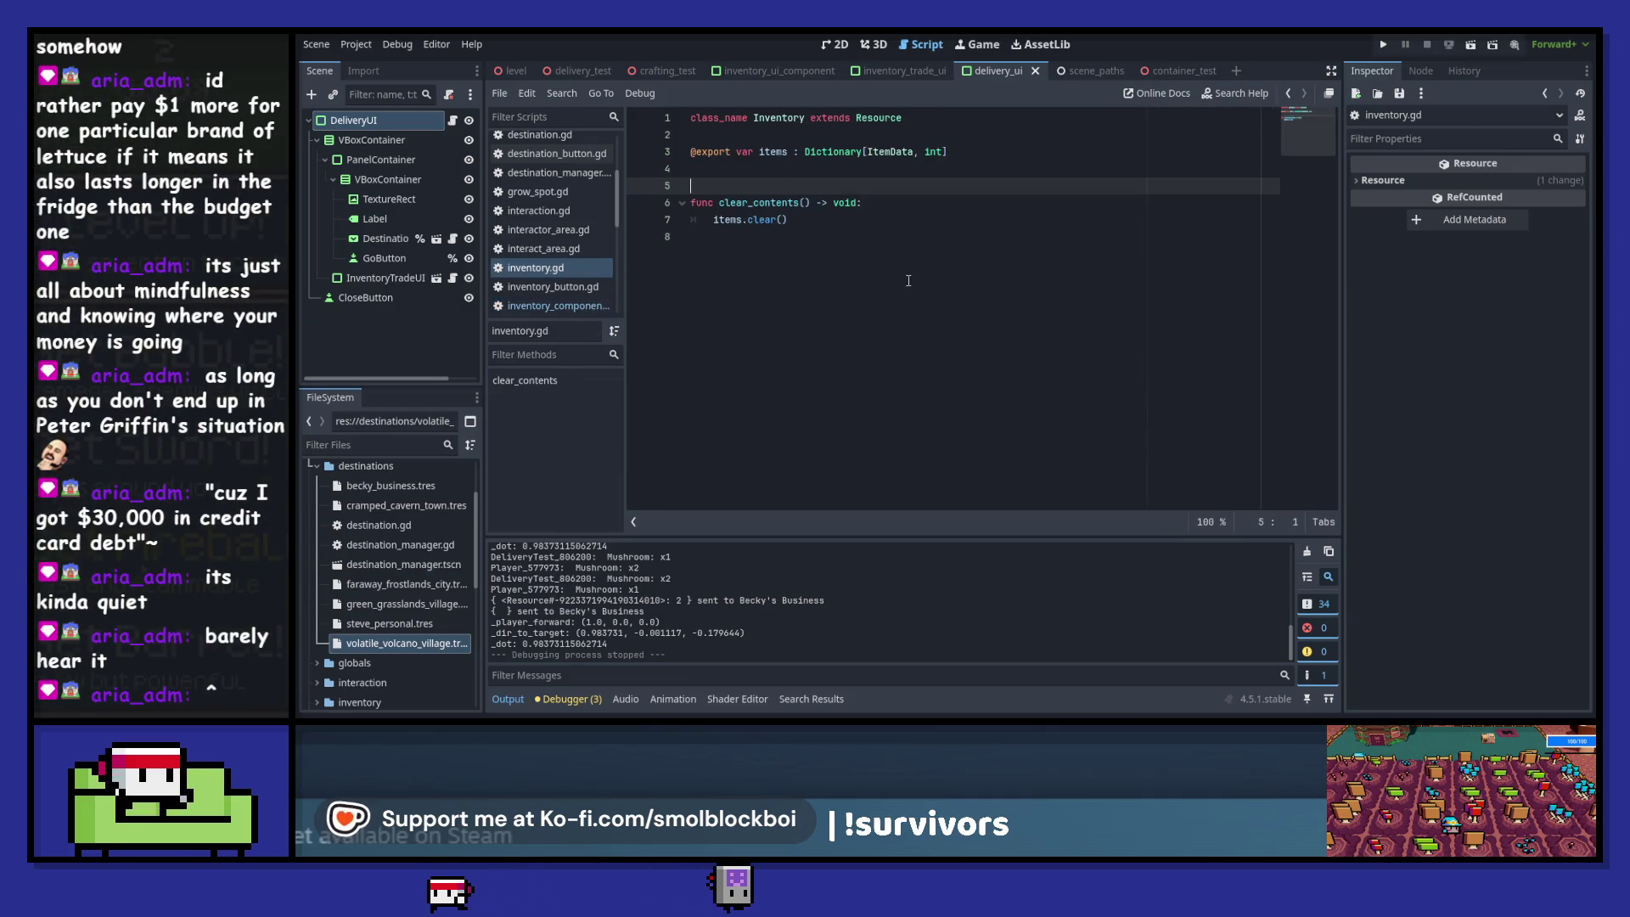
pyautogui.click(1289, 93)
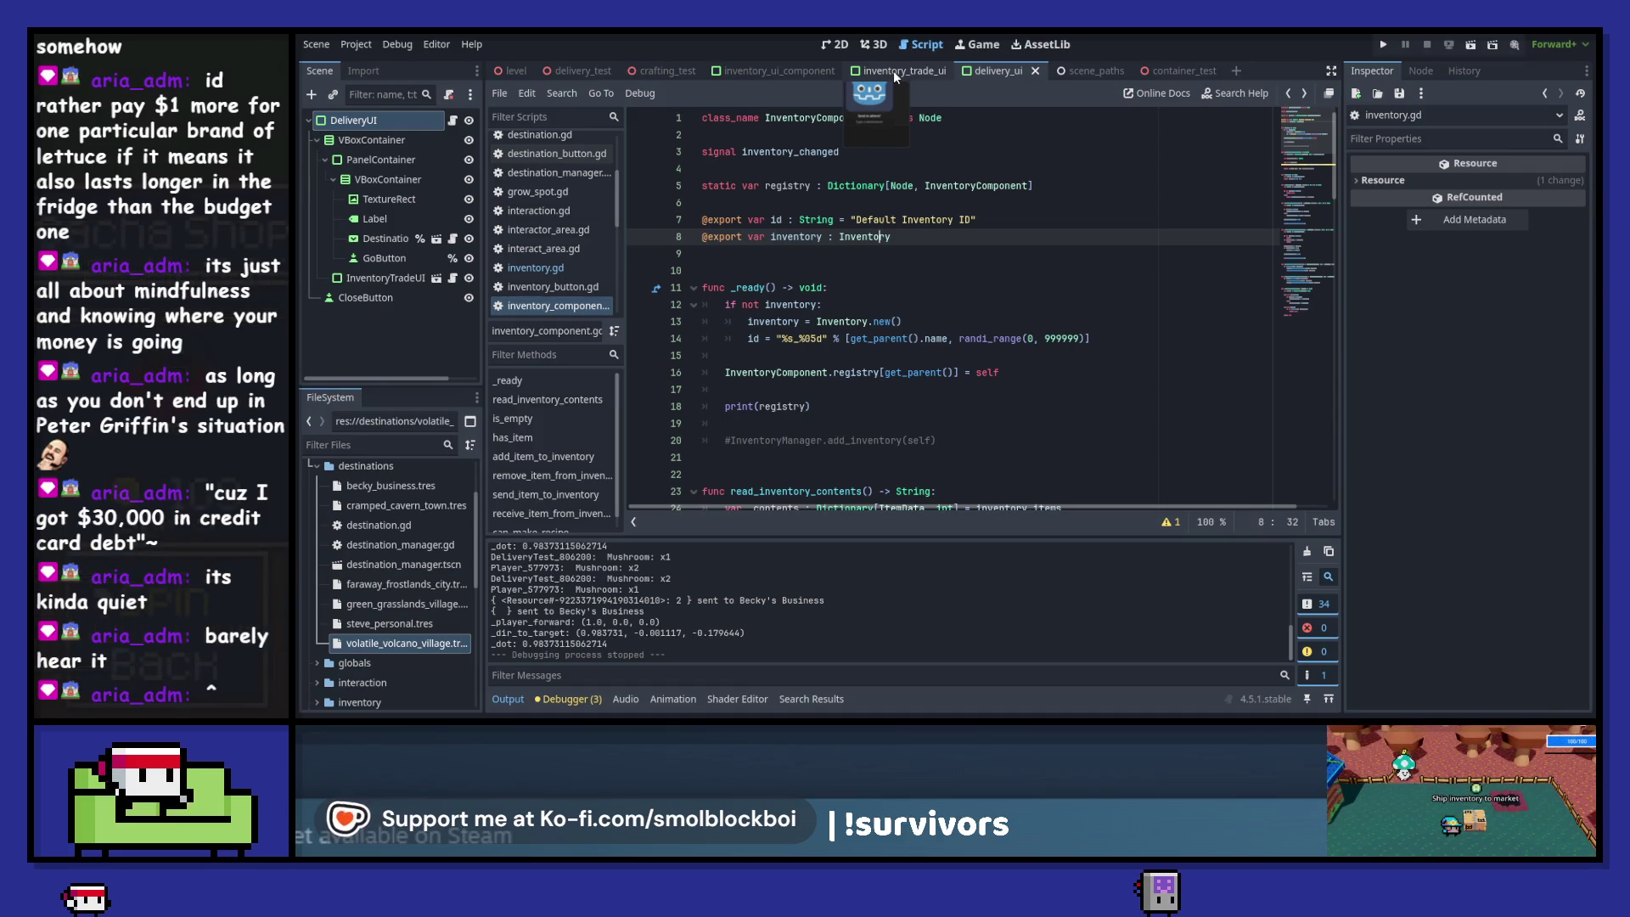
pyautogui.scroll(-20, 985, 383)
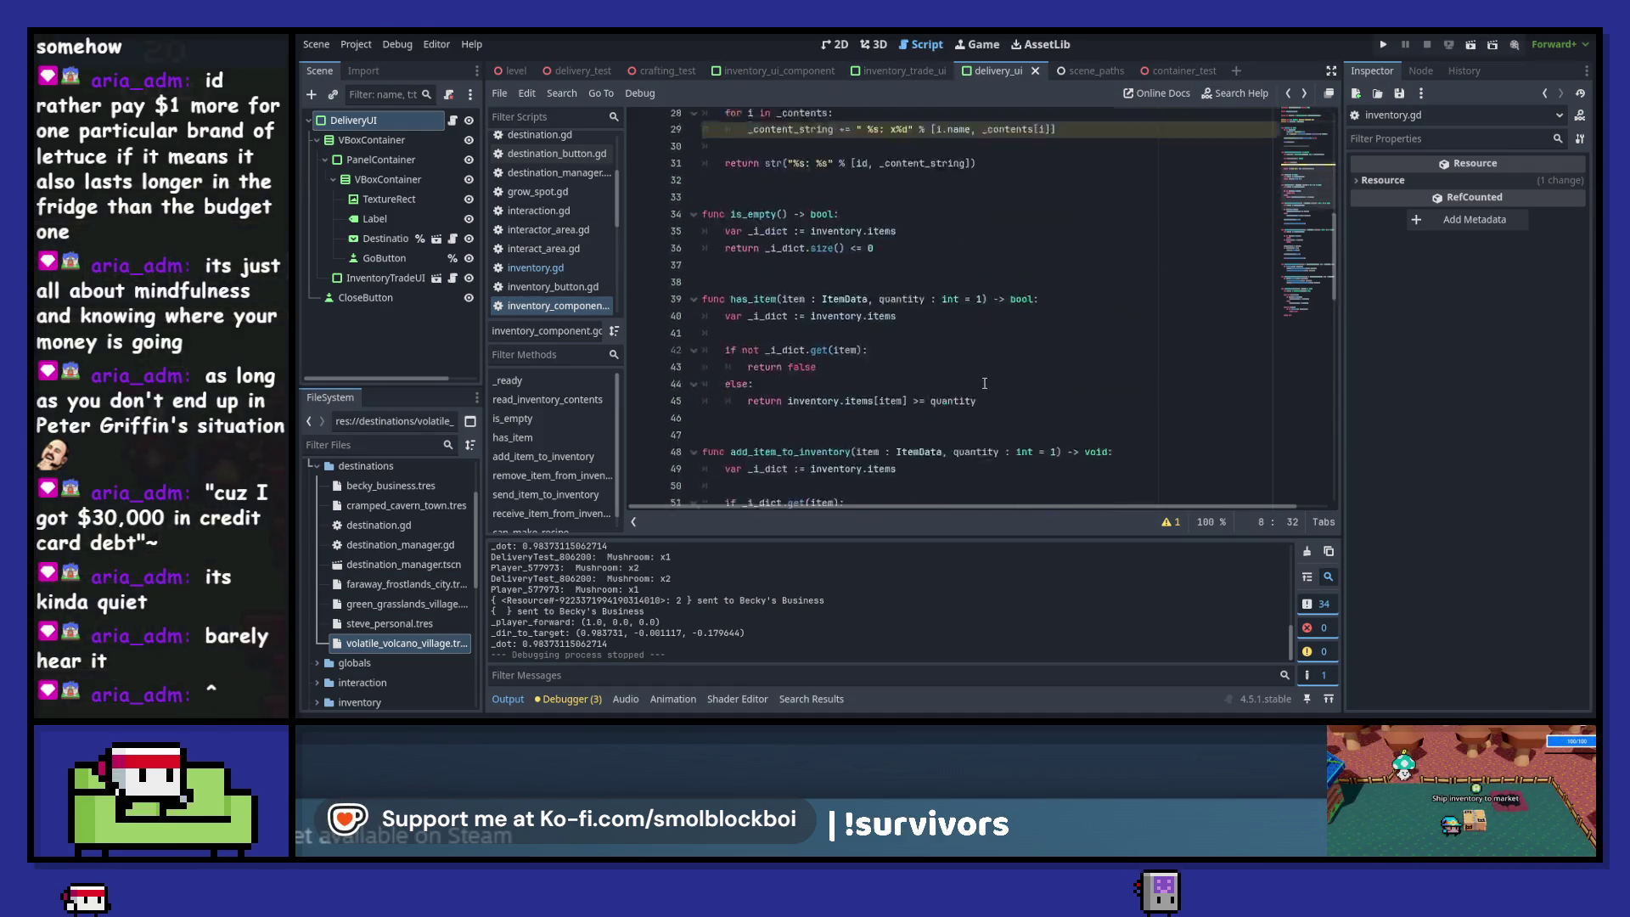
pyautogui.scroll(20, 984, 383)
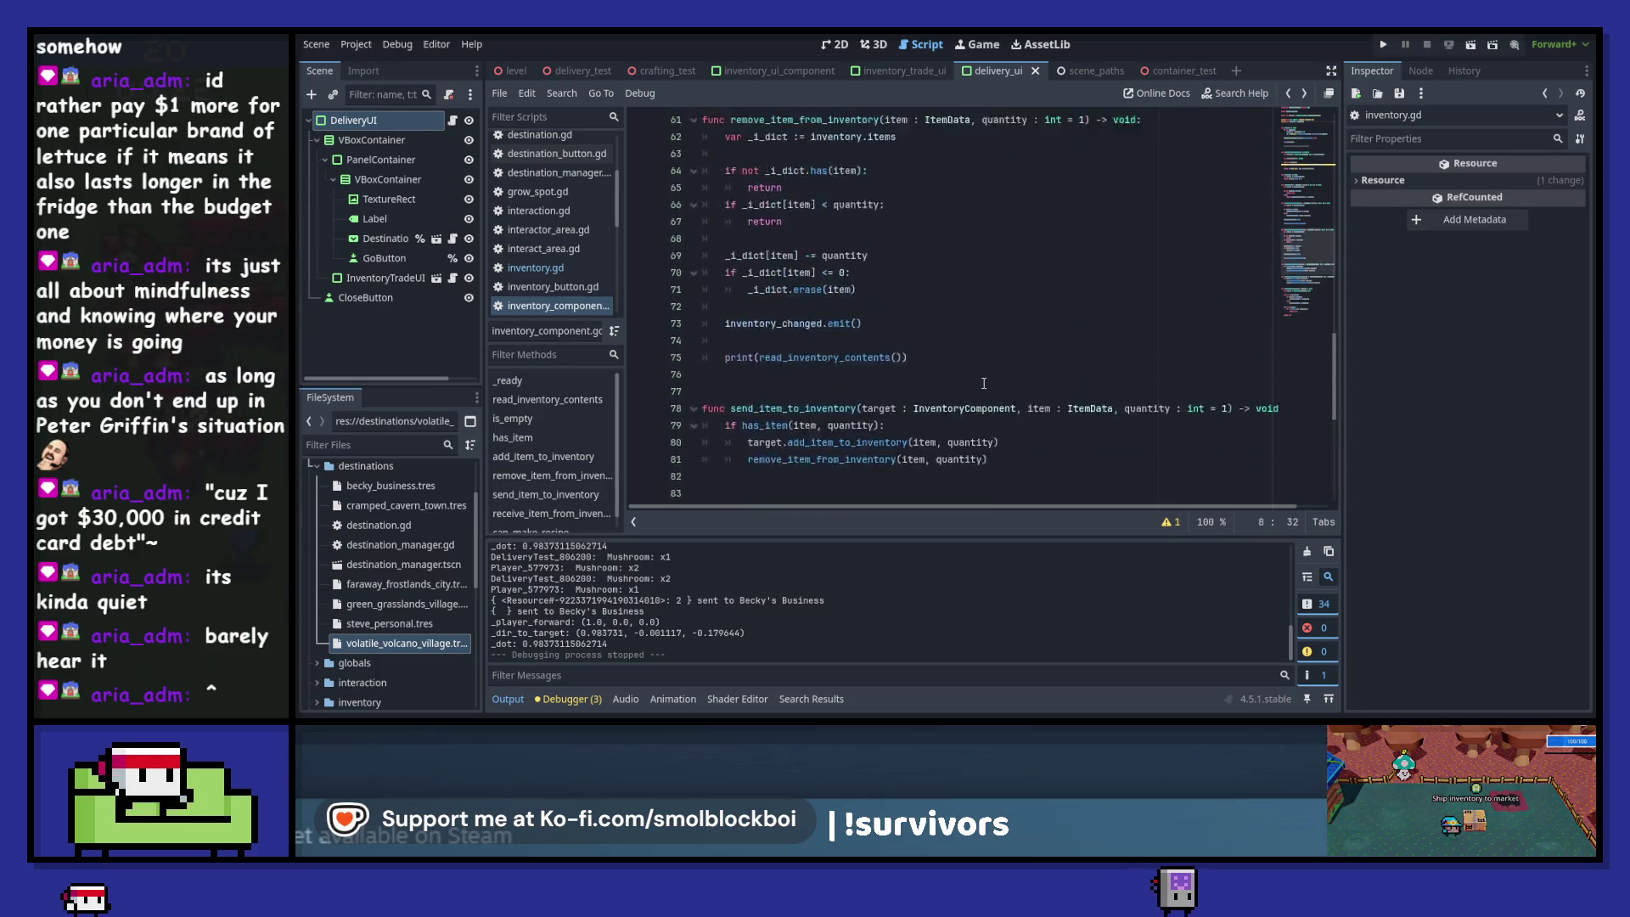
pyautogui.click(914, 77)
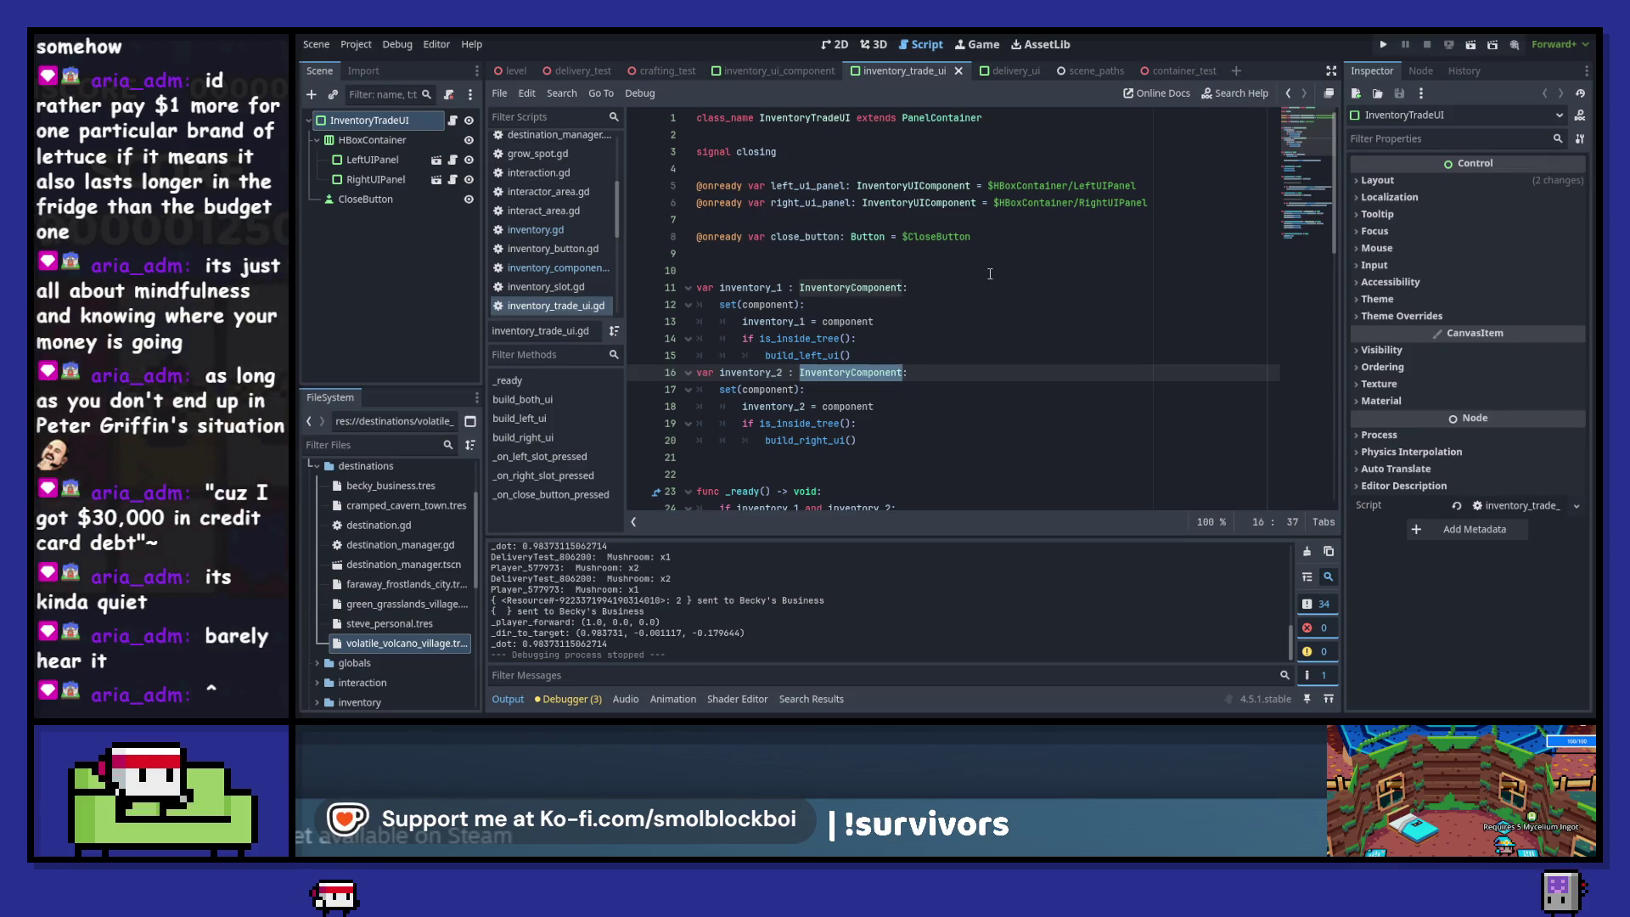
# - Back in delivery_ui.gd, select the inventory_trade_ui variable name at its declaration
pyautogui.scroll(-5, 990, 274)
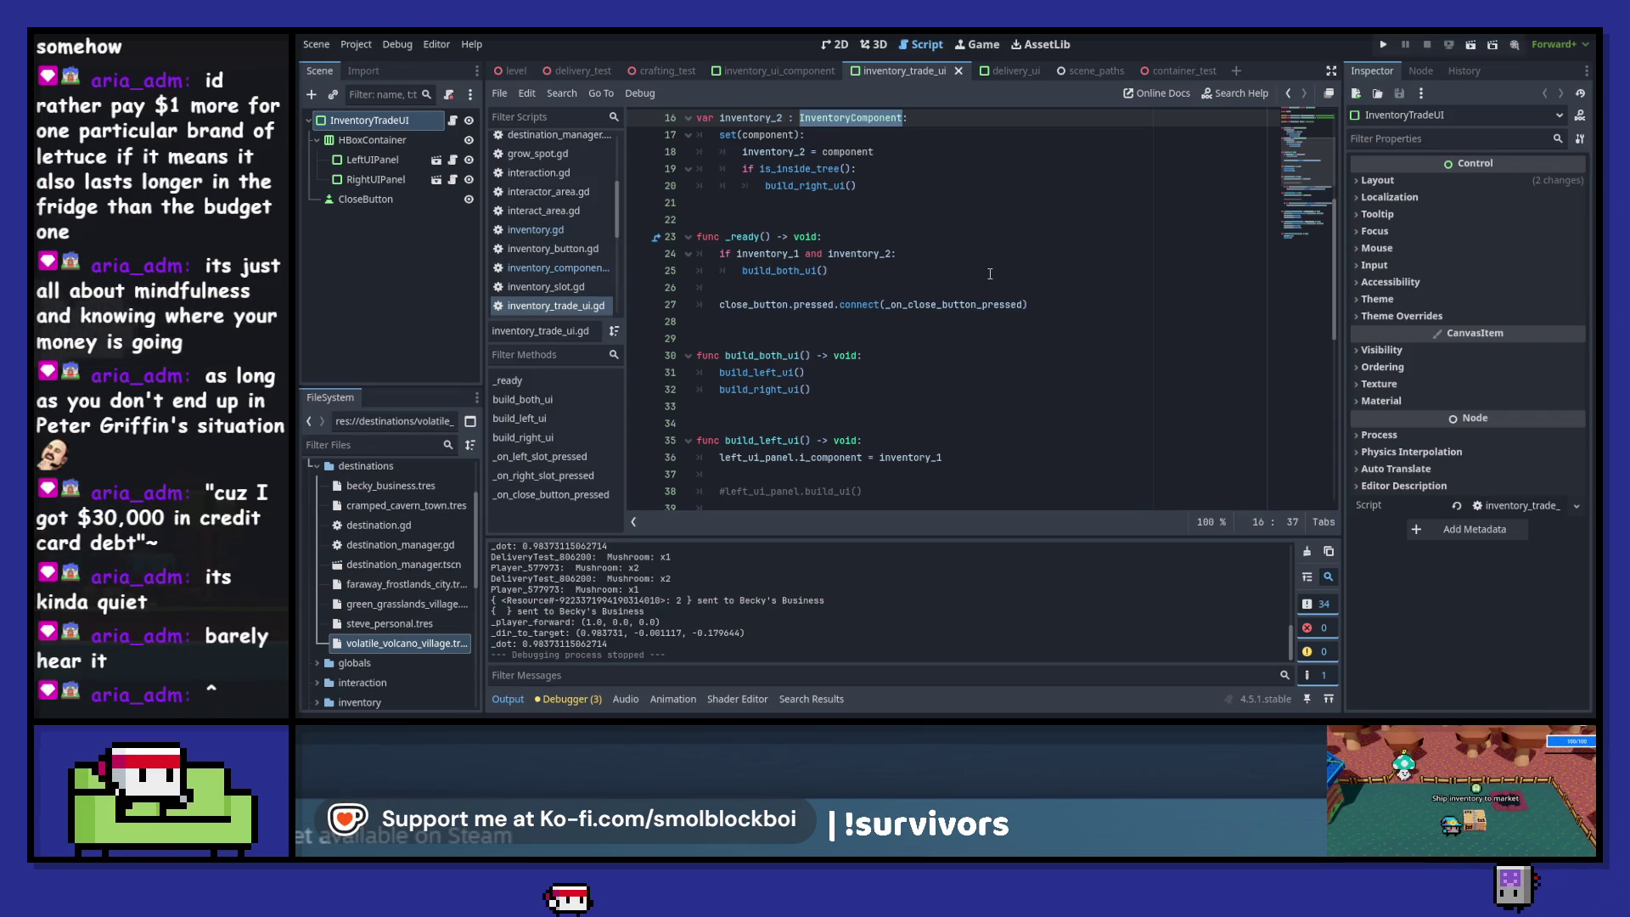
pyautogui.click(1002, 73)
pyautogui.scroll(1, 971, 288)
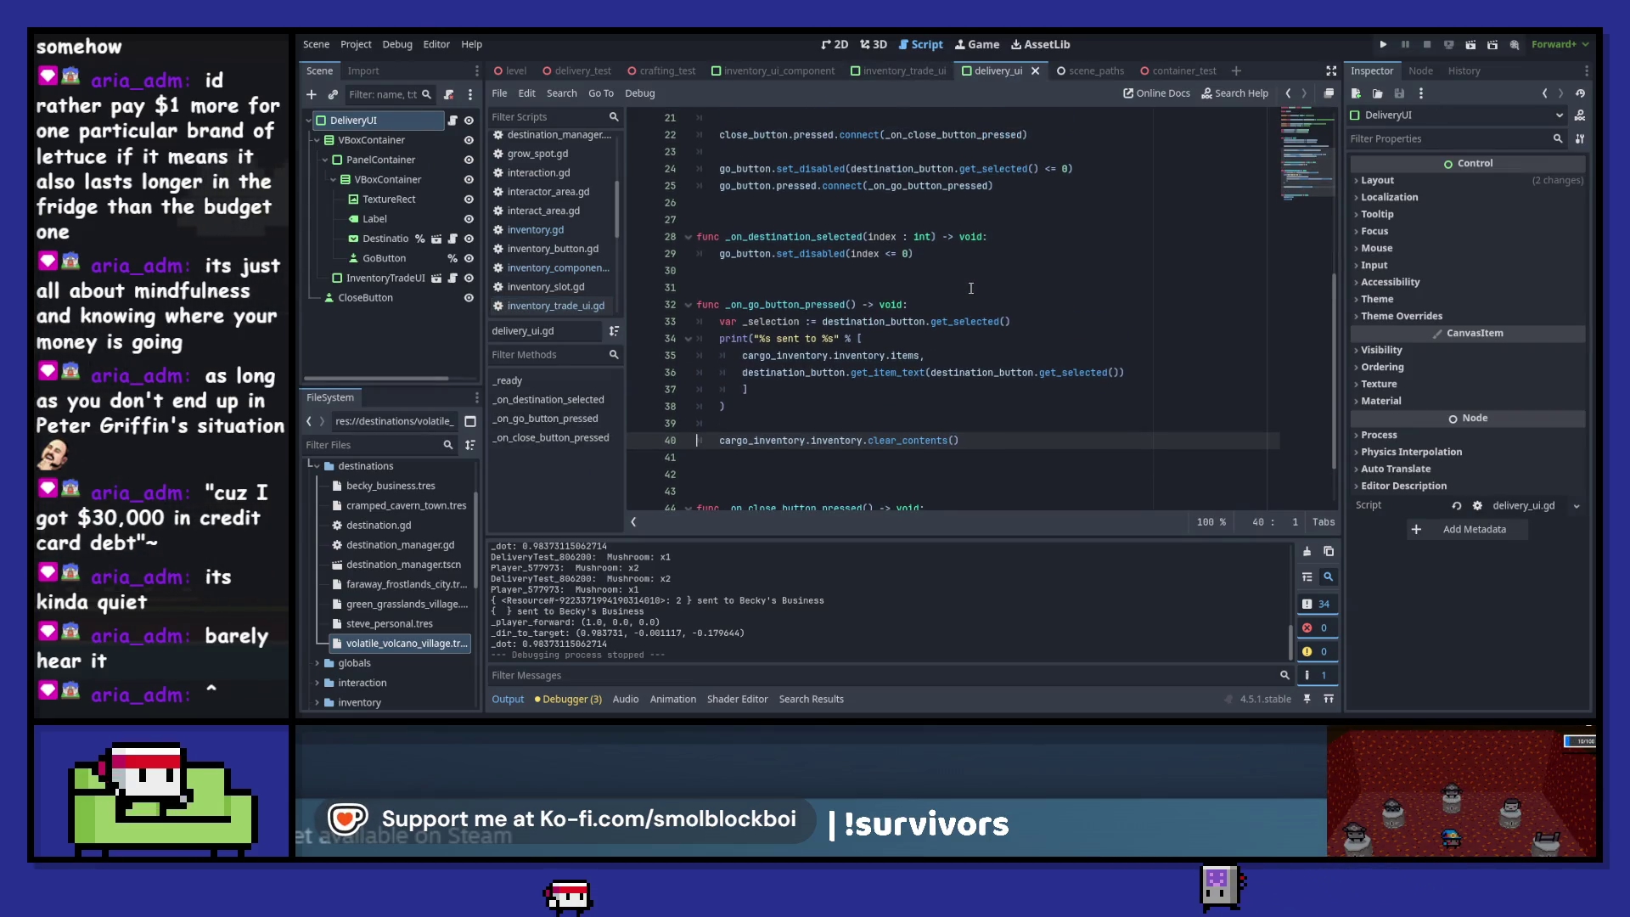
pyautogui.scroll(7, 971, 288)
pyautogui.doubleClick(848, 220)
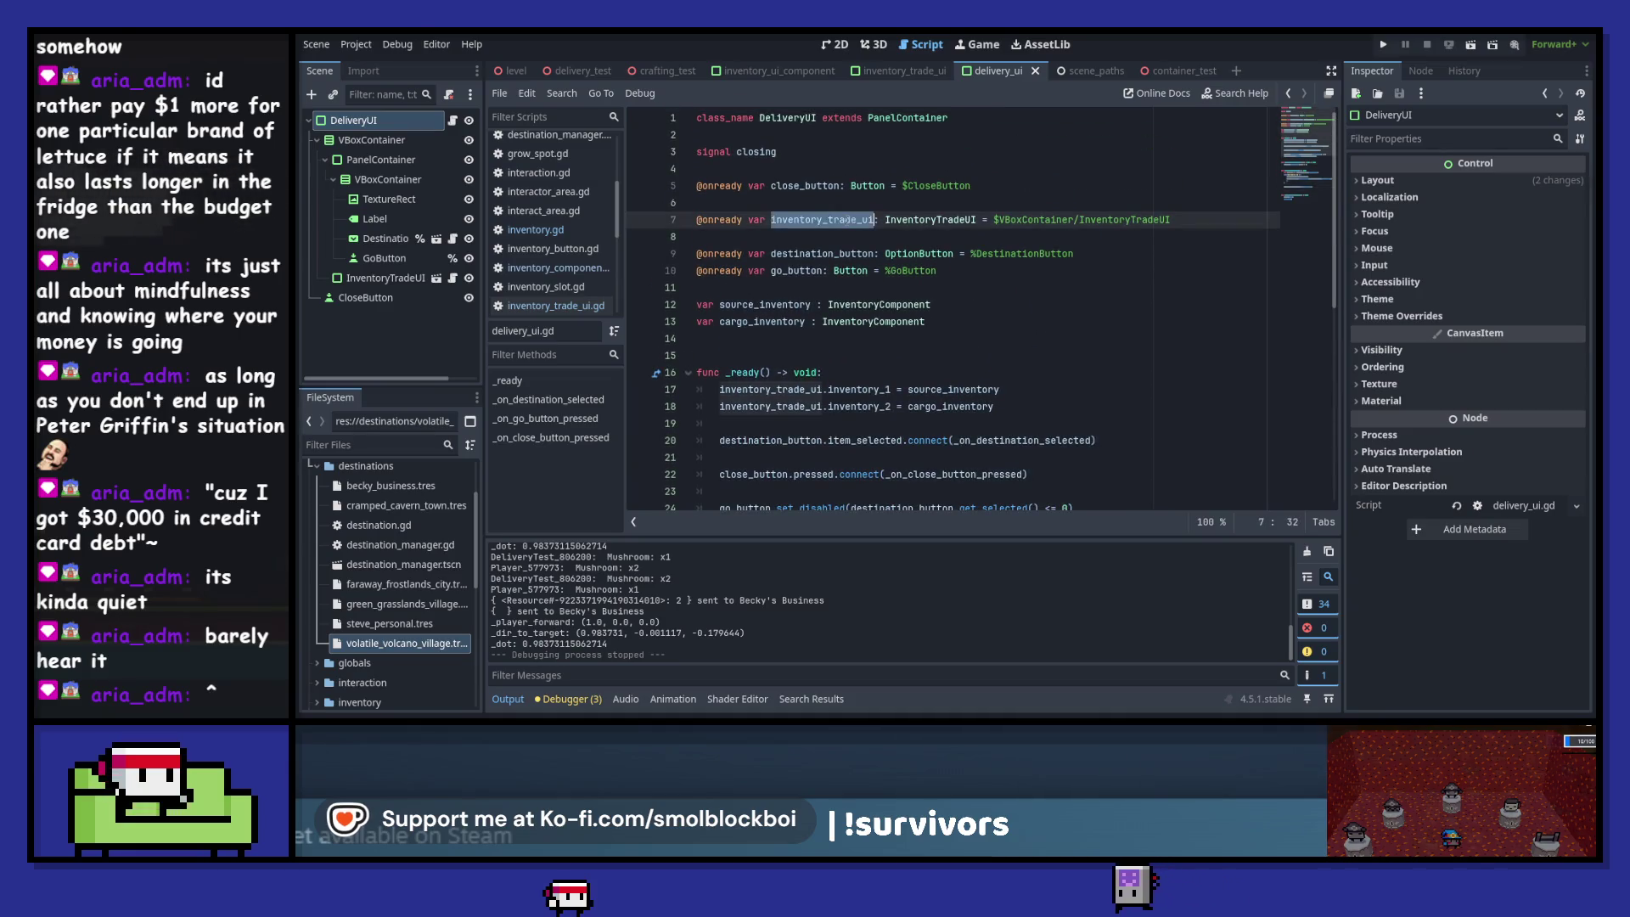
pyautogui.scroll(-8, 928, 277)
# - Add an inventory_trade_ui.build_right_ui() call after line 40's clear_contents(), save, and run the game
pyautogui.click(983, 374)
pyautogui.press('Return')
pyautogui.write('inventory_trade_ui')
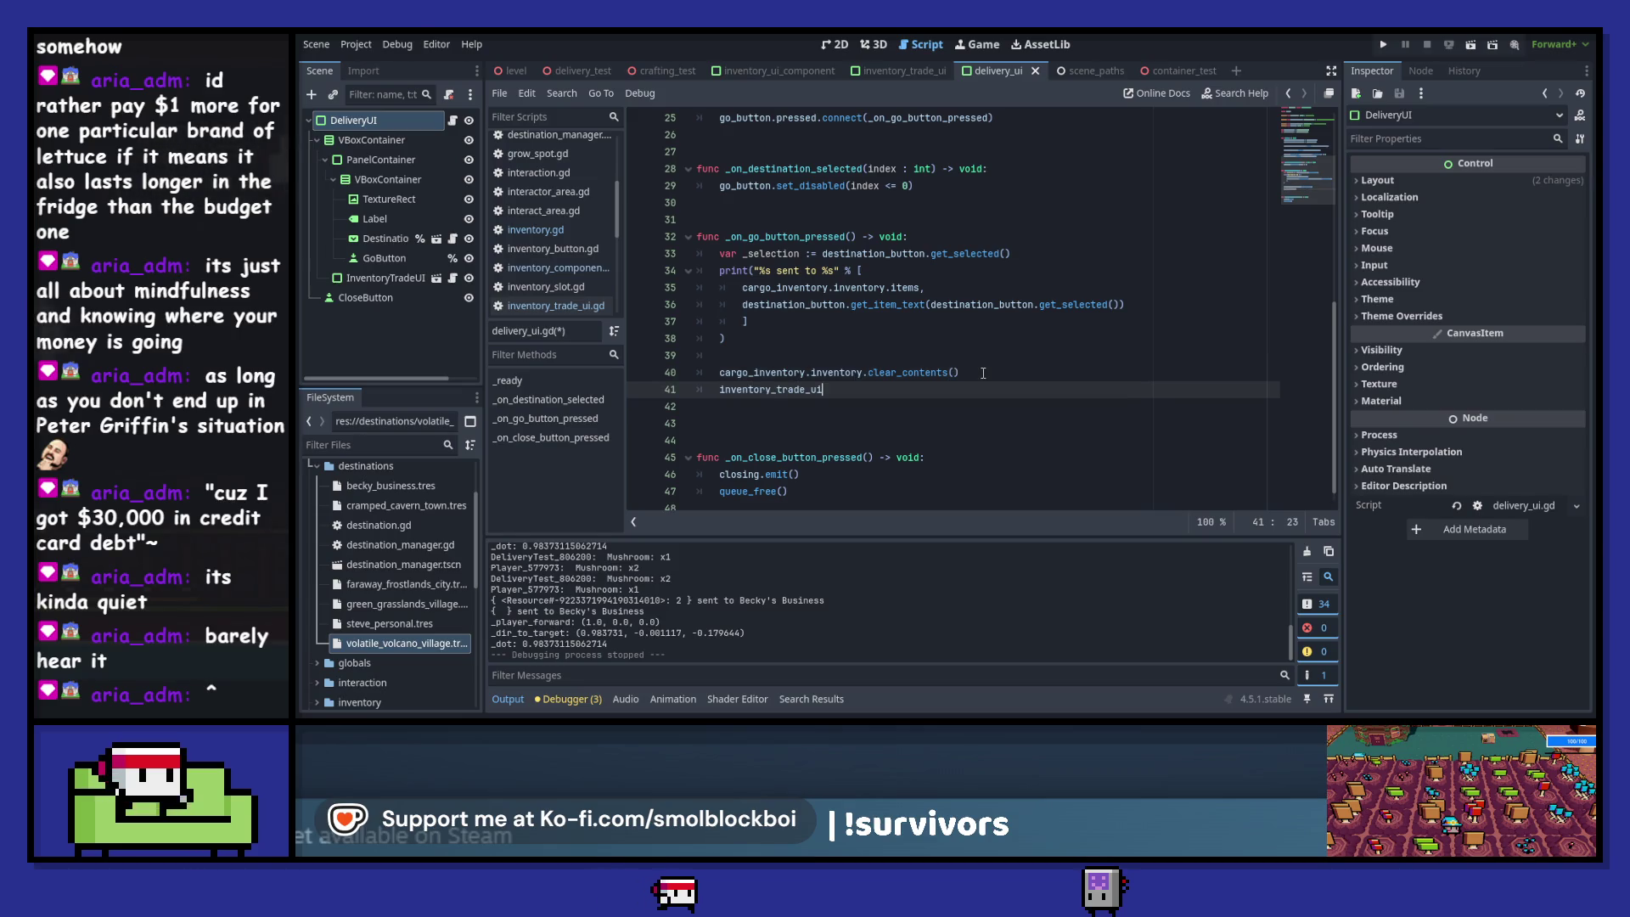
pyautogui.write('.buil')
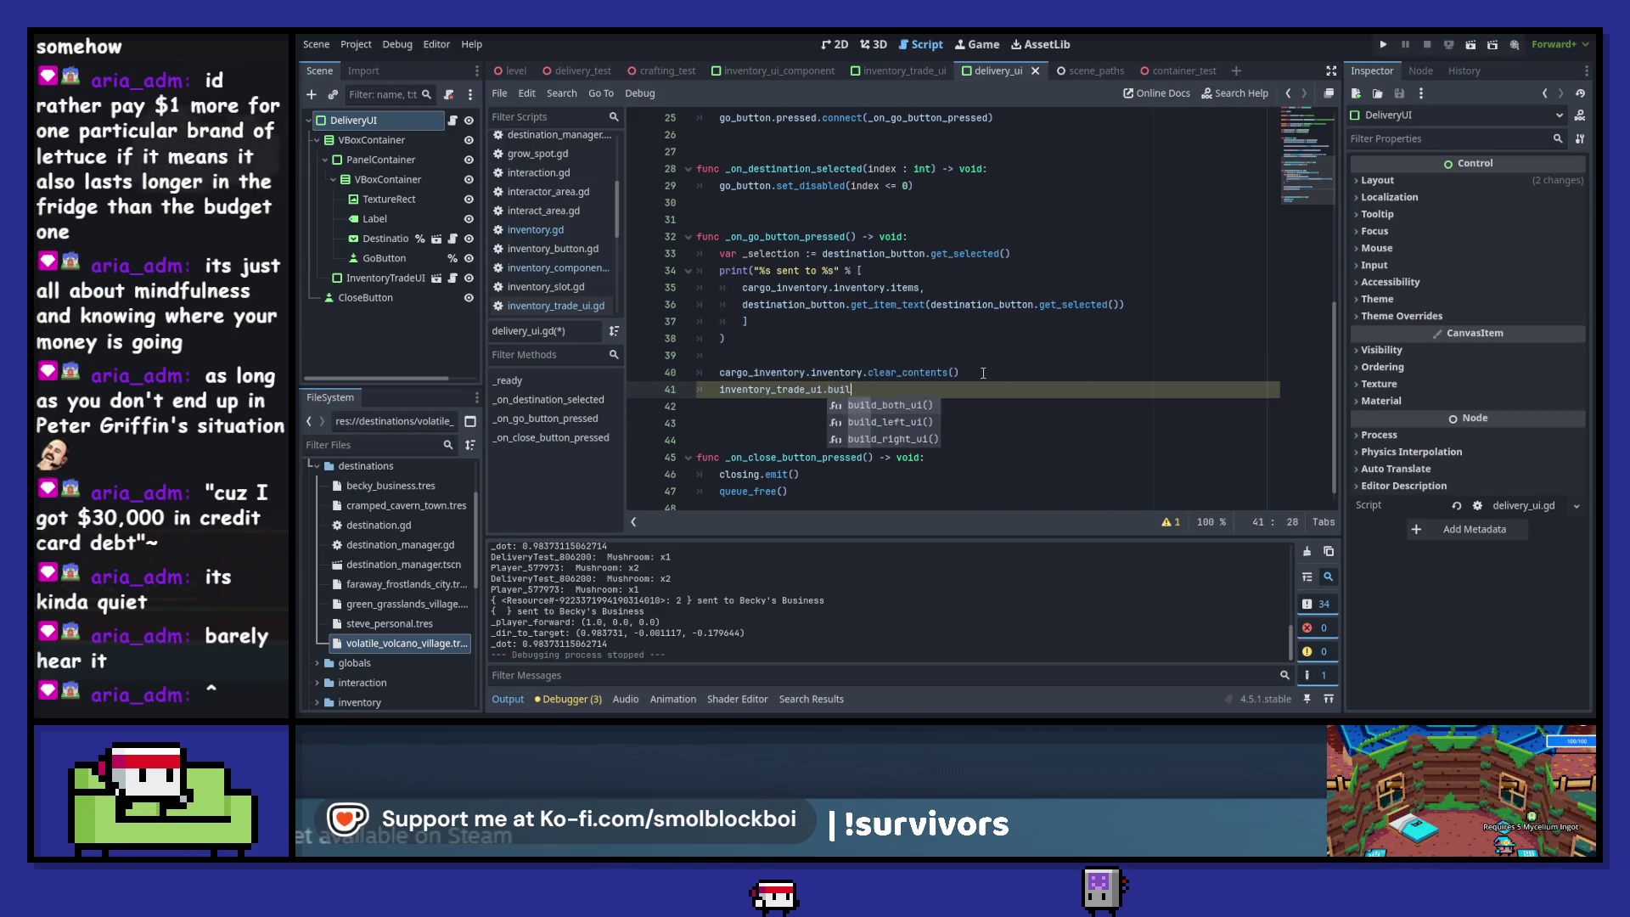
pyautogui.press('Down')
pyautogui.press('Down')
pyautogui.press('Return')
pyautogui.hotkey('ctrl', 's')
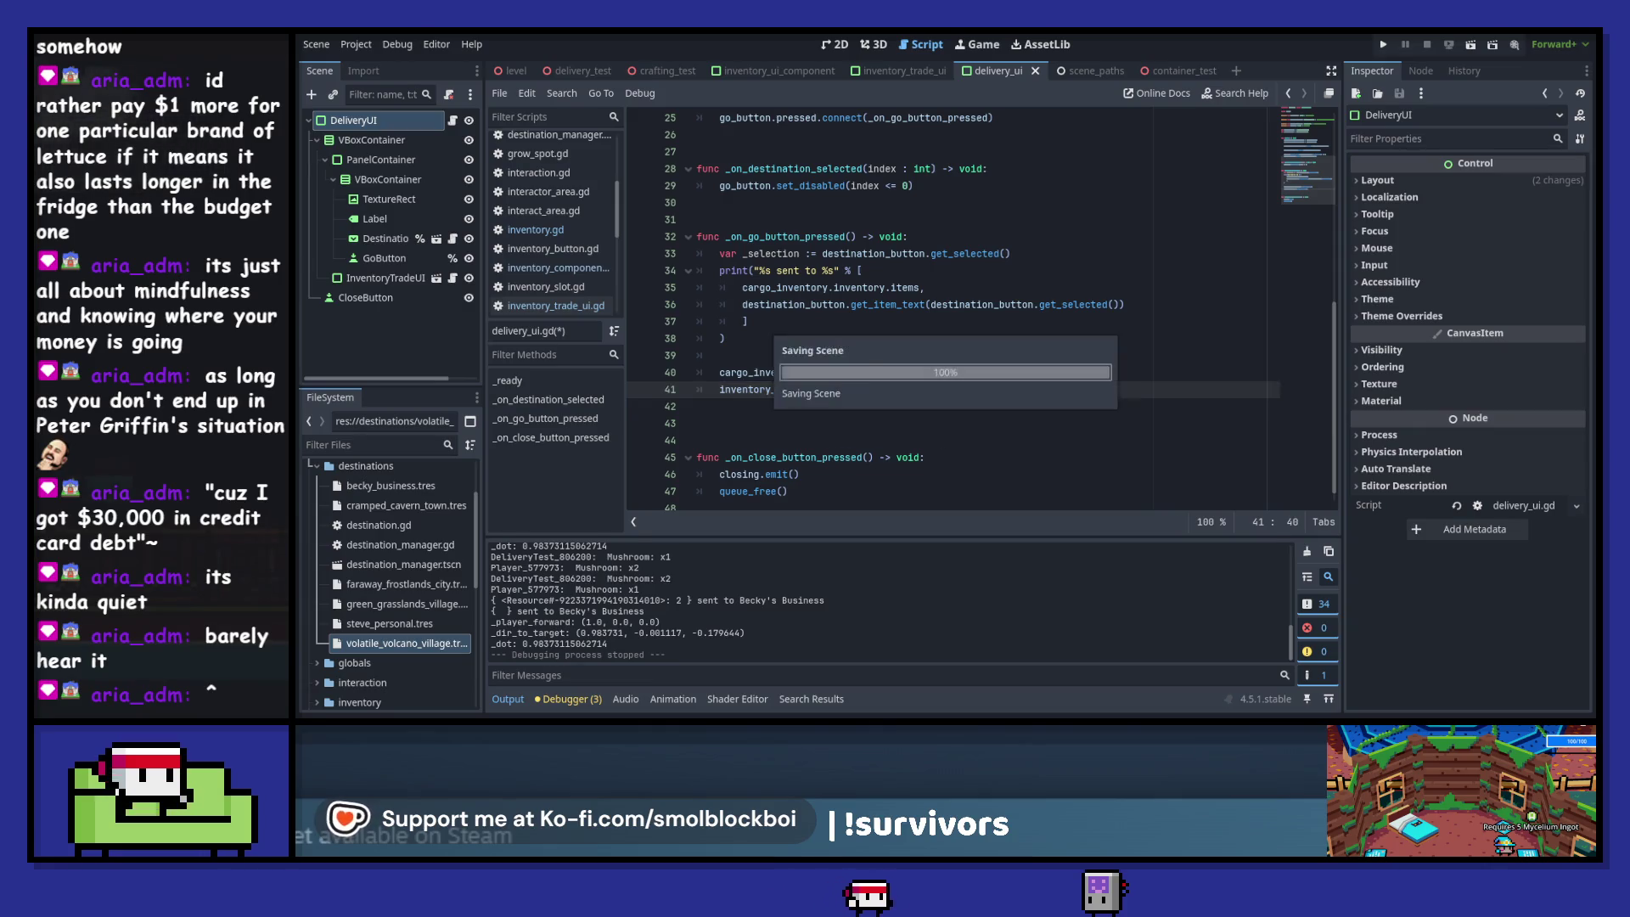
pyautogui.press('F5')
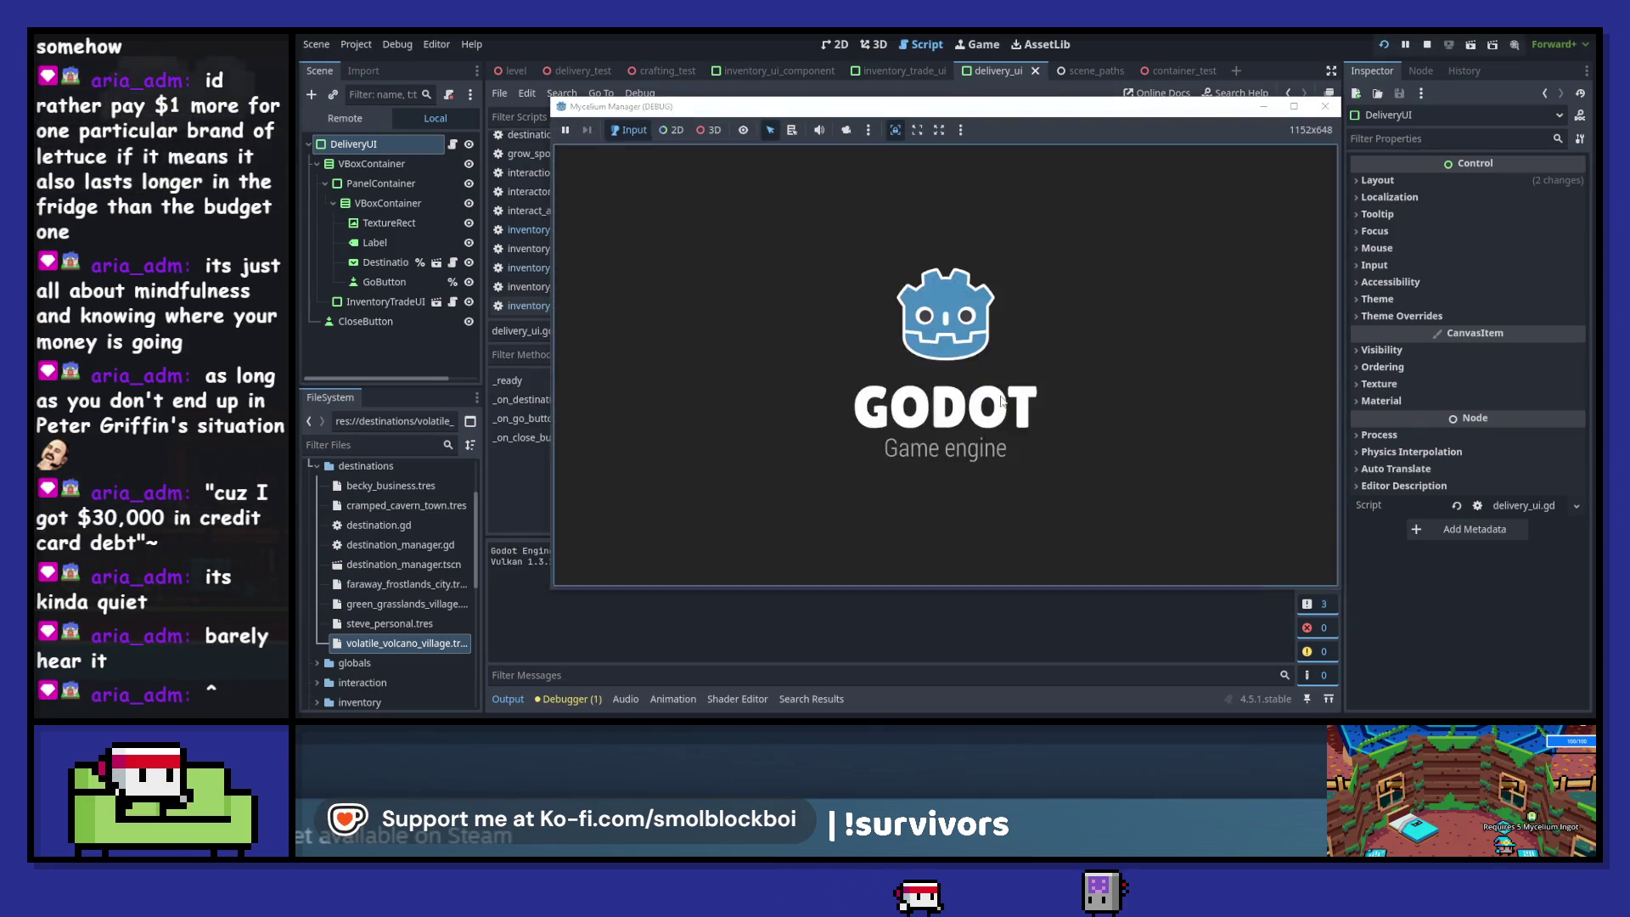
# - Walk the player around to collect mushrooms and head back to the delivery crate
pyautogui.press('d')
pyautogui.press('s')
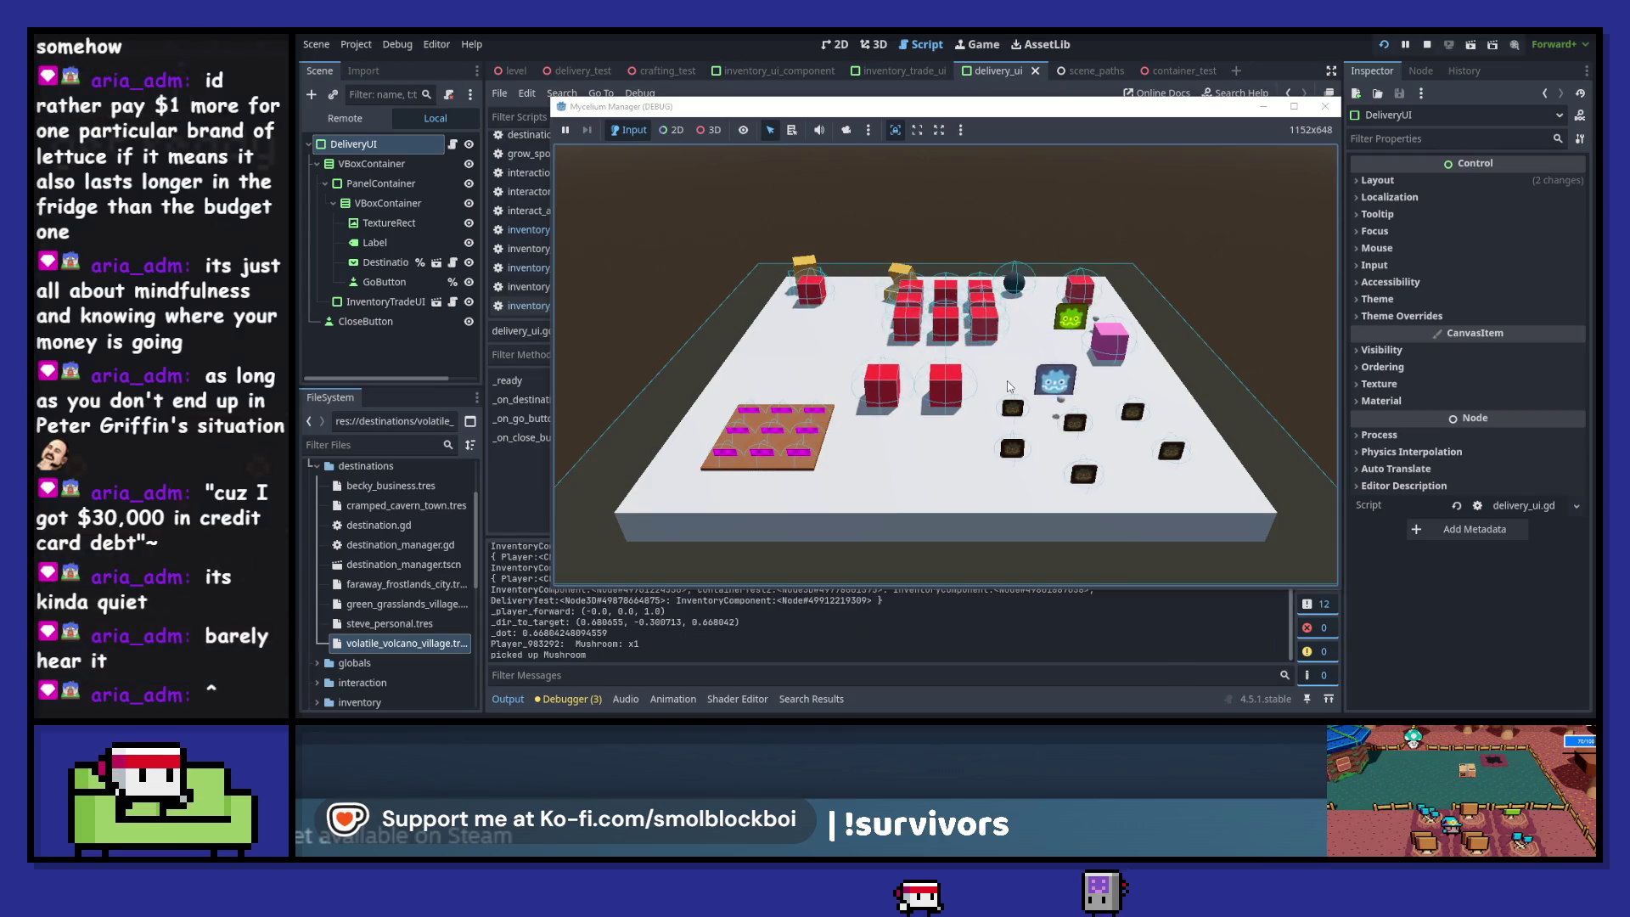
pyautogui.press('d')
pyautogui.press('w')
pyautogui.press('a')
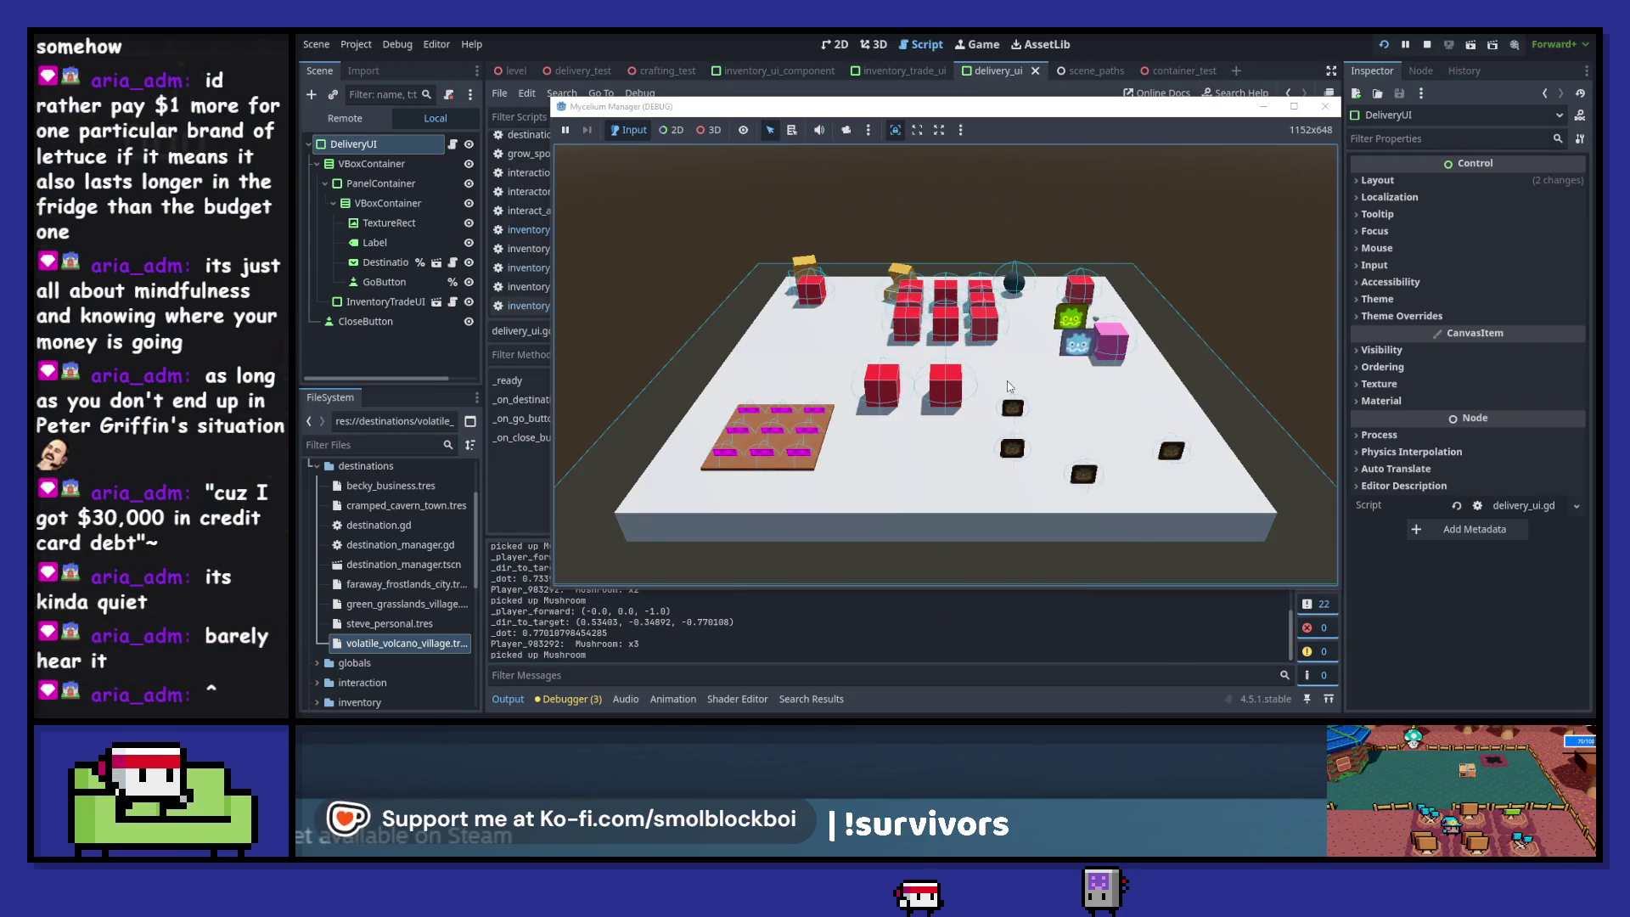
# - Send the cargo to Cramped Cavern Town, then view the debugger's Errors list in the editor
pyautogui.press('e')
pyautogui.click(976, 333)
pyautogui.click(967, 389)
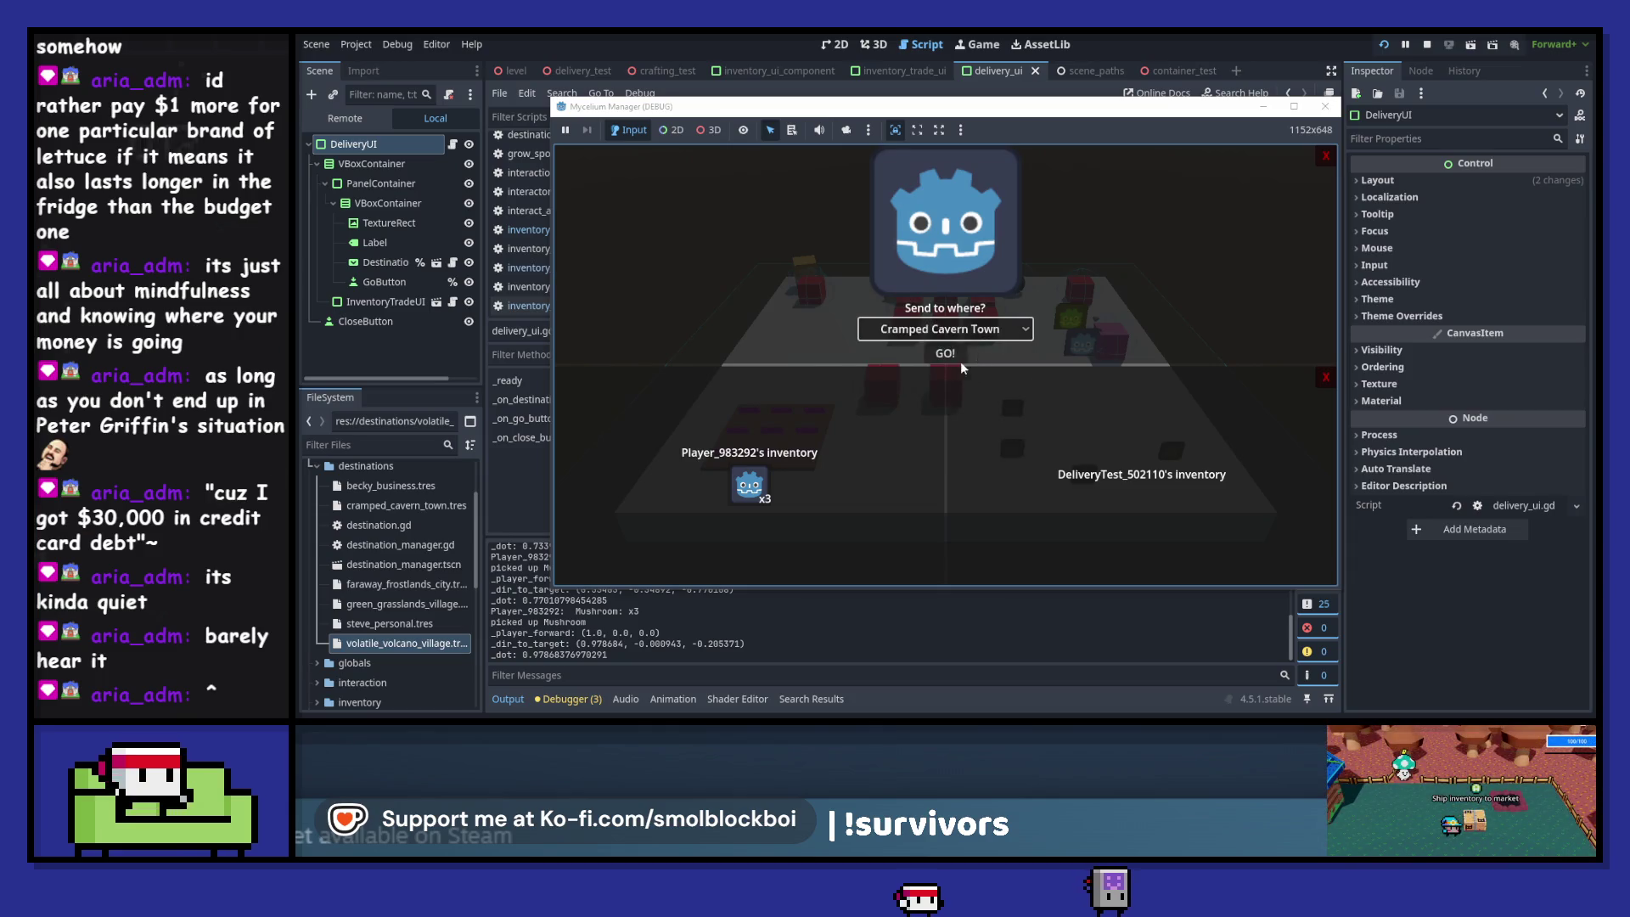
pyautogui.click(944, 354)
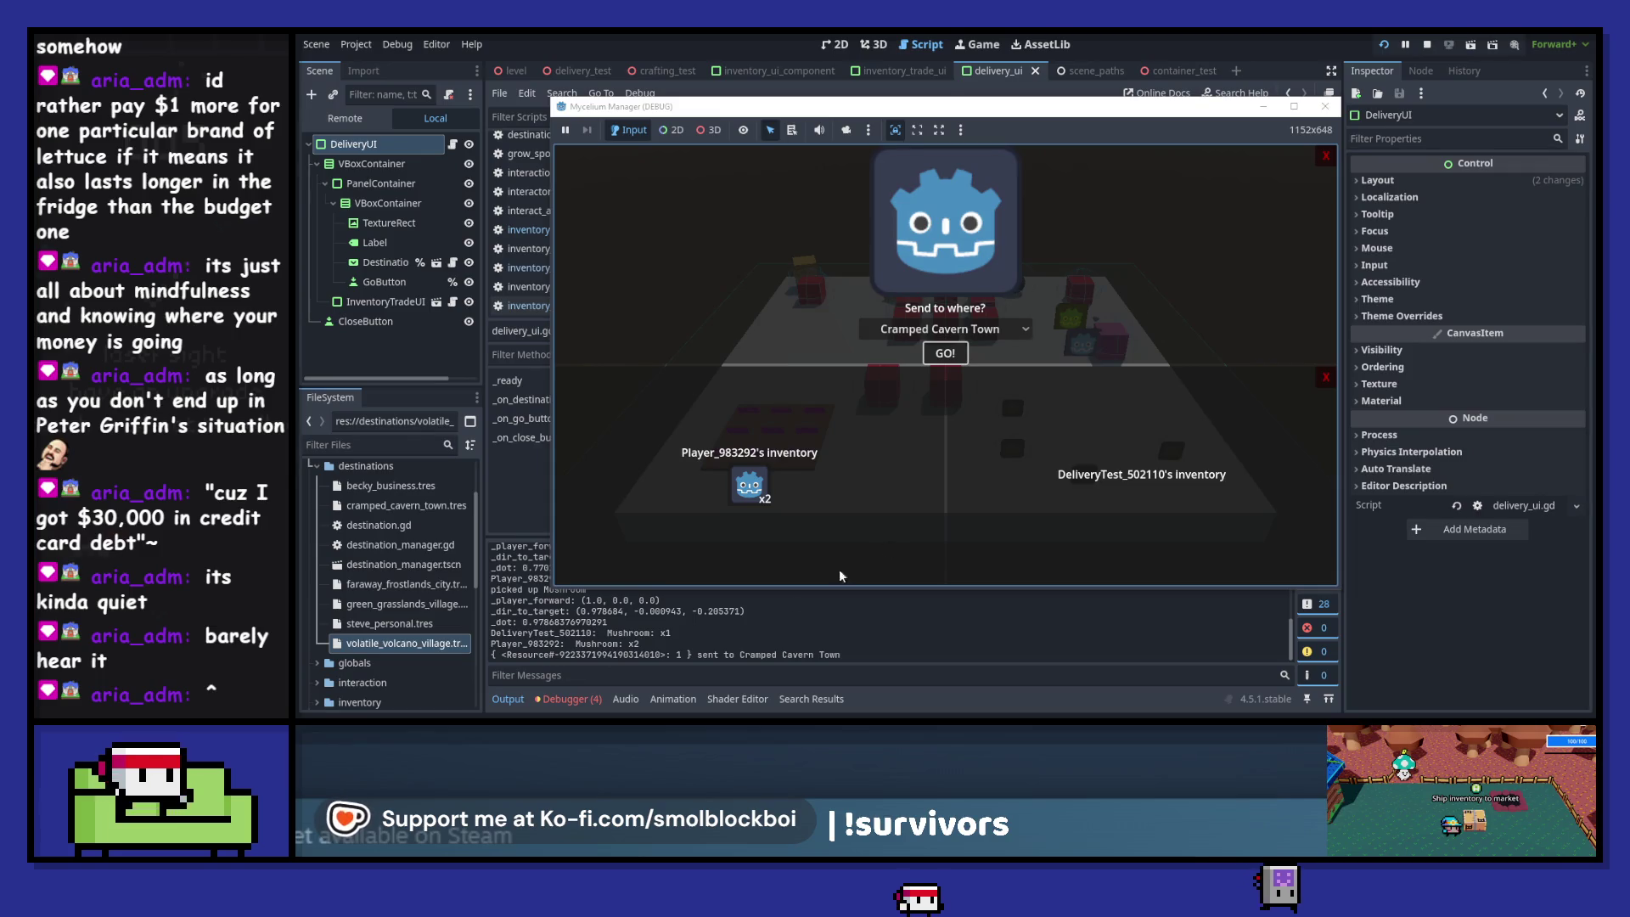
pyautogui.click(569, 698)
pyautogui.click(588, 528)
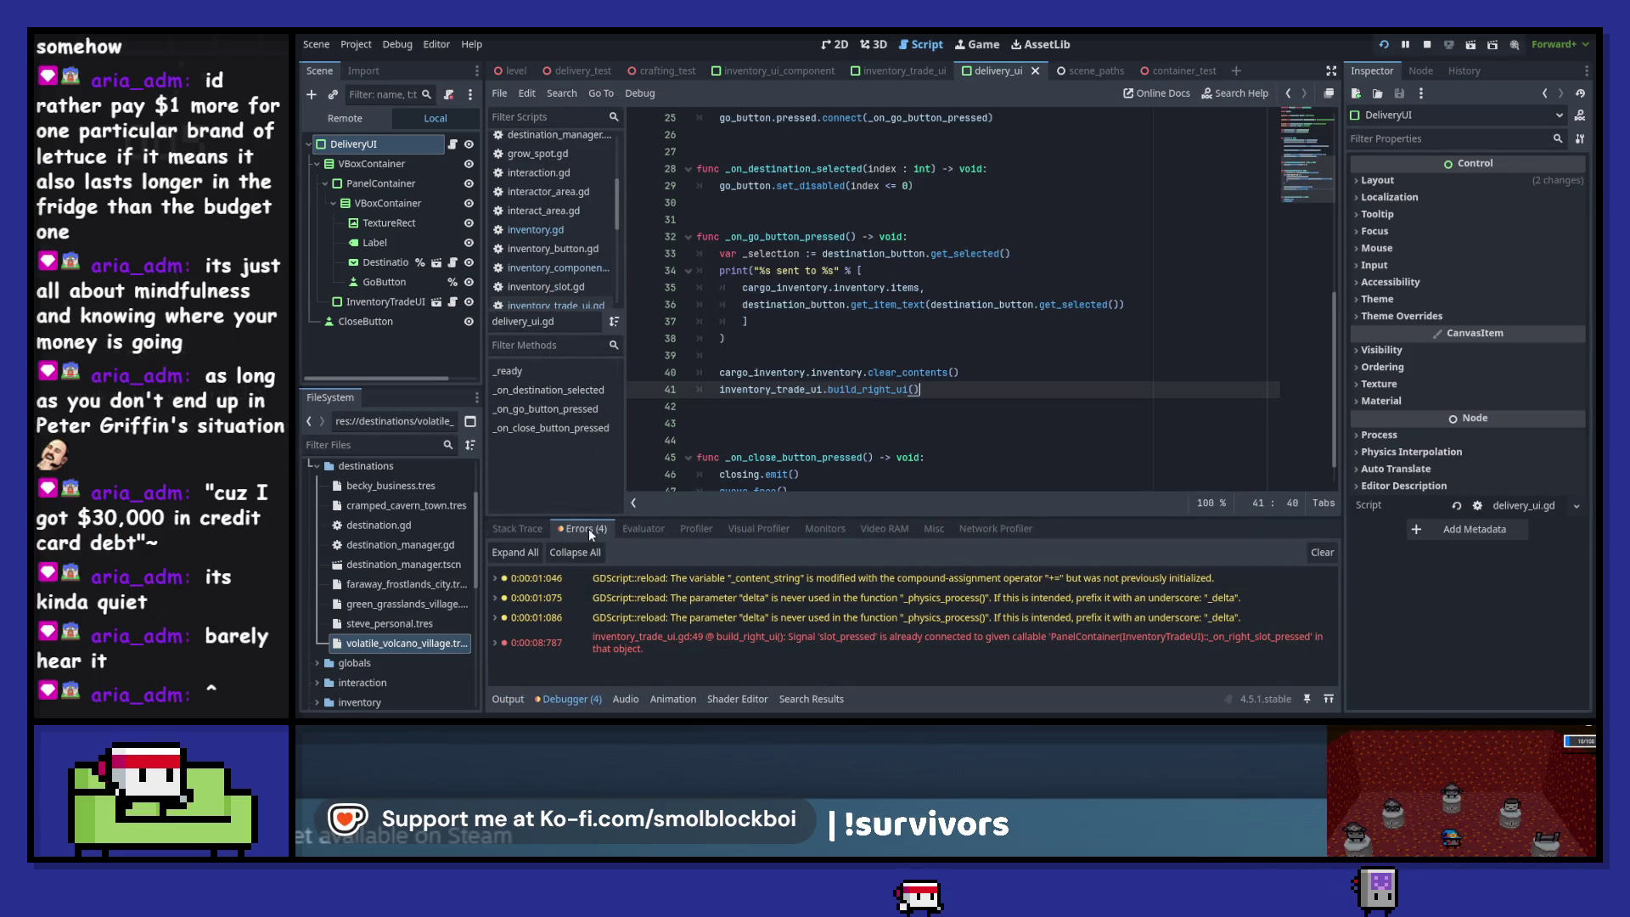
# - Jump to the error in inventory_trade_ui.gd, change line 48's left_ui_panel to right_ui_panel, and relaunch
pyautogui.doubleClick(1039, 638)
pyautogui.moveTo(1040, 637)
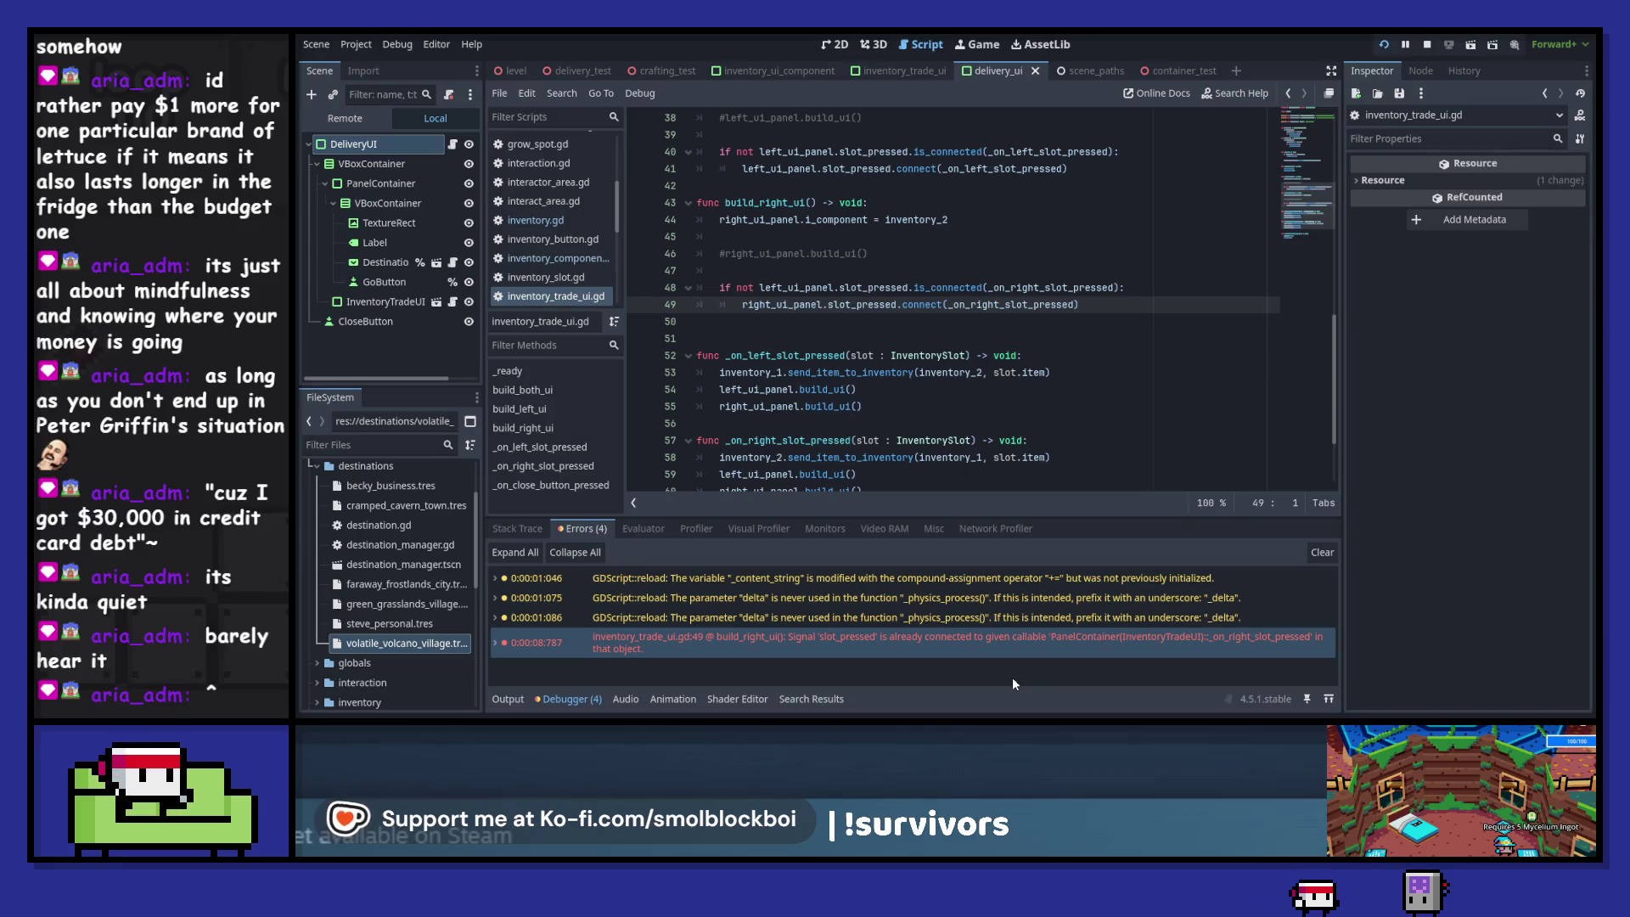
pyautogui.doubleClick(761, 304)
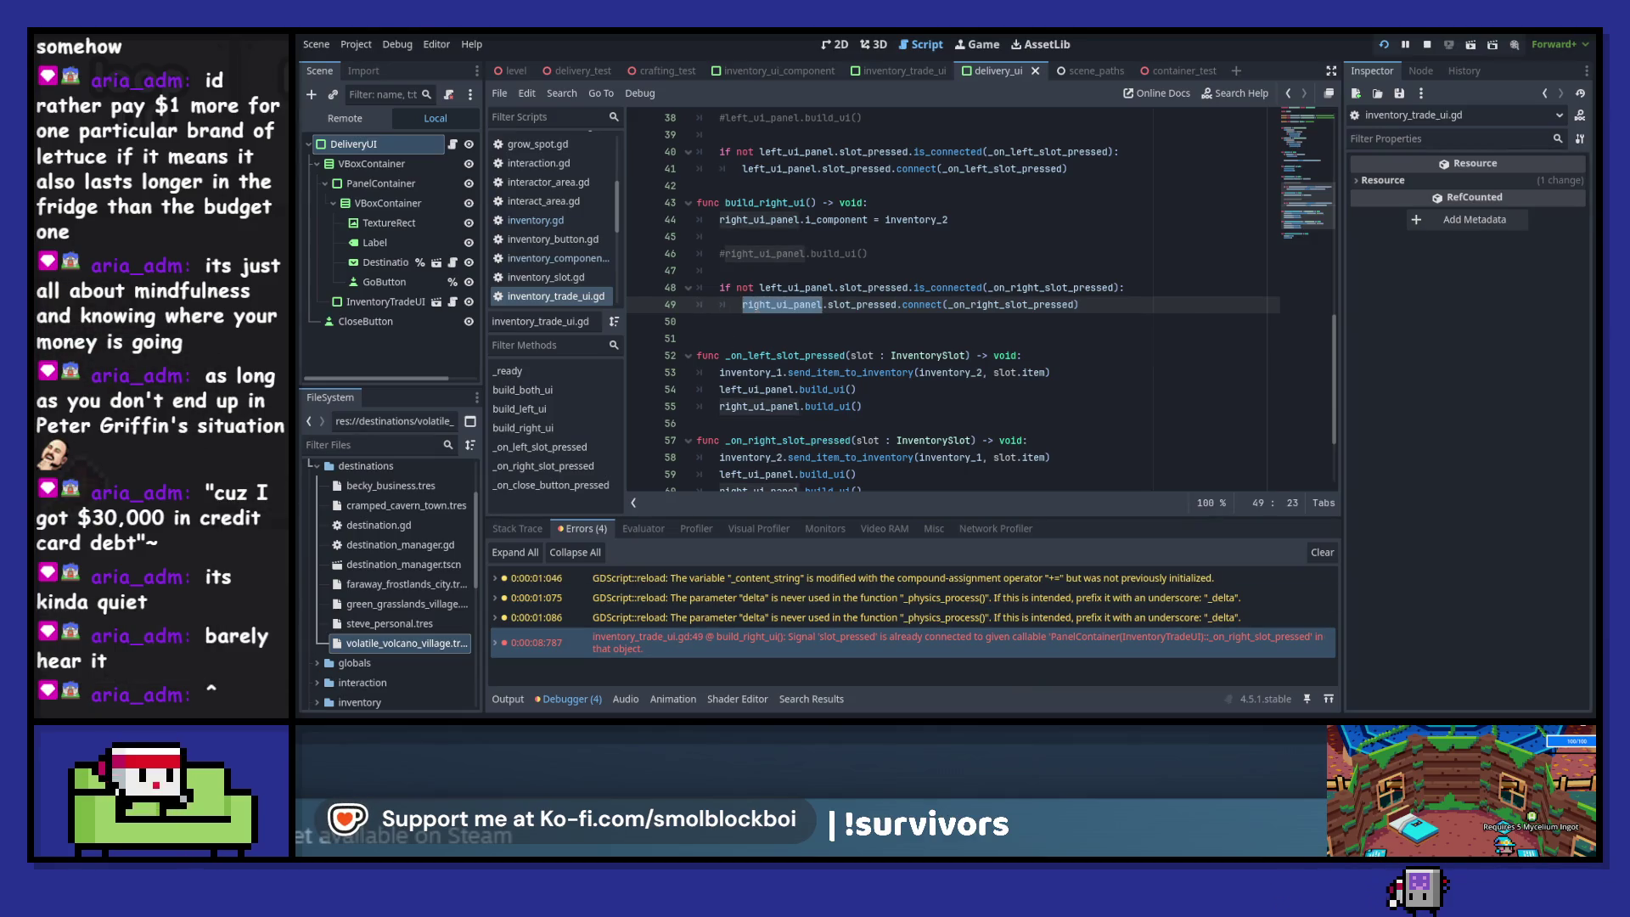
pyautogui.doubleClick(782, 287)
pyautogui.write('right_ui_panel')
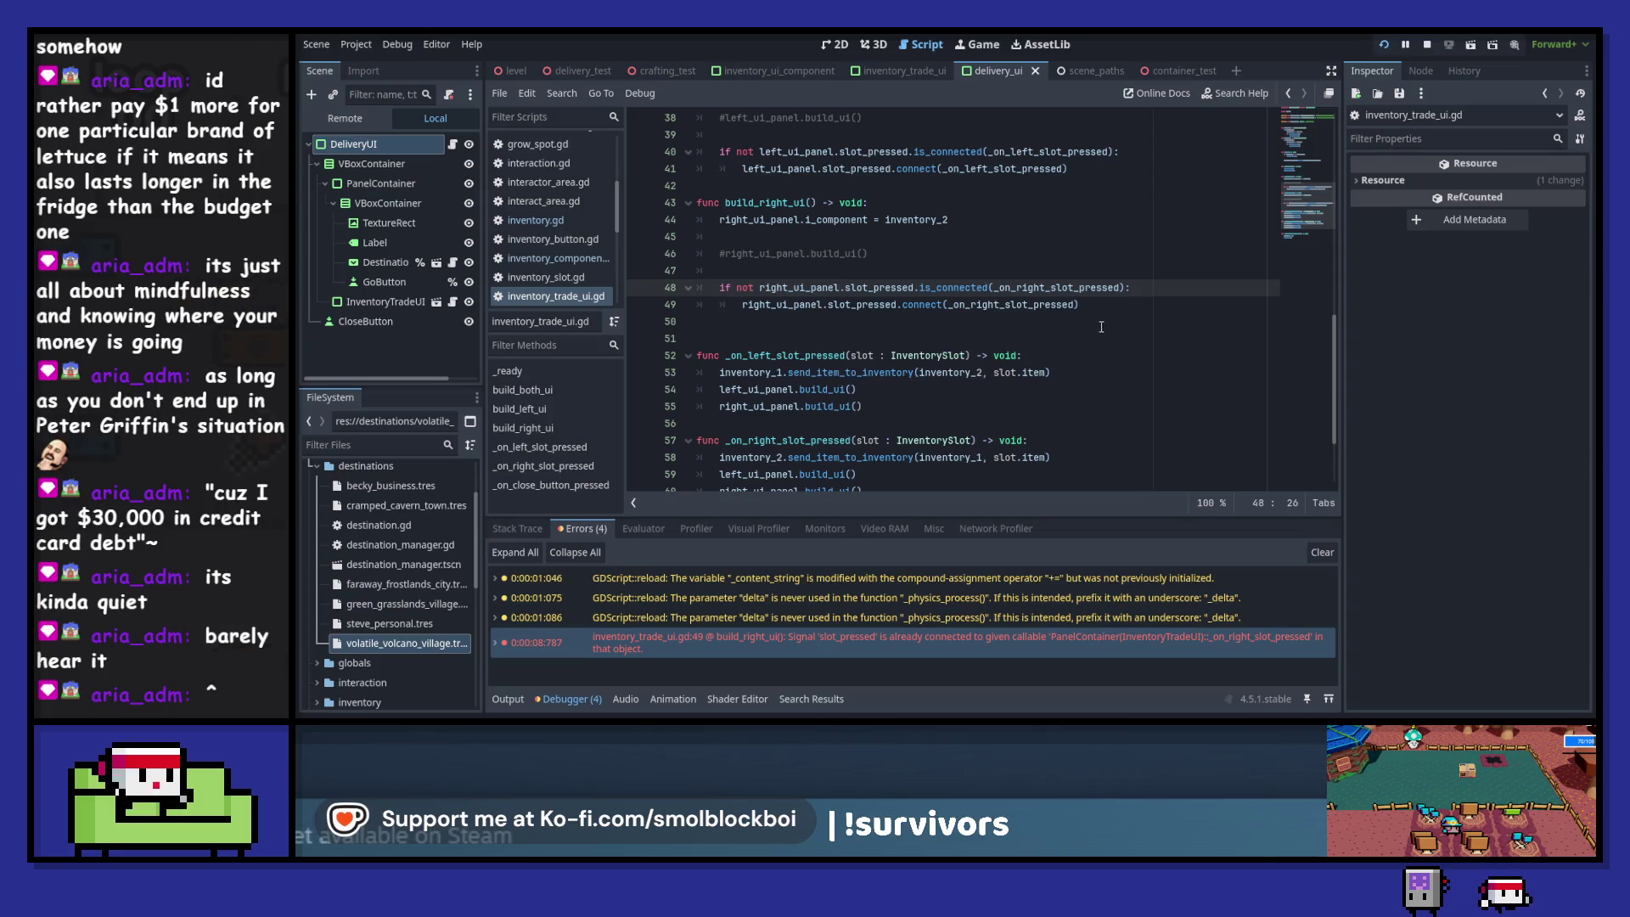
pyautogui.press('F5')
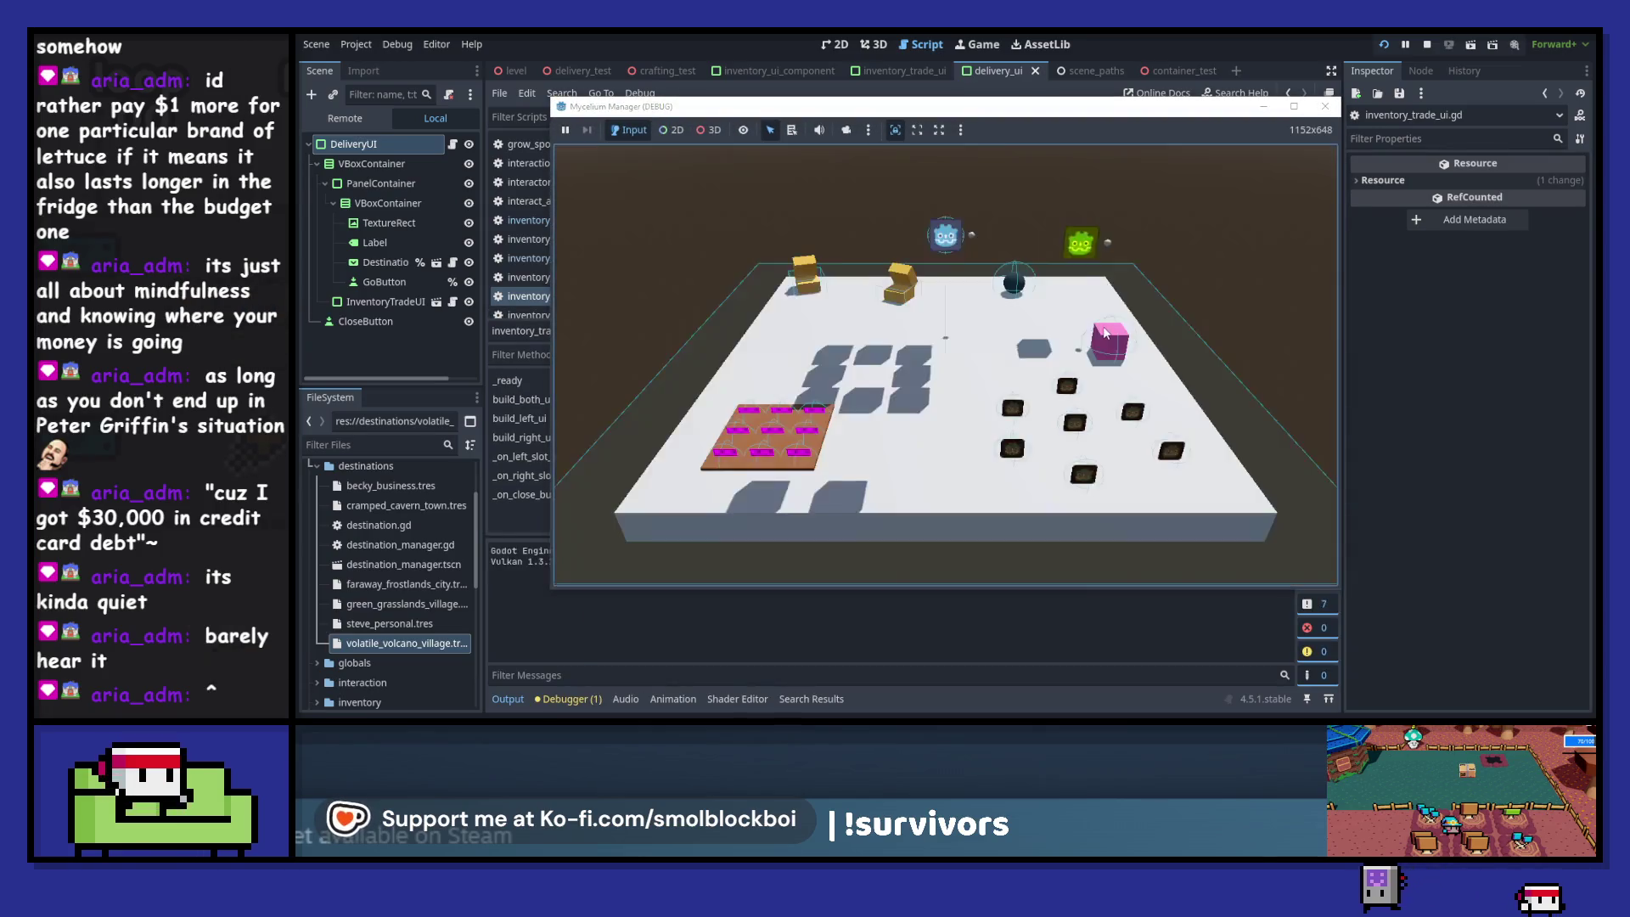
# - Collect mushrooms, send one Mushroom from the crate to Green Grasslands Village, then close the game
pyautogui.press('s')
pyautogui.press('d')
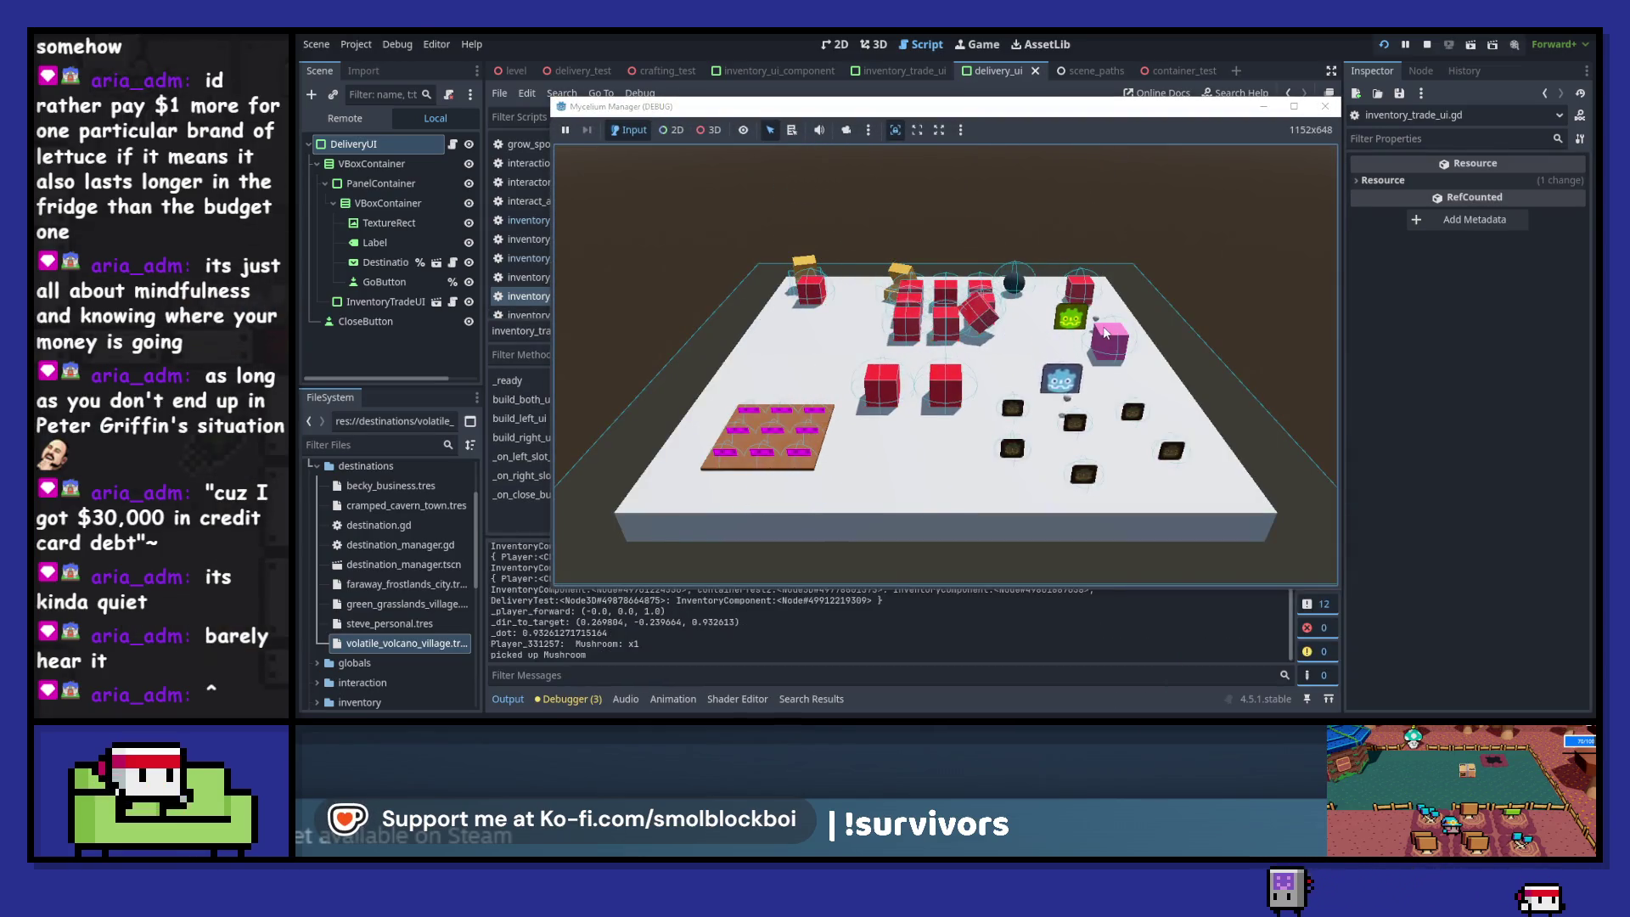
pyautogui.press('w')
pyautogui.press('e')
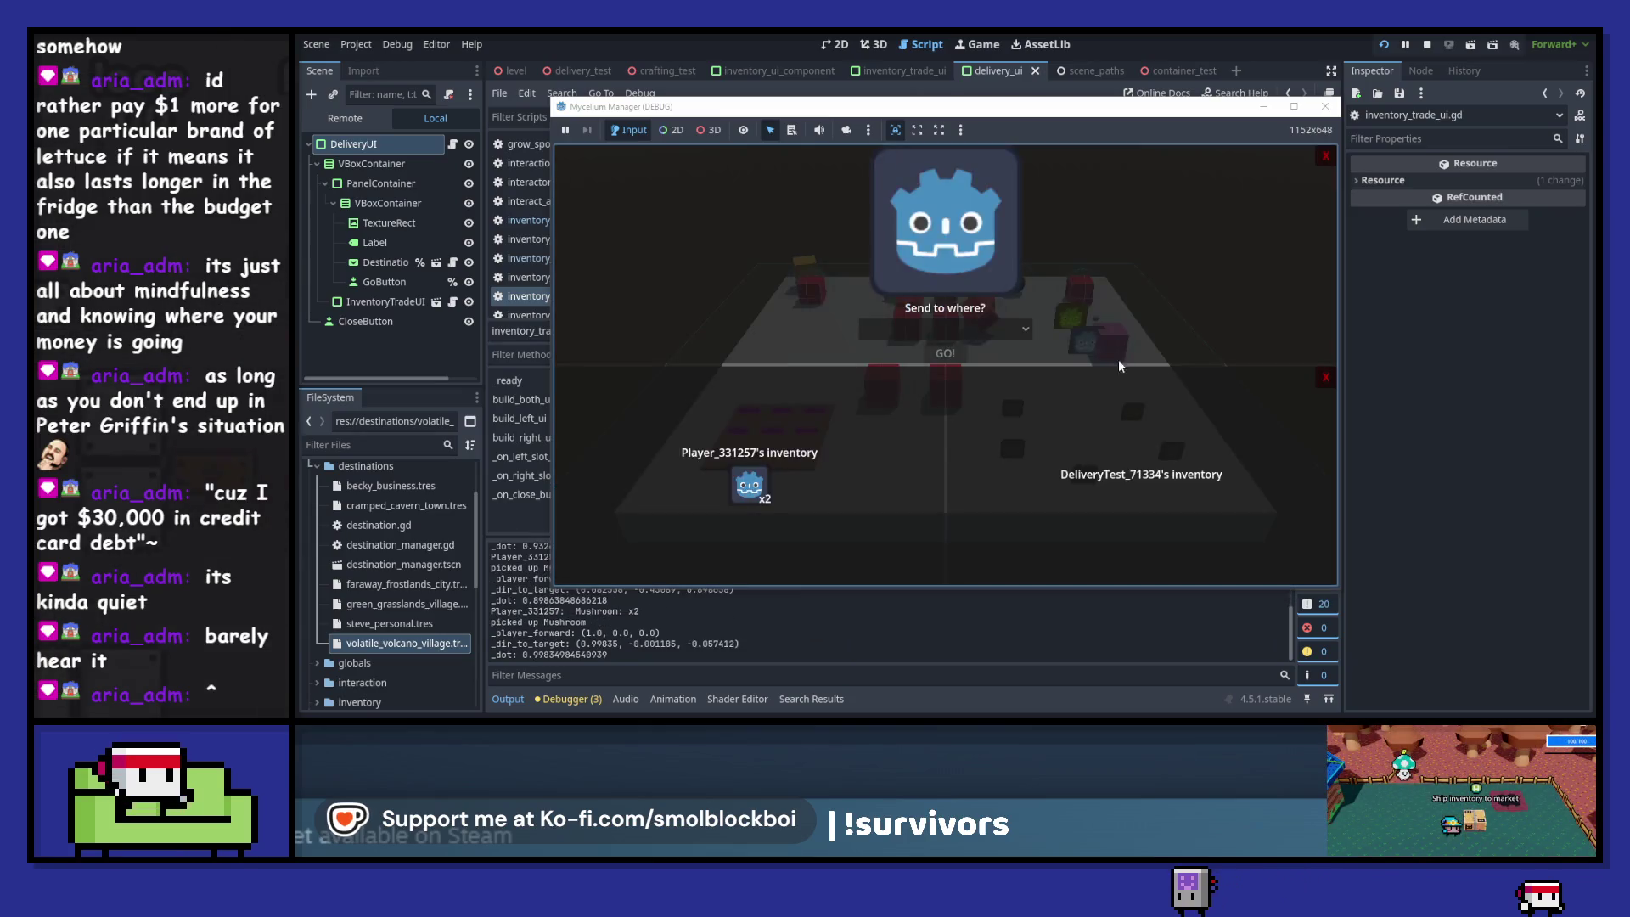
pyautogui.click(961, 333)
pyautogui.click(947, 425)
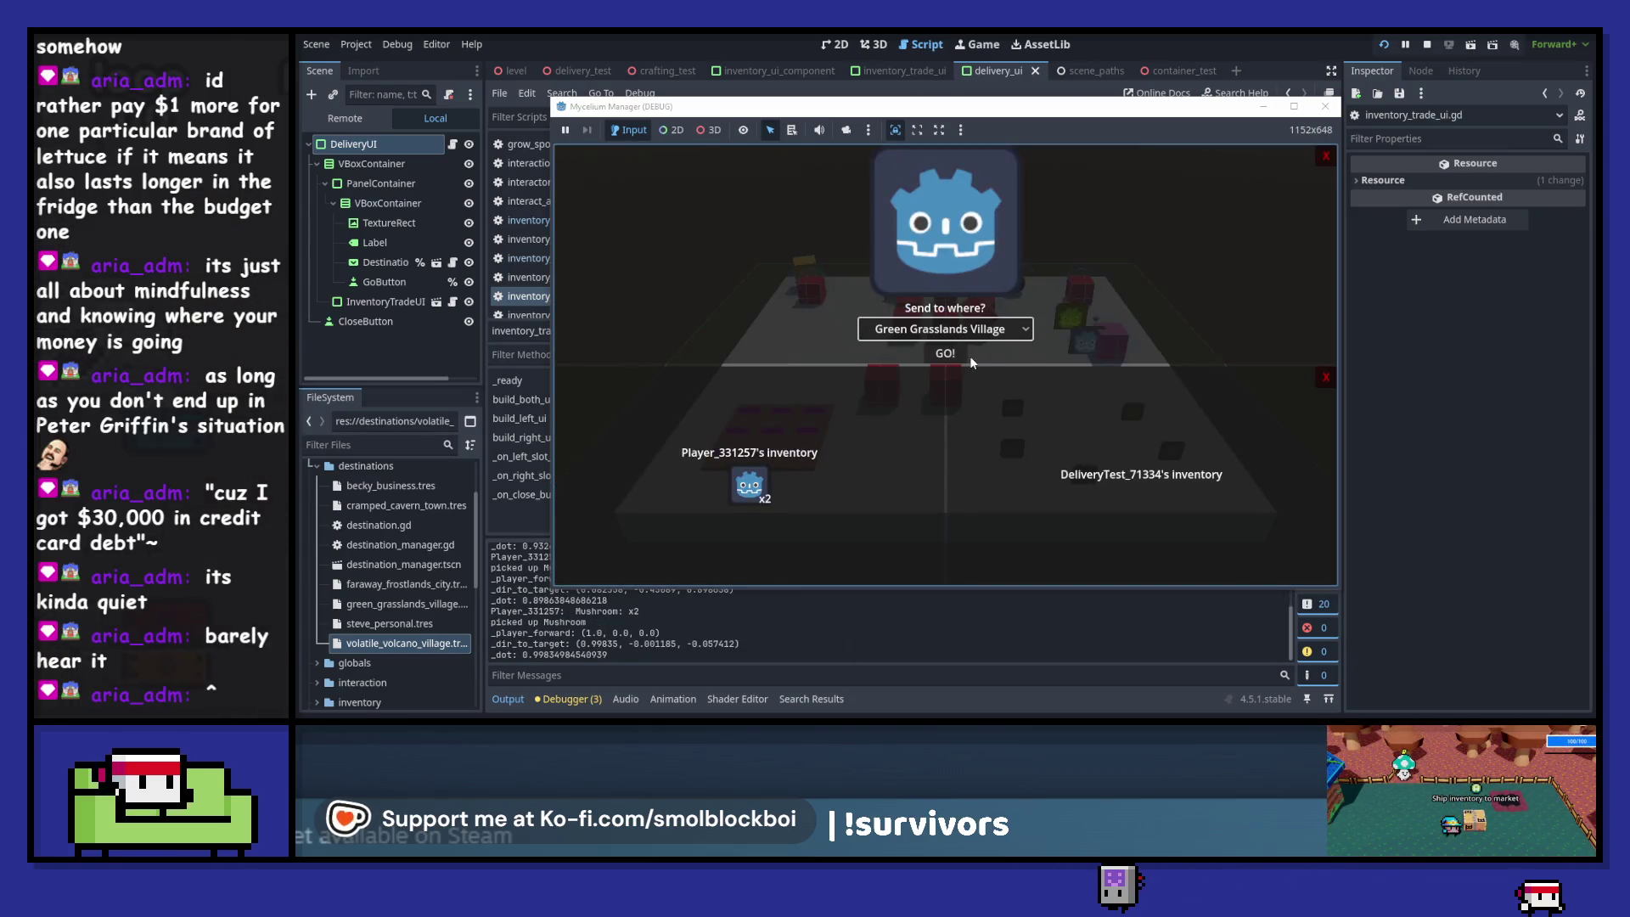
pyautogui.click(746, 493)
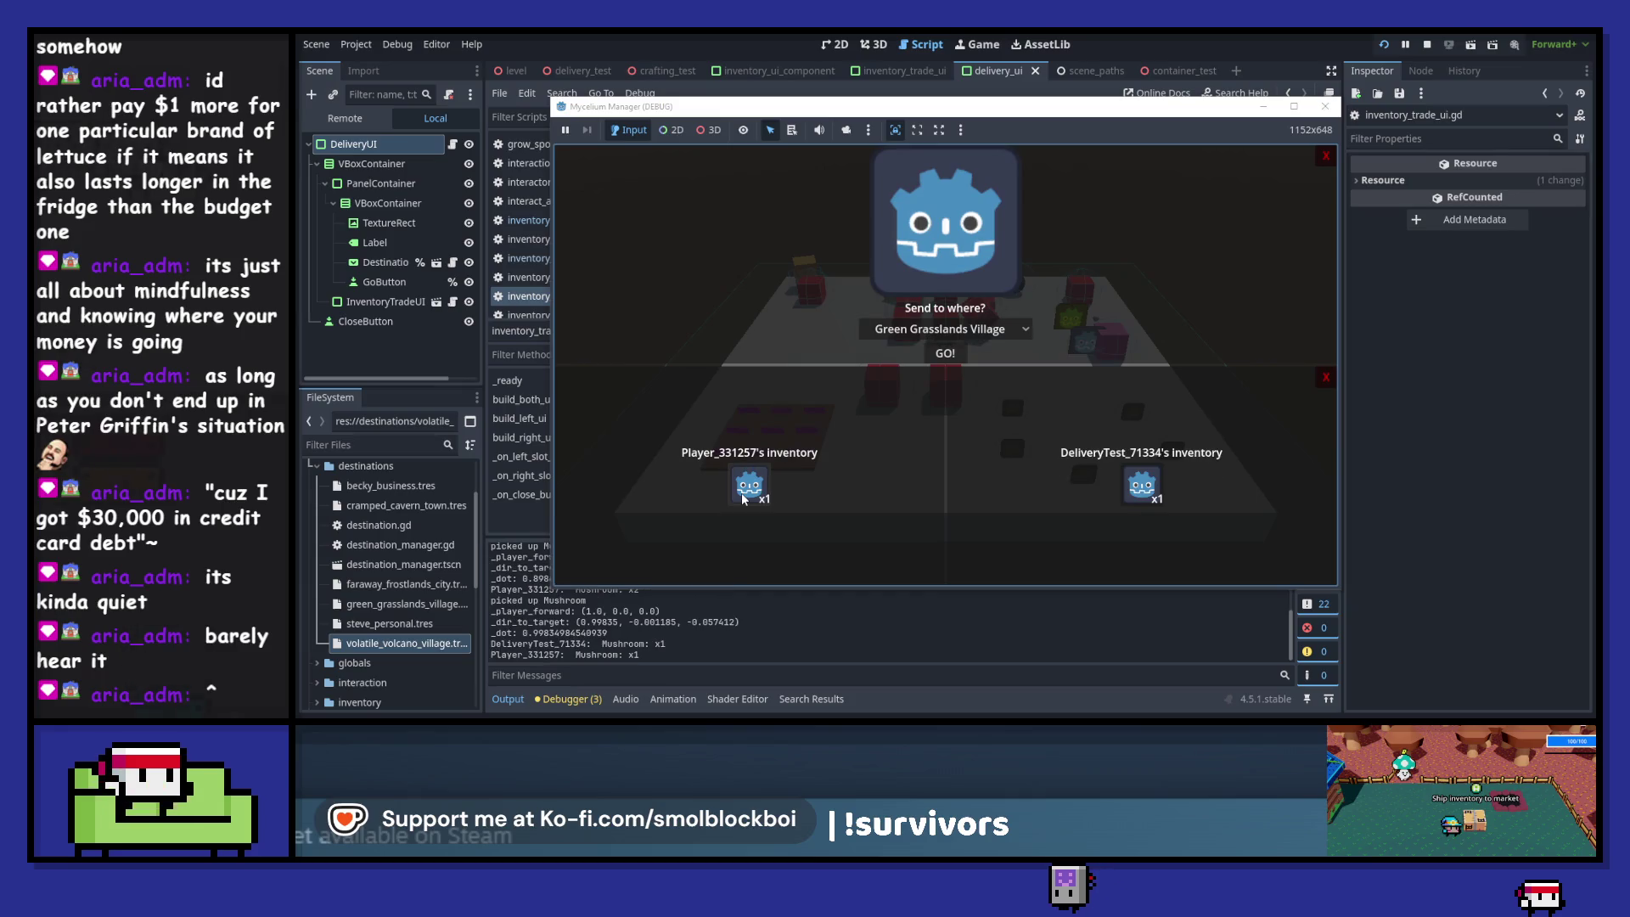
pyautogui.click(944, 353)
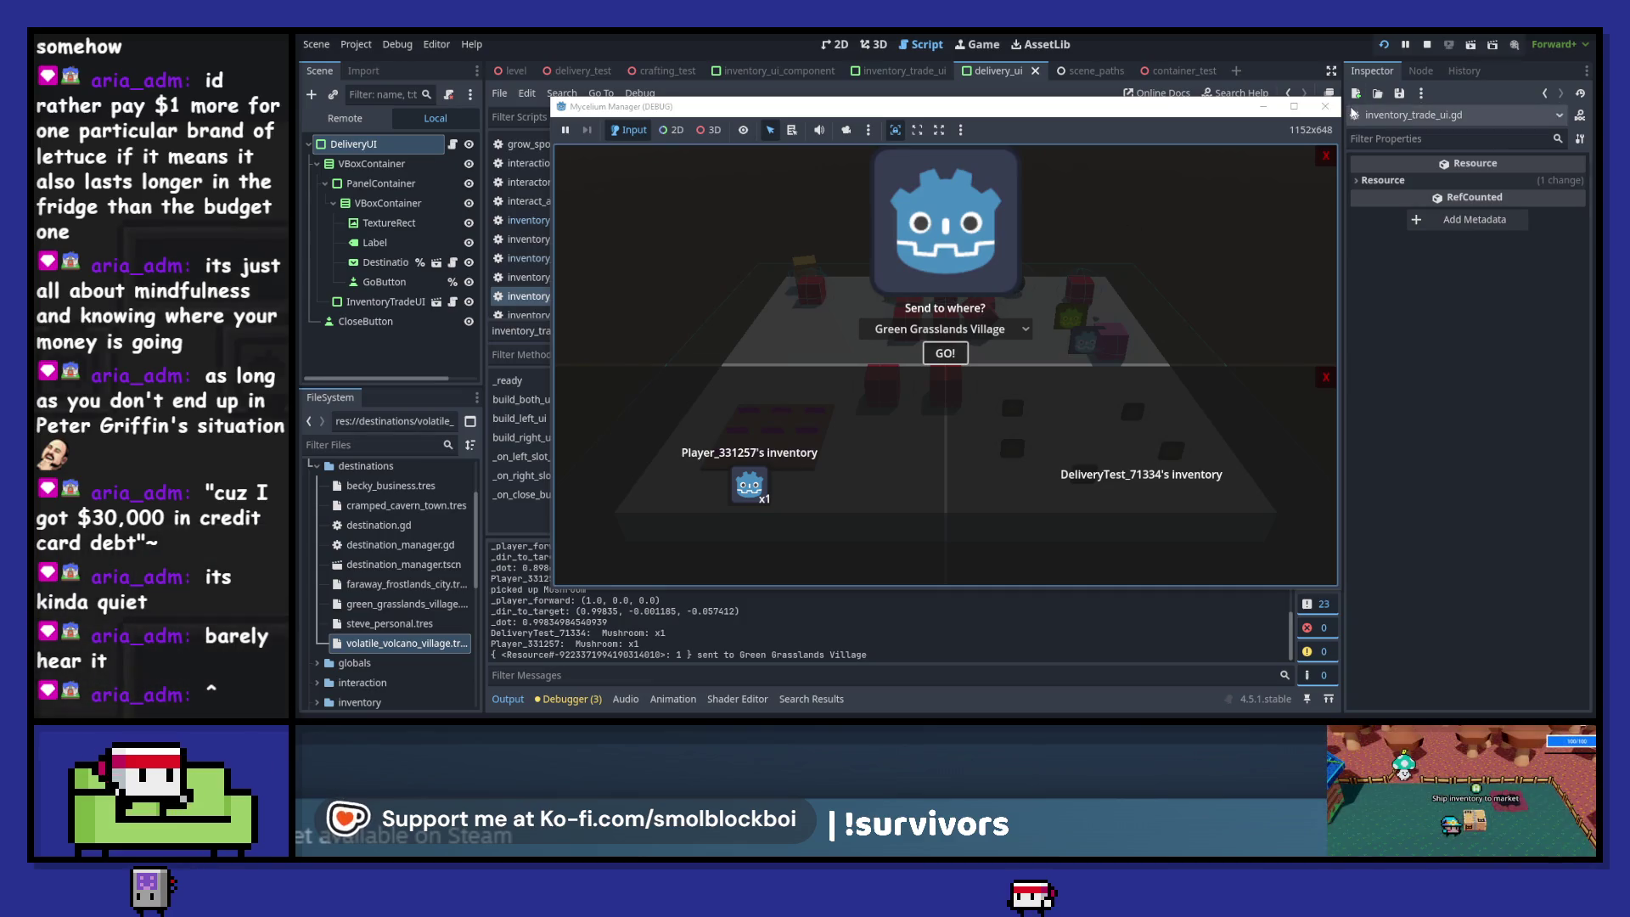
pyautogui.click(1325, 106)
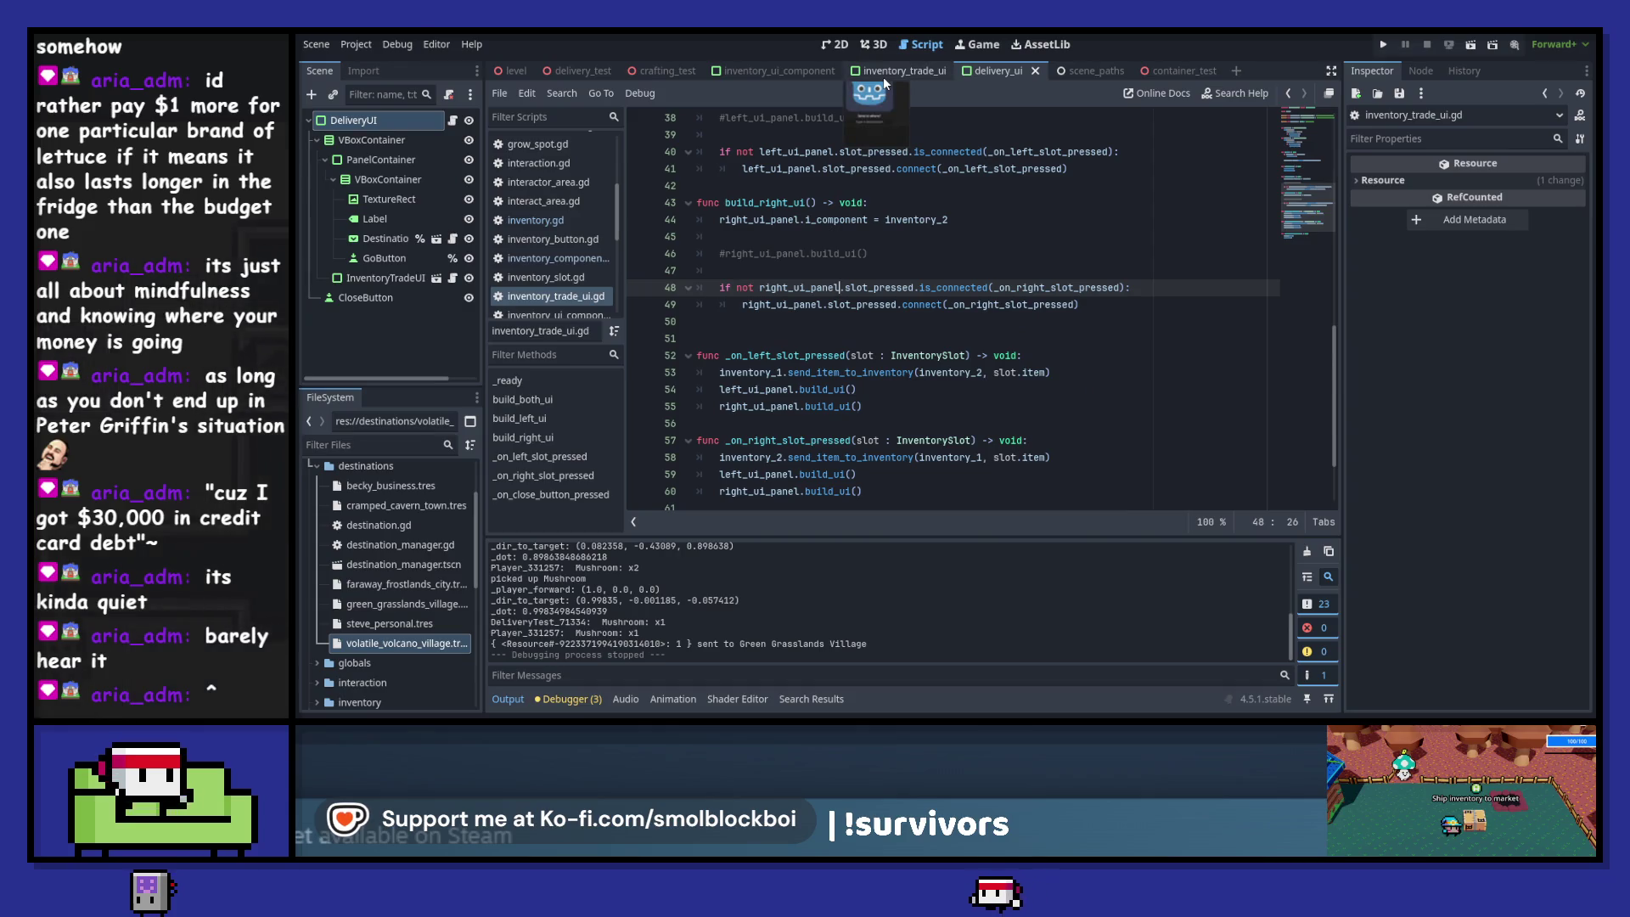
# - Open the InventoryTradeUI node's script, inventory_trade_ui.gd, from the scene
pyautogui.click(453, 120)
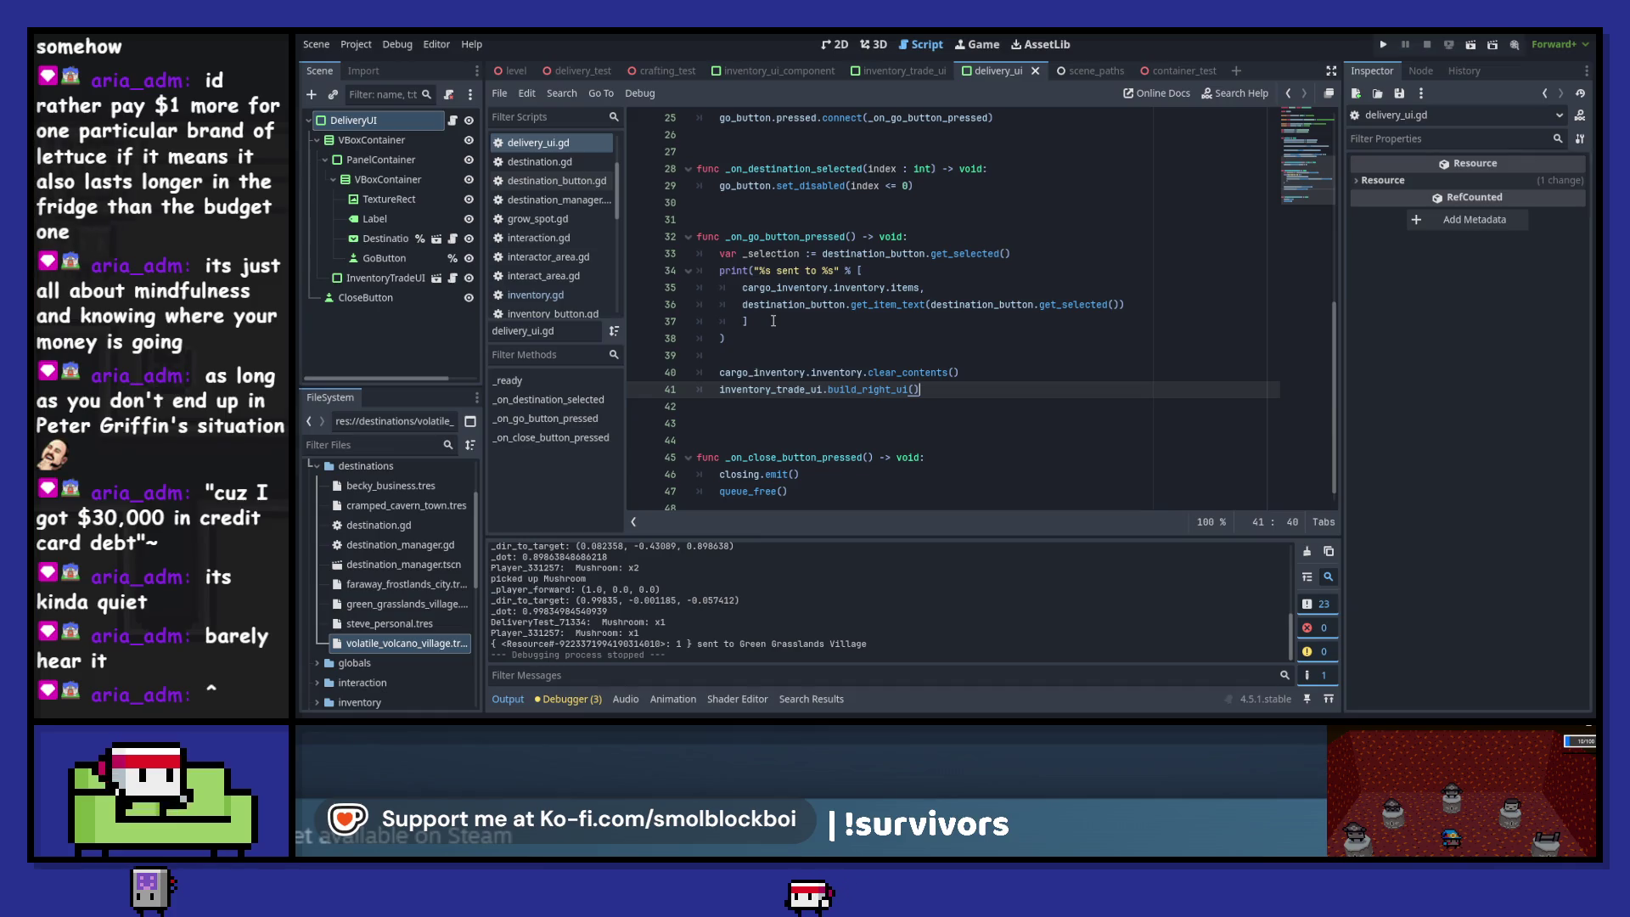
pyautogui.scroll(8, 774, 321)
pyautogui.scroll(-6, 774, 321)
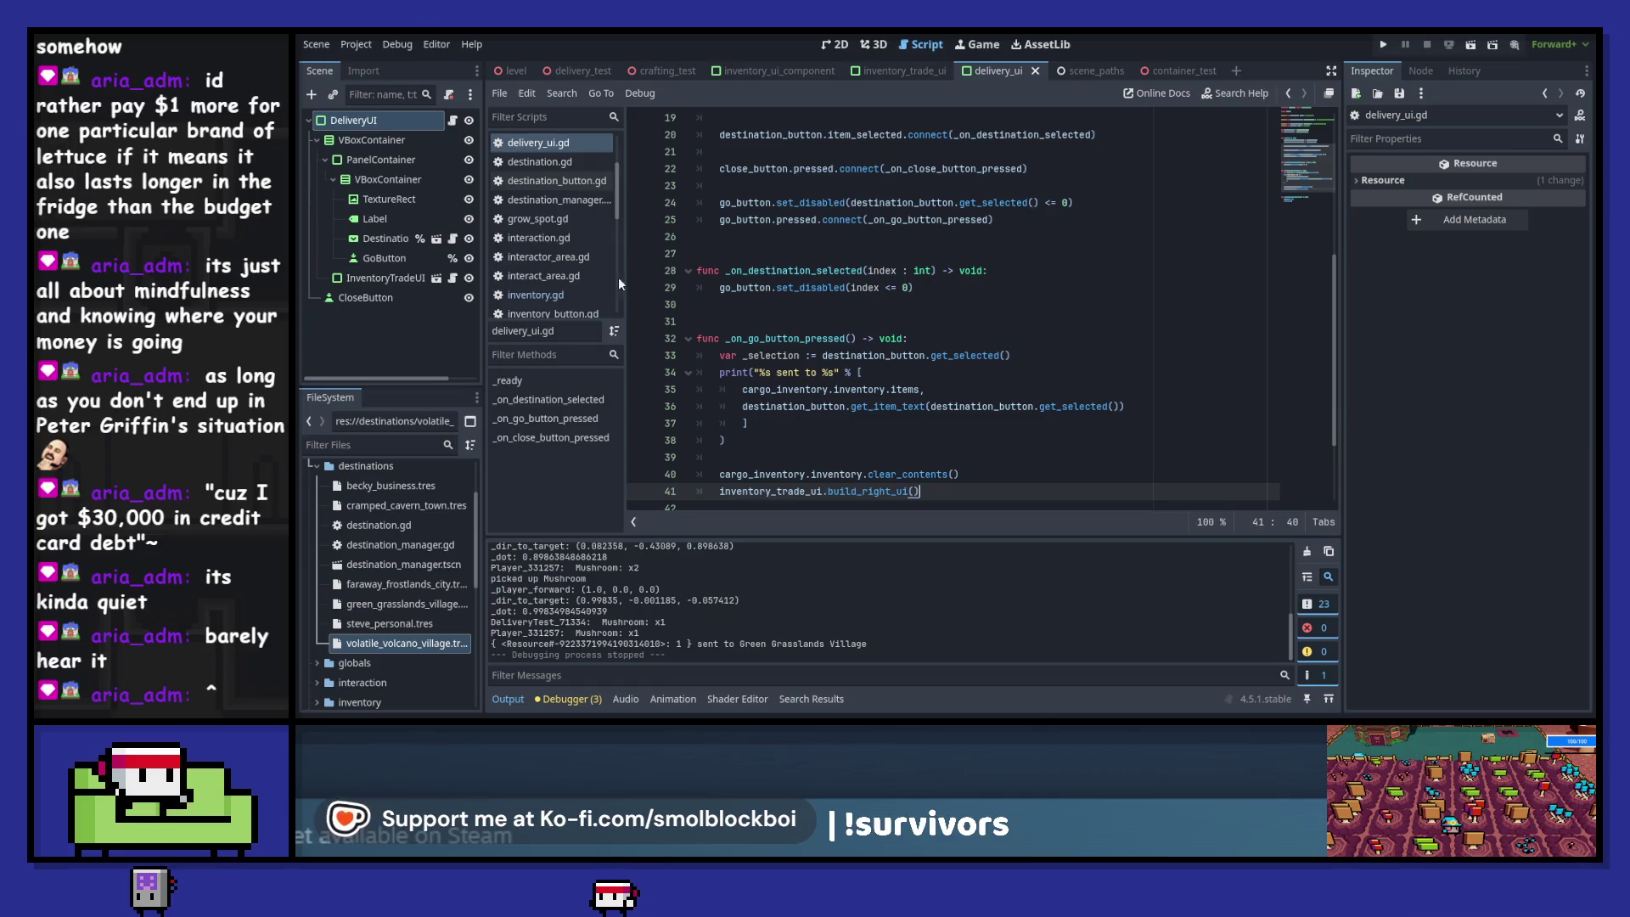
pyautogui.click(399, 277)
pyautogui.click(454, 278)
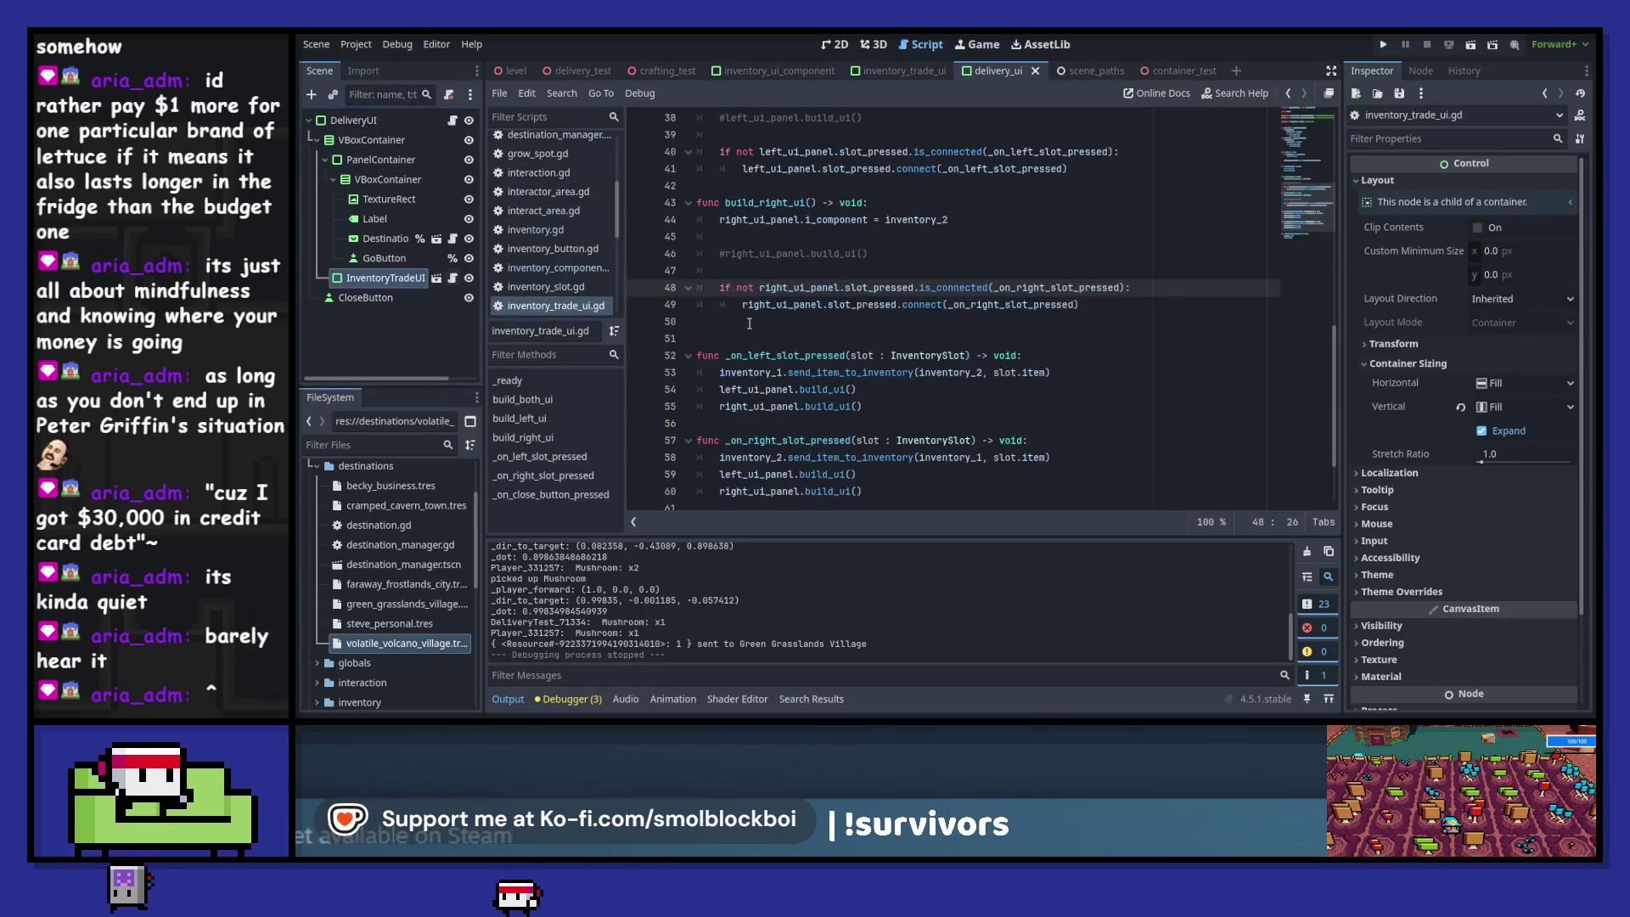
pyautogui.scroll(10, 944, 329)
pyautogui.scroll(1, 943, 329)
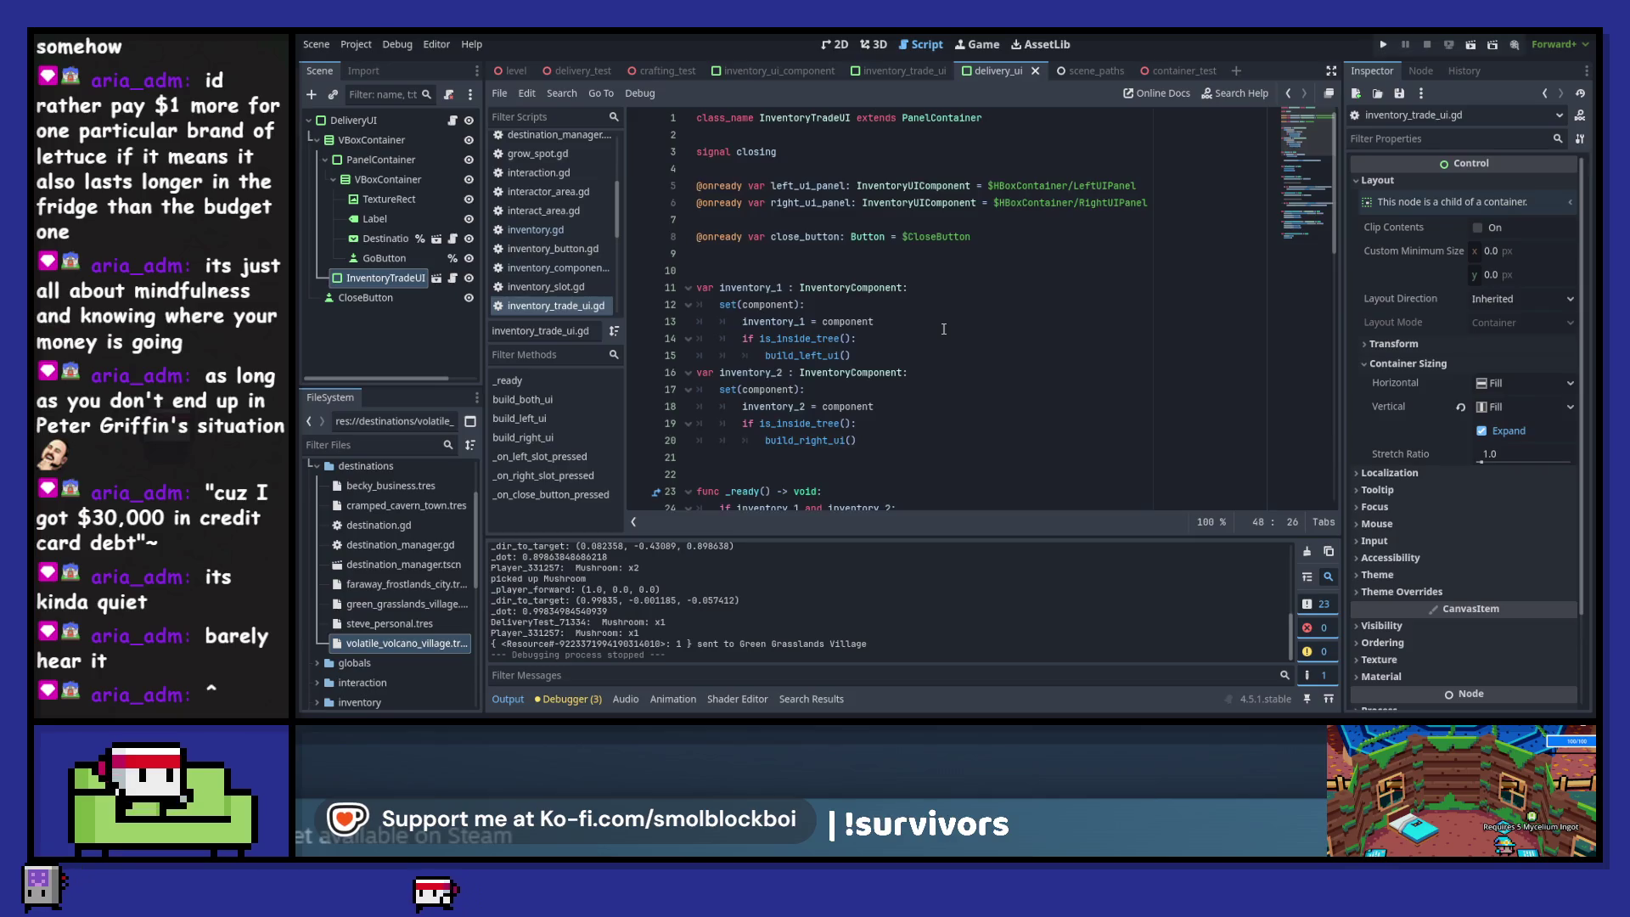
# - Declare the left_panel_updated and right_panel_updated signals at the top of the script
pyautogui.click(776, 170)
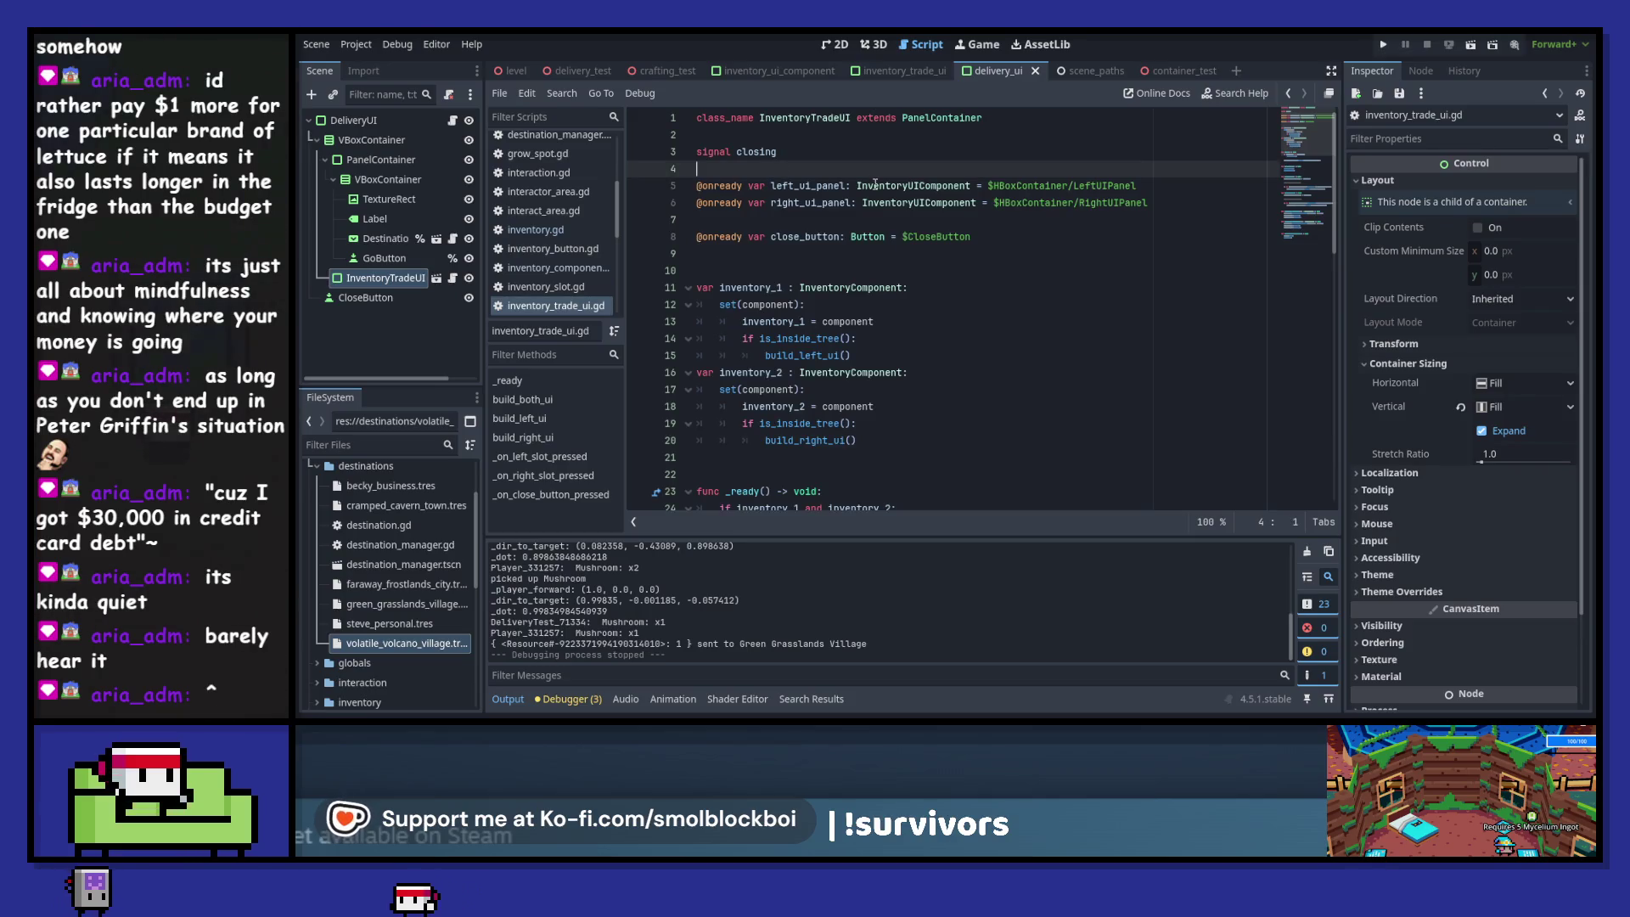
pyautogui.press('Up')
pyautogui.press('Return')
pyautogui.press('Return')
pyautogui.press('Up')
pyautogui.press('Up')
pyautogui.write('sign')
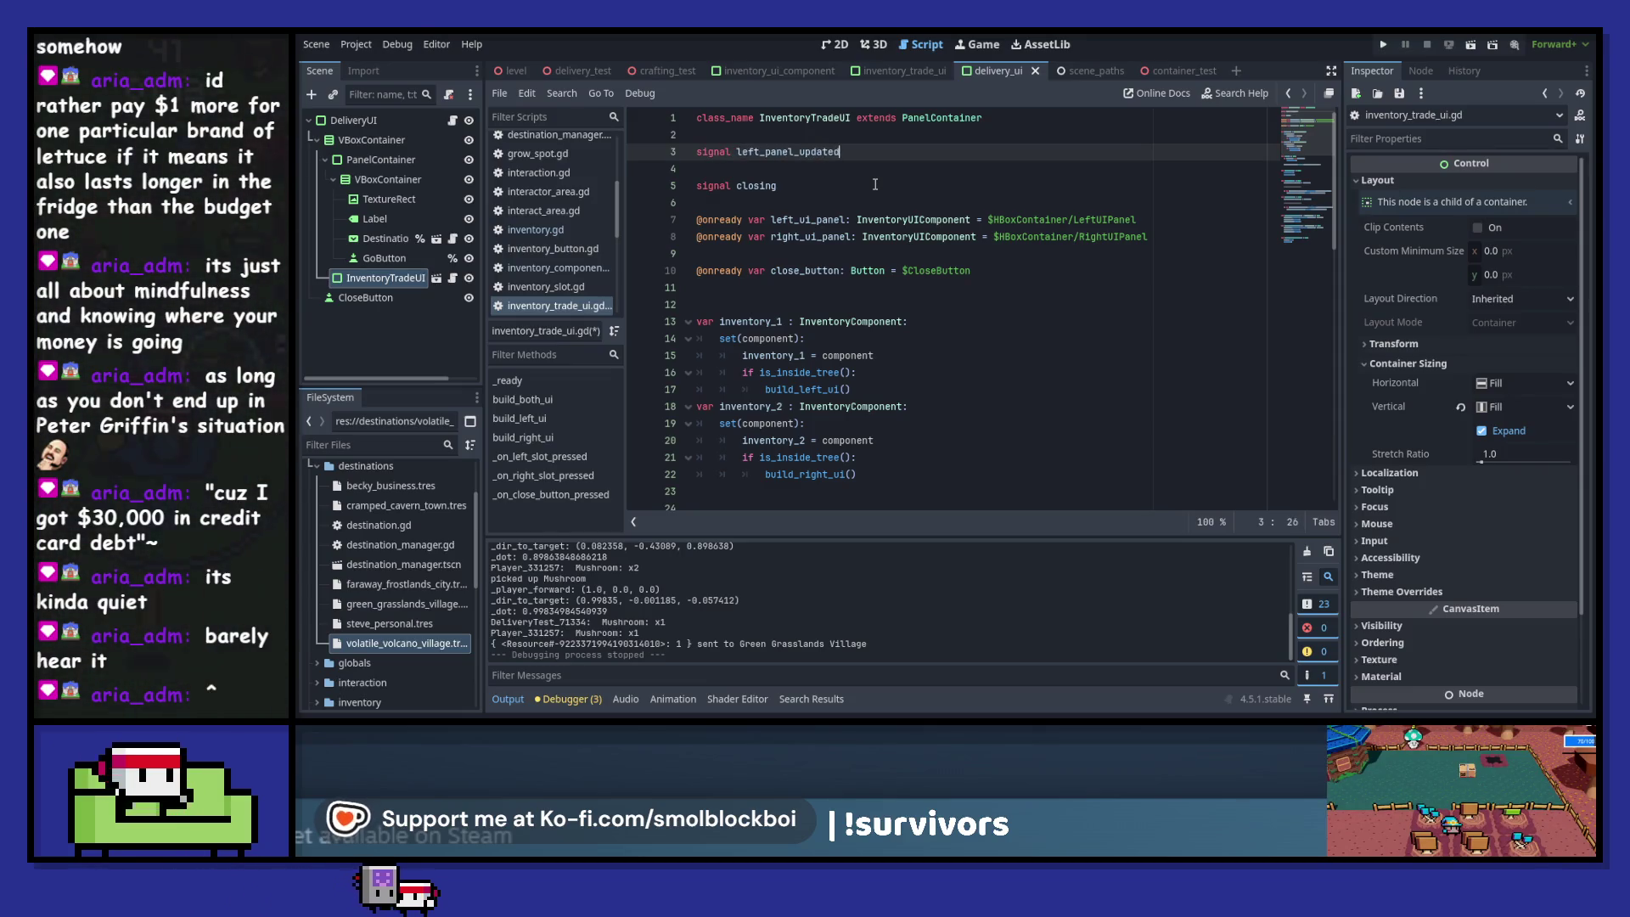
pyautogui.hotkey('ctrl', 'shift', 'd')
pyautogui.hotkey('ctrl', 'Left')
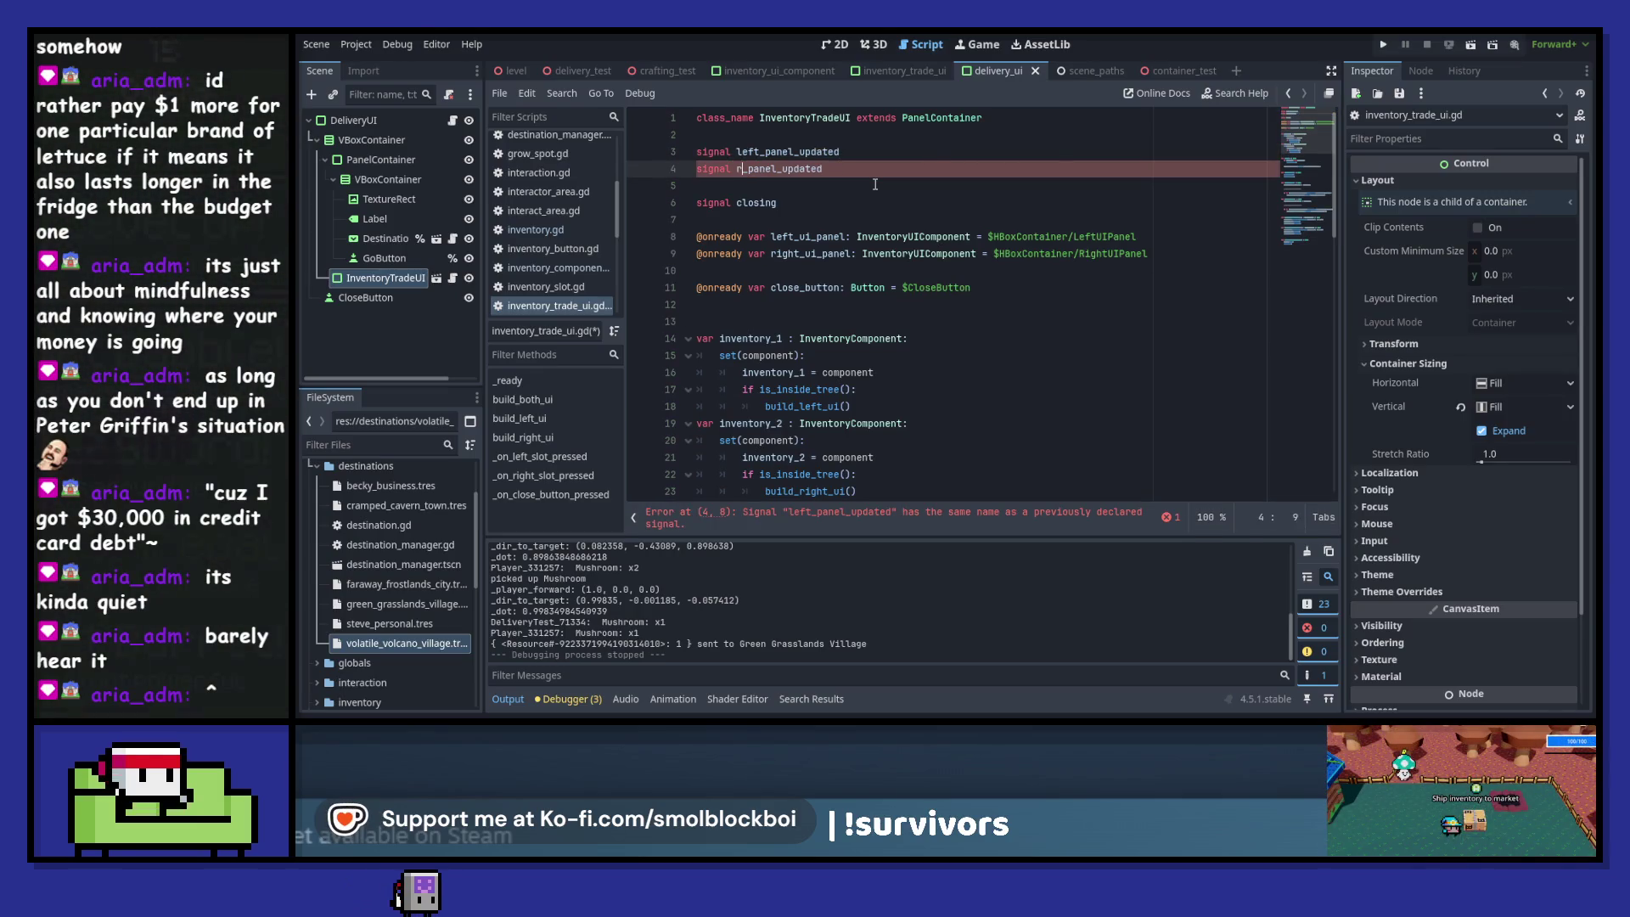
pyautogui.write('ight')
pyautogui.click(847, 153)
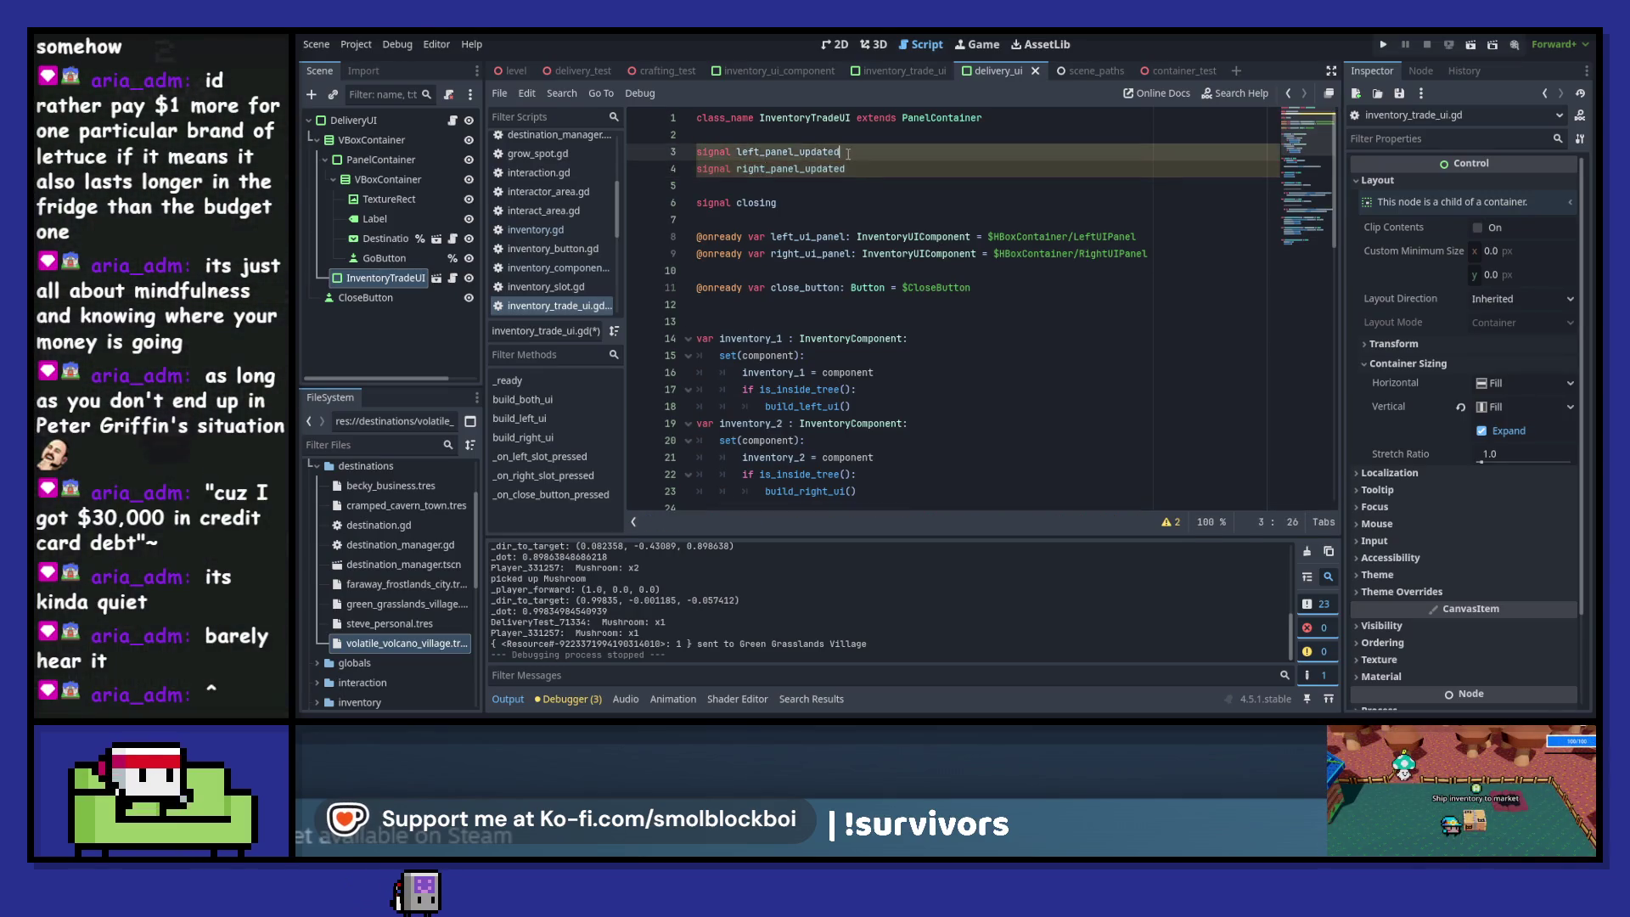
# - Add left_panel_updated.emit() at the end of build_left_ui
pyautogui.scroll(-5, 884, 394)
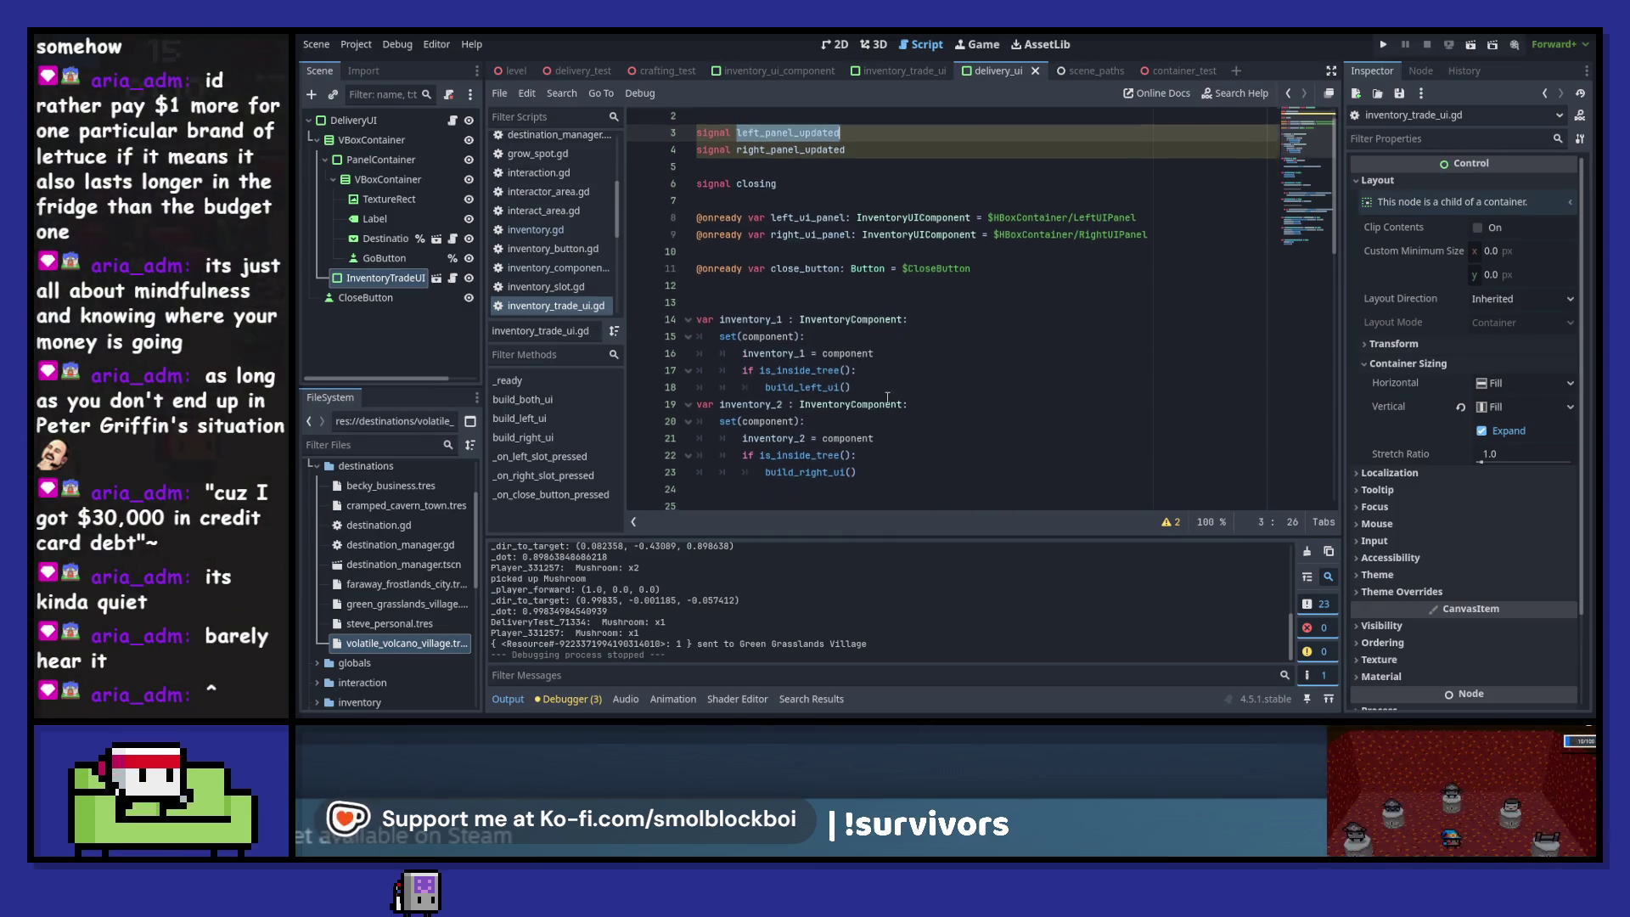
pyautogui.scroll(-2, 884, 393)
pyautogui.scroll(-3, 884, 394)
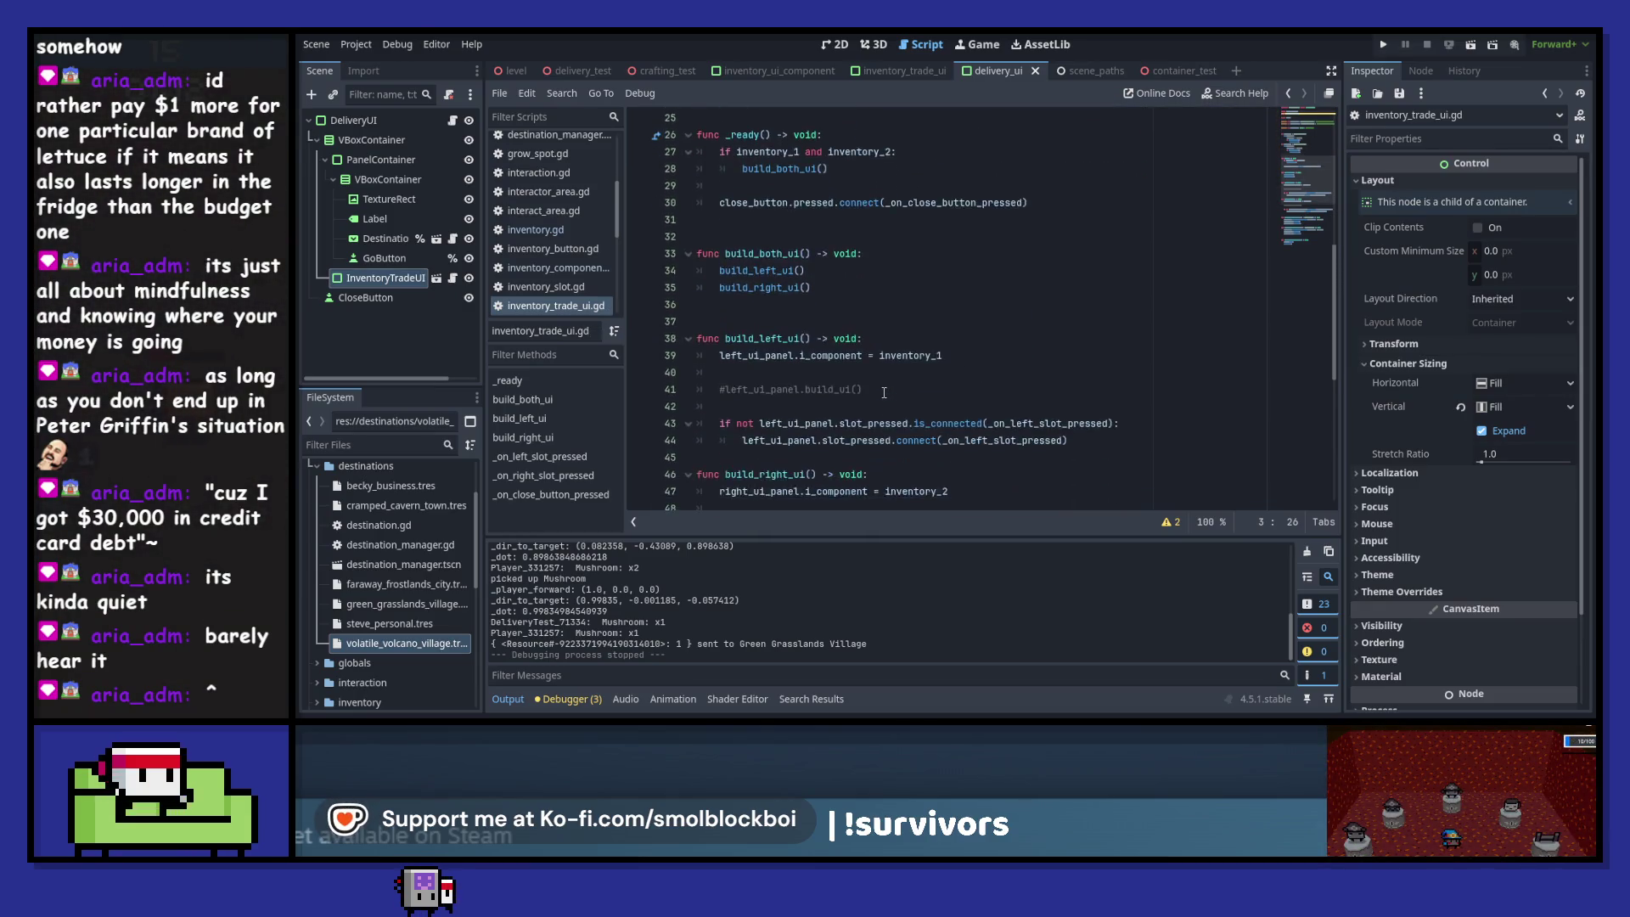
pyautogui.click(1123, 339)
pyautogui.press('Return')
pyautogui.press('Return')
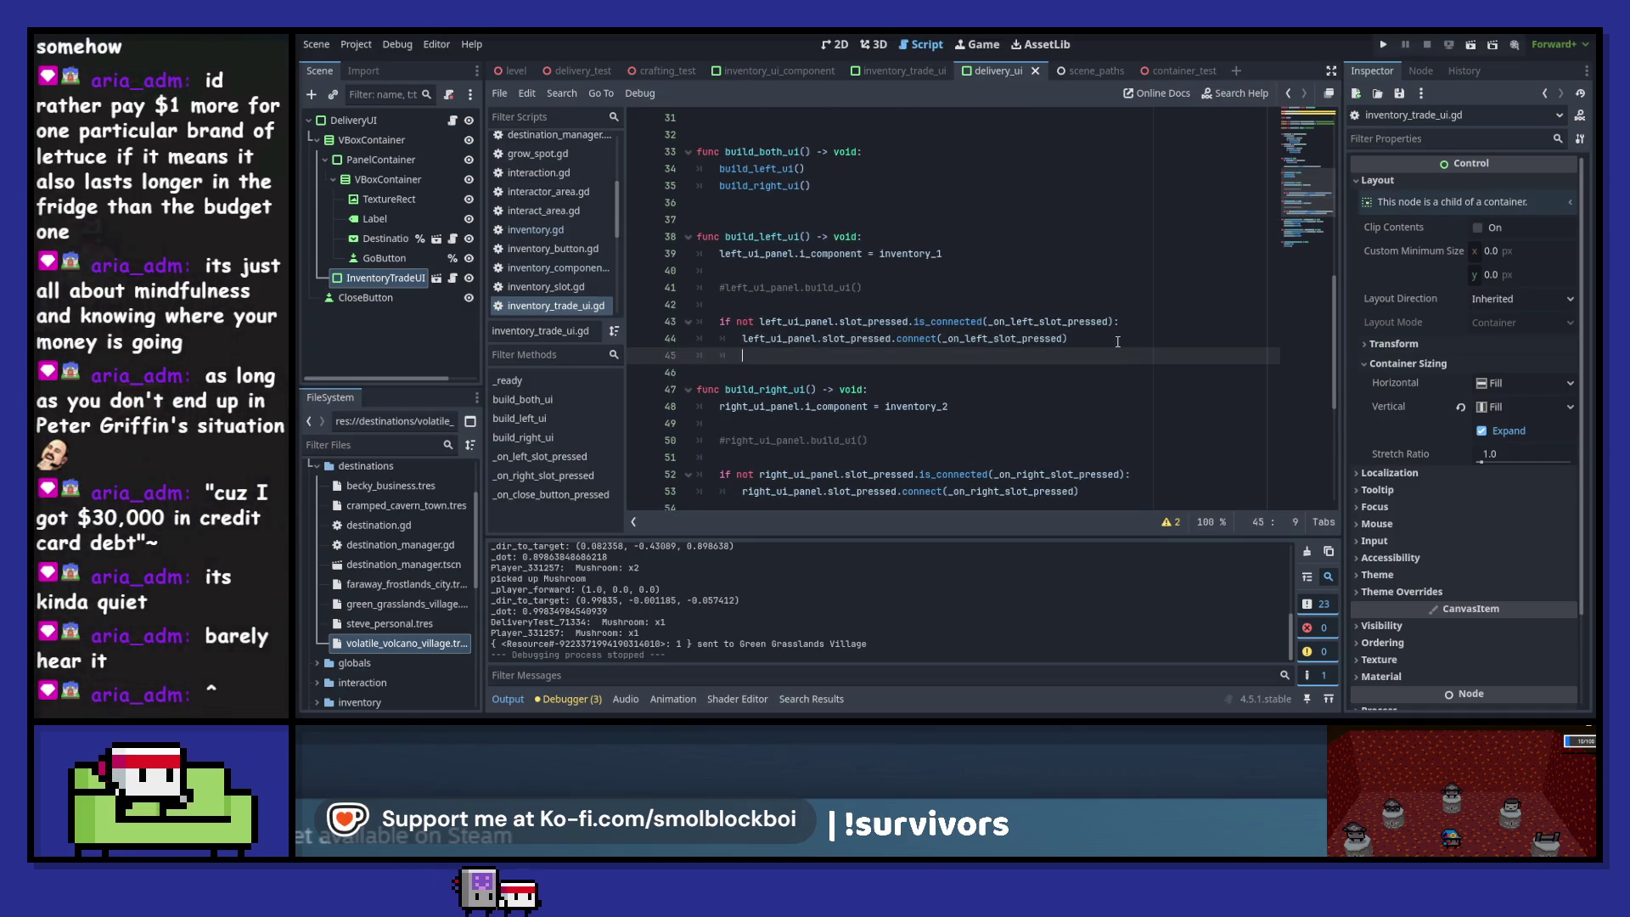
pyautogui.write('left_panel_updated.emit')
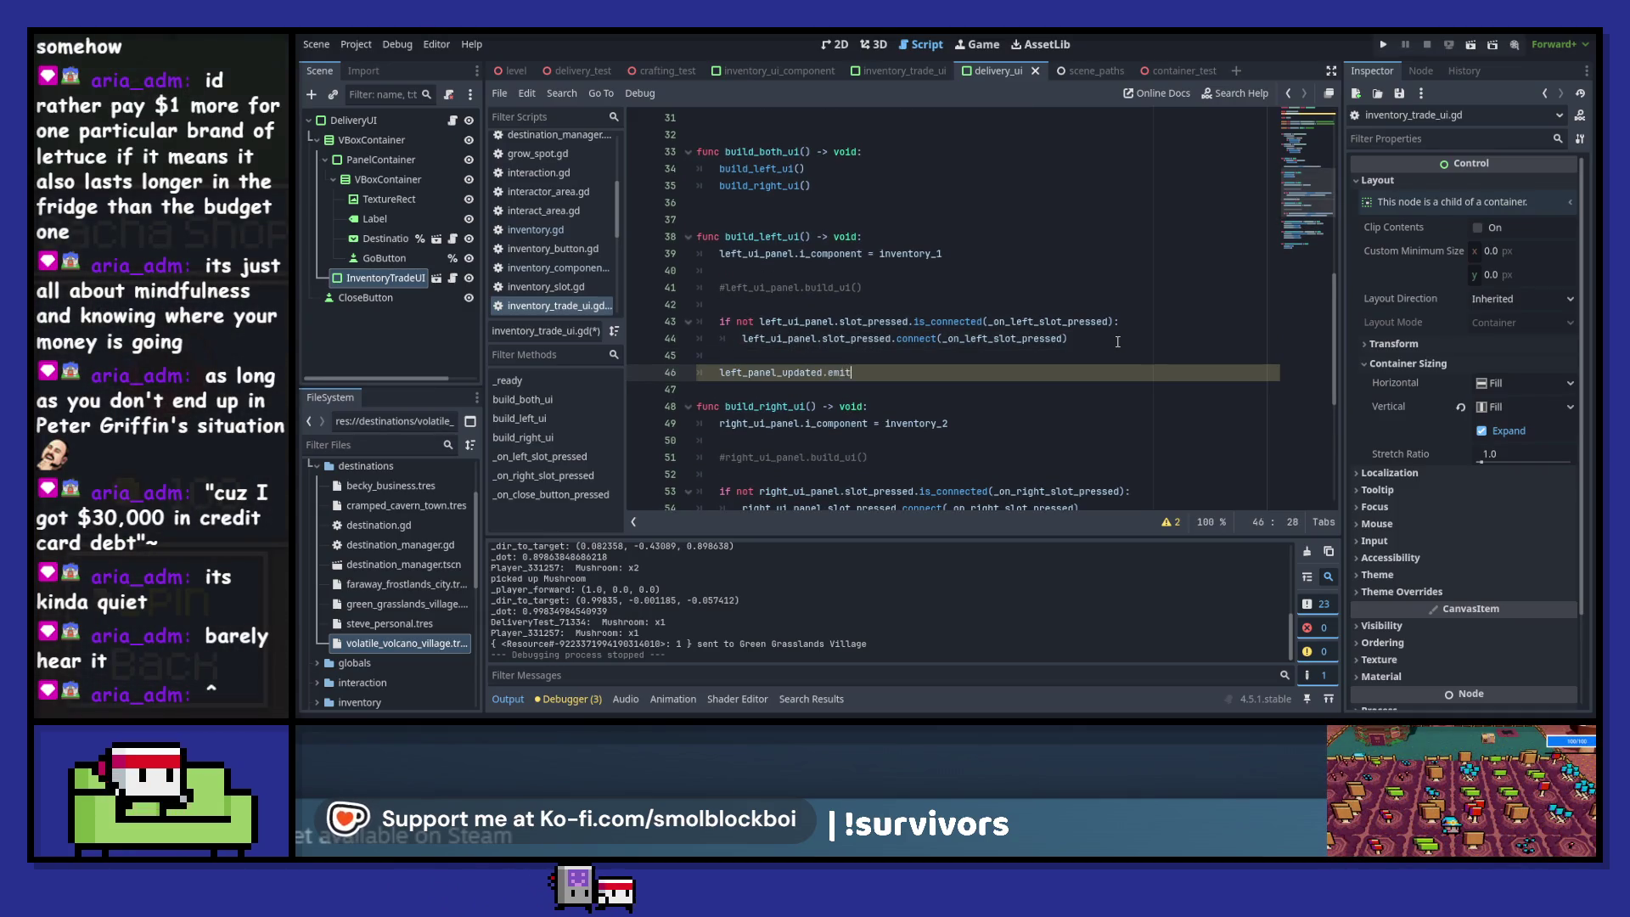
pyautogui.write('()')
pyautogui.press('Down')
pyautogui.press('Return')
# - Add right_panel_updated.emit() at the end of build_right_ui
pyautogui.scroll(-3, 1117, 342)
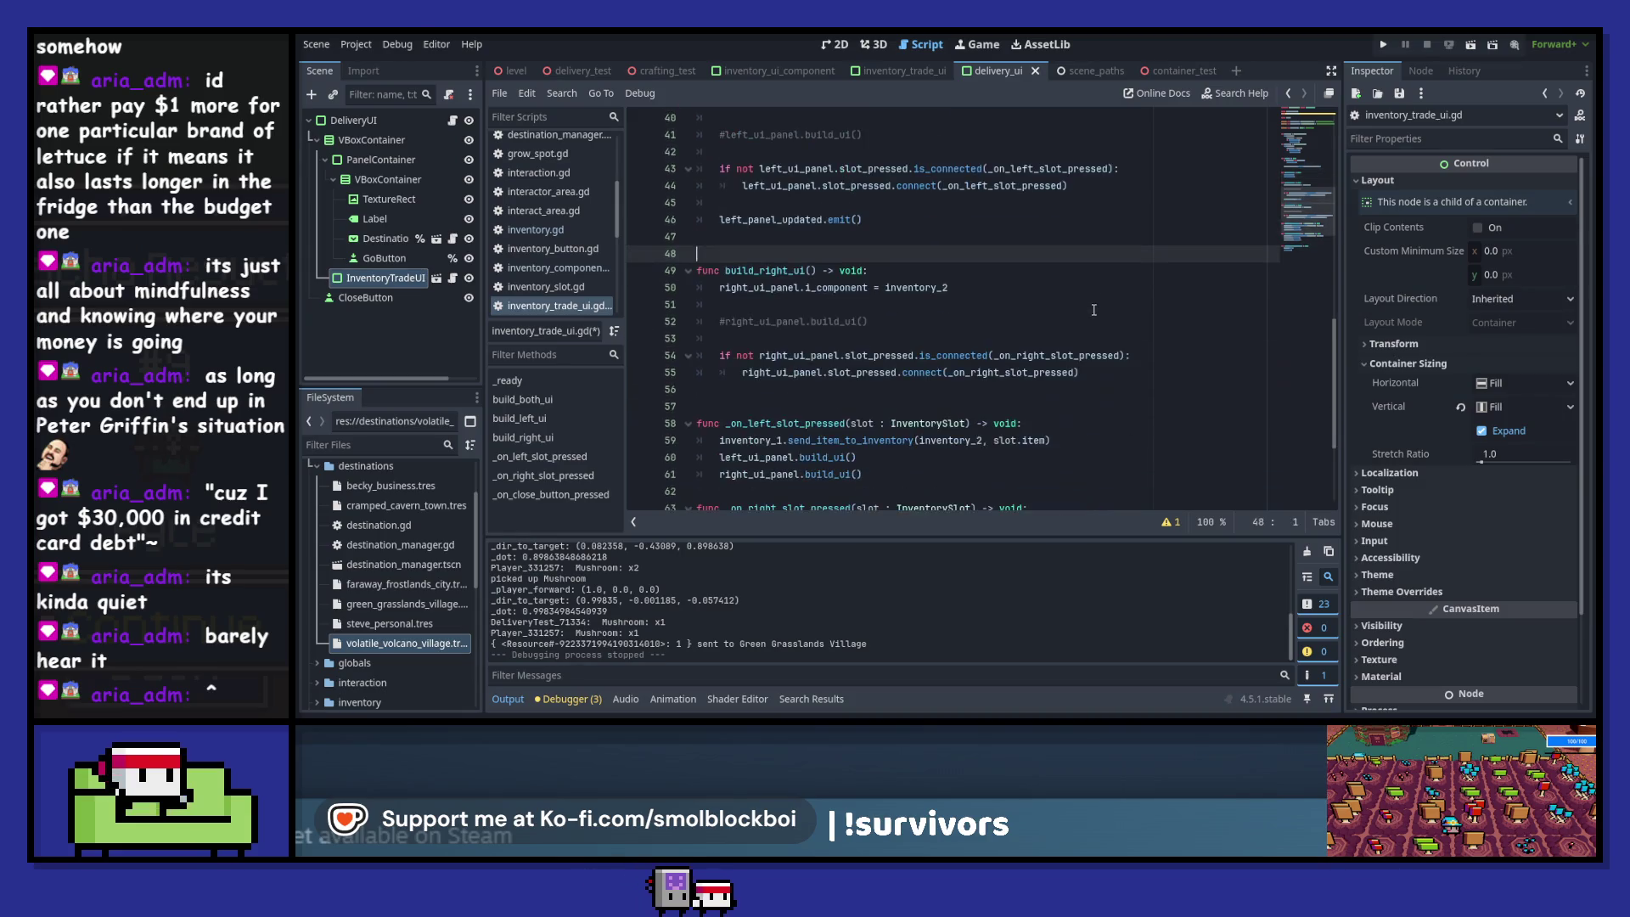
pyautogui.click(1126, 375)
pyautogui.press('Return')
pyautogui.press('Return')
pyautogui.write('right')
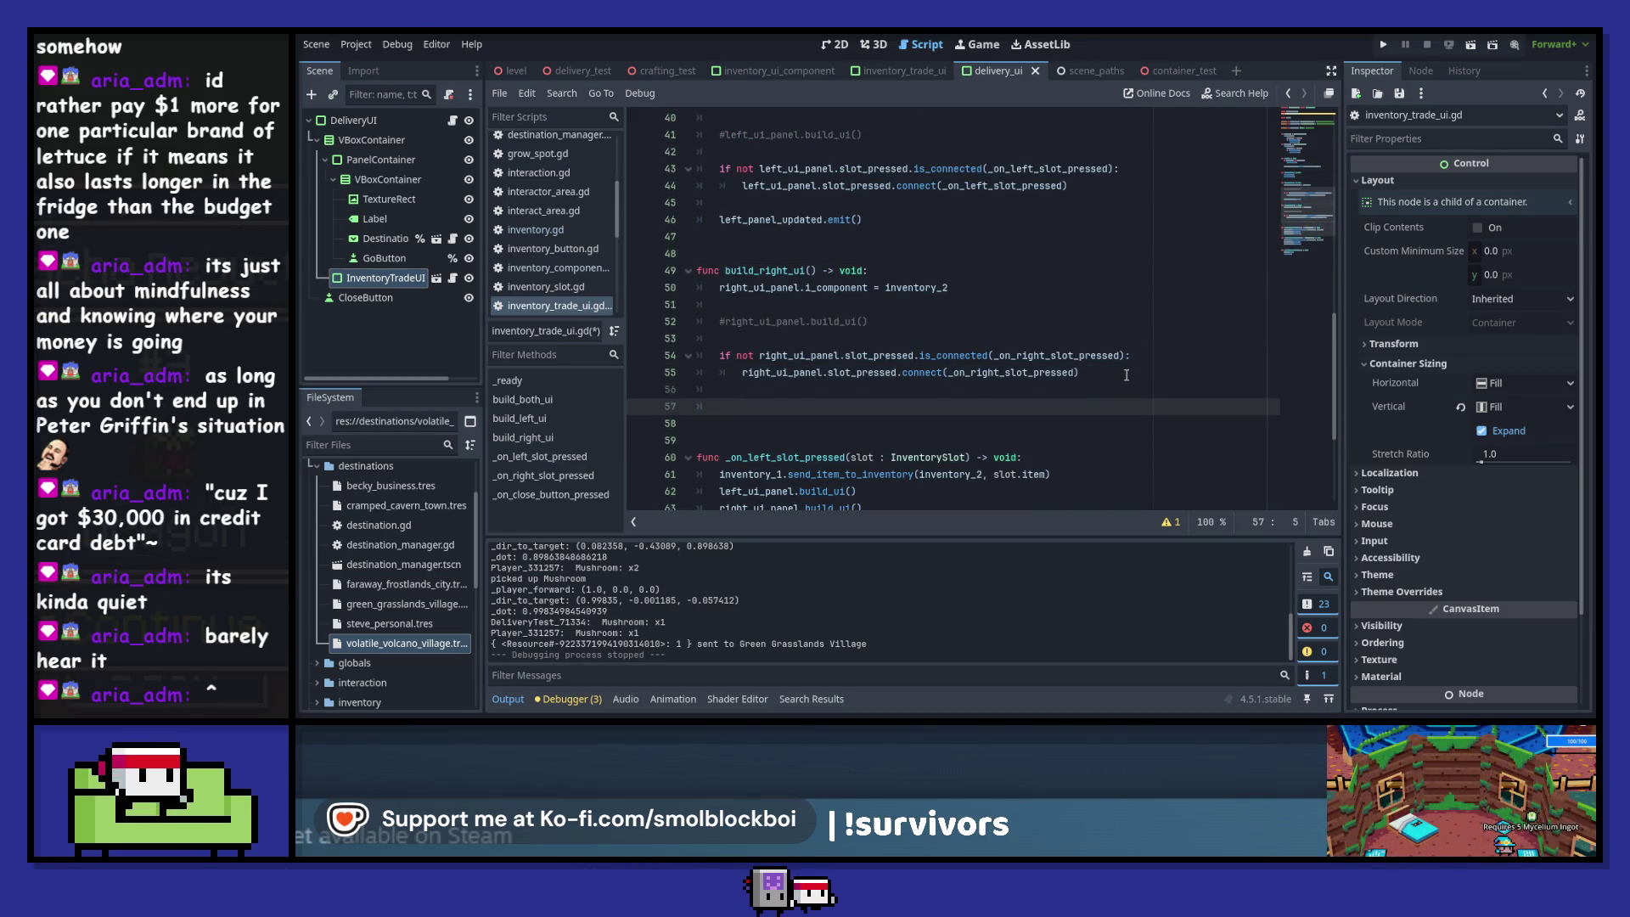
pyautogui.write('_pa')
pyautogui.press('Return')
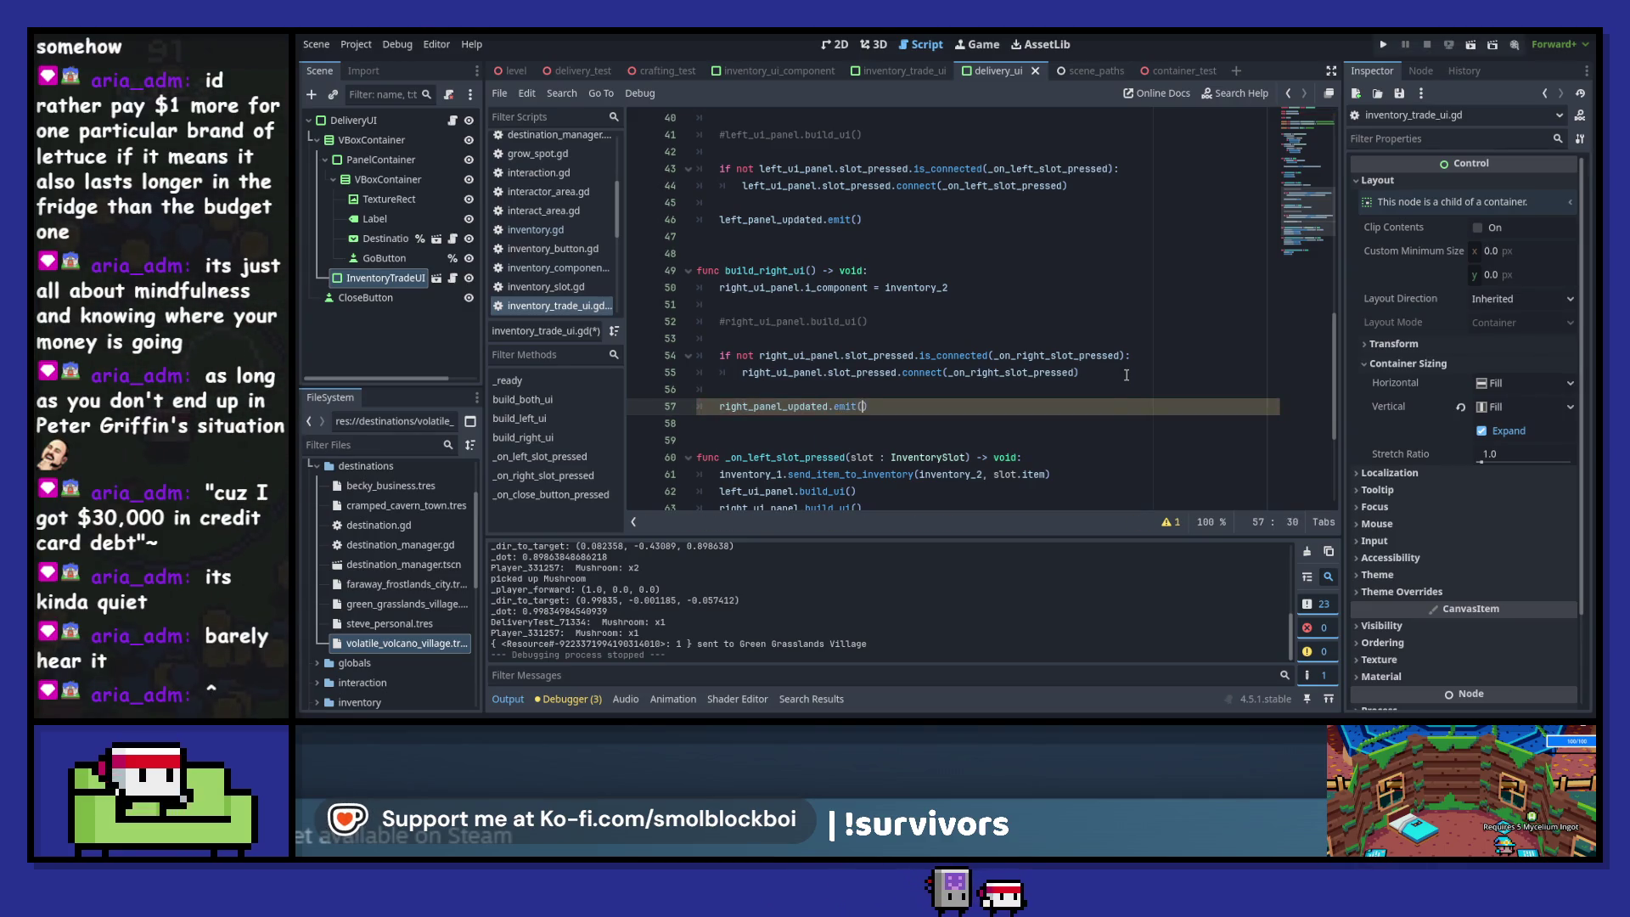
pyautogui.write('.emit(')
pyautogui.click(452, 121)
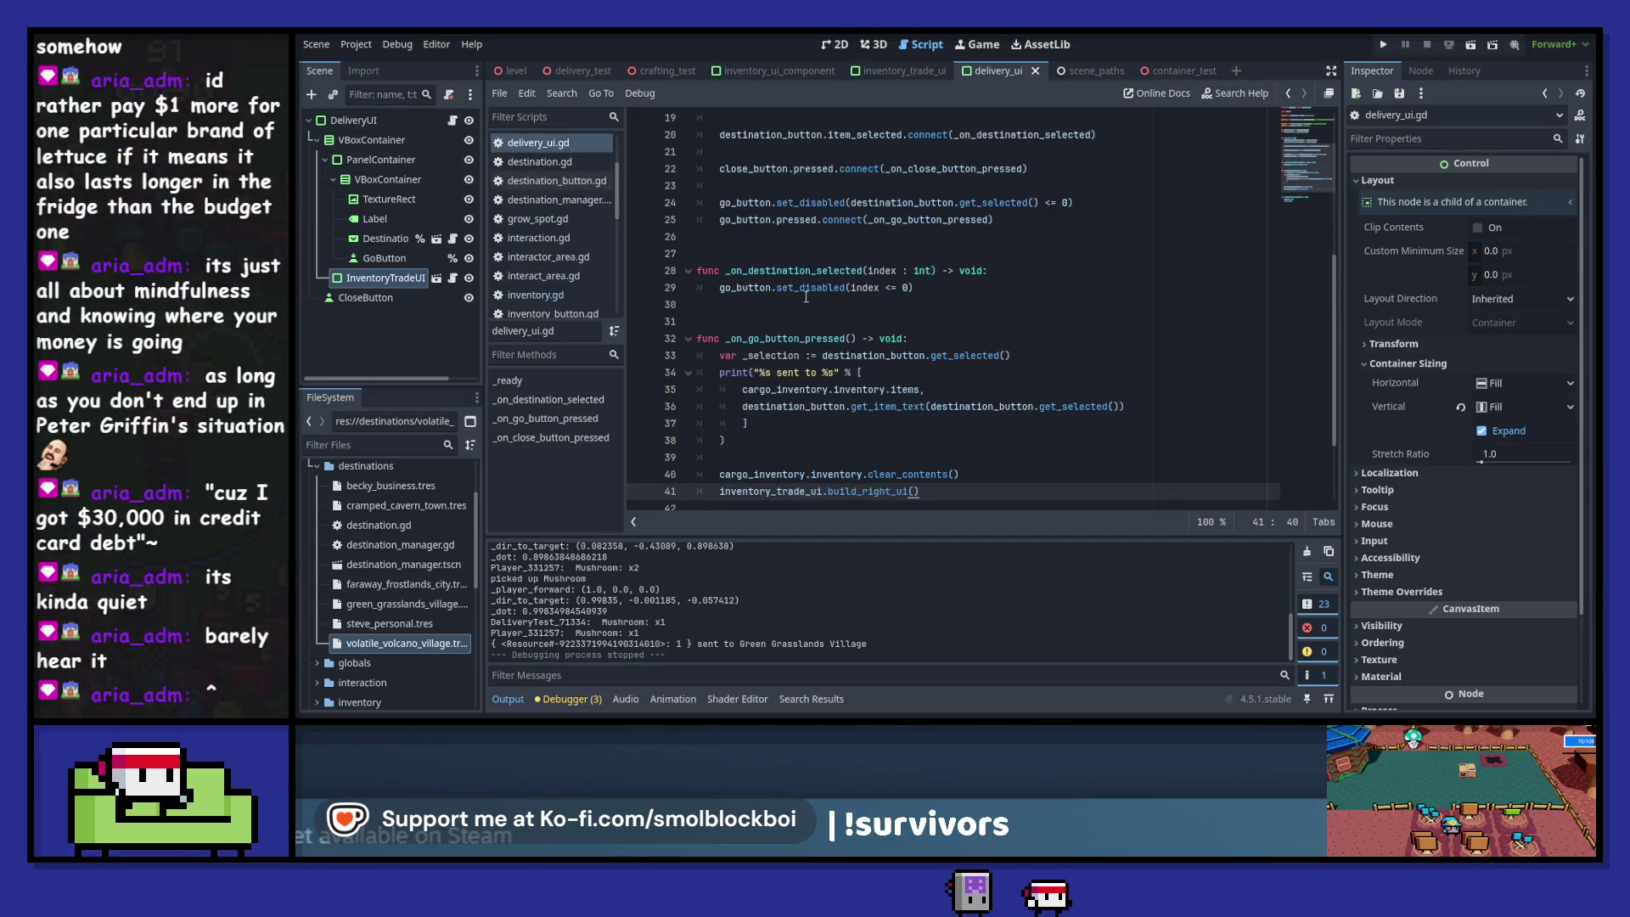
# - In _ready, connect inventory_trade_ui.right_panel_updated to _on_right_panel_updated
pyautogui.scroll(5, 823, 302)
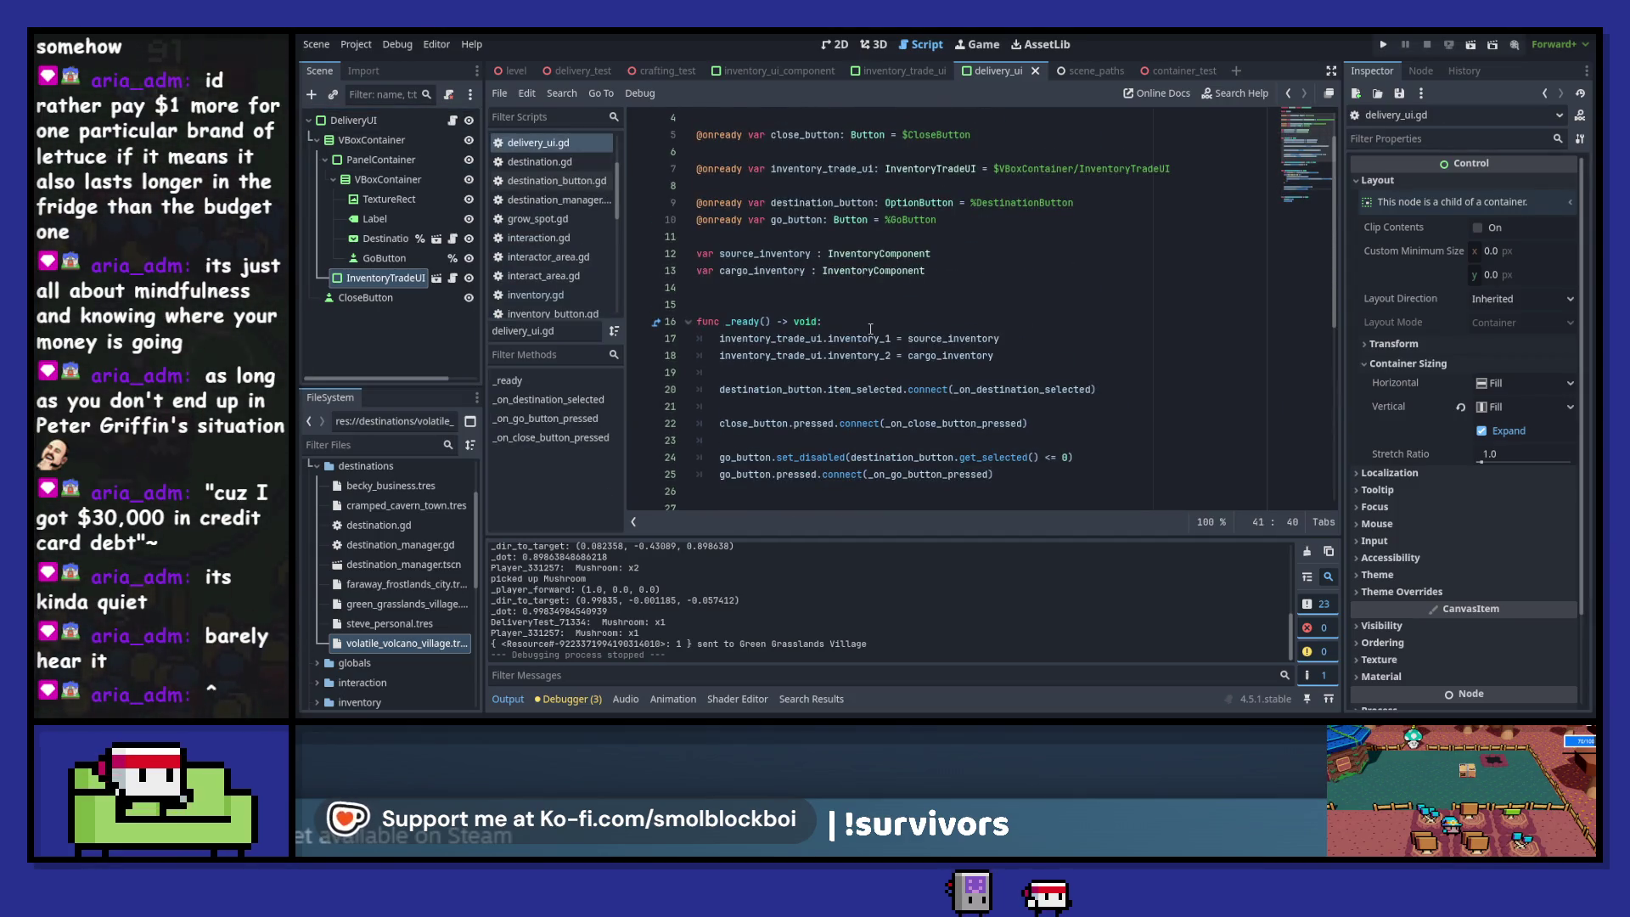
pyautogui.scroll(-1, 875, 336)
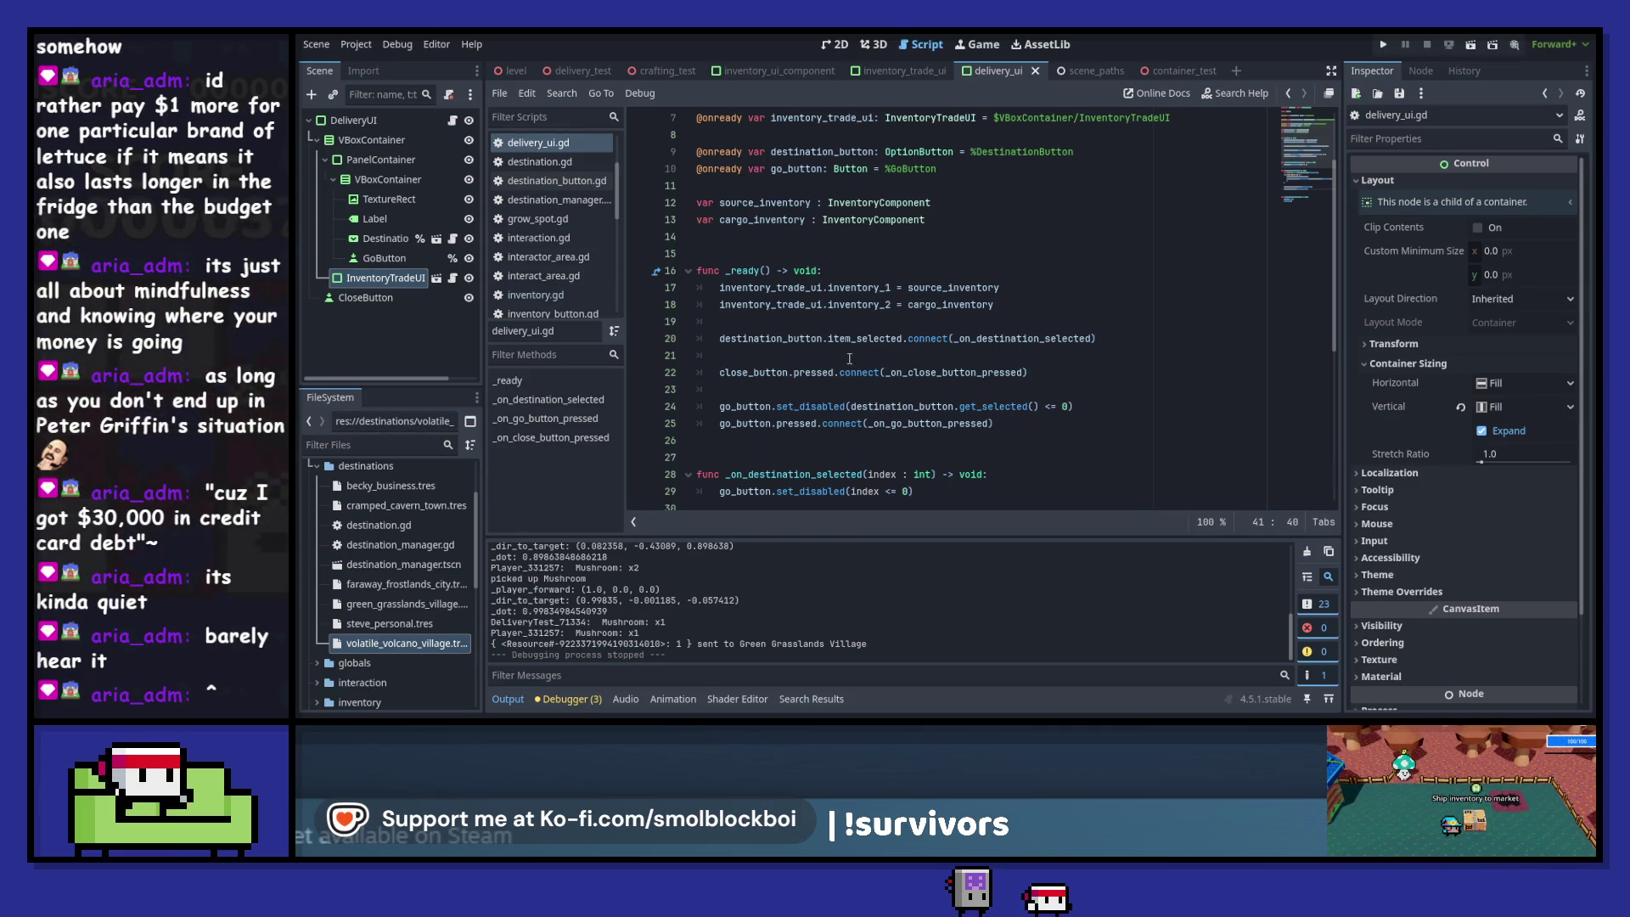
pyautogui.click(851, 323)
pyautogui.press('Return')
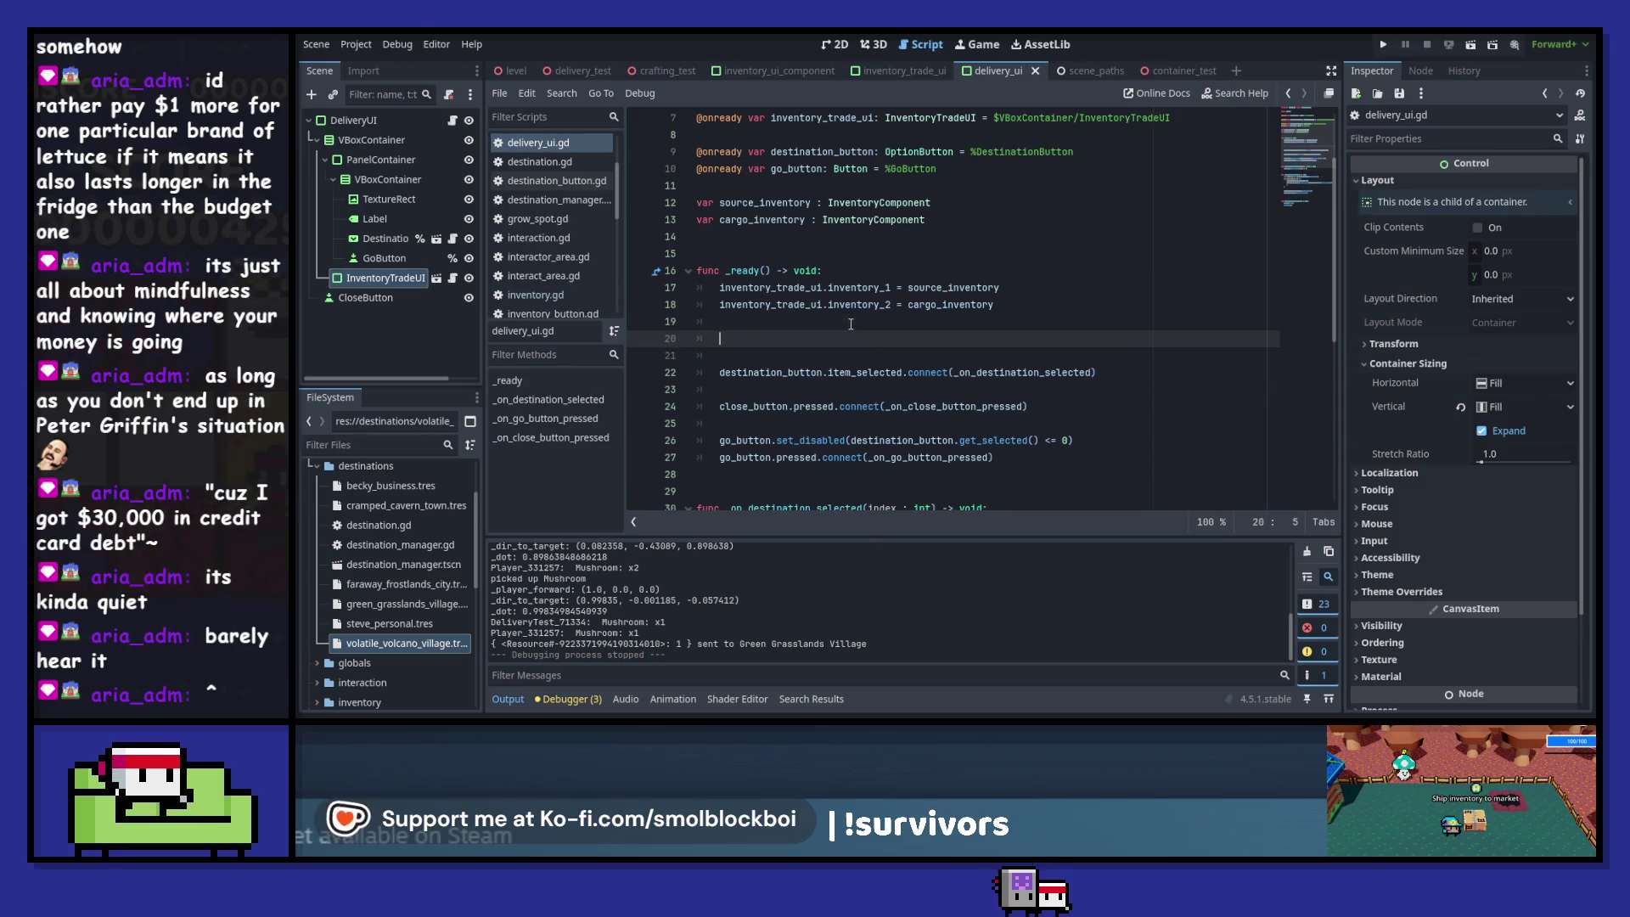
pyautogui.write('inventory_trade_ui.')
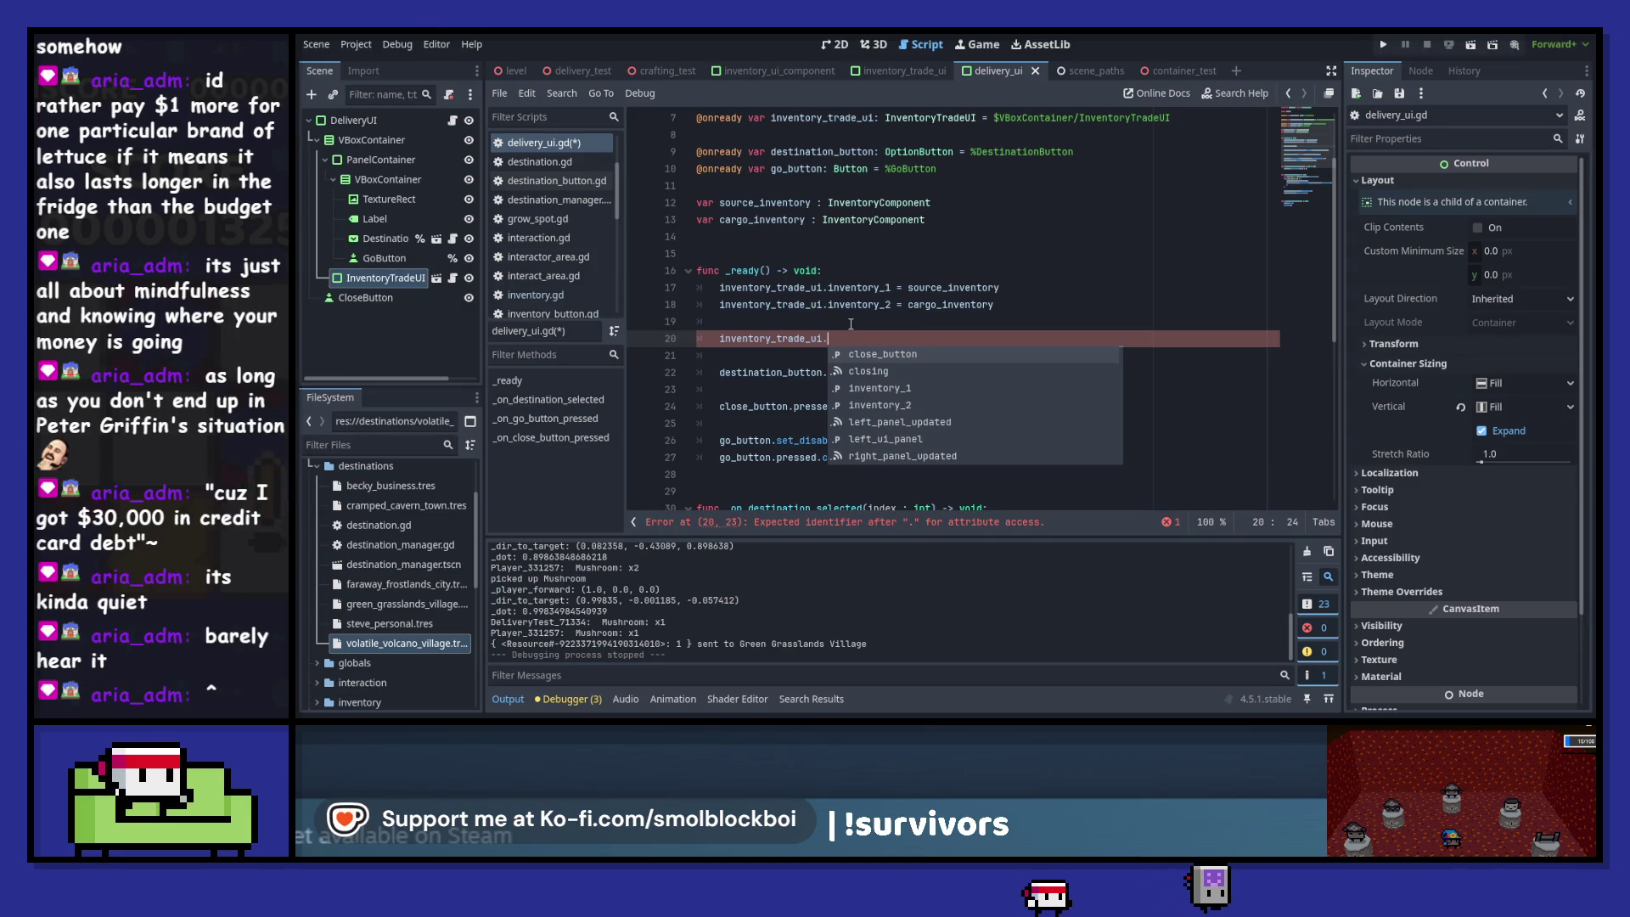
pyautogui.write('left_panel_updated.')
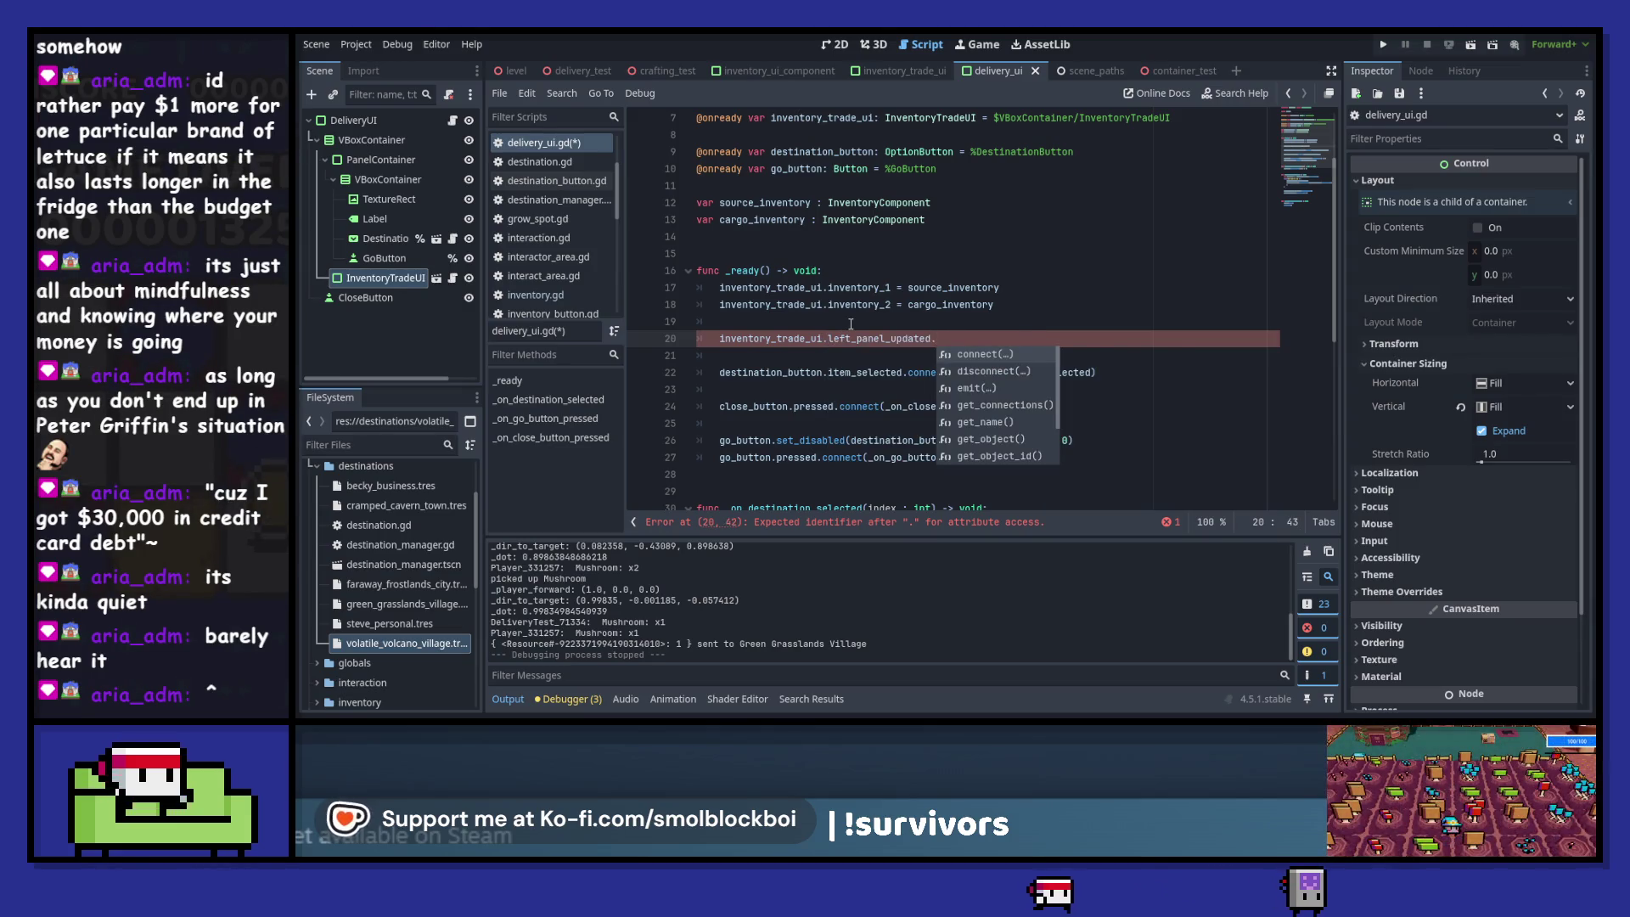
pyautogui.press('Return')
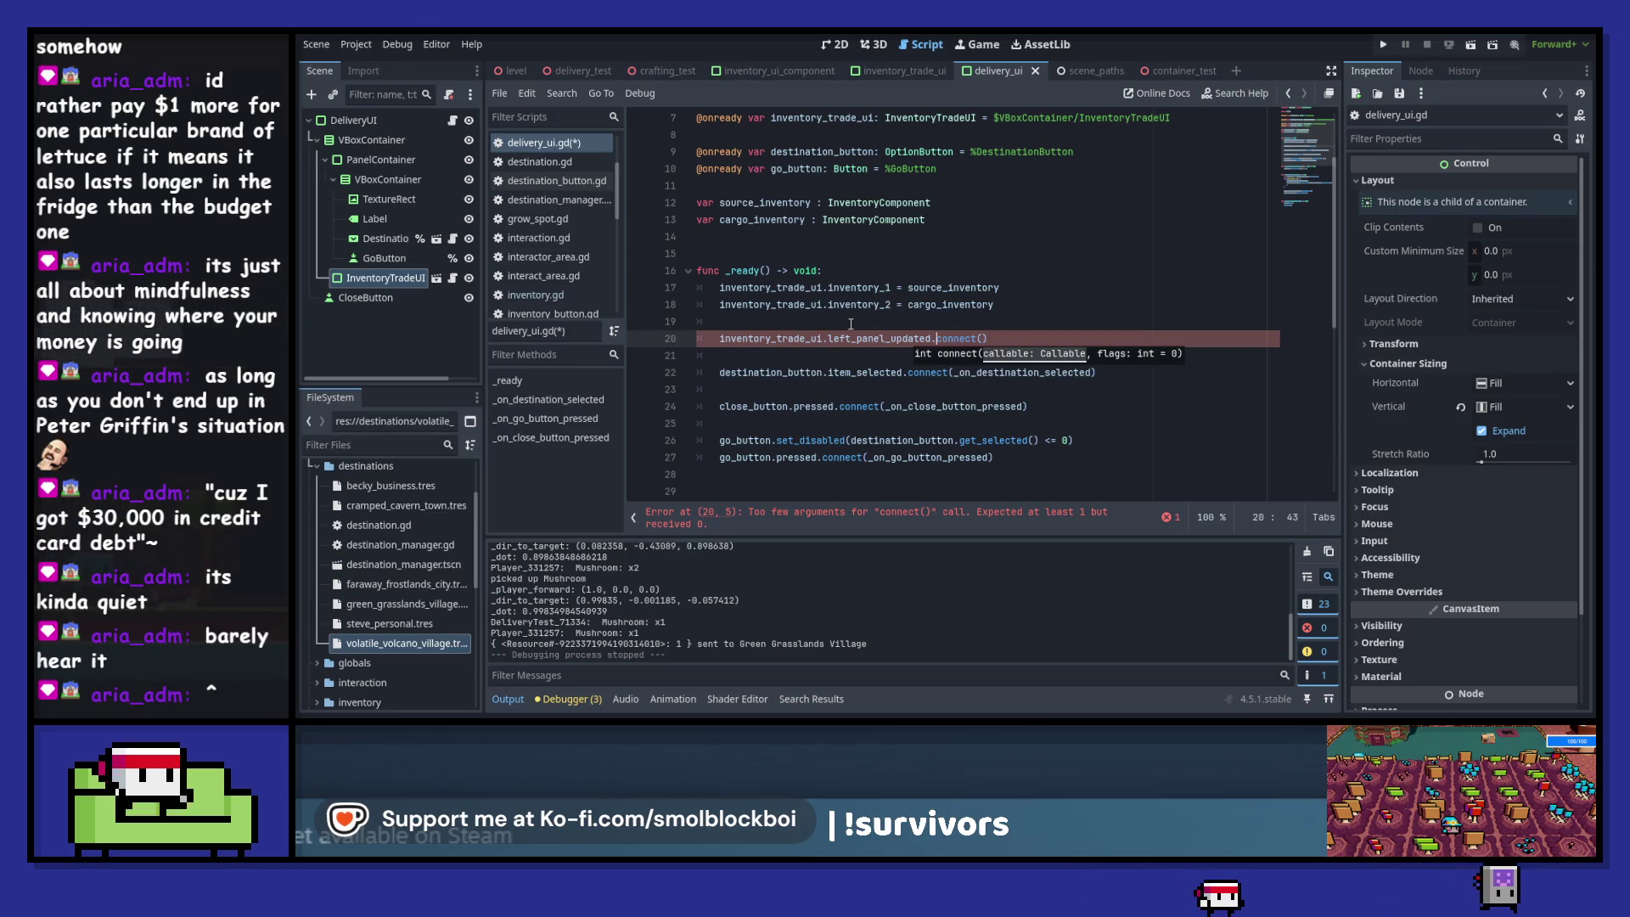
pyautogui.hotkey('ctrl', 'Left')
pyautogui.hotkey('ctrl', 'Left')
pyautogui.hotkey('ctrl', 'Left')
pyautogui.press('Delete')
pyautogui.press('Delete')
pyautogui.press('Delete')
pyautogui.write('r')
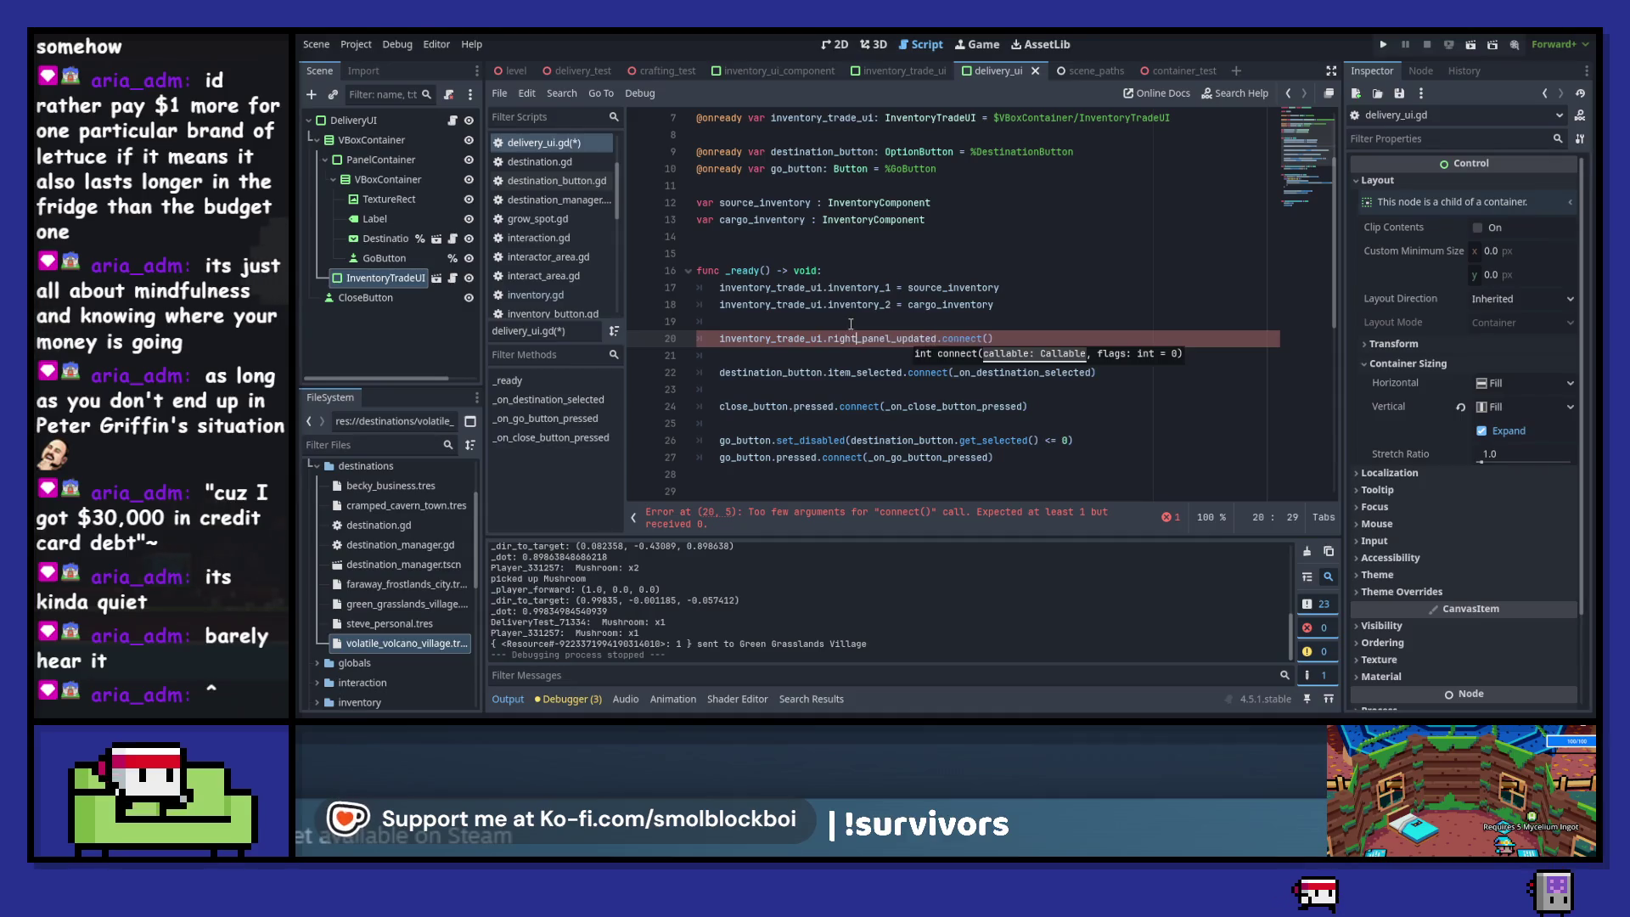
pyautogui.write('ight_')
pyautogui.press('End')
pyautogui.press('Left')
pyautogui.write('_on_ri')
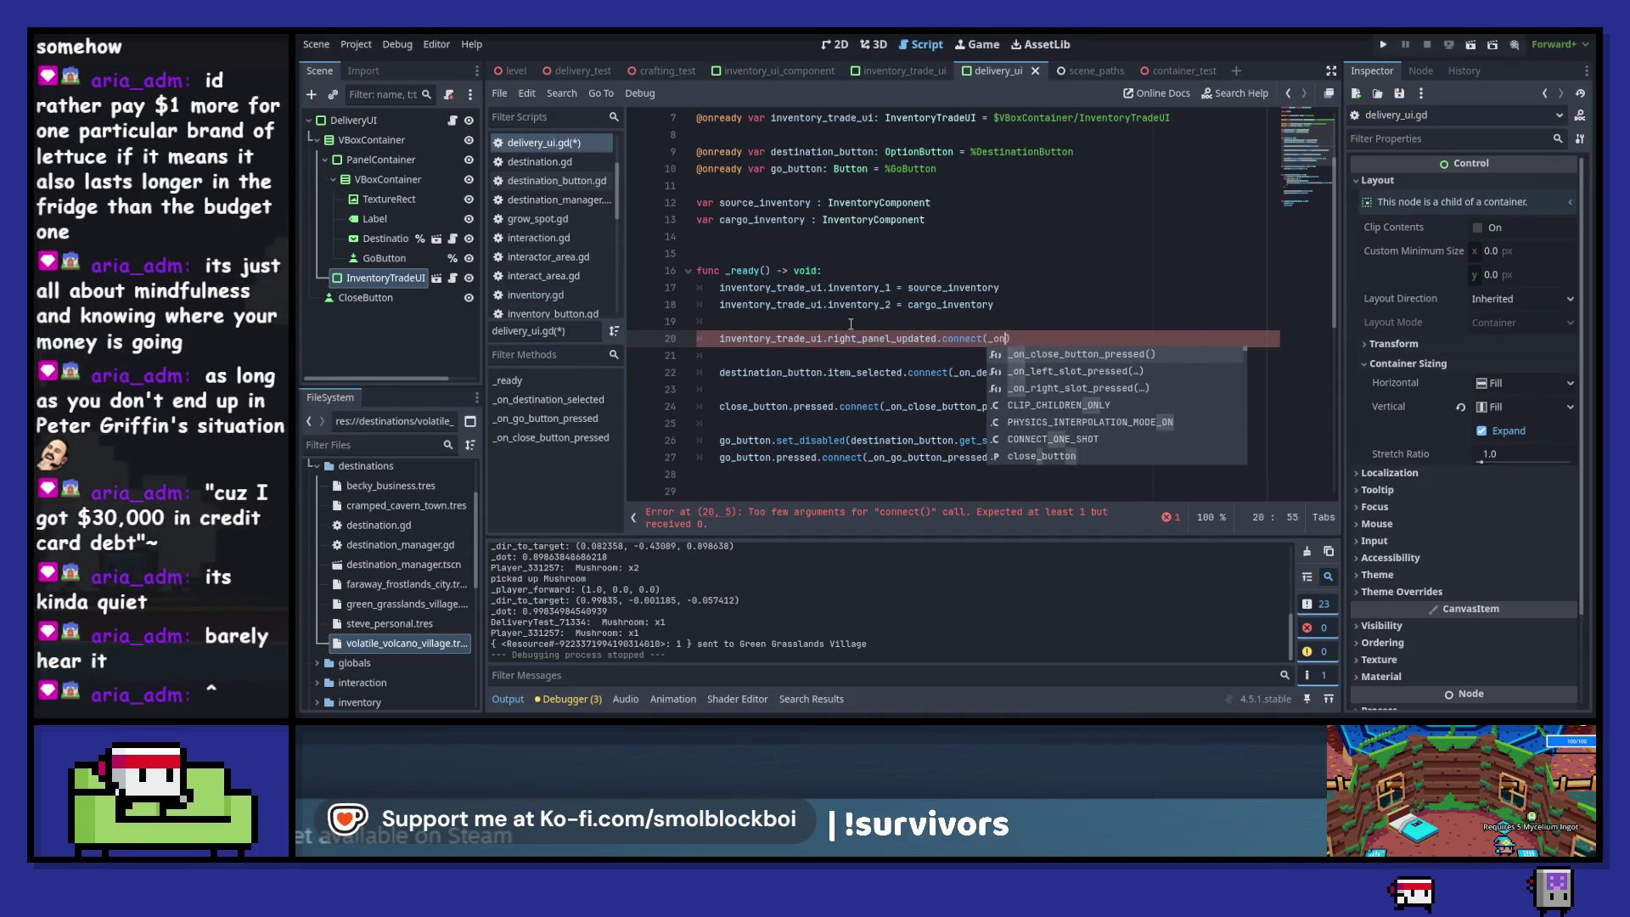
pyautogui.write('ght_panel_updat')
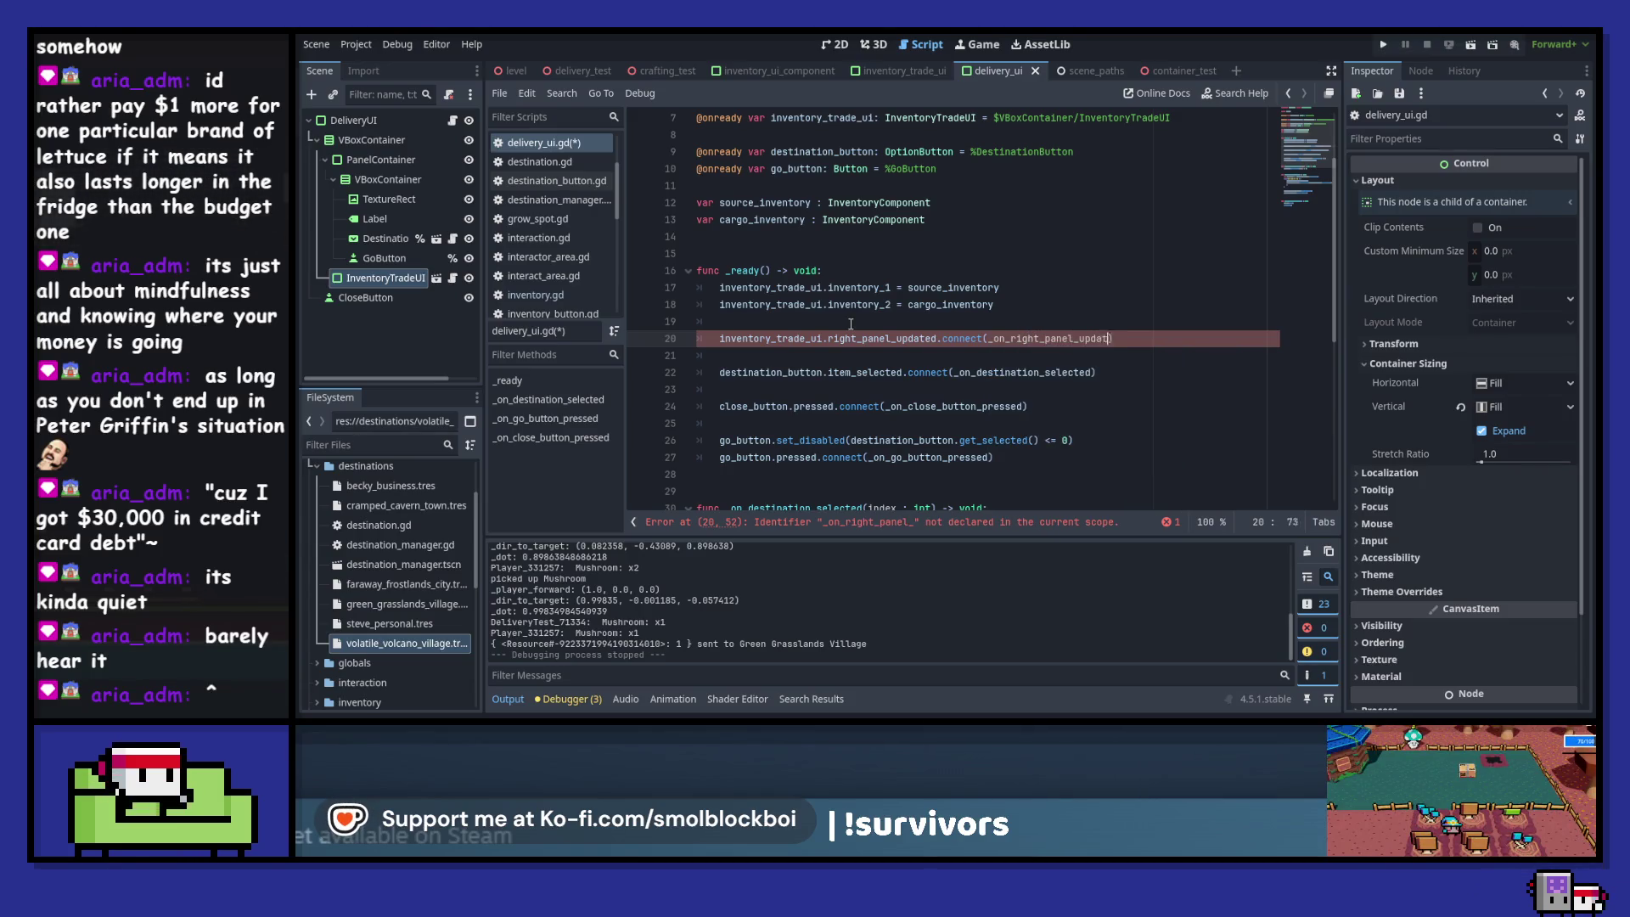
pyautogui.write('ed')
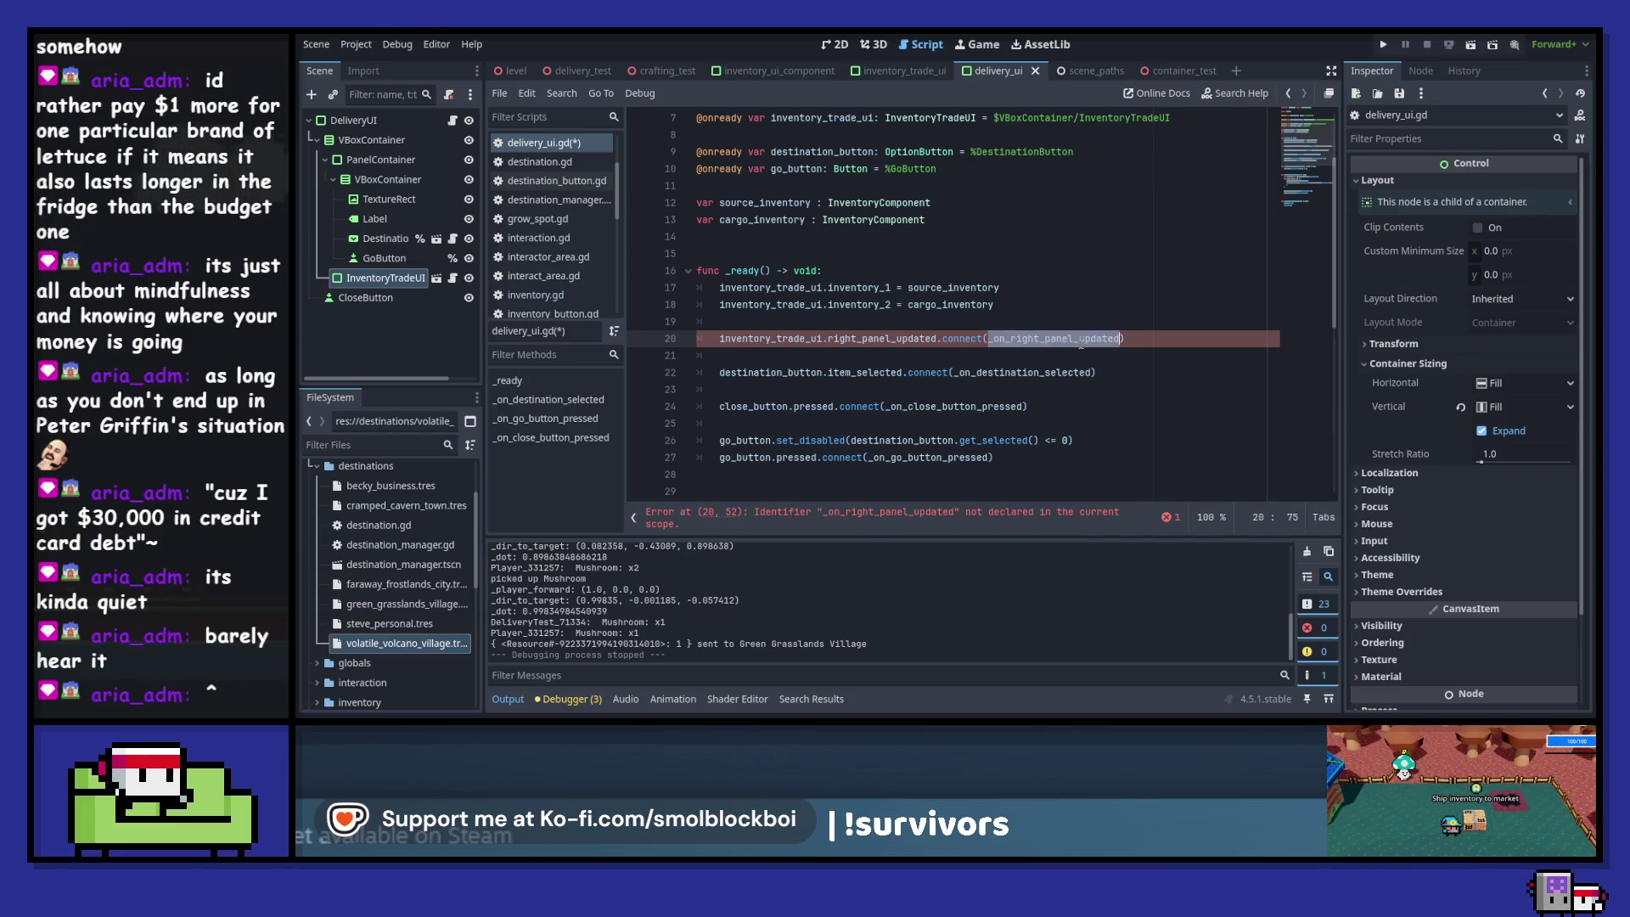
# - Add an _on_right_panel_updated() -> void: function stub containing pass, spaced out, and save
pyautogui.scroll(-5, 1081, 343)
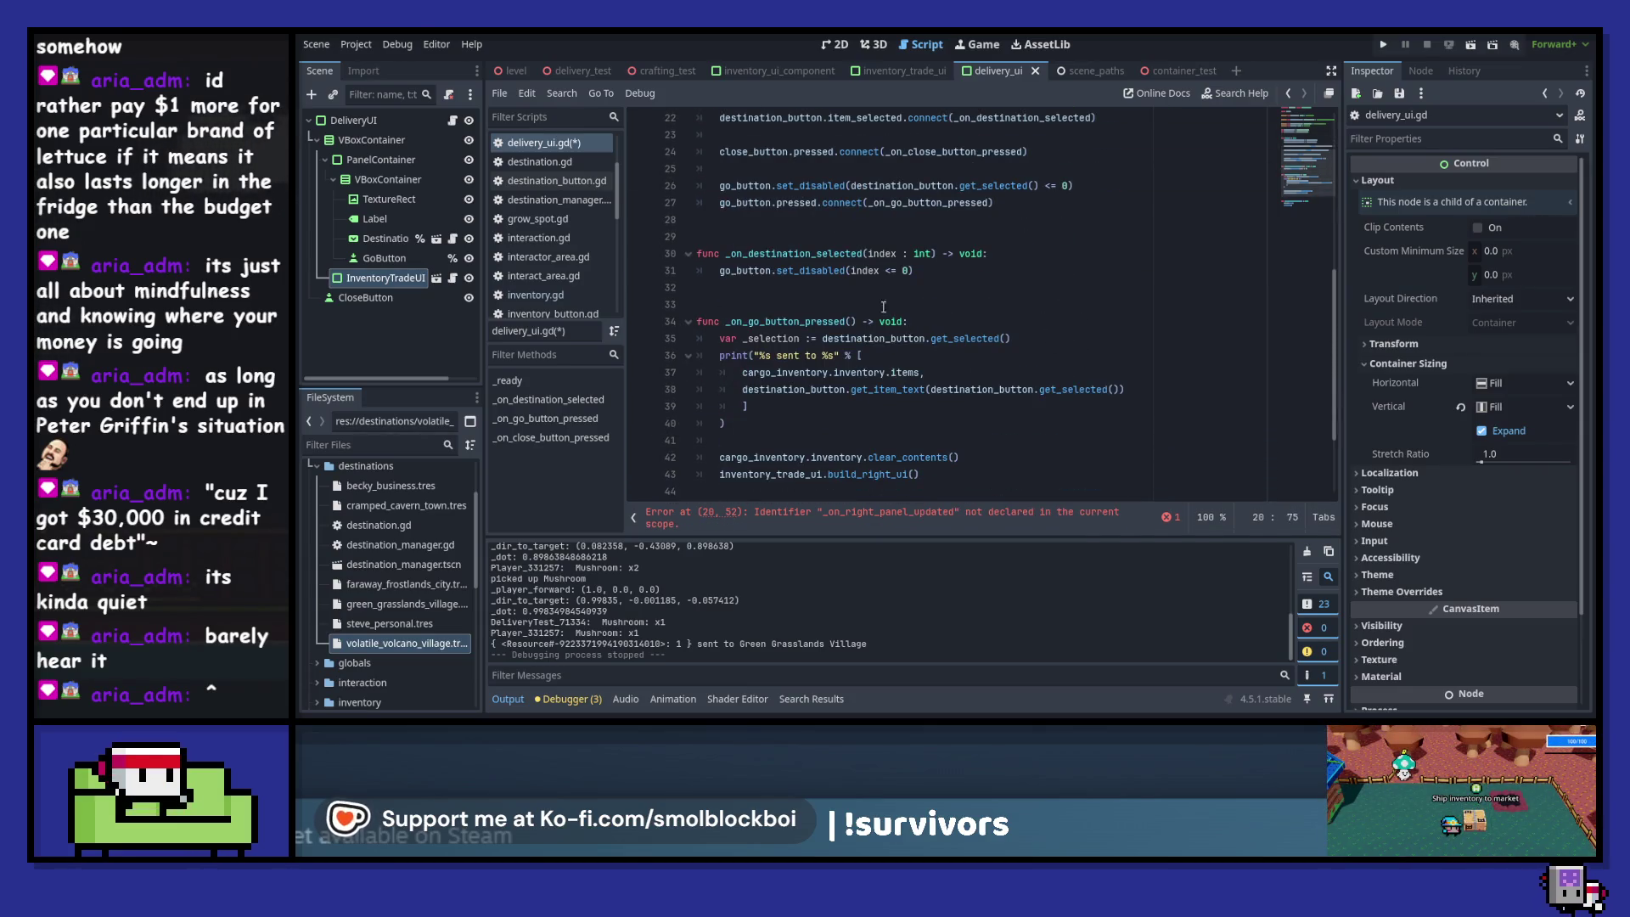
pyautogui.scroll(-3, 862, 291)
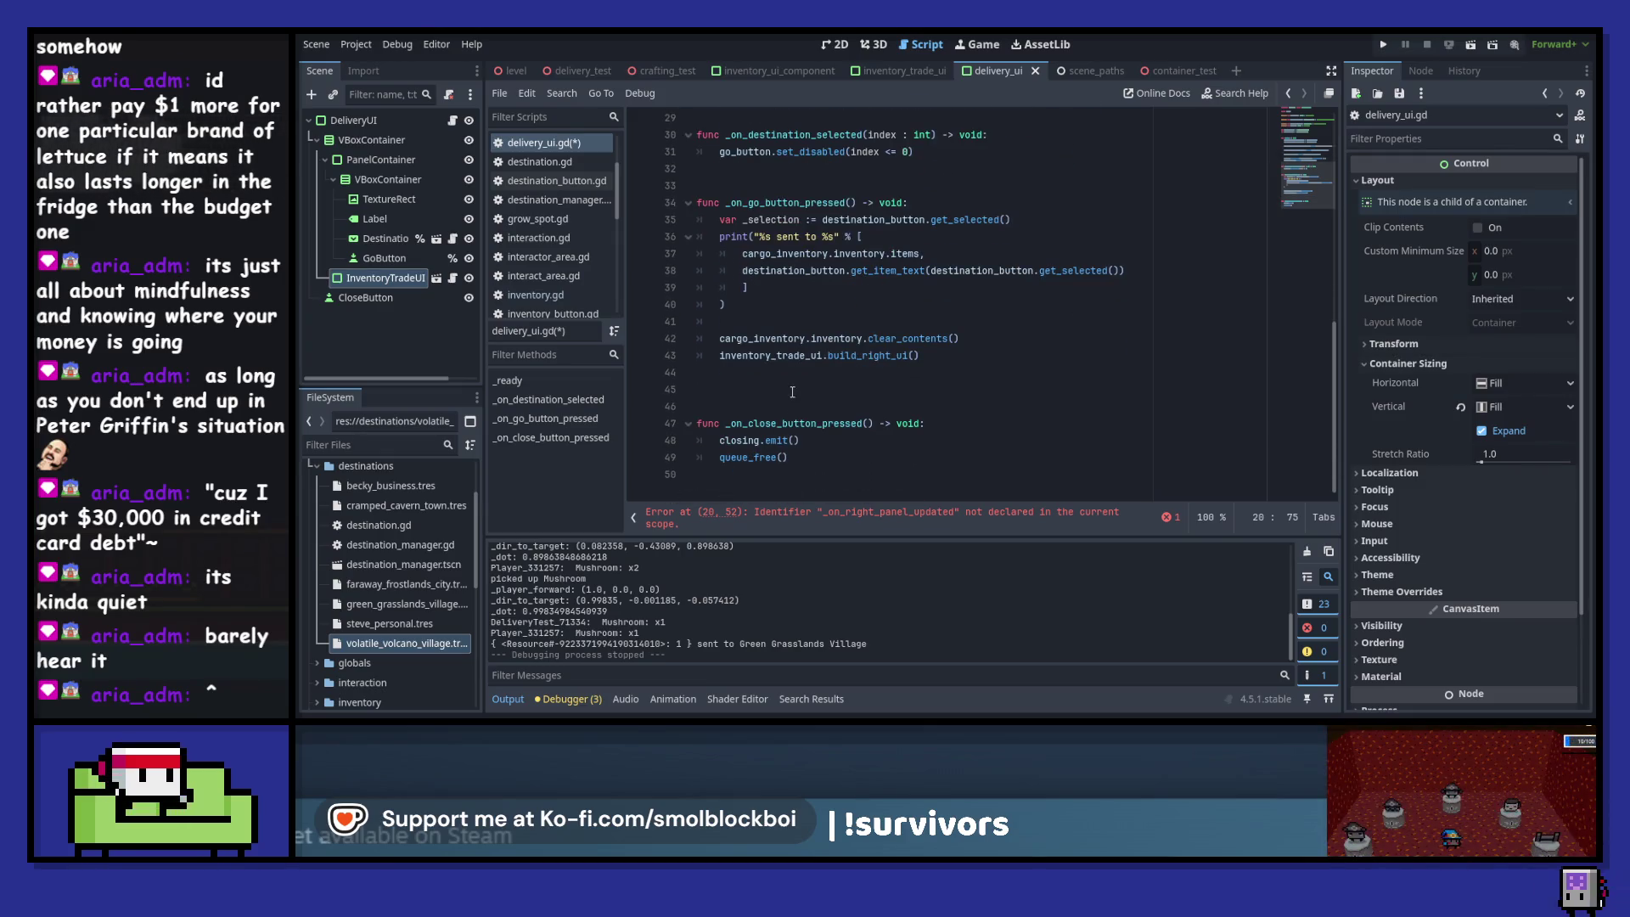
pyautogui.click(793, 391)
pyautogui.write('_on_right_panel_updated')
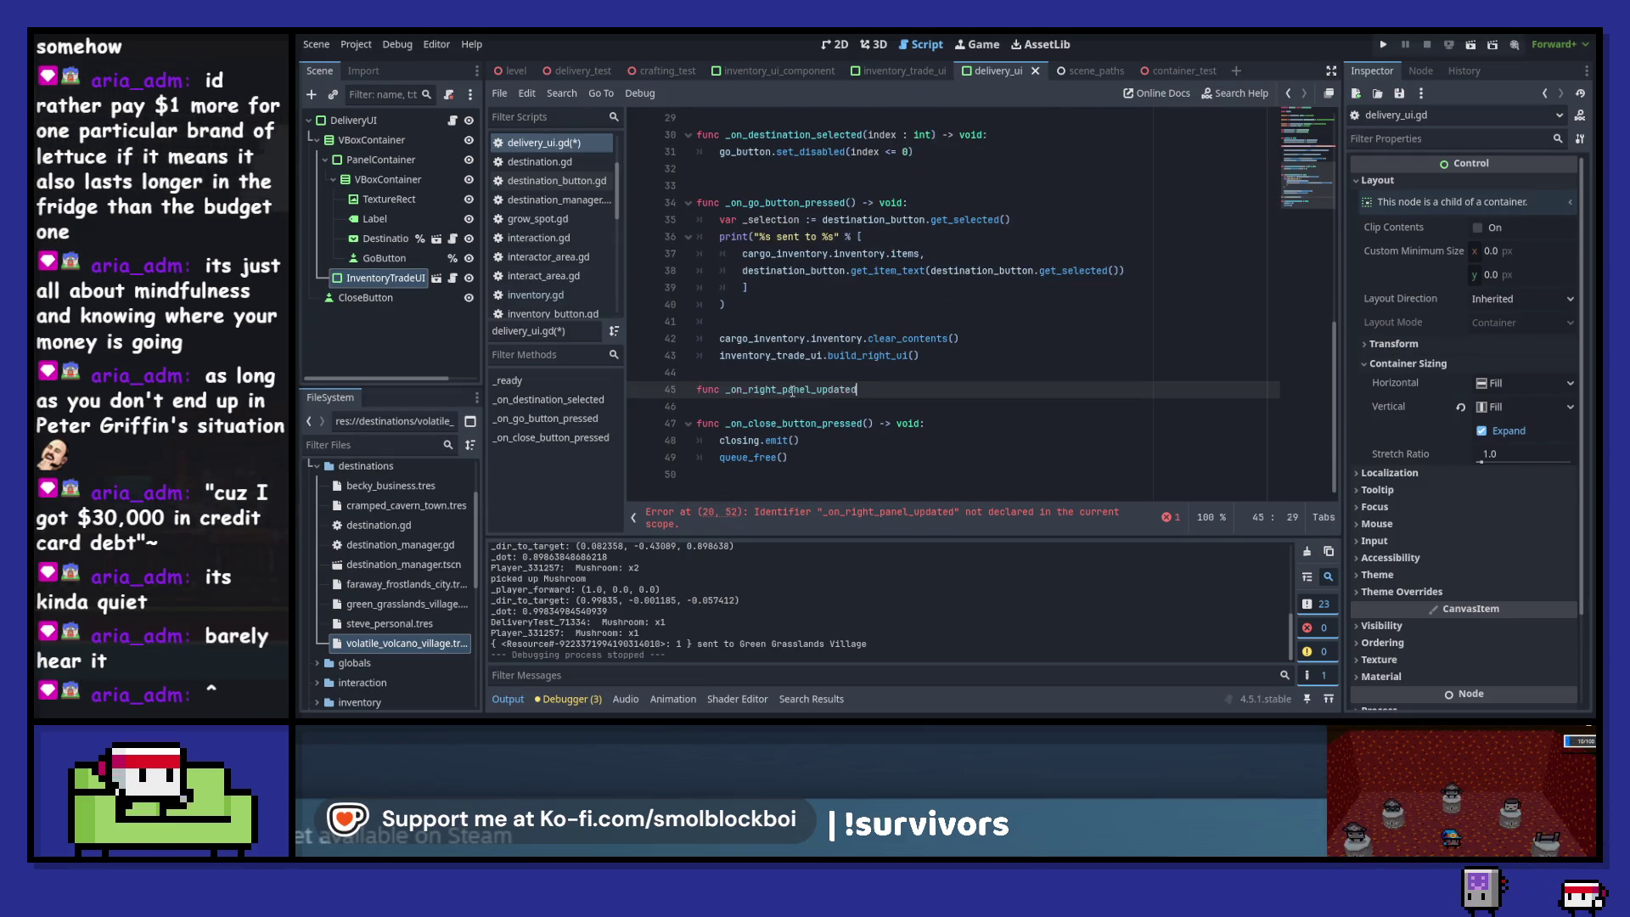
pyautogui.write('() -> void:')
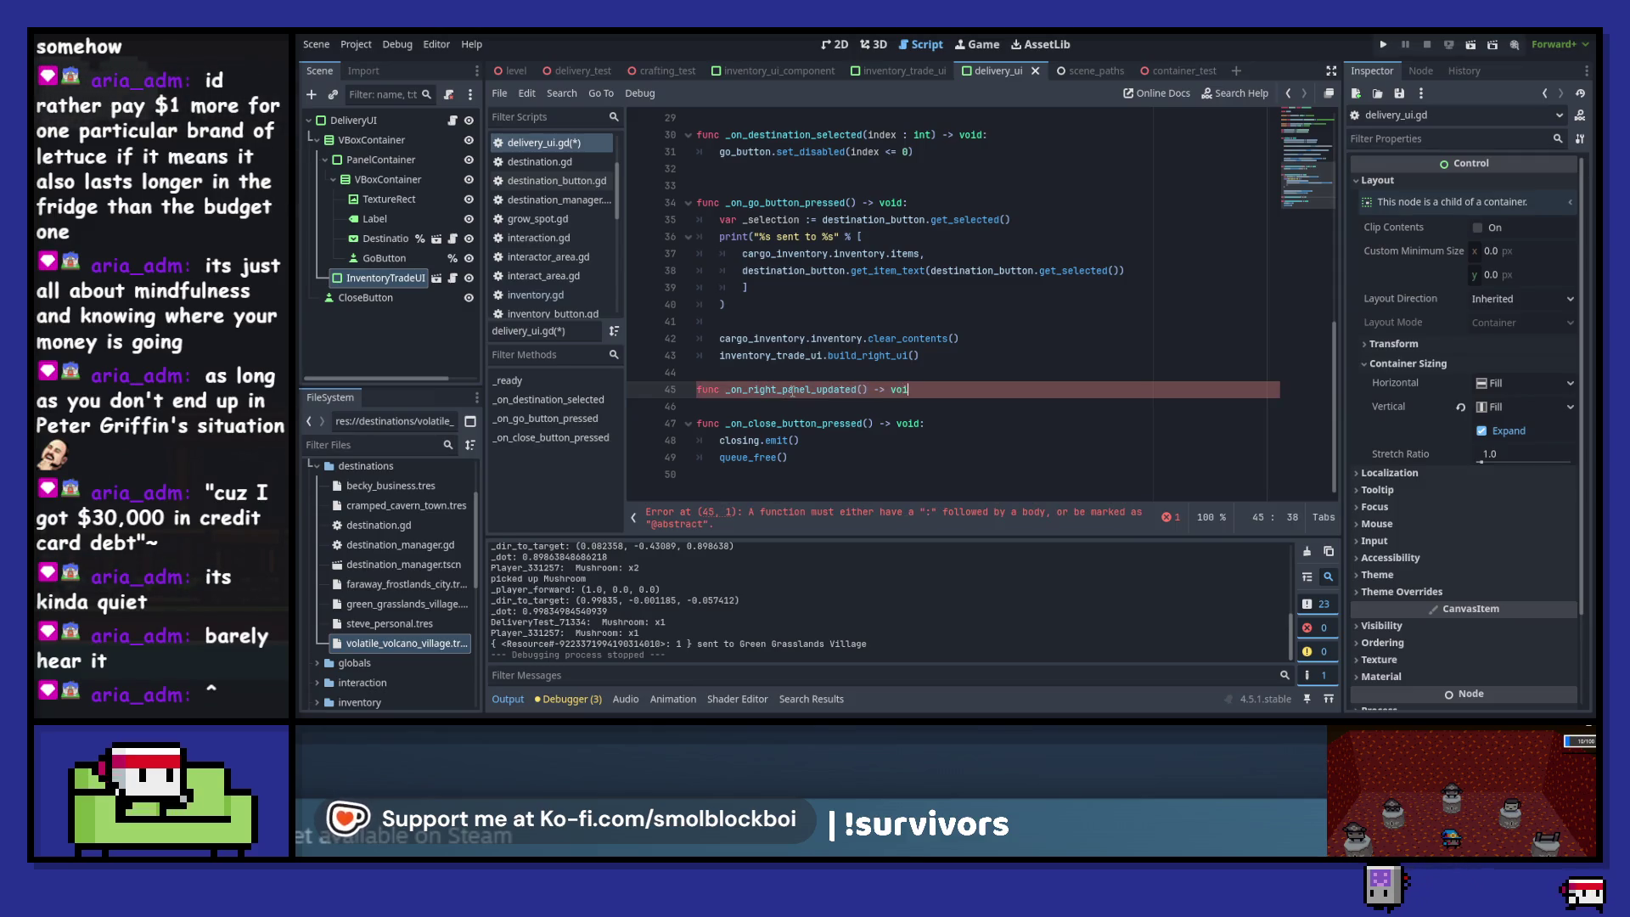
pyautogui.press('Return')
pyautogui.write('pass')
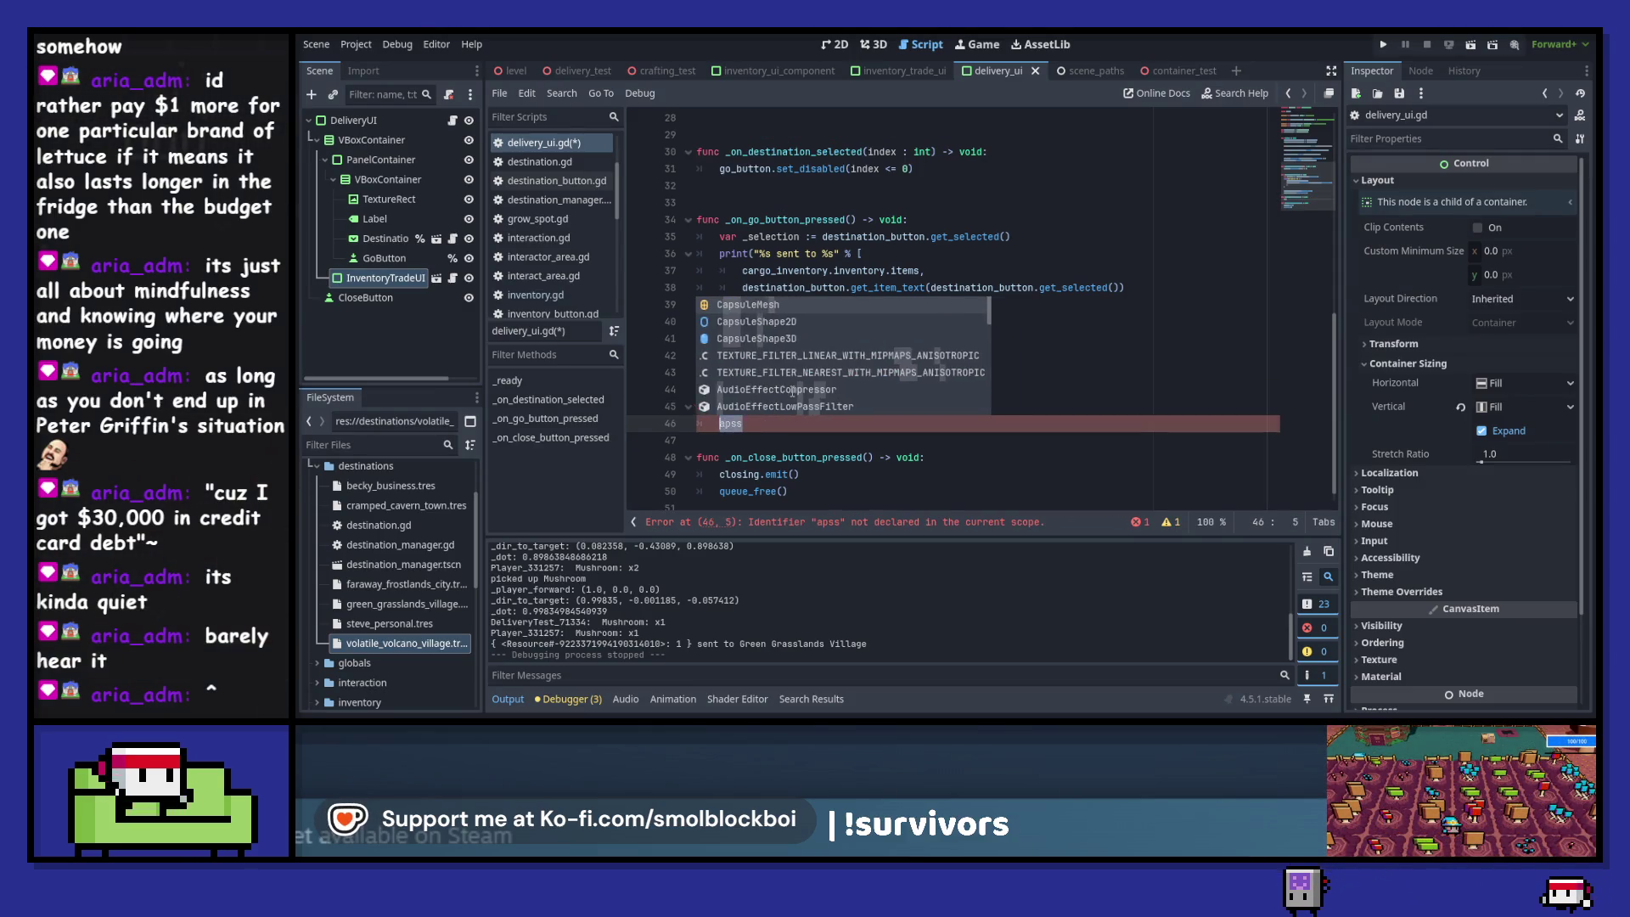
pyautogui.press('Escape')
pyautogui.click(792, 391)
pyautogui.press('Return')
pyautogui.click(789, 458)
pyautogui.press('Return')
pyautogui.hotkey('ctrl', 's')
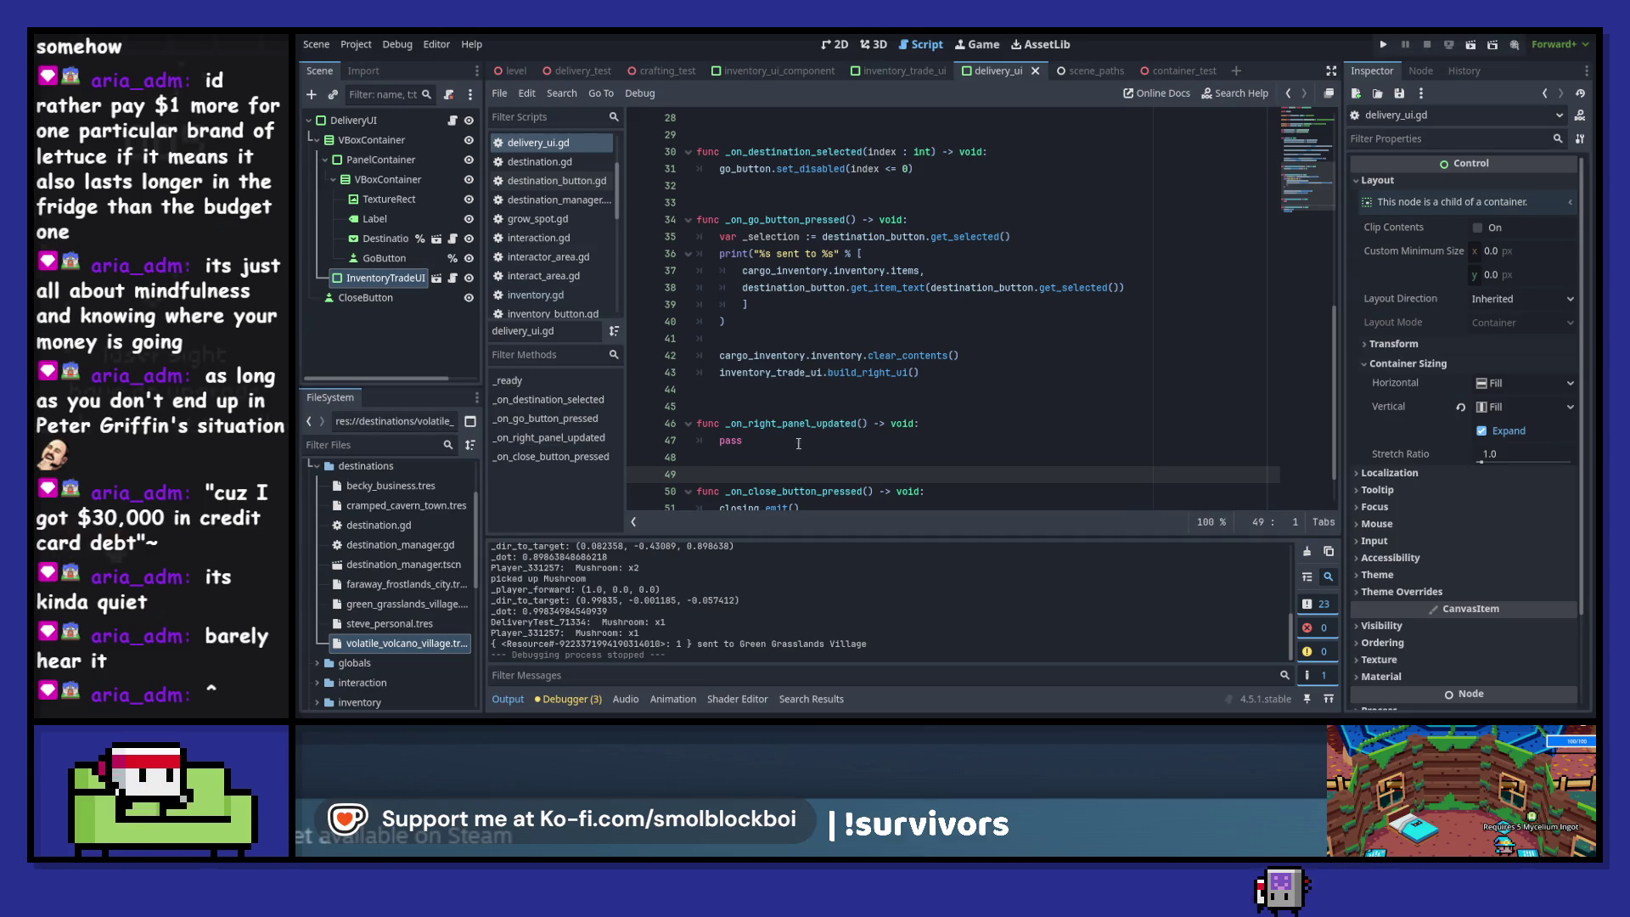
# - Replace pass with go_button.set_disabled(false), save, and start declaring var _can_deploy above it
pyautogui.doubleClick(797, 439)
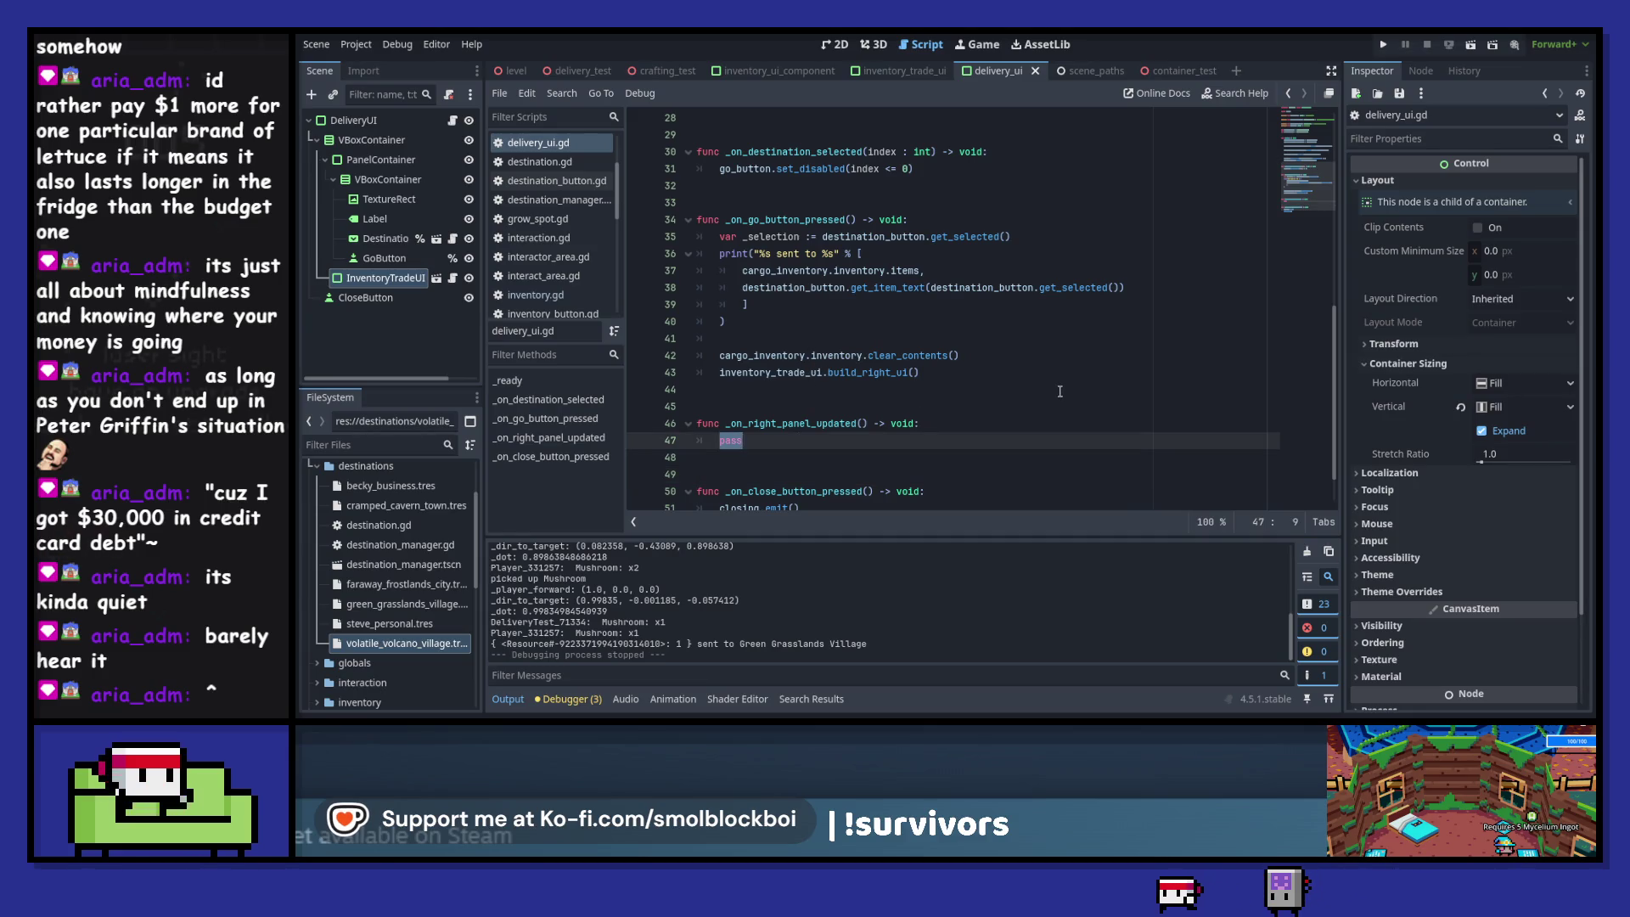
pyautogui.write('go_button.')
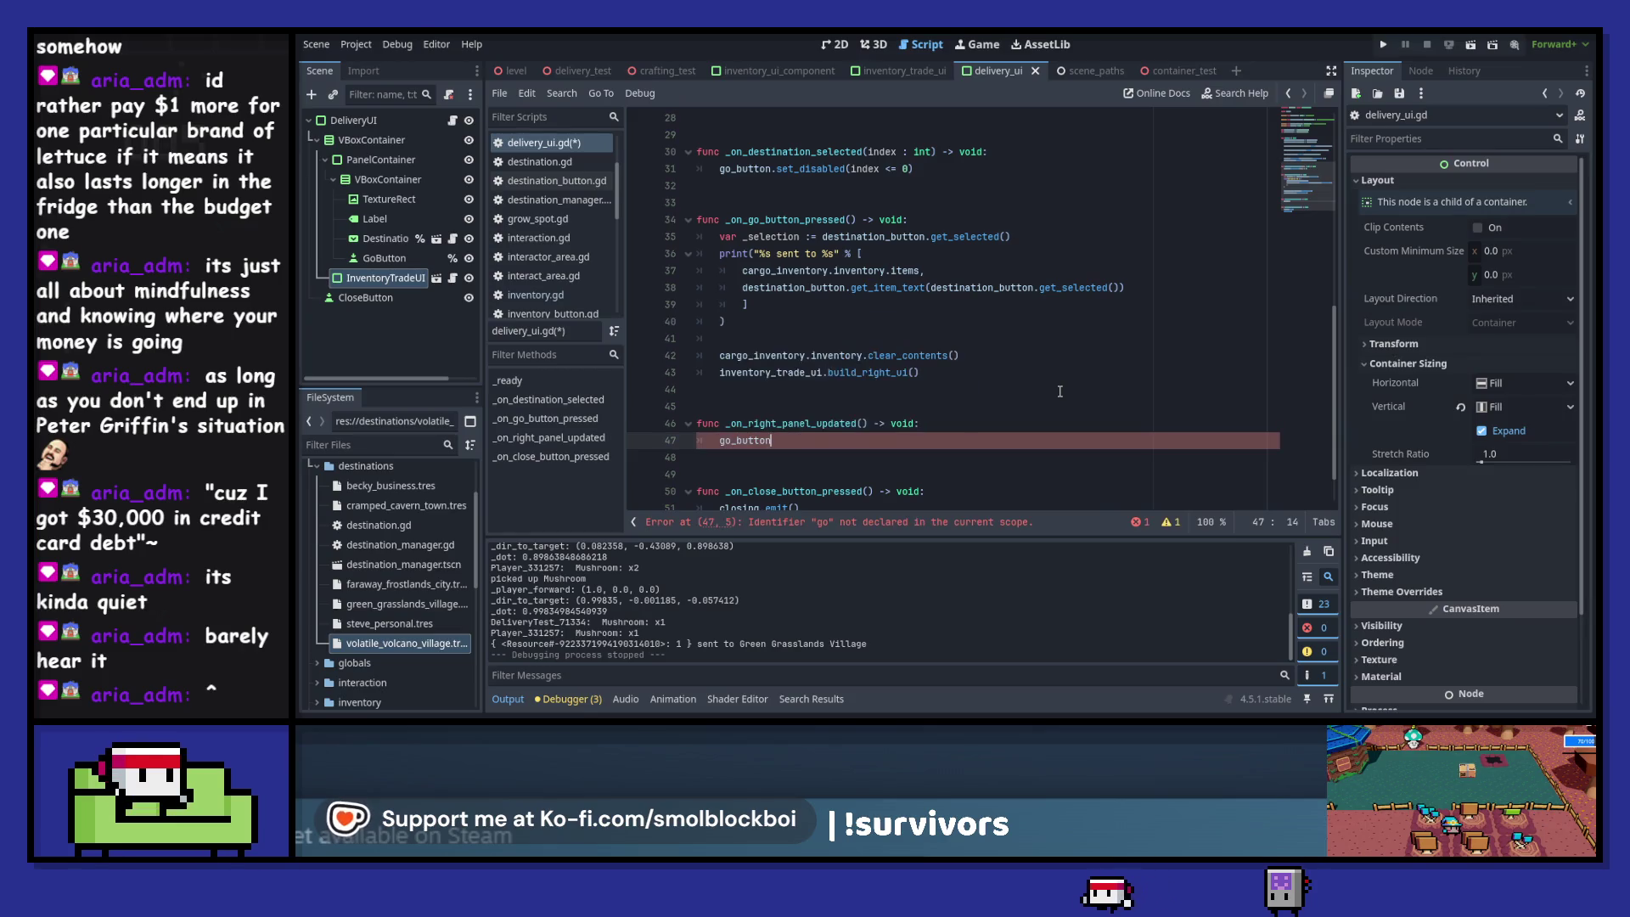
pyautogui.write('set_disabled(fale')
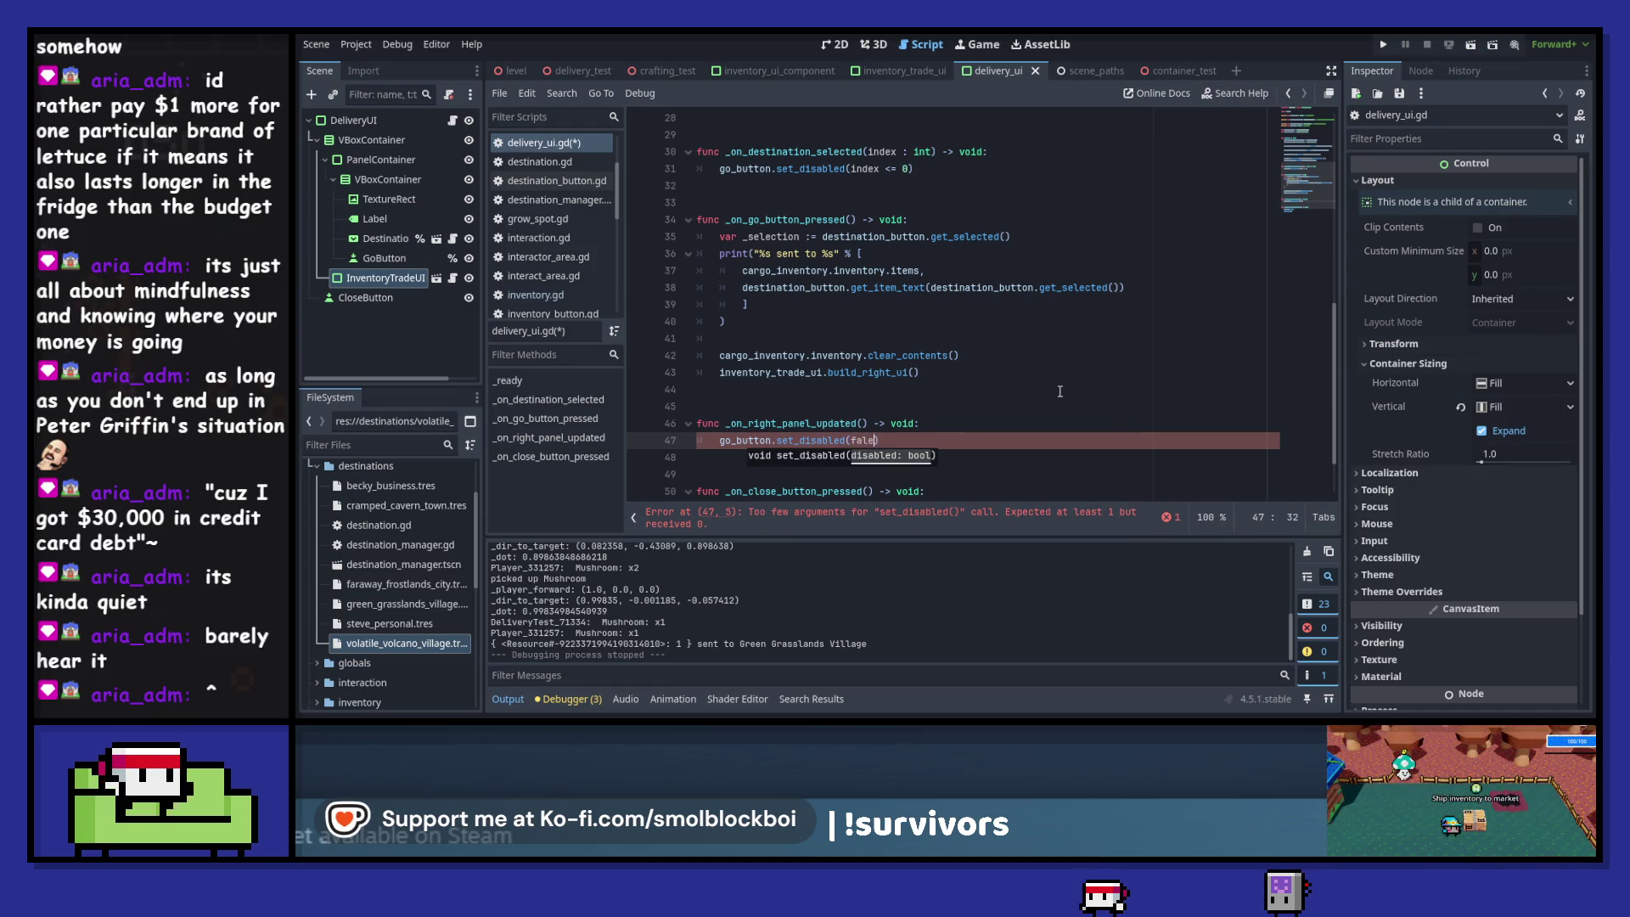
pyautogui.press('BackSpace')
pyautogui.write('false')
pyautogui.press('Return')
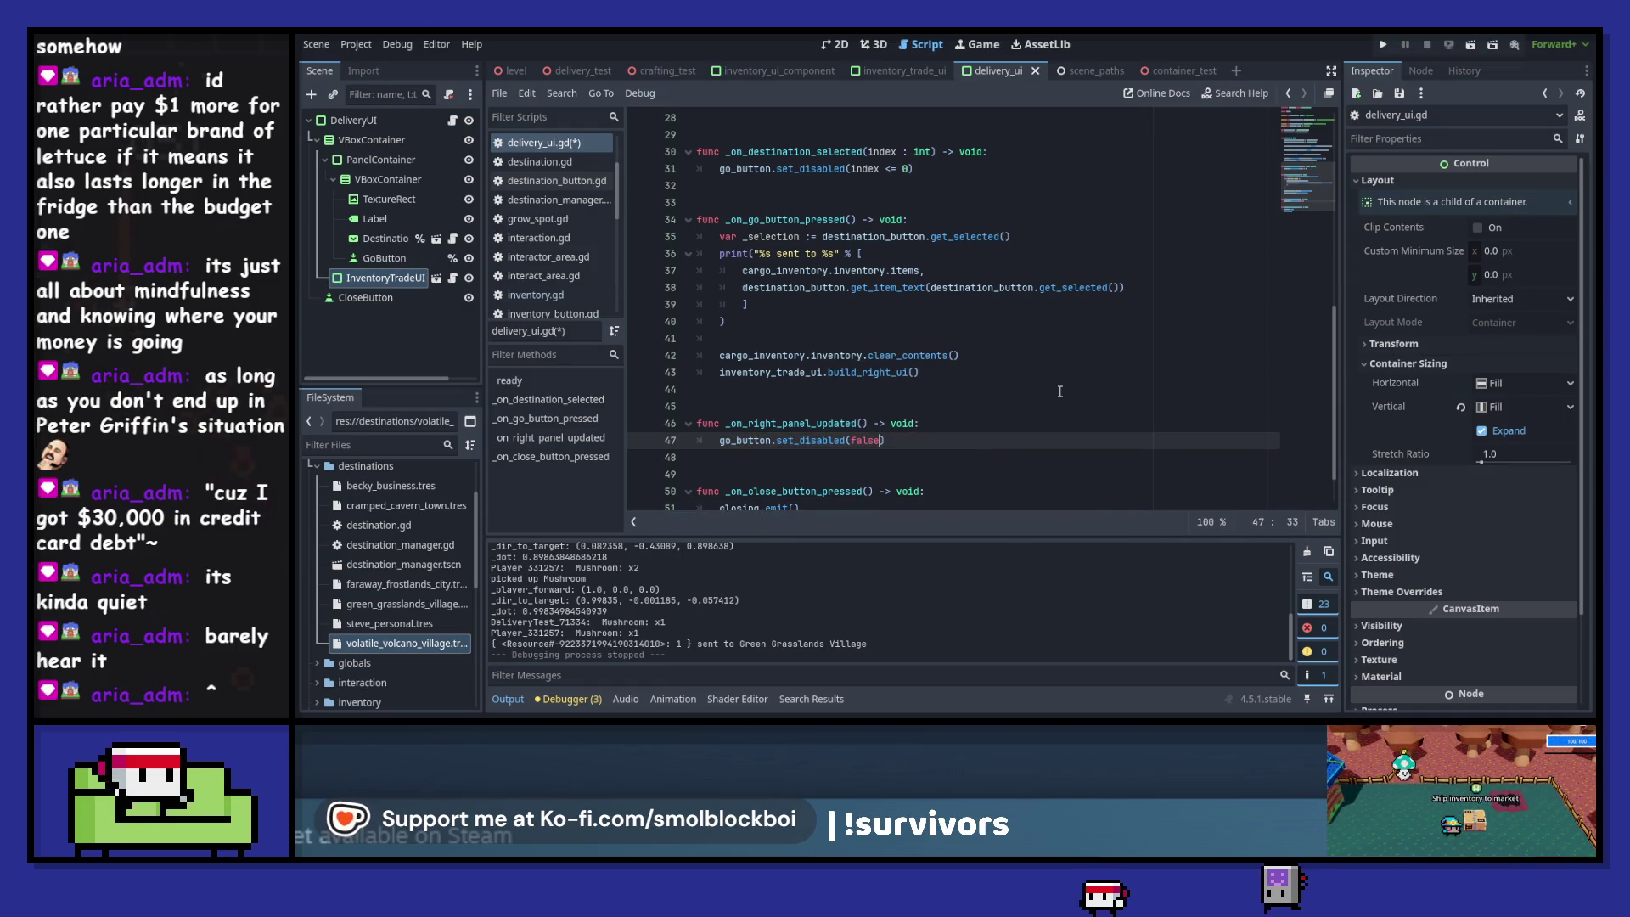
pyautogui.hotkey('ctrl', 's')
pyautogui.press('Return')
pyautogui.write('var _result')
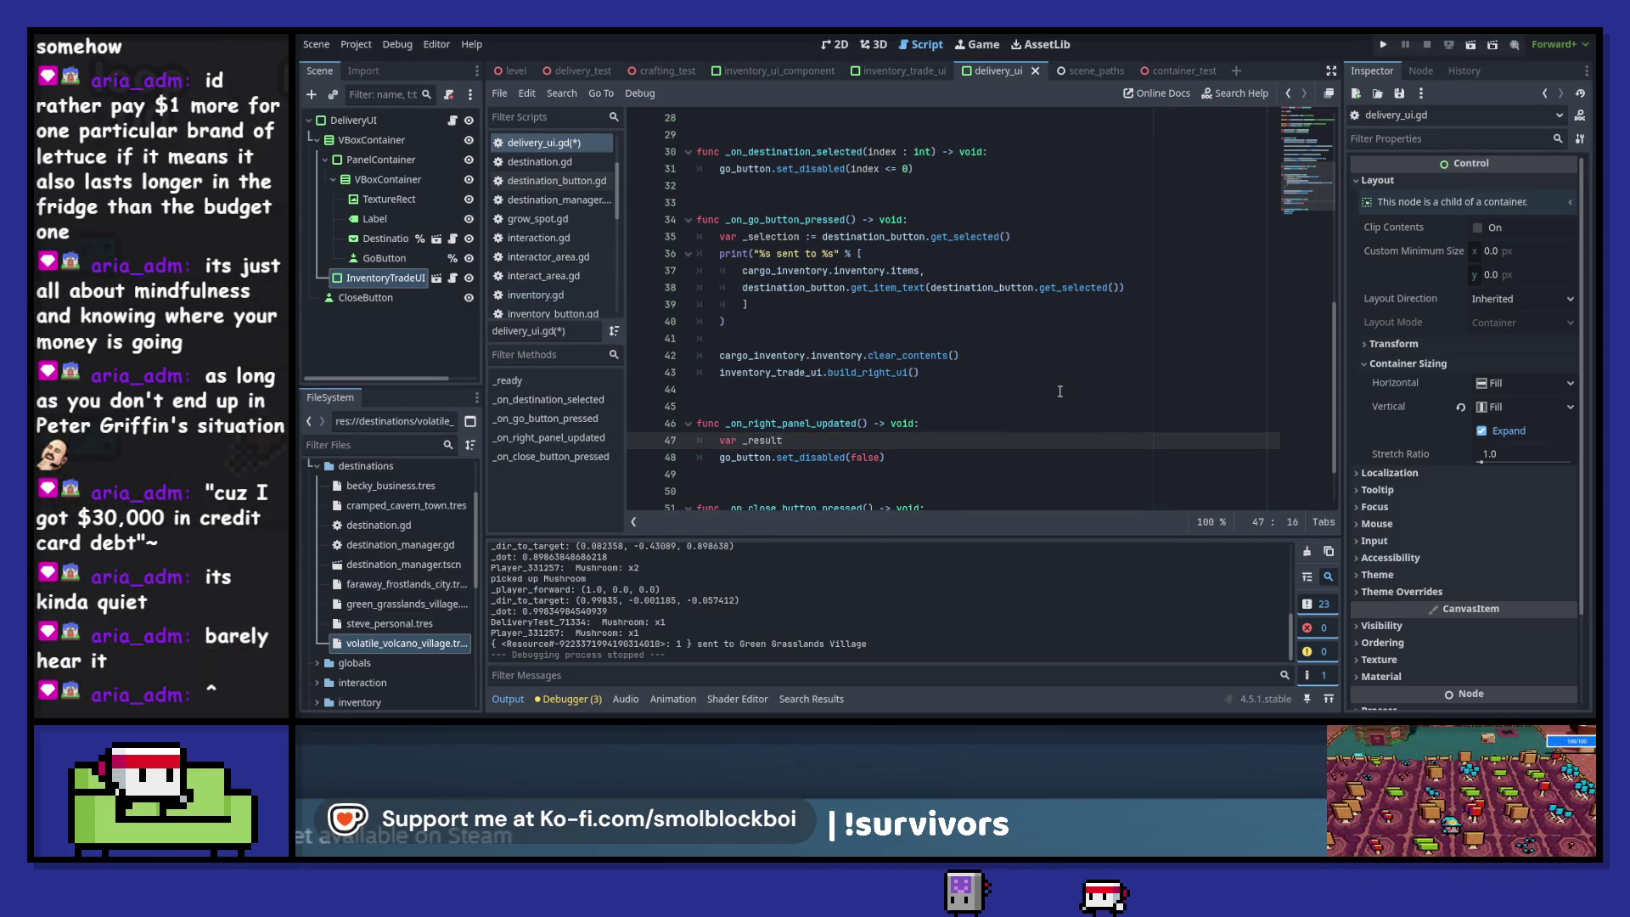
pyautogui.write('n_dep')
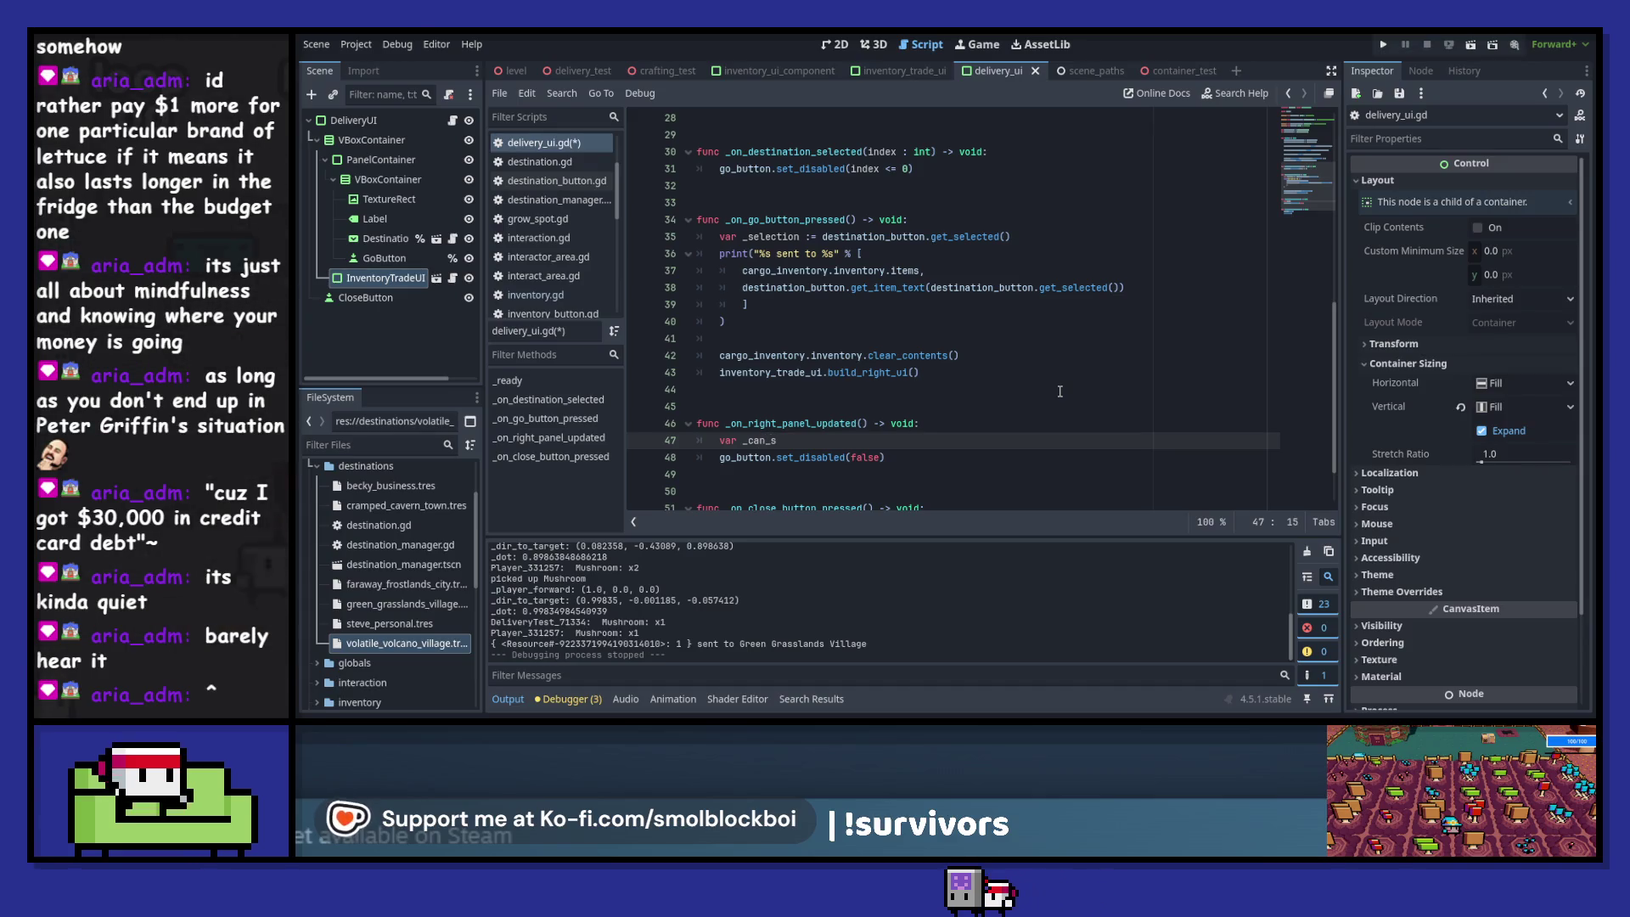
pyautogui.write('loy : bool')
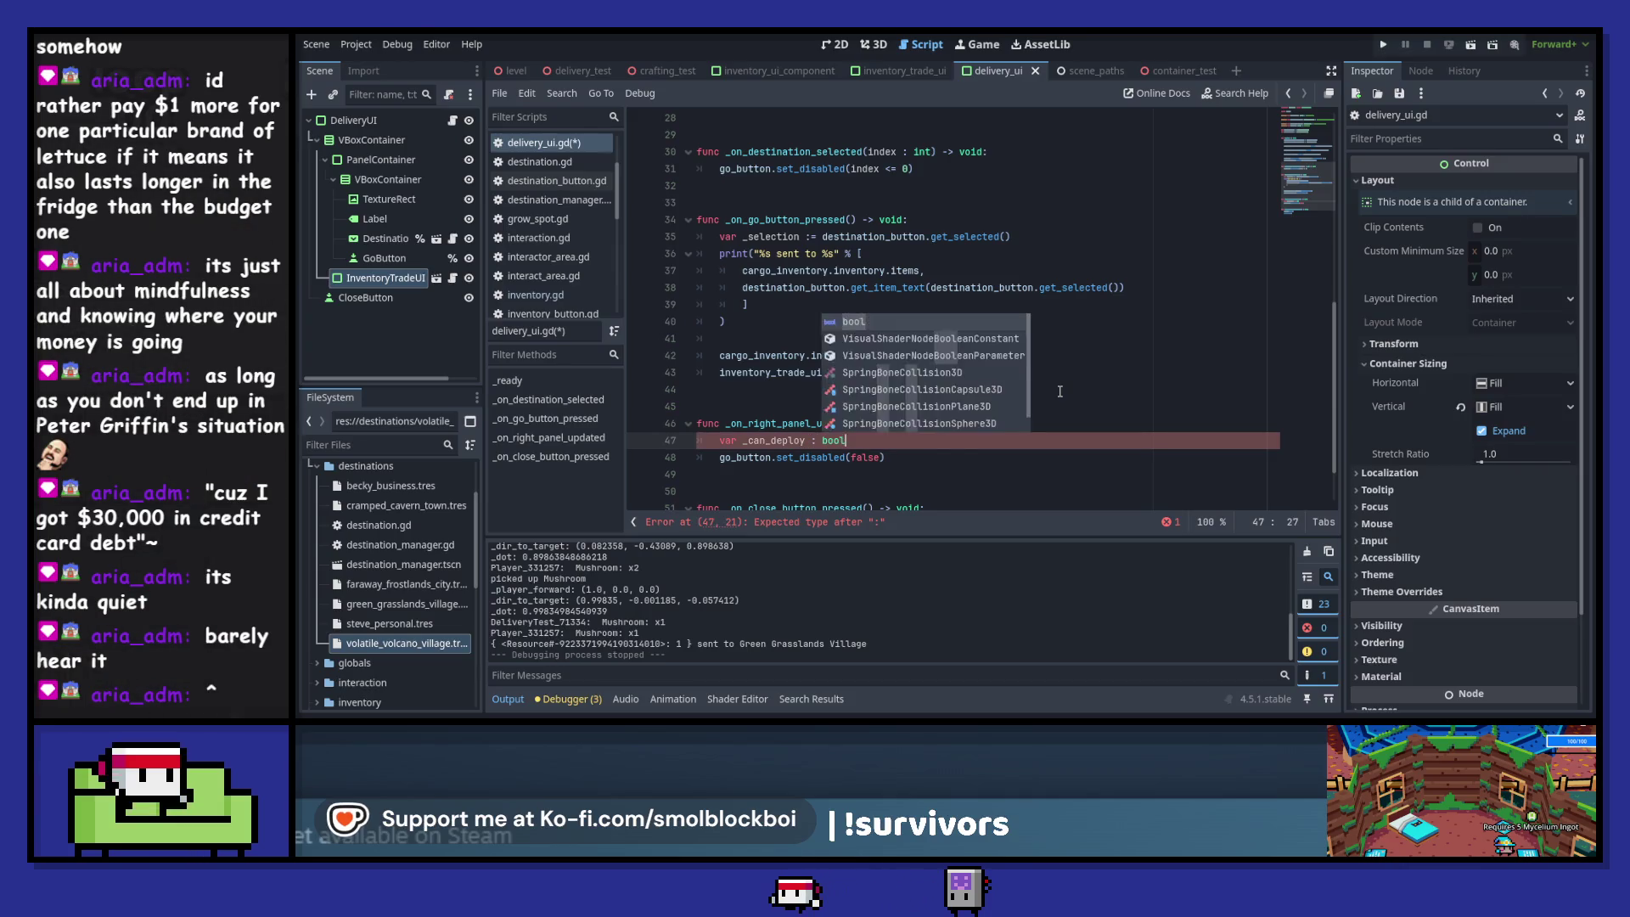
# - Start a new '_can_deploy =' assignment line below the declaration
pyautogui.press('Return')
pyautogui.press('Return')
pyautogui.write('_')
pyautogui.press('Escape')
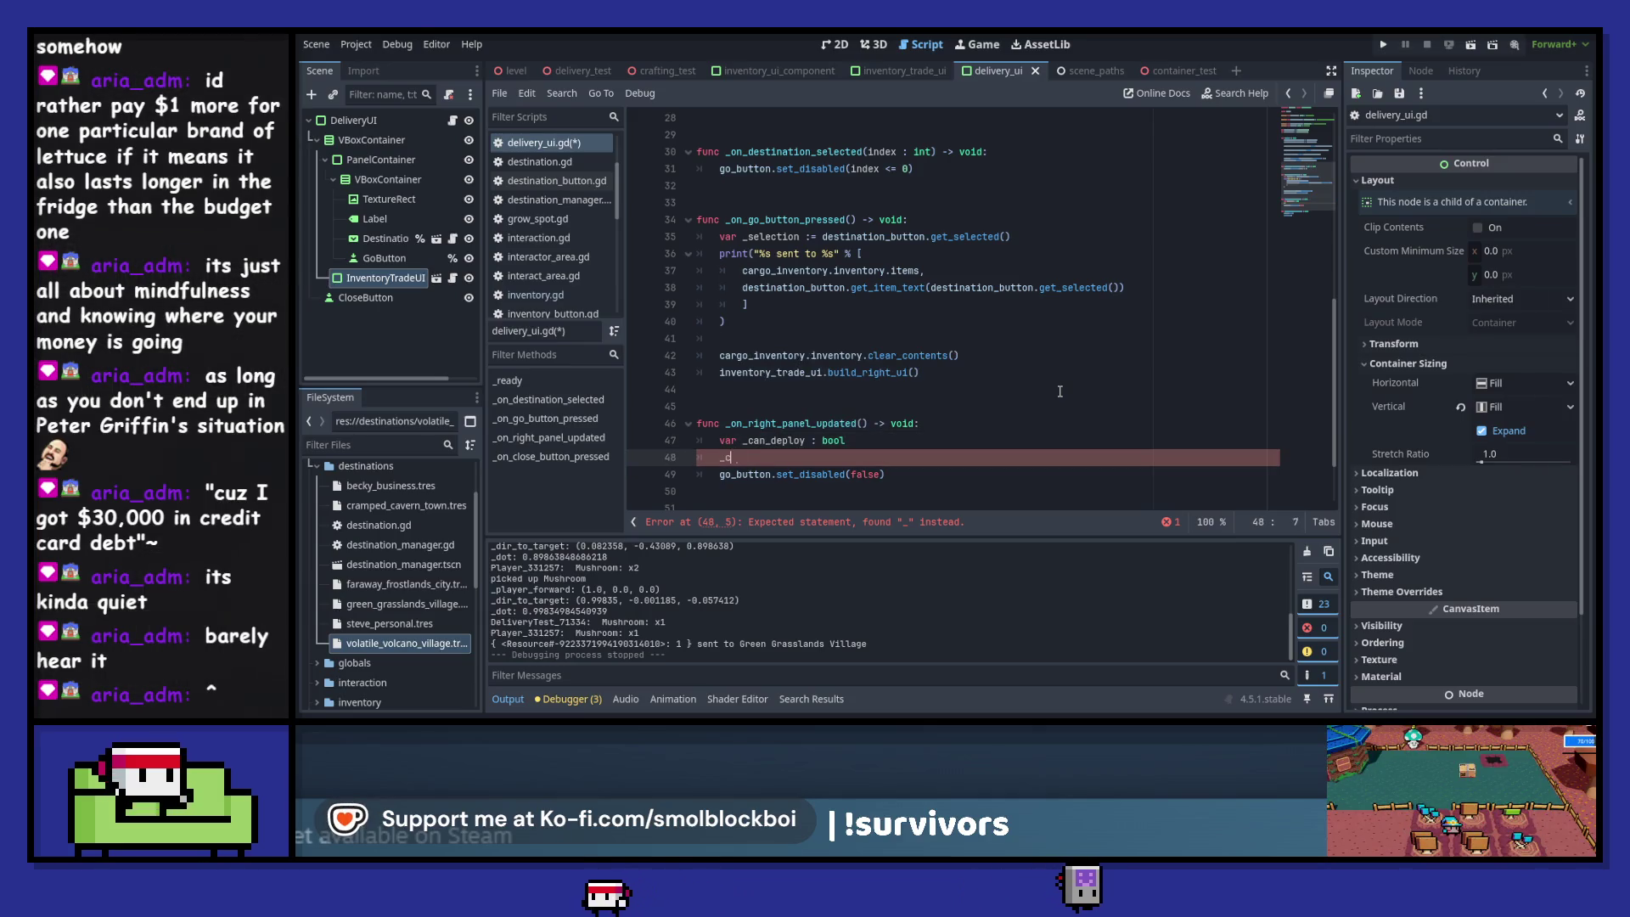
pyautogui.write('an_')
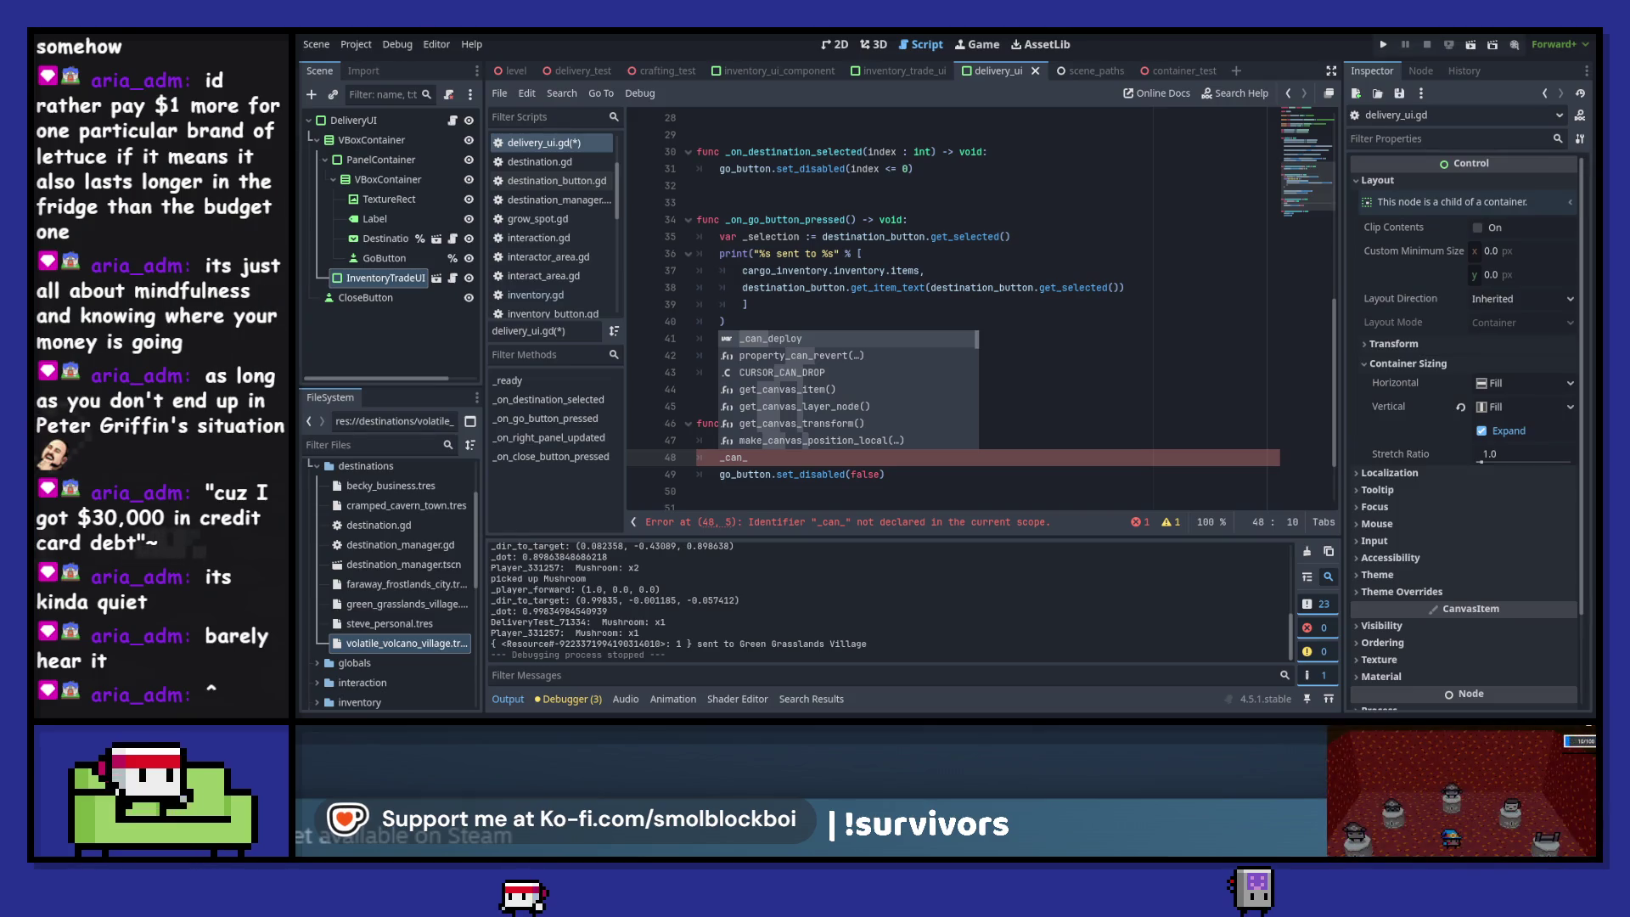
pyautogui.click(772, 458)
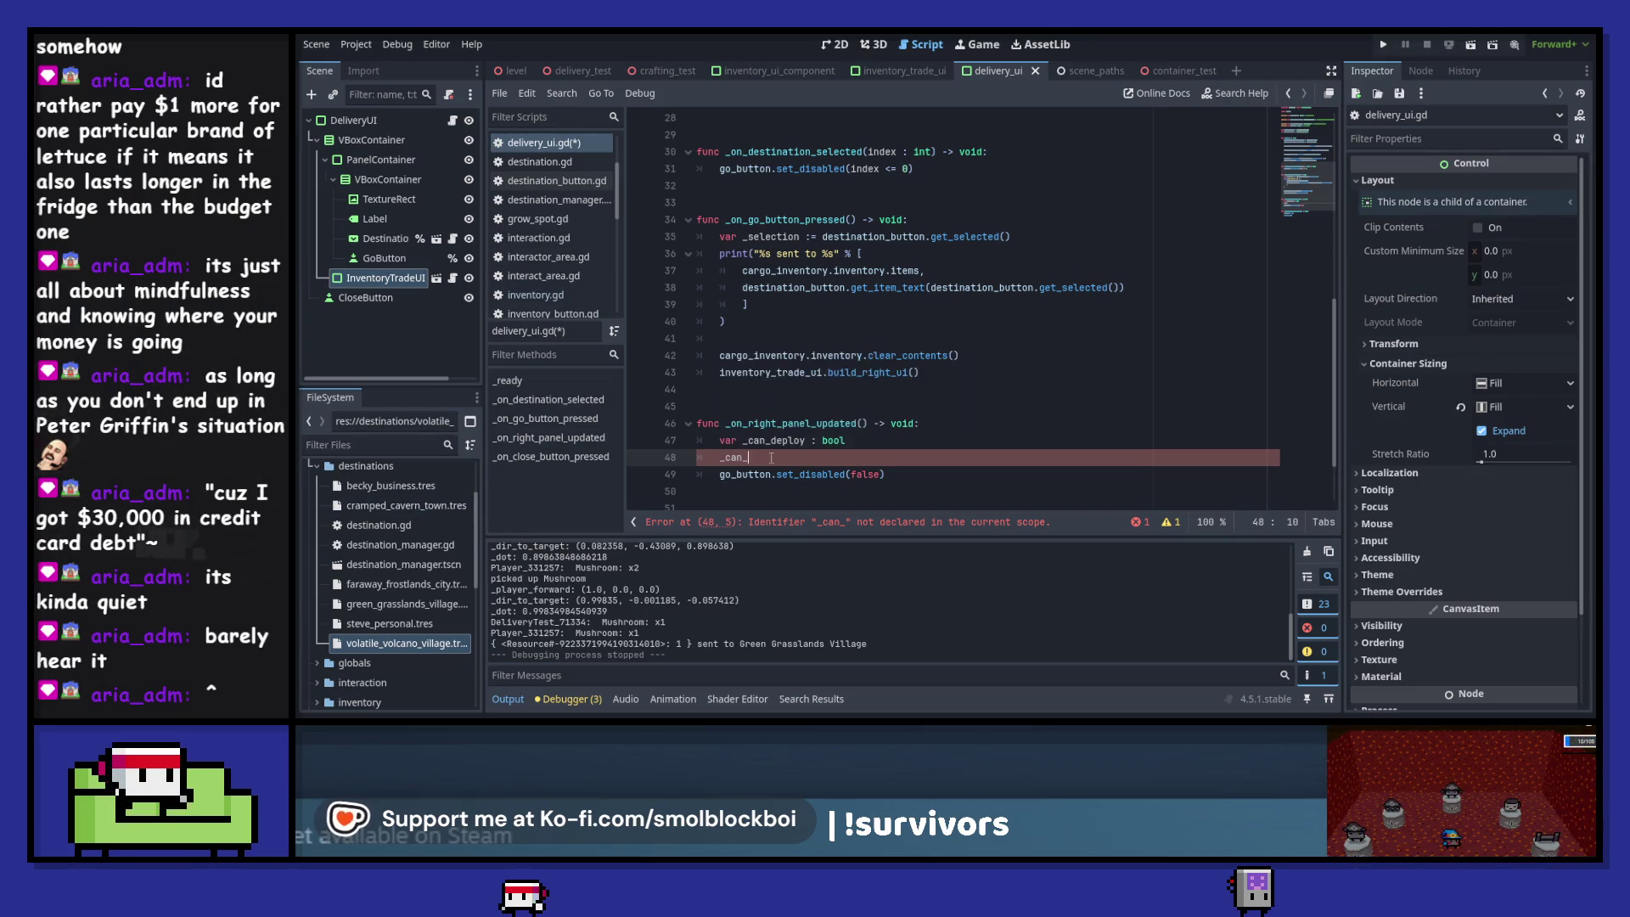
pyautogui.write('deploy =')
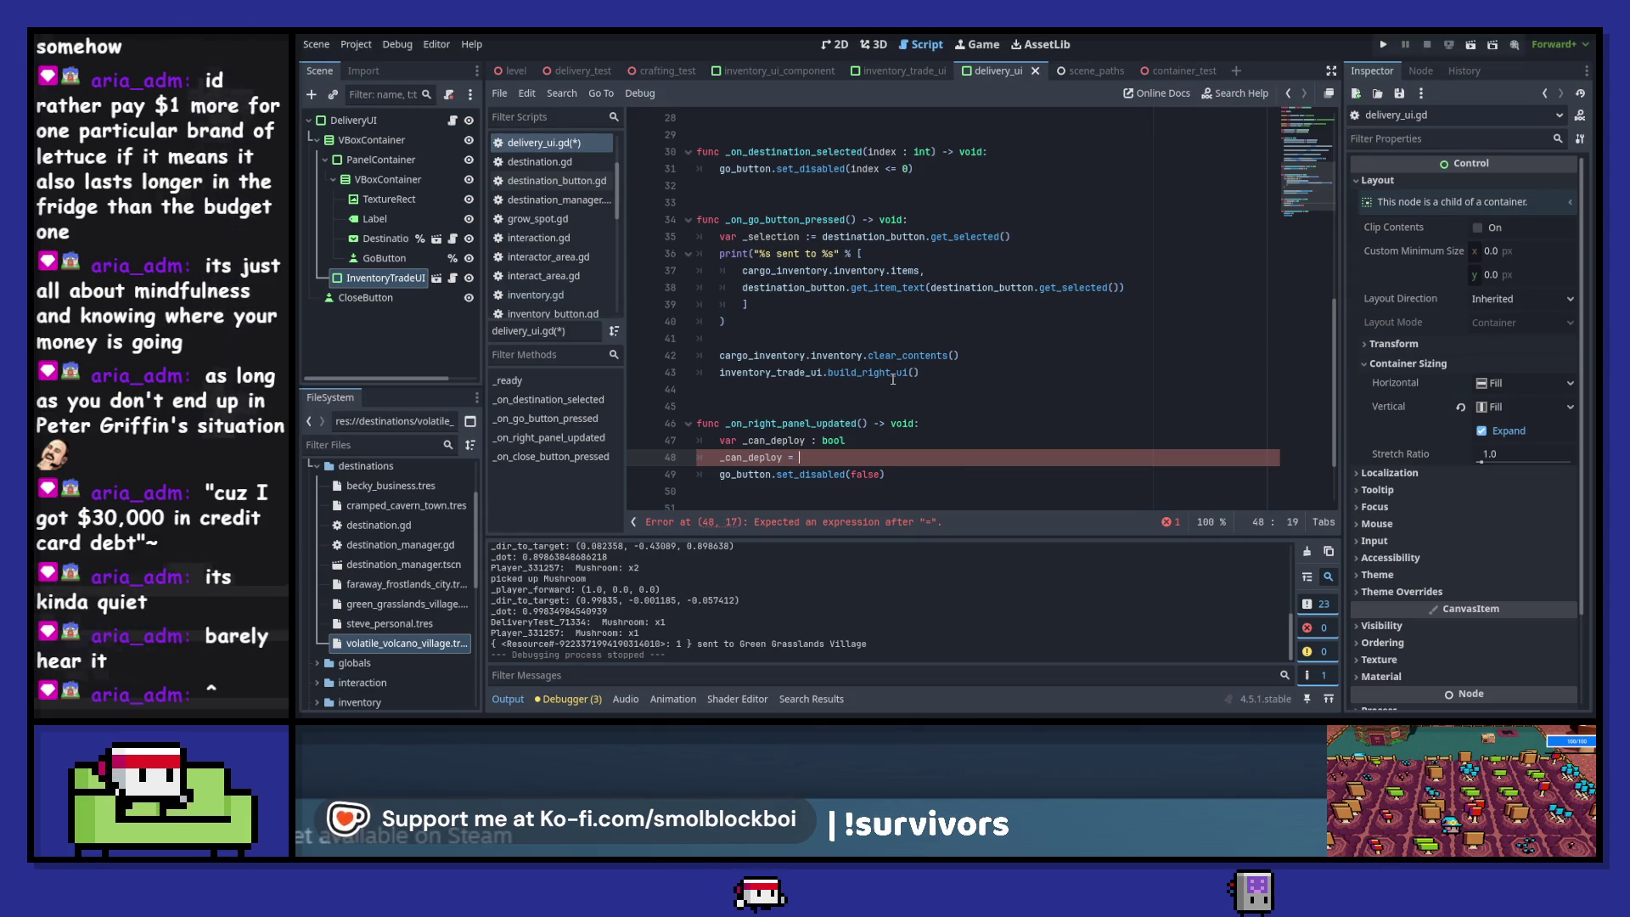
# - Paste the line 38 destination expression after '_can_deploy =', trim it to get_selected() <= 0, and save
pyautogui.scroll(2, 853, 272)
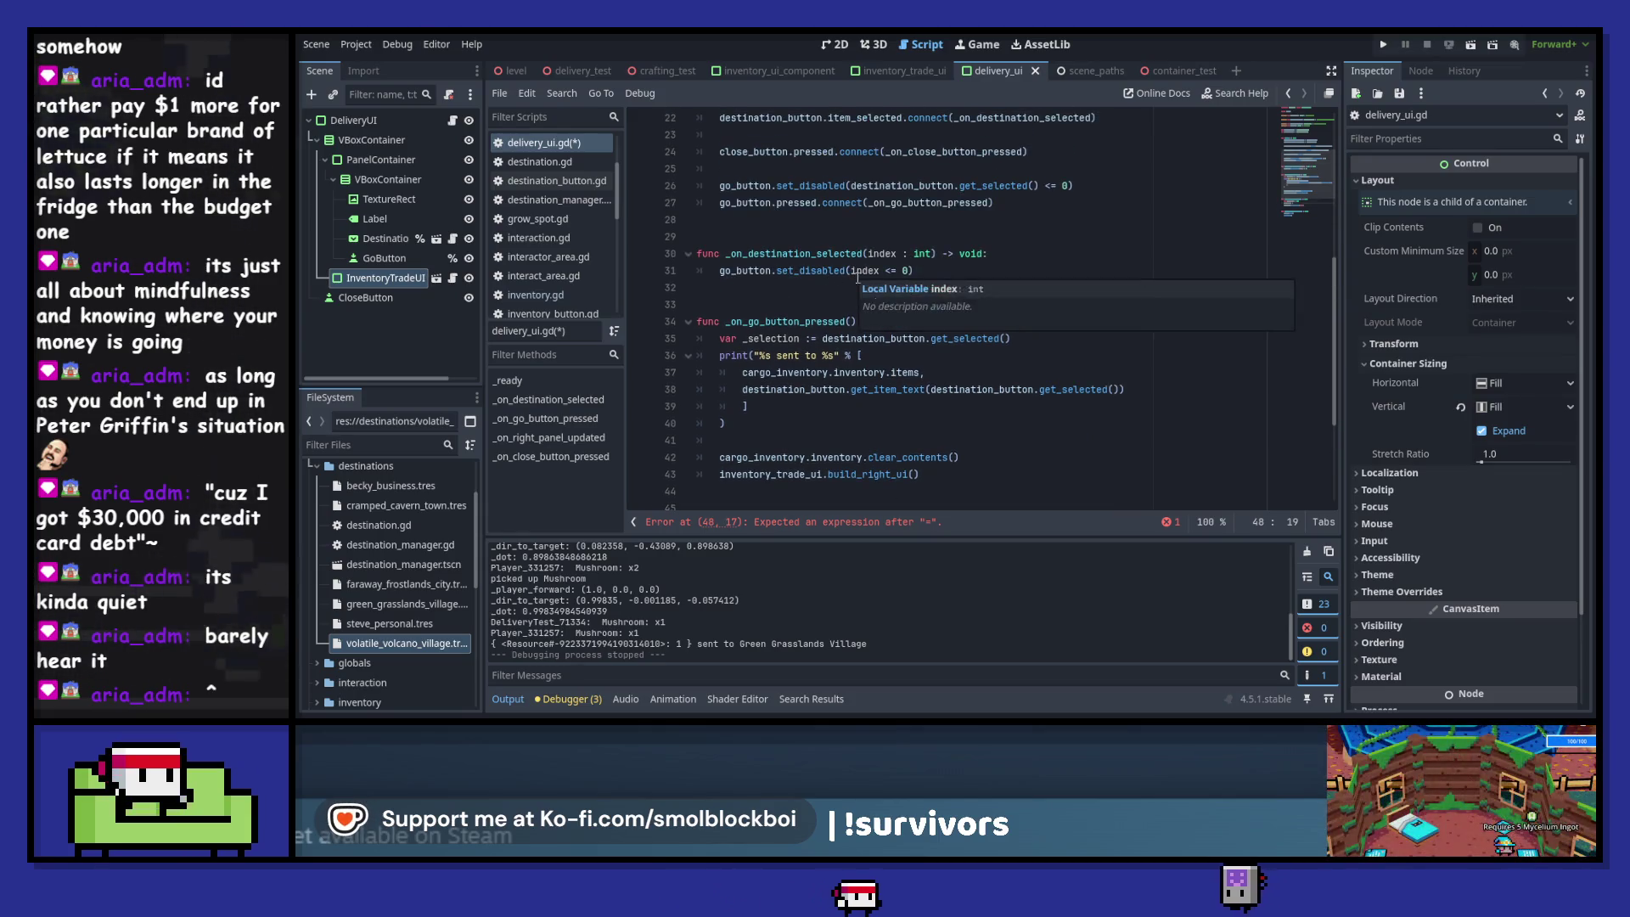
pyautogui.scroll(-1, 987, 349)
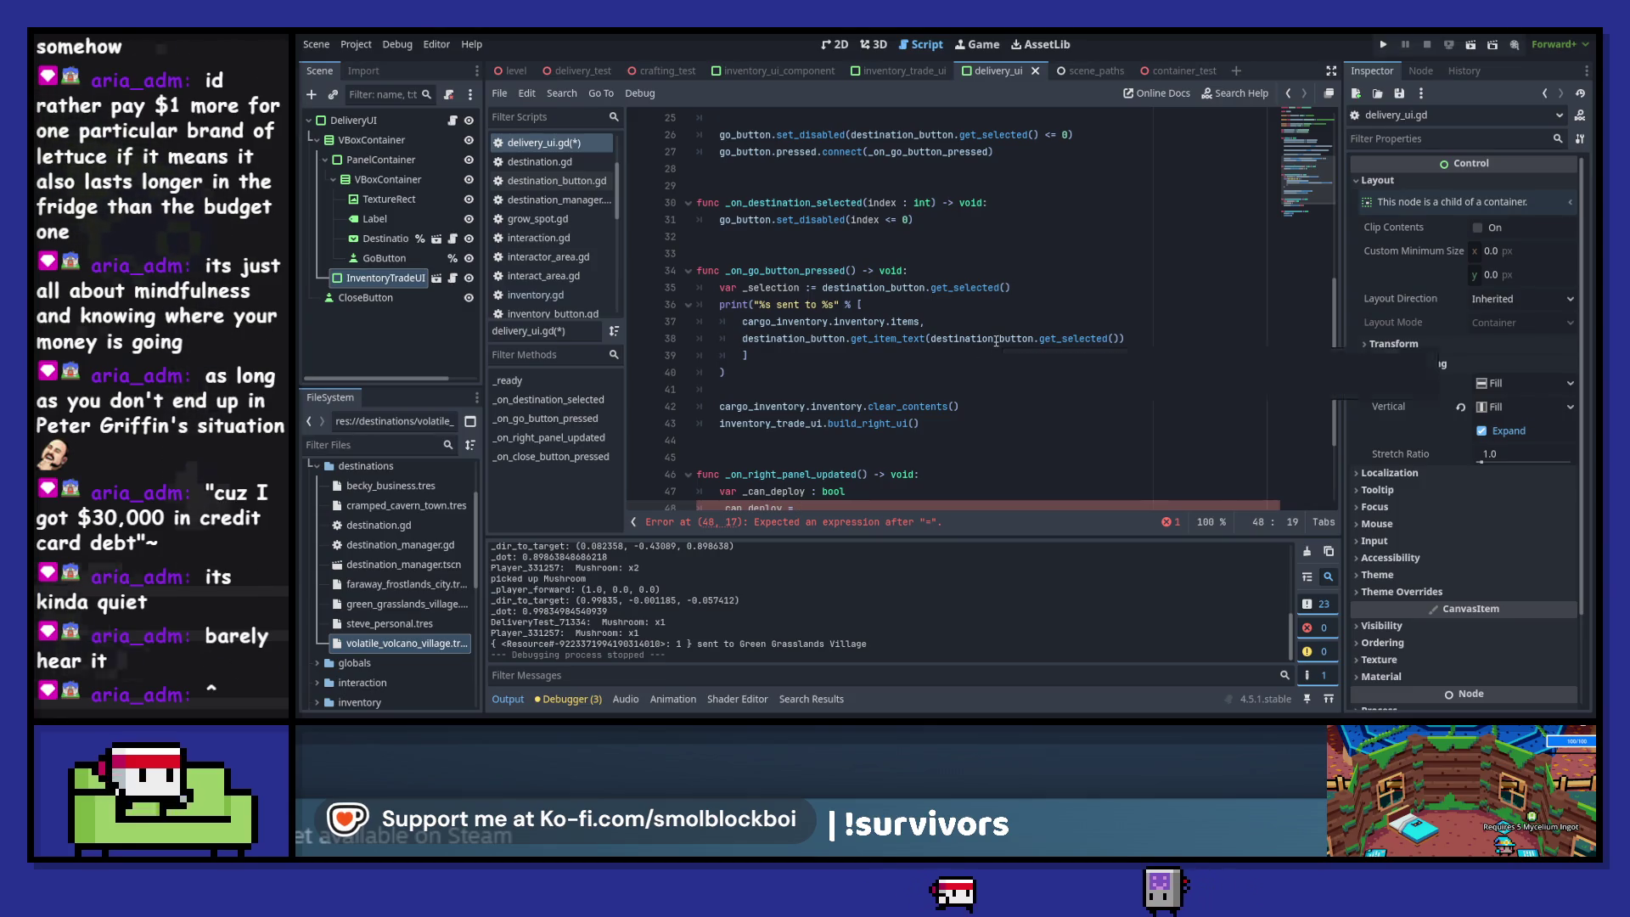
pyautogui.moveTo(743, 338); pyautogui.dragTo(1076, 339)
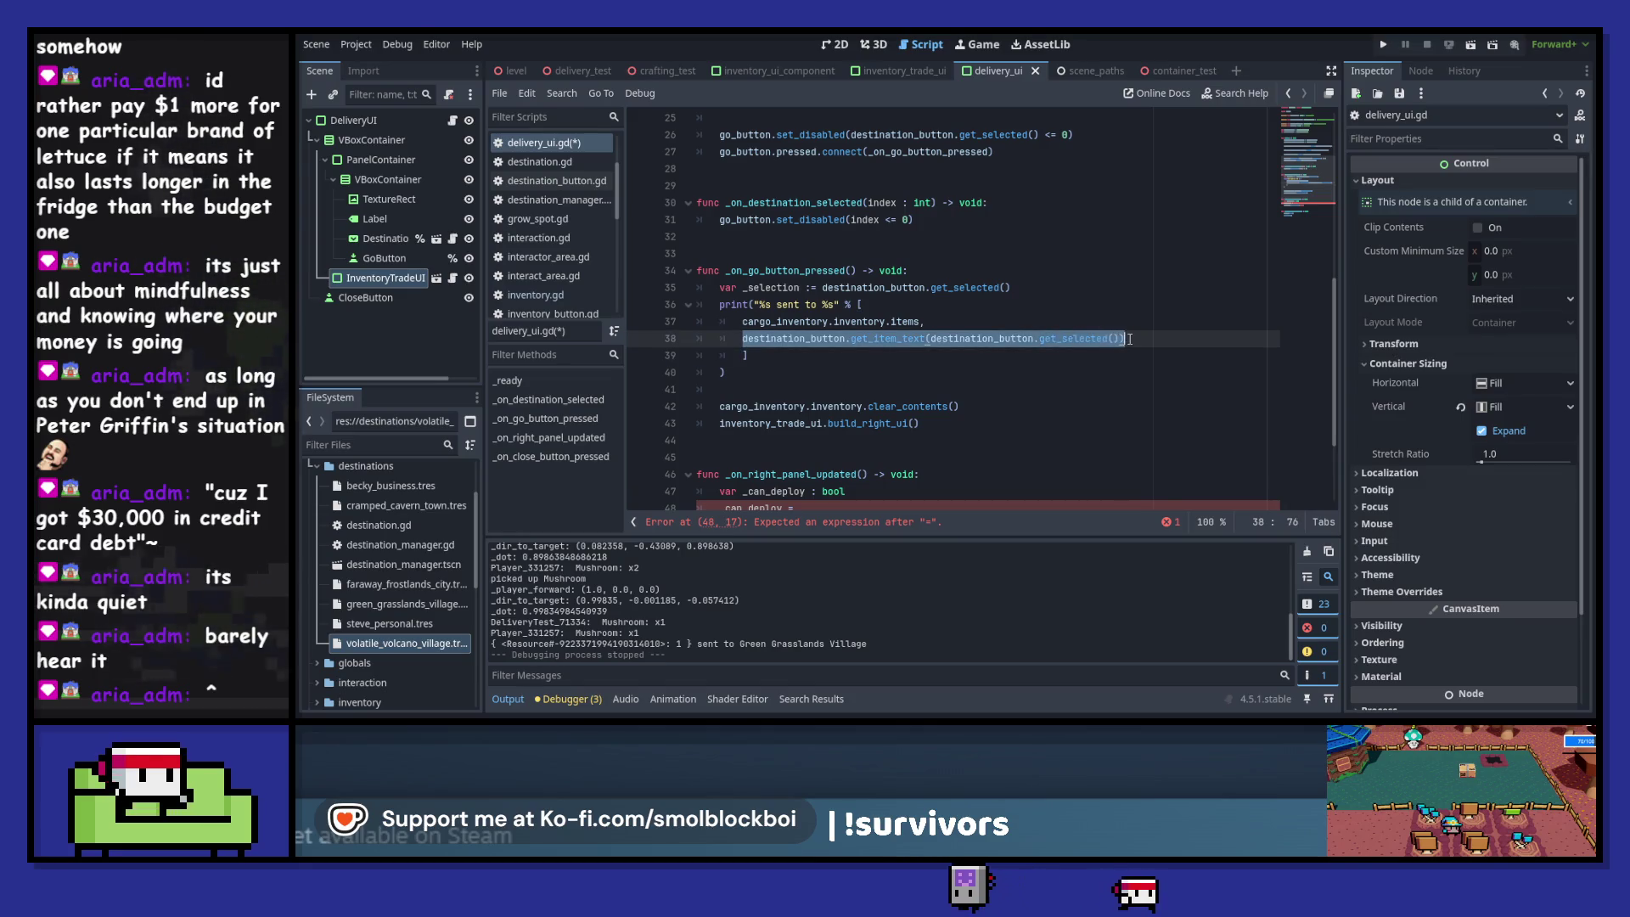
pyautogui.scroll(-2, 934, 373)
pyautogui.click(879, 403)
pyautogui.write('destination_button.get_item_text(destination_button.get_selected())')
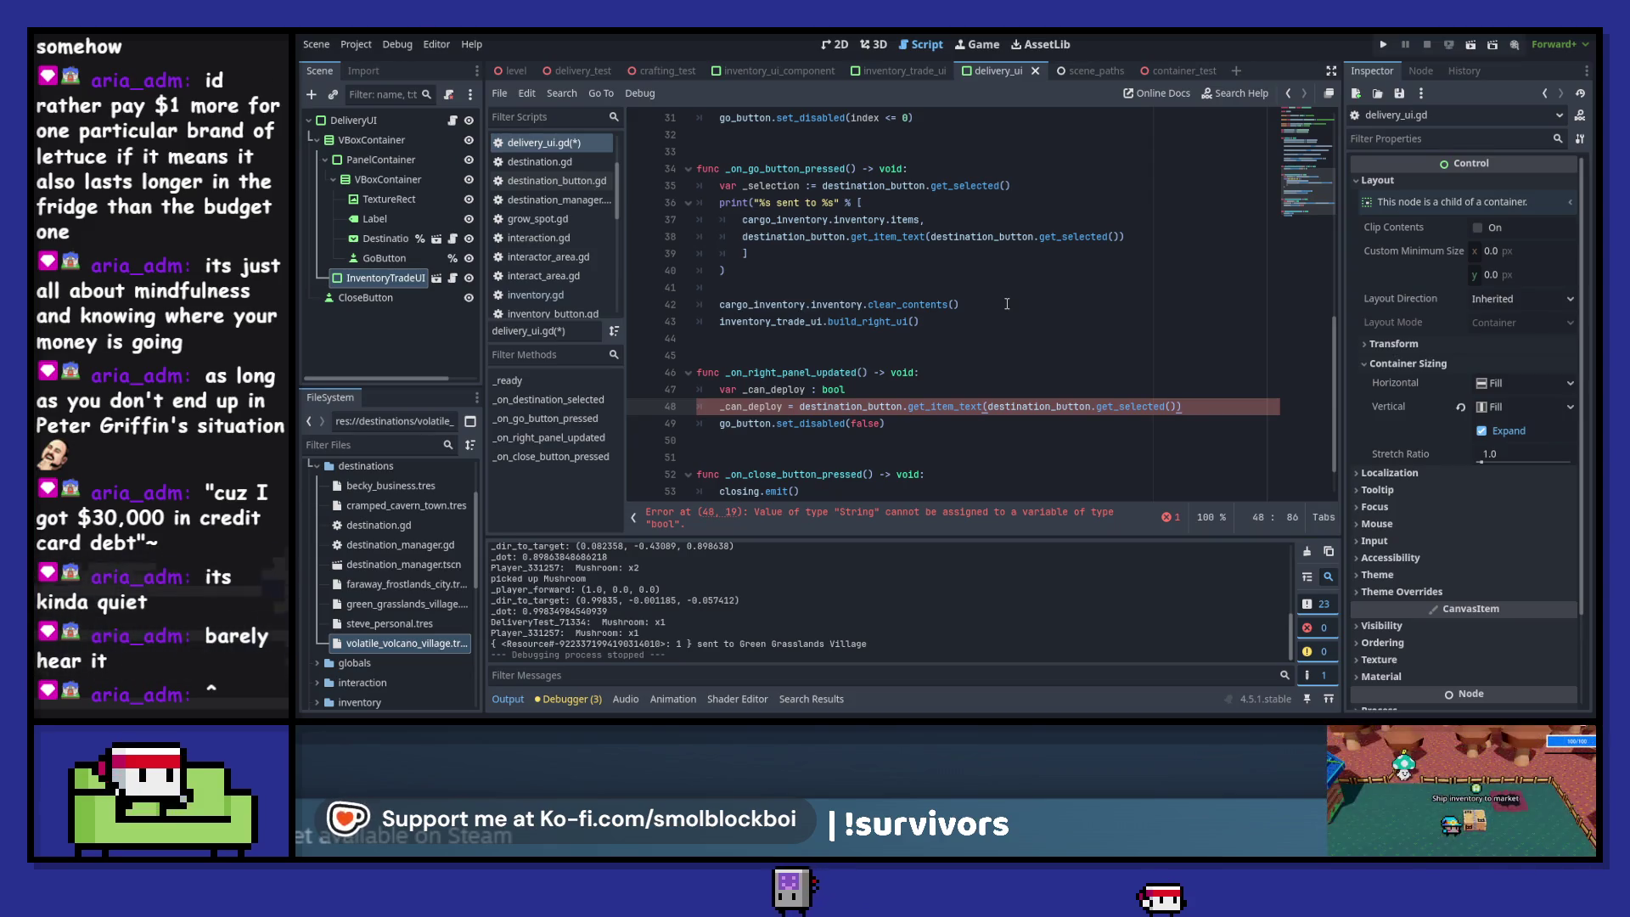
pyautogui.moveTo(987, 407); pyautogui.dragTo(1172, 407)
pyautogui.hotkey('ctrl', 'x')
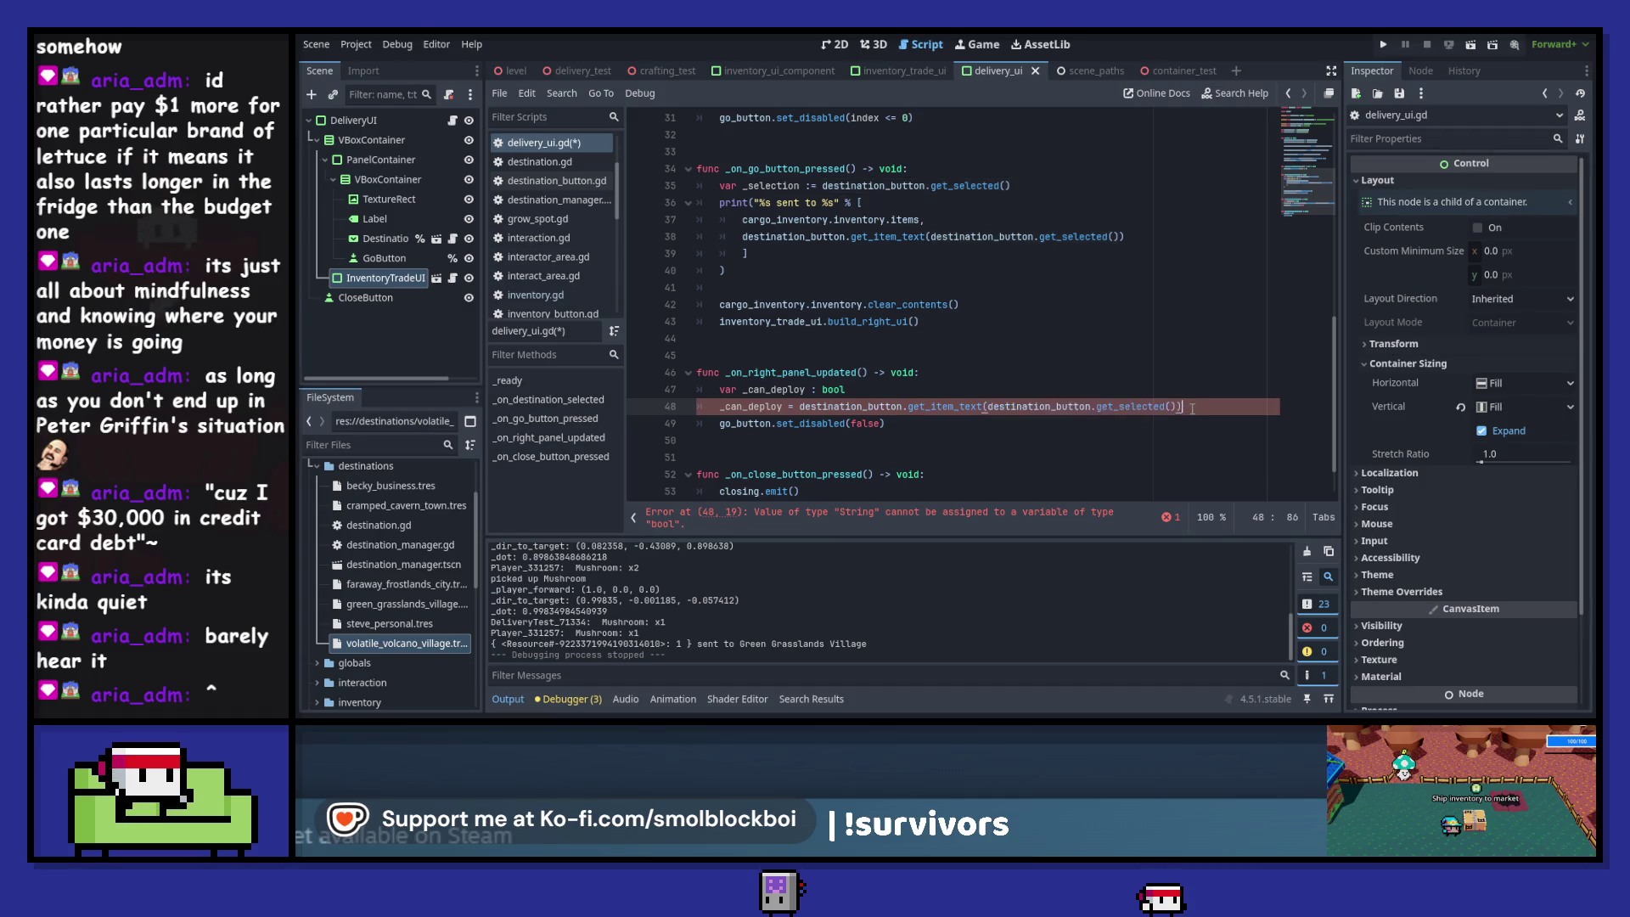
pyautogui.moveTo(800, 407); pyautogui.dragTo(993, 406)
pyautogui.hotkey('ctrl', 'v')
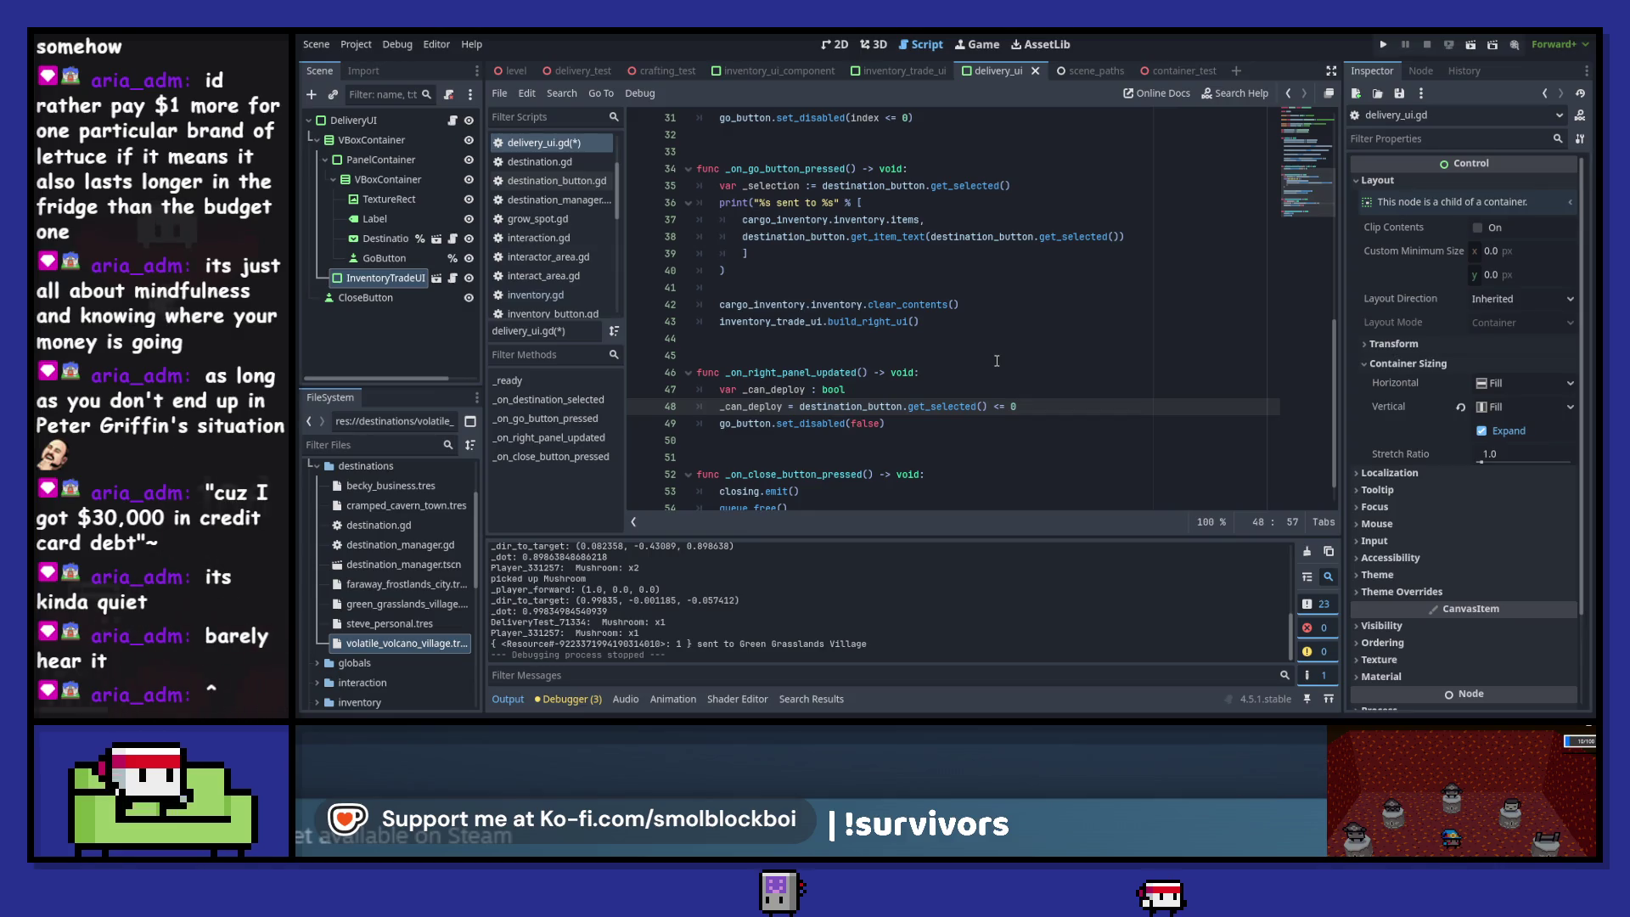
pyautogui.hotkey('ctrl', 's')
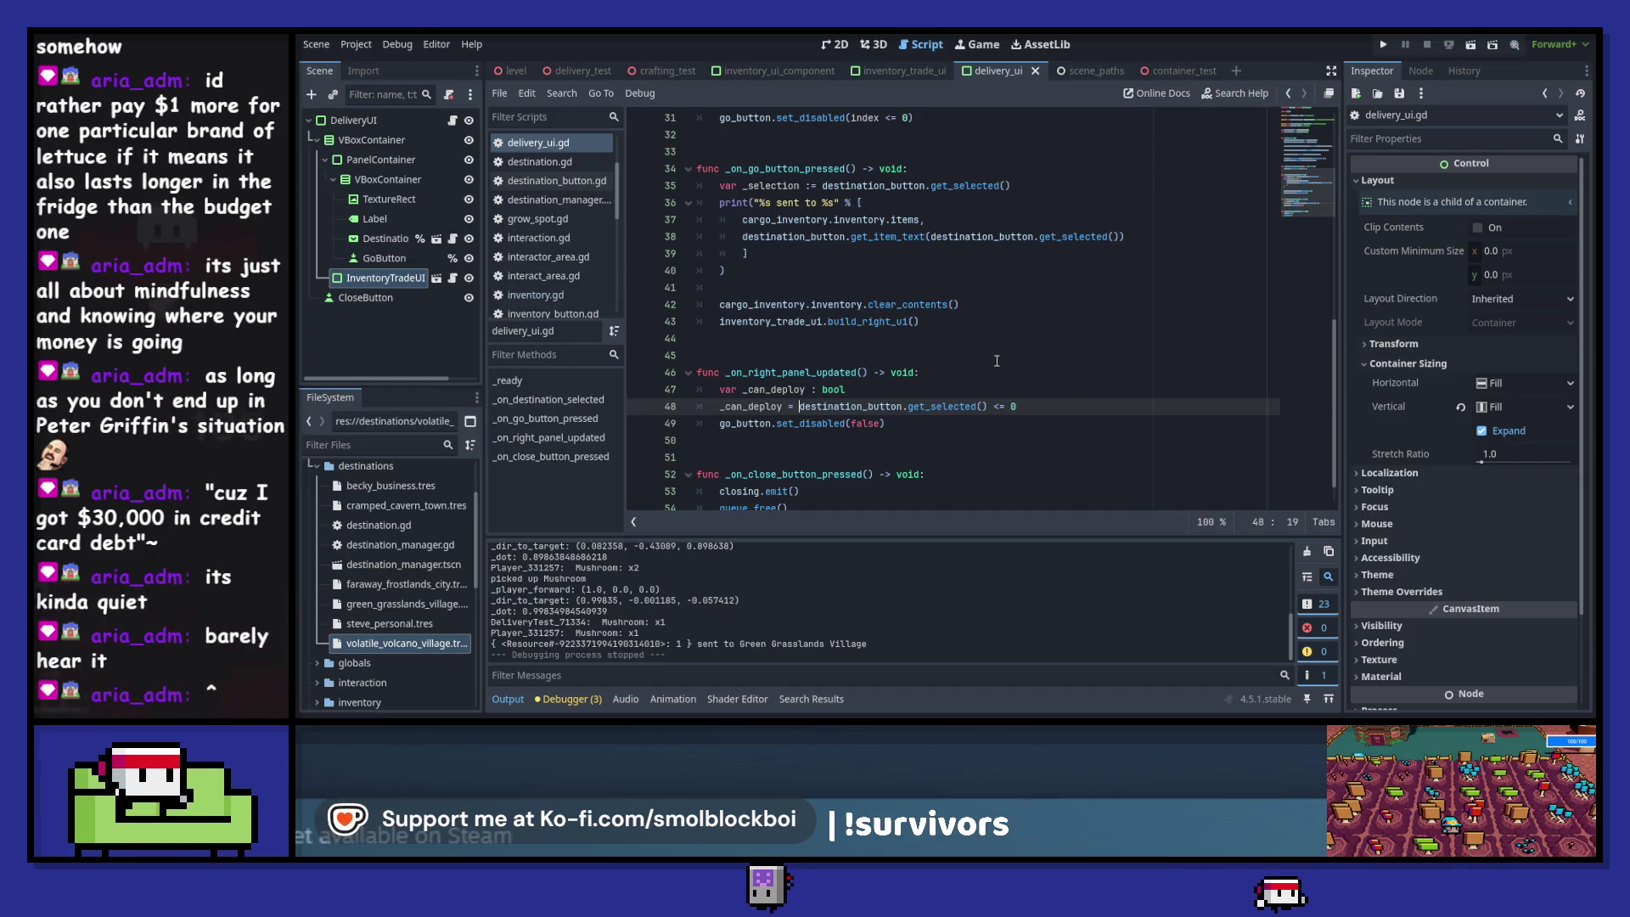
# - Add a new 'var _destination_selected :=' line after the _can_deploy line
pyautogui.press('Up')
pyautogui.press('End')
pyautogui.press('Return')
pyautogui.write('var _de')
pyautogui.write('sele')
pyautogui.write(':=')
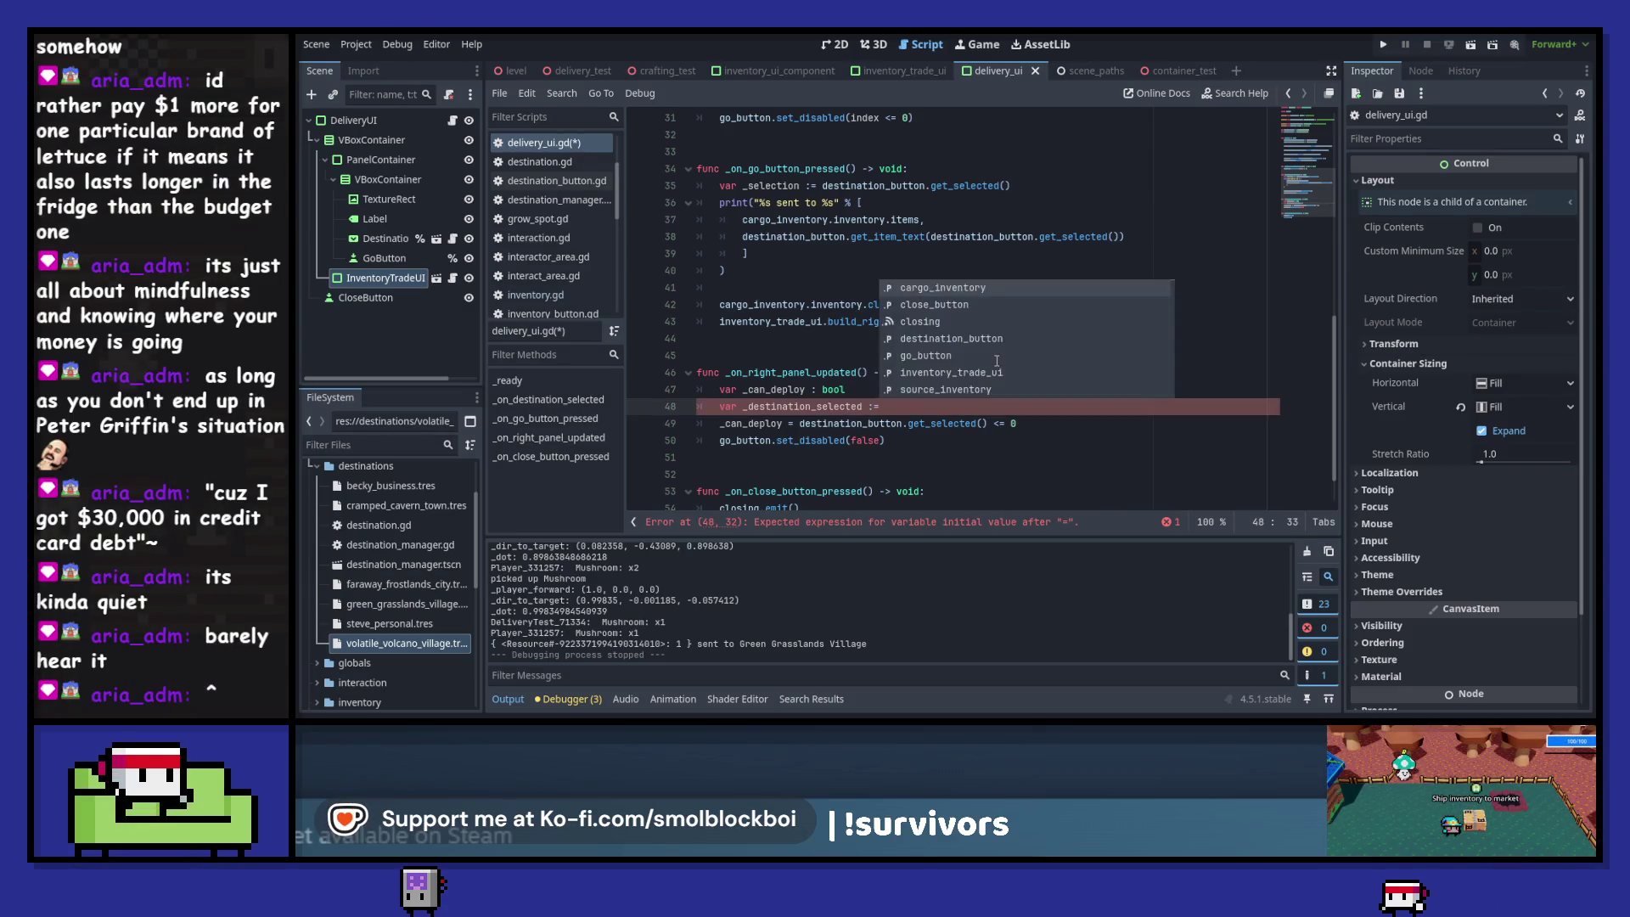
# - Initialize _destination_selected with the destination comparison, set _can_deploy = not _destination_selected, and save
pyautogui.press('Escape')
pyautogui.press('Down')
pyautogui.hotkey('shift', 'End')
pyautogui.hotkey('shift', 'Right')
pyautogui.hotkey('ctrl', 'c')
pyautogui.press('Up')
pyautogui.press('Up')
pyautogui.press('End')
pyautogui.press('Down')
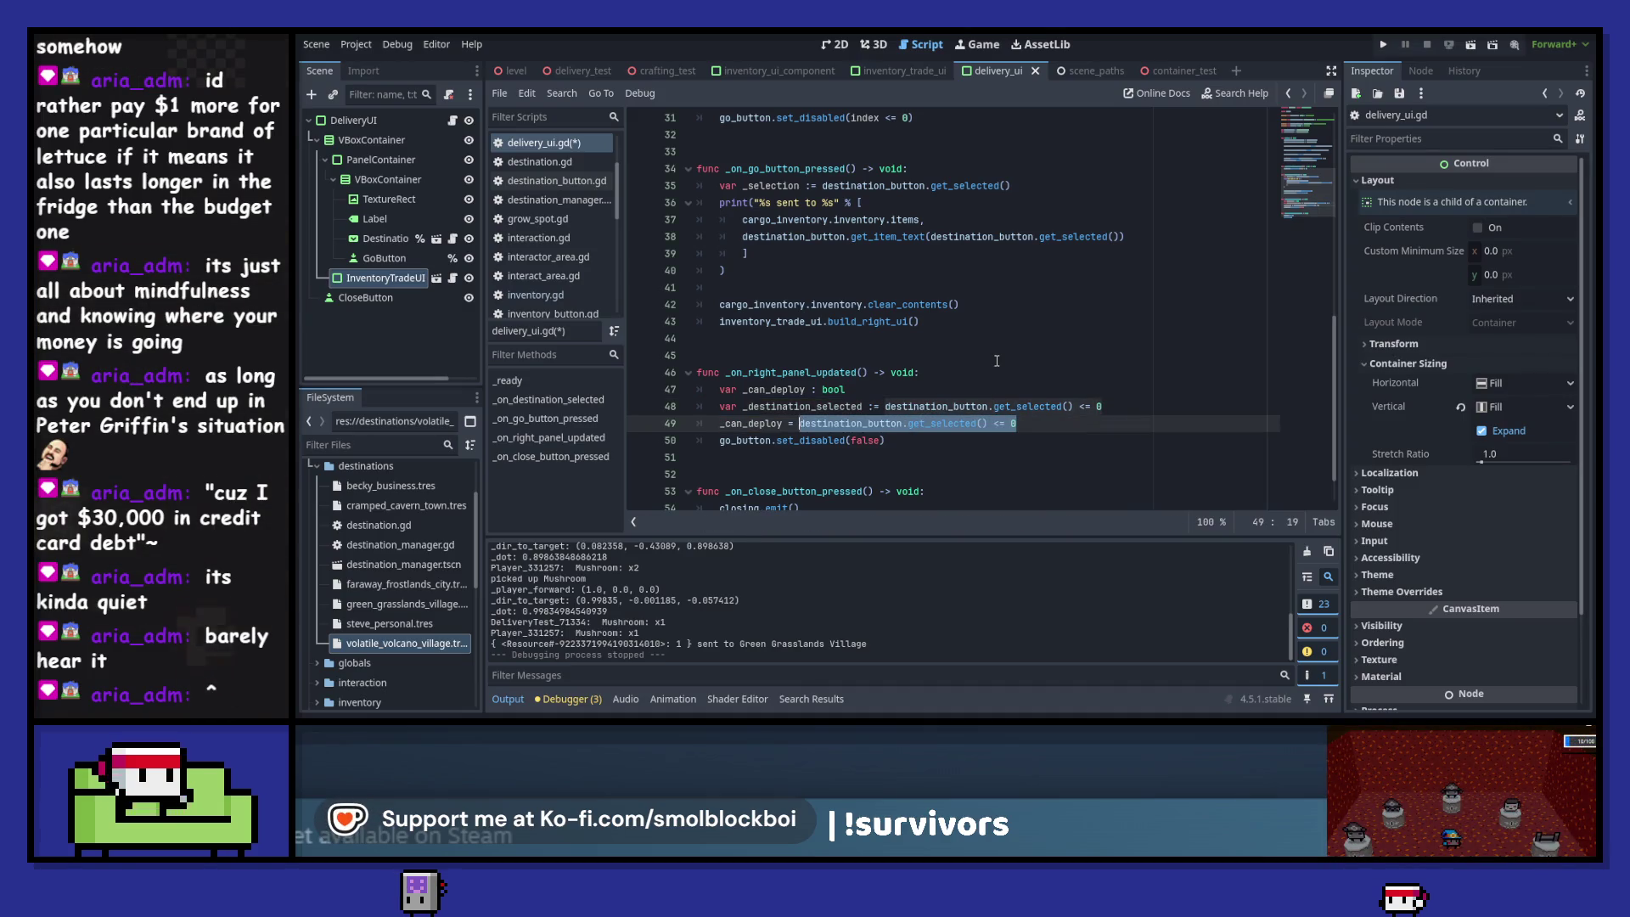
pyautogui.write('not _')
pyautogui.write('de')
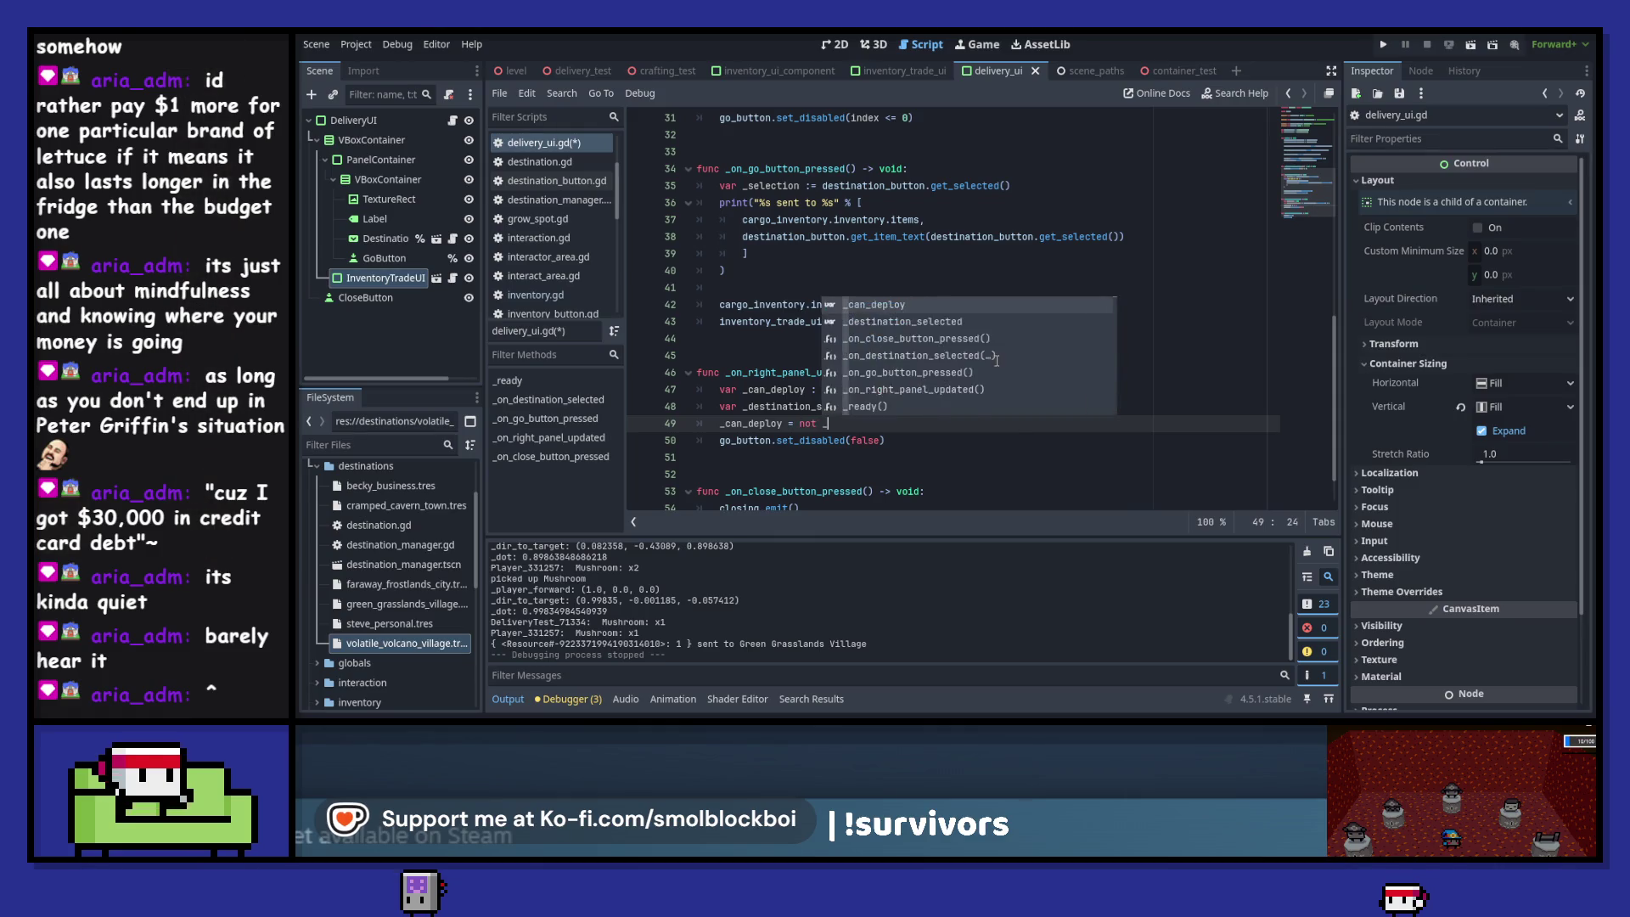
pyautogui.press('Return')
pyautogui.hotkey('ctrl', 's')
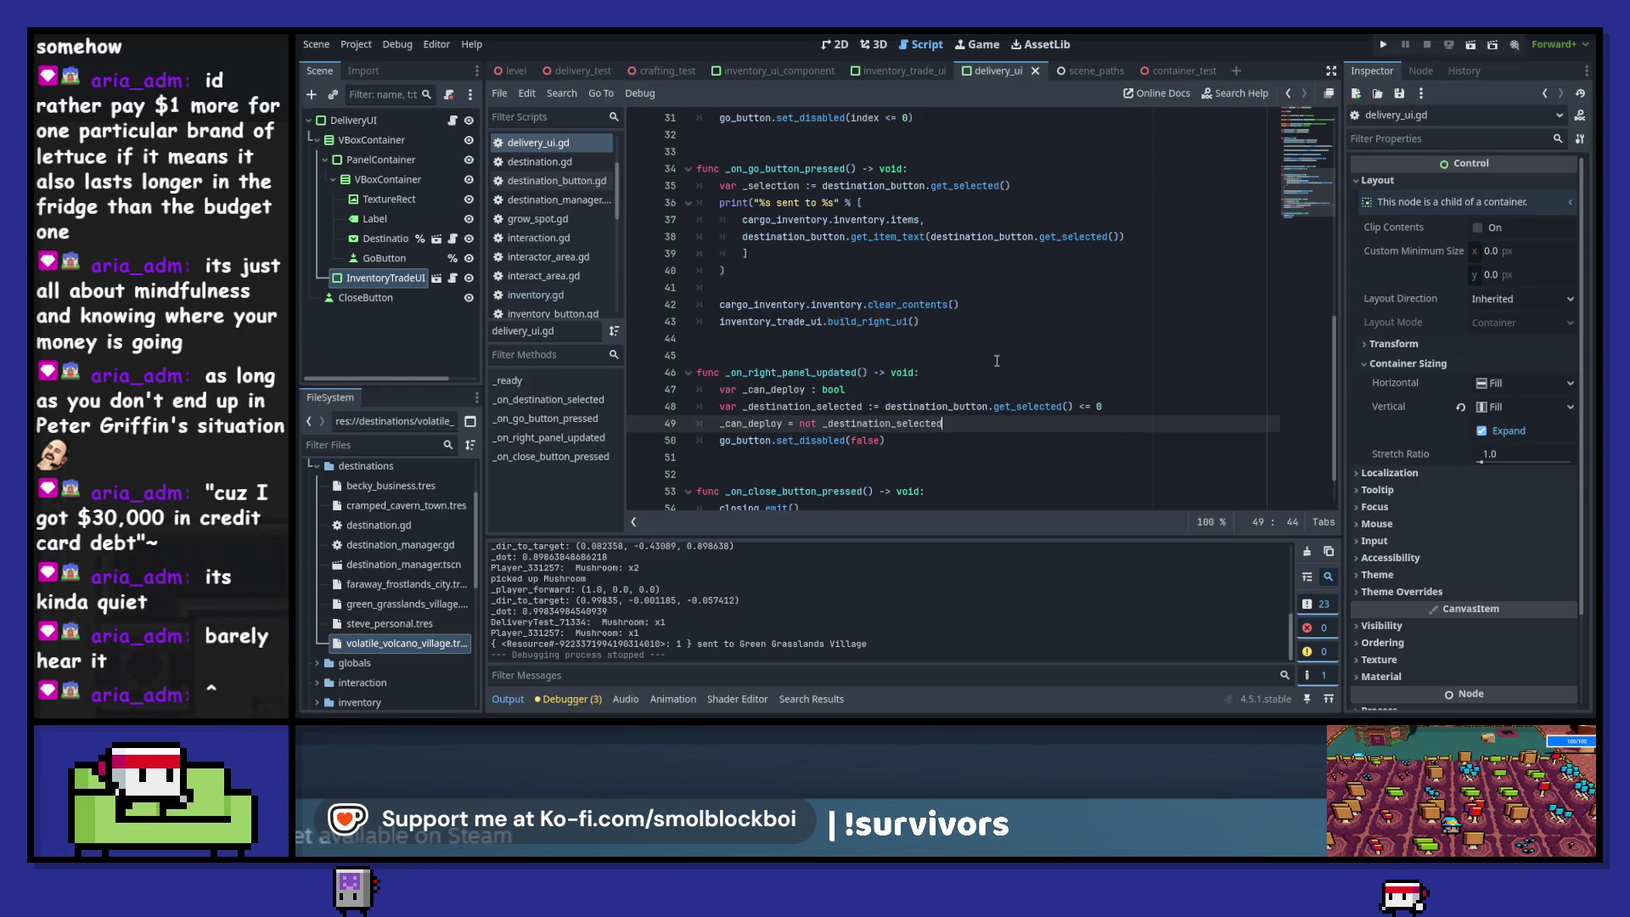
# - Add a blank line and begin 'var _cargo_exists := right_pa…' below _destination_selected
pyautogui.press('Up')
pyautogui.press('End')
pyautogui.press('Return')
pyautogui.press('Return')
pyautogui.press('Up')
pyautogui.write('v')
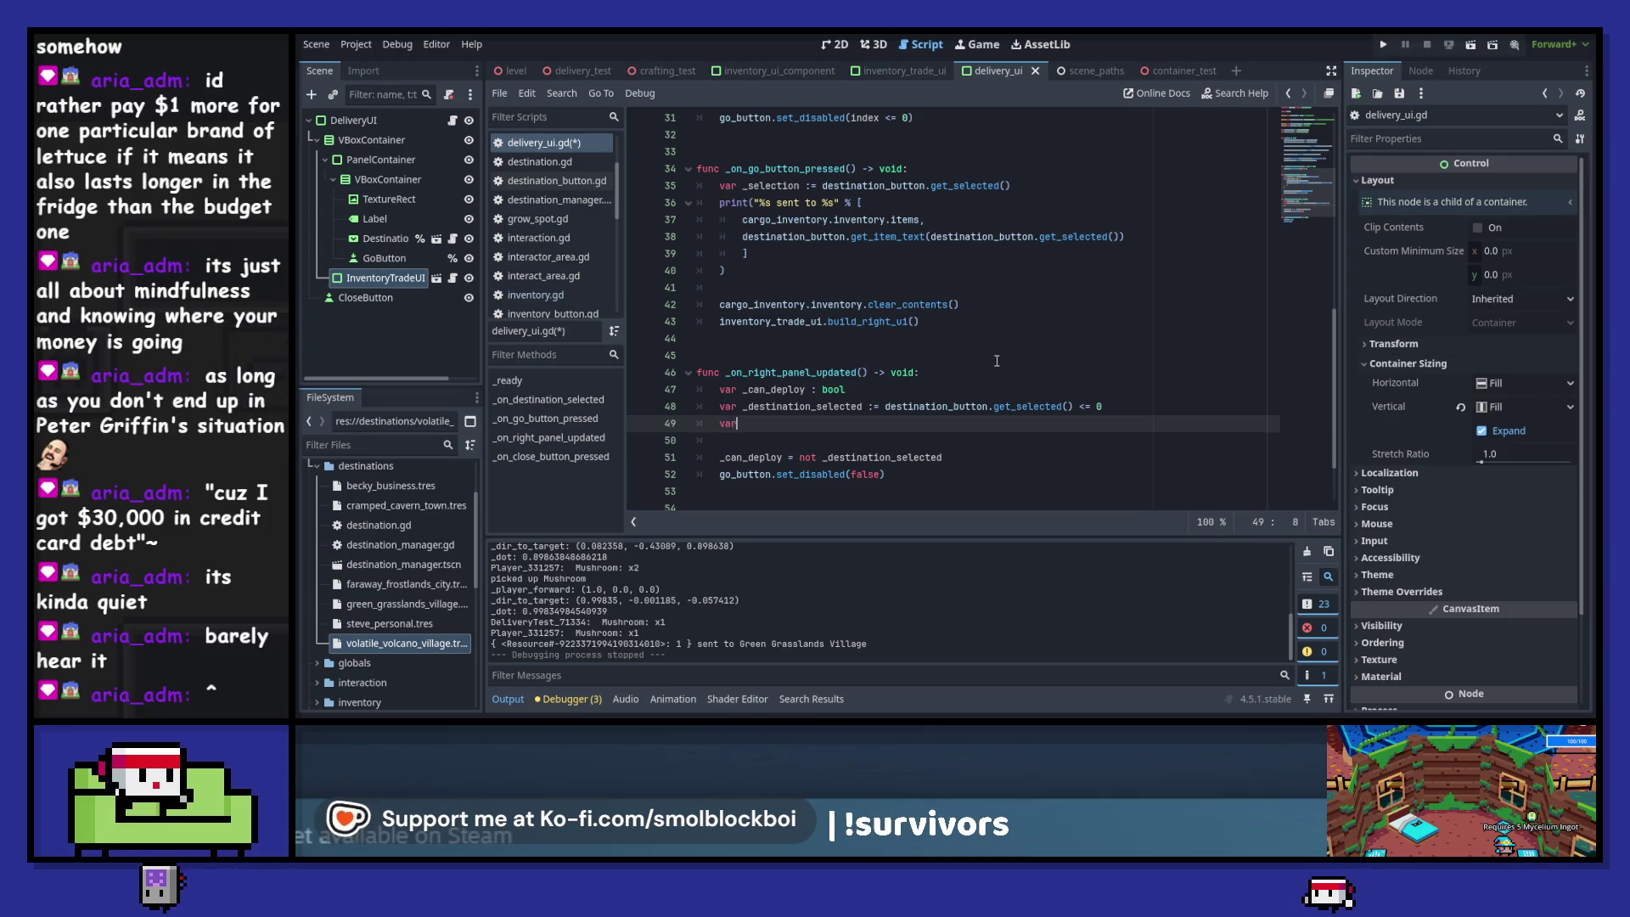
pyautogui.write('ar _carg')
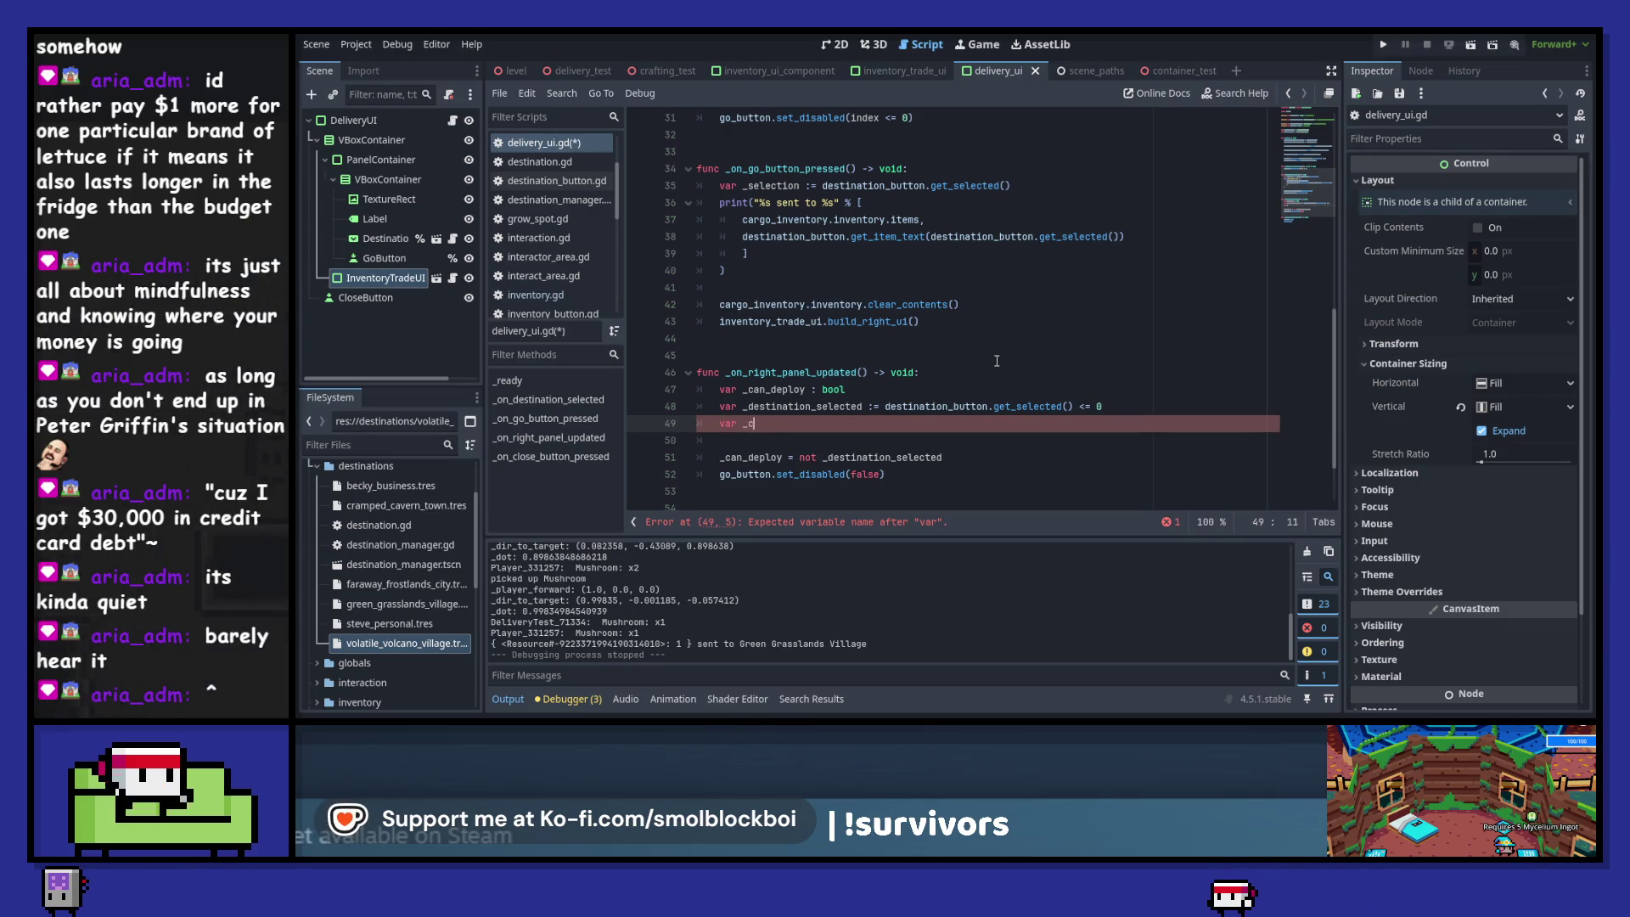
pyautogui.write('o_exis')
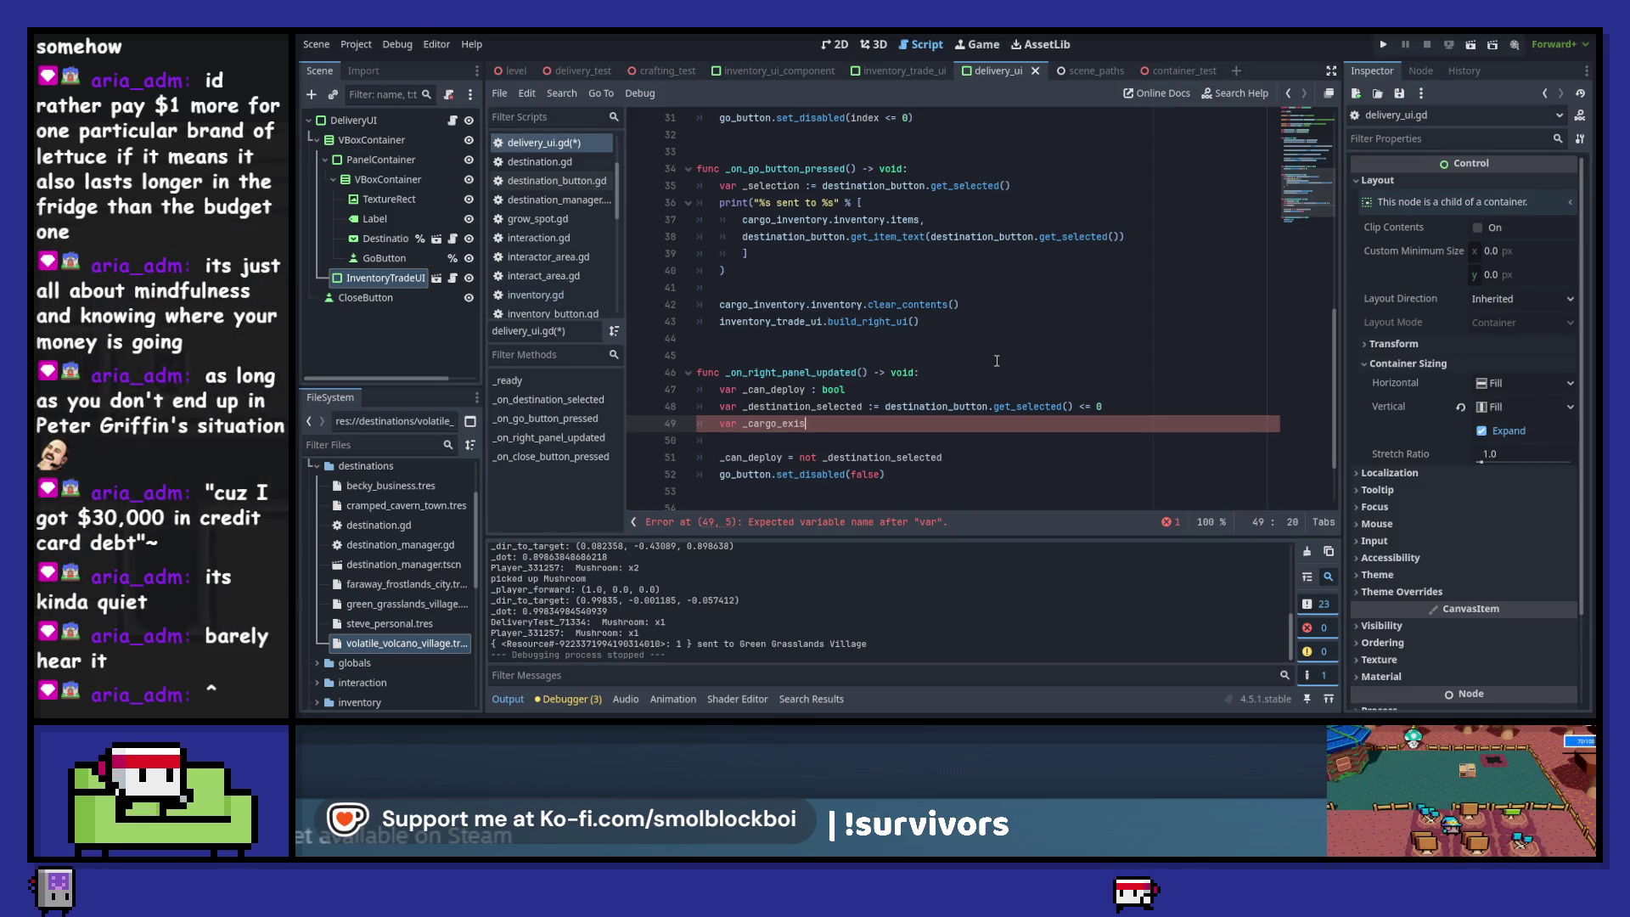
pyautogui.write('ts := right')
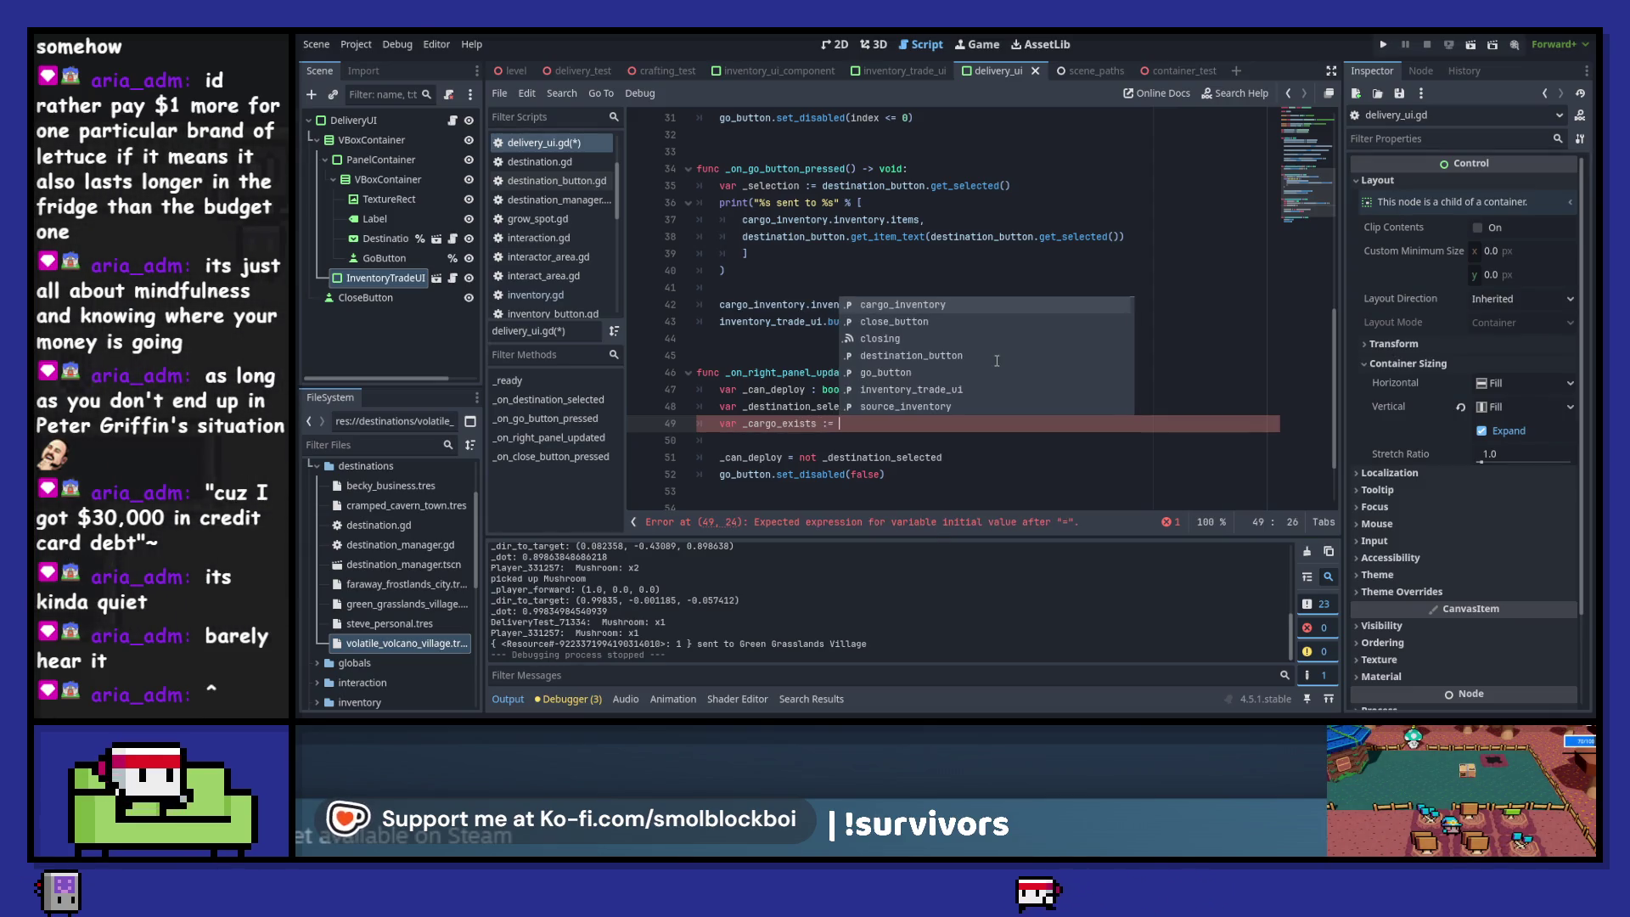
pyautogui.press('Down')
pyautogui.write('_pa')
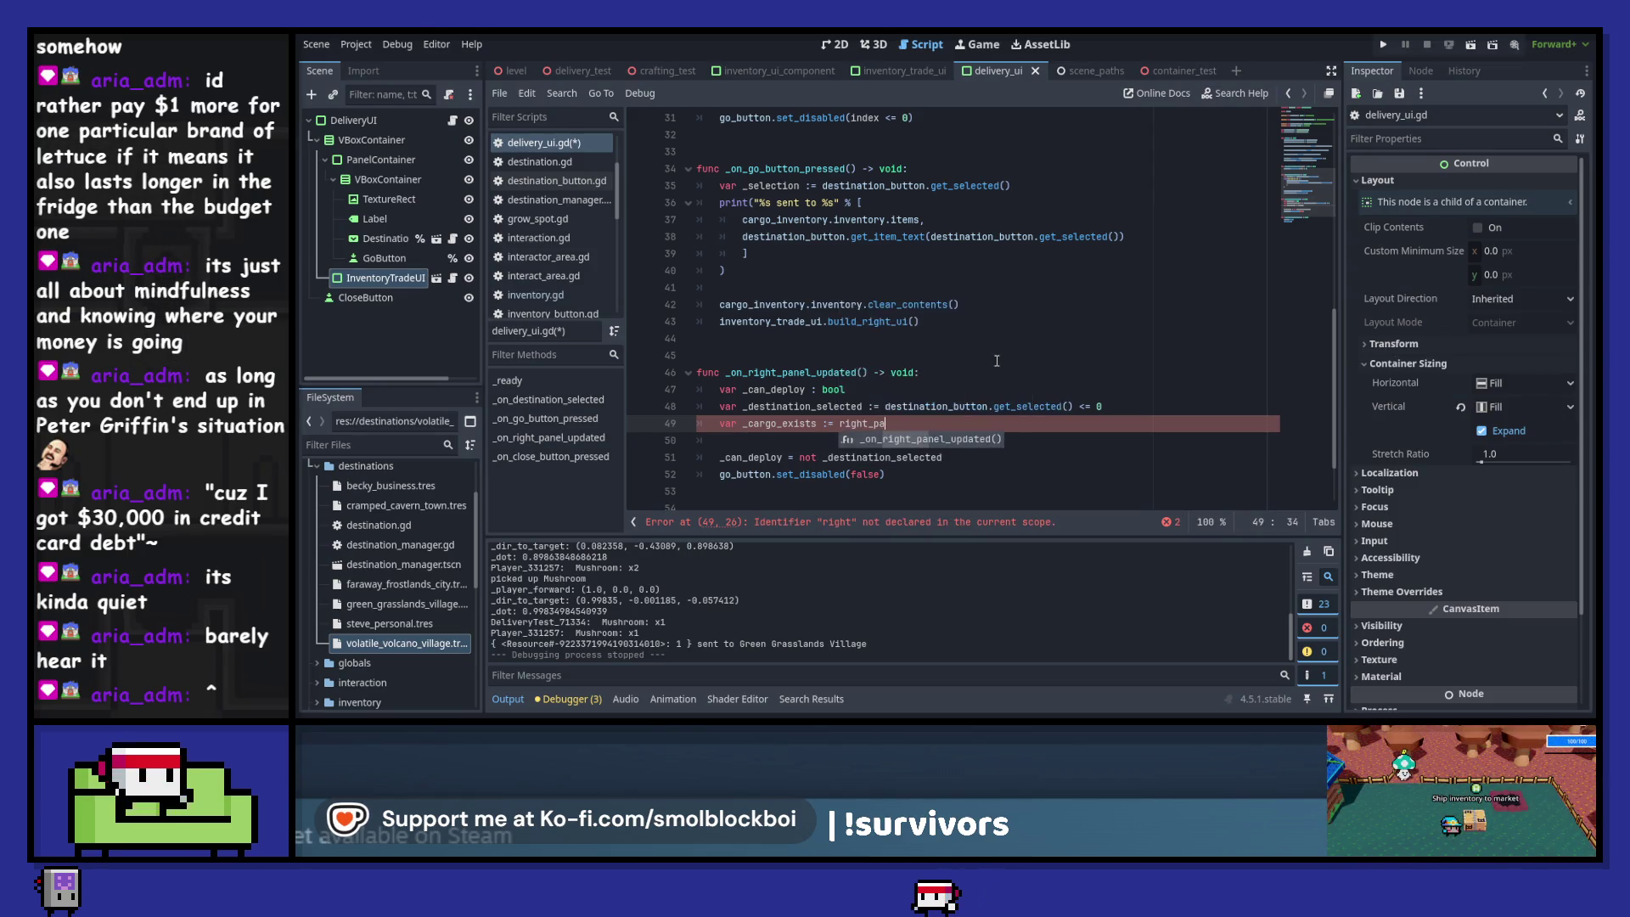
pyautogui.scroll(10, 997, 361)
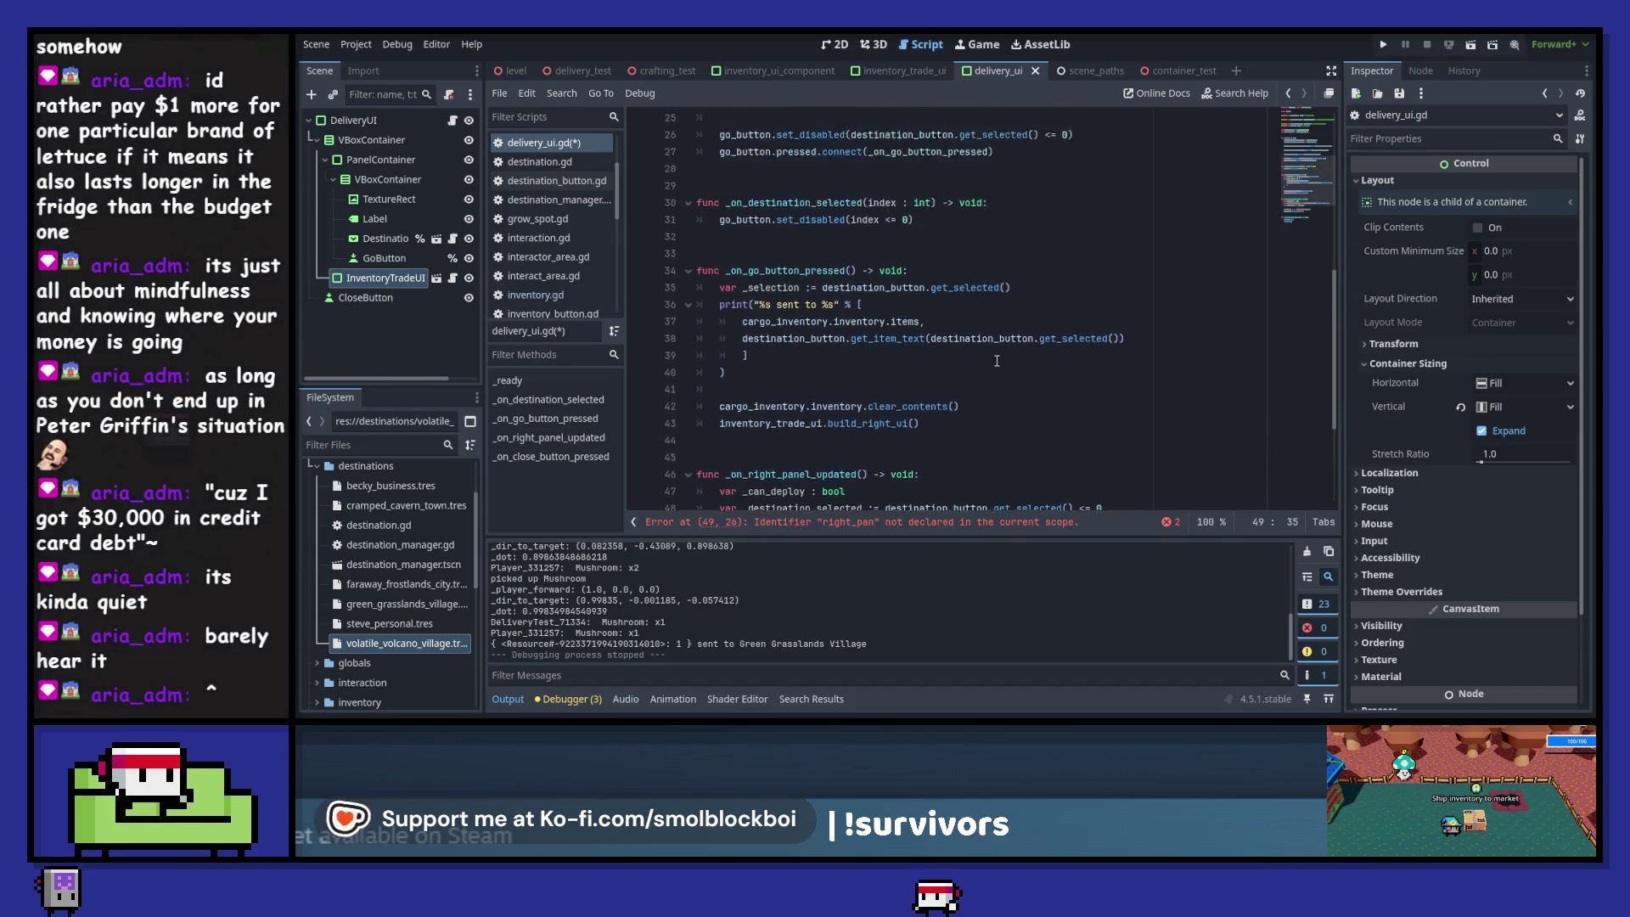
# - Check the cargo_inventory declaration, then replace right_pan with 'cargo_inventory.' in the _cargo_exists line
pyautogui.doubleClick(796, 392)
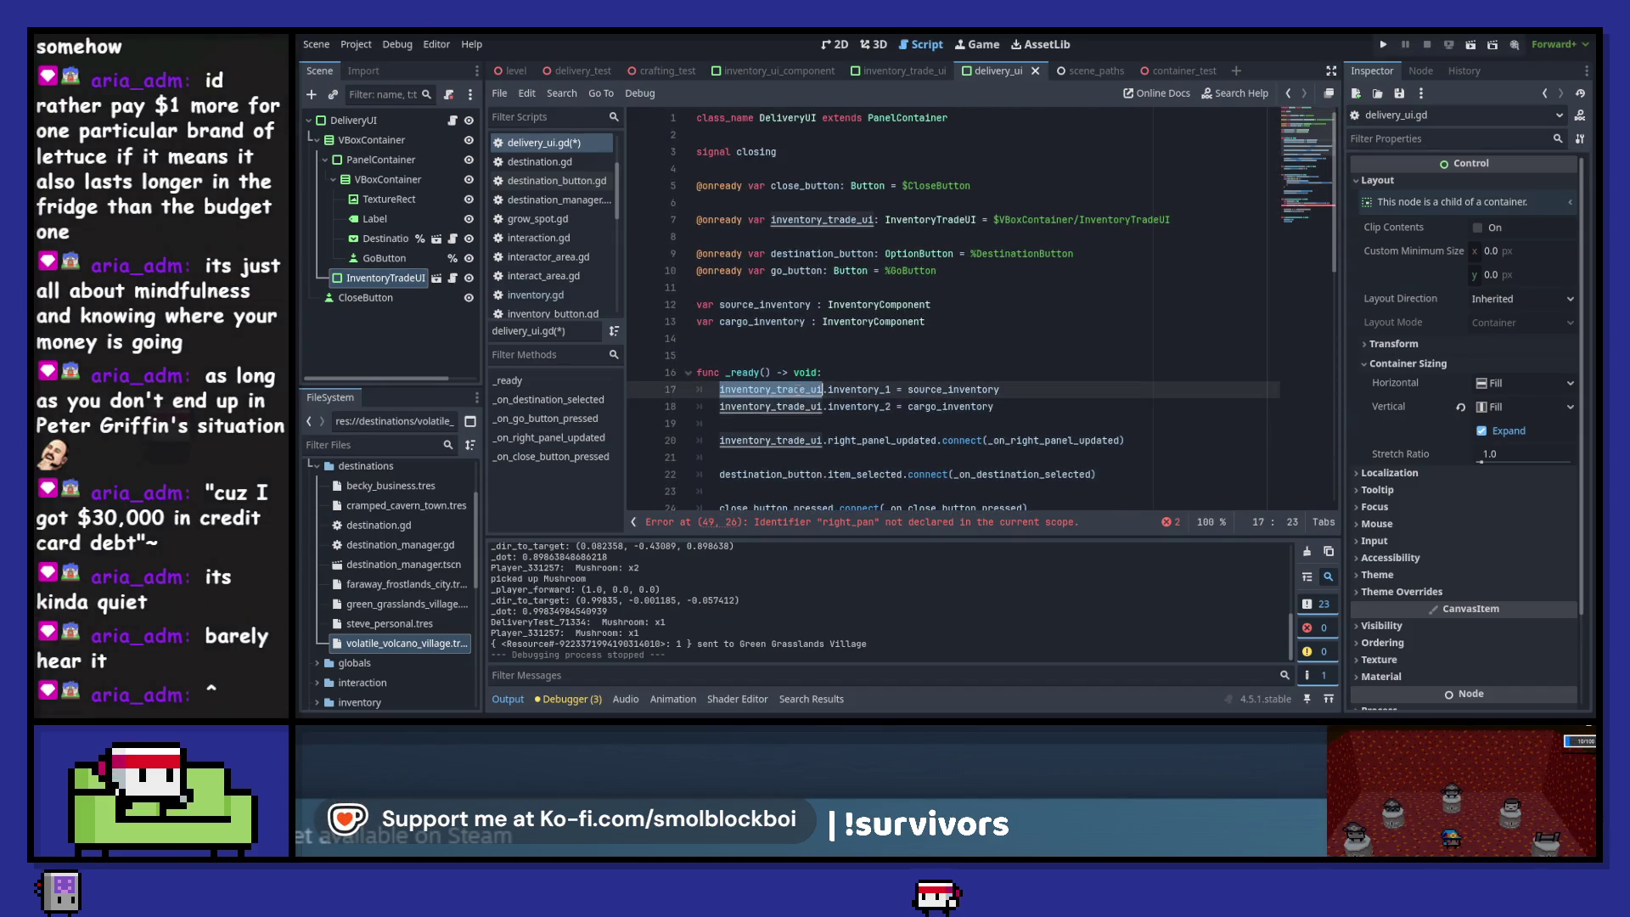
pyautogui.moveTo(720, 406)
pyautogui.mouseDown()
pyautogui.moveTo(909, 407)
pyautogui.moveTo(892, 406)
pyautogui.mouseUp()
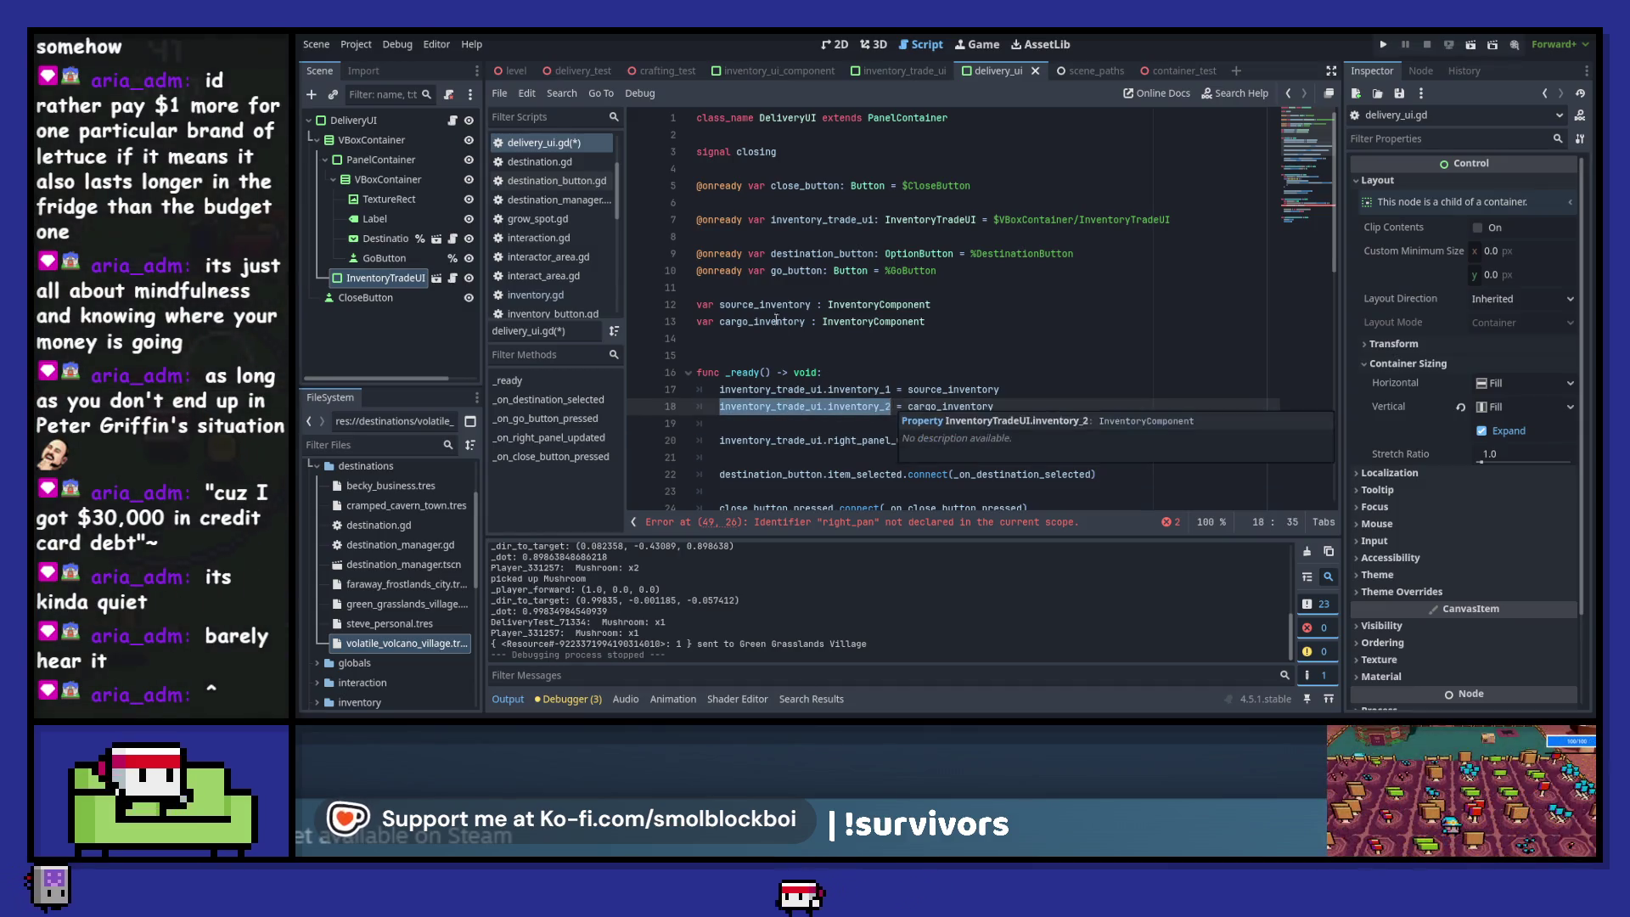
pyautogui.keyDown('ctrl'); pyautogui.click(949, 407); pyautogui.keyUp('ctrl')
pyautogui.scroll(-10, 946, 429)
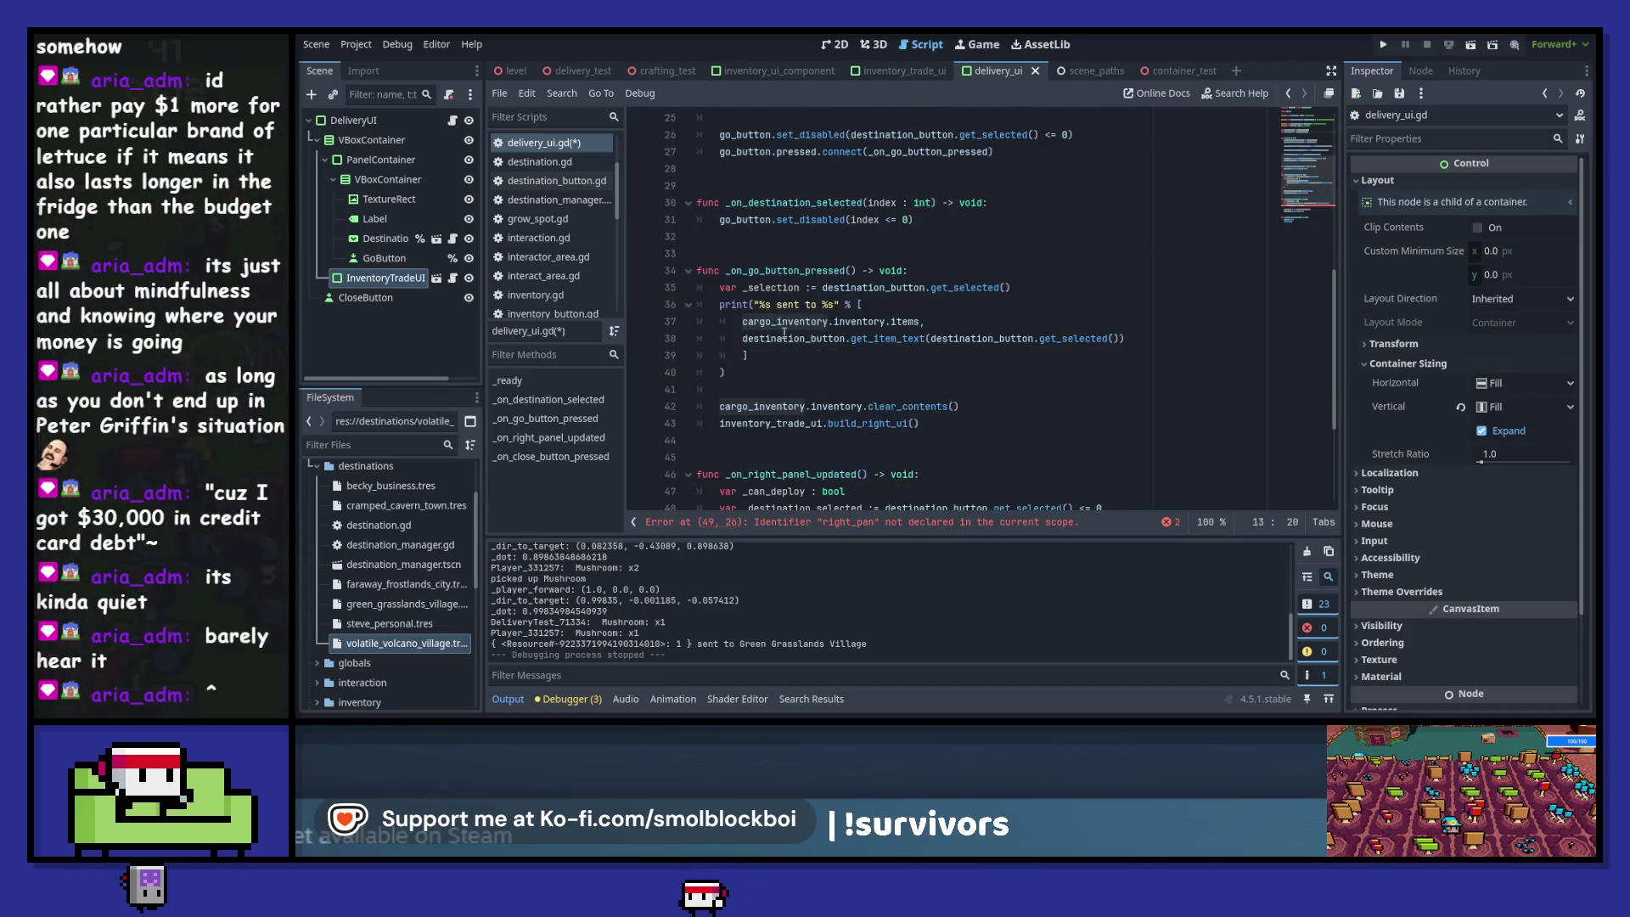
pyautogui.scroll(-1, 946, 429)
pyautogui.doubleClick(865, 339)
pyautogui.write('cargo_inventory.')
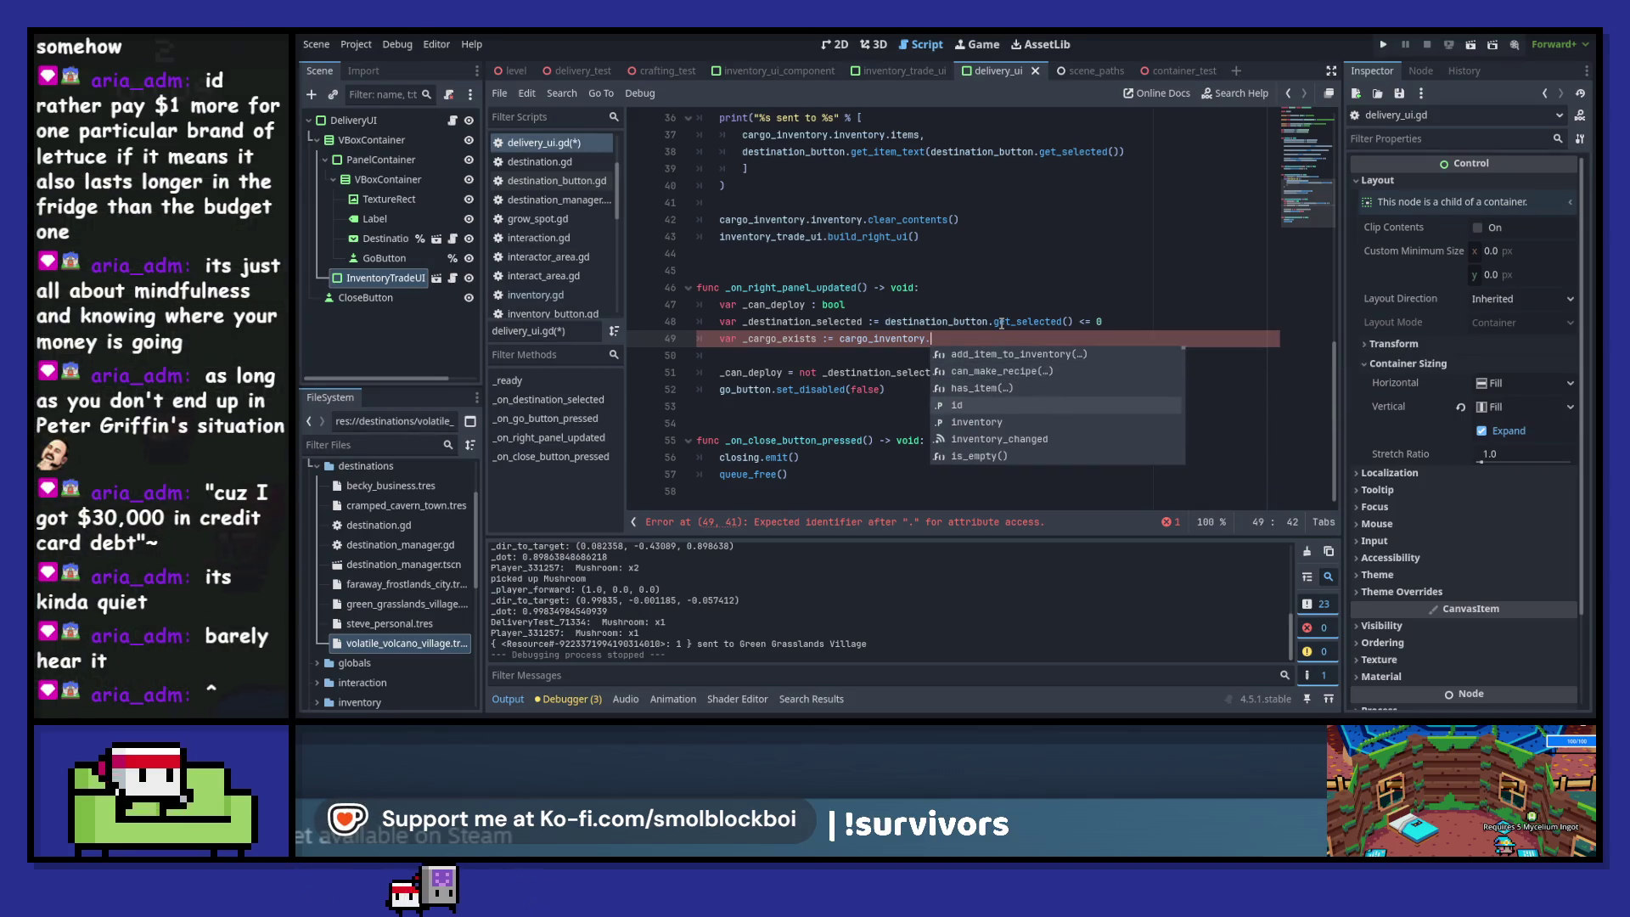
# - Make _cargo_exists := not cargo_inventory.is_empty() and _can_deploy = _cargo_exists and not _destination_selected, then save
pyautogui.press('Down')
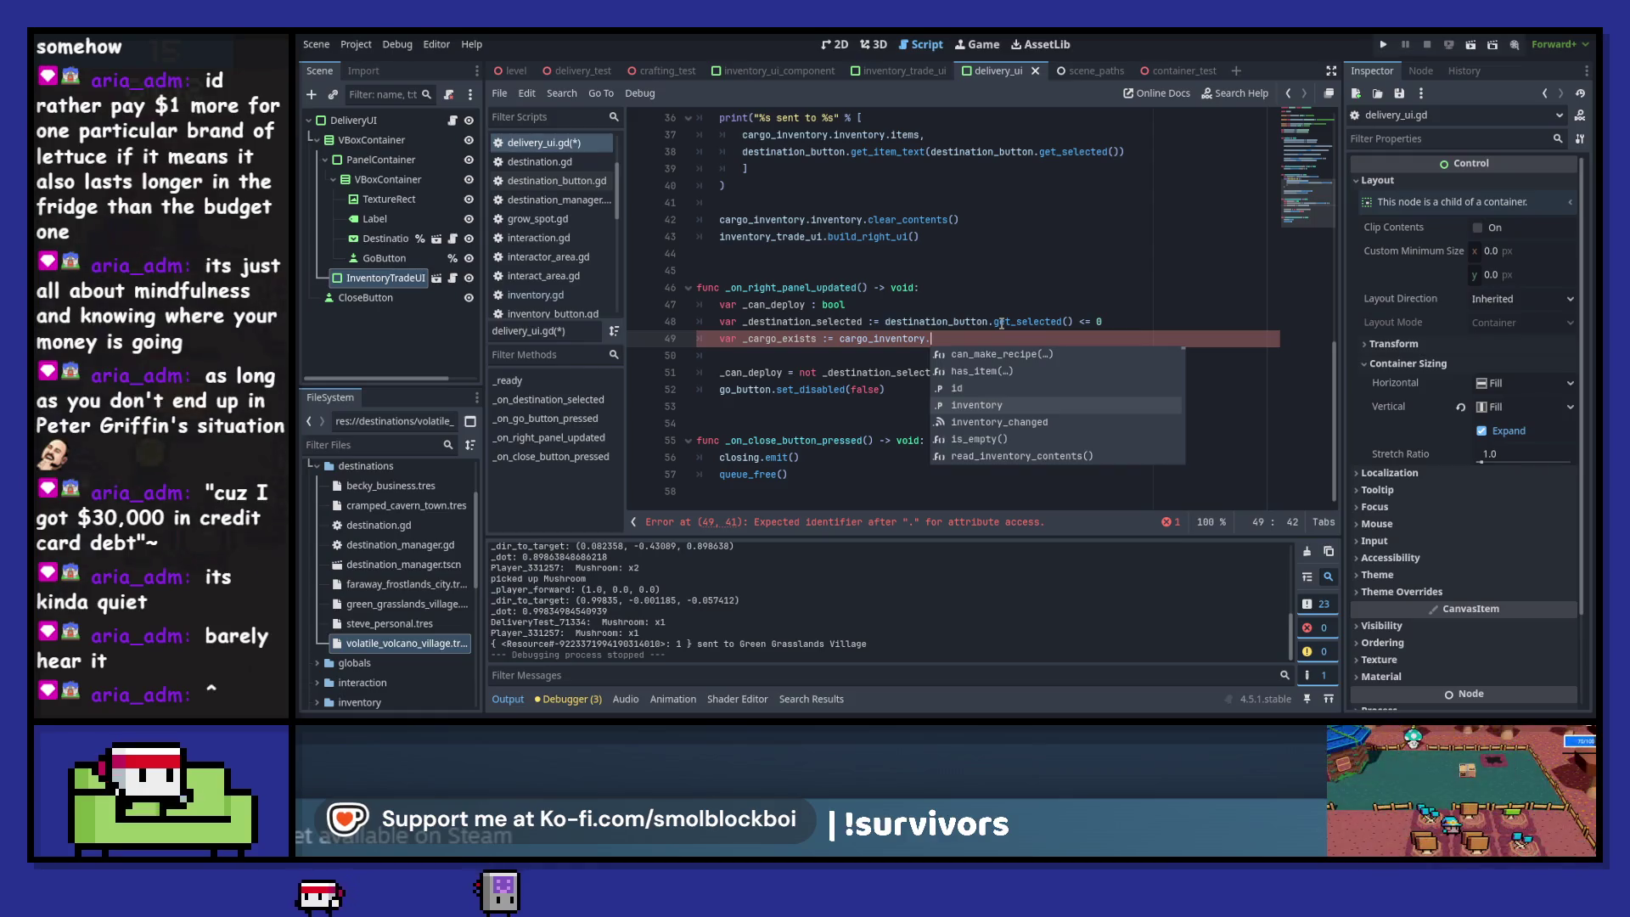
pyautogui.press('Down')
pyautogui.press('Down')
pyautogui.press('Return')
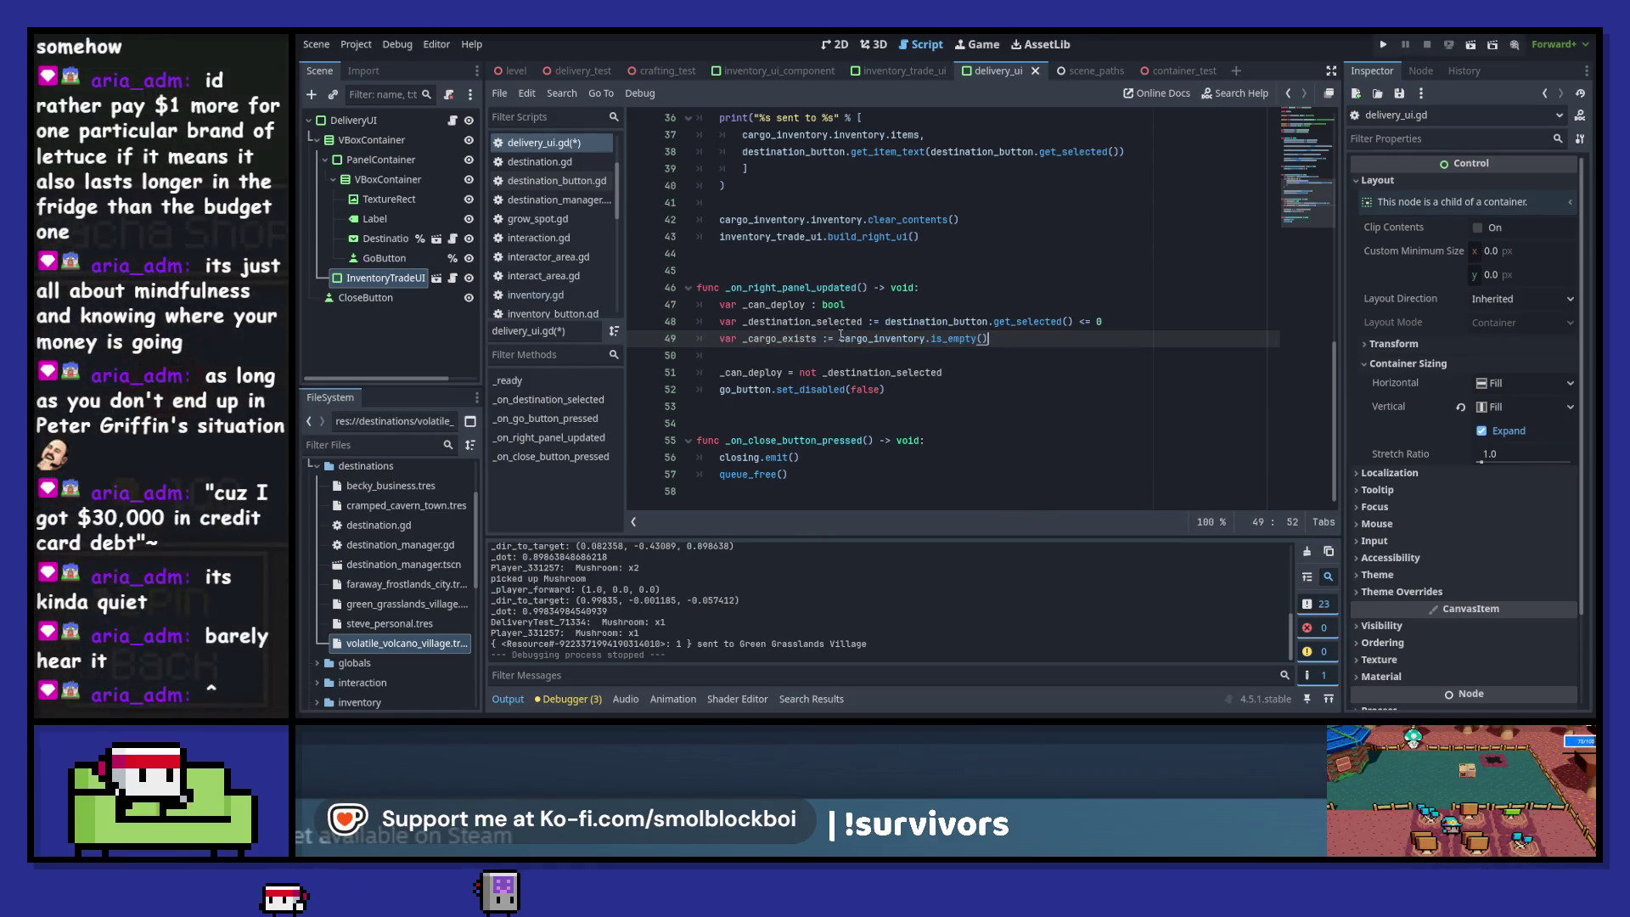
pyautogui.write('not')
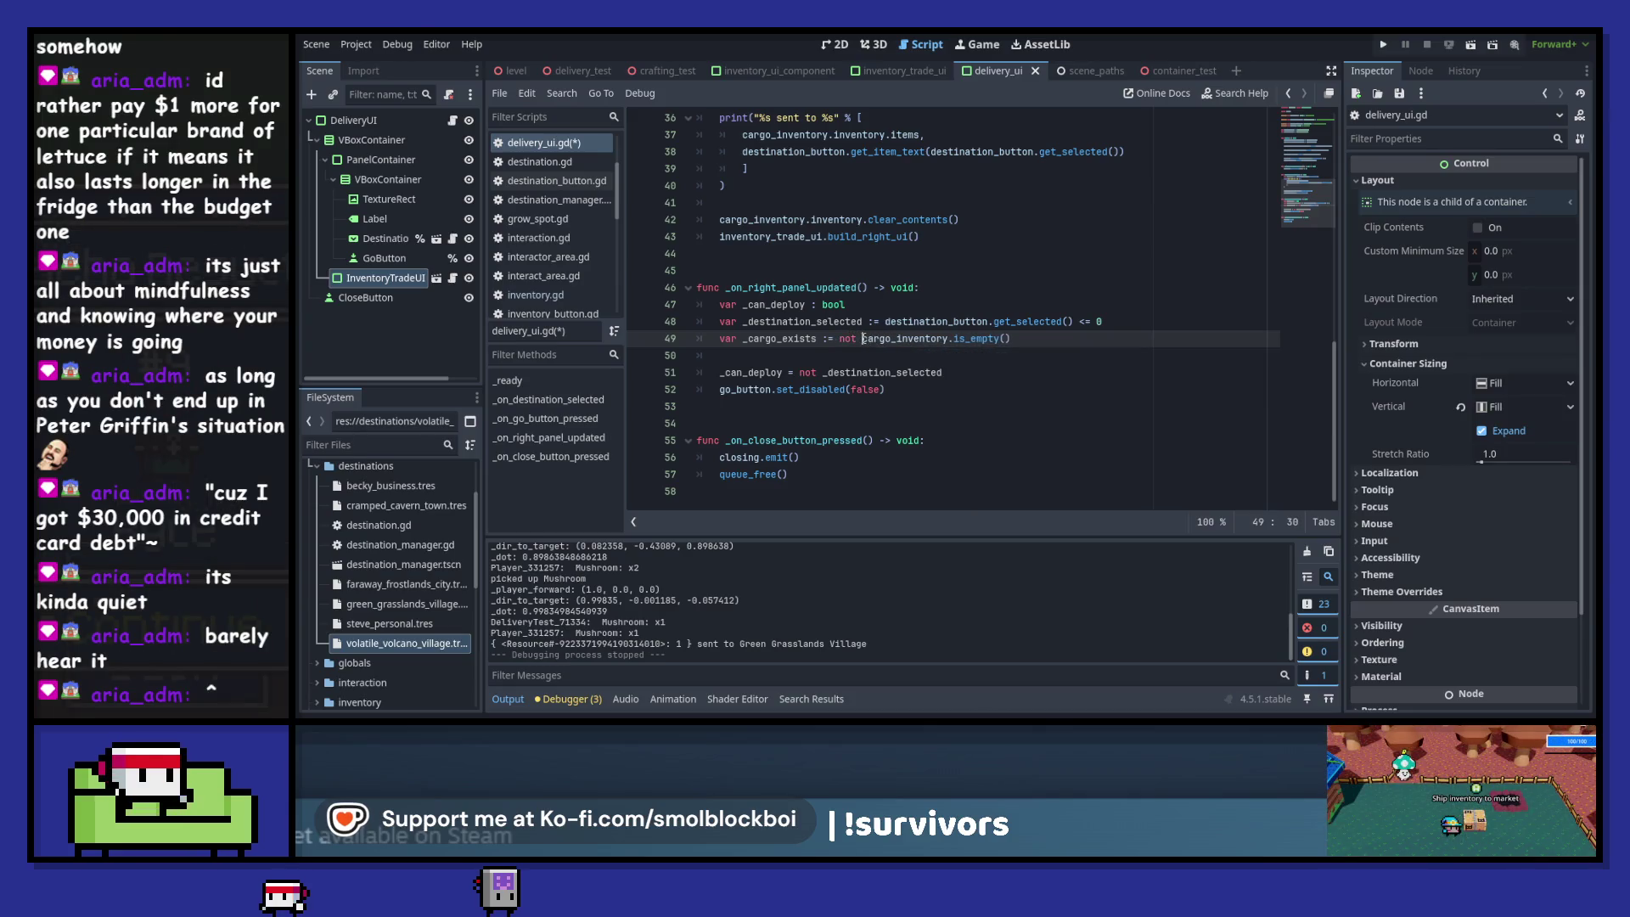
pyautogui.click(981, 372)
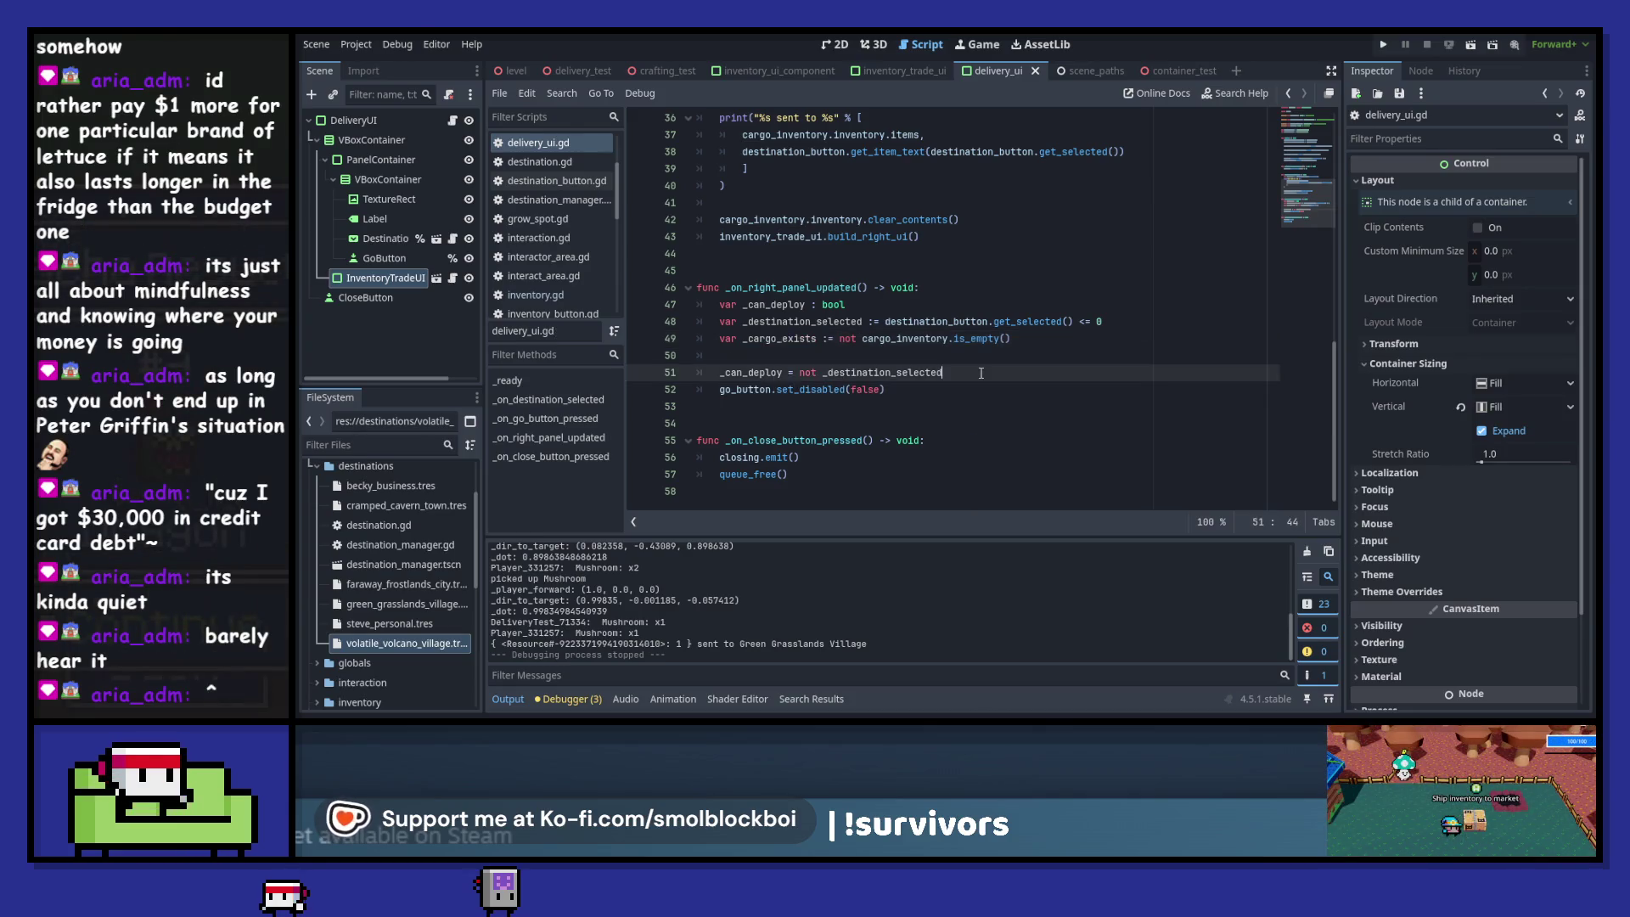
pyautogui.write(' and _cargo_exists')
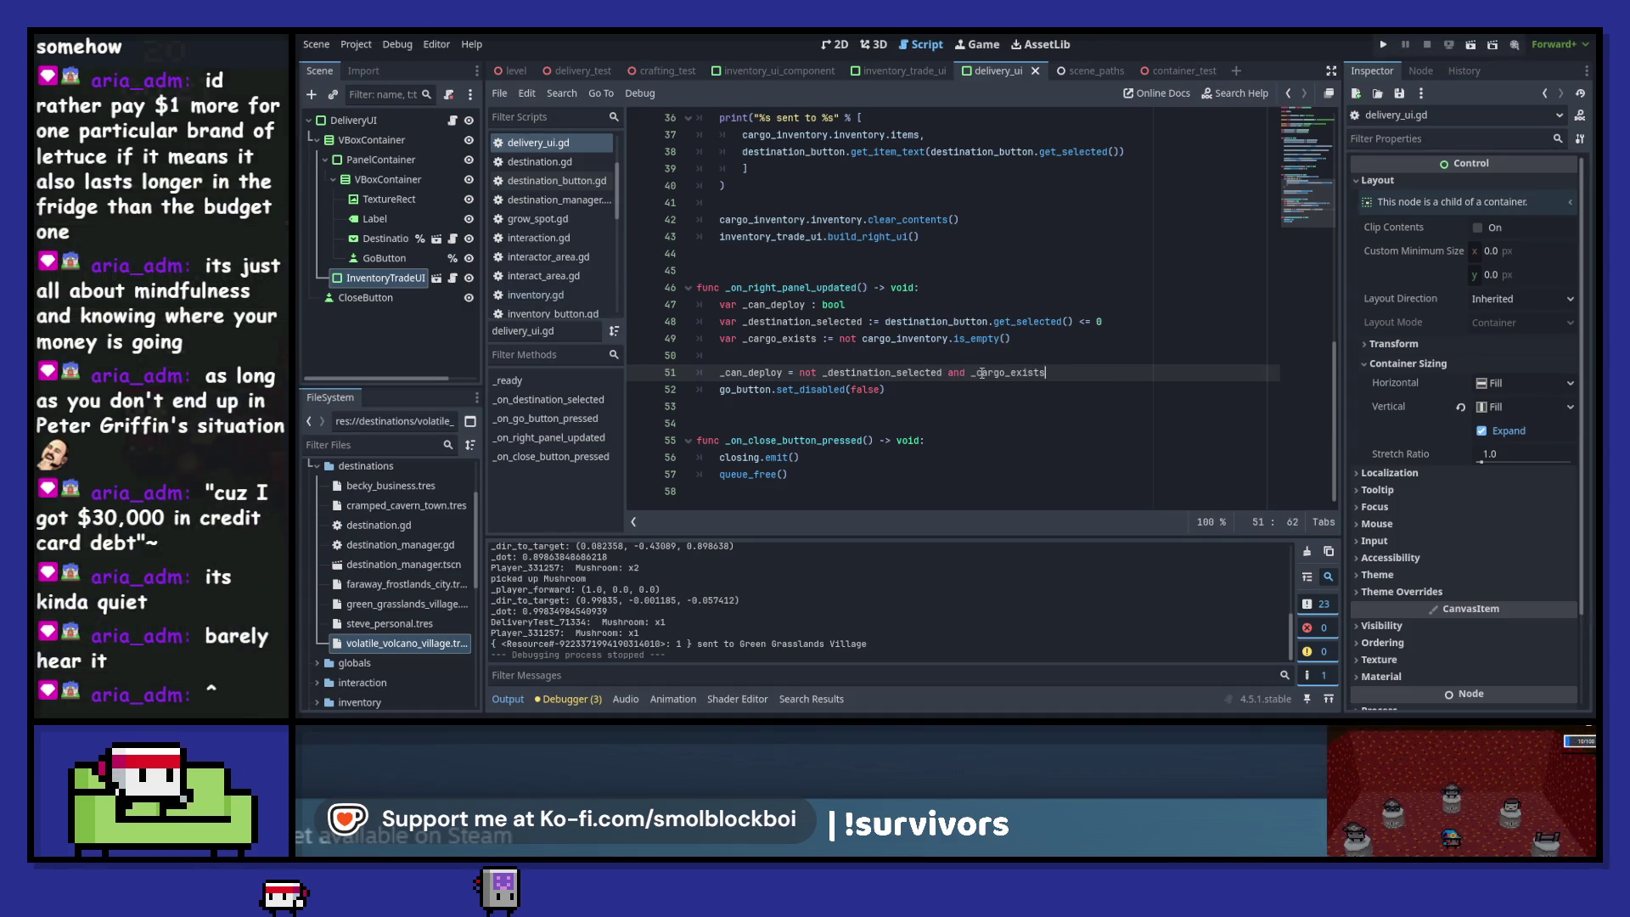
pyautogui.press('BackSpace')
pyautogui.press('Left')
pyautogui.press('Left')
pyautogui.press('Left')
pyautogui.write('_cargo_exists')
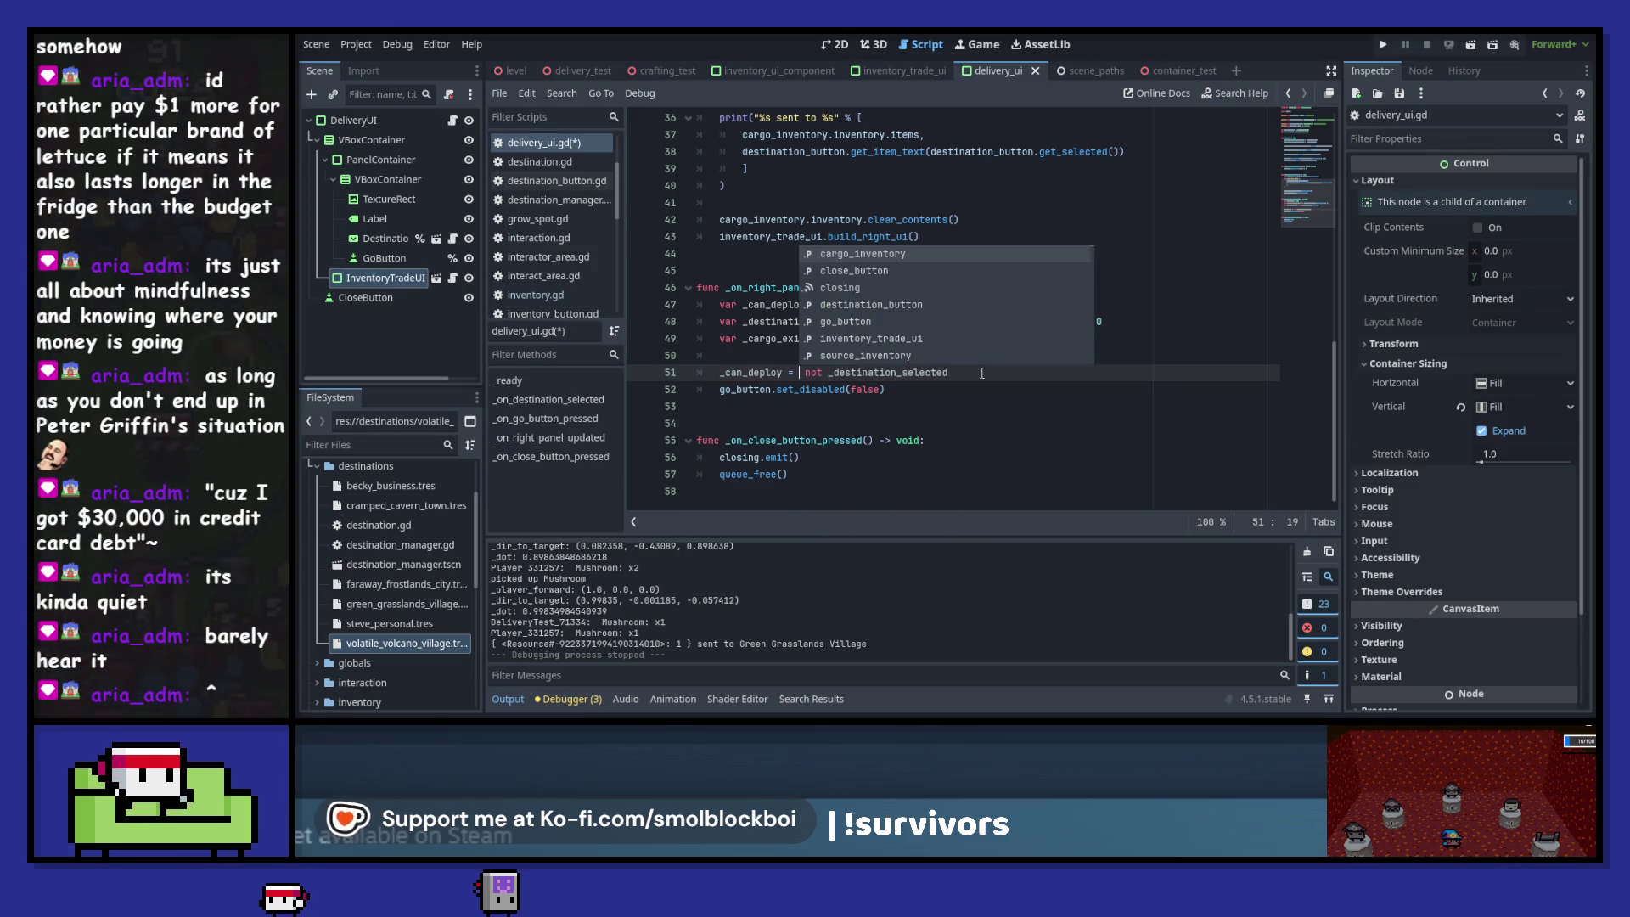
pyautogui.write(' and')
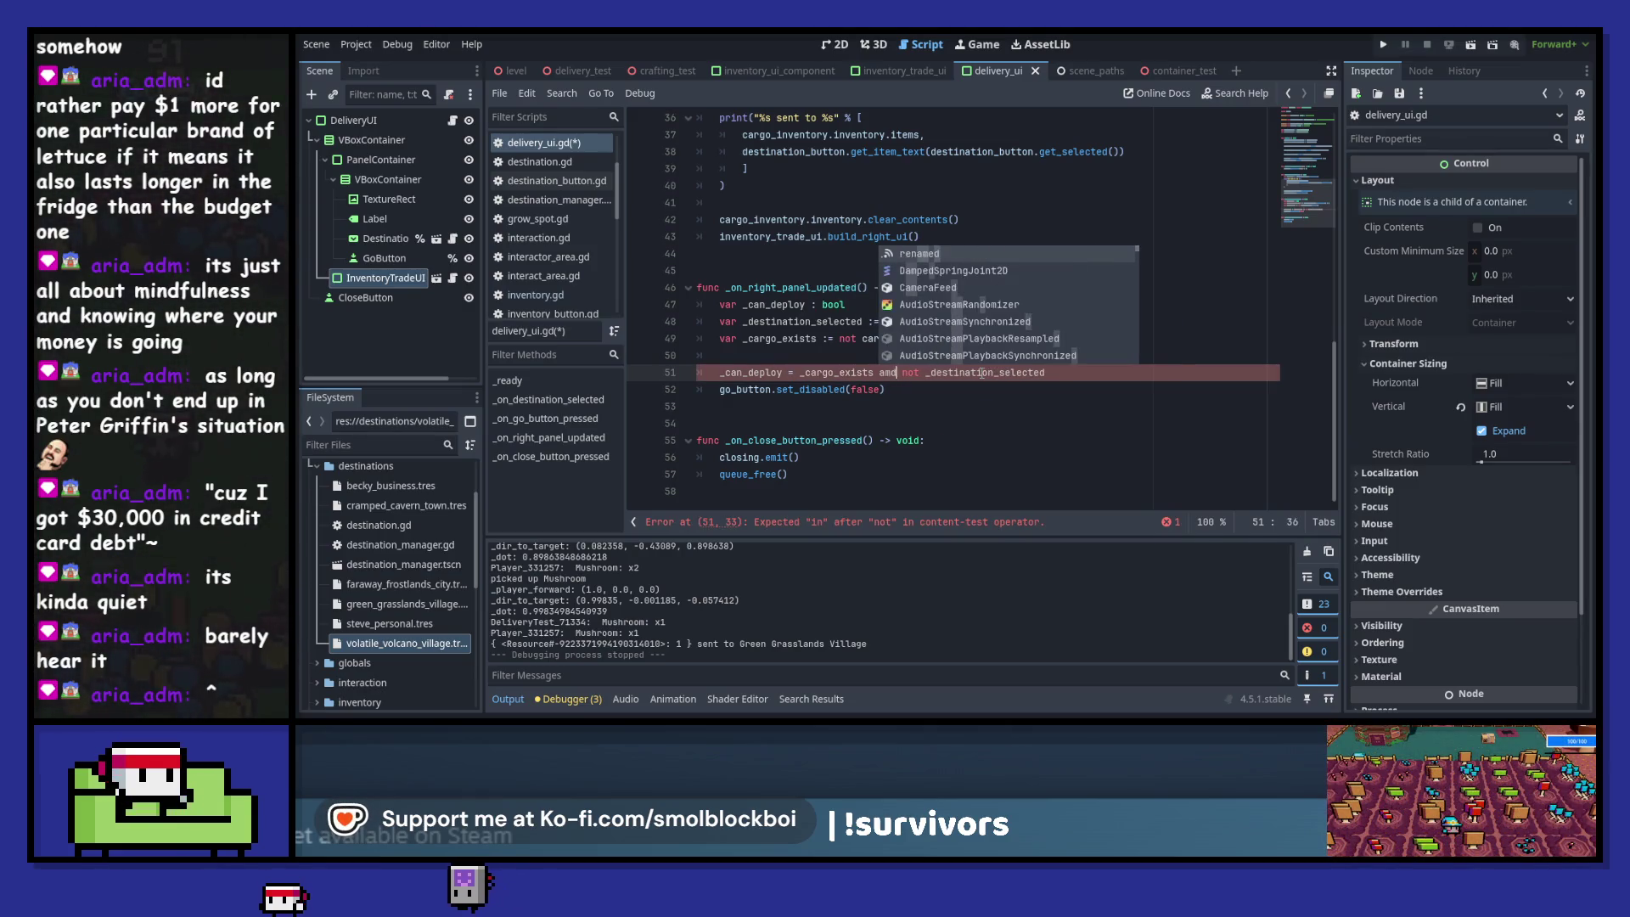
pyautogui.hotkey('ctrl', 's')
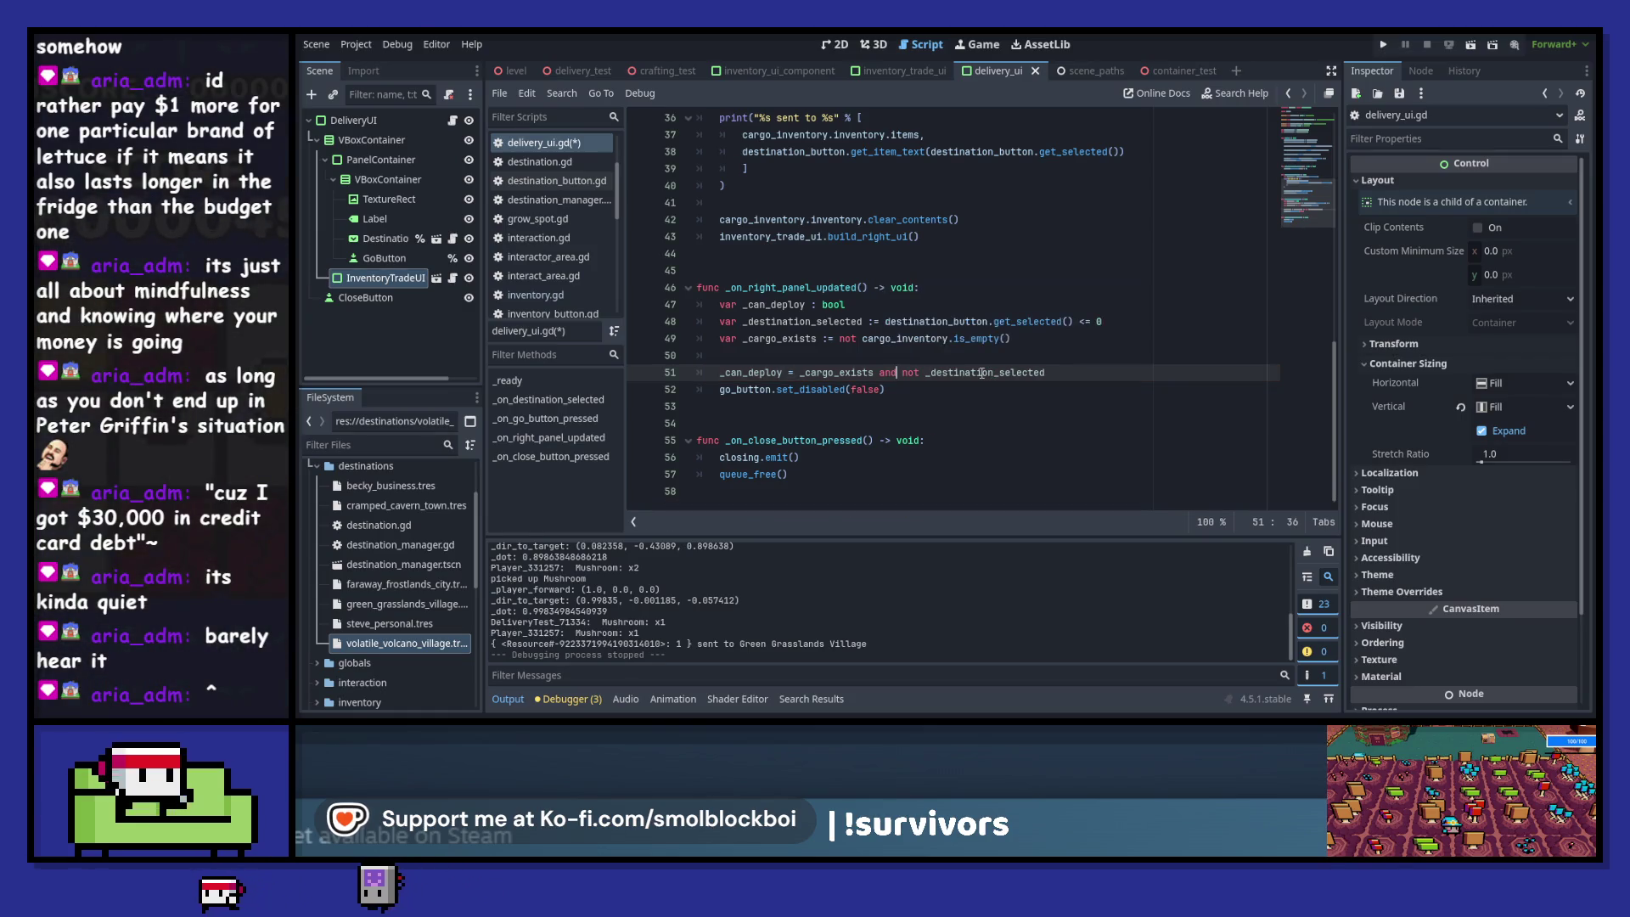
# - Move the _cargo_exists declaration above _destination_selected and pass _can_deploy to set_disabled
pyautogui.click(823, 338)
pyautogui.hotkey('alt', 'Up')
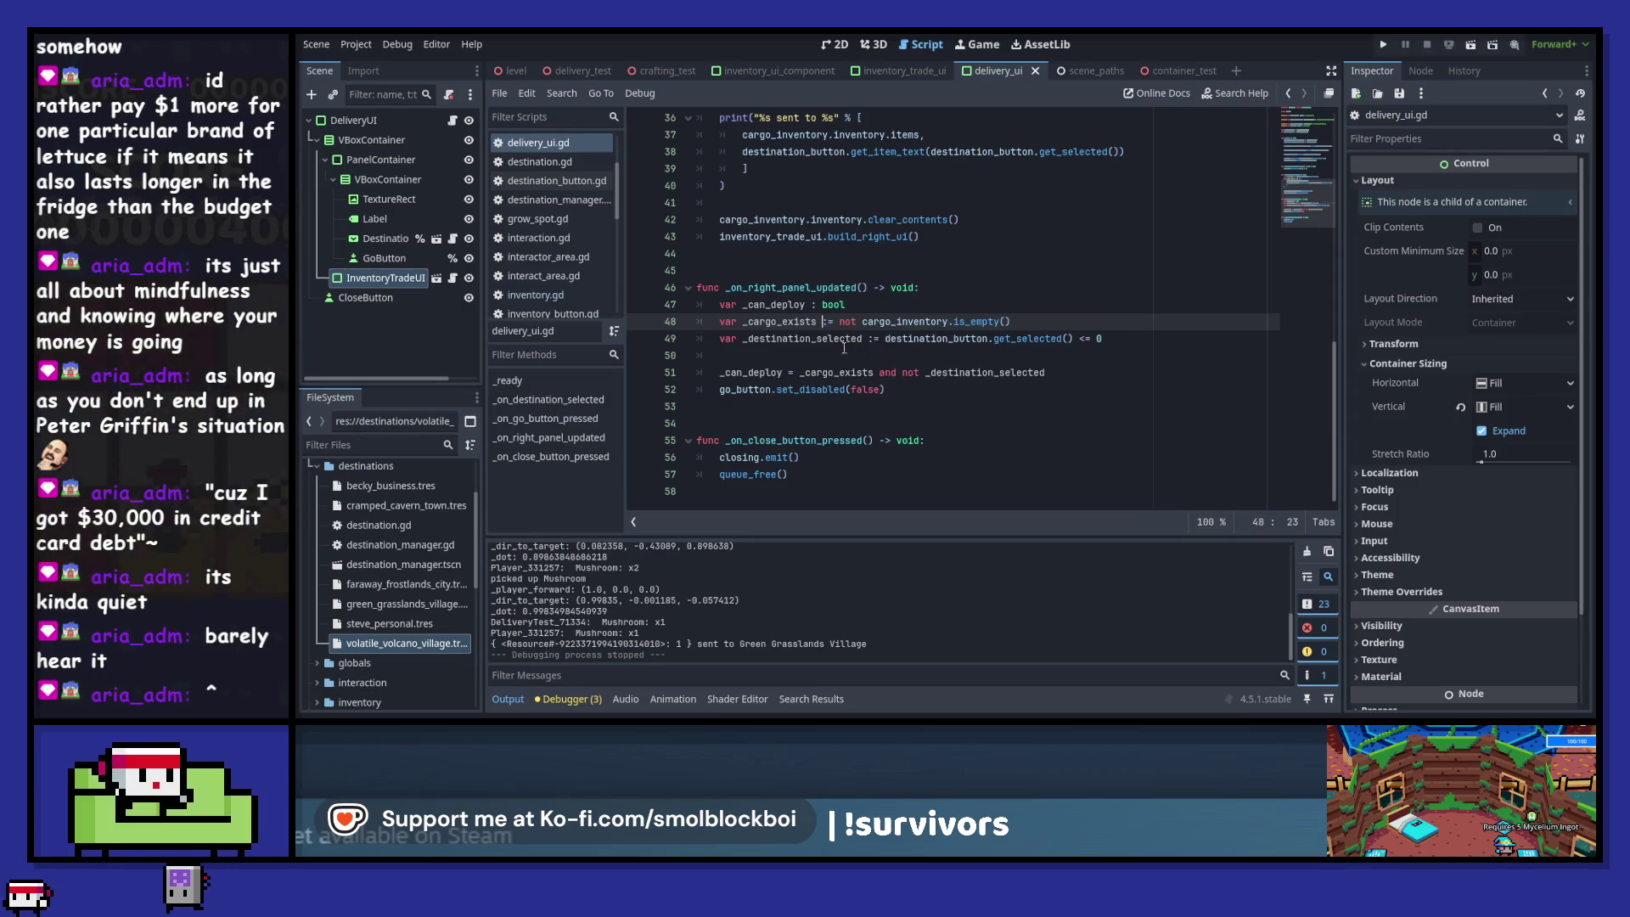
pyautogui.doubleClick(747, 372)
pyautogui.hotkey('ctrl', 'c')
pyautogui.click(870, 389)
pyautogui.doubleClick(869, 389)
pyautogui.hotkey('ctrl', 'v')
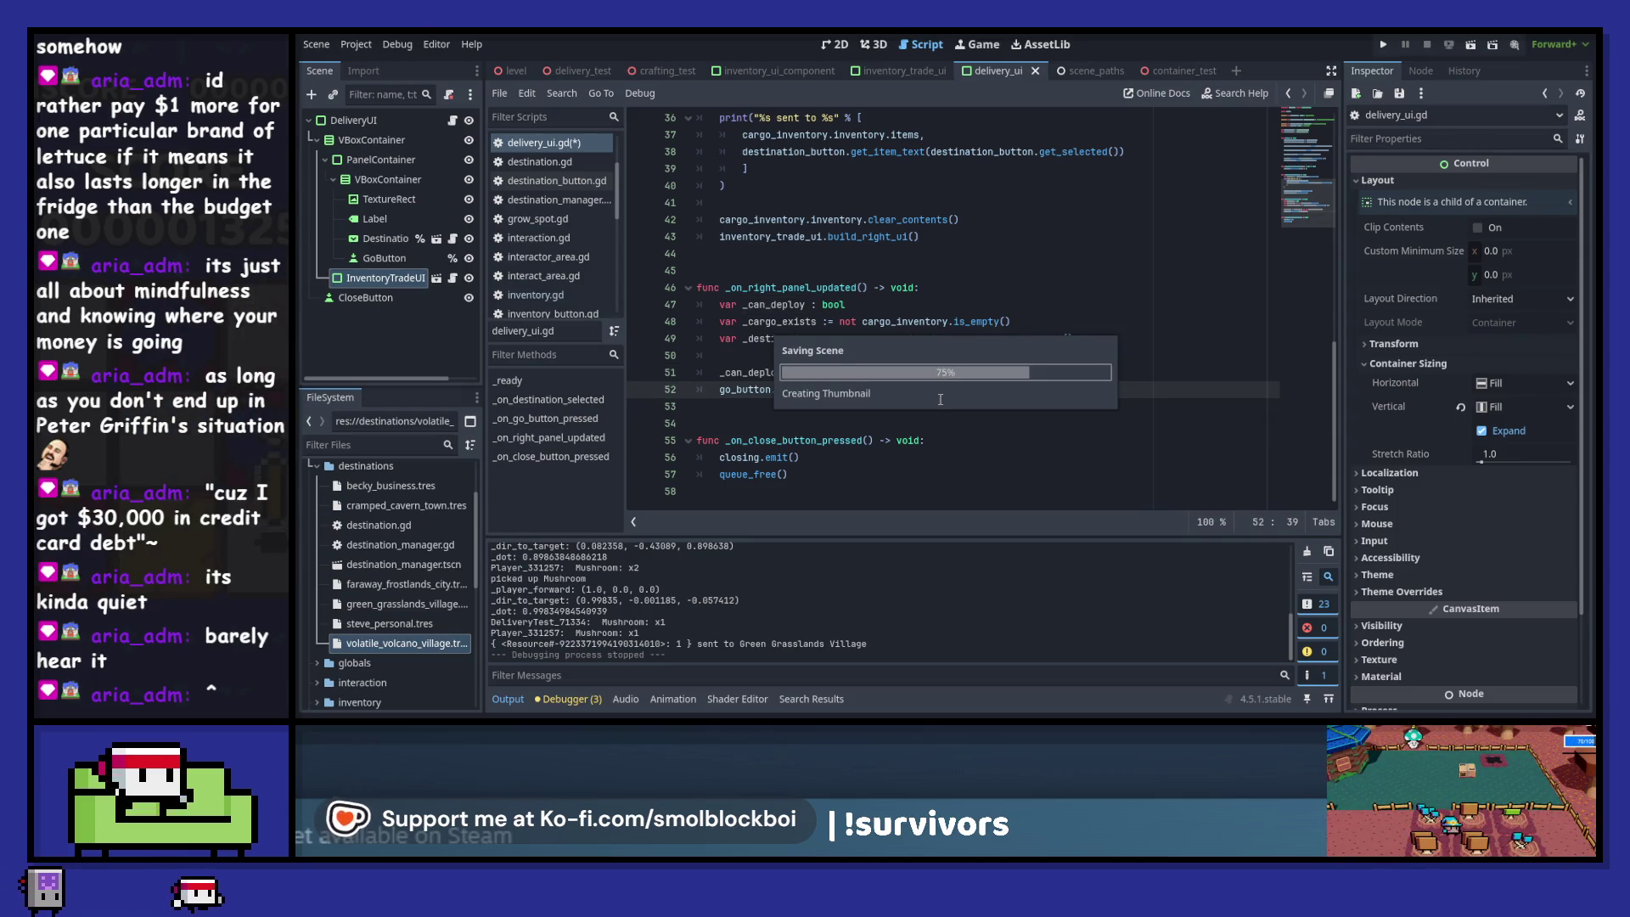
# - Review the _can_deploy condition, then open blank lines below _on_right_panel_updated for a new function
pyautogui.click(817, 372)
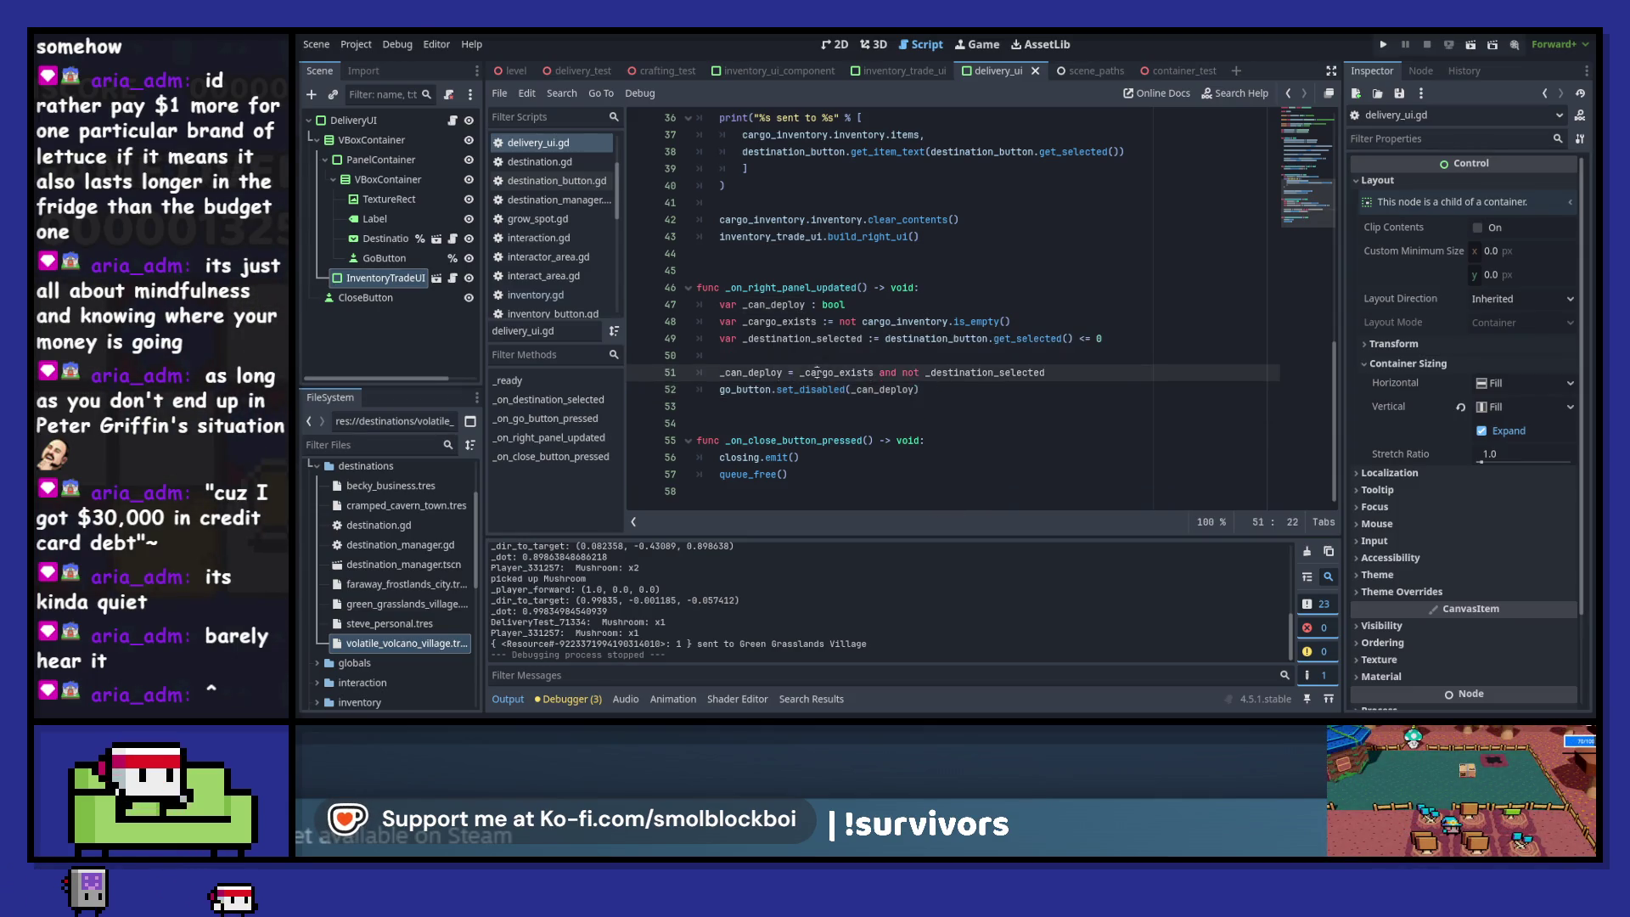
pyautogui.moveTo(904, 371); pyautogui.dragTo(1060, 374)
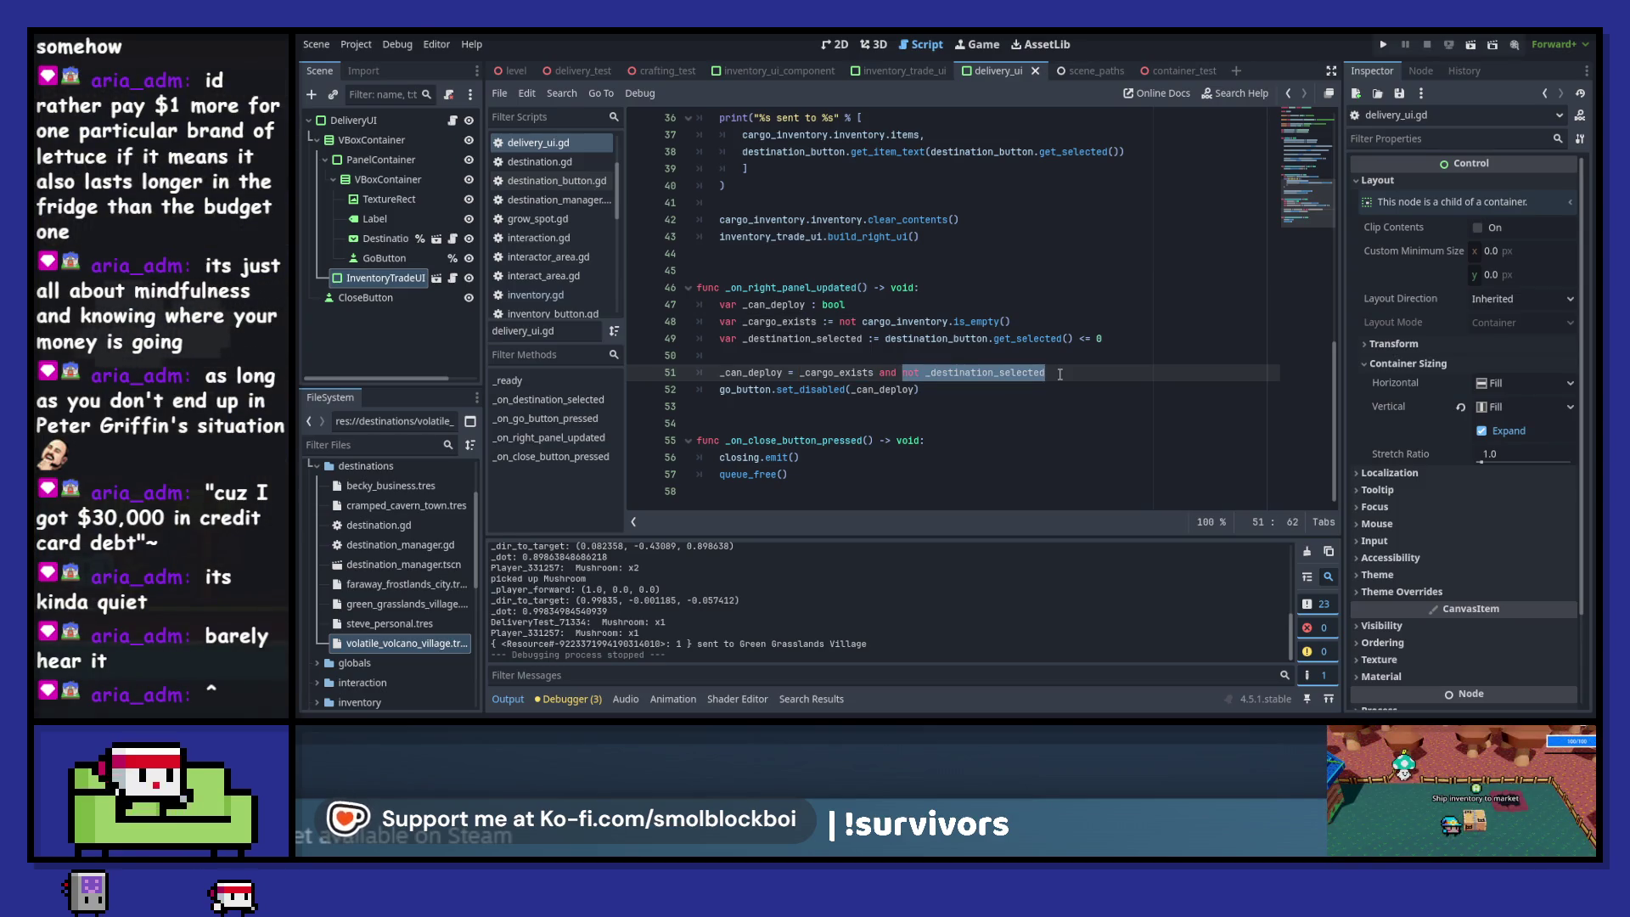
pyautogui.click(1060, 375)
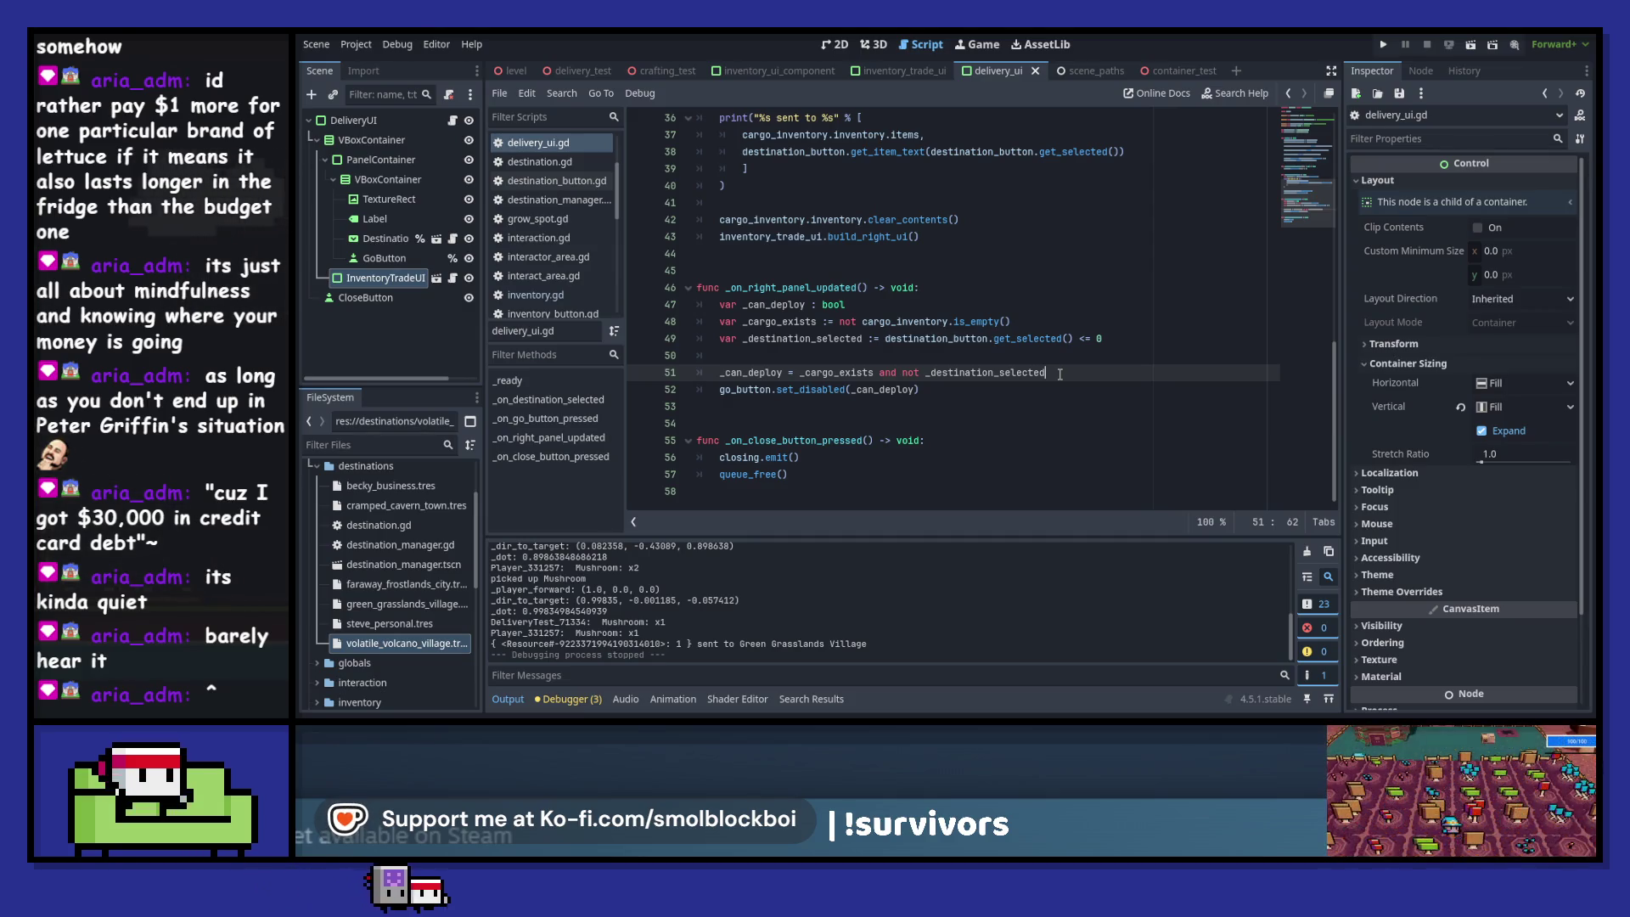
pyautogui.moveTo(870, 388)
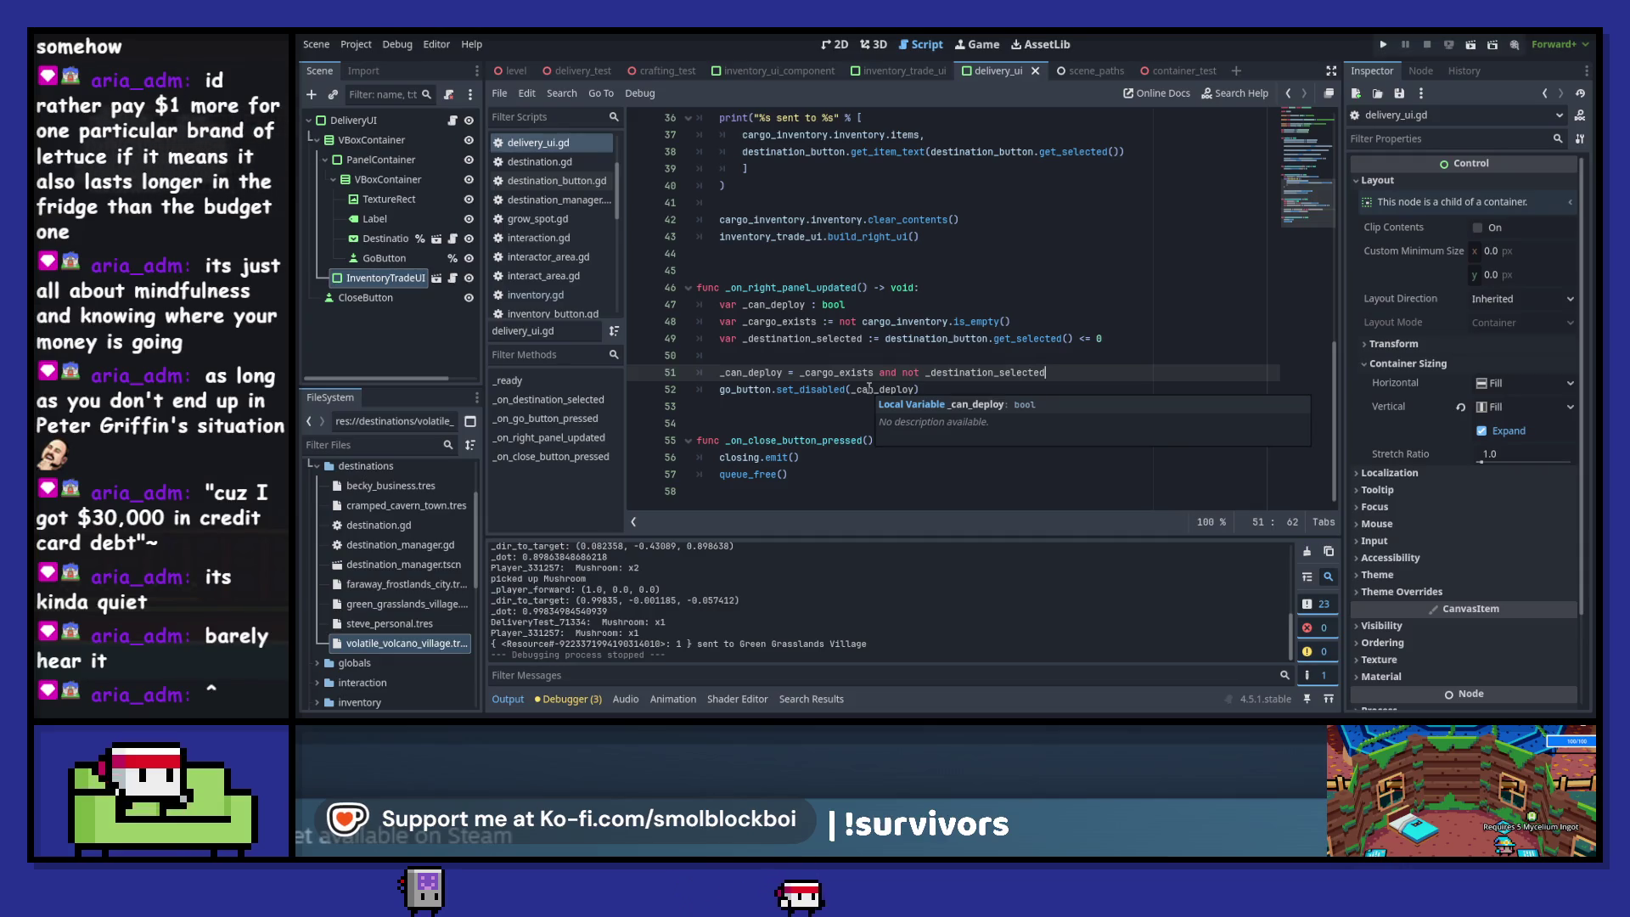
pyautogui.click(934, 422)
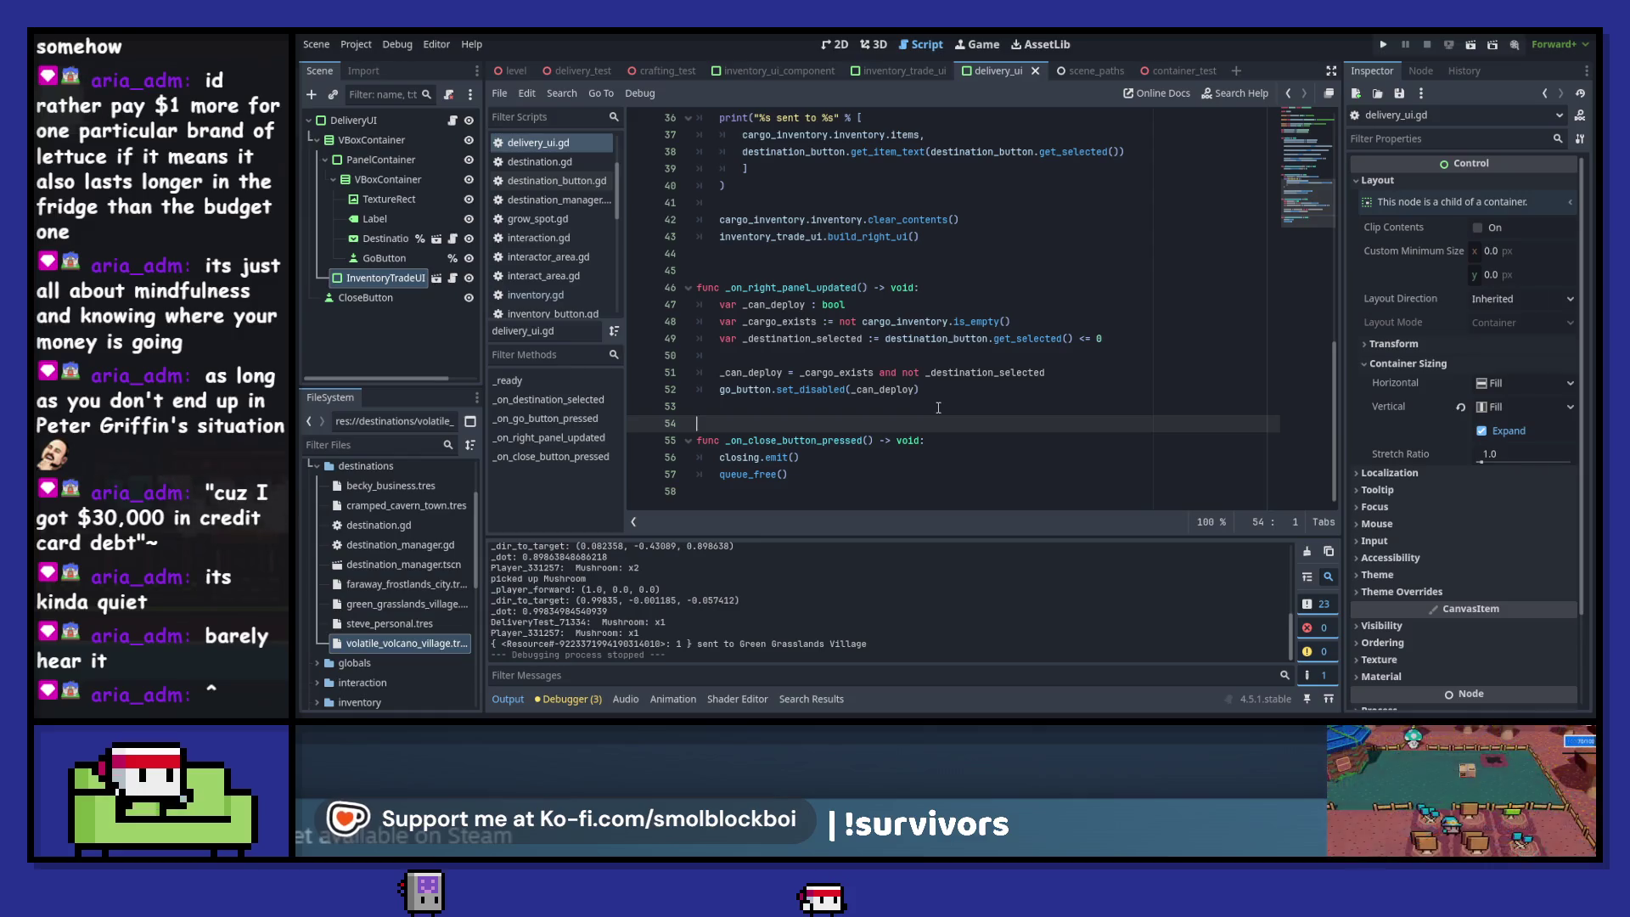
pyautogui.press('Return')
pyautogui.press('Up')
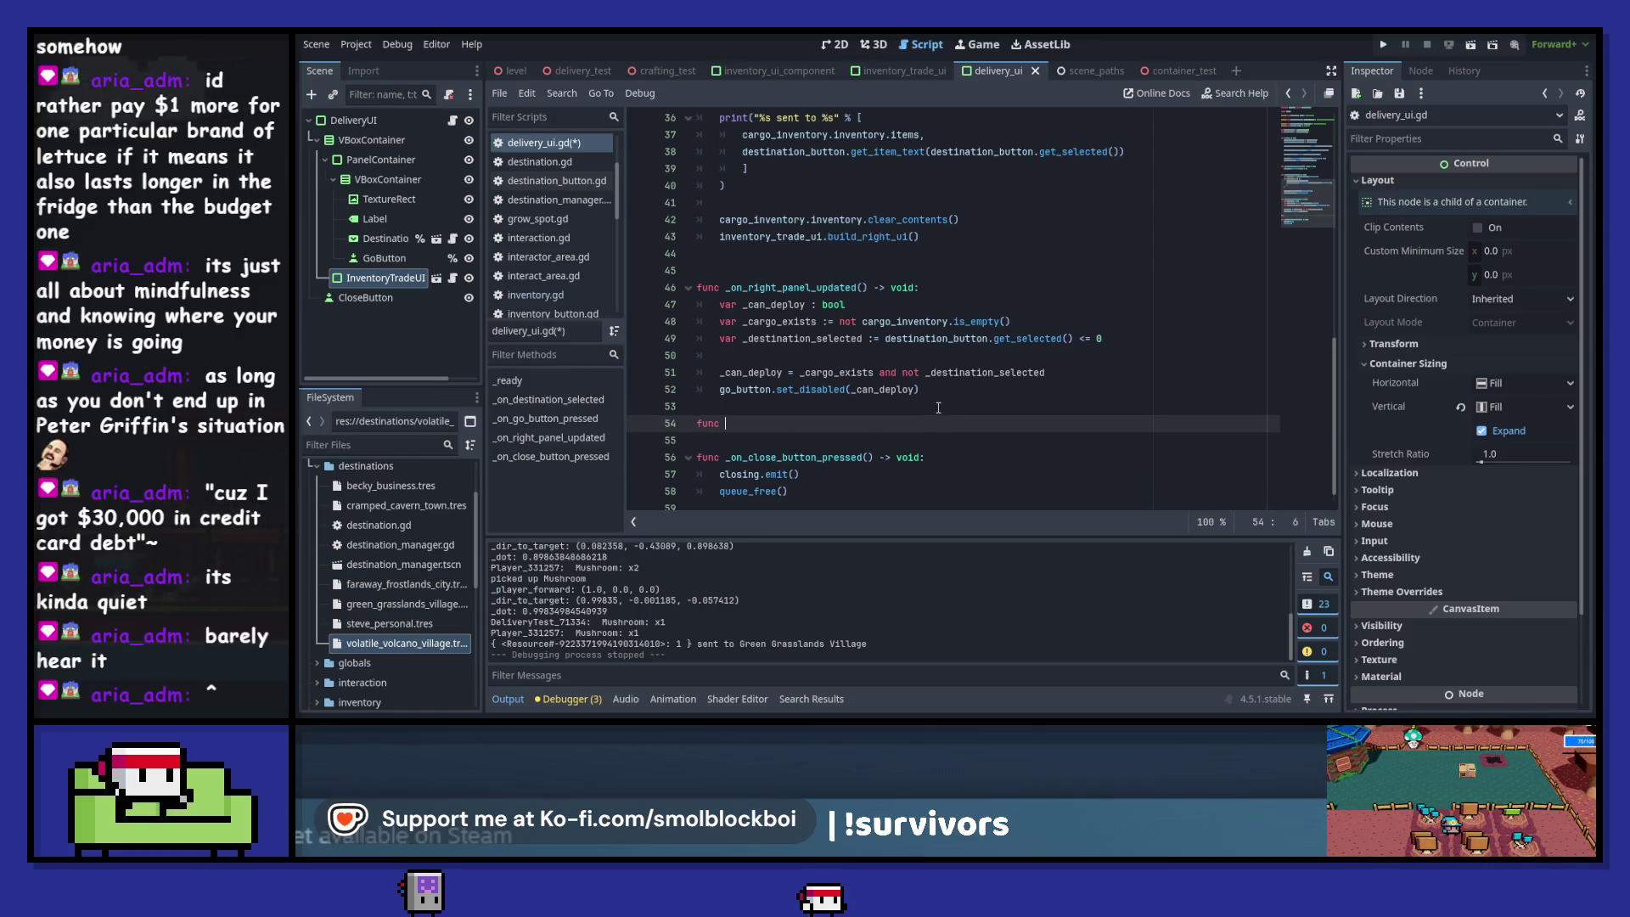
# - Create update_go_button() and copy the deploy-check and set_disabled lines into its body
pyautogui.write('update_go')
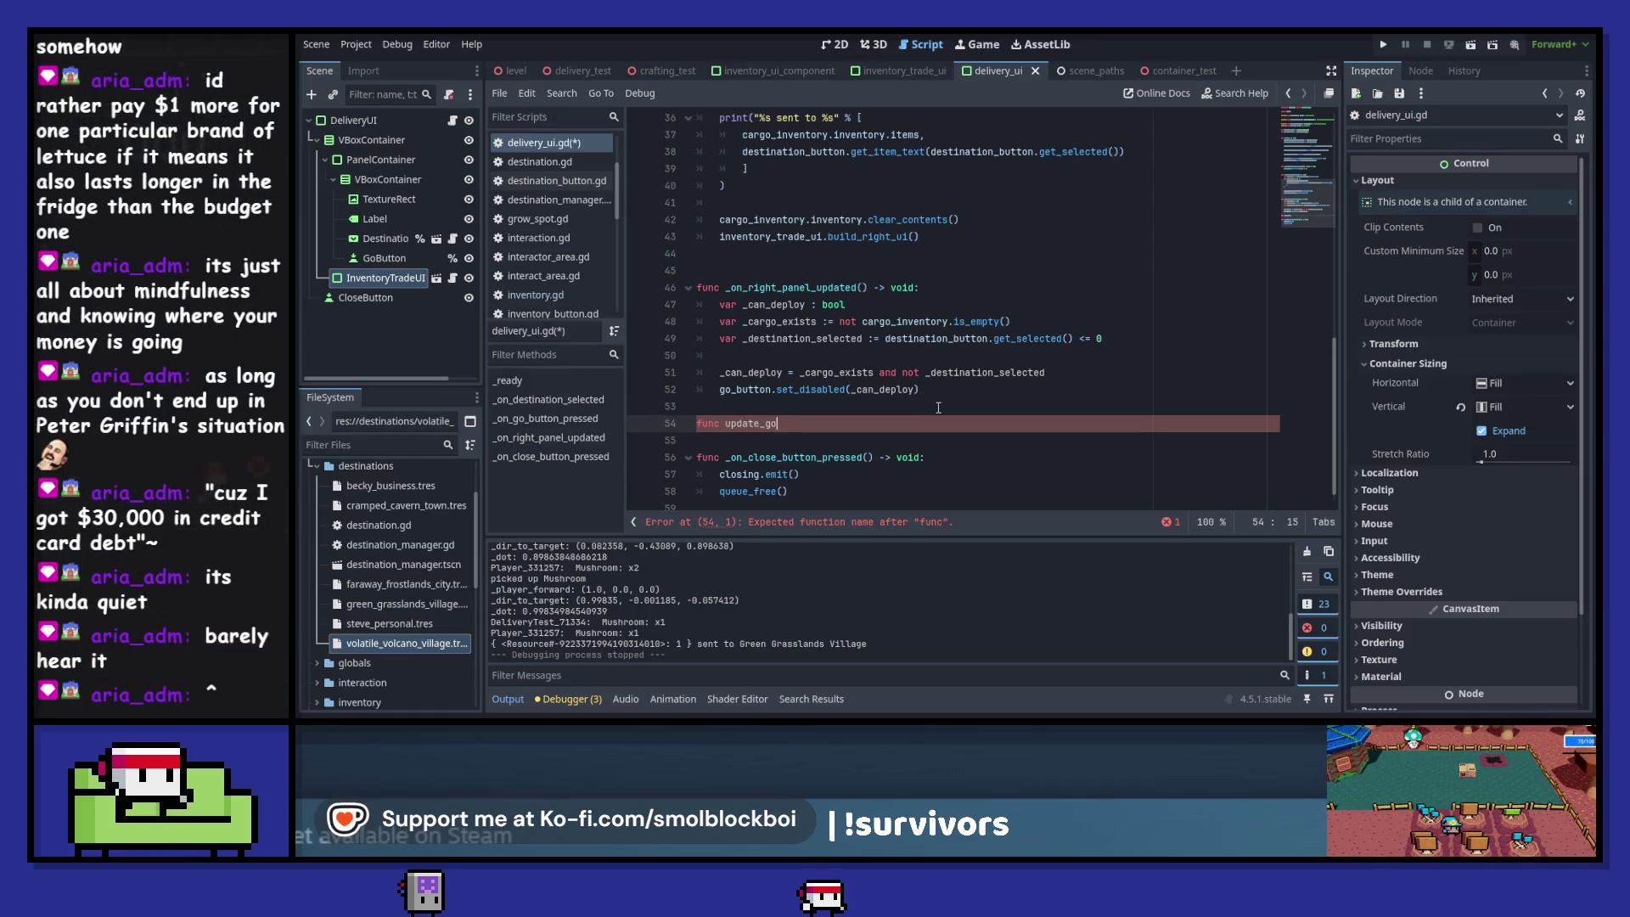
pyautogui.write('_button(')
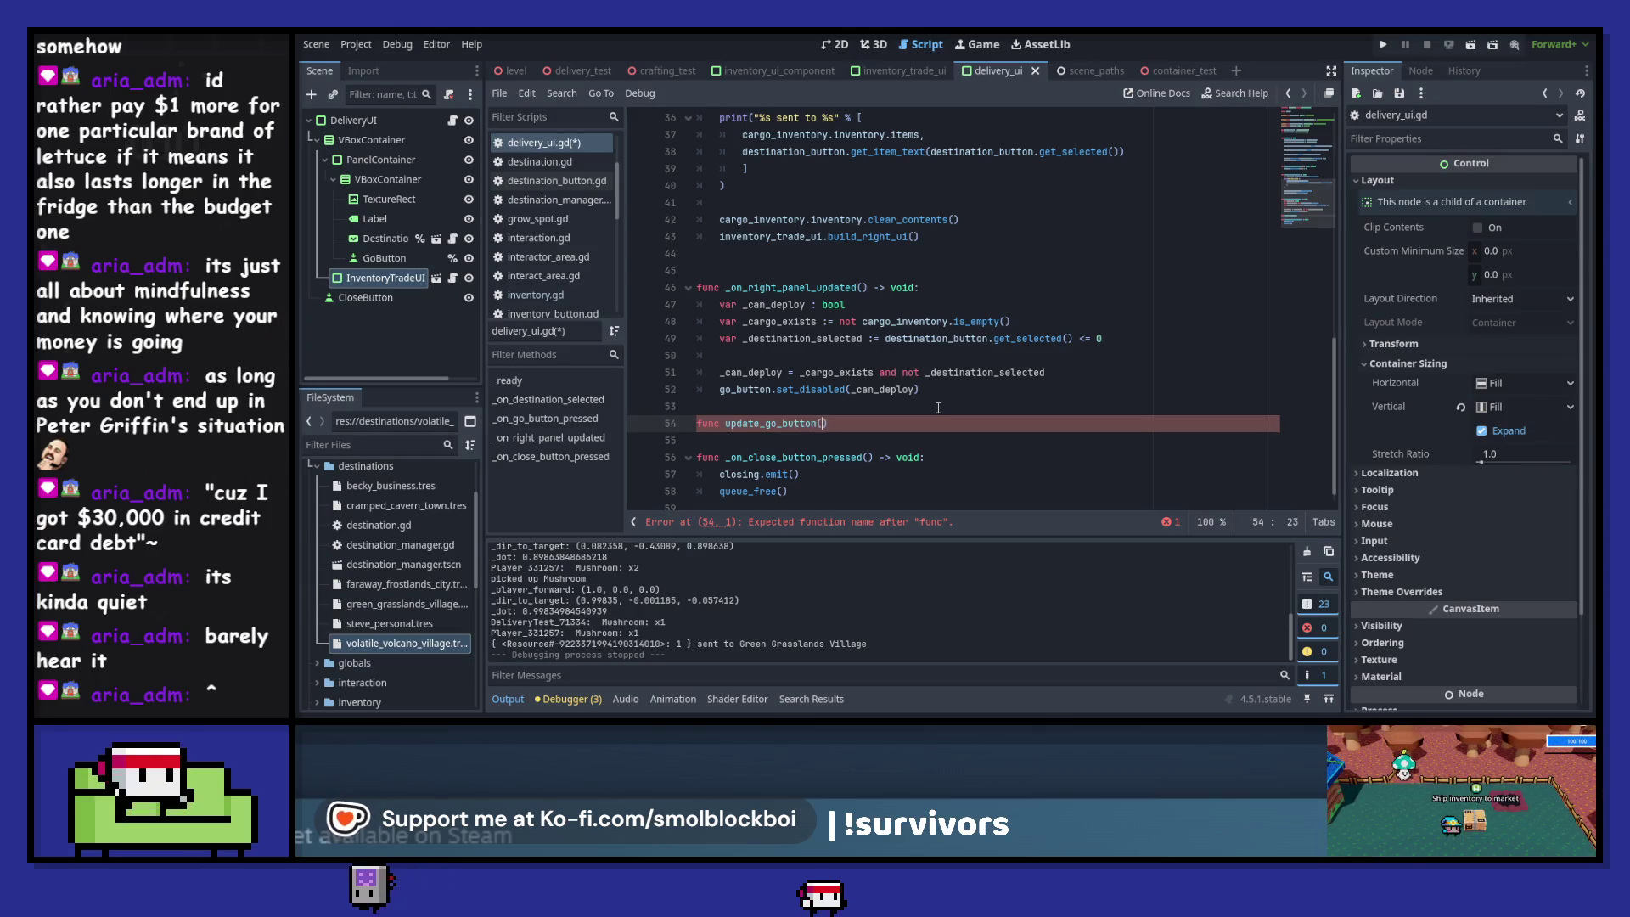
pyautogui.write(')')
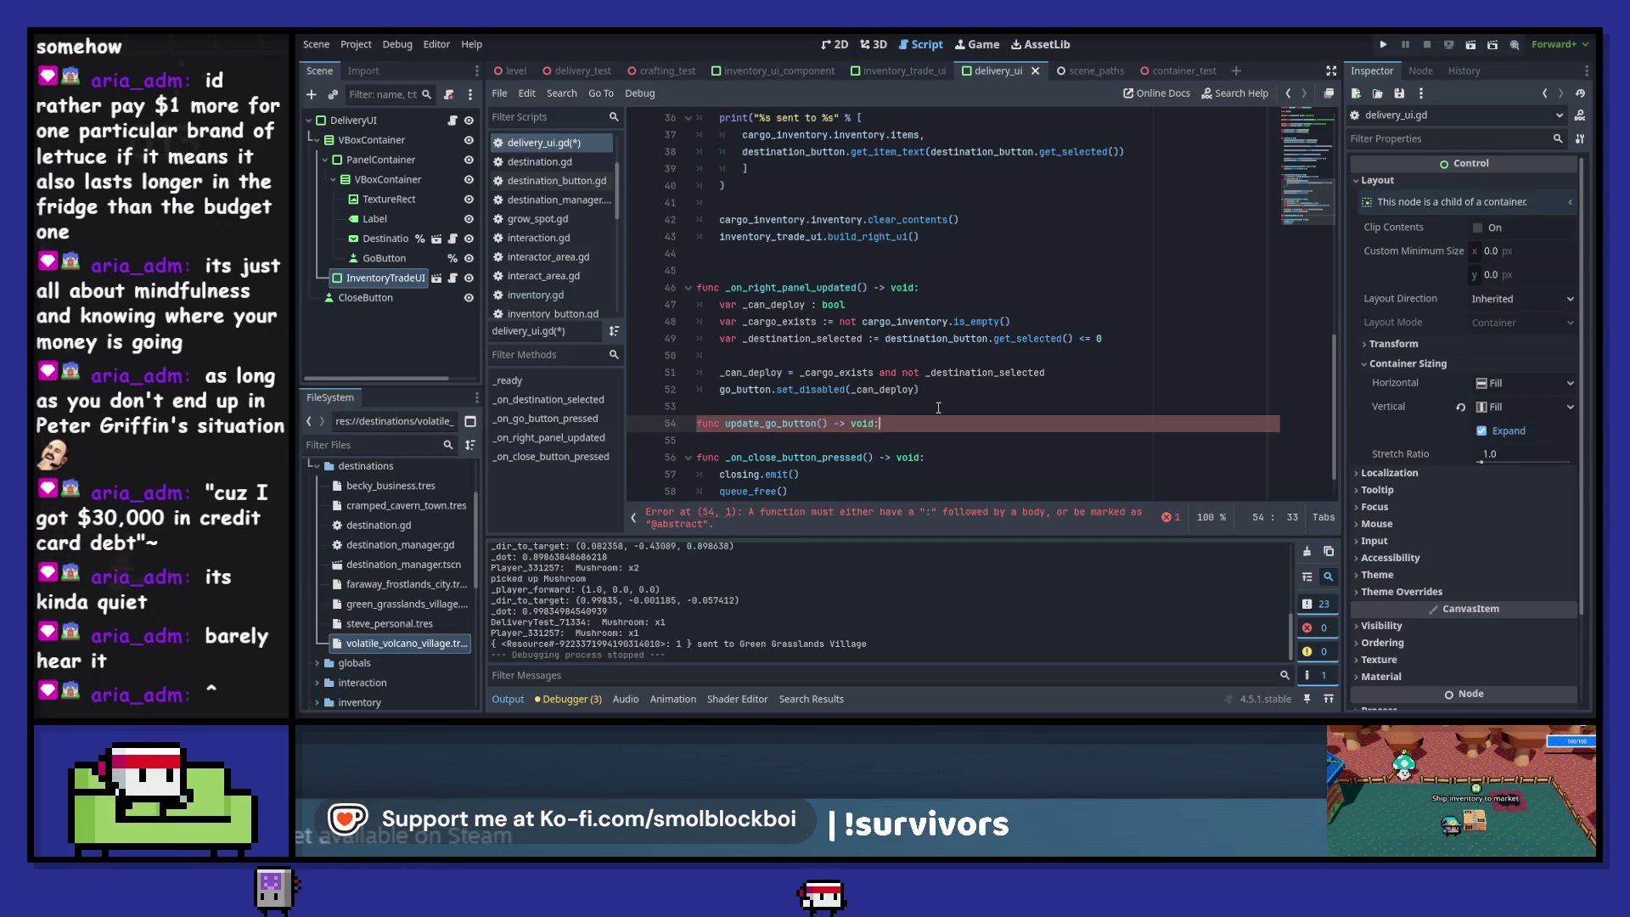
pyautogui.press('Return')
pyautogui.write('pass')
pyautogui.moveTo(947, 390)
pyautogui.mouseDown()
pyautogui.moveTo(696, 321)
pyautogui.moveTo(689, 304)
pyautogui.mouseUp()
pyautogui.hotkey('ctrl', 'c')
pyautogui.moveTo(744, 440); pyautogui.dragTo(690, 444)
pyautogui.hotkey('ctrl', 'v')
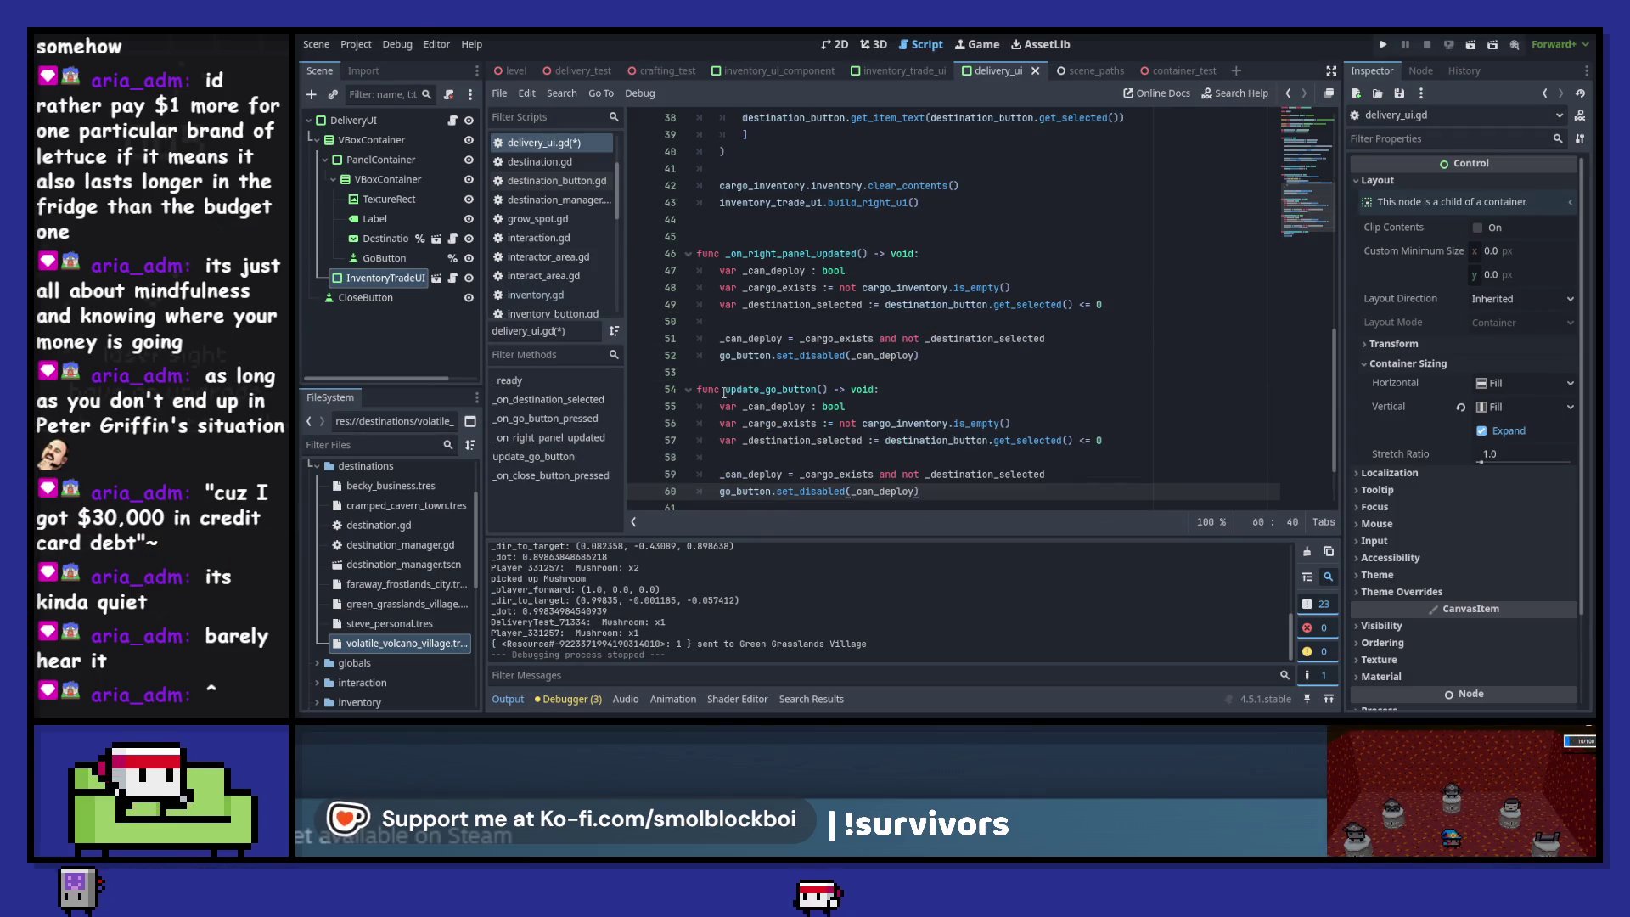
# - Replace _on_right_panel_updated's body with a call to update_go_button()
pyautogui.moveTo(726, 390); pyautogui.dragTo(832, 393)
pyautogui.hotkey('ctrl', 'c')
pyautogui.moveTo(921, 356)
pyautogui.mouseDown()
pyautogui.moveTo(815, 352)
pyautogui.moveTo(719, 270)
pyautogui.mouseUp()
pyautogui.hotkey('ctrl', 'v')
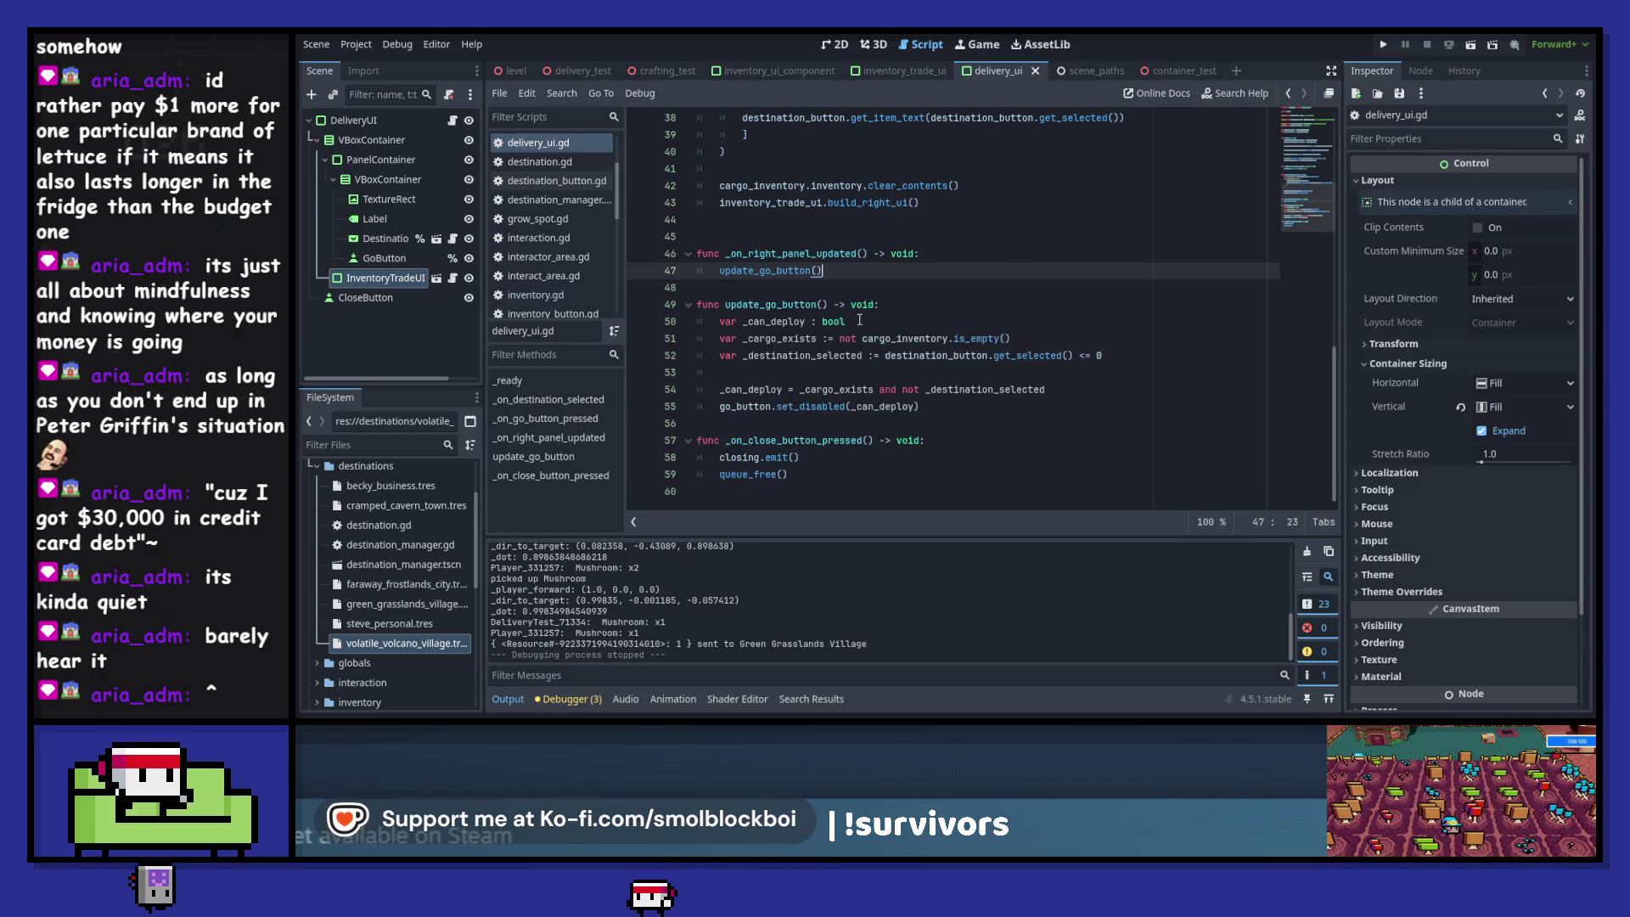
# - Call update_go_button() at the end of _ready, tidy the spacing, save, and run the game
pyautogui.scroll(9, 989, 378)
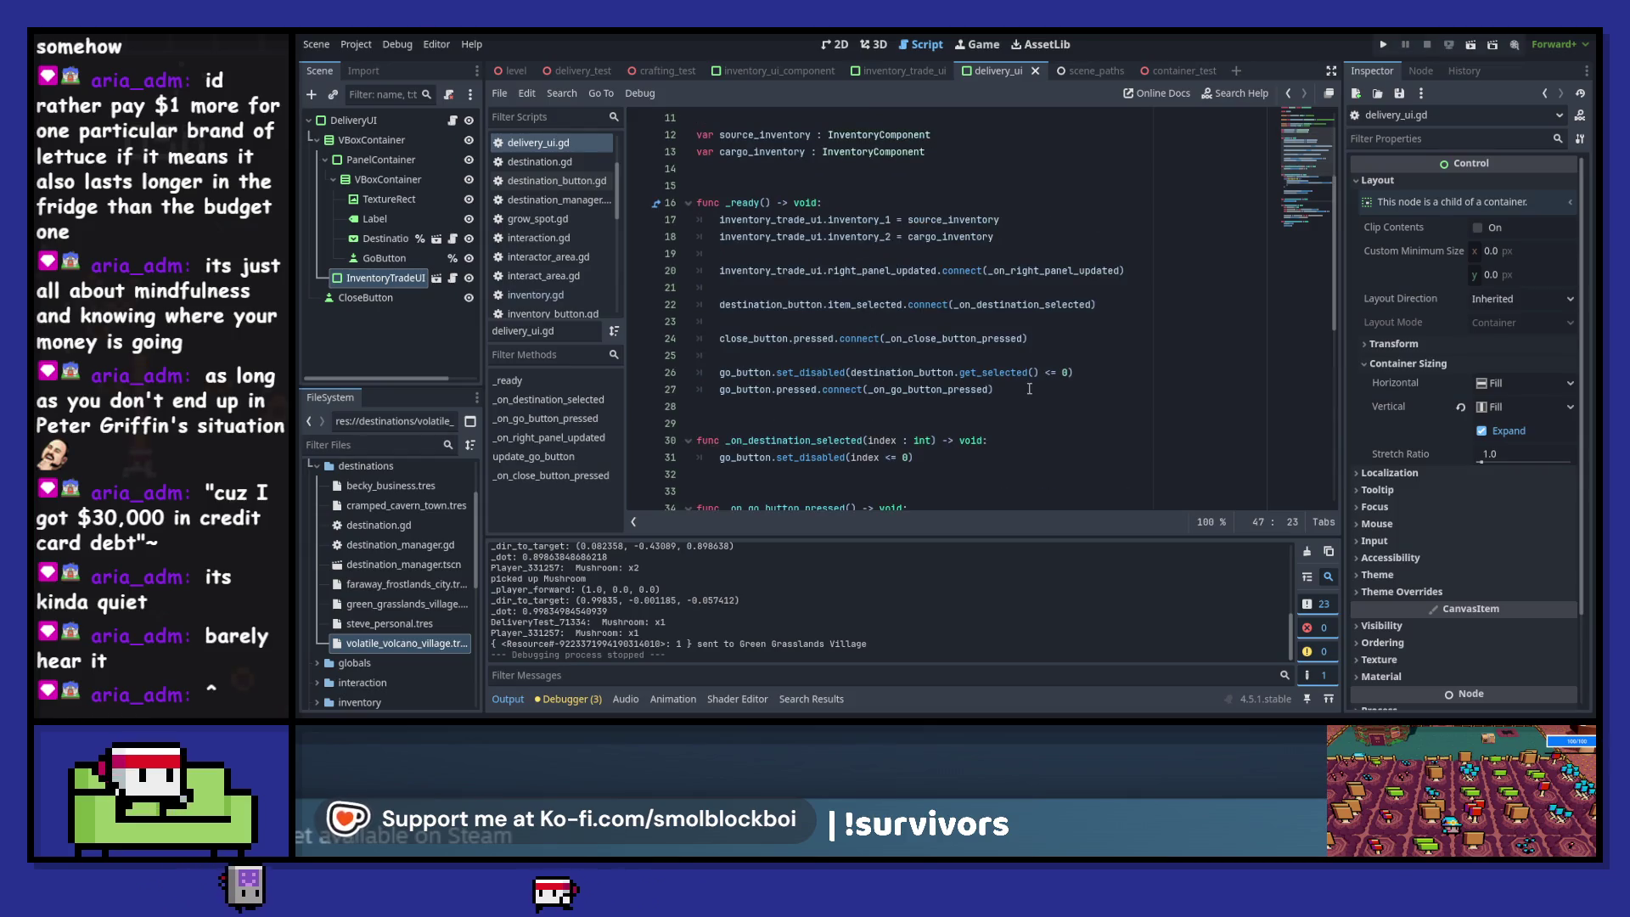
pyautogui.click(1029, 389)
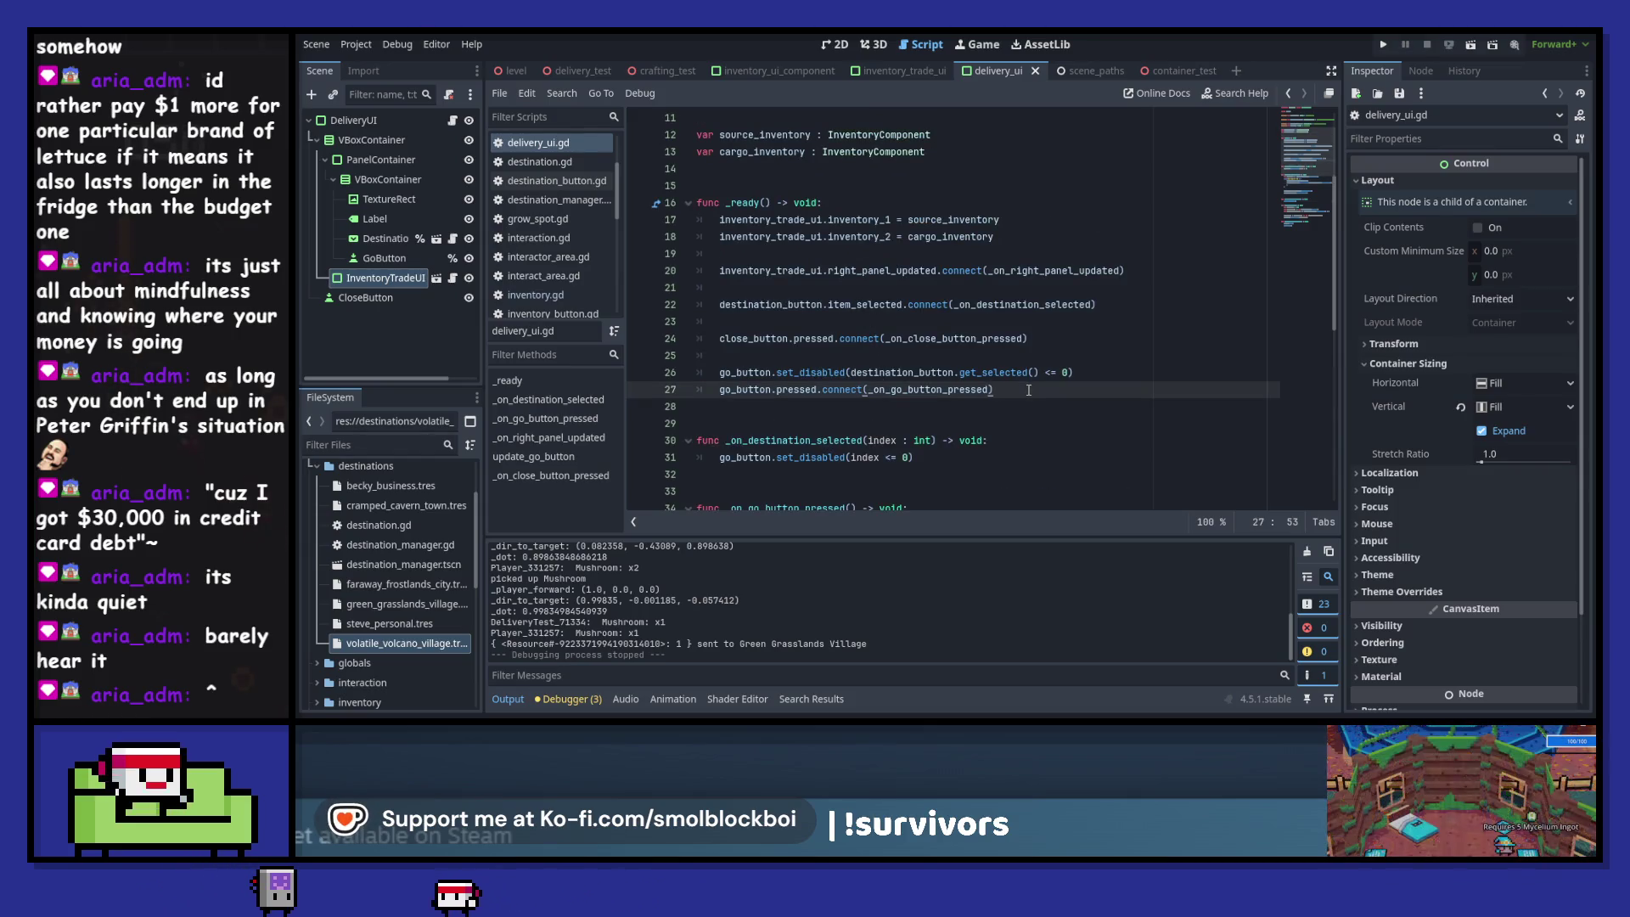
pyautogui.press('Return')
pyautogui.press('Return')
pyautogui.scroll(-8, 1029, 390)
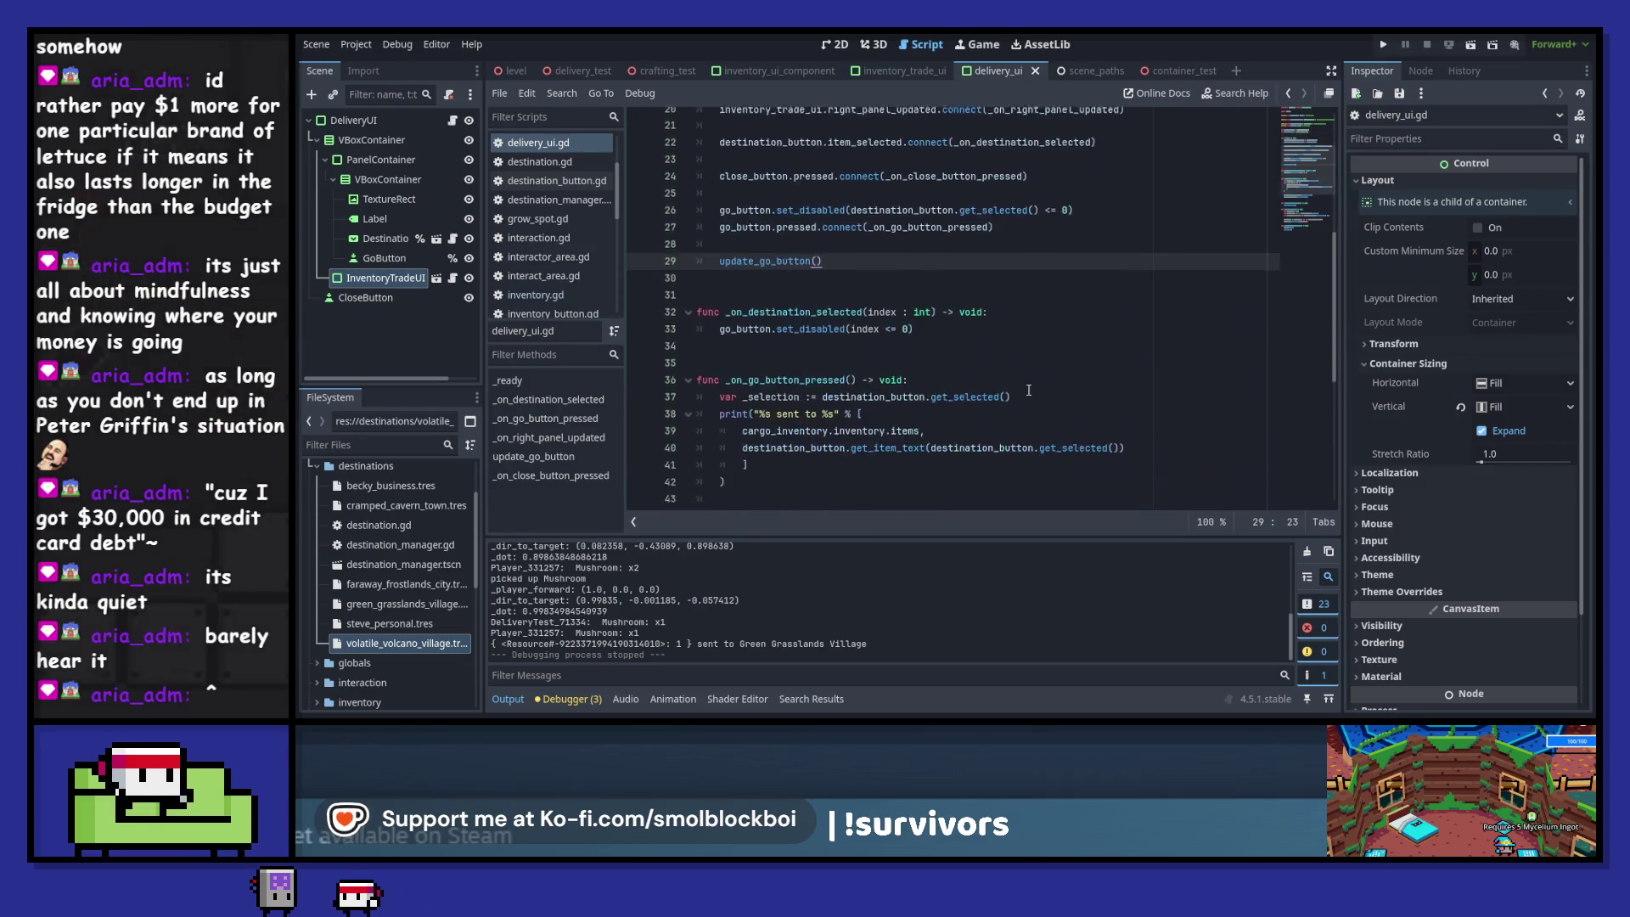
pyautogui.click(807, 372)
pyautogui.press('Return')
pyautogui.scroll(-2, 898, 400)
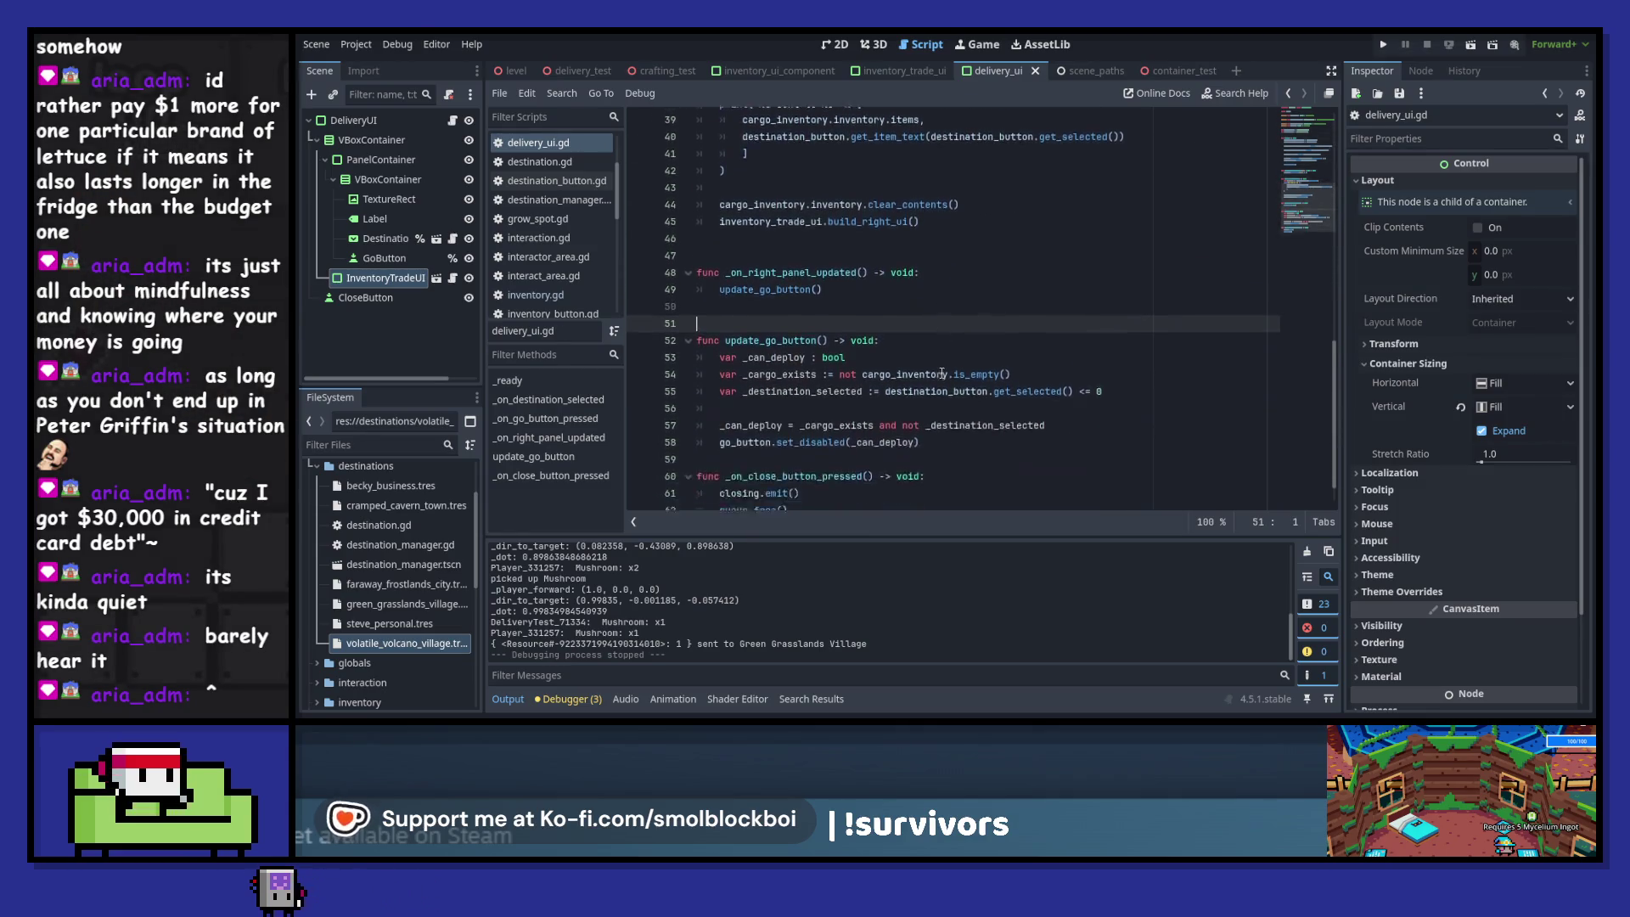
pyautogui.hotkey('ctrl', 's')
pyautogui.click(788, 432)
pyautogui.press('Return')
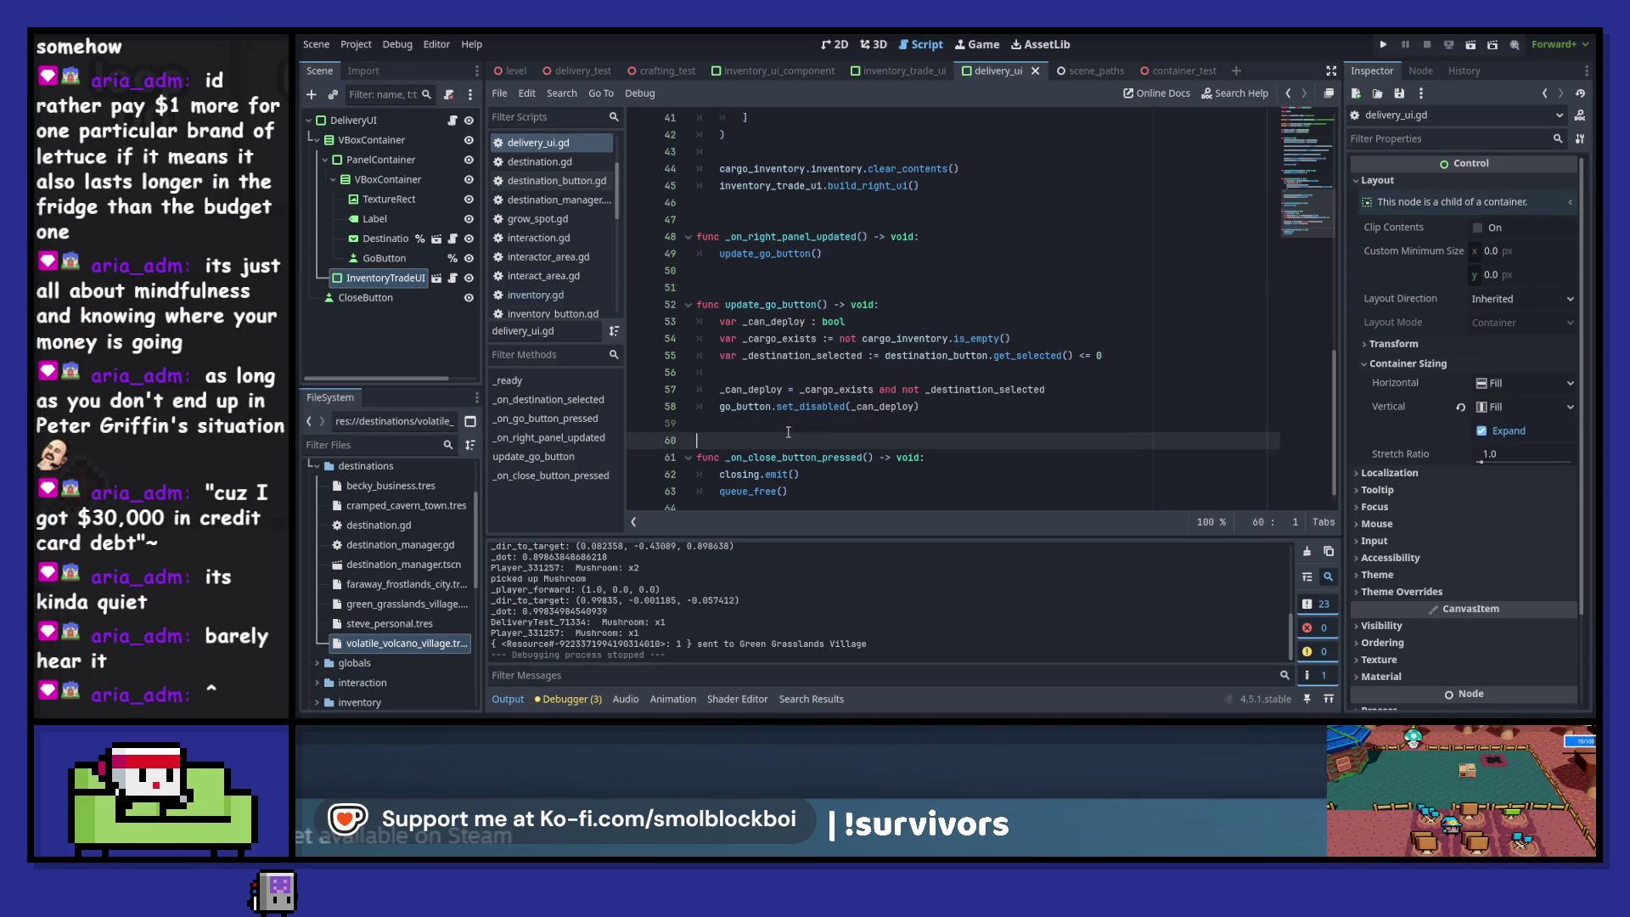
pyautogui.press('F5')
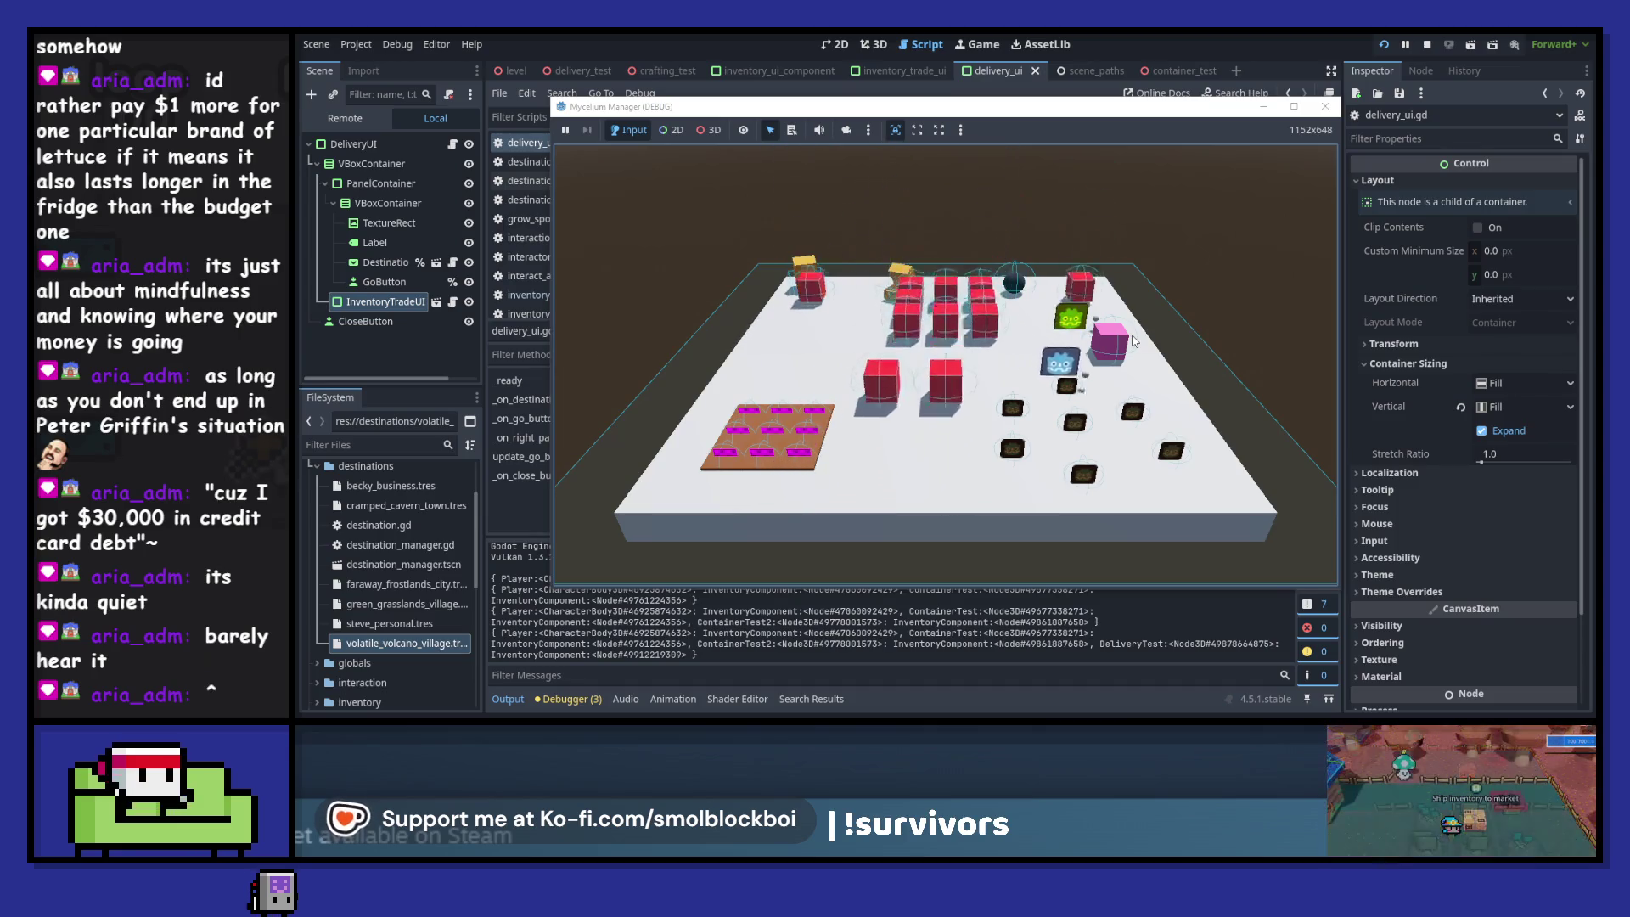
# - Collect mushrooms, choose Faraway Frostlands City, load one mushroom as cargo, and press GO!
pyautogui.press('s')
pyautogui.press('d')
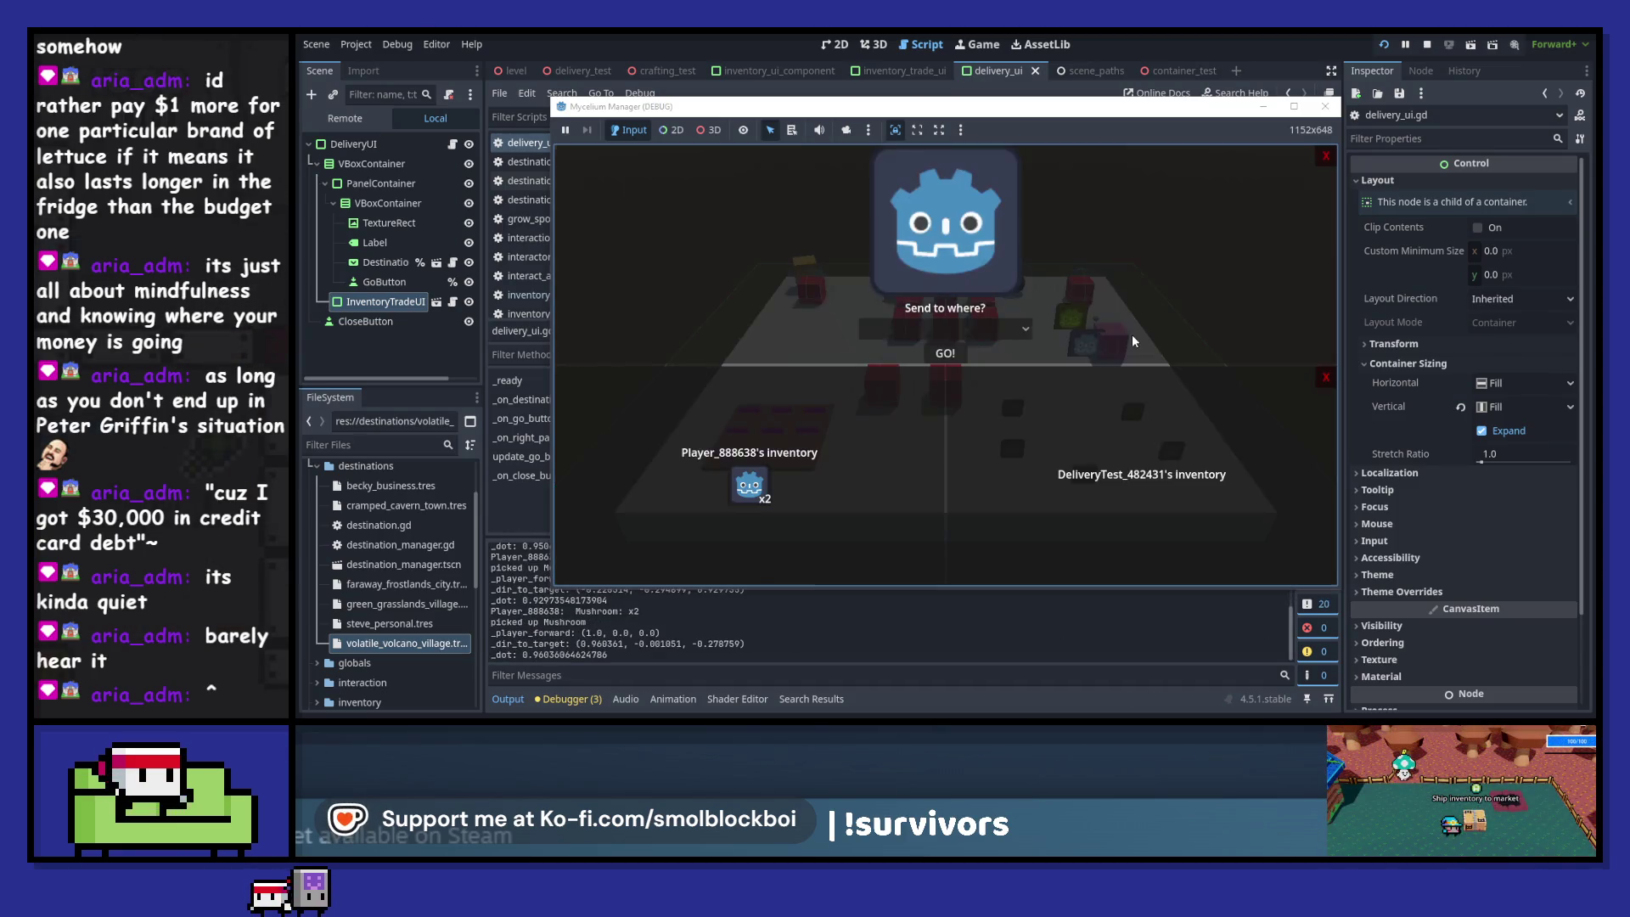
pyautogui.click(945, 329)
pyautogui.click(958, 408)
pyautogui.moveTo(749, 485); pyautogui.dragTo(1153, 488)
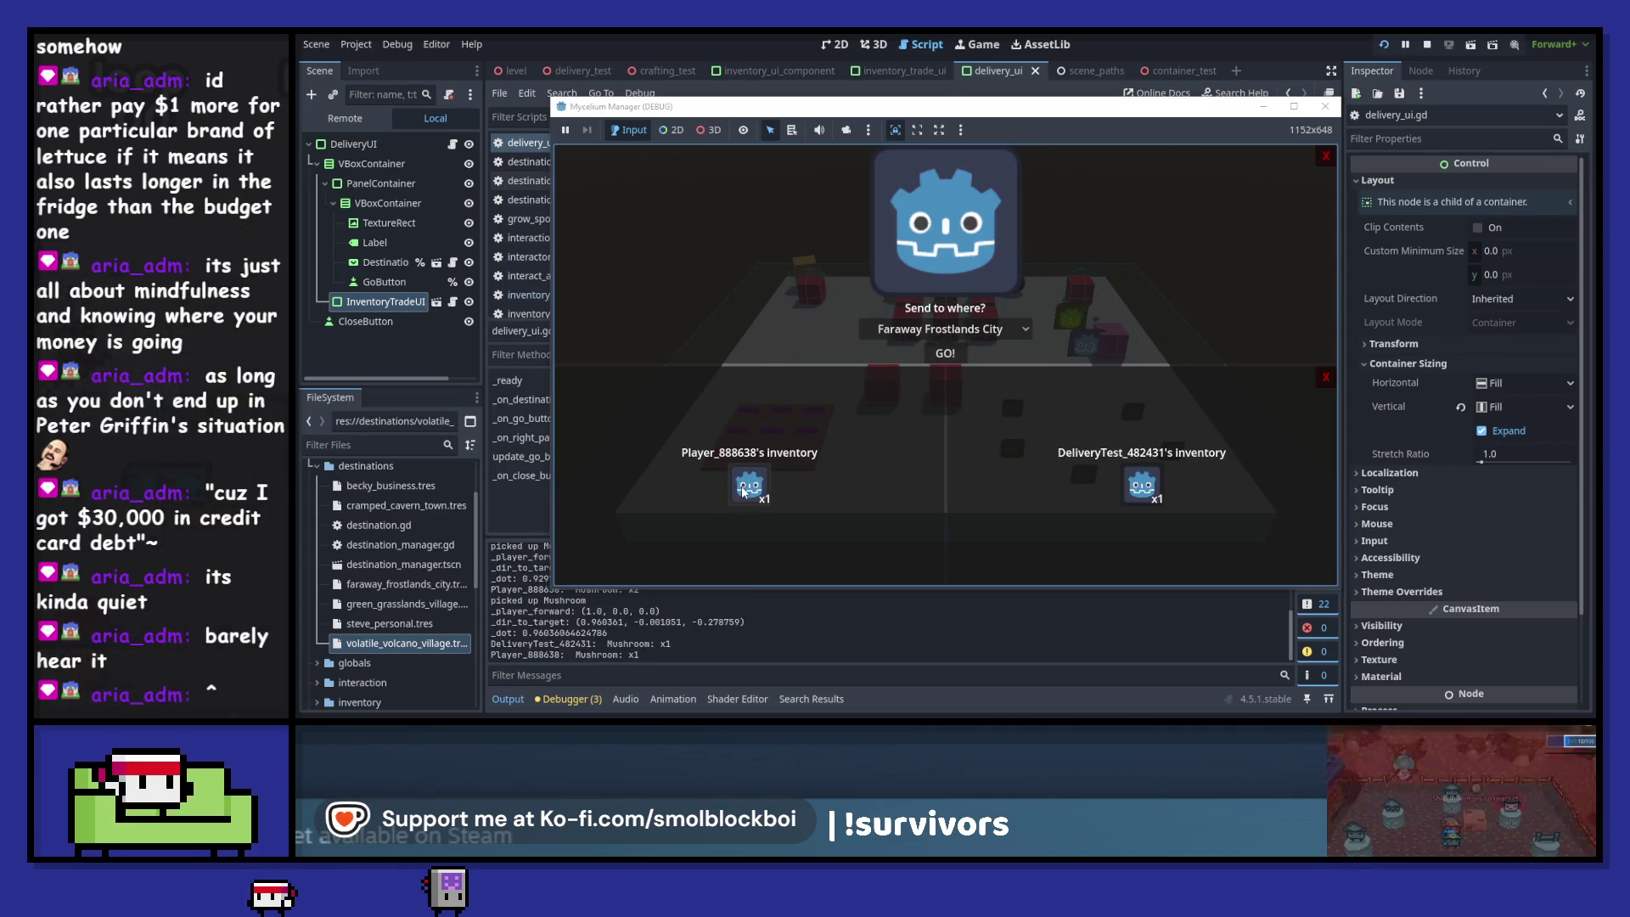
pyautogui.click(1151, 488)
pyautogui.click(749, 486)
pyautogui.click(945, 354)
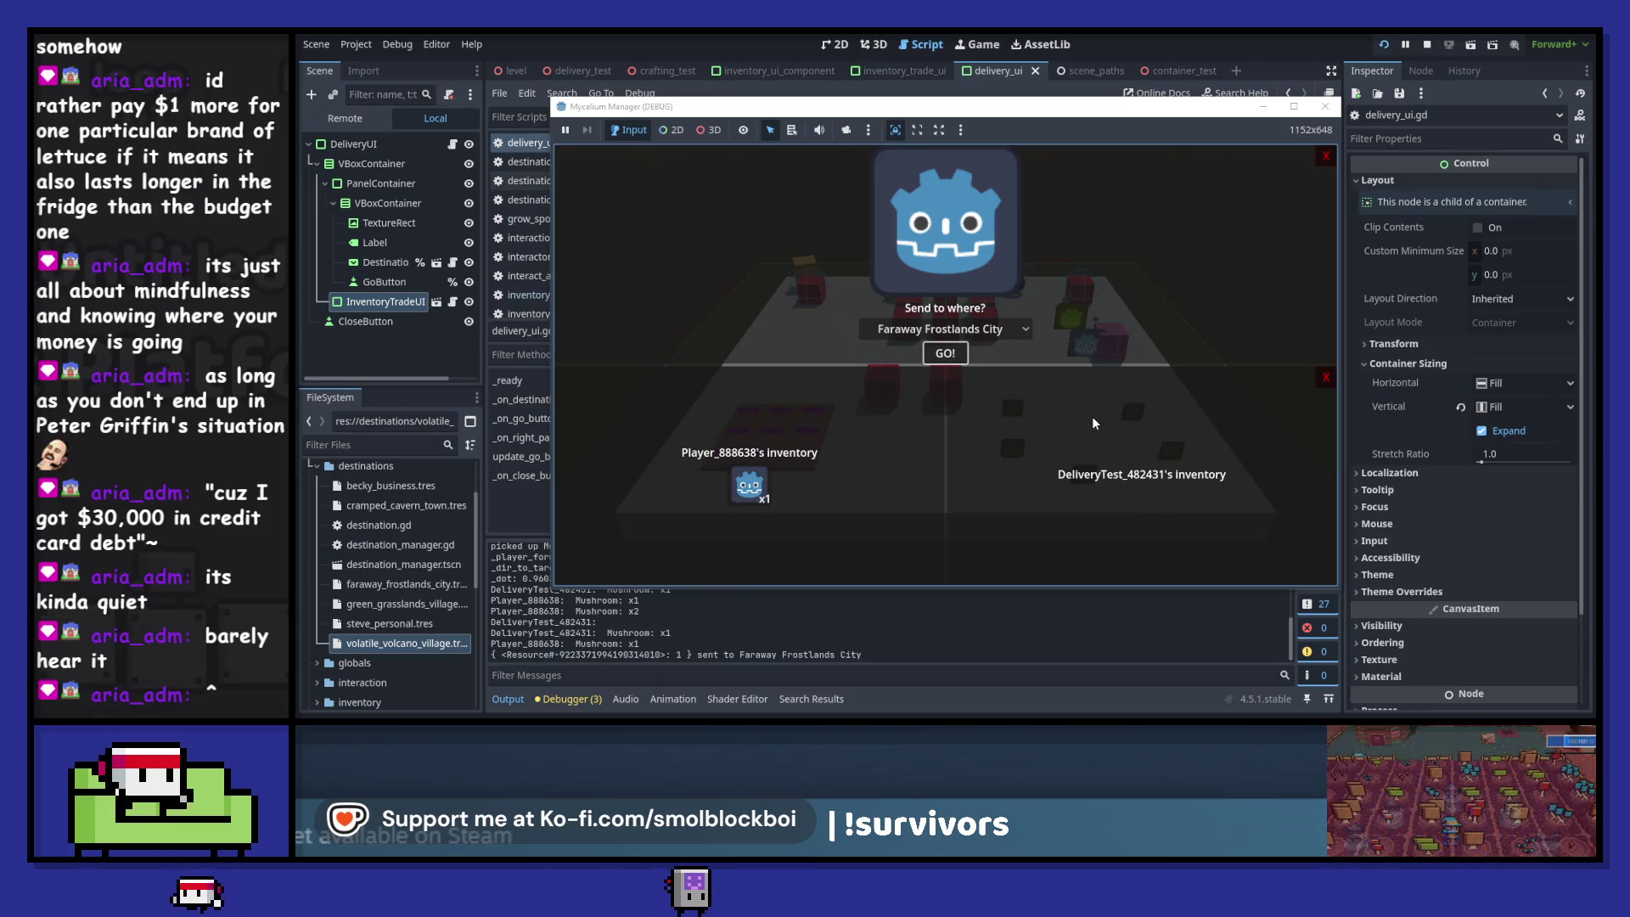
# - Close and reopen the delivery screen to confirm the cargo is empty, then stop the game
pyautogui.click(1327, 158)
pyautogui.press('e')
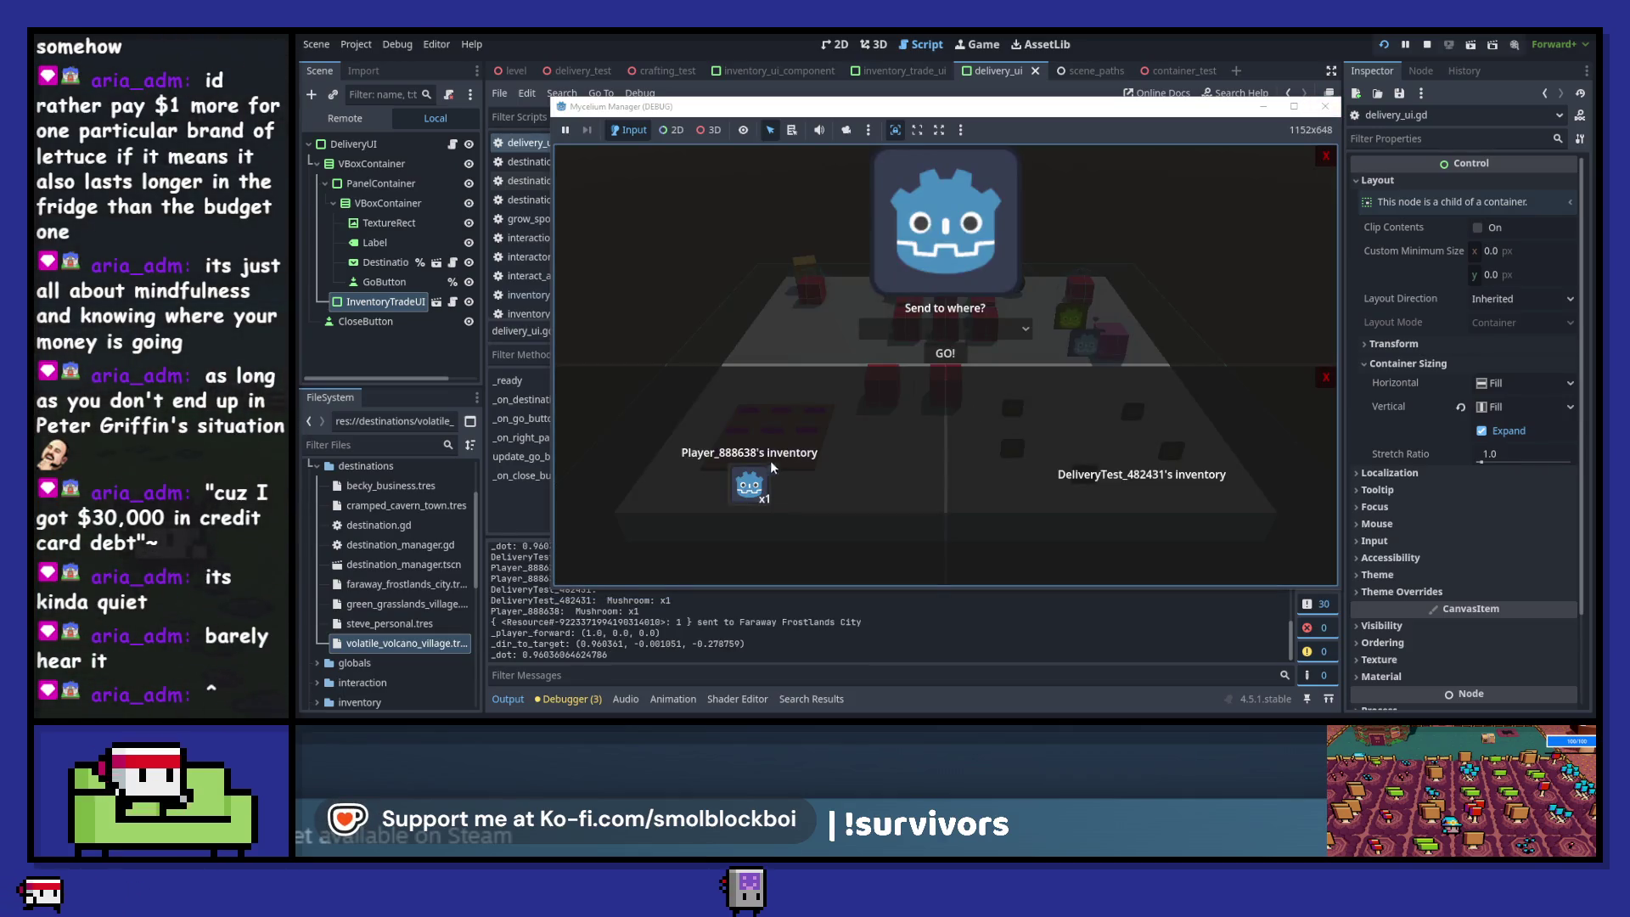
pyautogui.click(1326, 107)
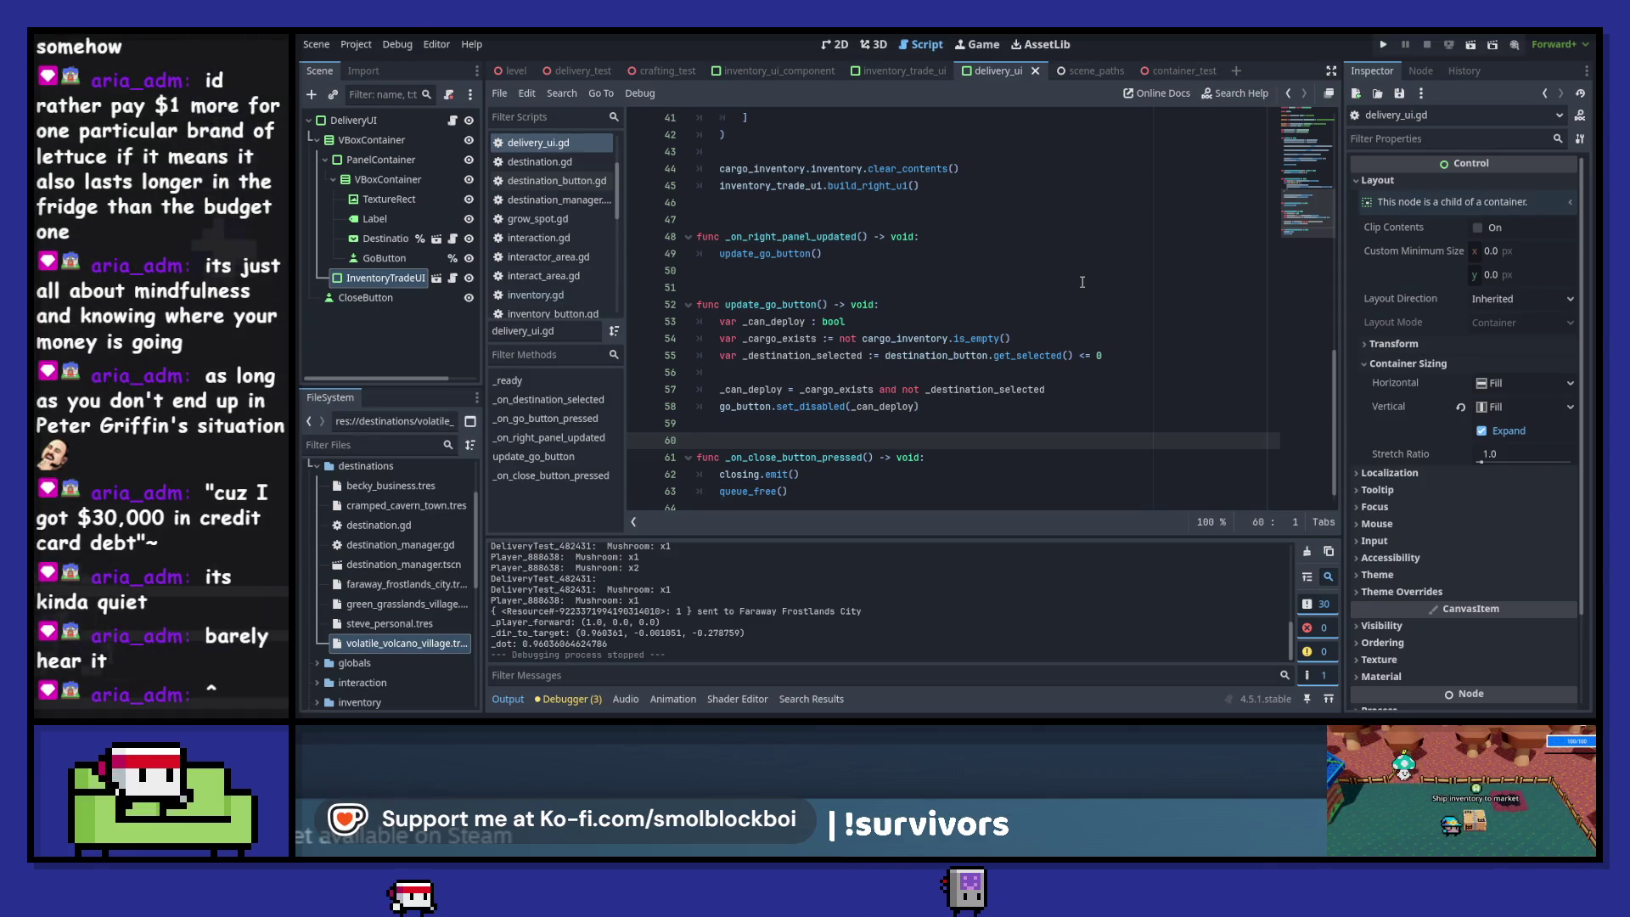
# - Check the script warning, then append .join() to _content_string on line 29 and open its String join documentation
pyautogui.keyDown('ctrl'); pyautogui.click(989, 337); pyautogui.keyUp('ctrl')
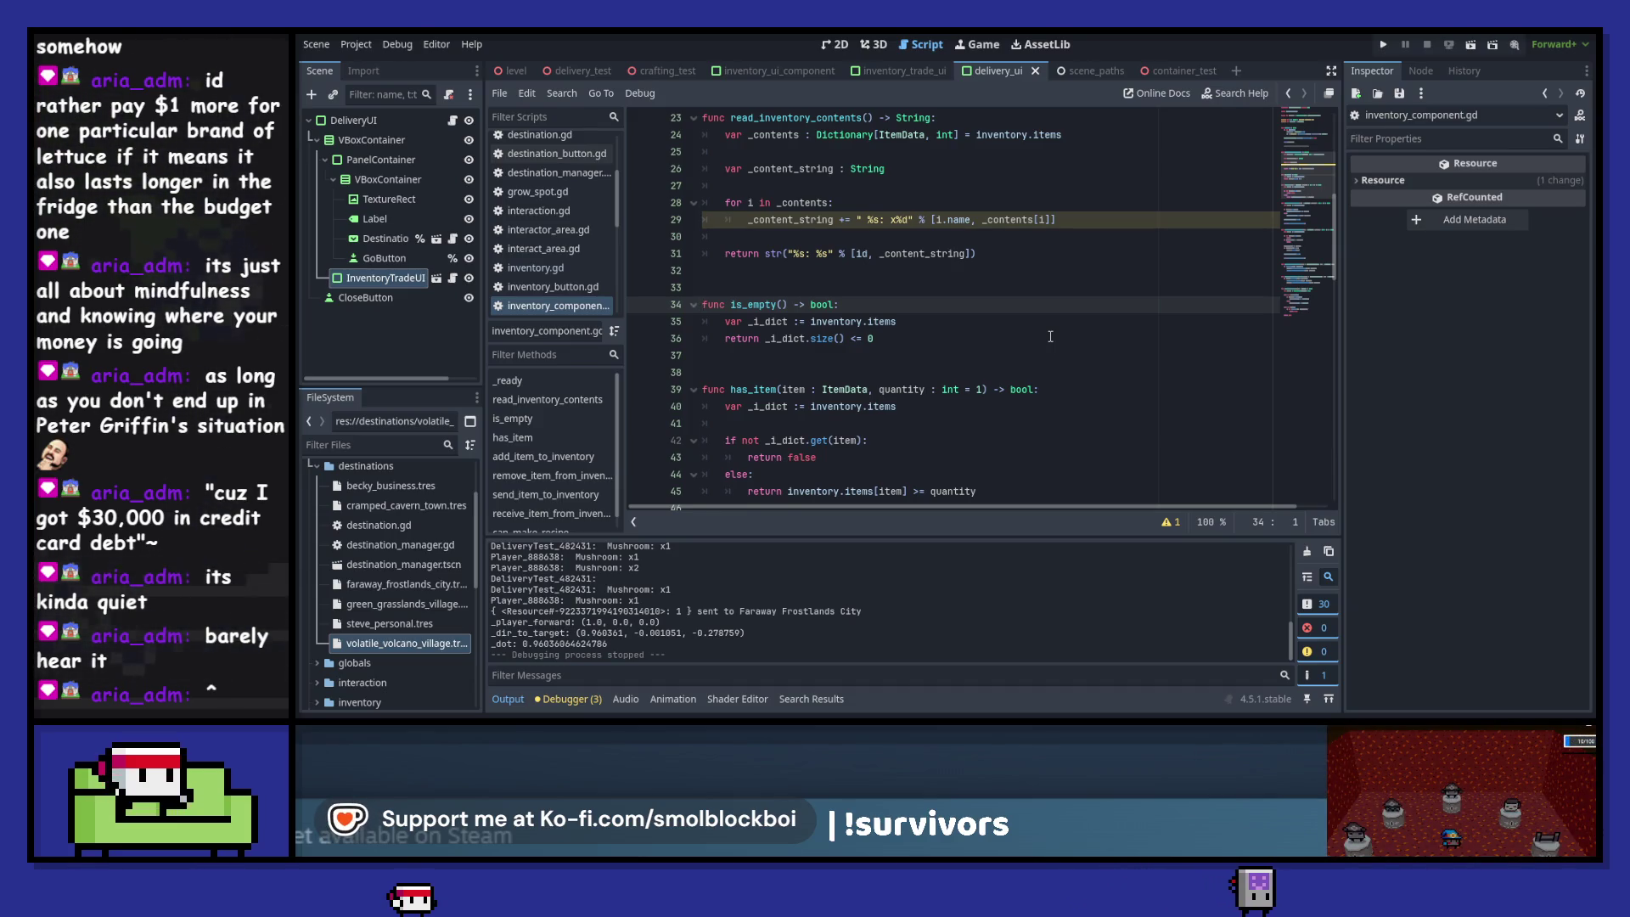
pyautogui.click(1168, 522)
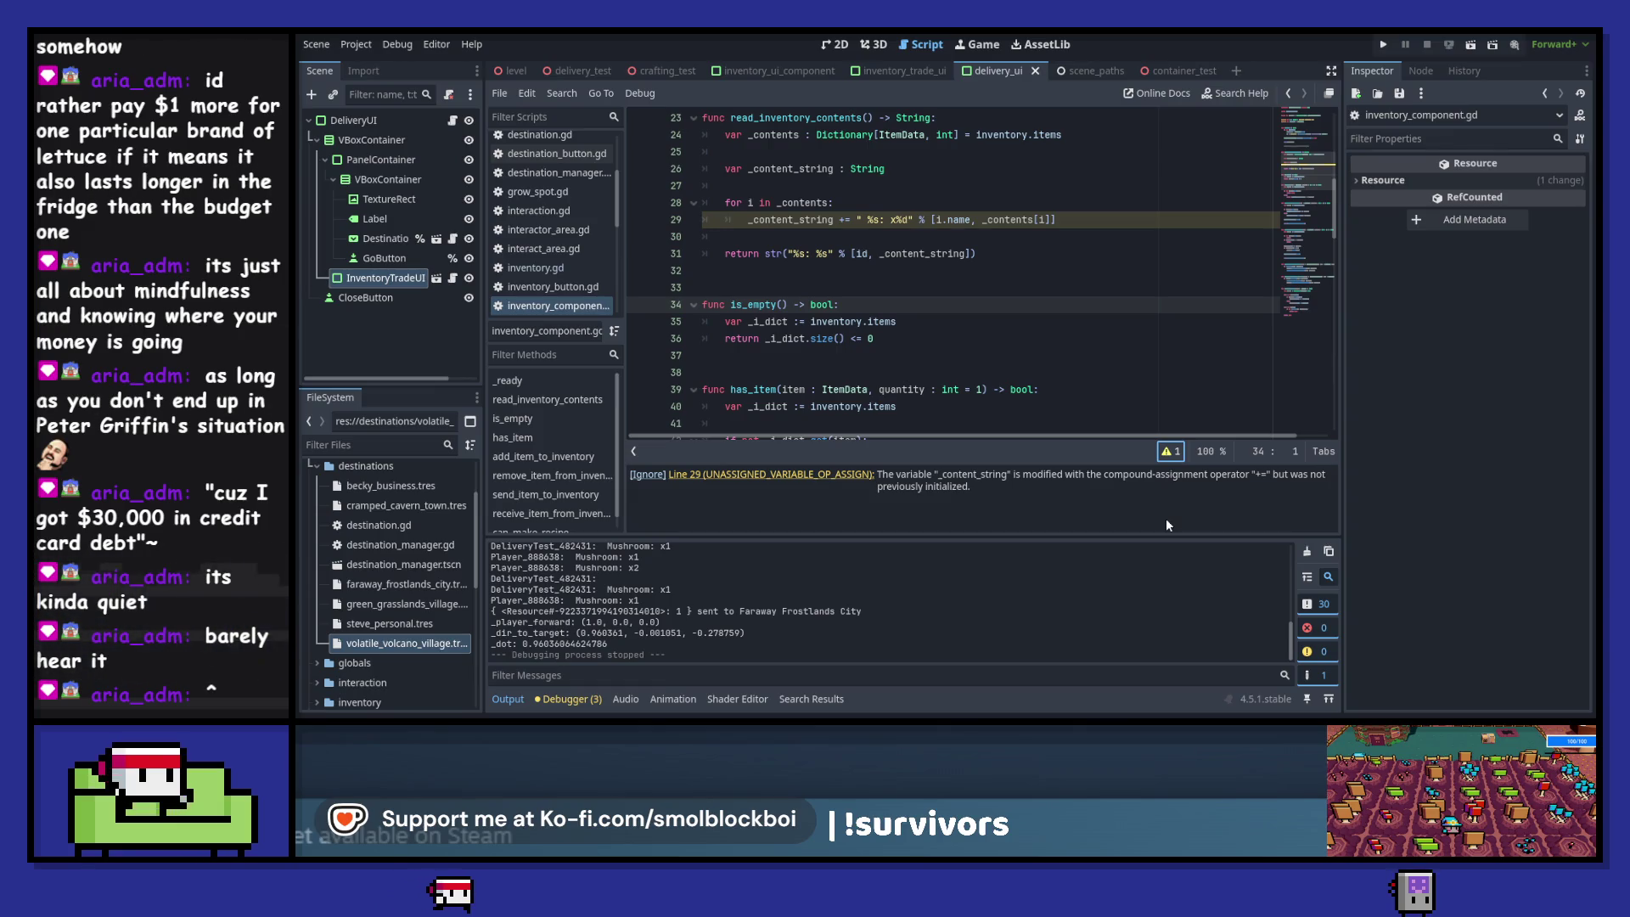
pyautogui.click(834, 220)
pyautogui.write('.jo')
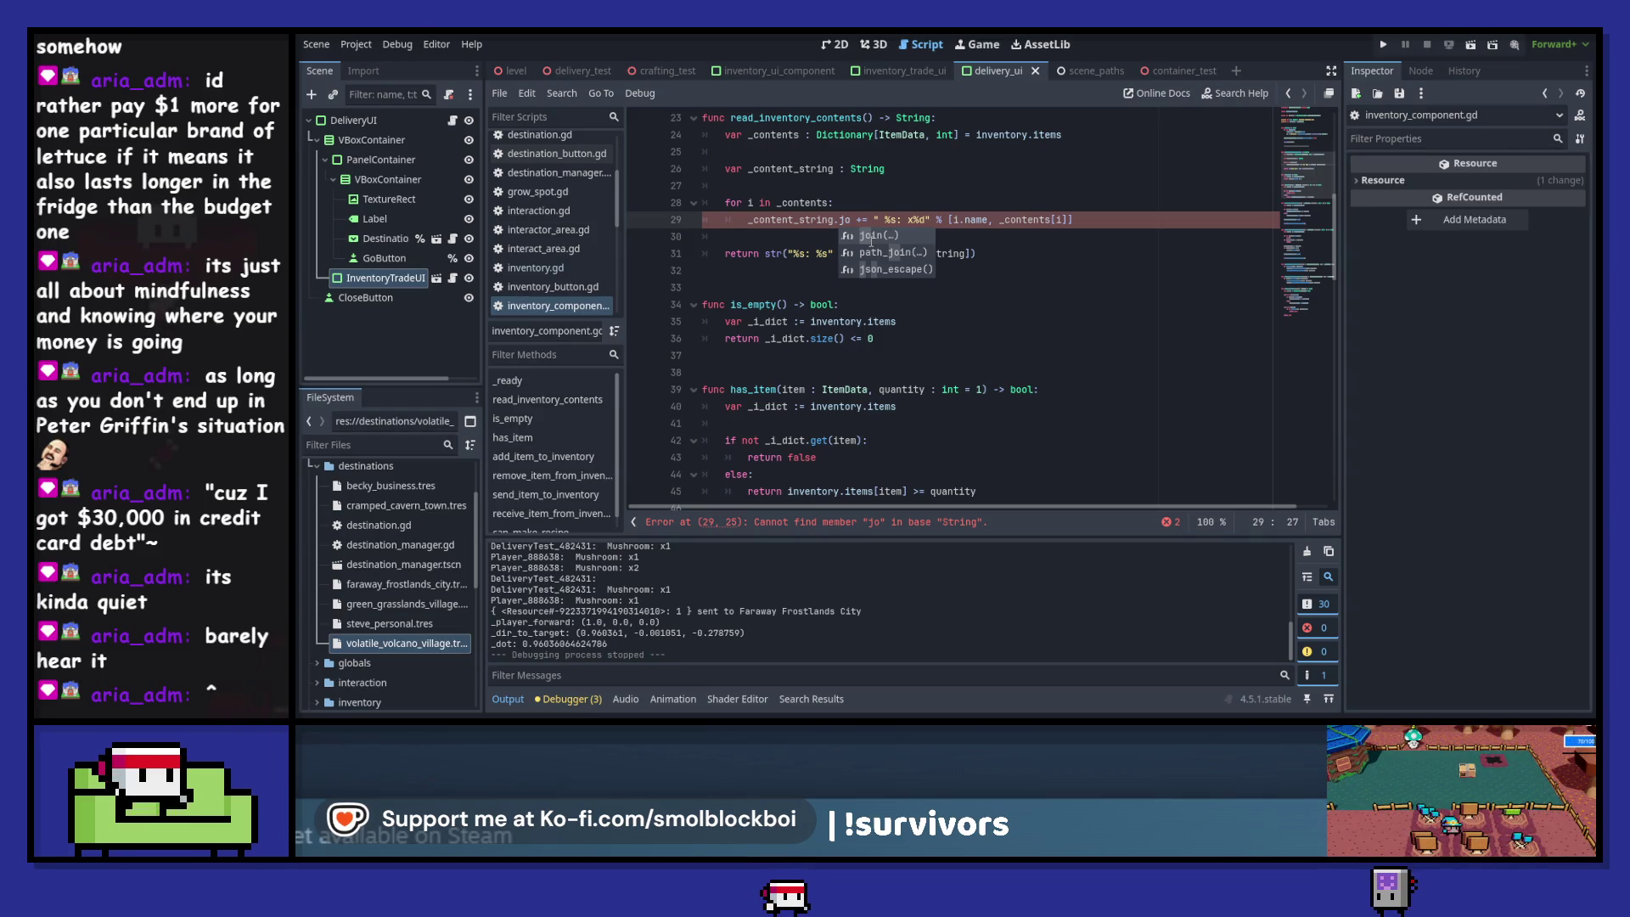
pyautogui.press('Return')
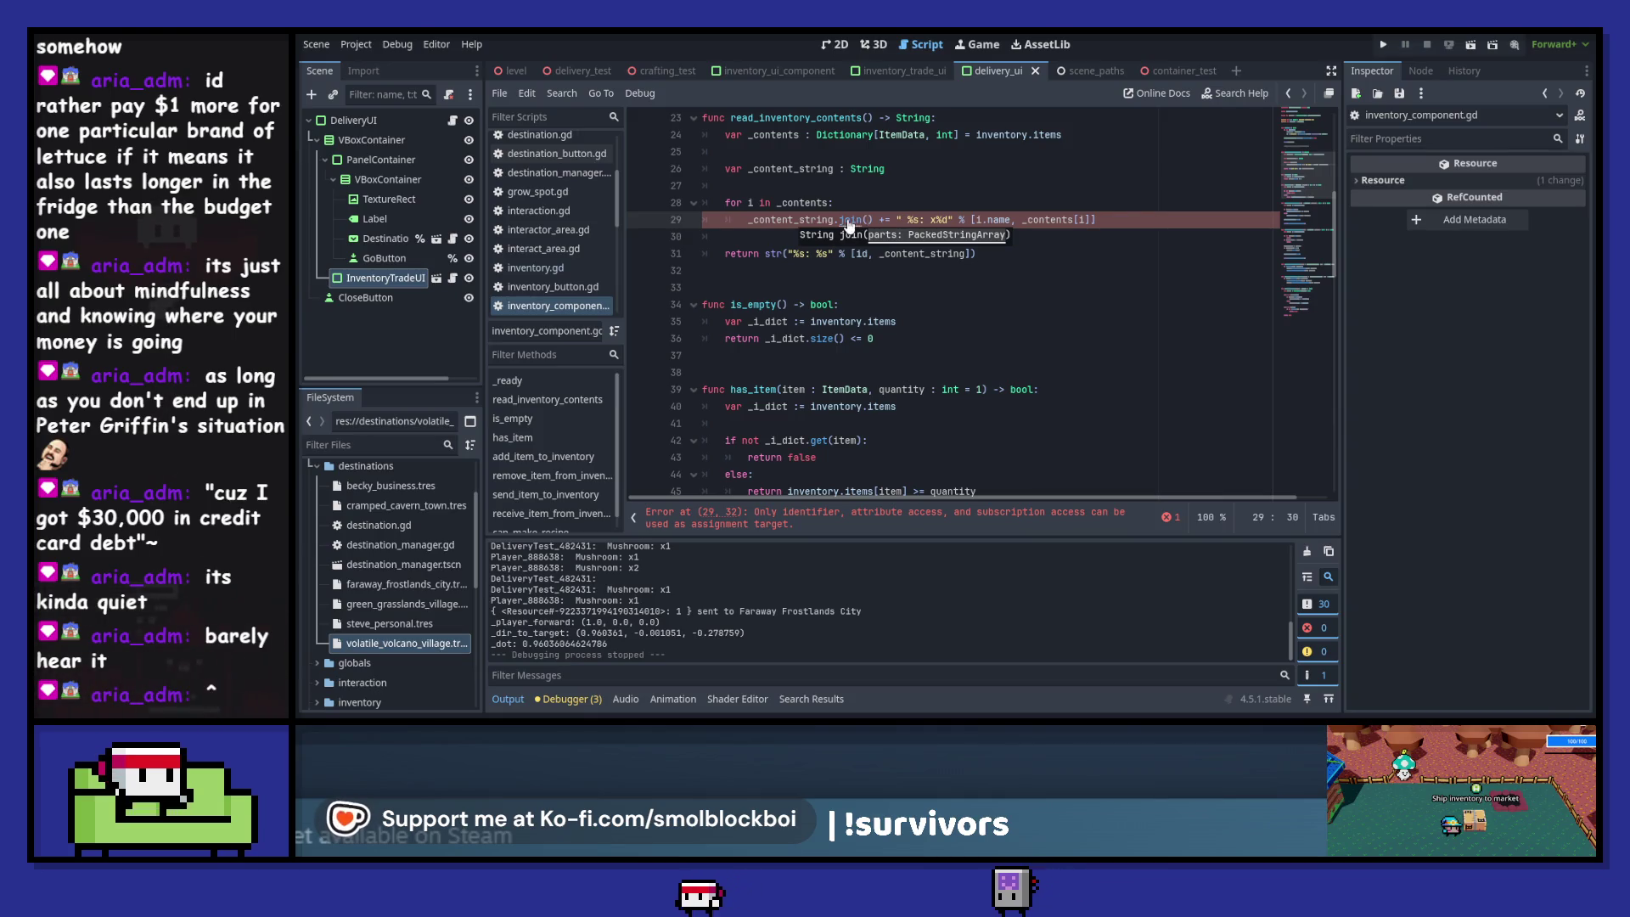
pyautogui.keyDown('ctrl'); pyautogui.click(848, 223); pyautogui.keyUp('ctrl')
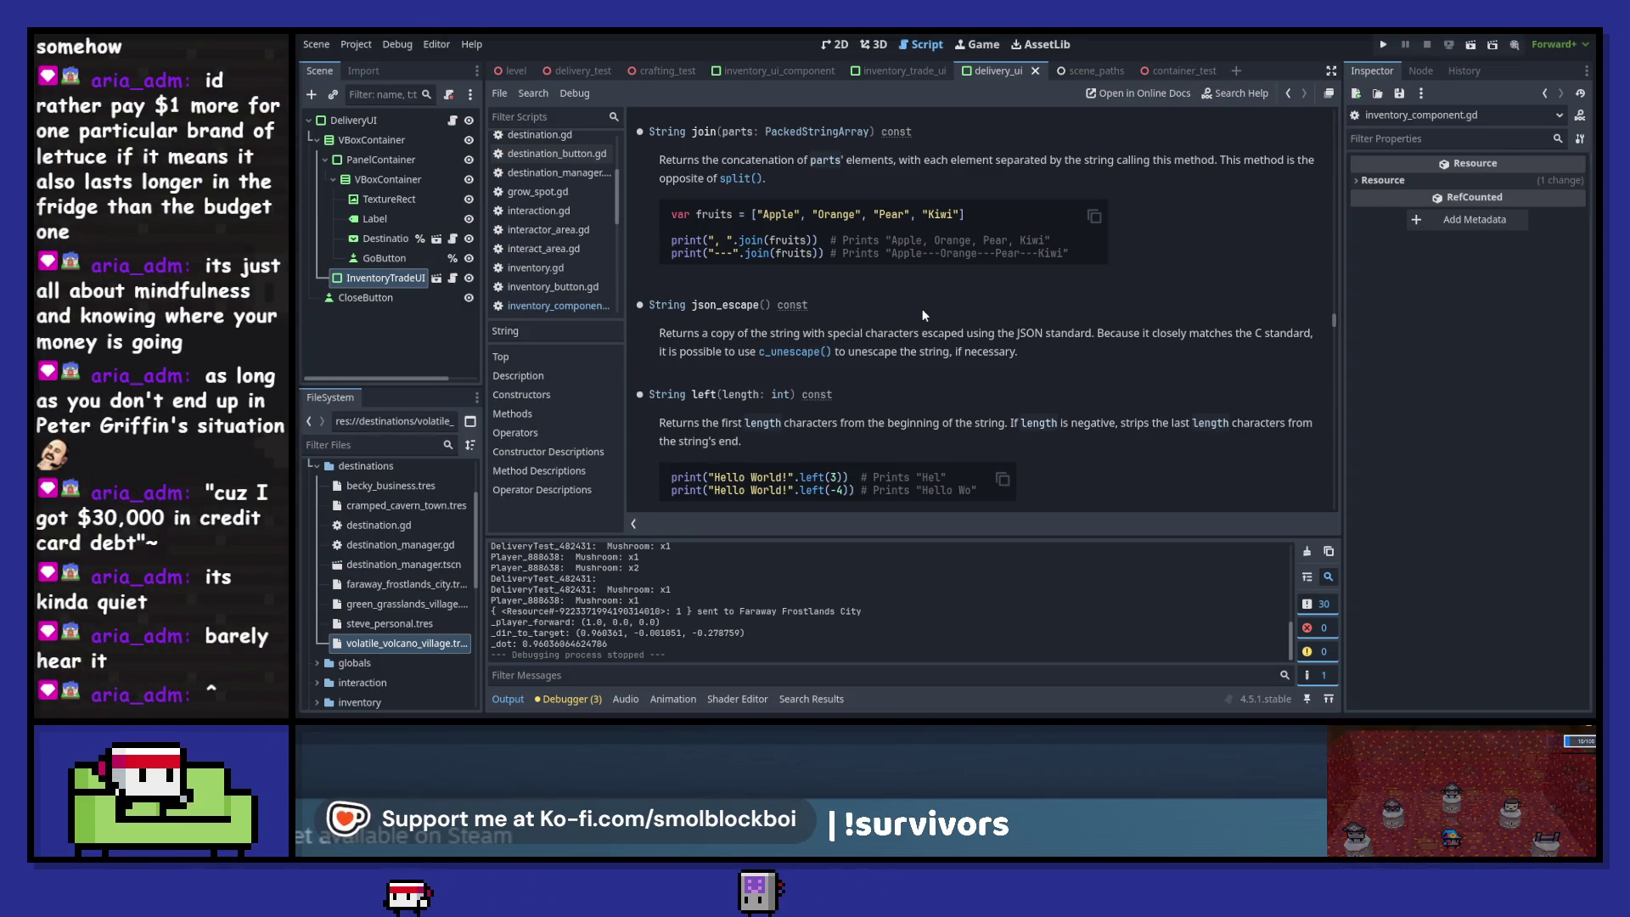
# - Review the String join() documentation and return to line 29 of inventory_component.gd
pyautogui.click(1288, 94)
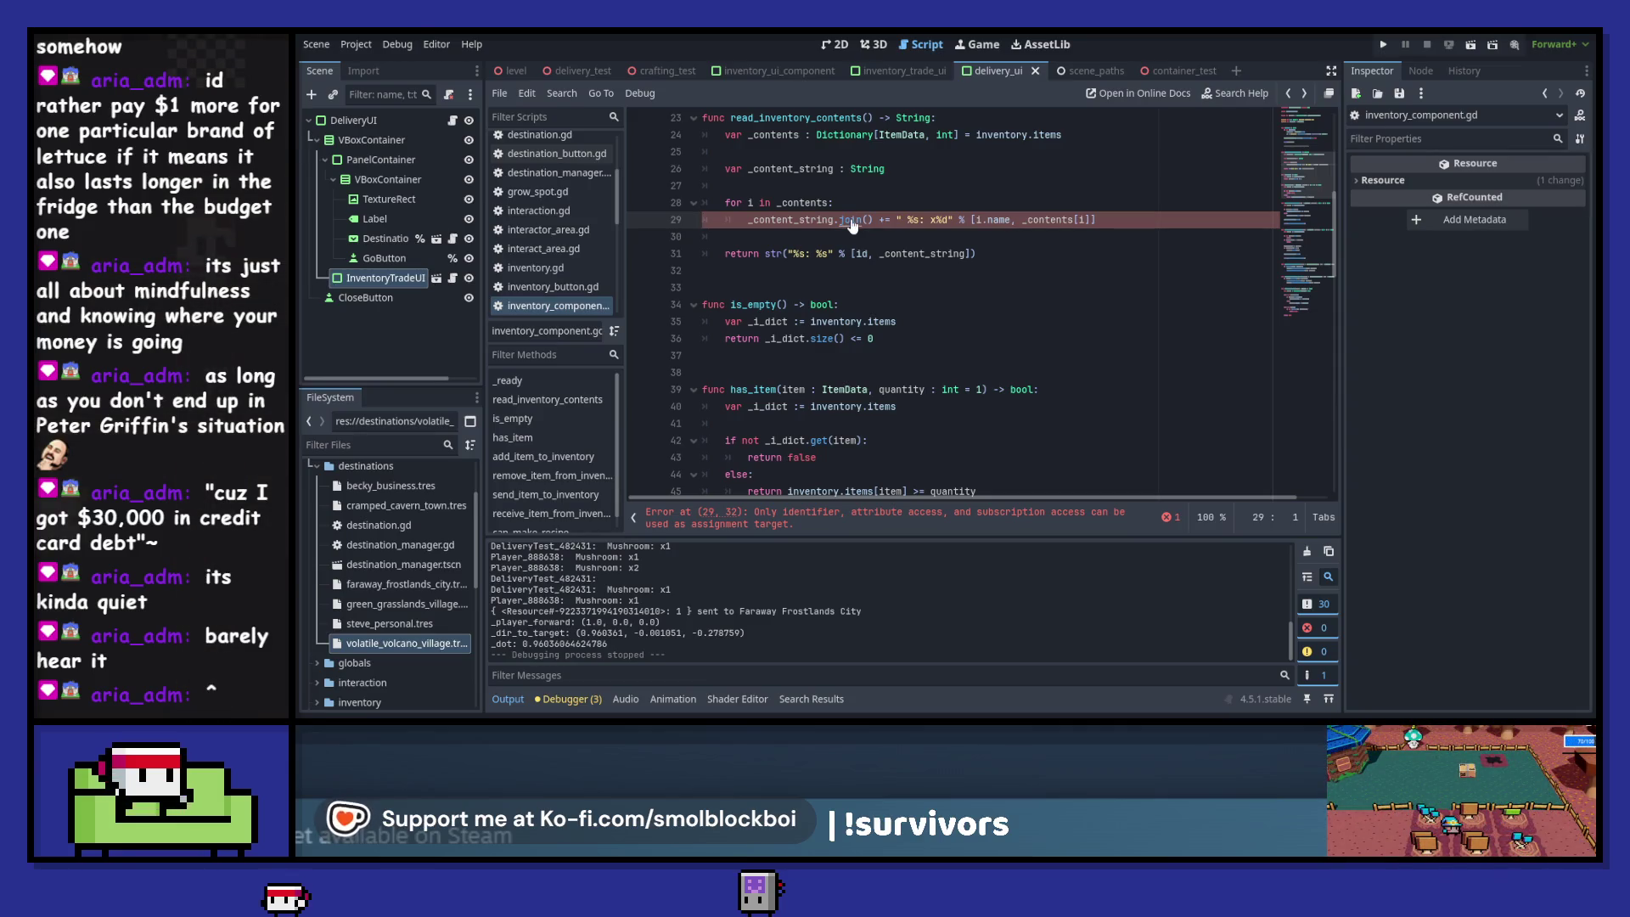
pyautogui.keyDown('ctrl'); pyautogui.click(852, 222); pyautogui.keyUp('ctrl')
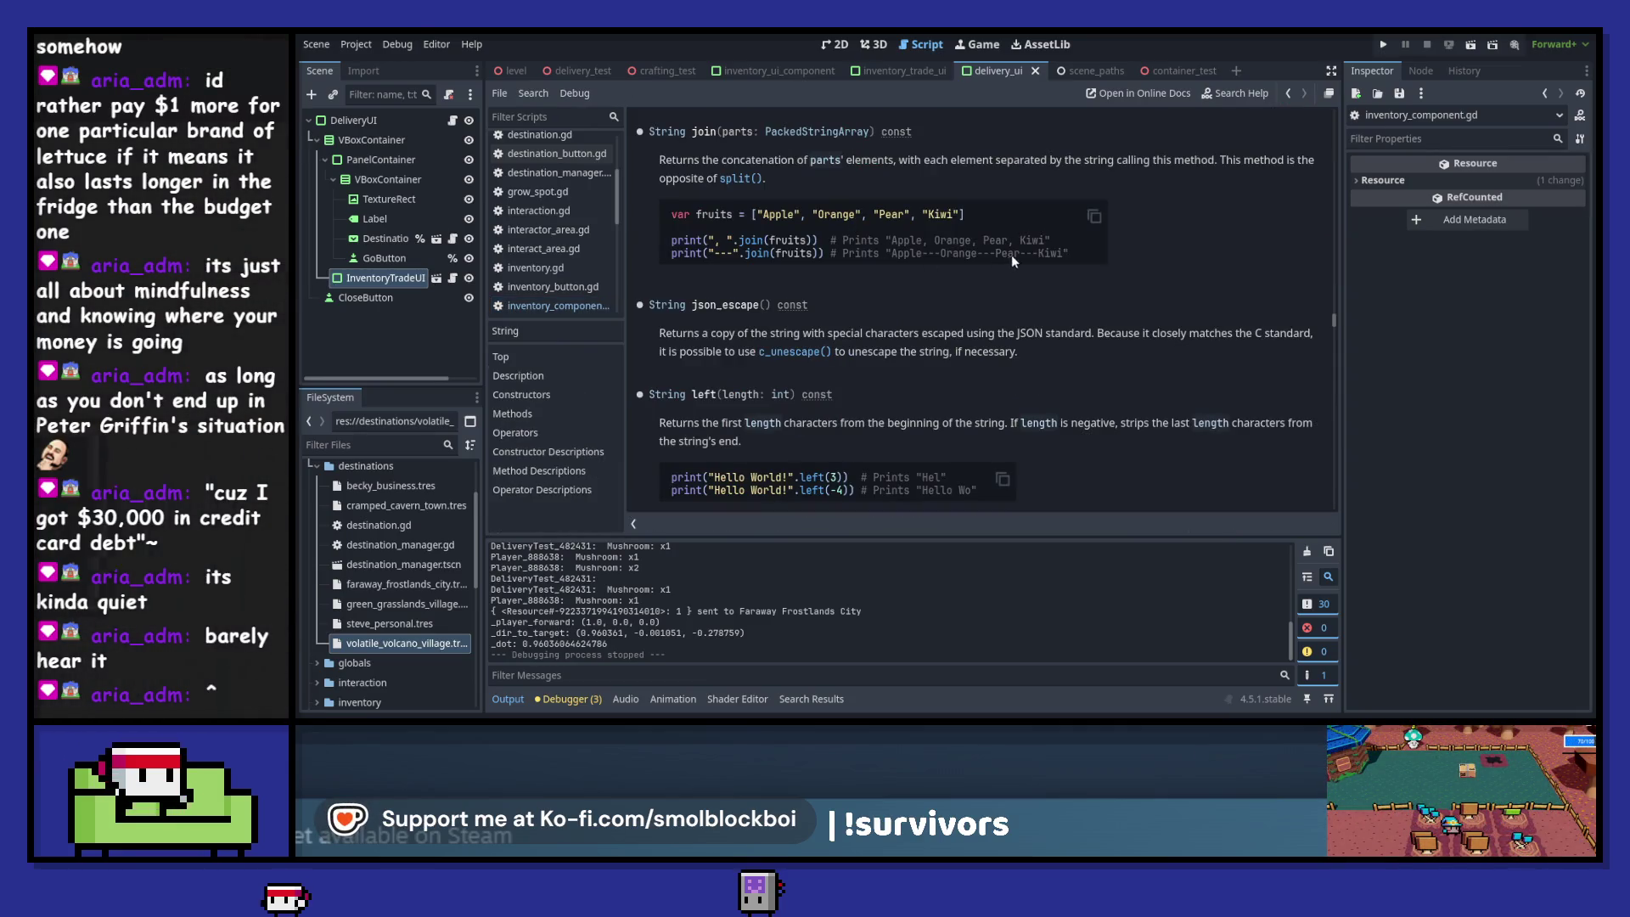
pyautogui.click(1289, 95)
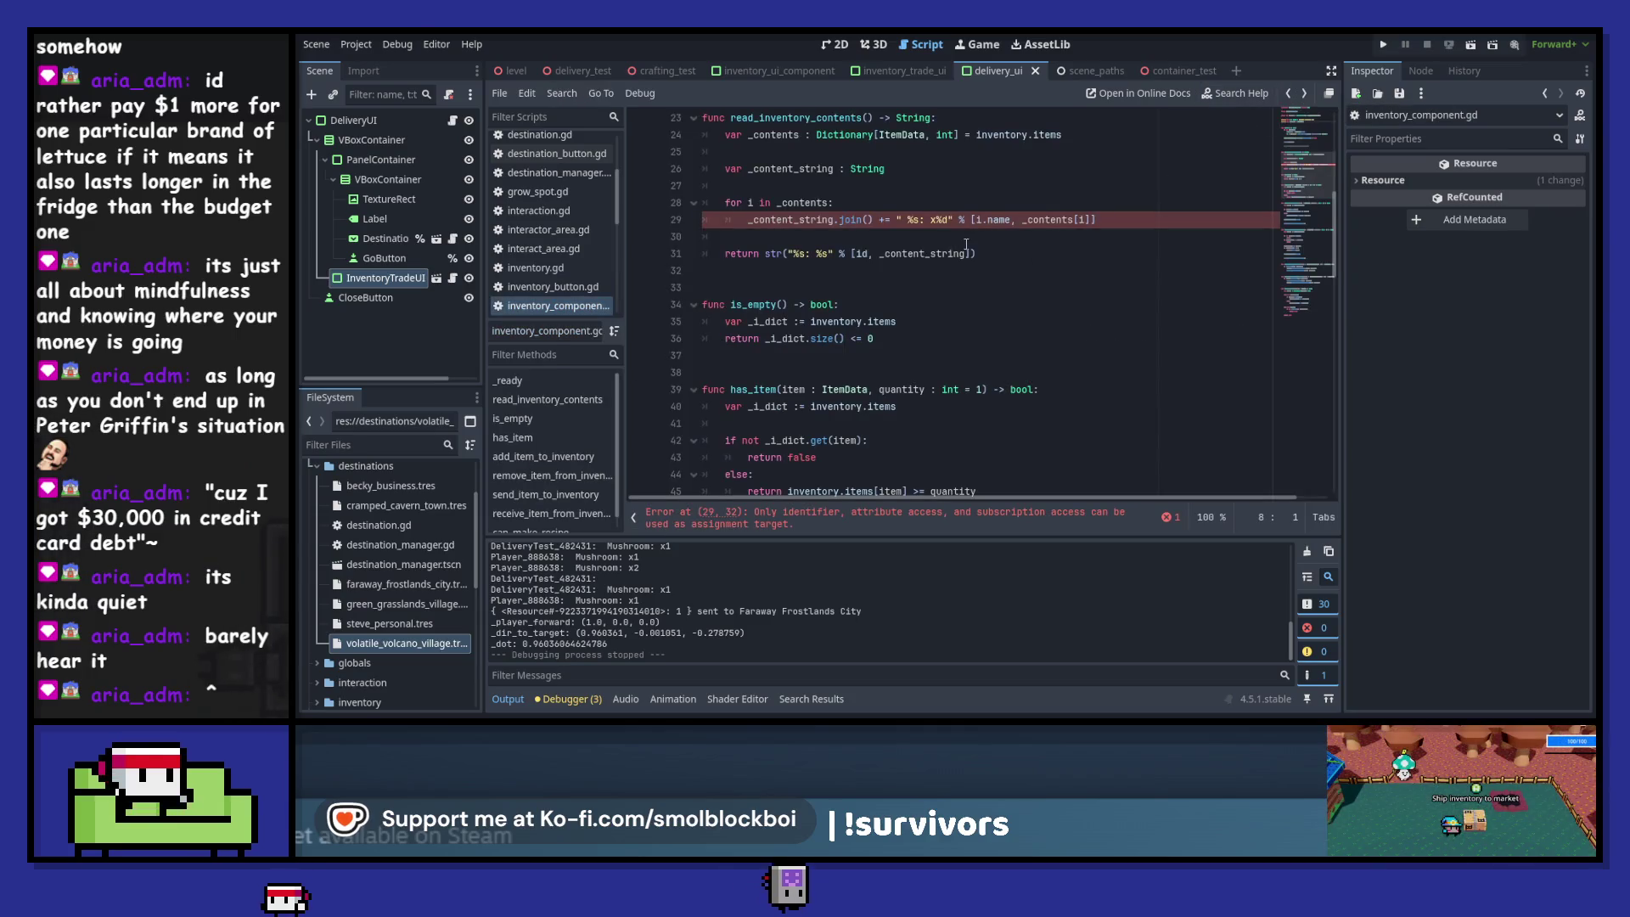
pyautogui.scroll(2, 967, 243)
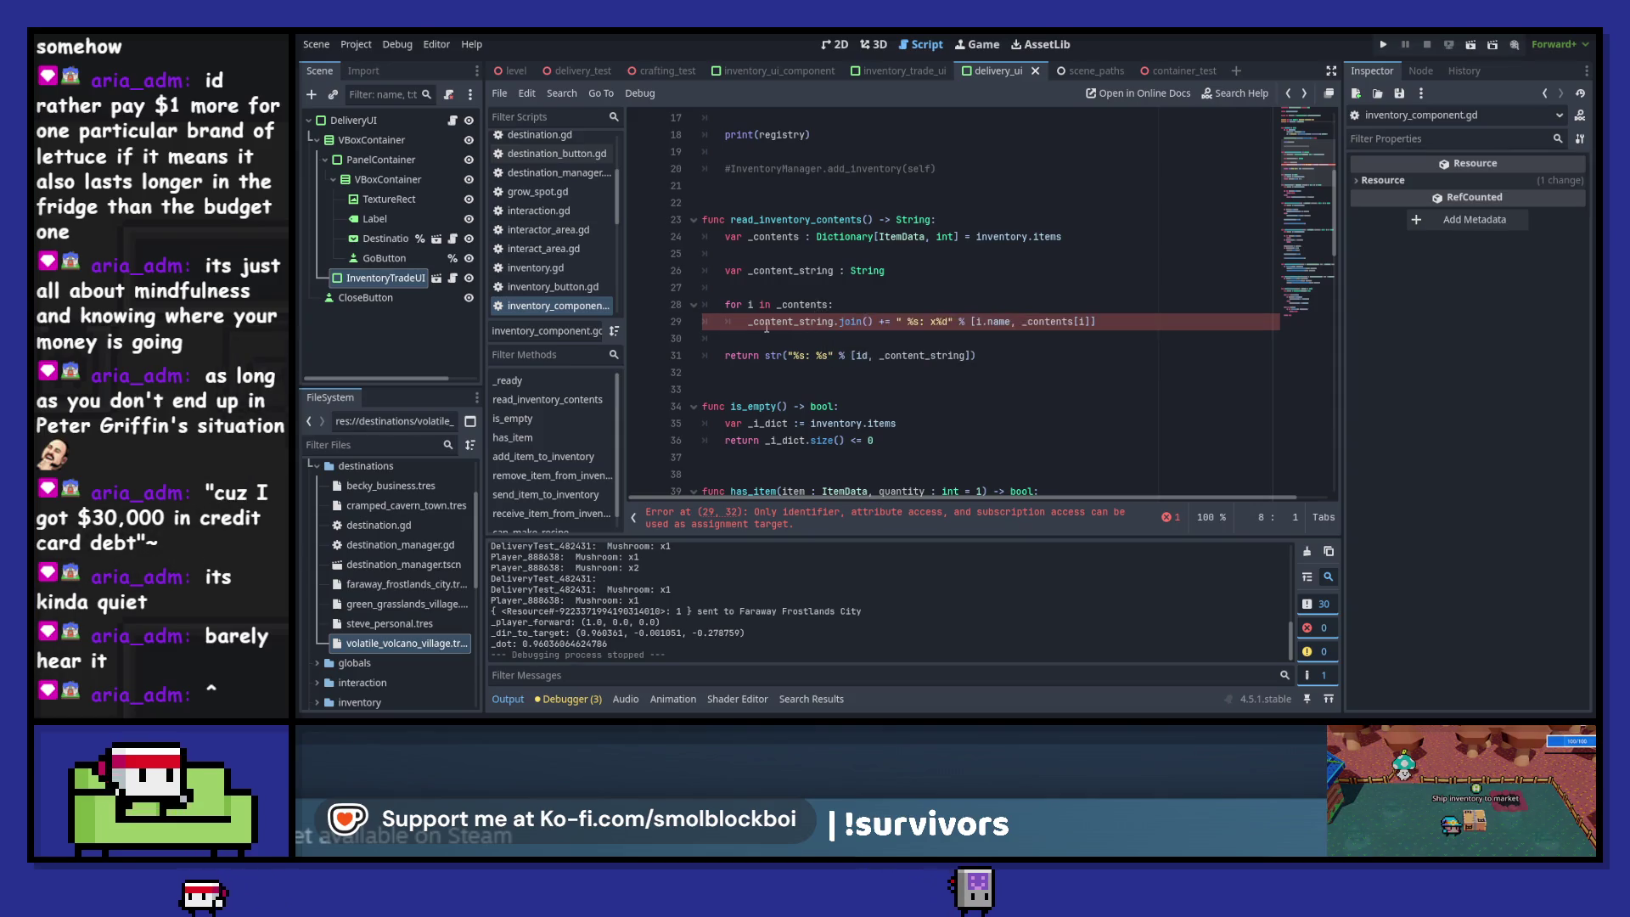
# - Copy _content_string.join() onto a new line 31 below the loop and remove the stray quotes
pyautogui.moveTo(750, 322); pyautogui.dragTo(874, 321)
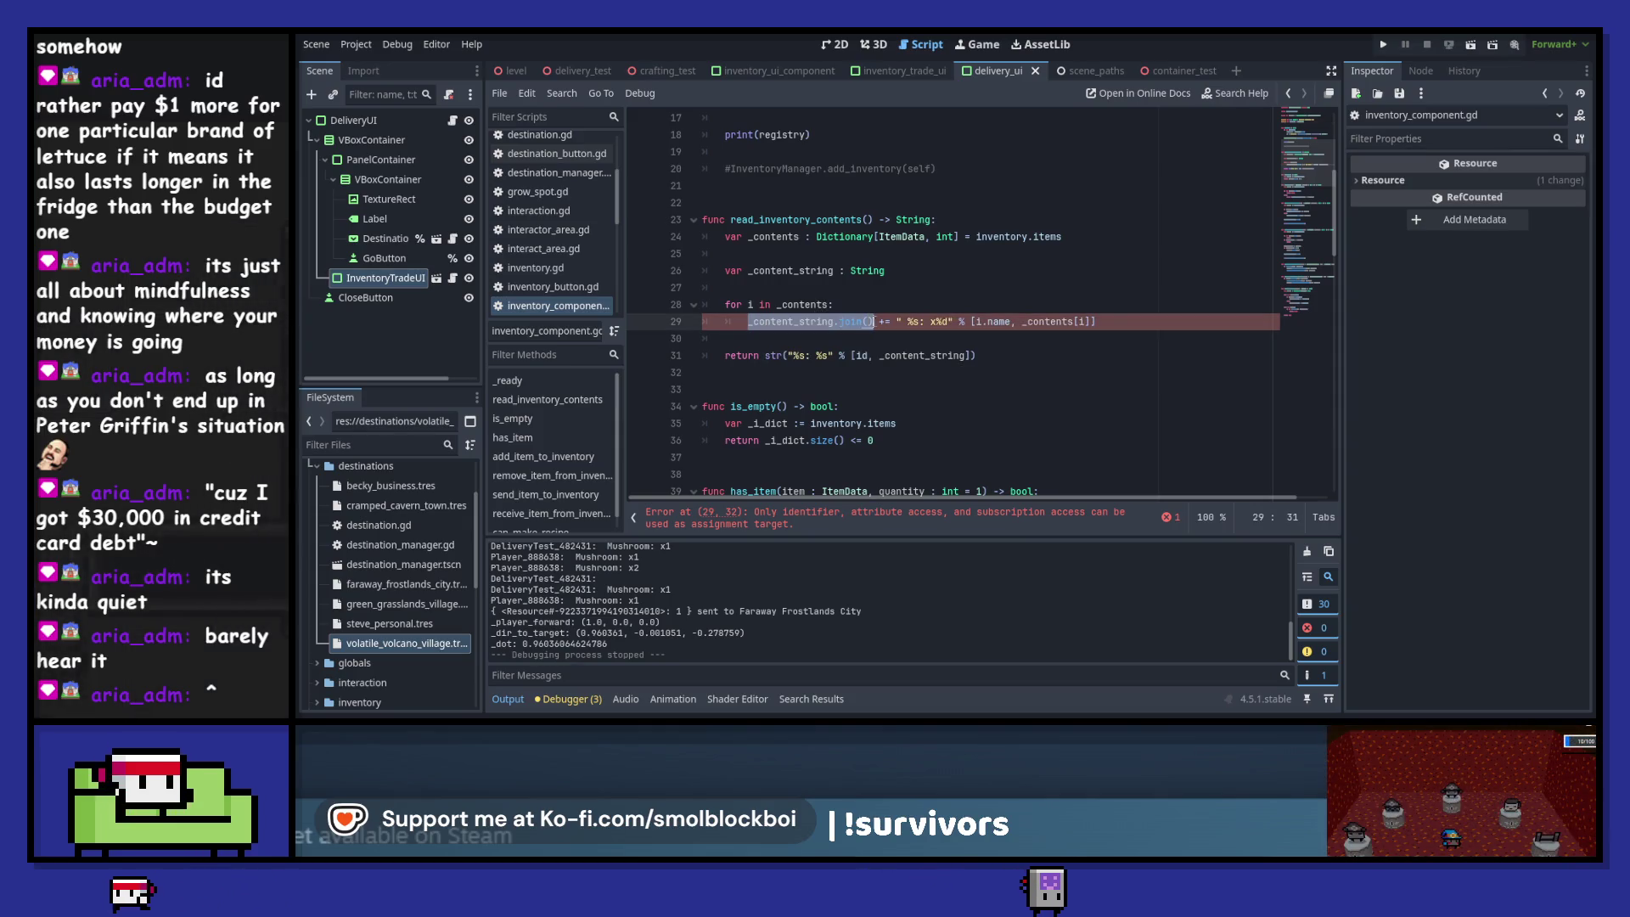
pyautogui.click(845, 337)
pyautogui.press('Return')
pyautogui.hotkey('ctrl', 'v')
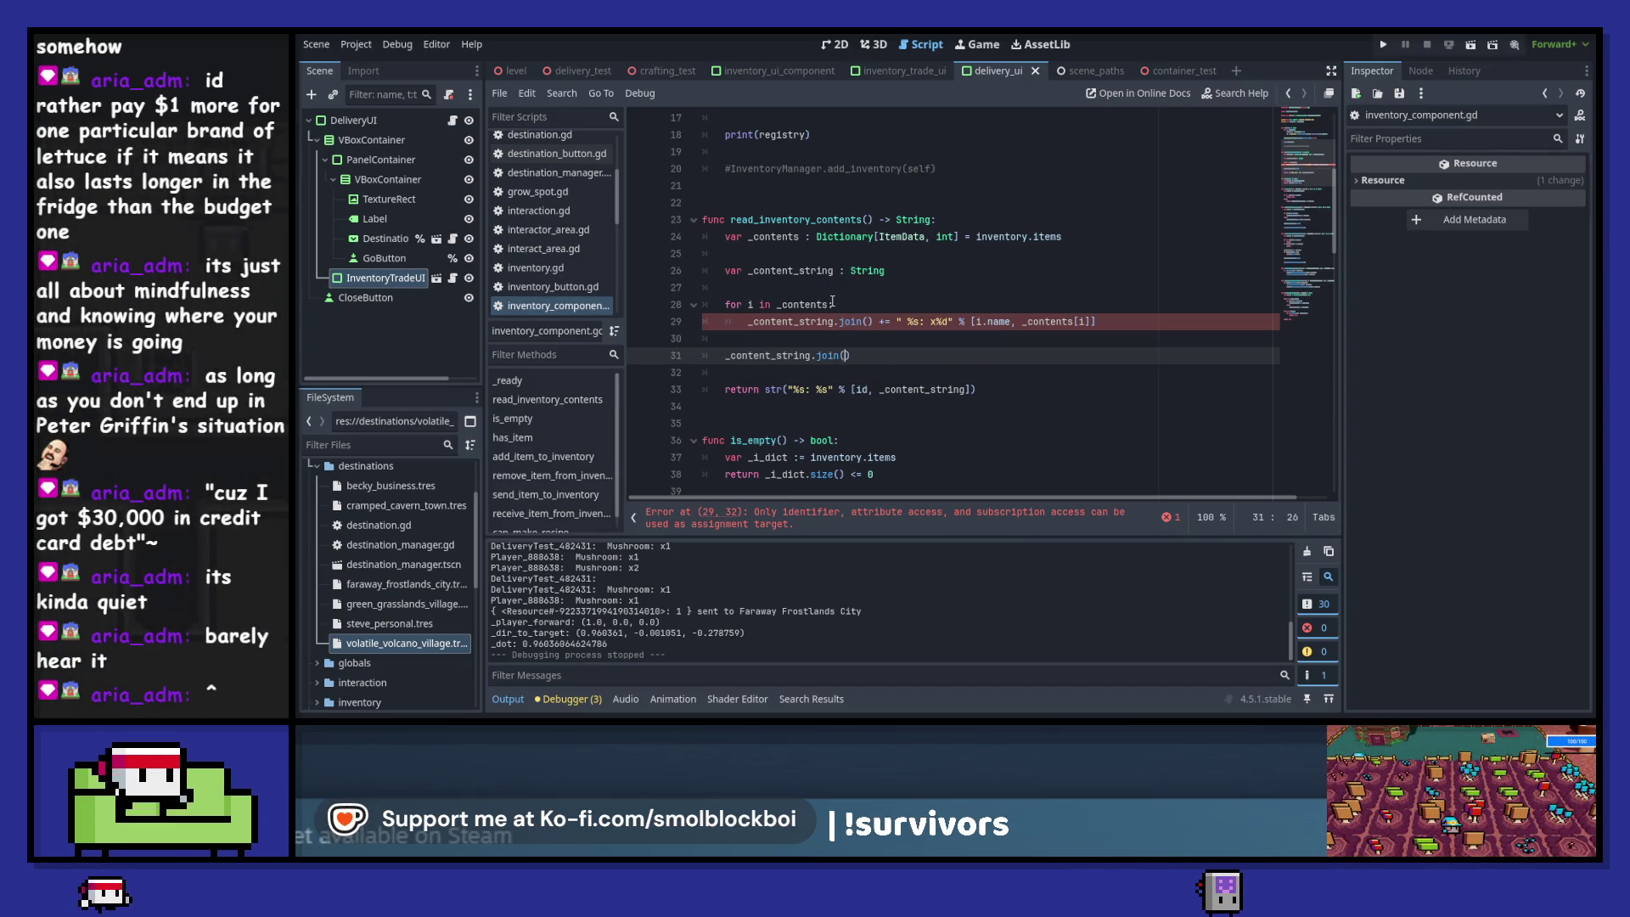
pyautogui.write('(')
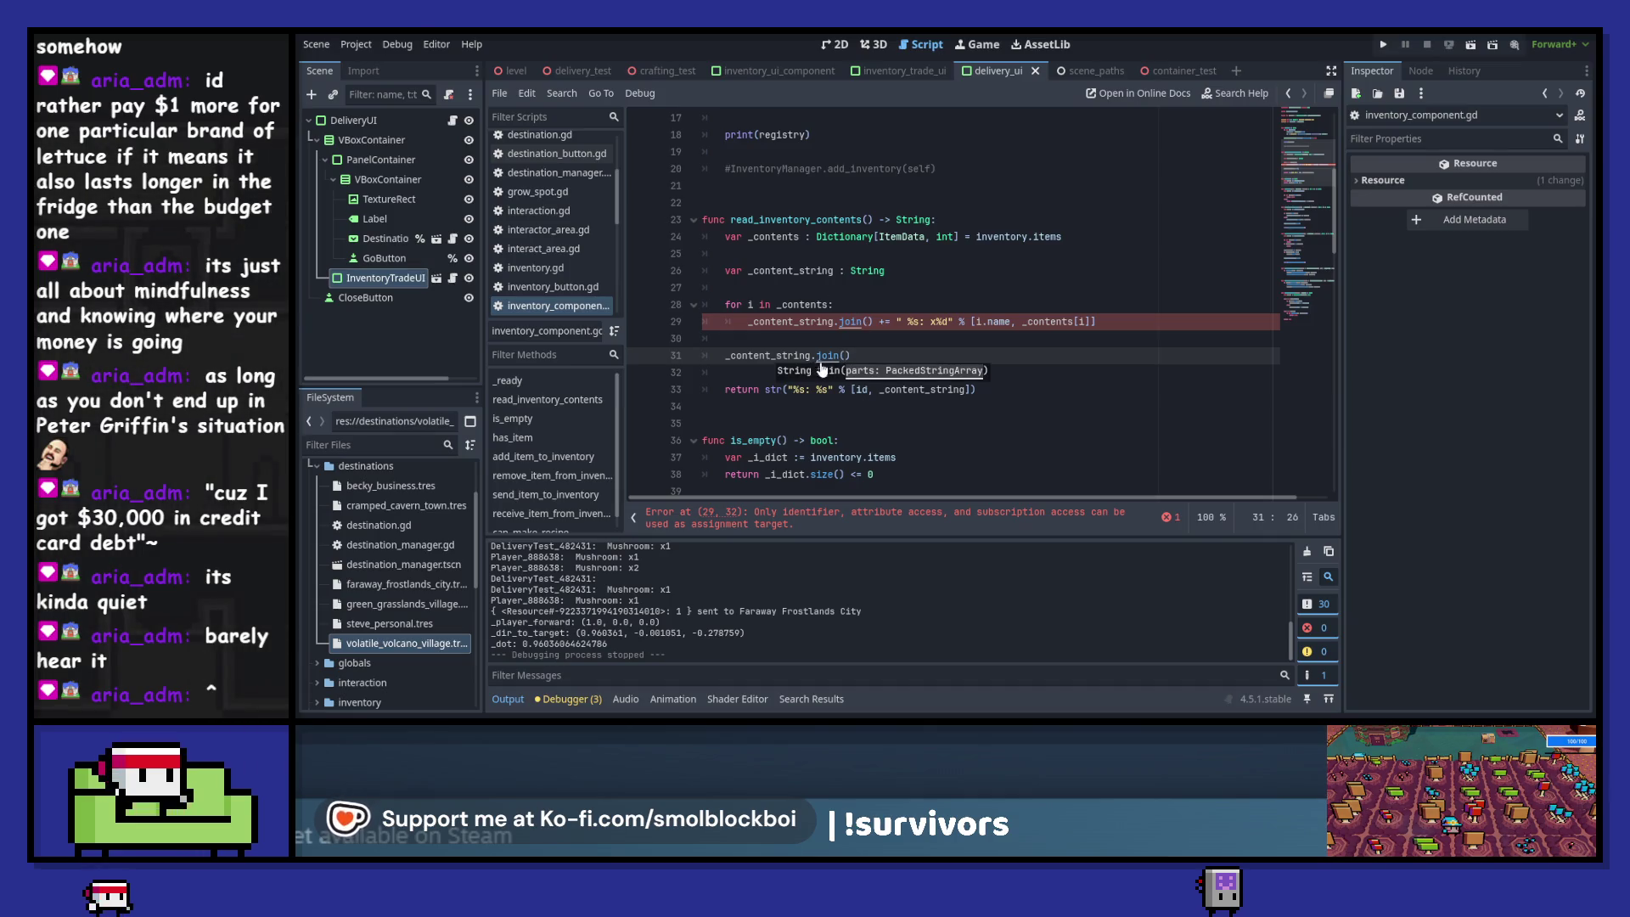
pyautogui.keyDown('ctrl'); pyautogui.click(828, 356); pyautogui.keyUp('ctrl')
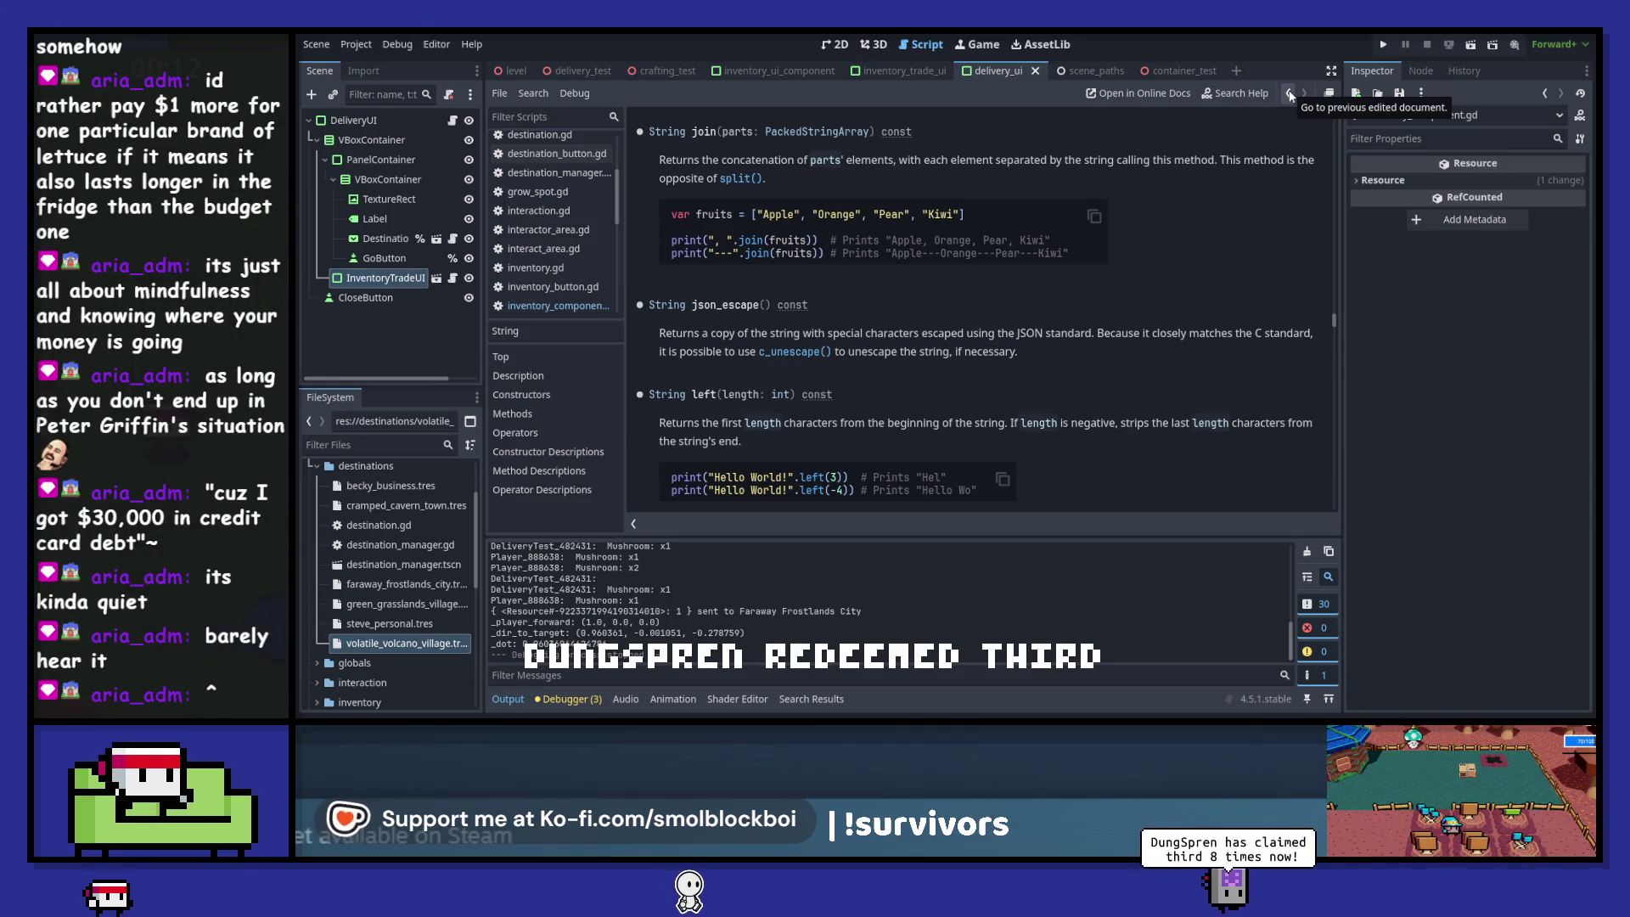
pyautogui.click(1290, 96)
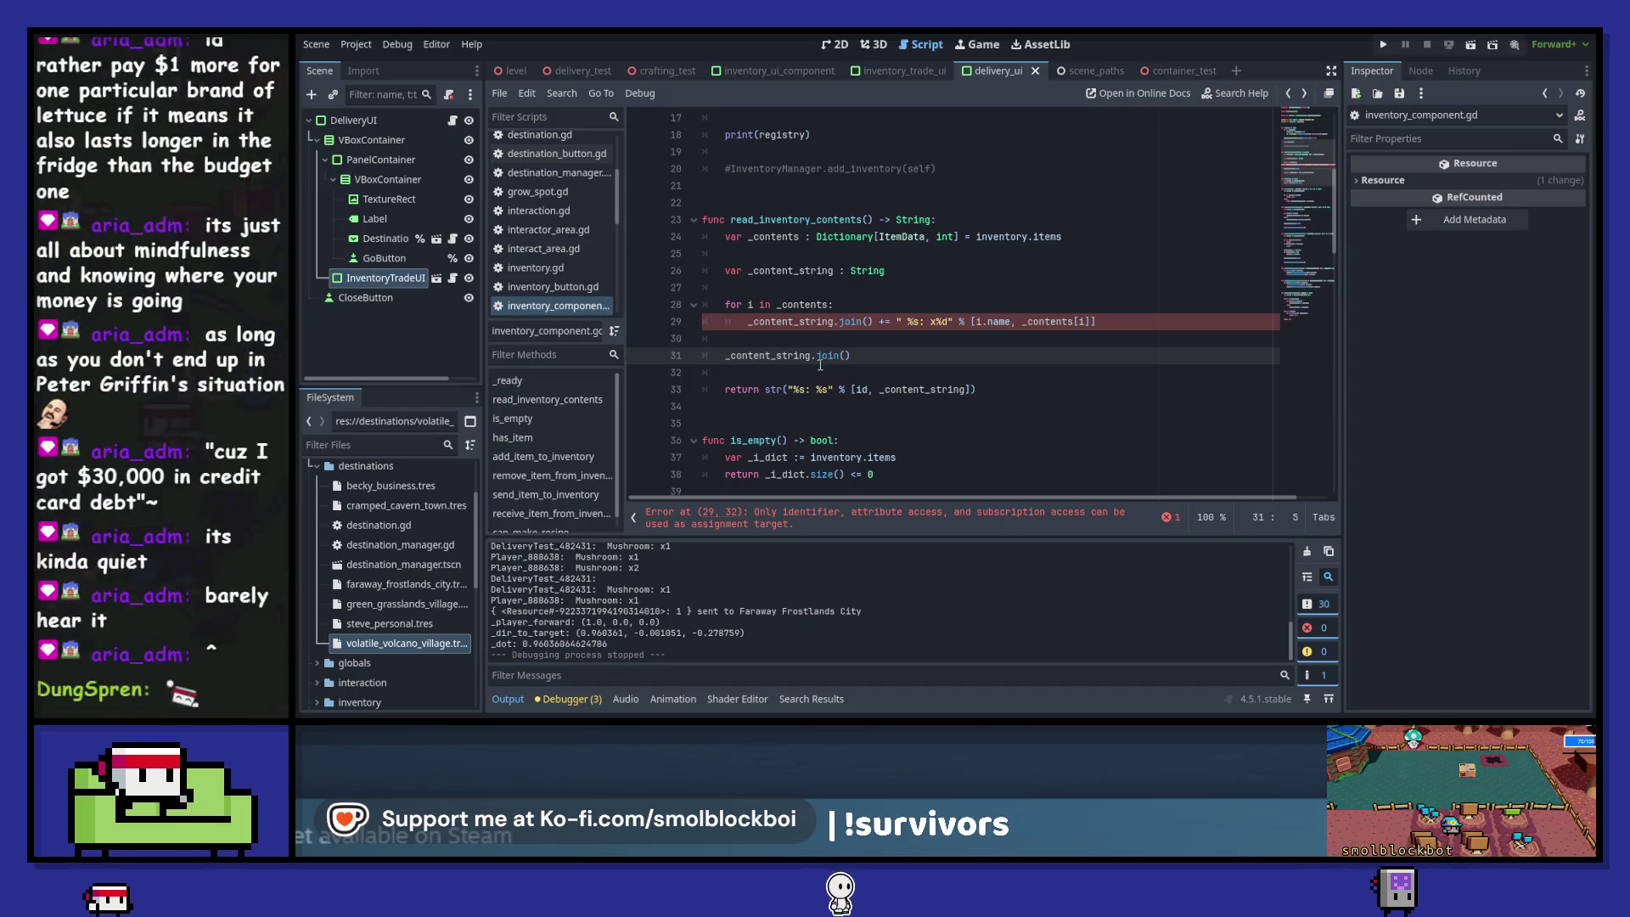
pyautogui.write('"')
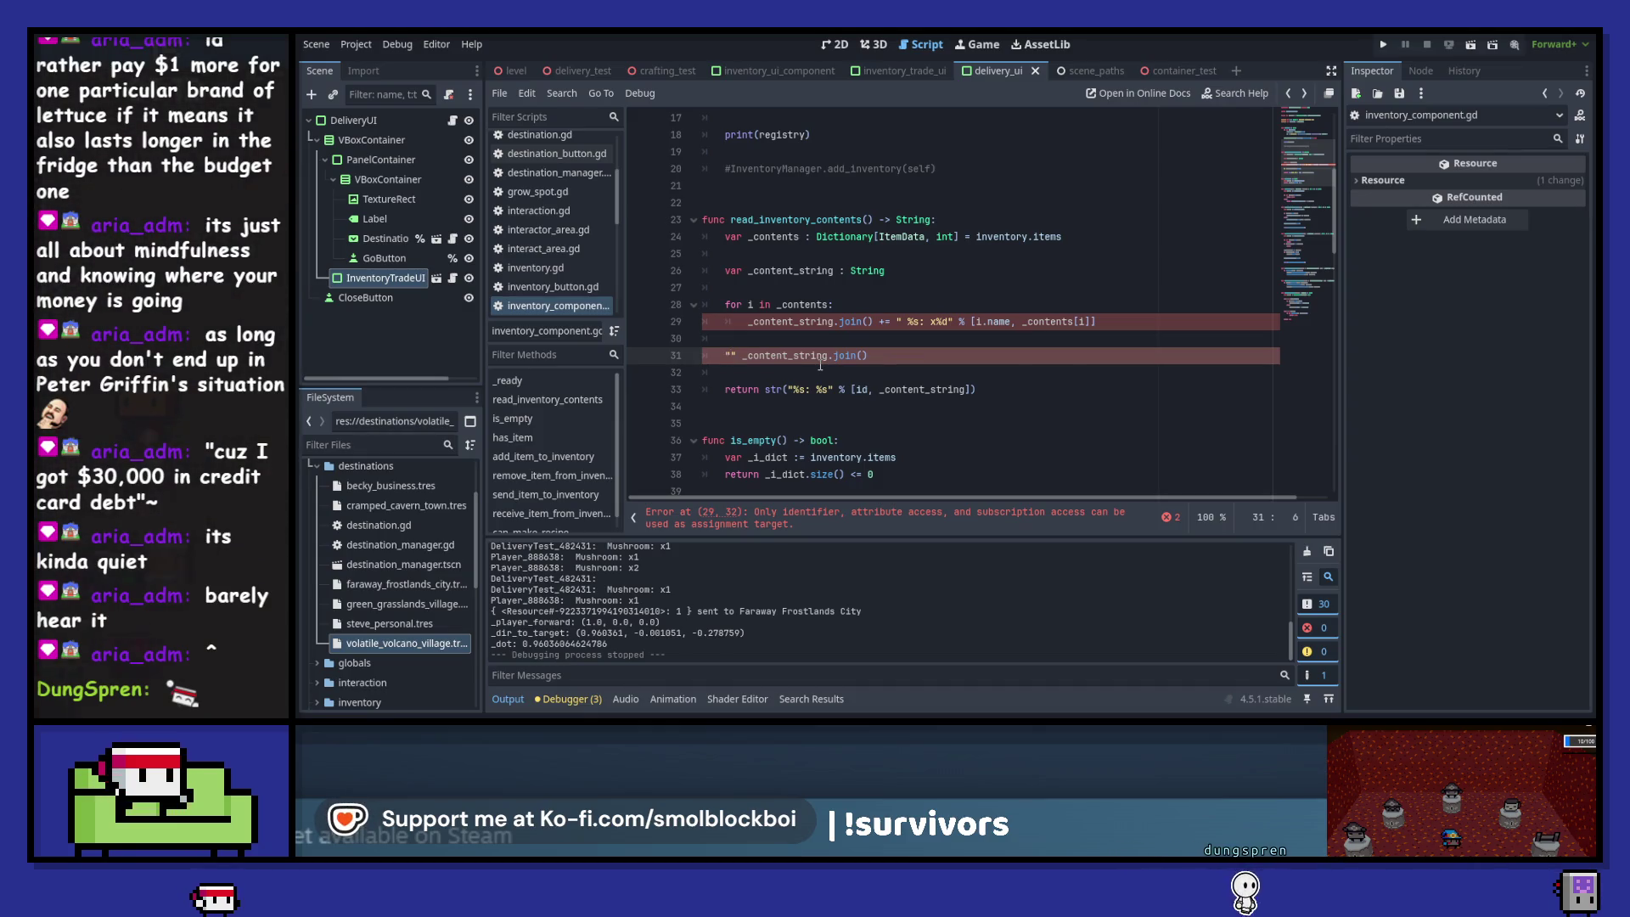
pyautogui.press('BackSpace')
pyautogui.press('Delete')
# - Undo the join() edits, delete the space before %s on line 29, then open DeliveryUI's delivery_ui.gd
pyautogui.hotkey('ctrl', 'z')
pyautogui.hotkey('ctrl', 'z')
pyautogui.hotkey('ctrl', 'z')
pyautogui.hotkey('ctrl', 'z')
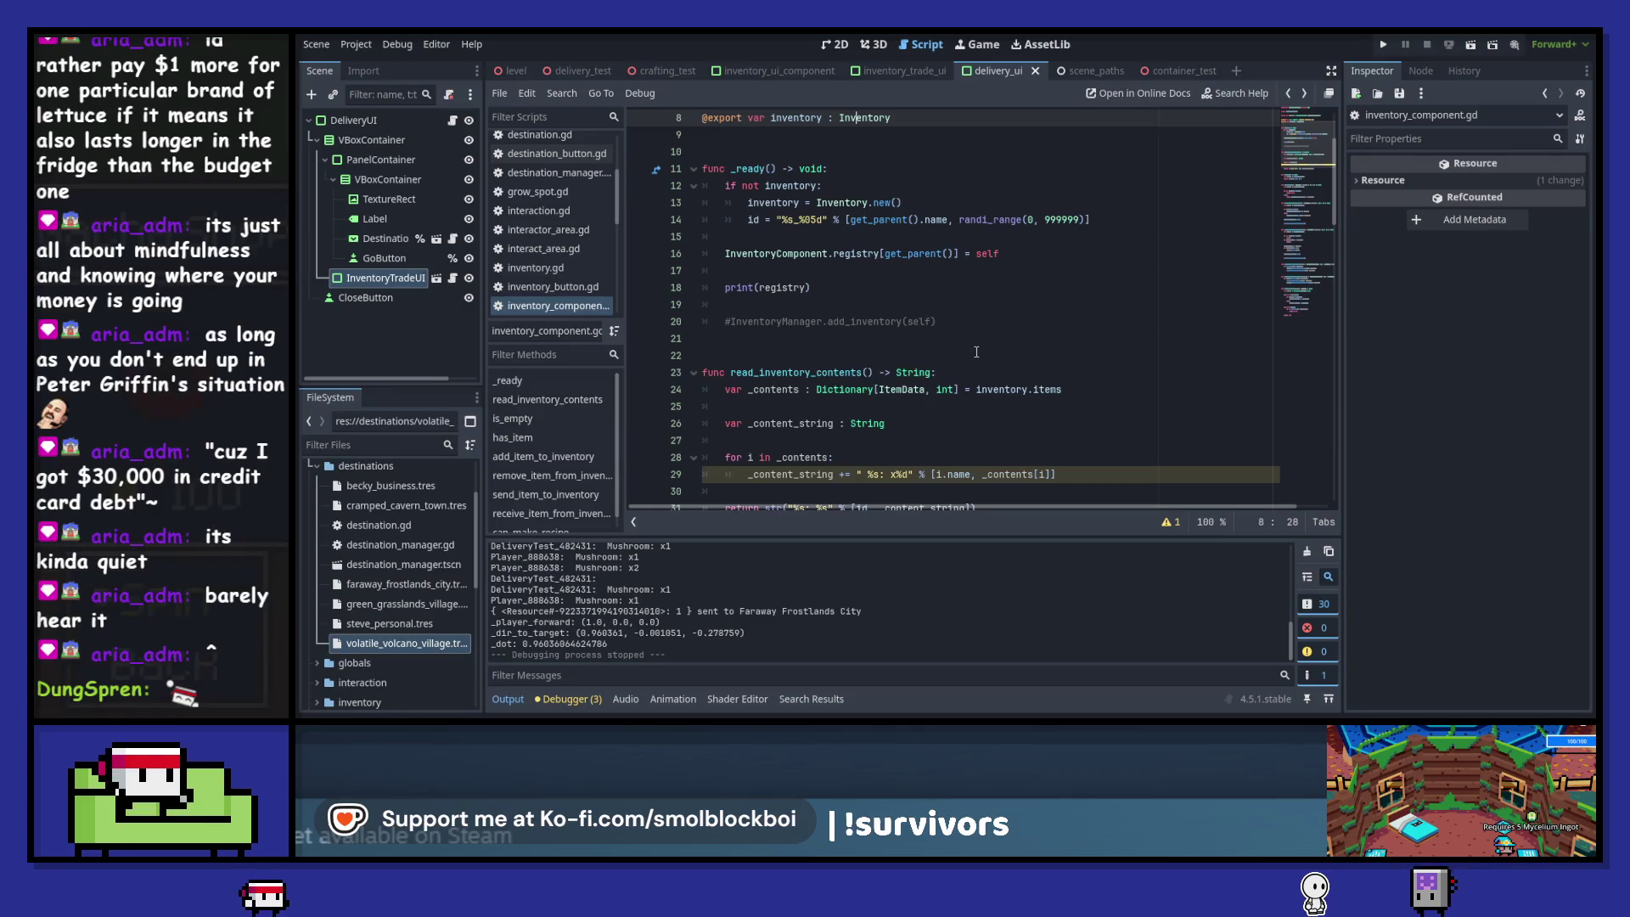
pyautogui.scroll(-3, 976, 352)
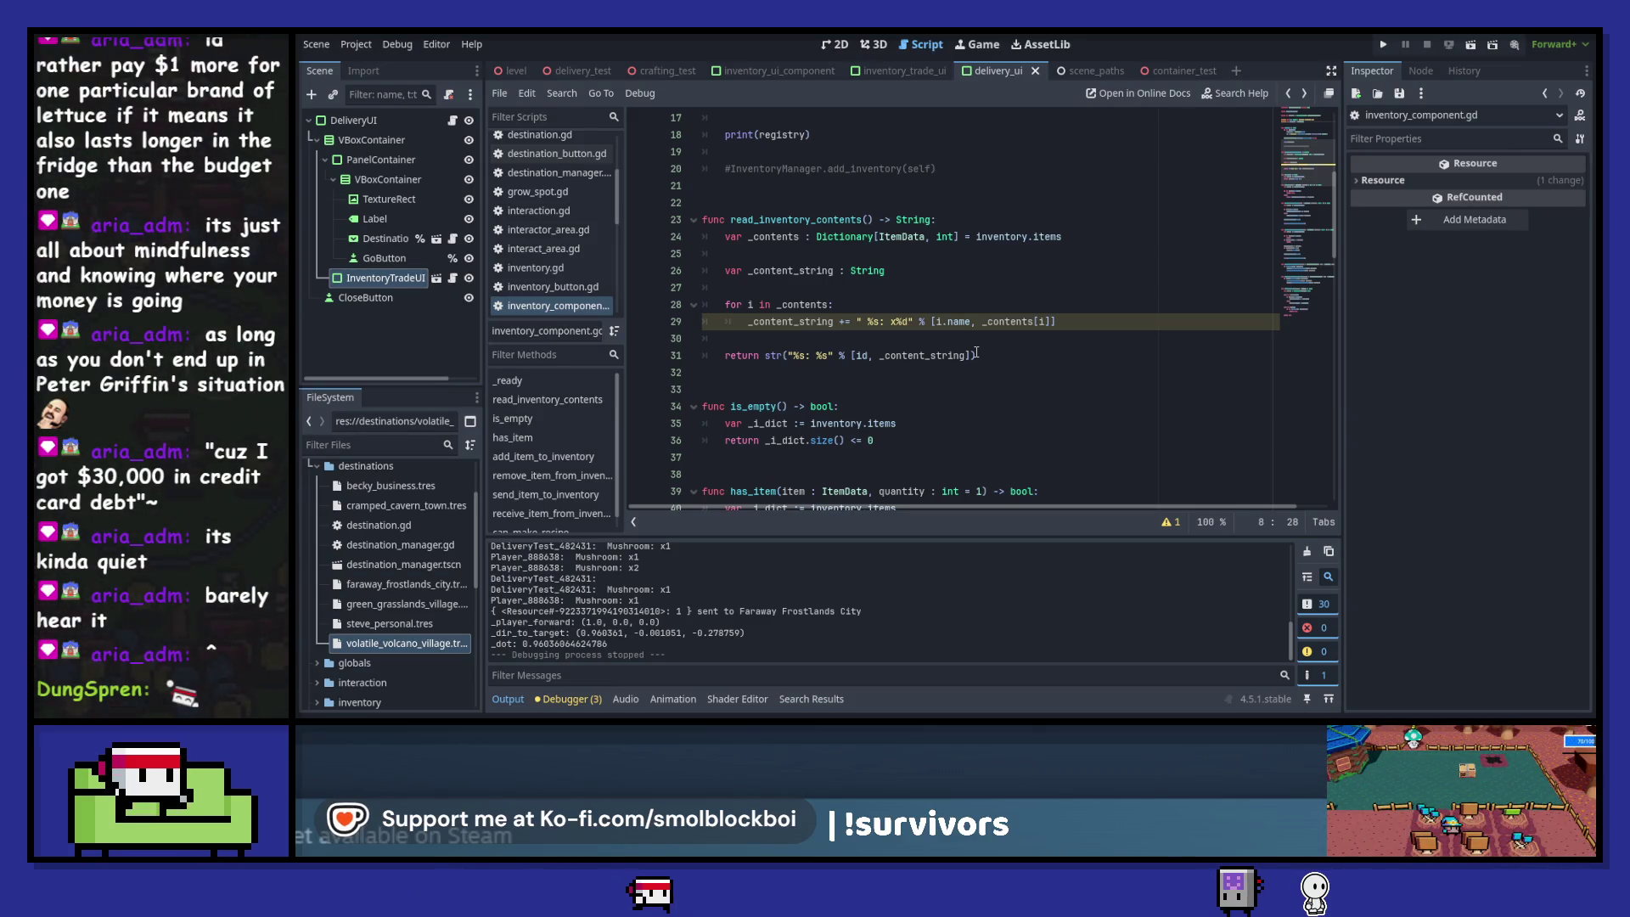
pyautogui.click(859, 325)
pyautogui.press('Delete')
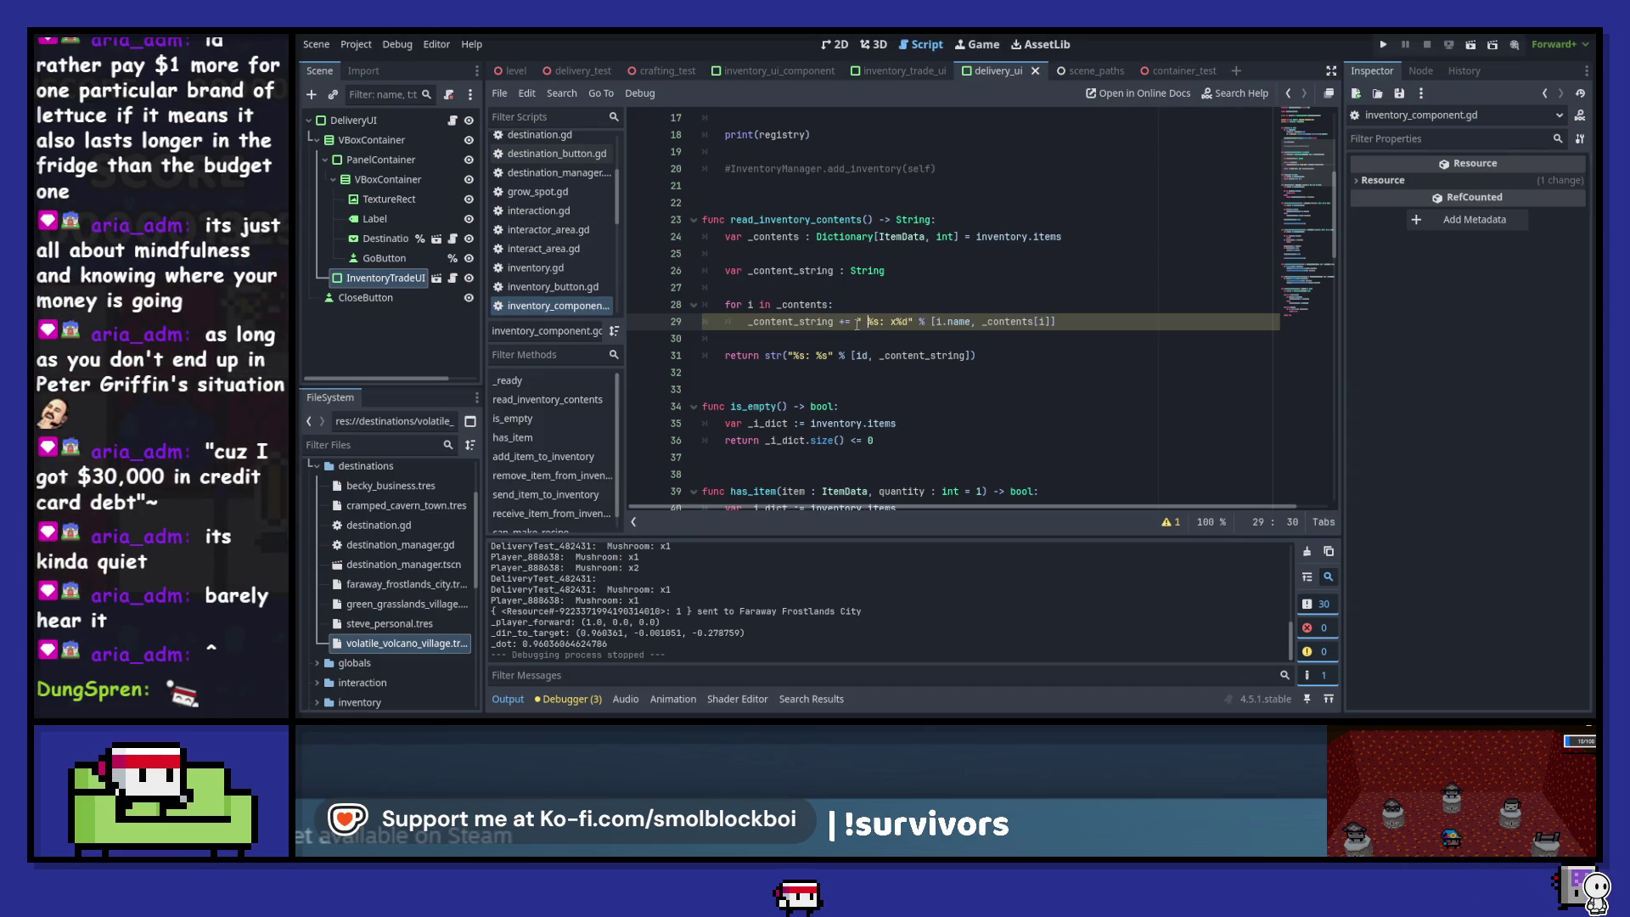
pyautogui.scroll(4, 1022, 295)
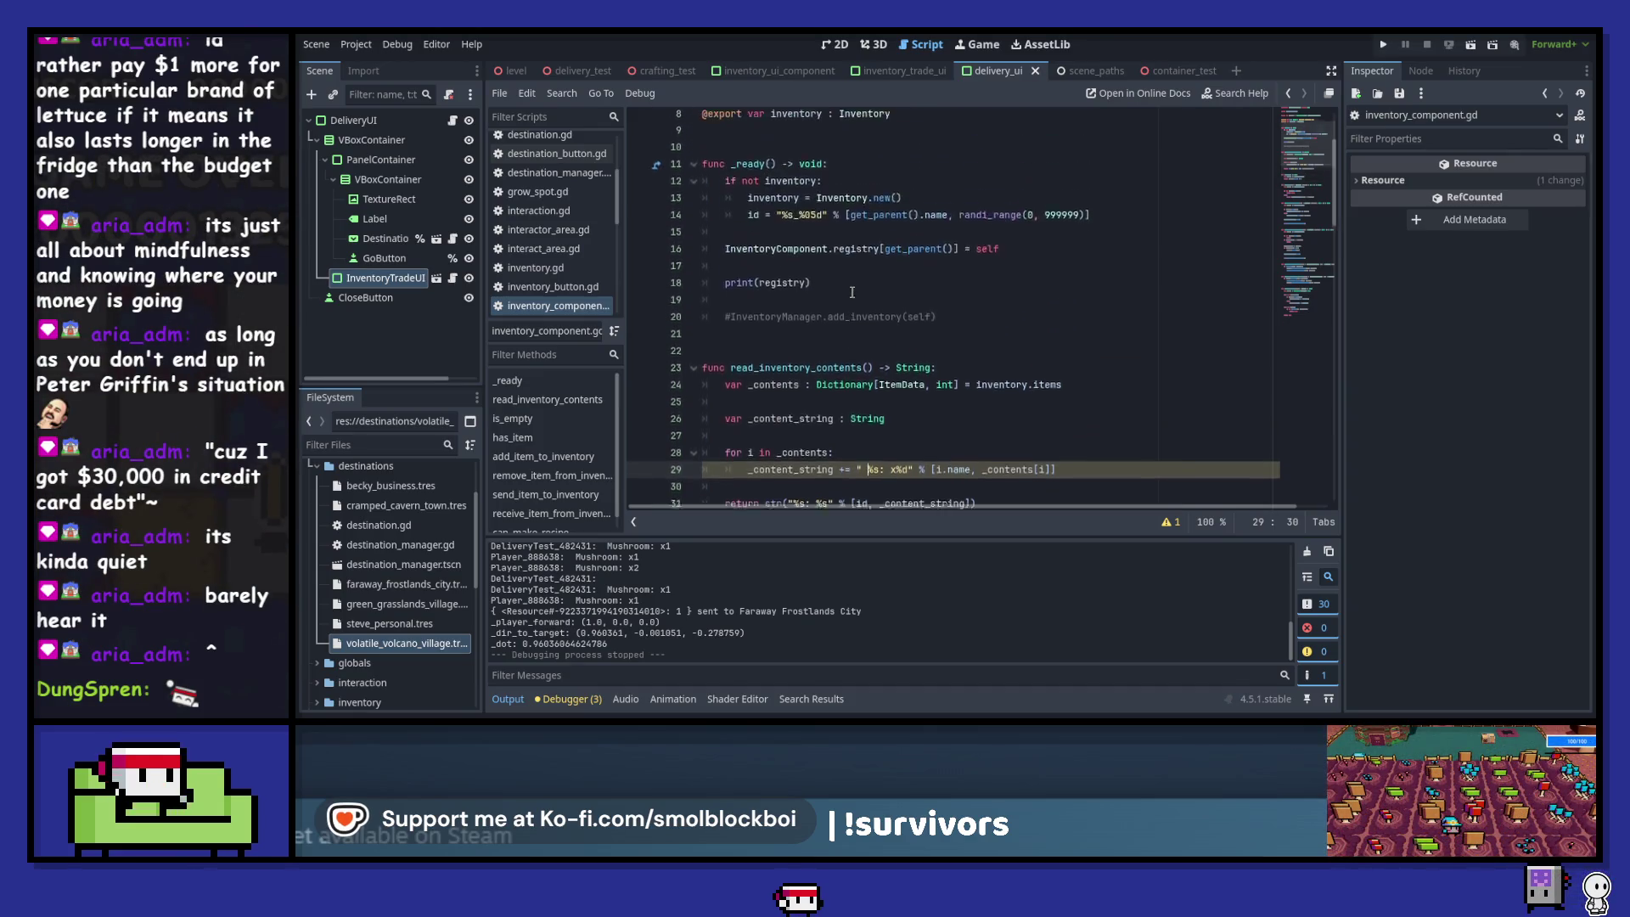
pyautogui.click(364, 124)
pyautogui.click(452, 120)
# - Start a print(_cargo_exists) debug call on a new line 57 in update_go_button()
pyautogui.scroll(-1, 890, 360)
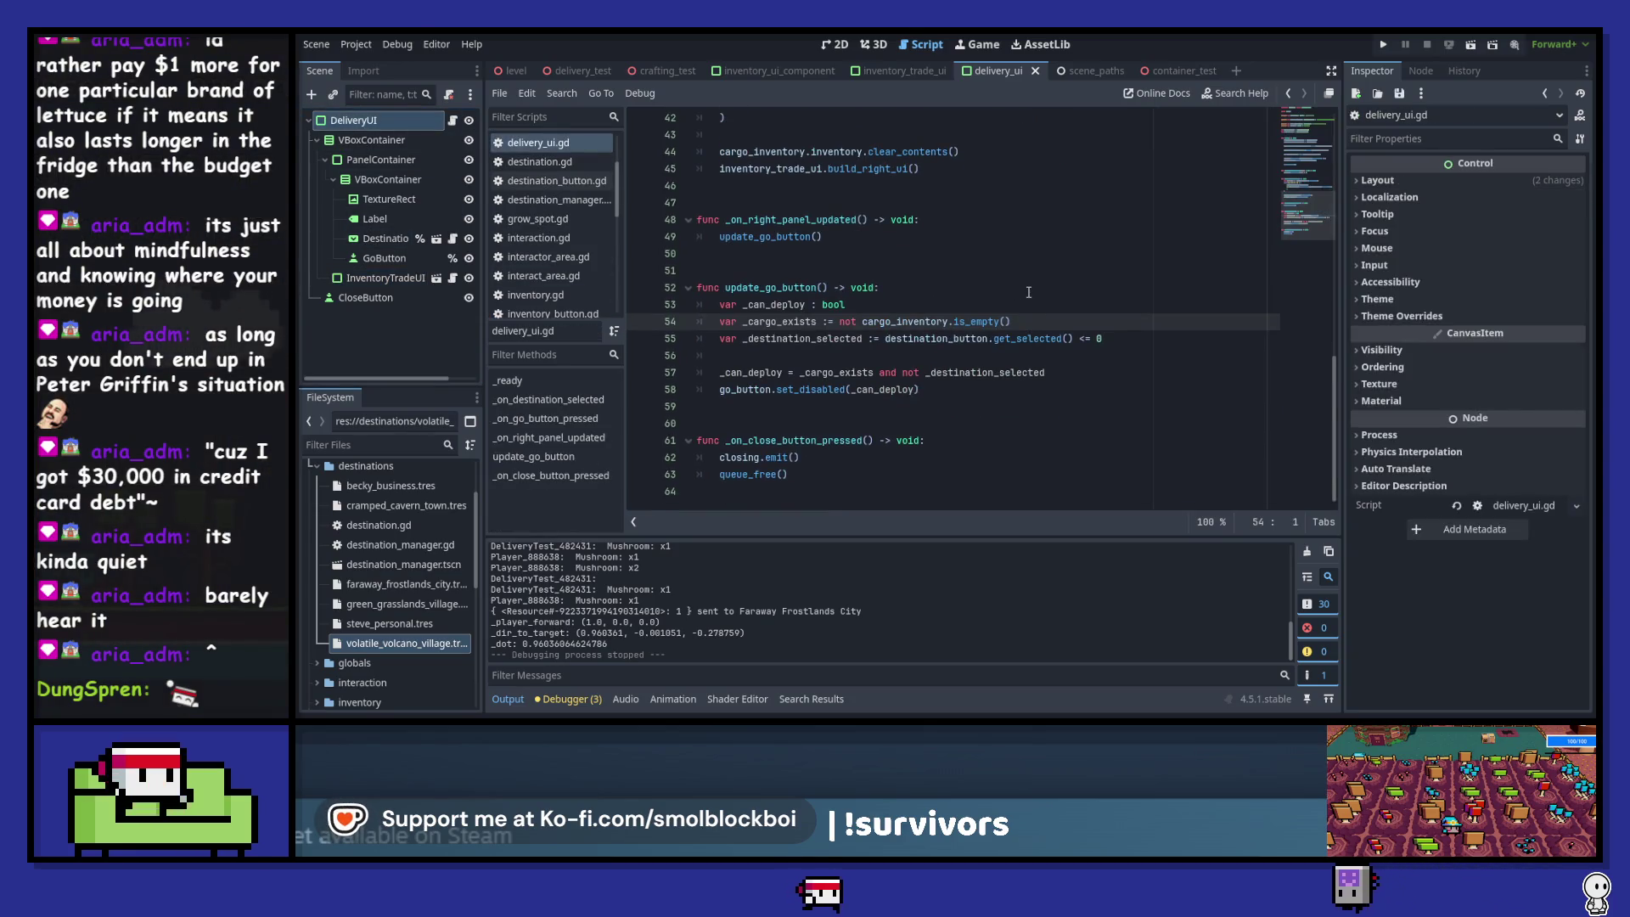
pyautogui.click(890, 361)
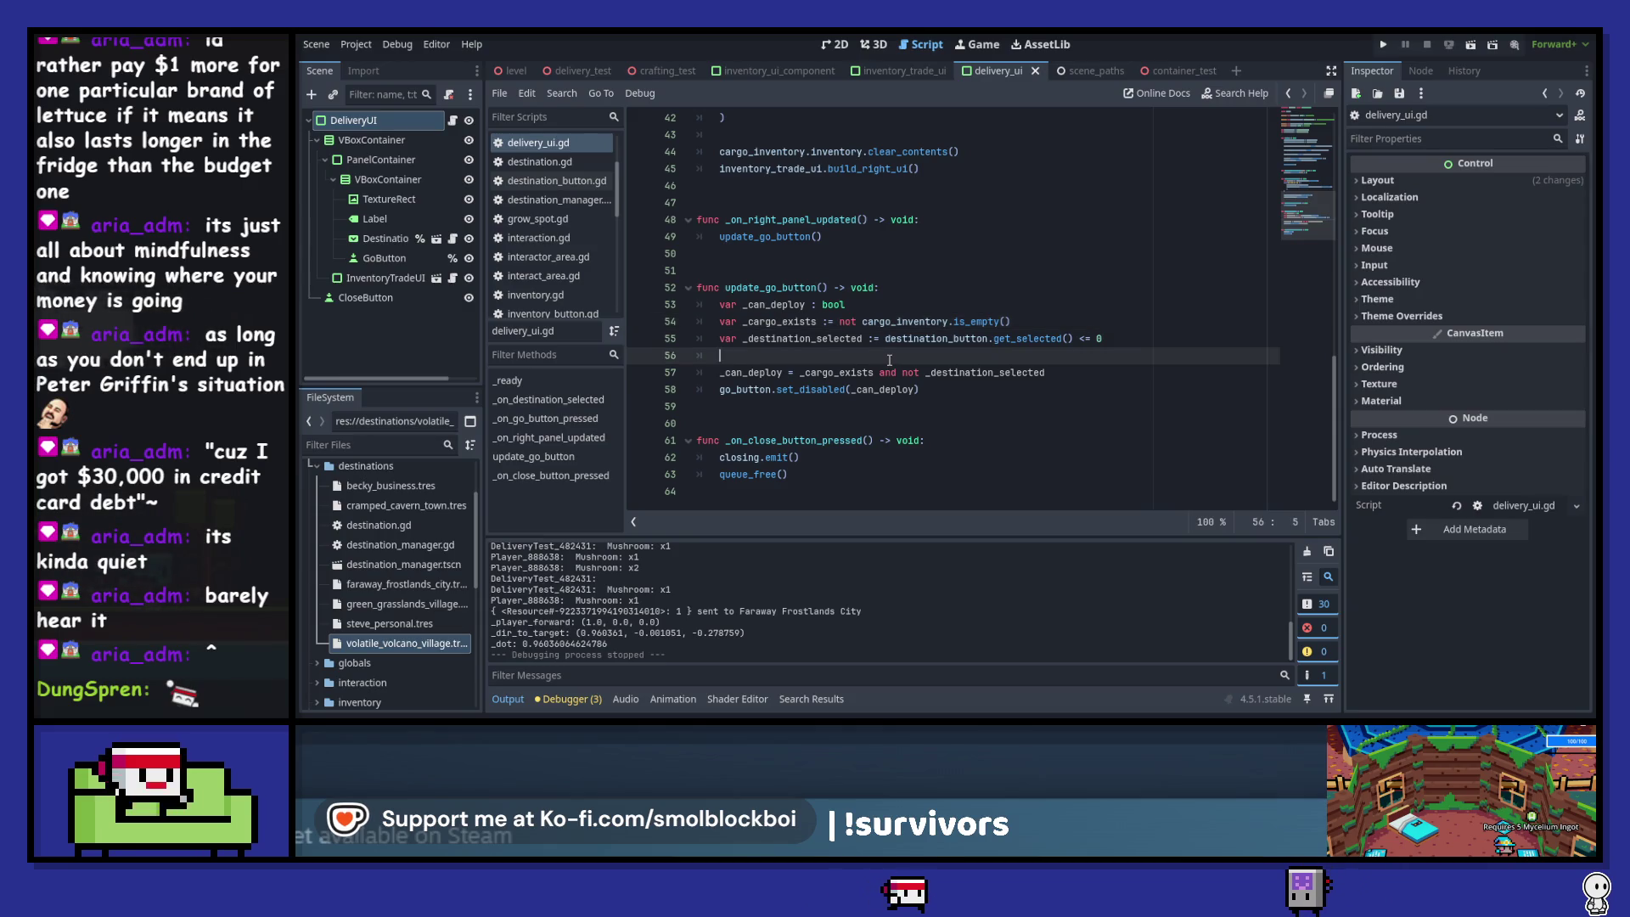
pyautogui.press('Return')
pyautogui.press('Return')
pyautogui.press('Up')
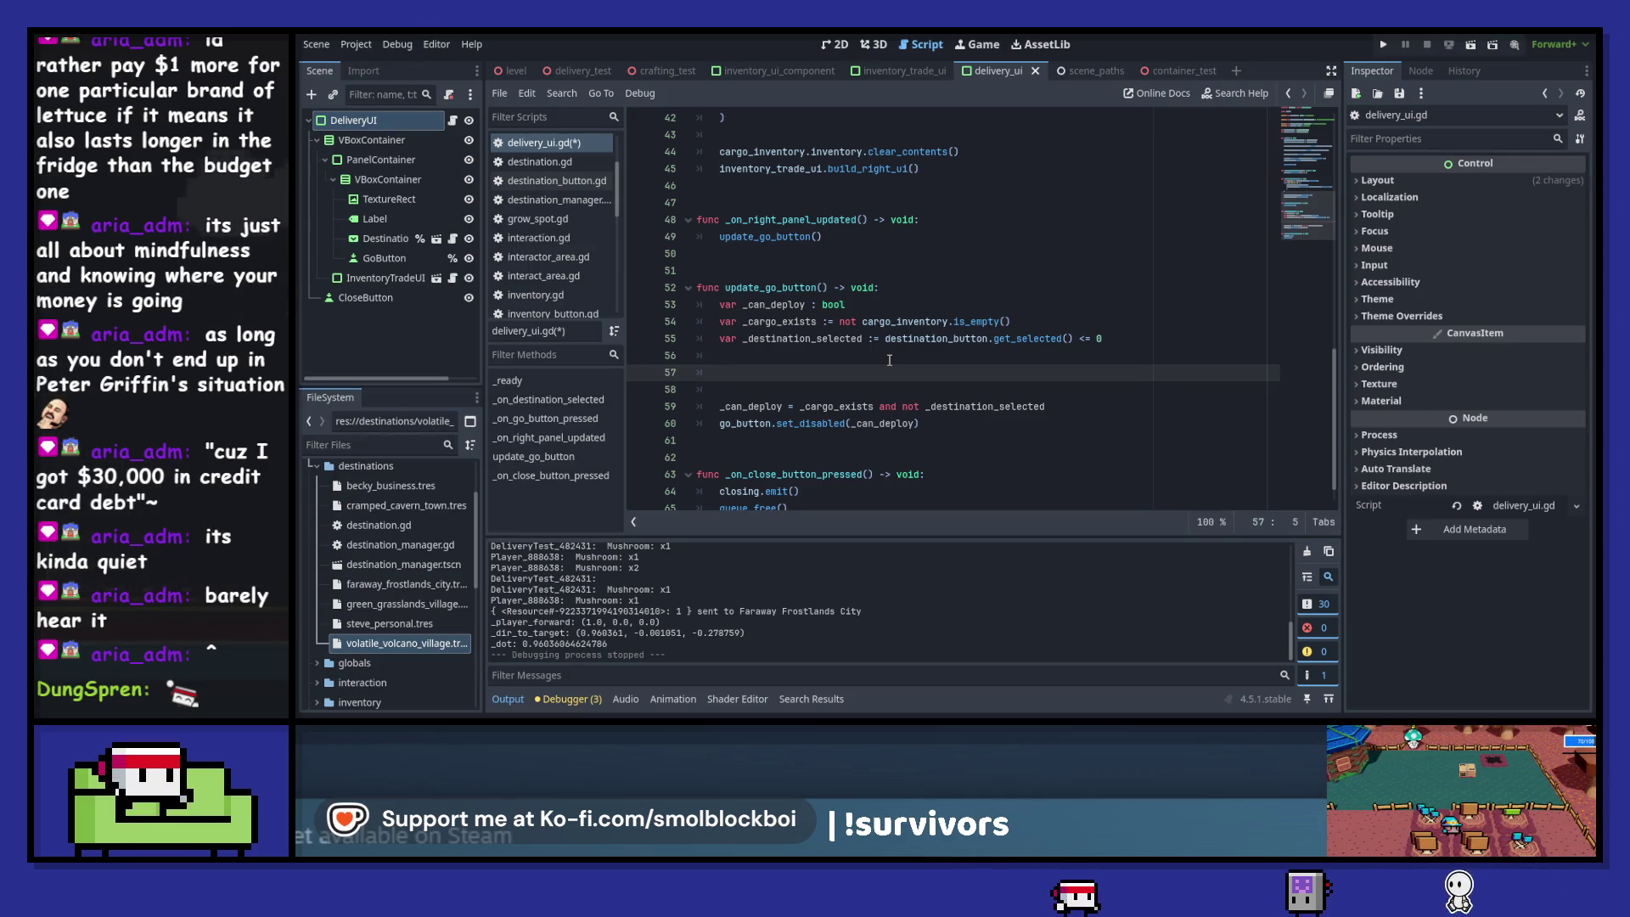
pyautogui.write('_cargo_exists')
pyautogui.press('Home')
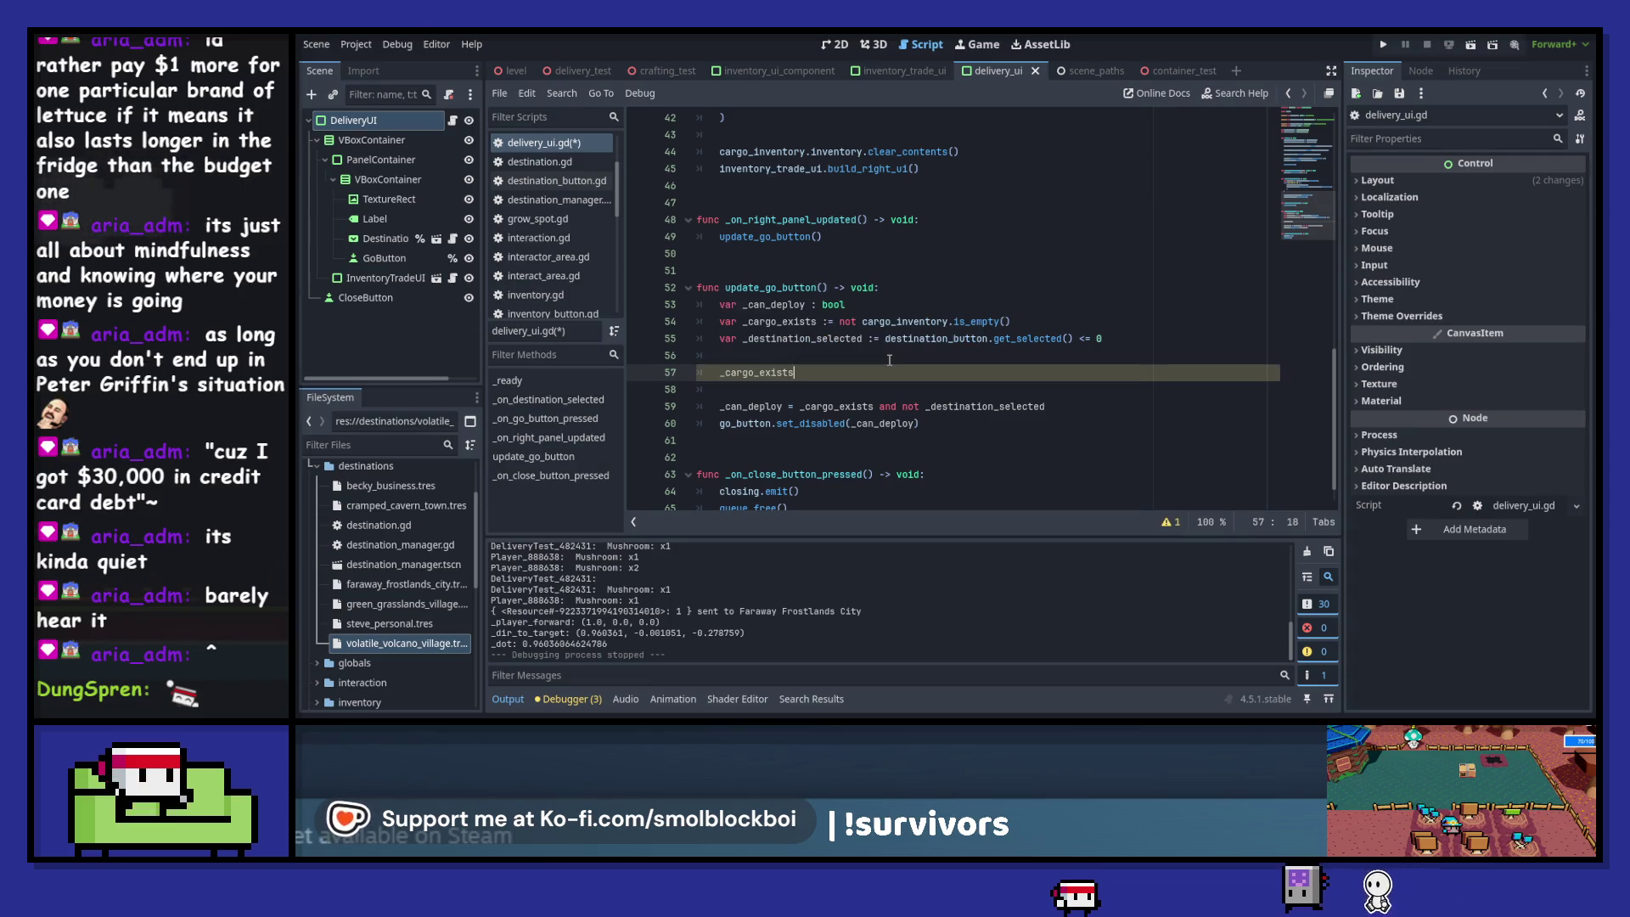
pyautogui.write('print()')
pyautogui.press('BackSpace')
pyautogui.press('End')
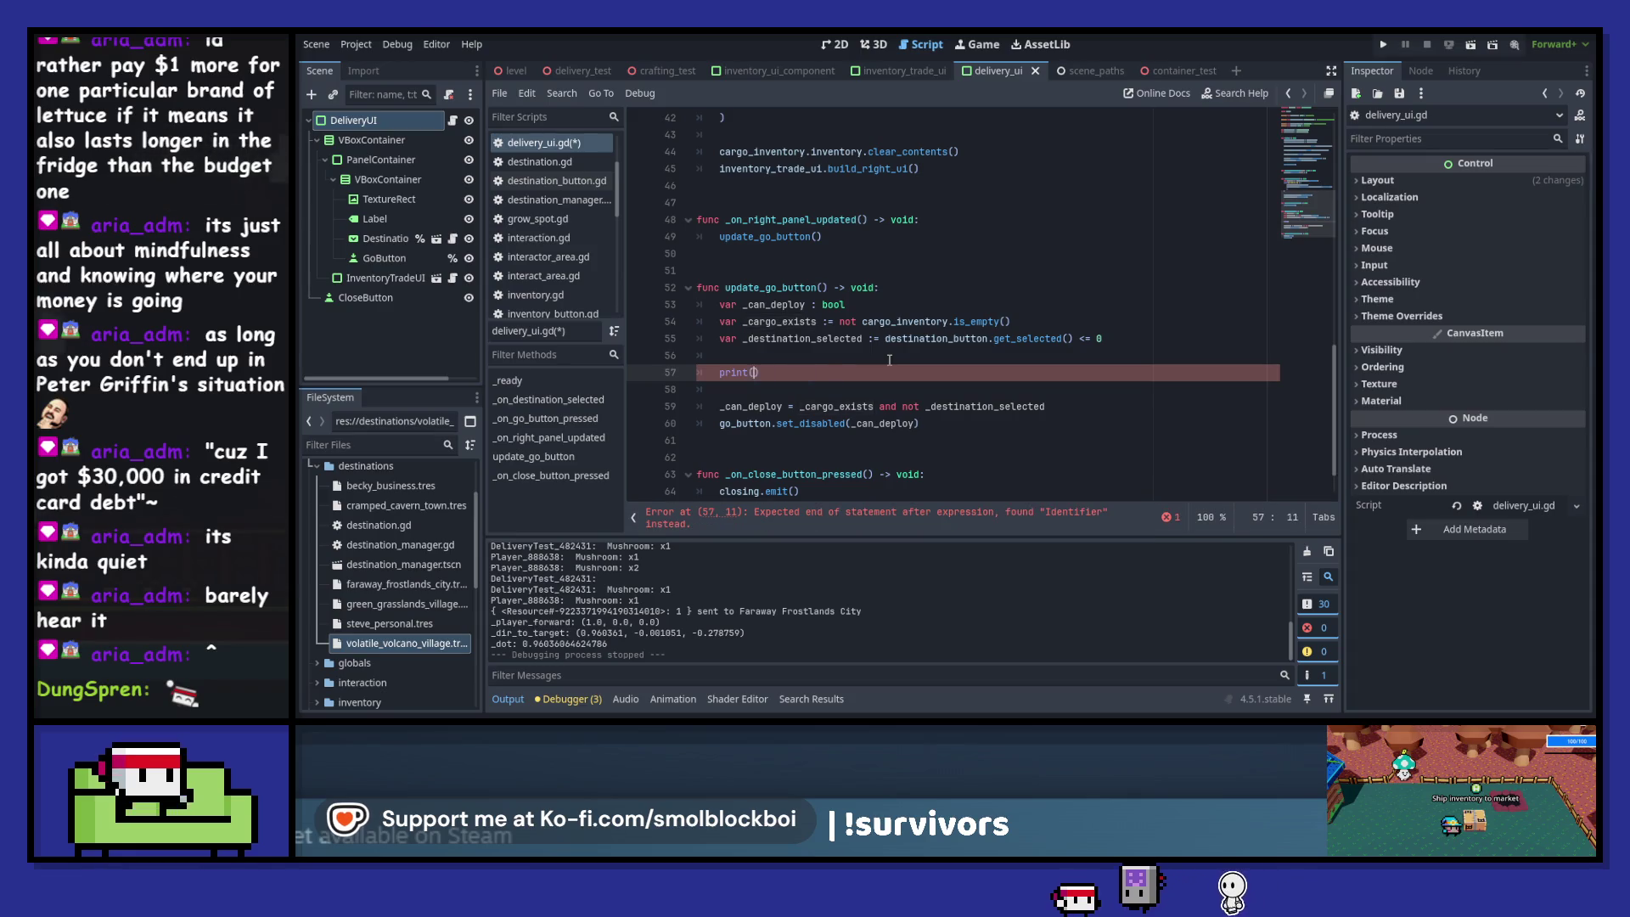
pyautogui.write(')')
pyautogui.press('Home')
pyautogui.hotkey('ctrl', 'Right')
# - Extend it to prints(_cargo_exists, _destination_selected, _can_deploy), save, and run the game with F5
pyautogui.write('s')
pyautogui.hotkey('ctrl', 'Right')
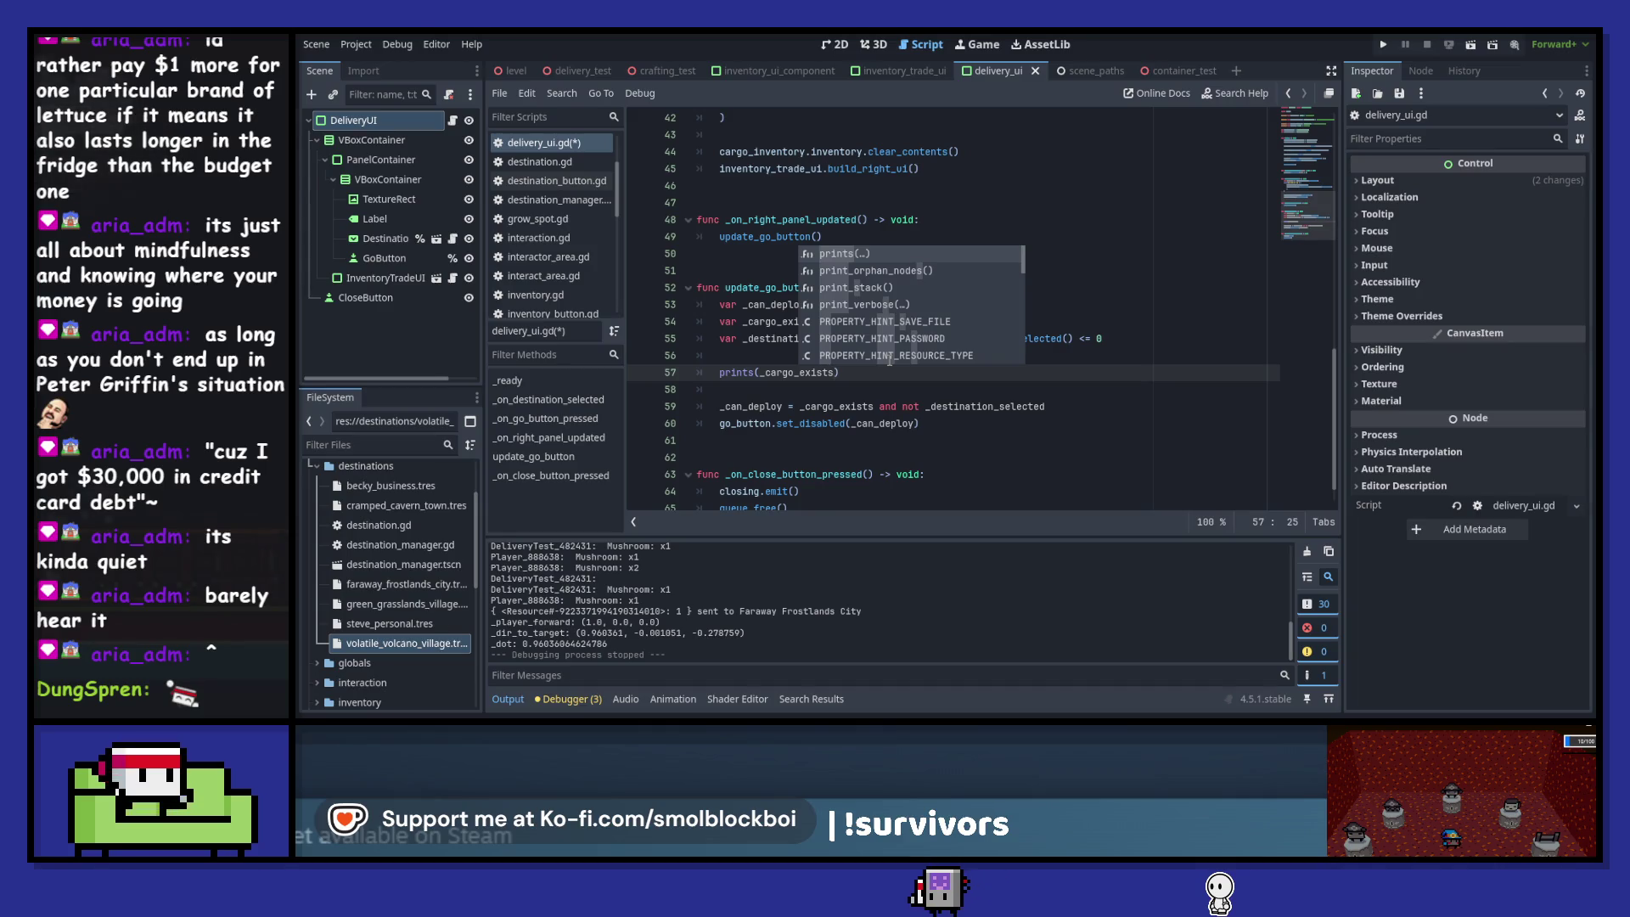
pyautogui.write(', _des')
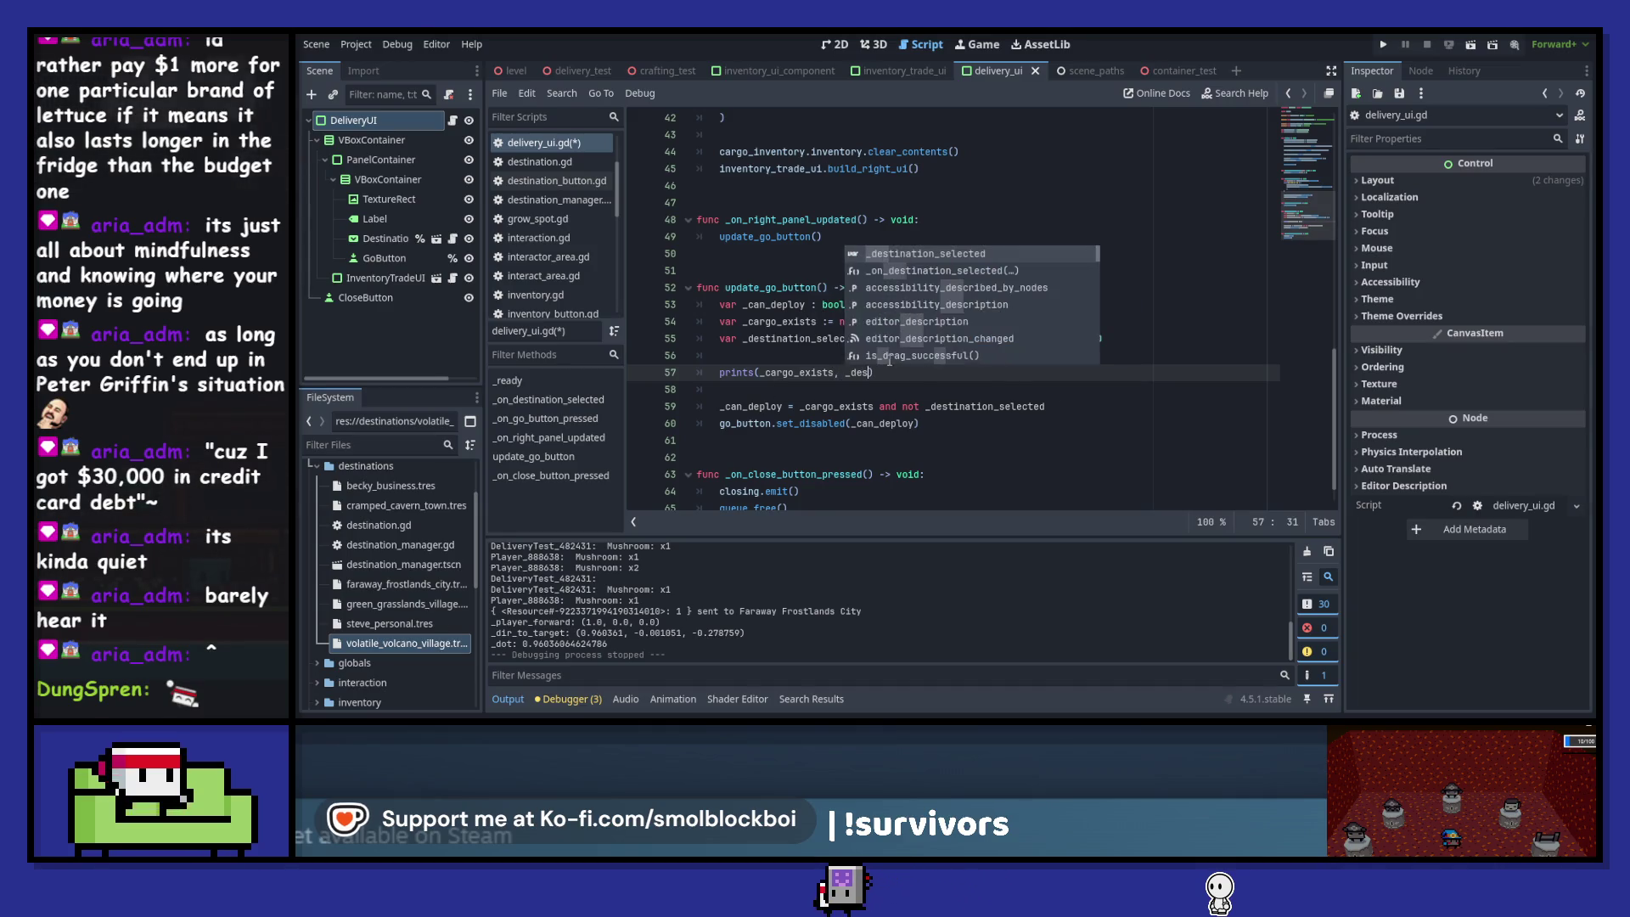
pyautogui.press('Return')
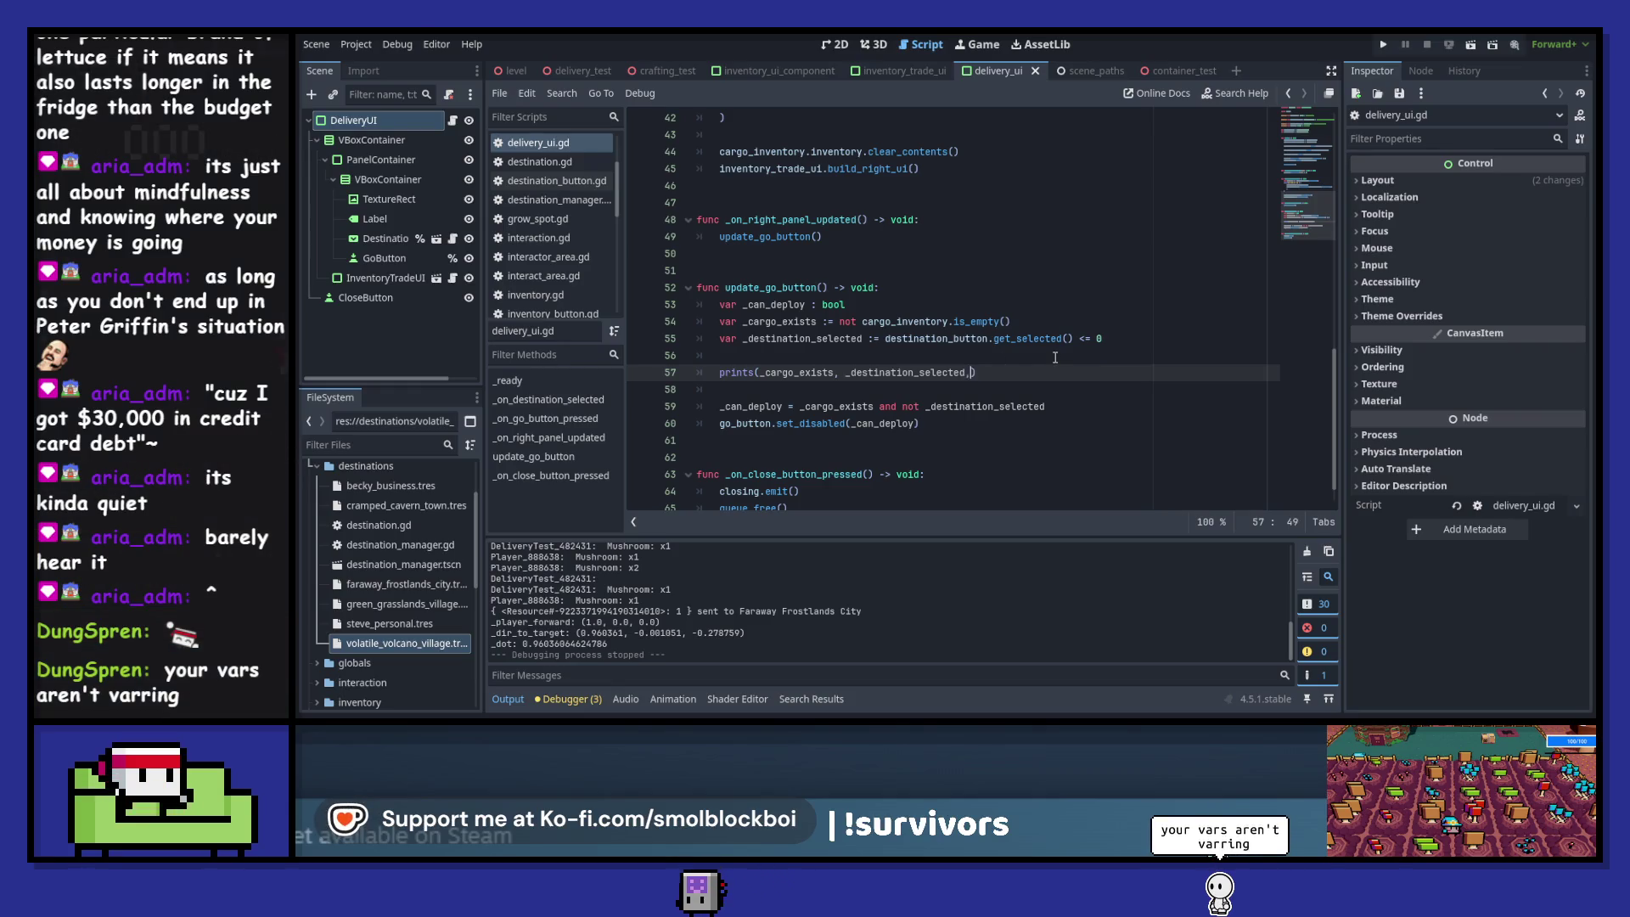
pyautogui.press('BackSpace')
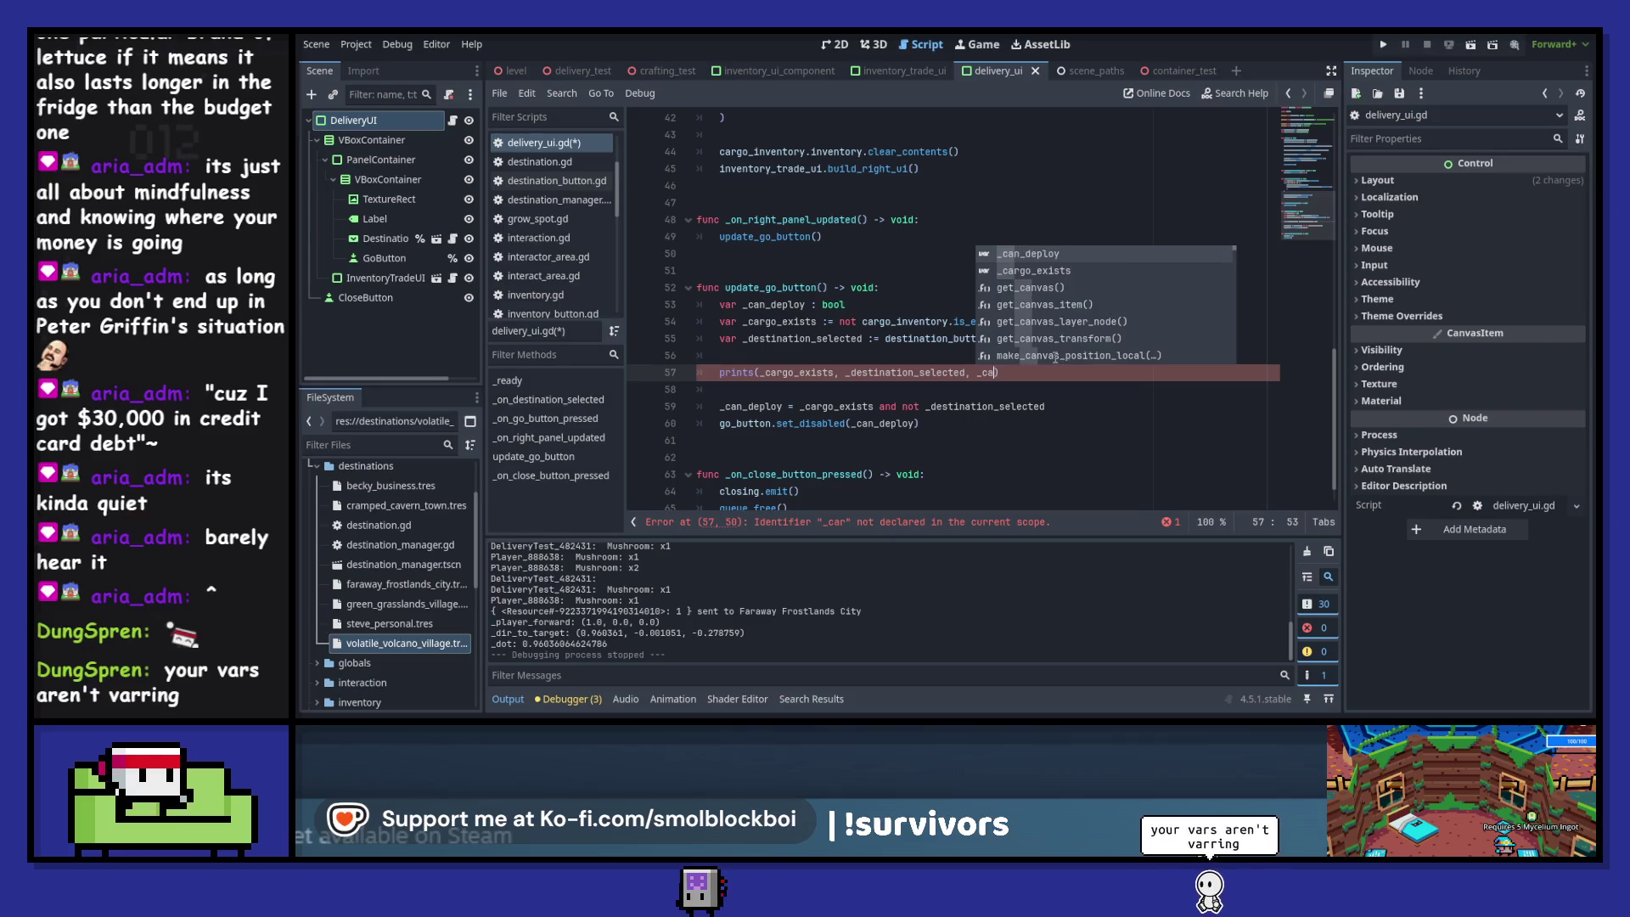
pyautogui.press('Return')
pyautogui.hotkey('ctrl', 's')
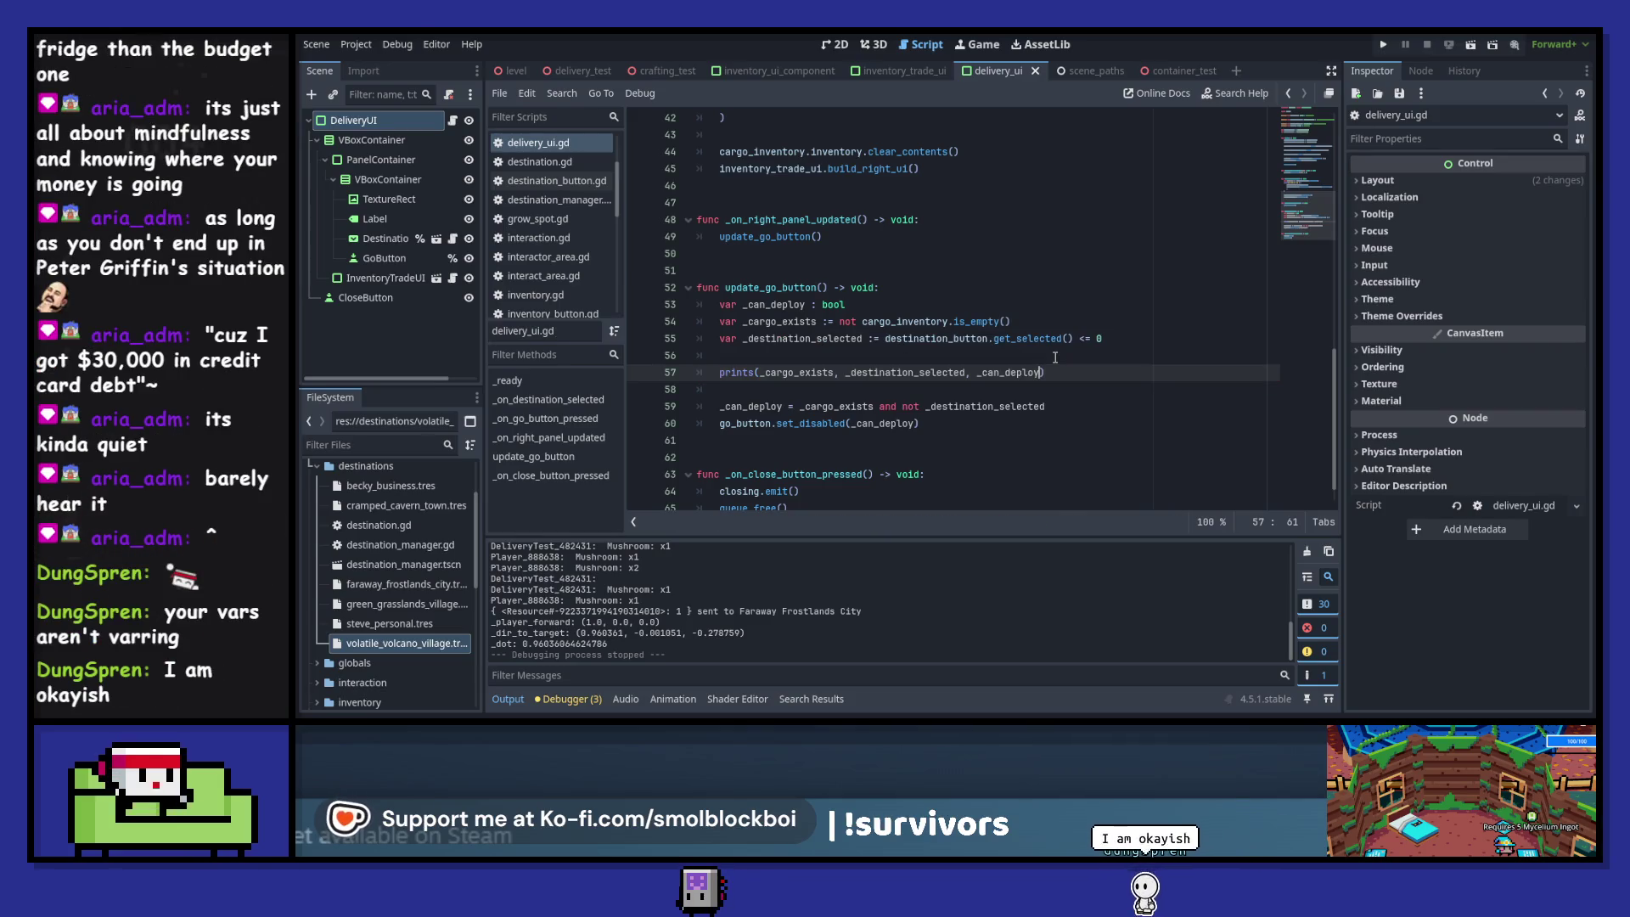
pyautogui.press('F5')
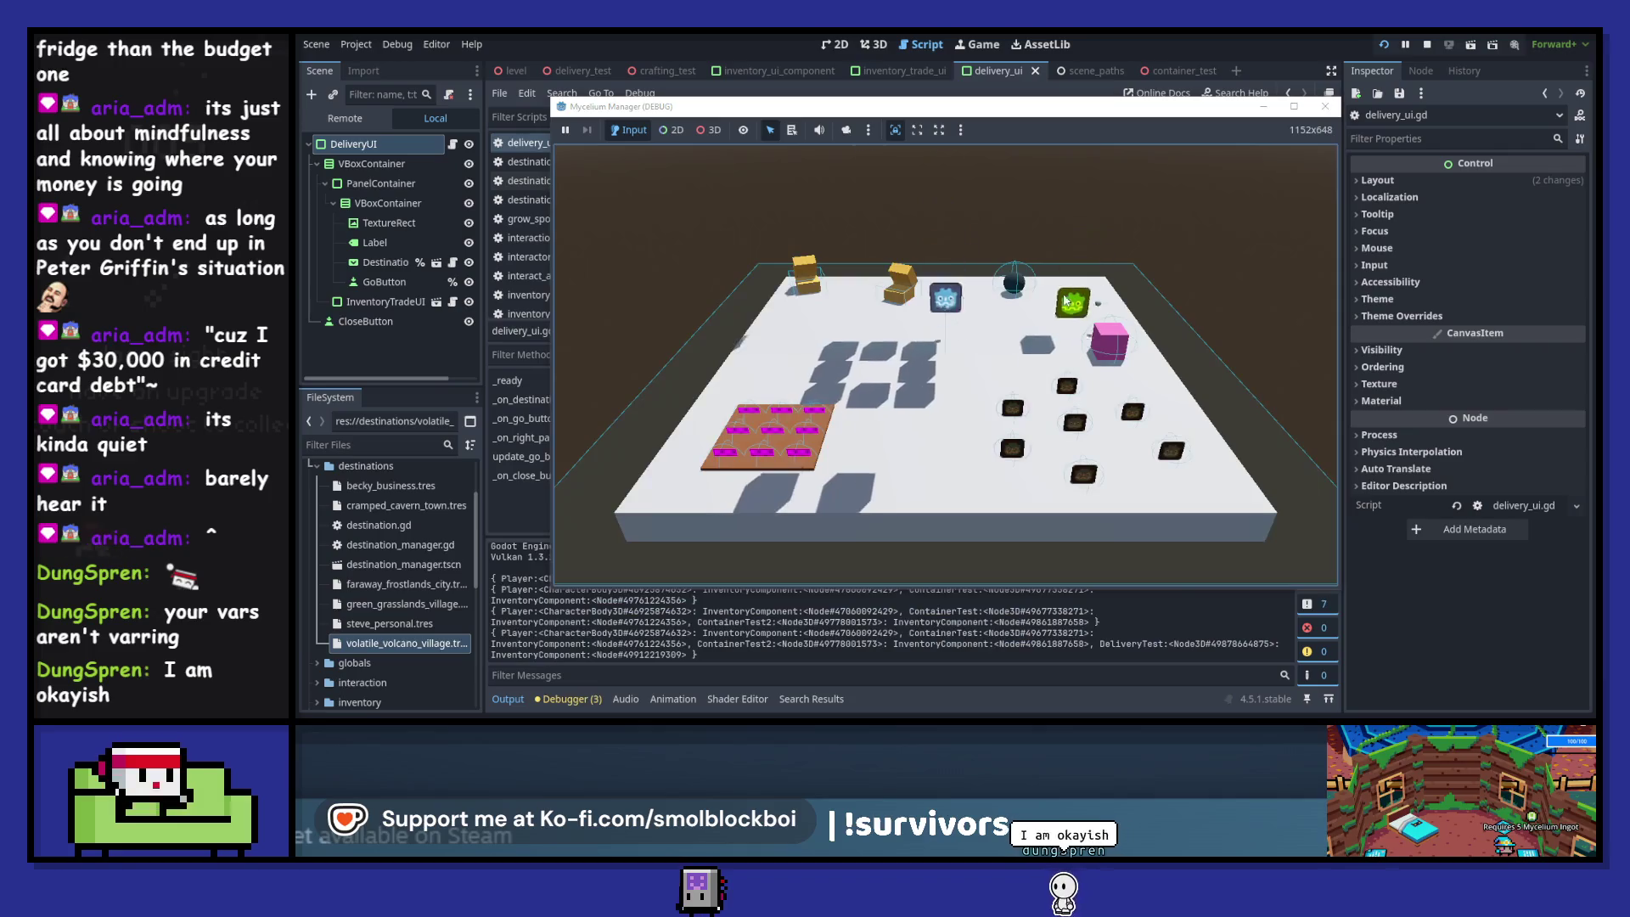
# - Collect the two mushrooms, open the delivery screen at the pink box, then stop the game with F8
pyautogui.press('s')
pyautogui.press('w')
pyautogui.press('e')
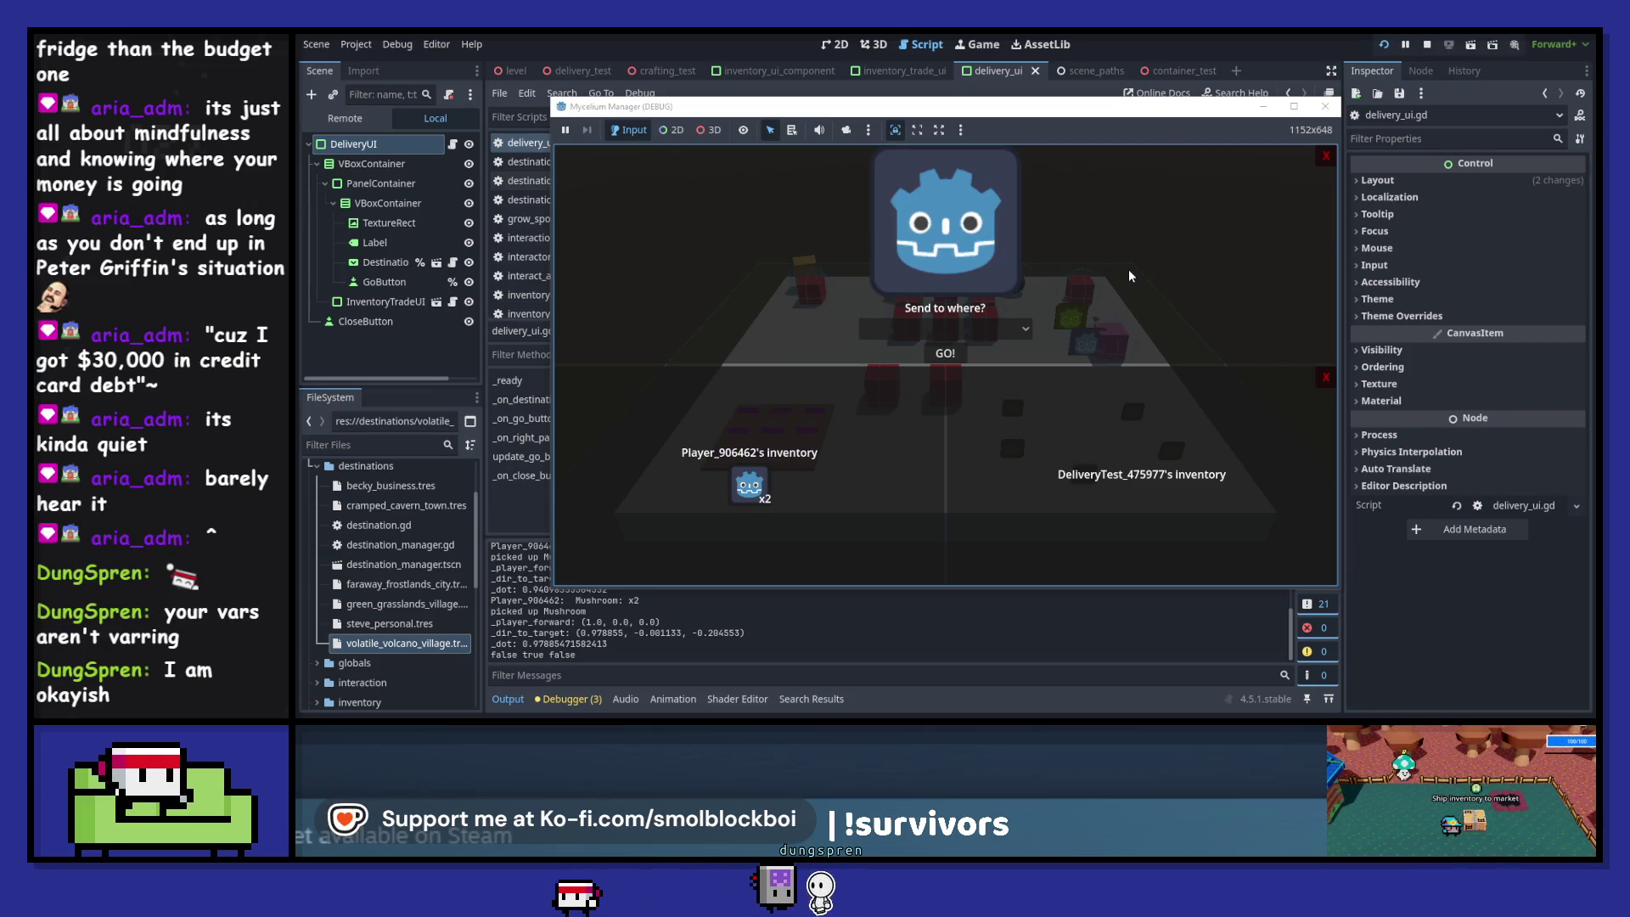
pyautogui.press('F8')
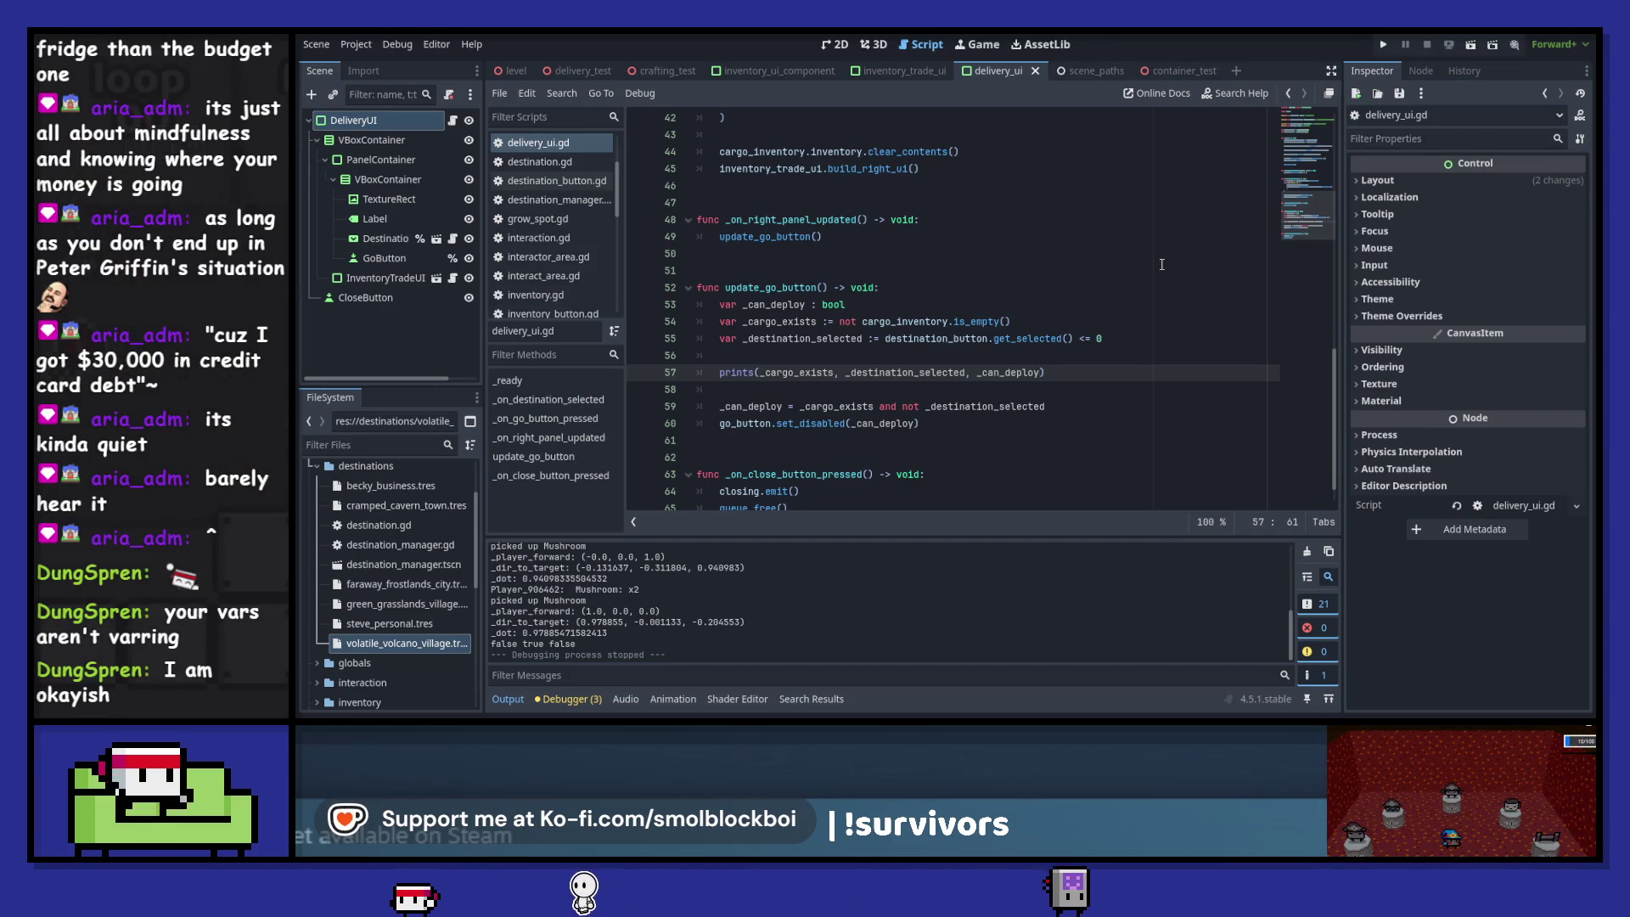
# - Use 'not _can_deploy' in set_disabled(), delete the prints() debug line, save, and run with F5
pyautogui.click(803, 406)
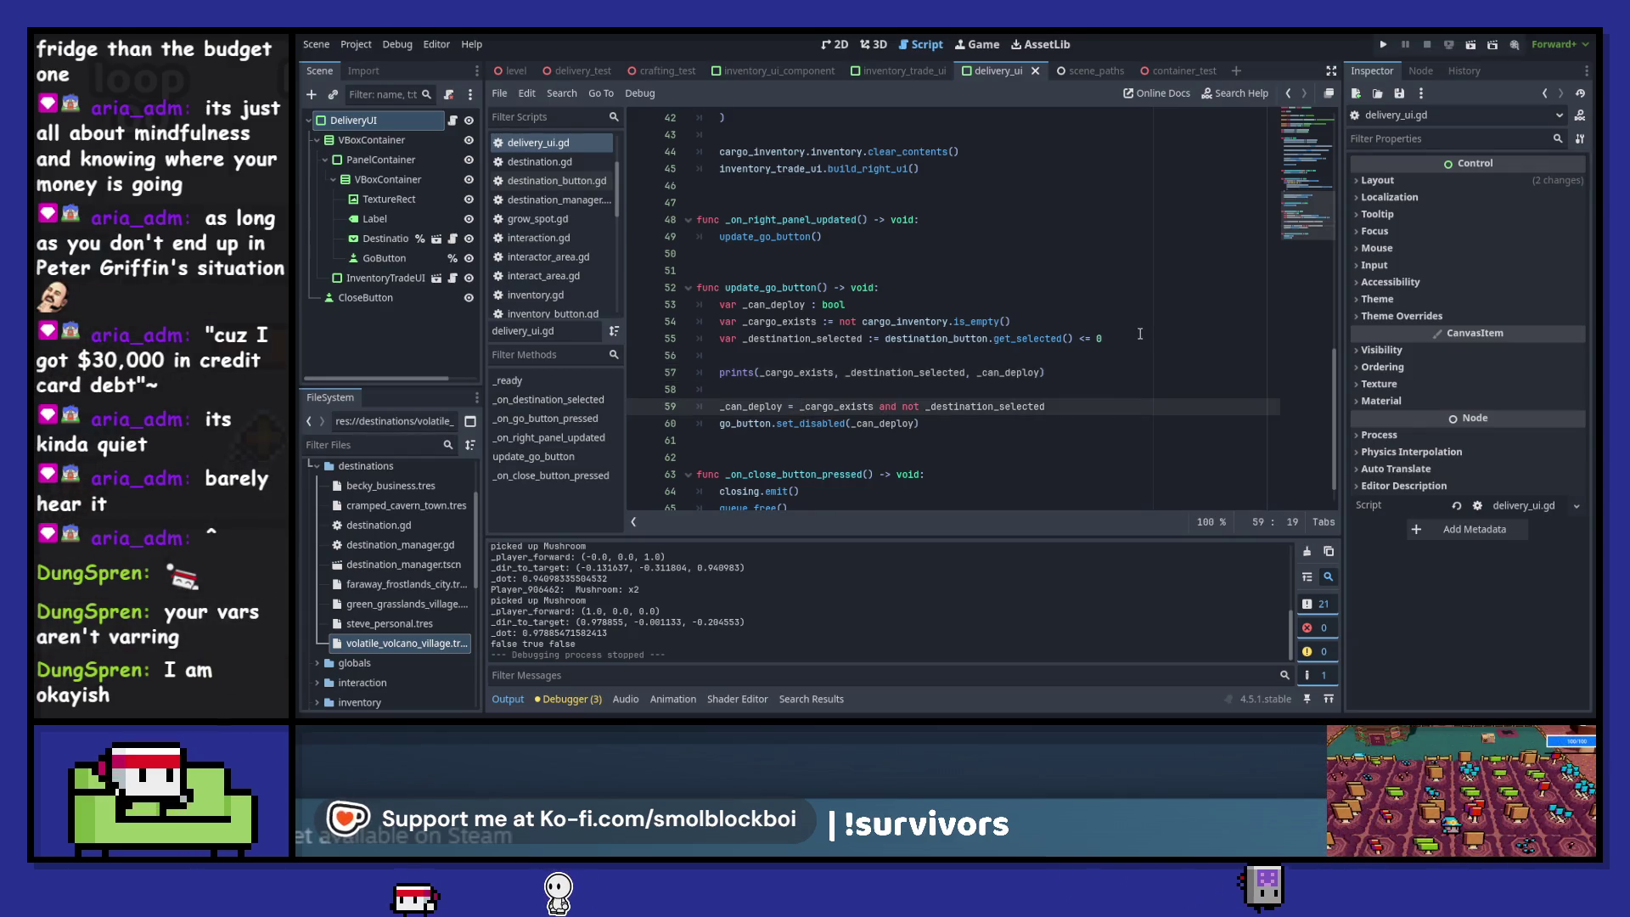
pyautogui.click(850, 427)
pyautogui.write('not')
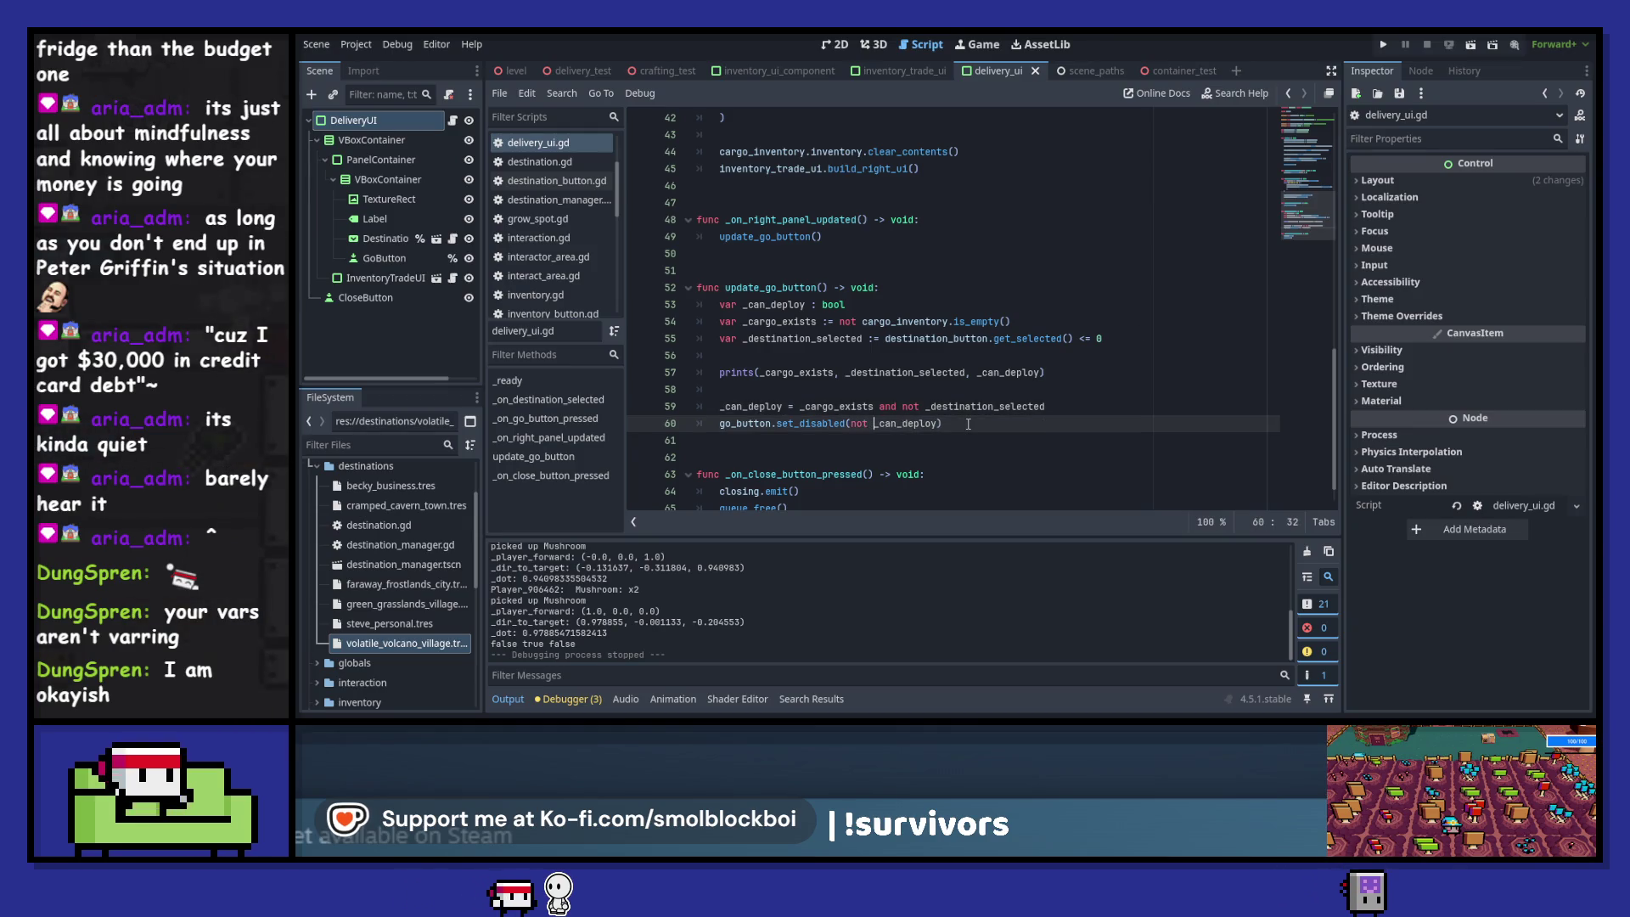
pyautogui.press('Up')
pyautogui.press('Up')
pyautogui.press('Up')
pyautogui.hotkey('ctrl', 'shift', 'k')
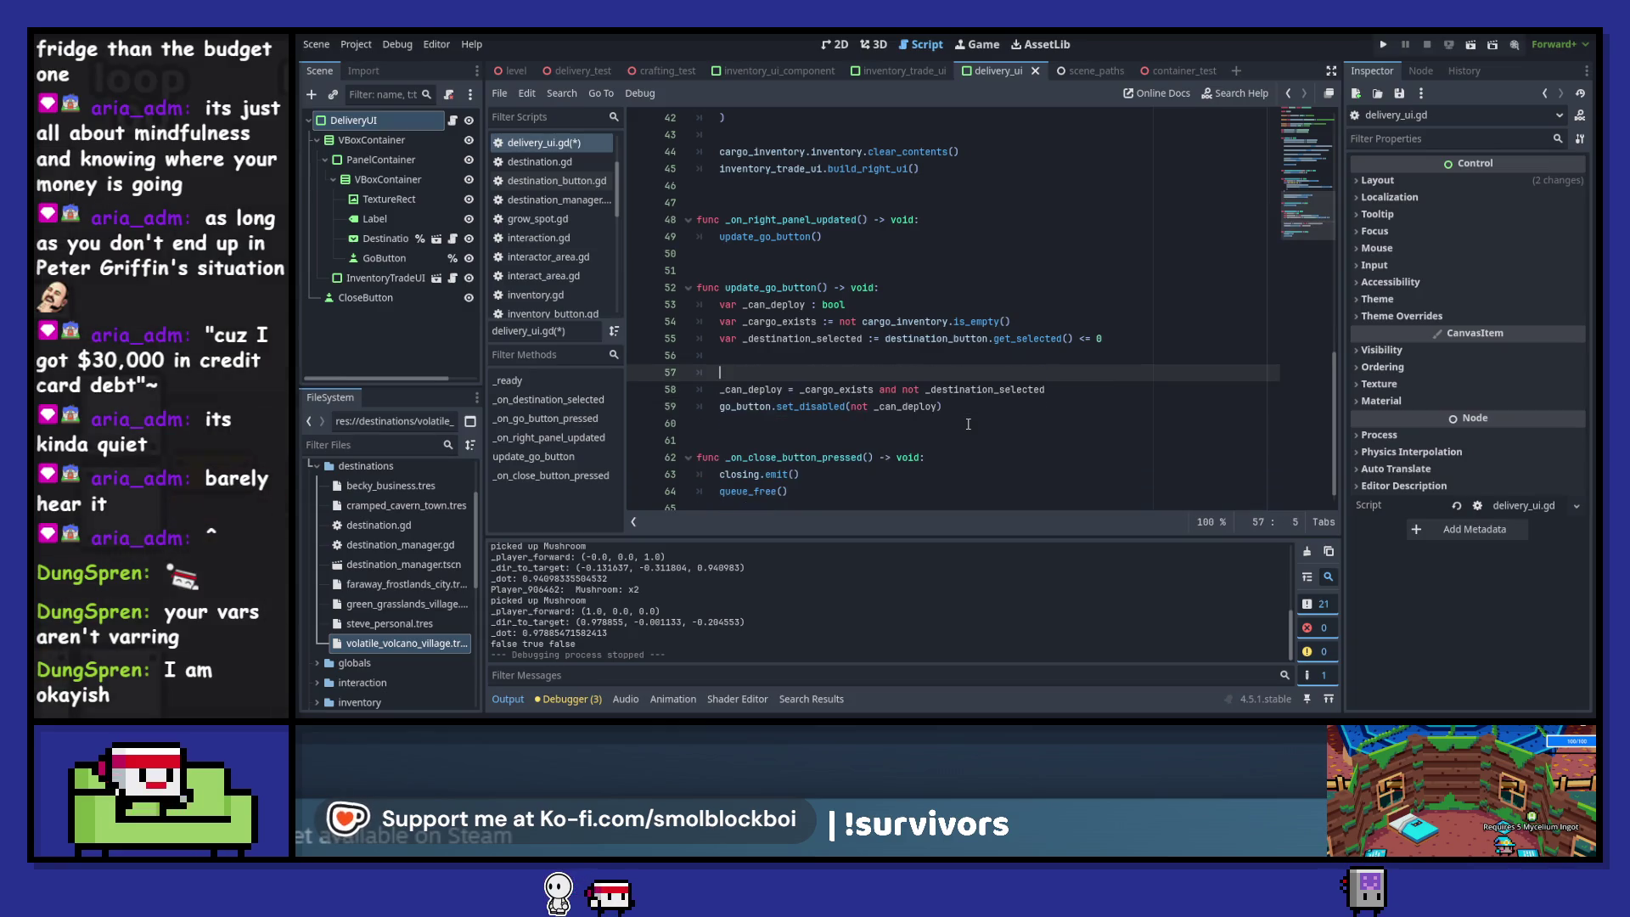
pyautogui.hotkey('ctrl', 'shift', 'k')
pyautogui.hotkey('ctrl', 's')
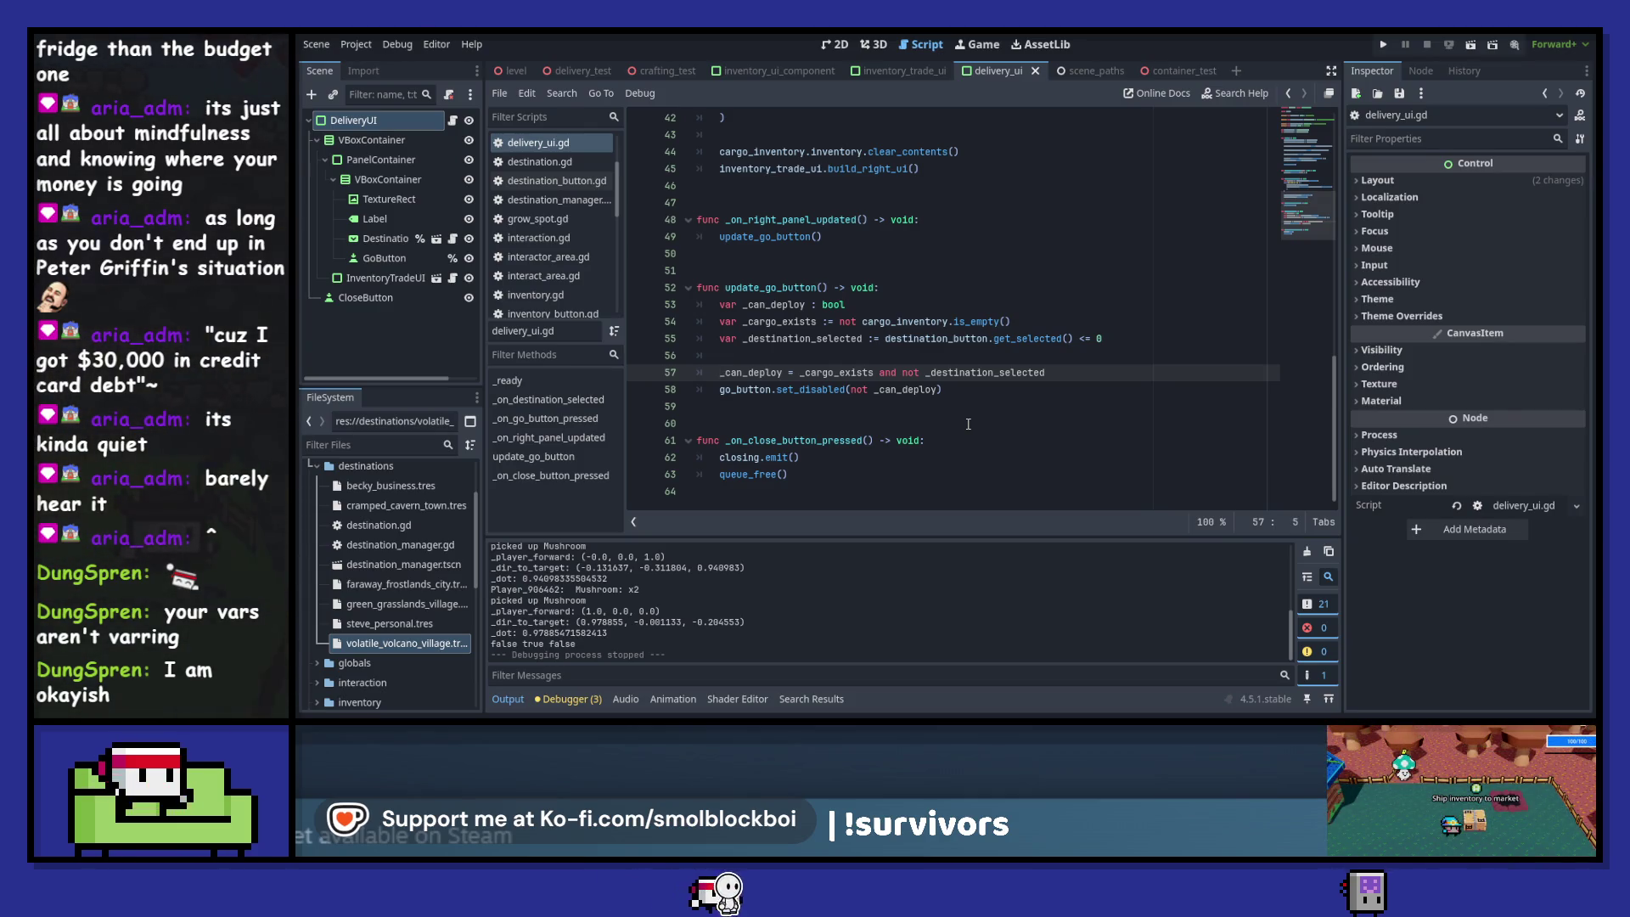
pyautogui.press('F5')
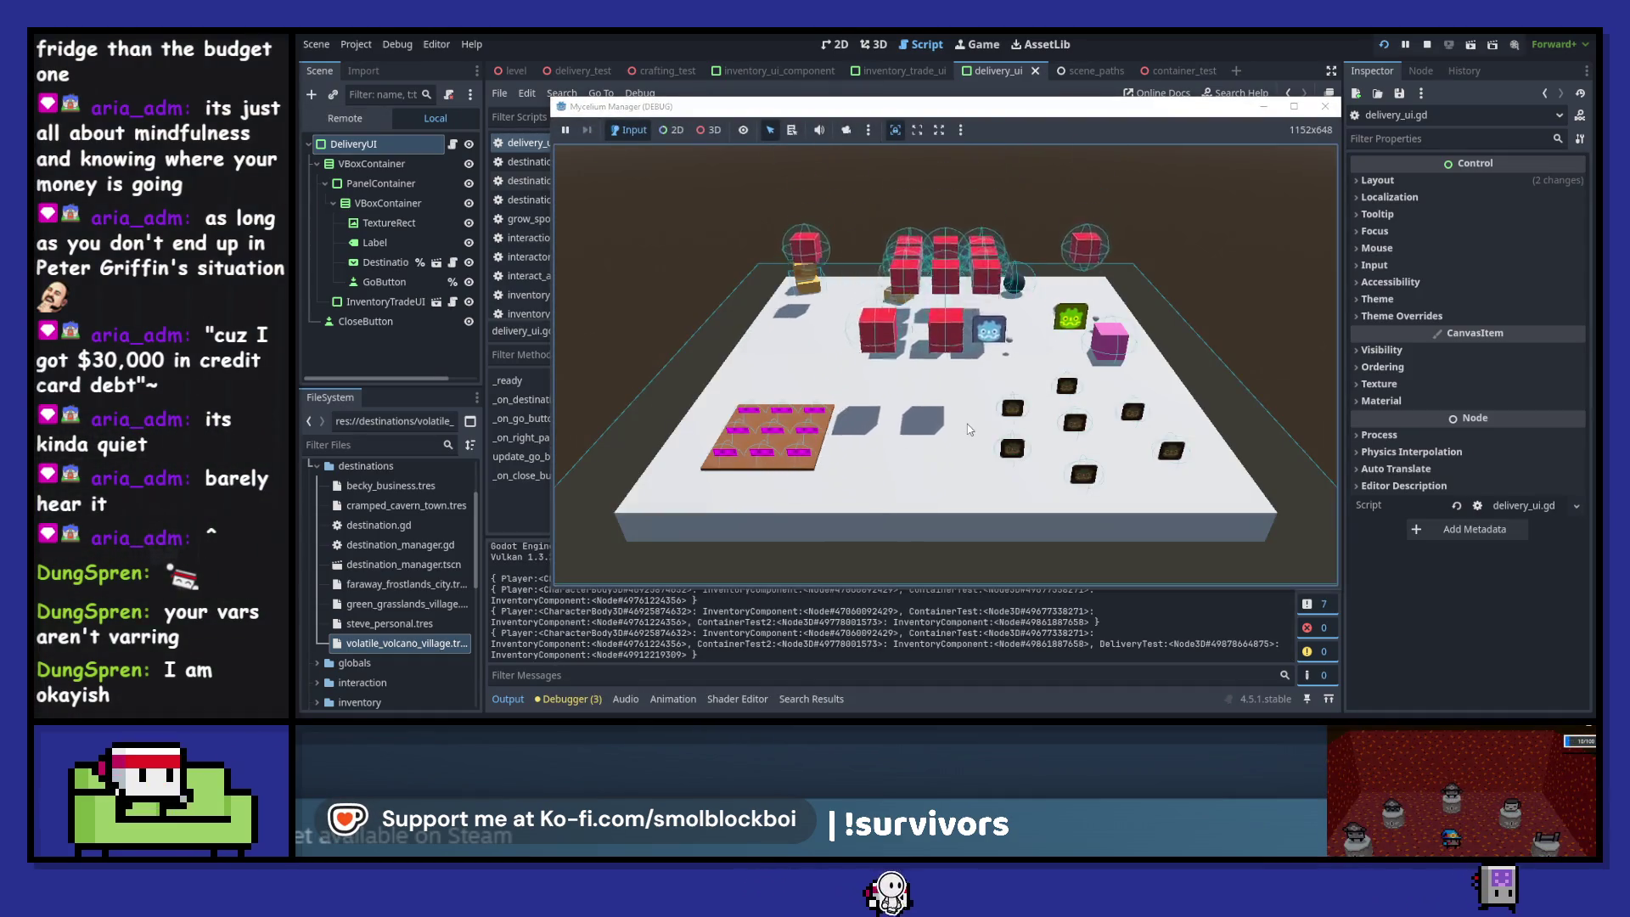
# - Walk to the pink delivery cube, open the panel, choose Becky's Business, then stop the game with F8
pyautogui.press('w')
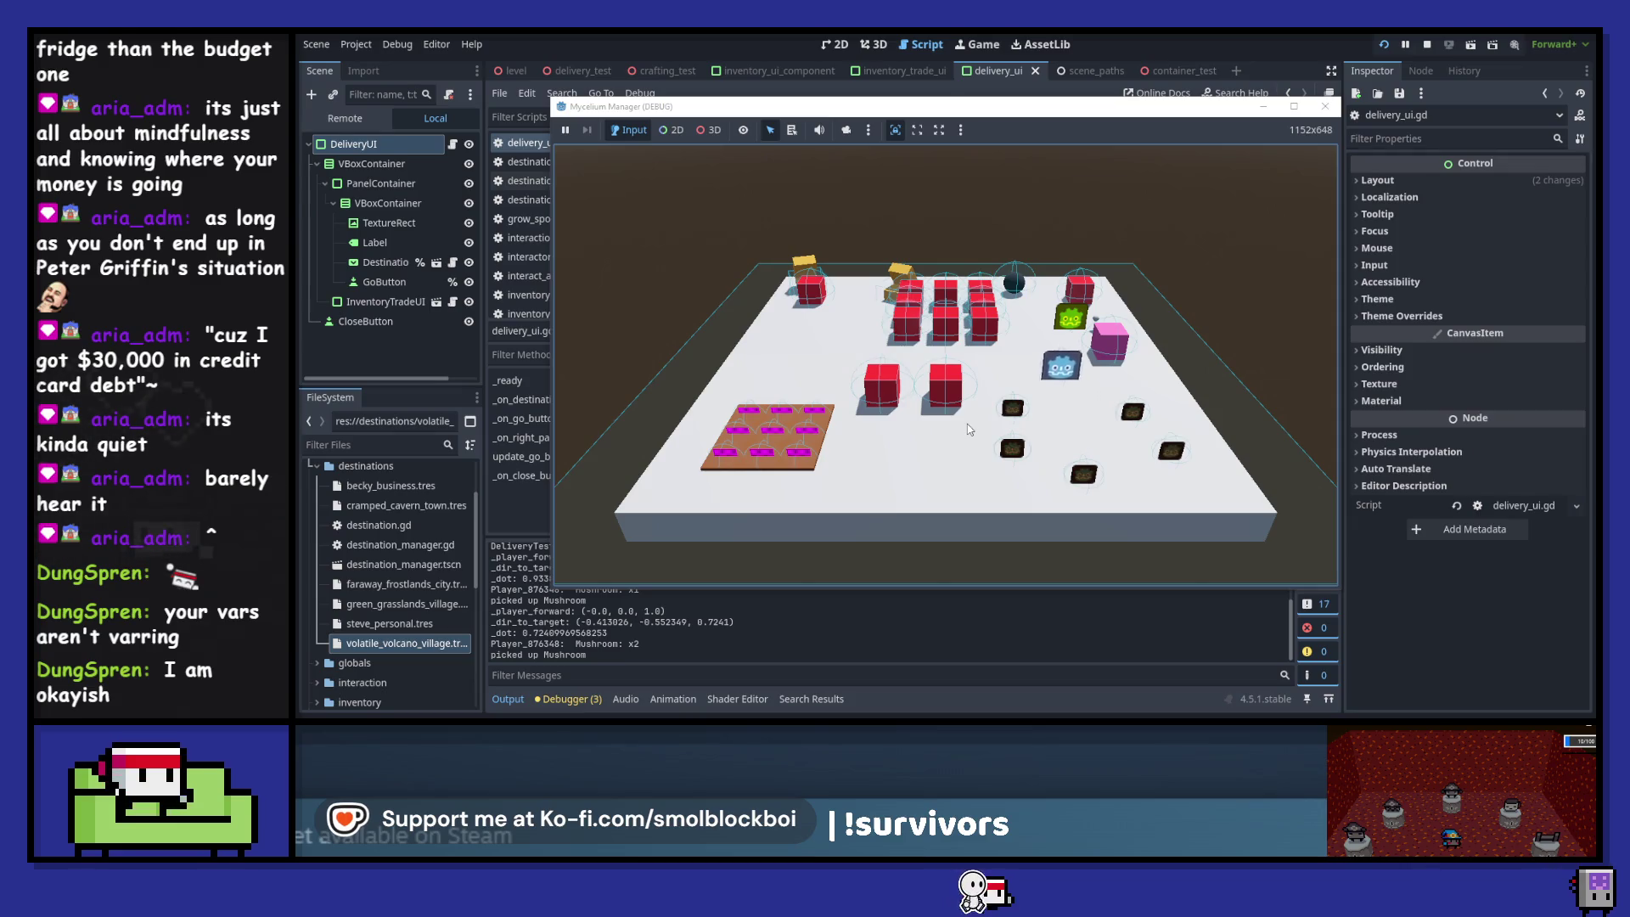
pyautogui.press('e')
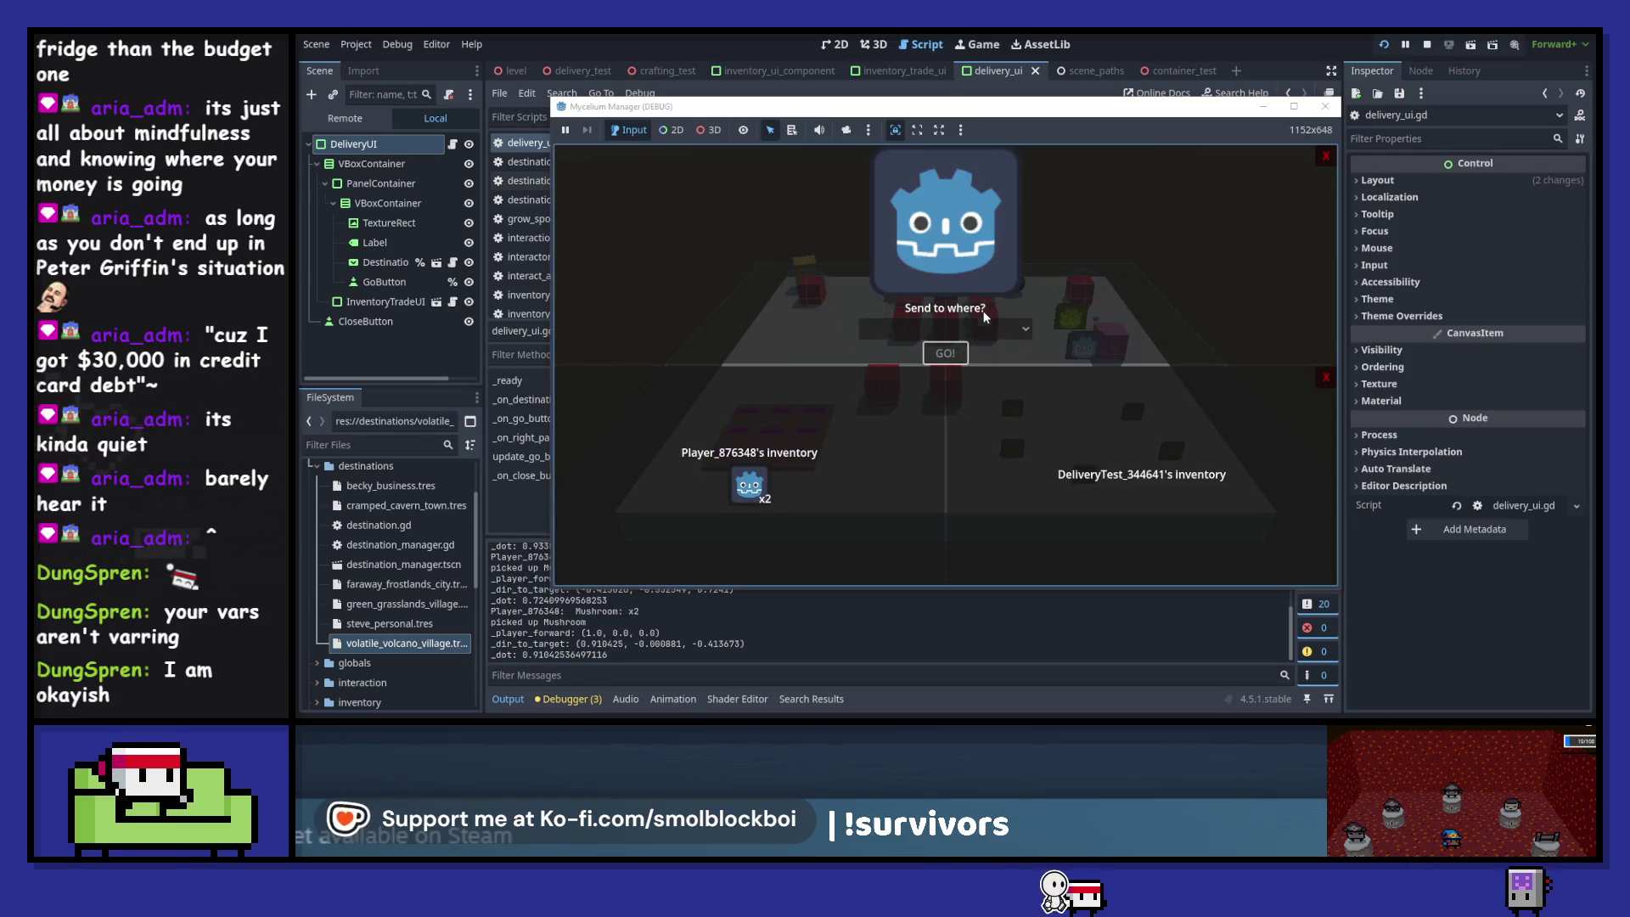
pyautogui.click(991, 327)
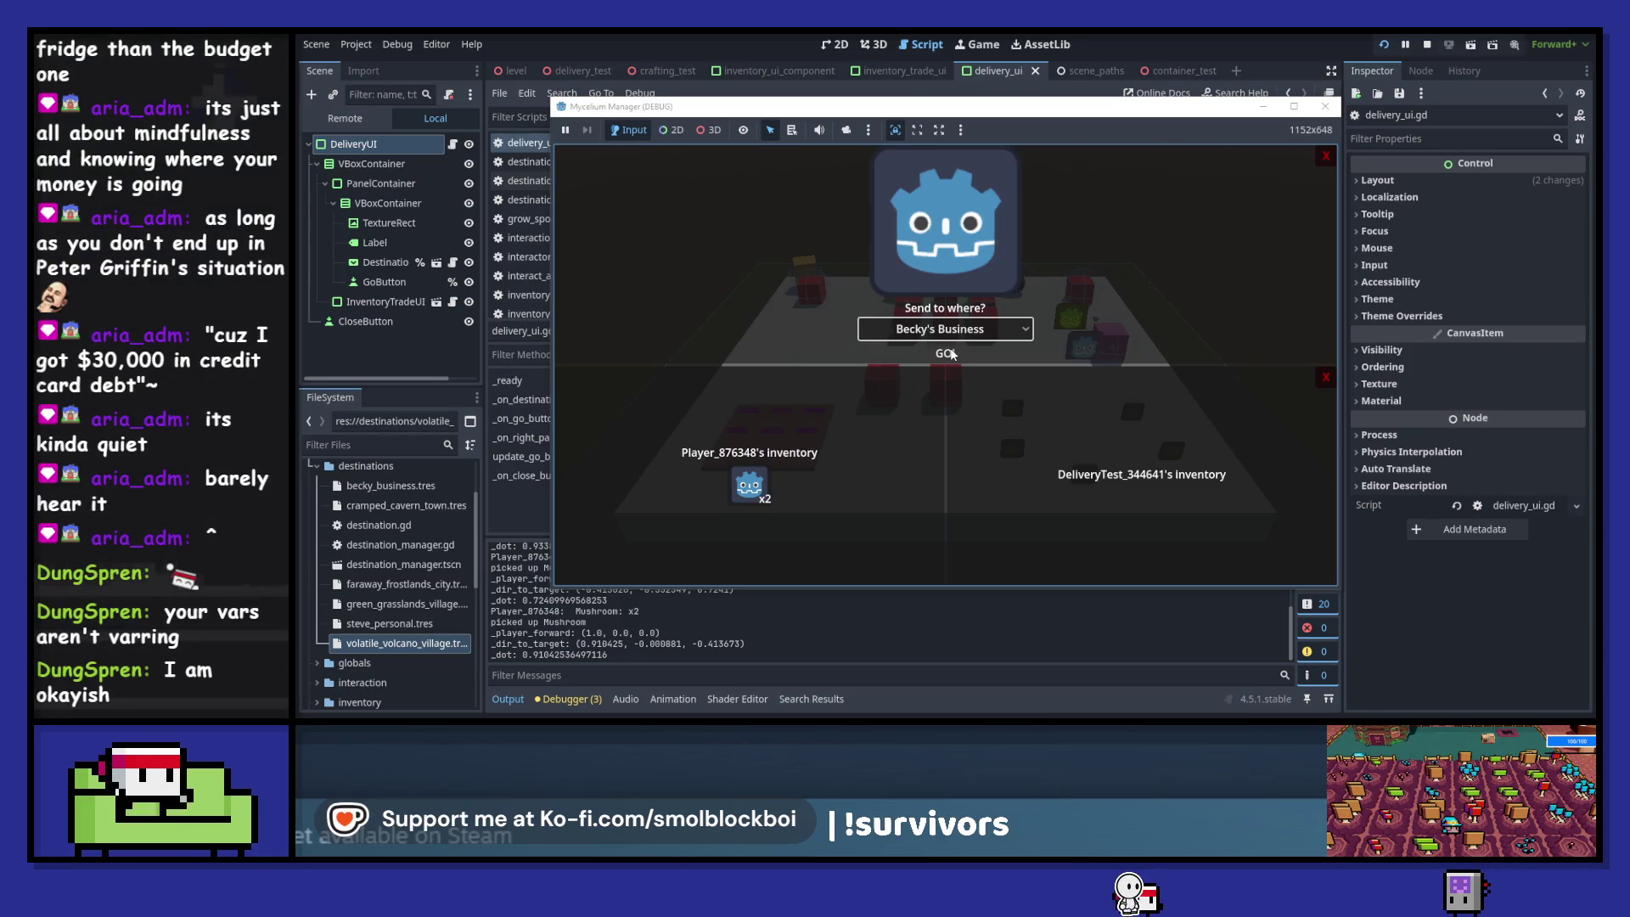
pyautogui.press('F8')
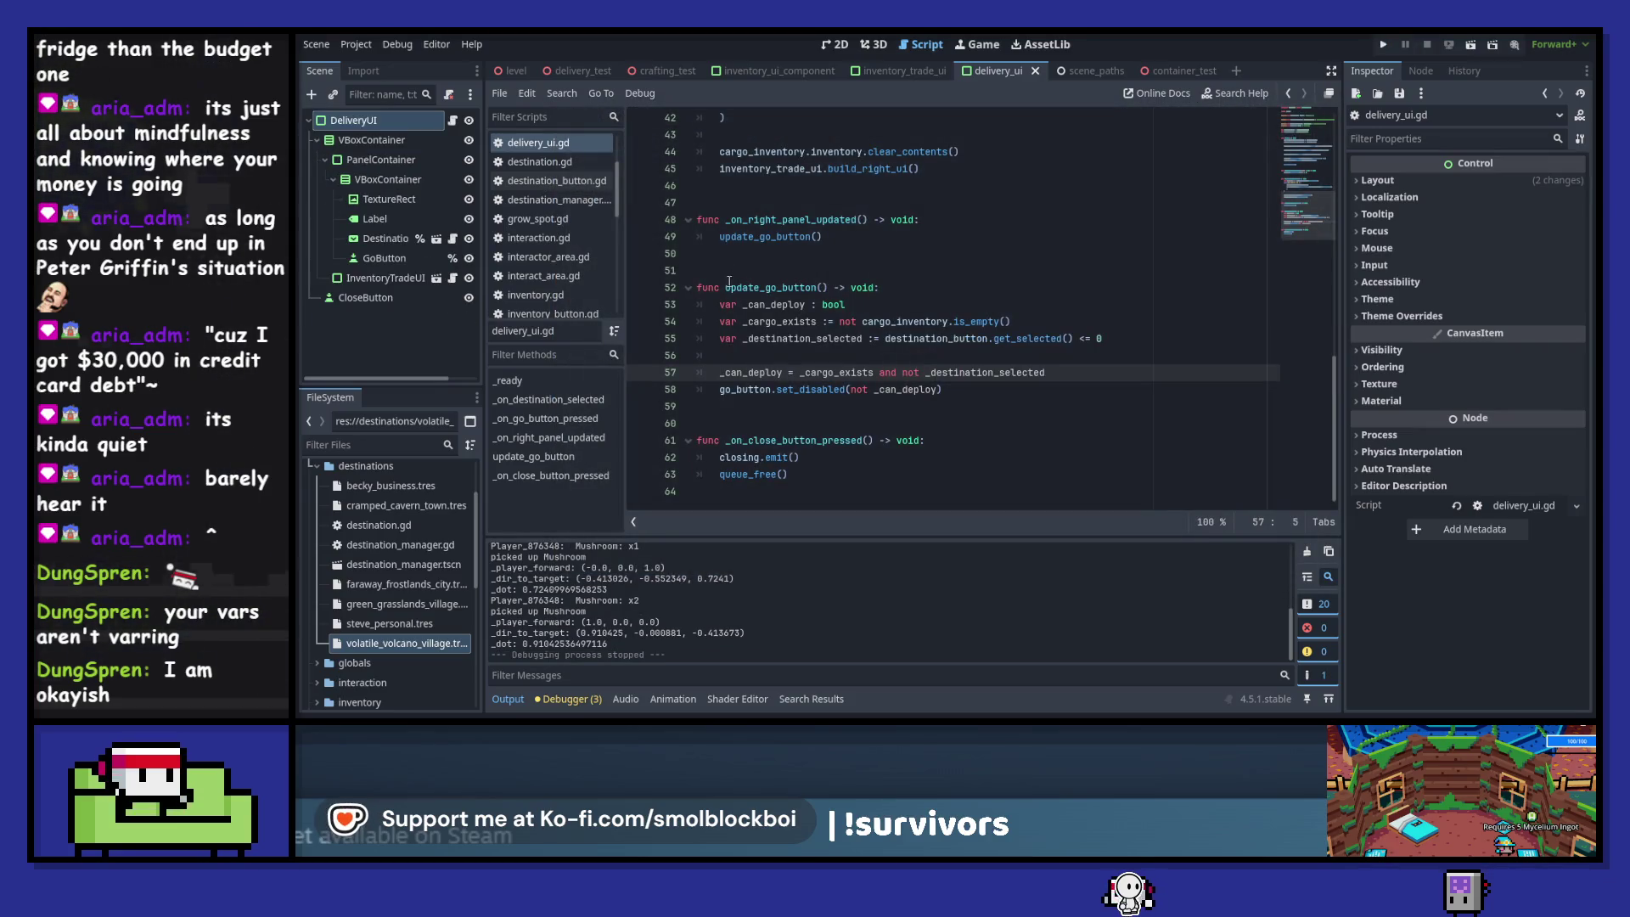
# - Replace the set_disabled call in _on_destination_selected (line 33) with update_go_button()
pyautogui.moveTo(728, 289); pyautogui.dragTo(828, 289)
pyautogui.hotkey('ctrl', 'c')
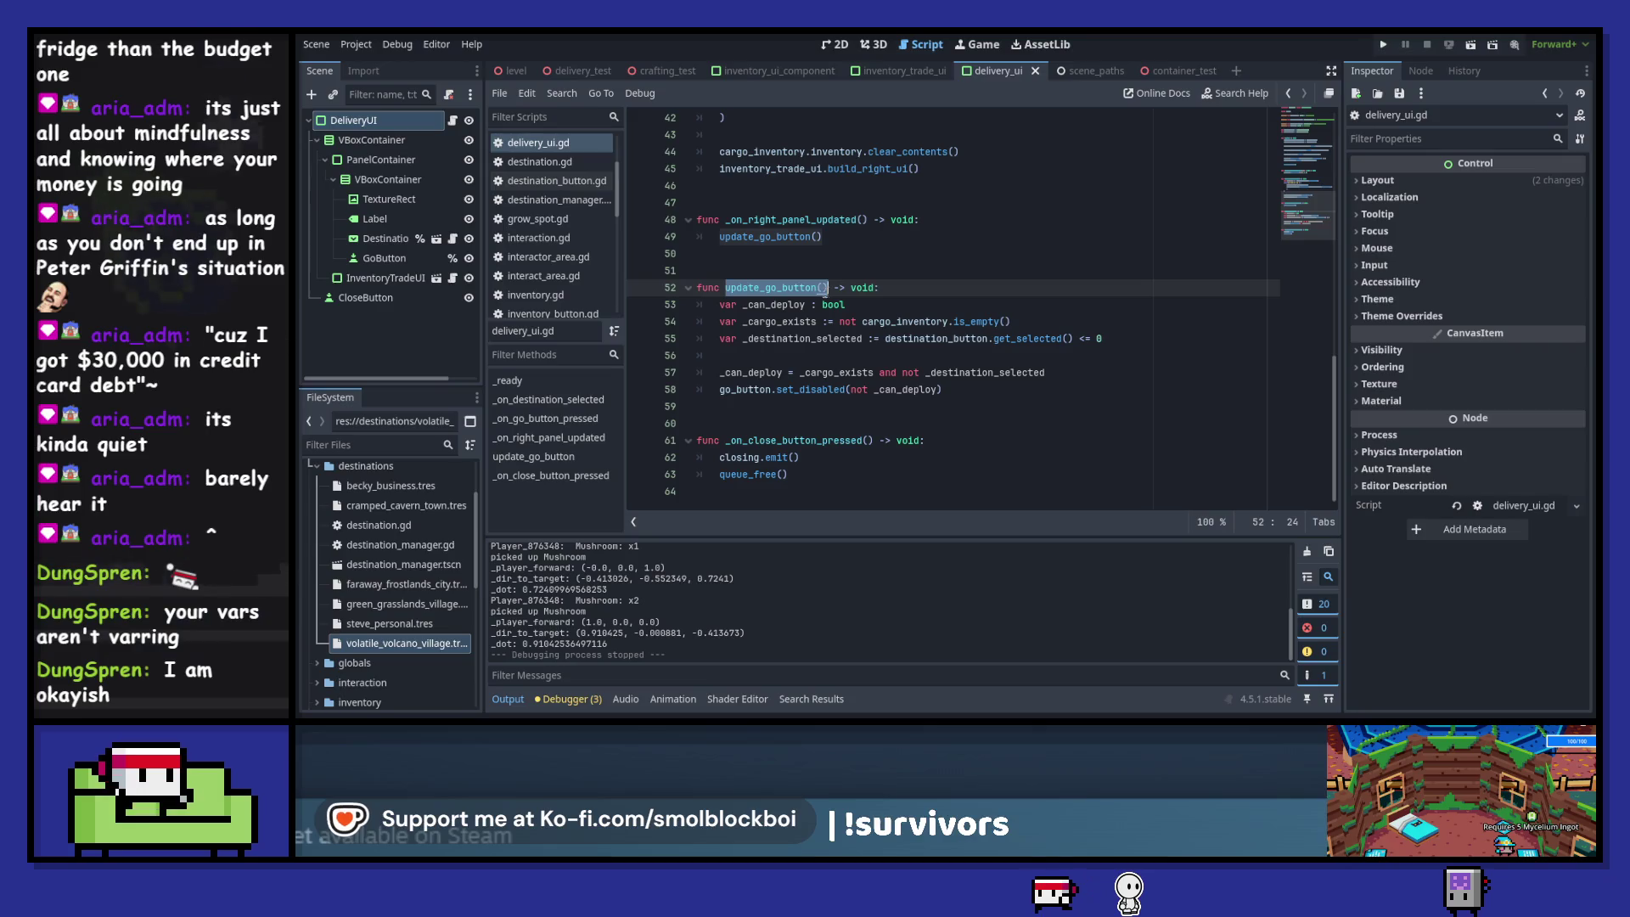
pyautogui.click(789, 389)
pyautogui.scroll(6, 816, 374)
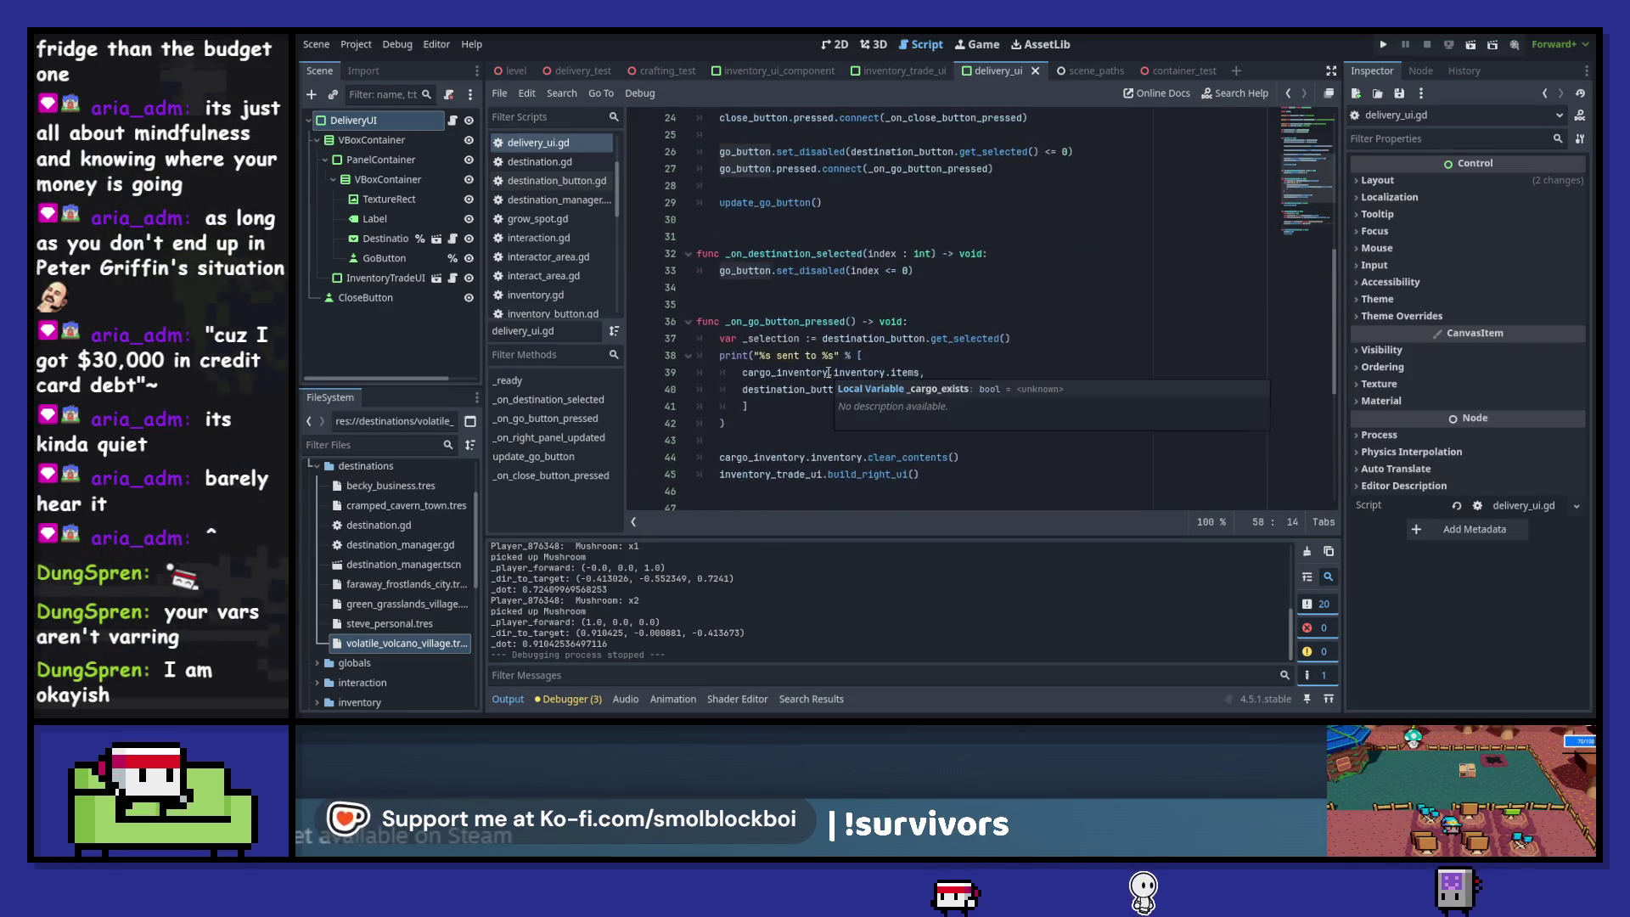
pyautogui.moveTo(914, 270); pyautogui.dragTo(719, 270)
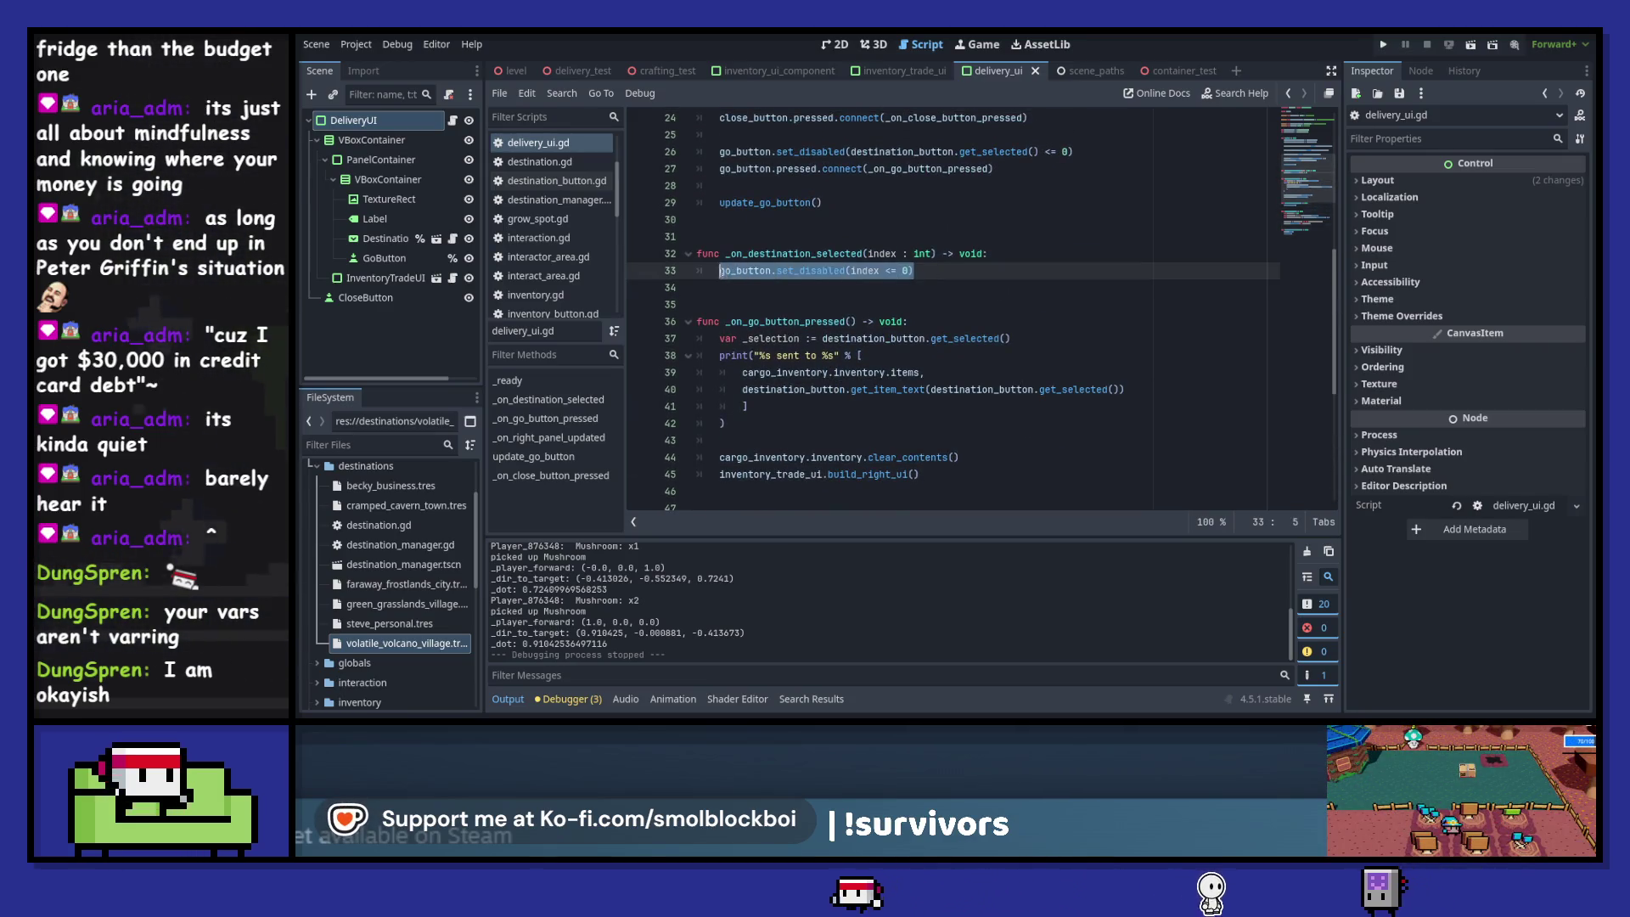
pyautogui.hotkey('ctrl', 'v')
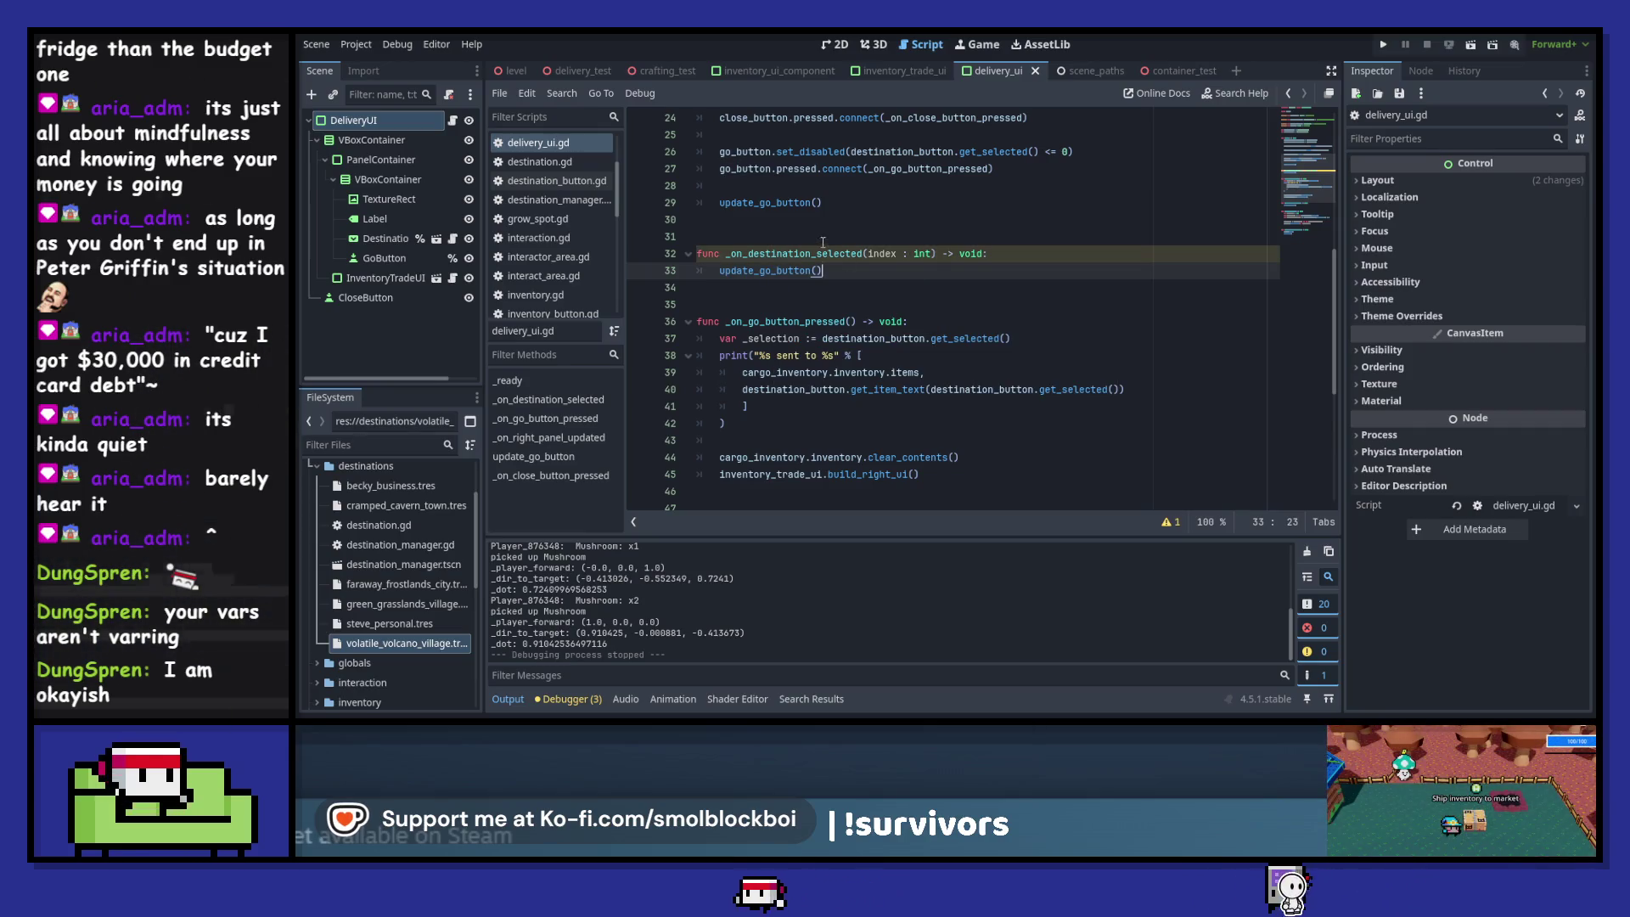
# - Rename the unused index parameter to _index to clear the warning, save, and run with F5
pyautogui.click(1173, 523)
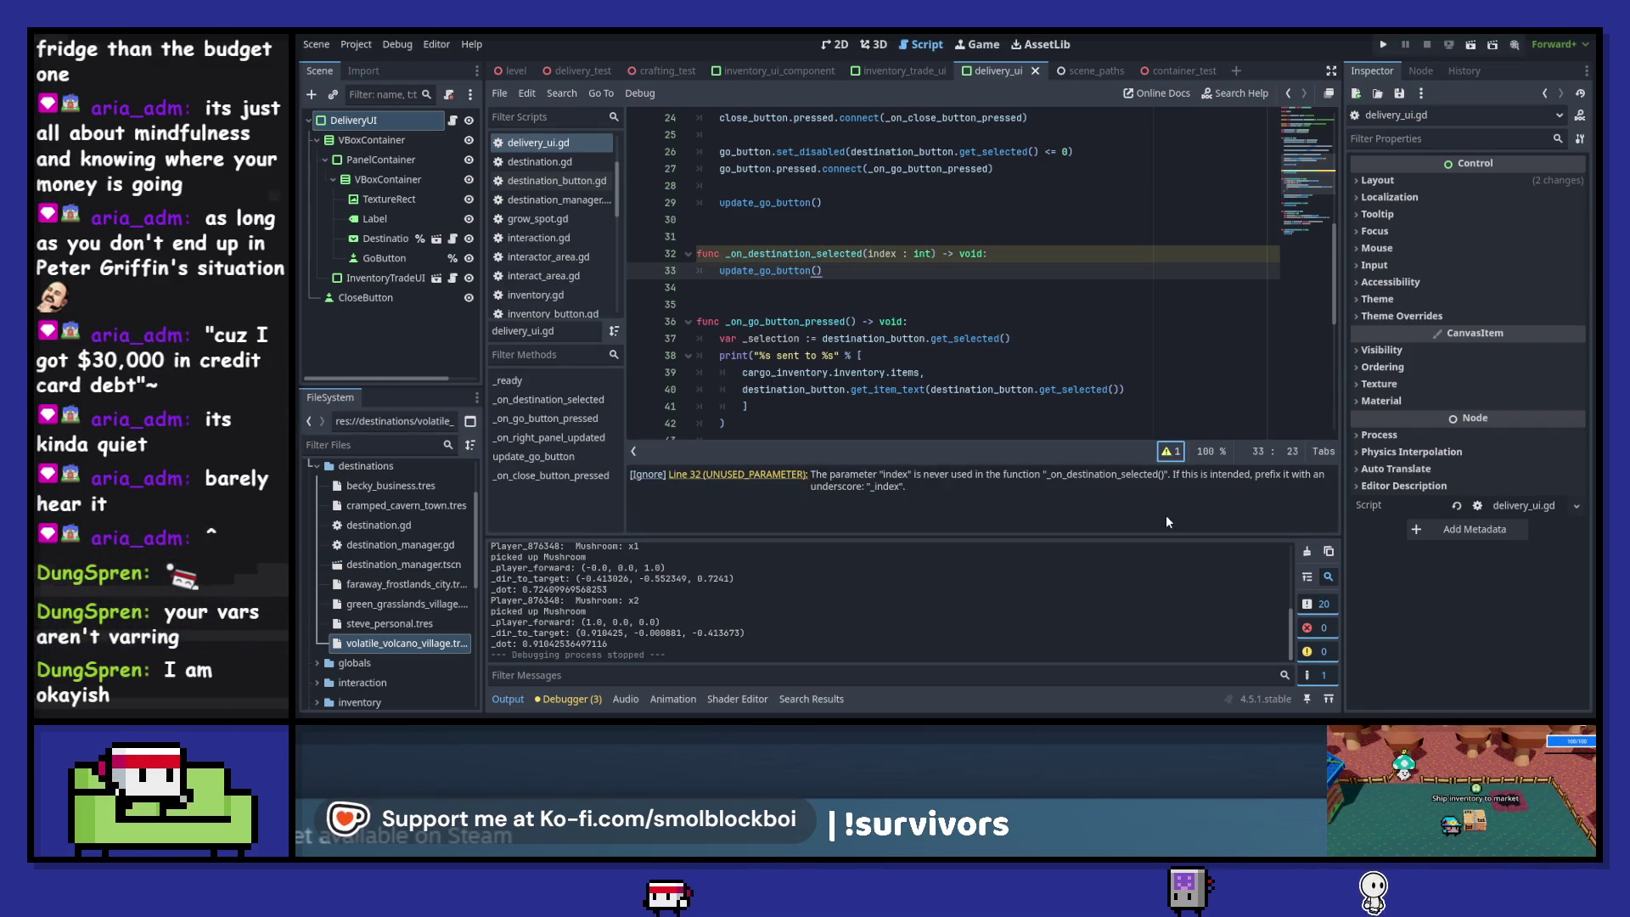
pyautogui.moveTo(867, 254); pyautogui.dragTo(932, 256)
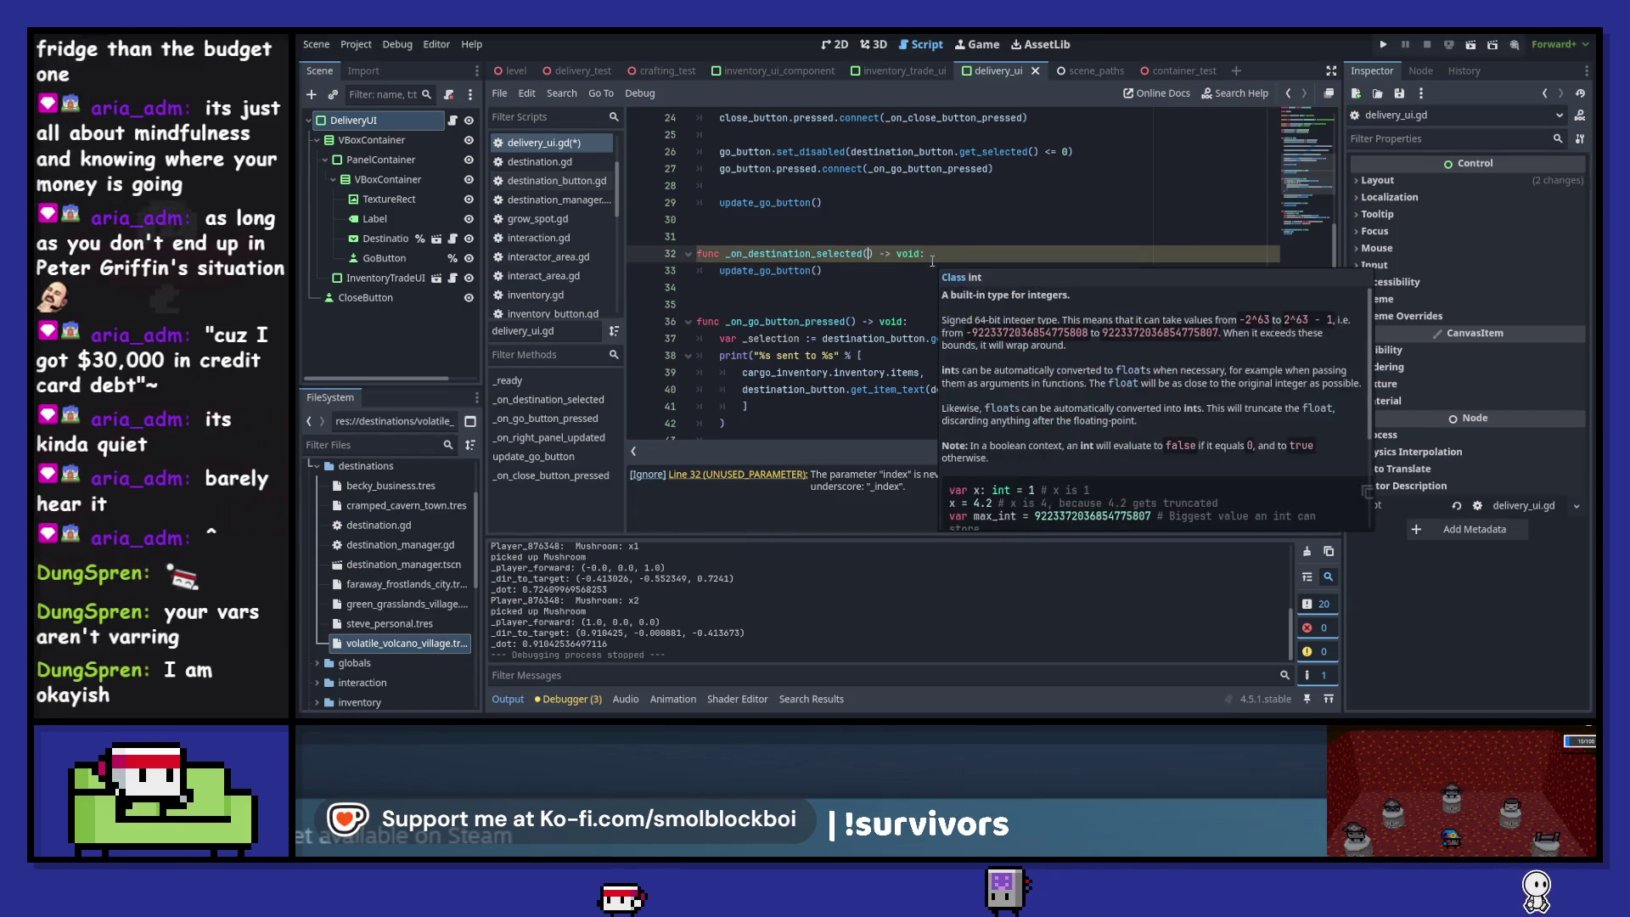
pyautogui.press('BackSpace')
pyautogui.scroll(3, 910, 315)
pyautogui.hotkey('ctrl', 's')
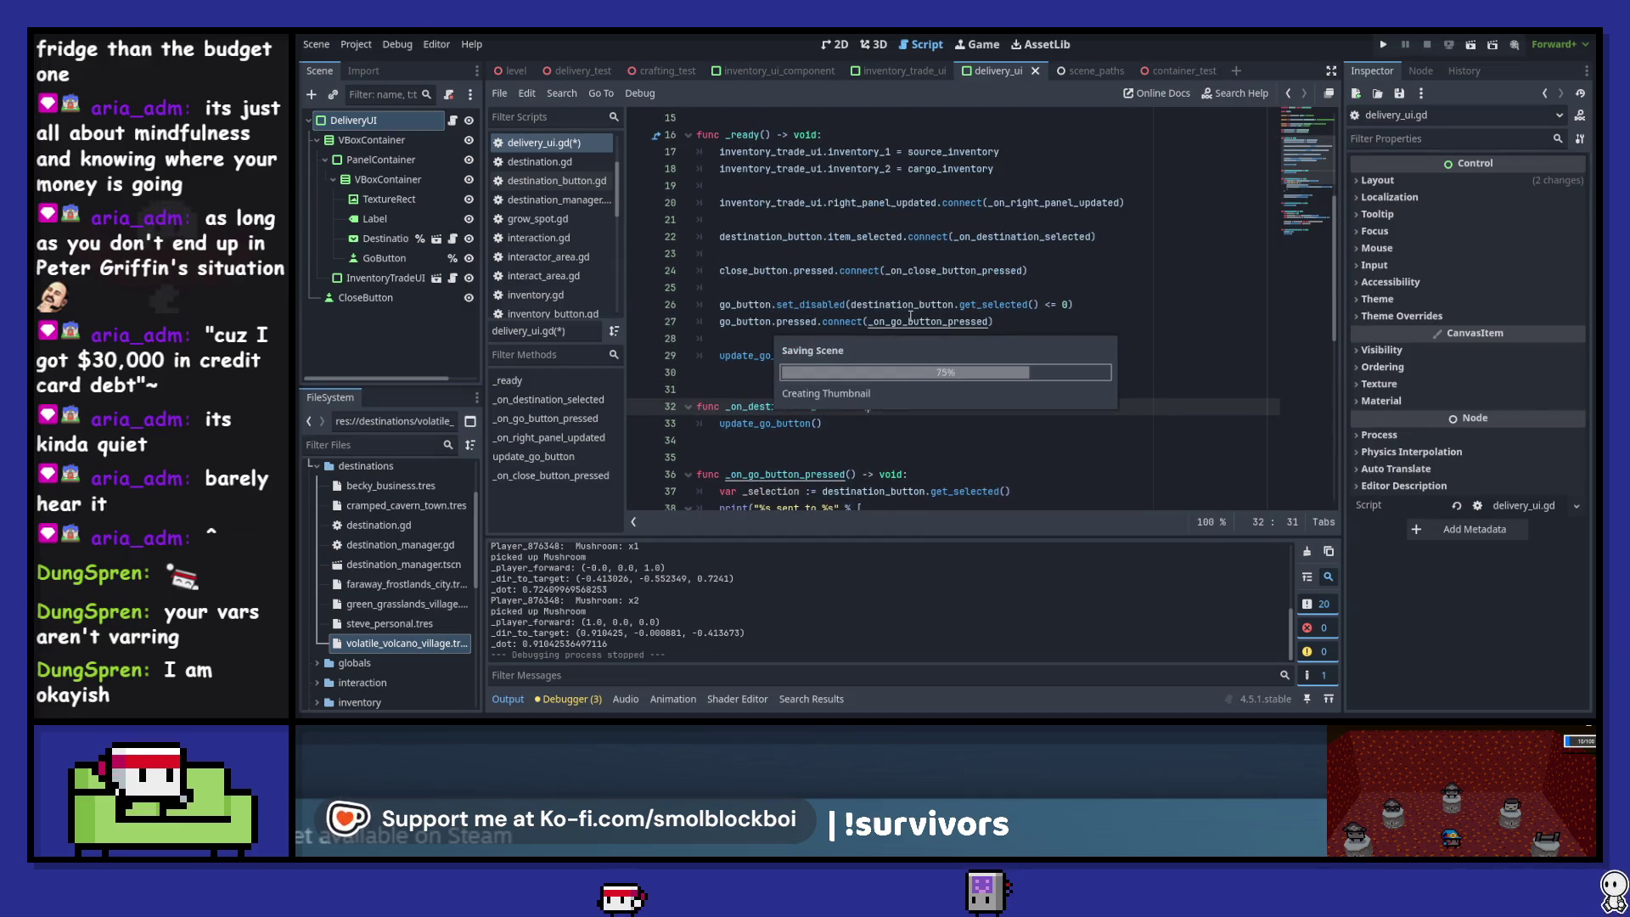
pyautogui.hotkey('ctrl', 'z')
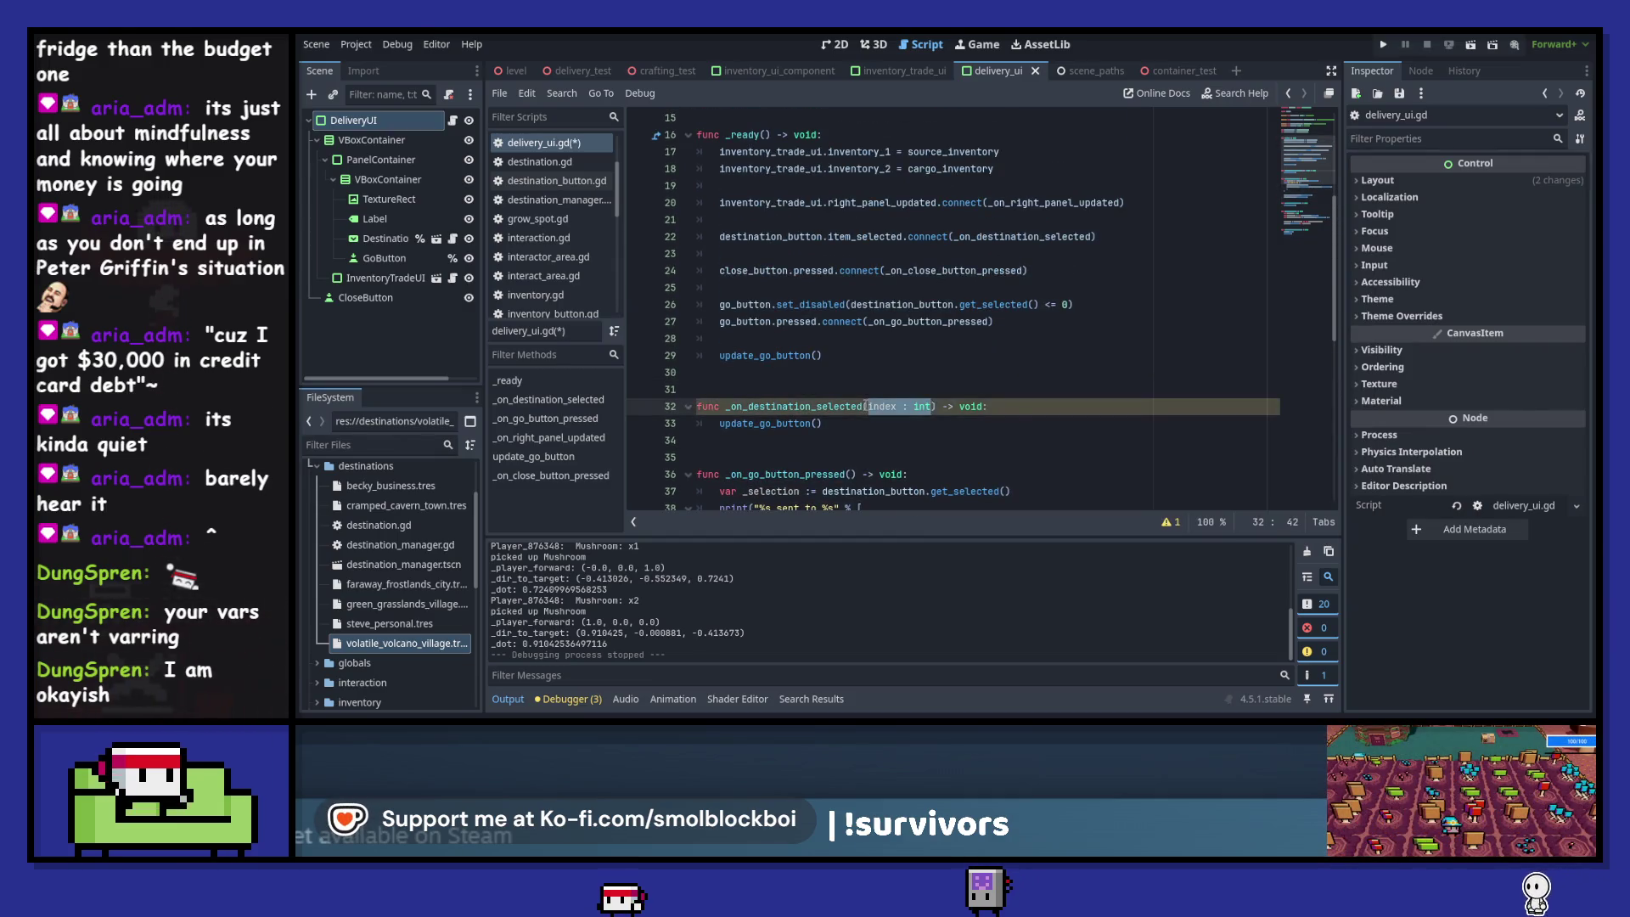
pyautogui.write('_')
pyautogui.hotkey('ctrl', 's')
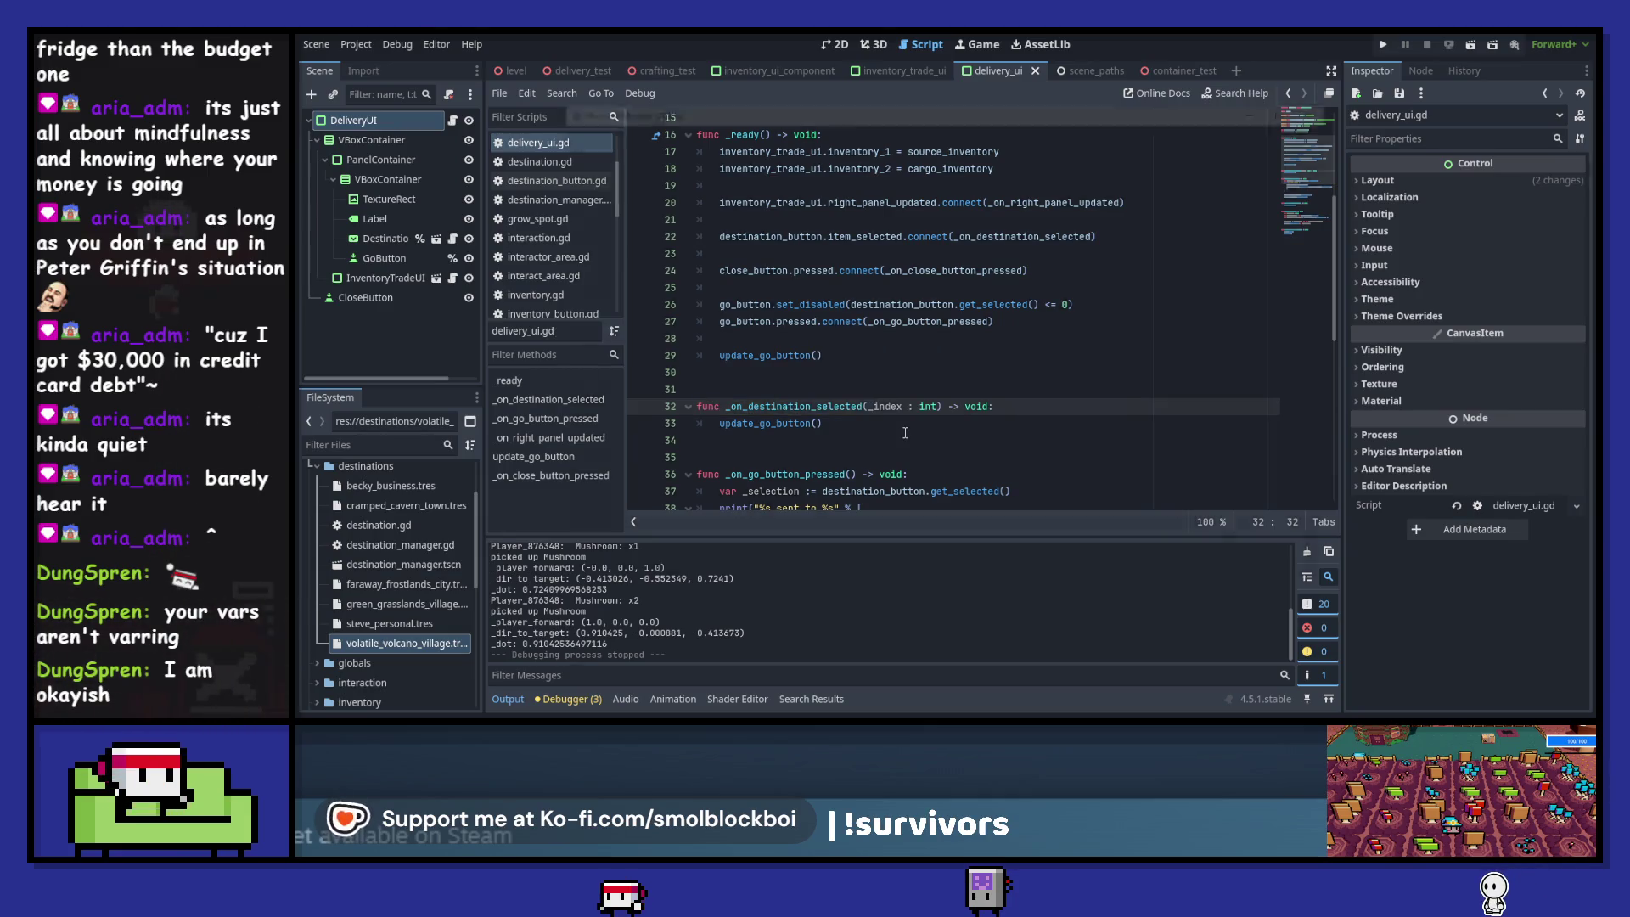
pyautogui.press('F5')
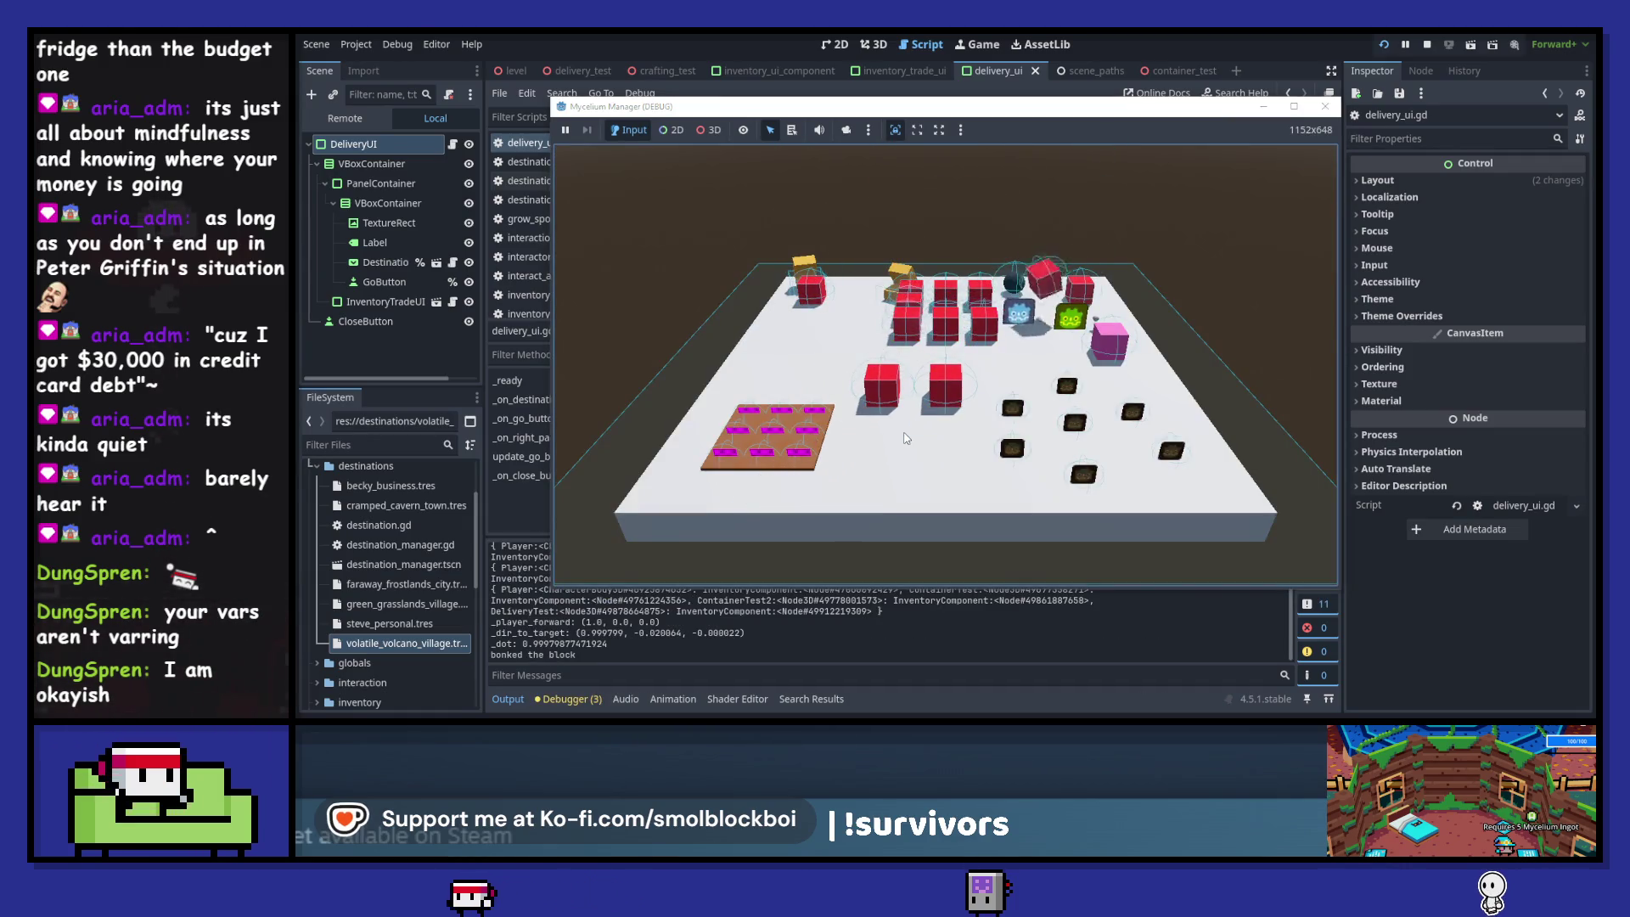
# - Try Green Grasslands Village and Faraway Frostlands City, moving a Mushroom in and out of cargo, then close the game
pyautogui.press('e')
pyautogui.click(944, 329)
pyautogui.click(931, 425)
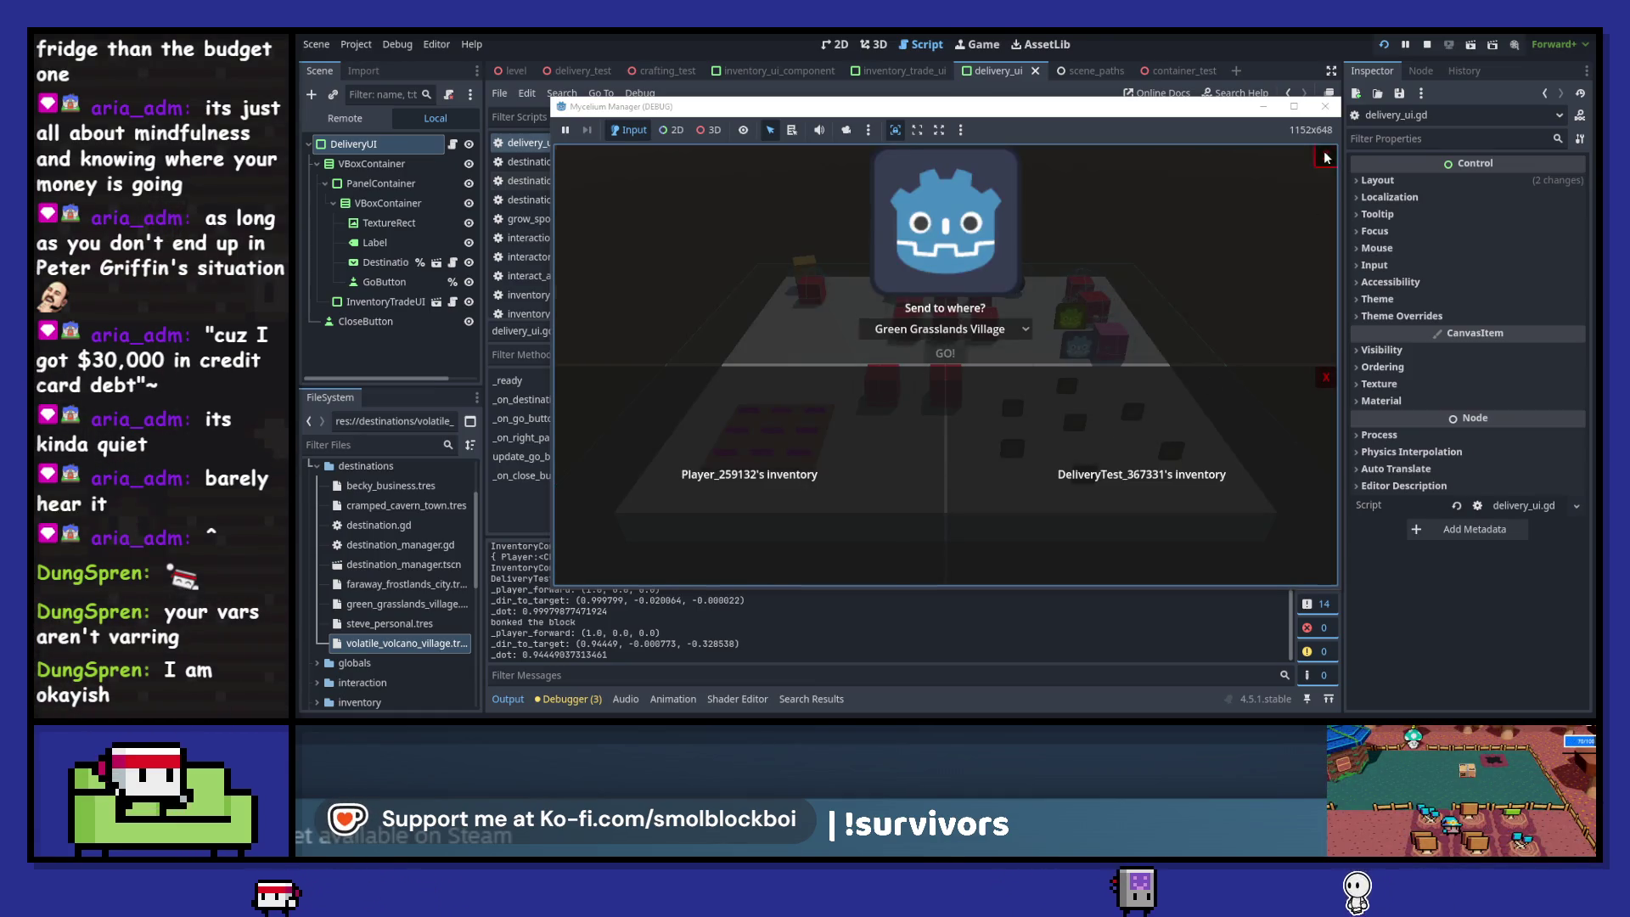
pyautogui.click(1326, 157)
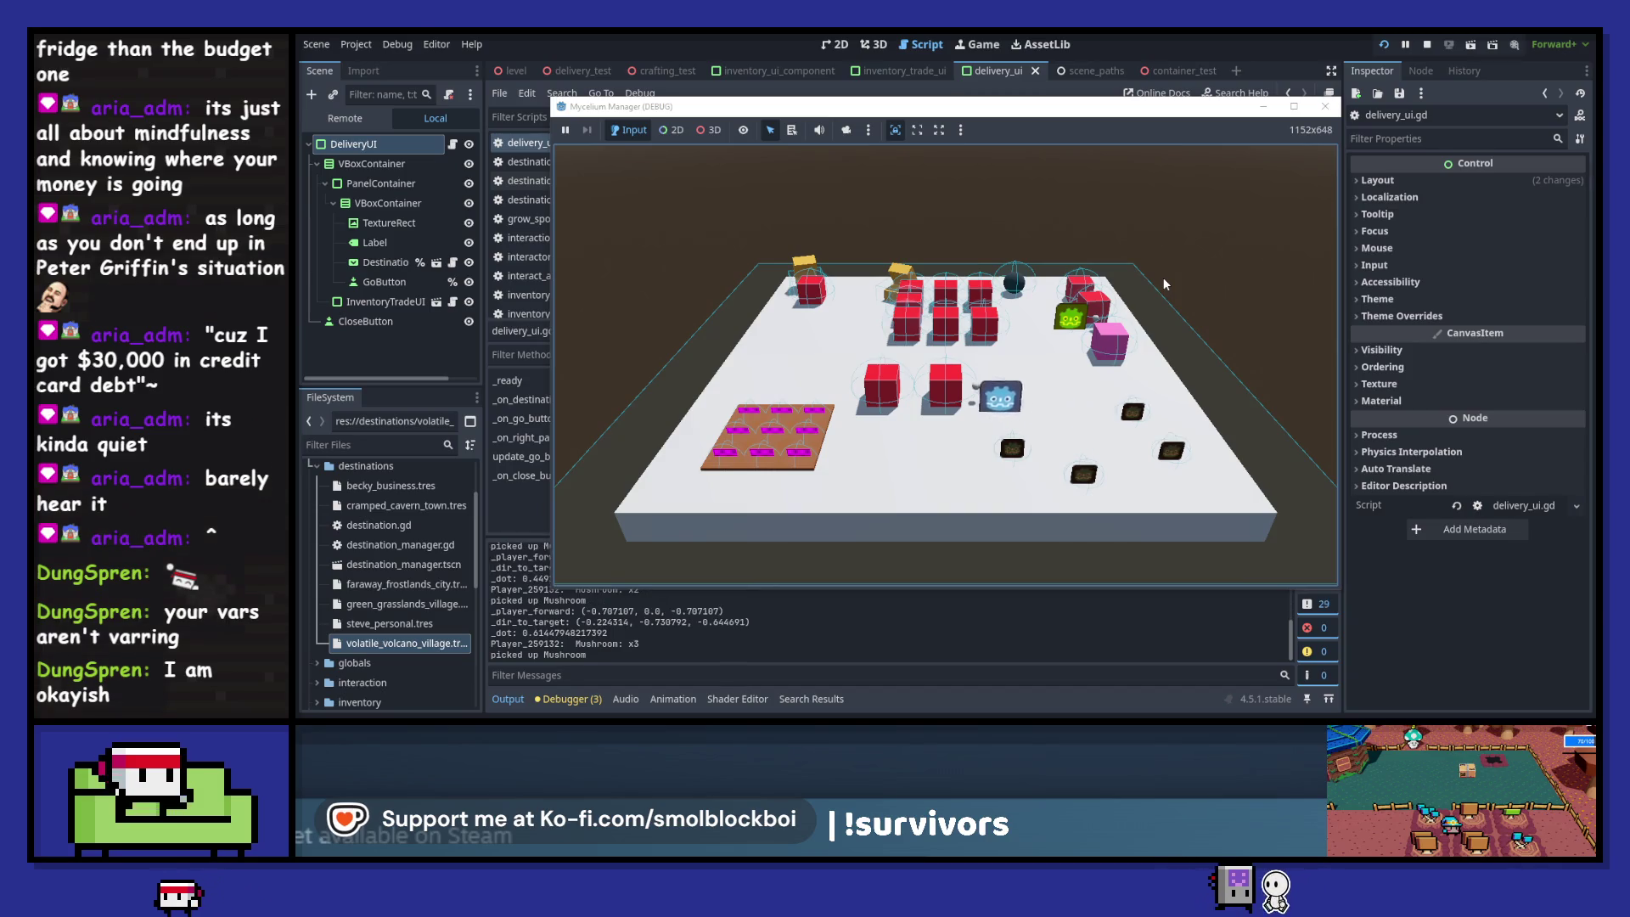
pyautogui.press('e')
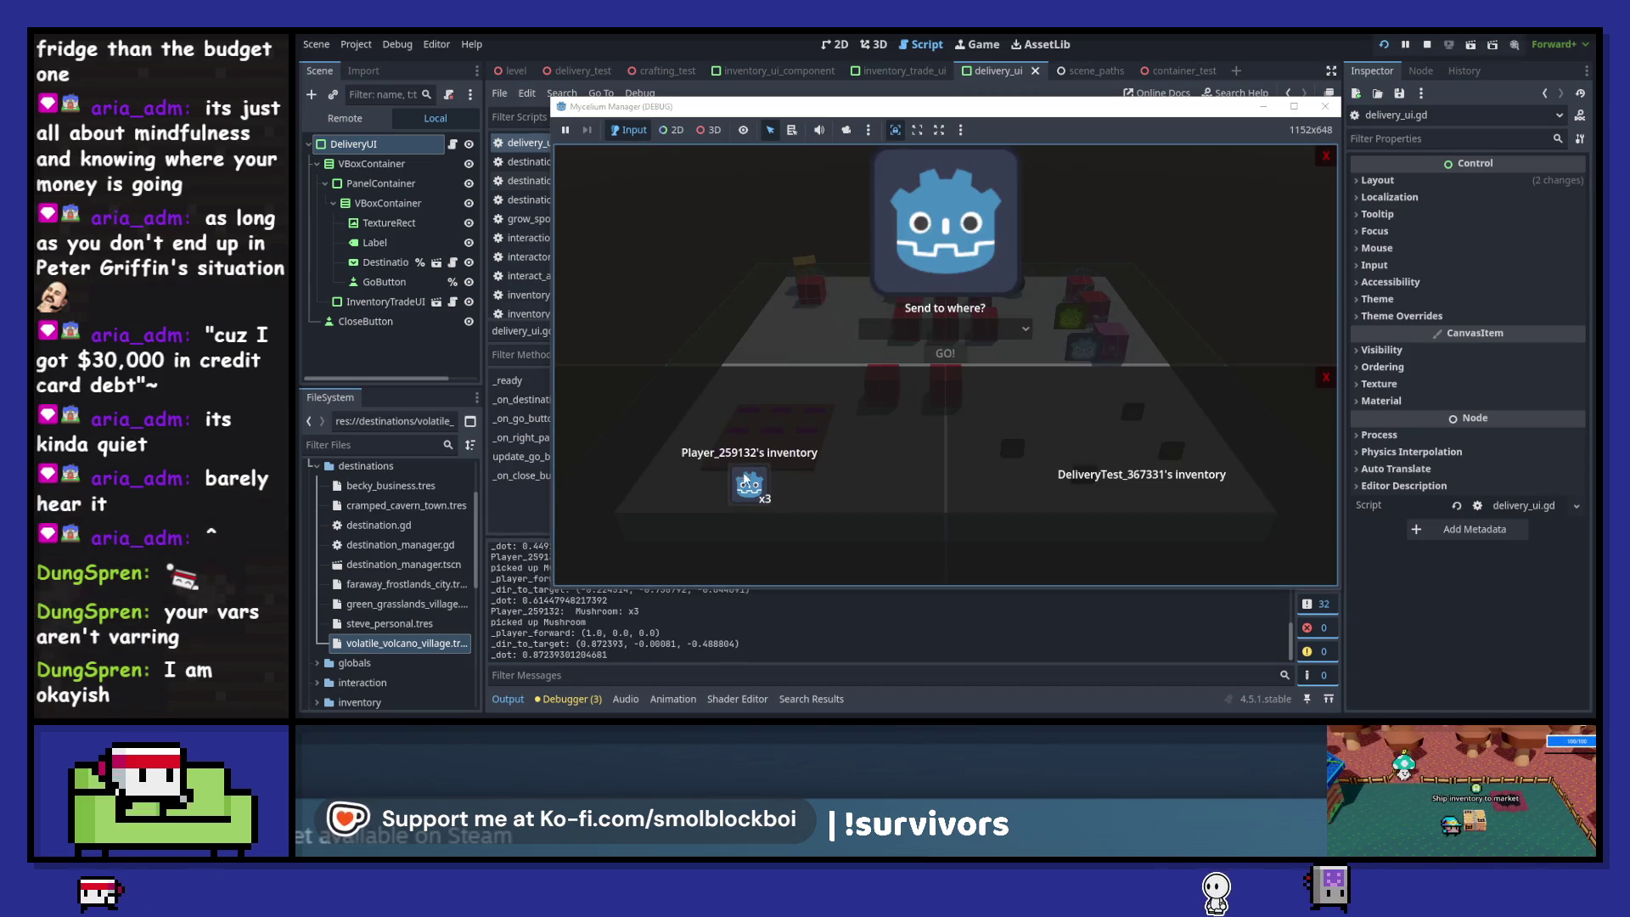
pyautogui.click(745, 477)
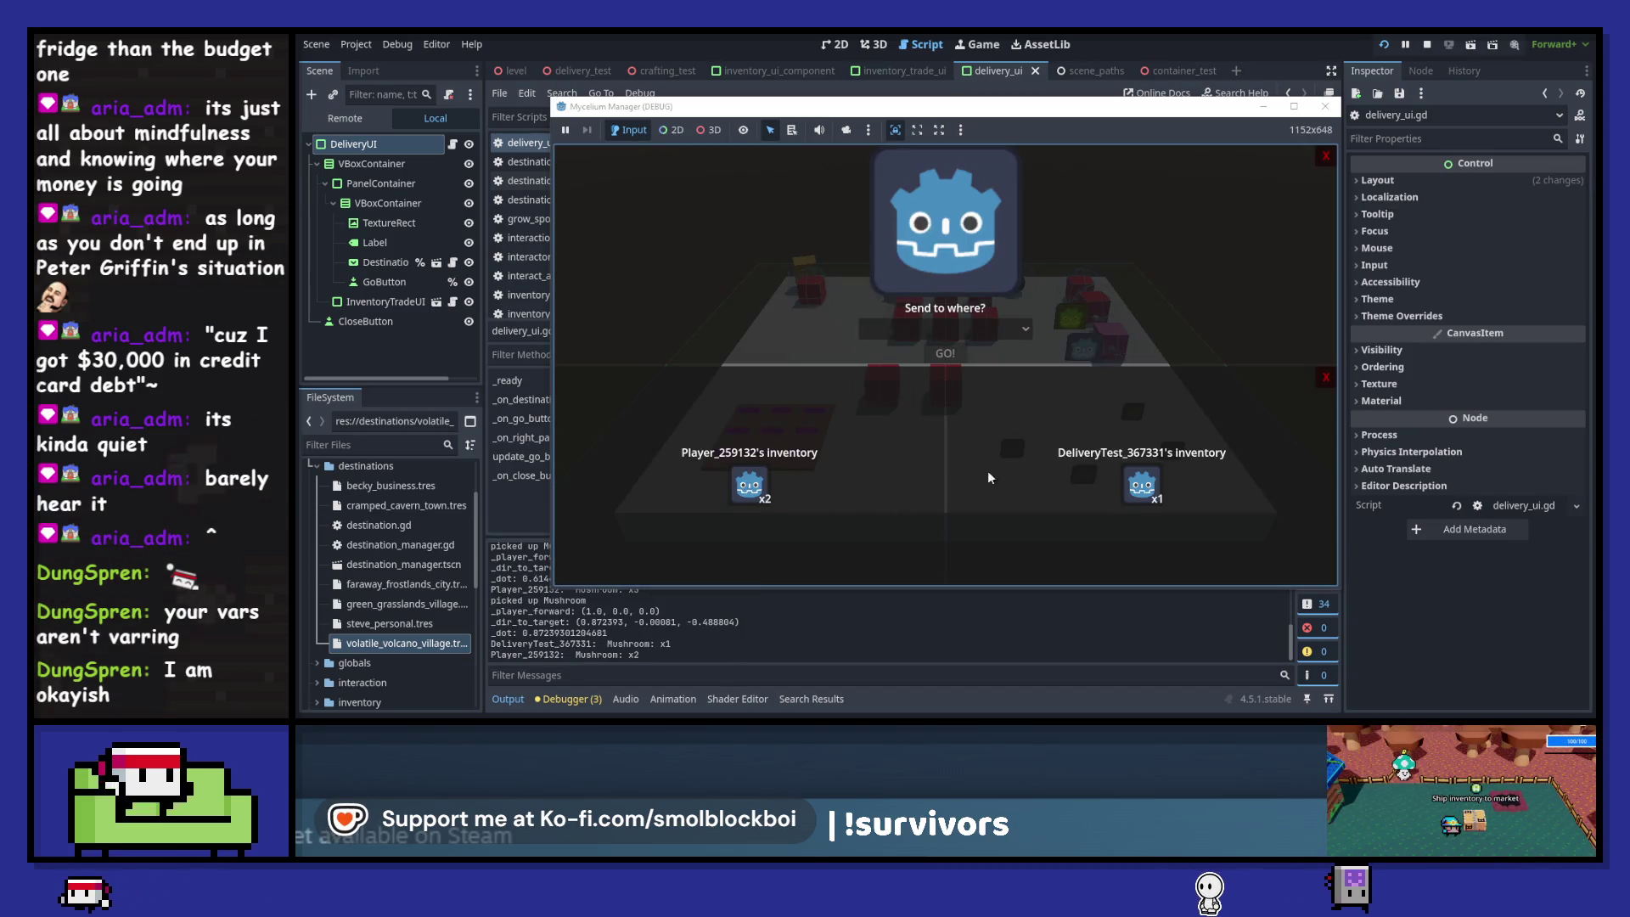
pyautogui.click(973, 327)
pyautogui.click(947, 312)
pyautogui.click(1139, 486)
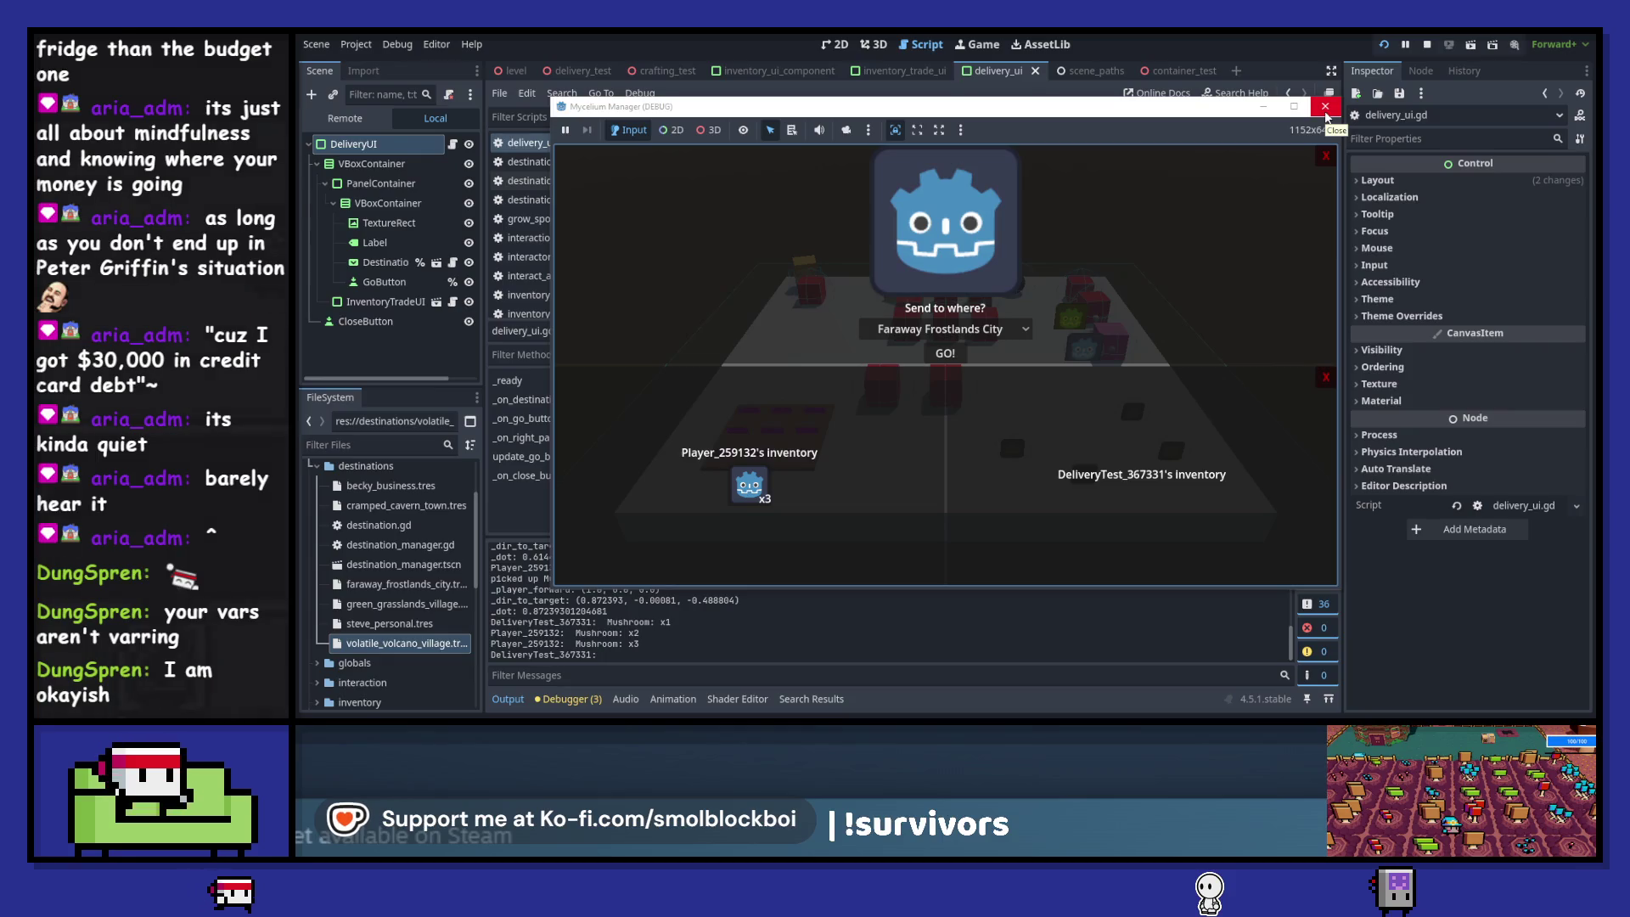
pyautogui.click(1326, 111)
# - Relaunch the game, choose Becky's Business, move one Mushroom into the delivery cargo, and stop the game
pyautogui.scroll(-4, 817, 386)
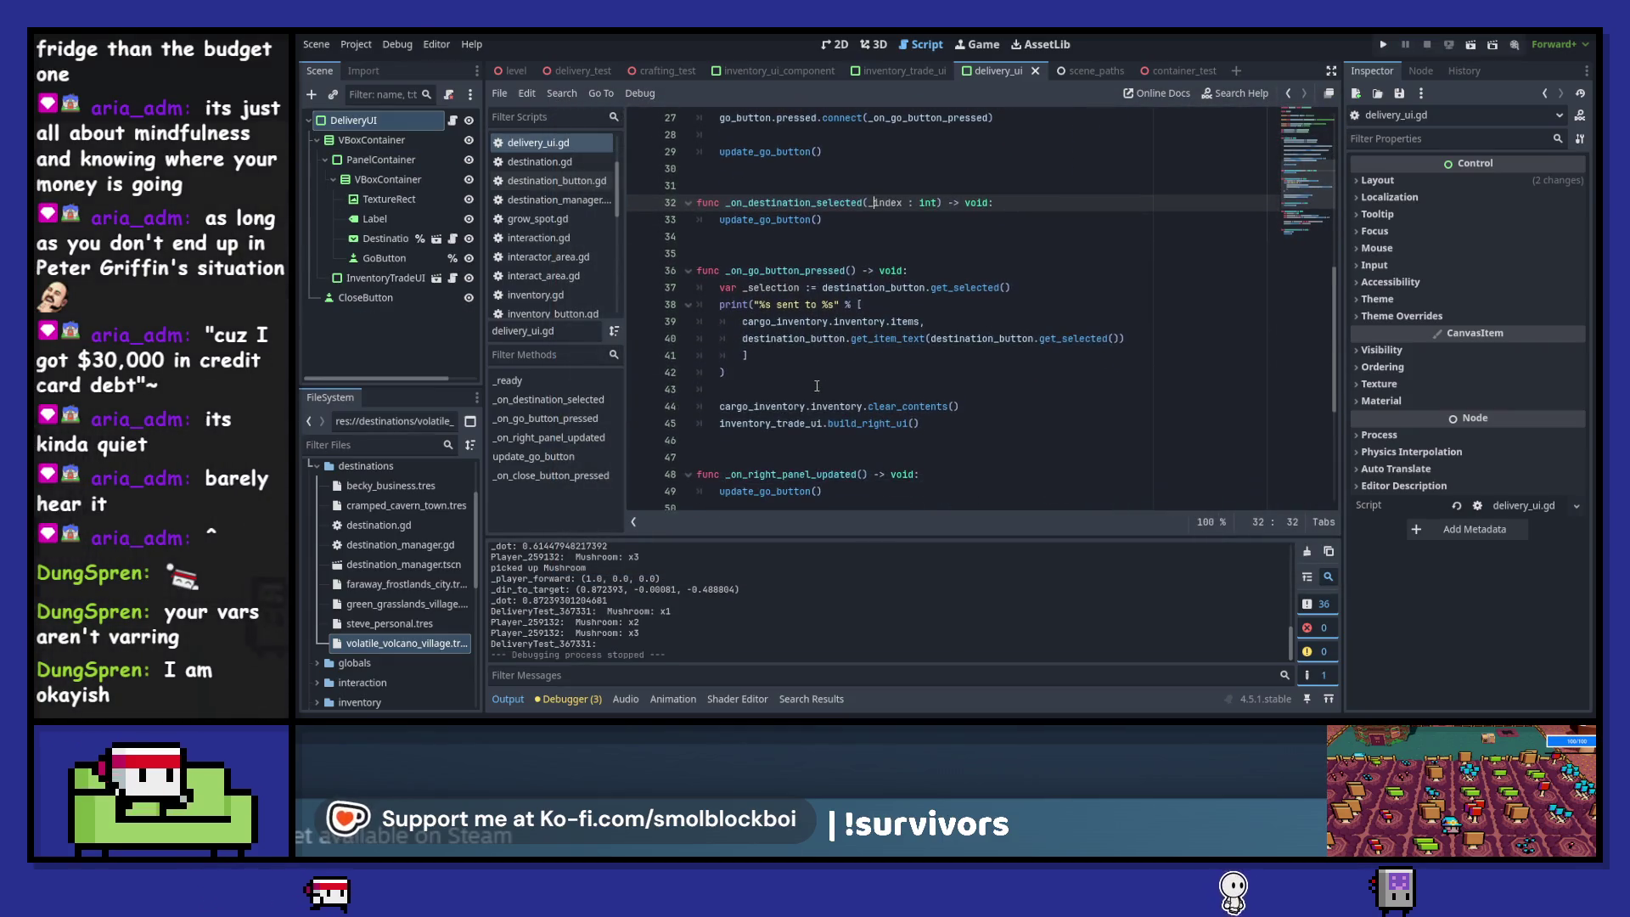
pyautogui.scroll(-3, 817, 386)
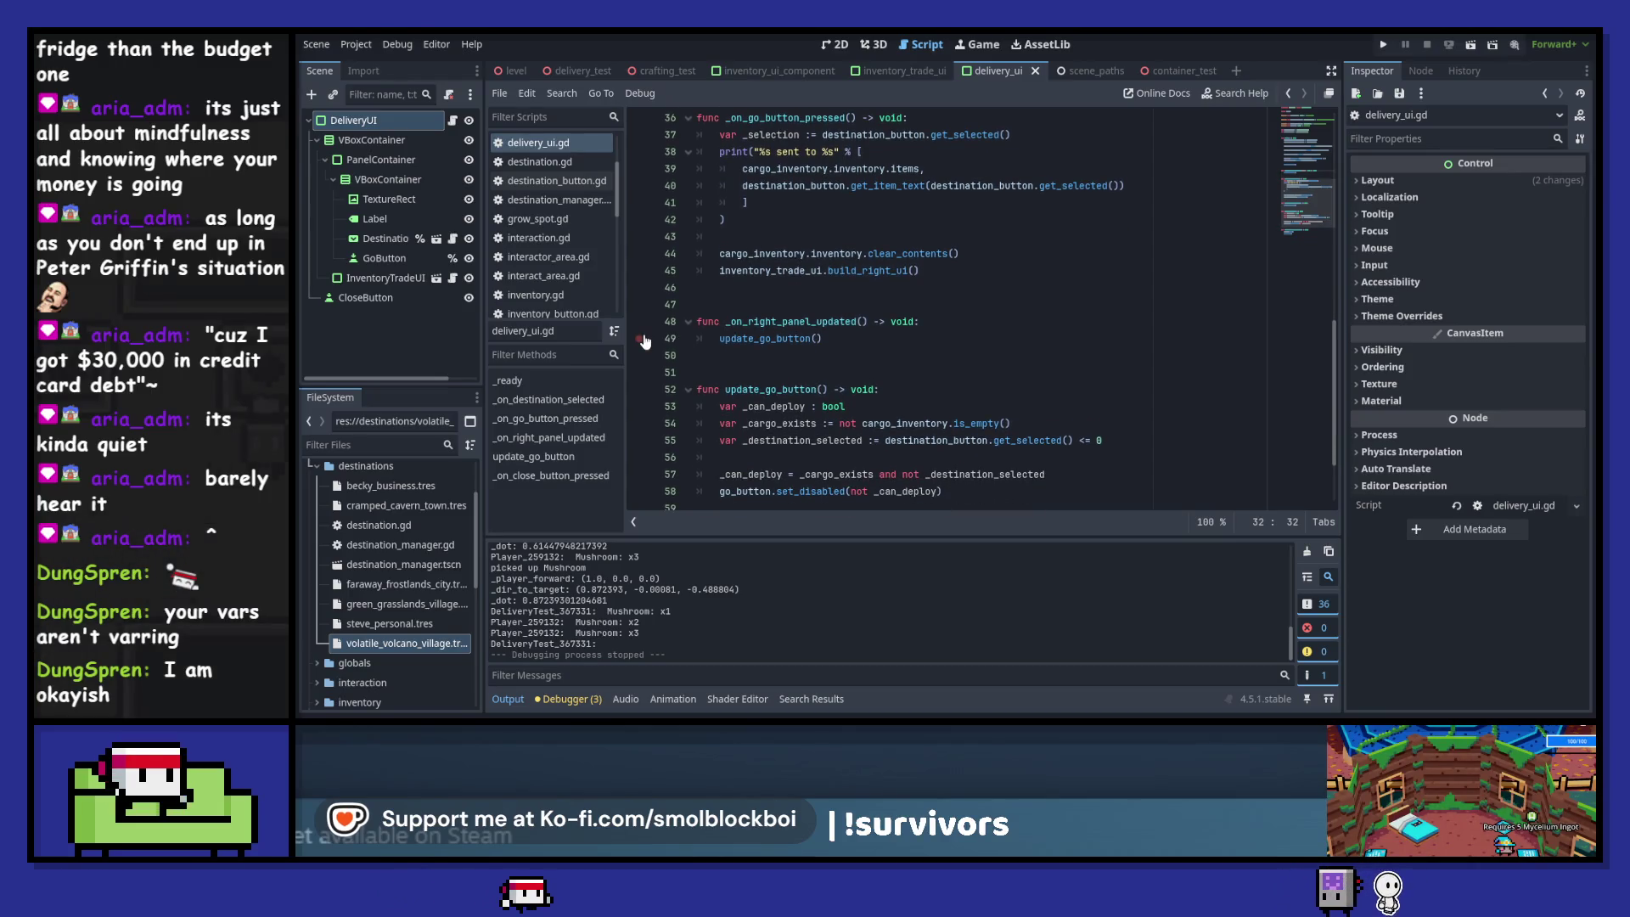
pyautogui.press('F5')
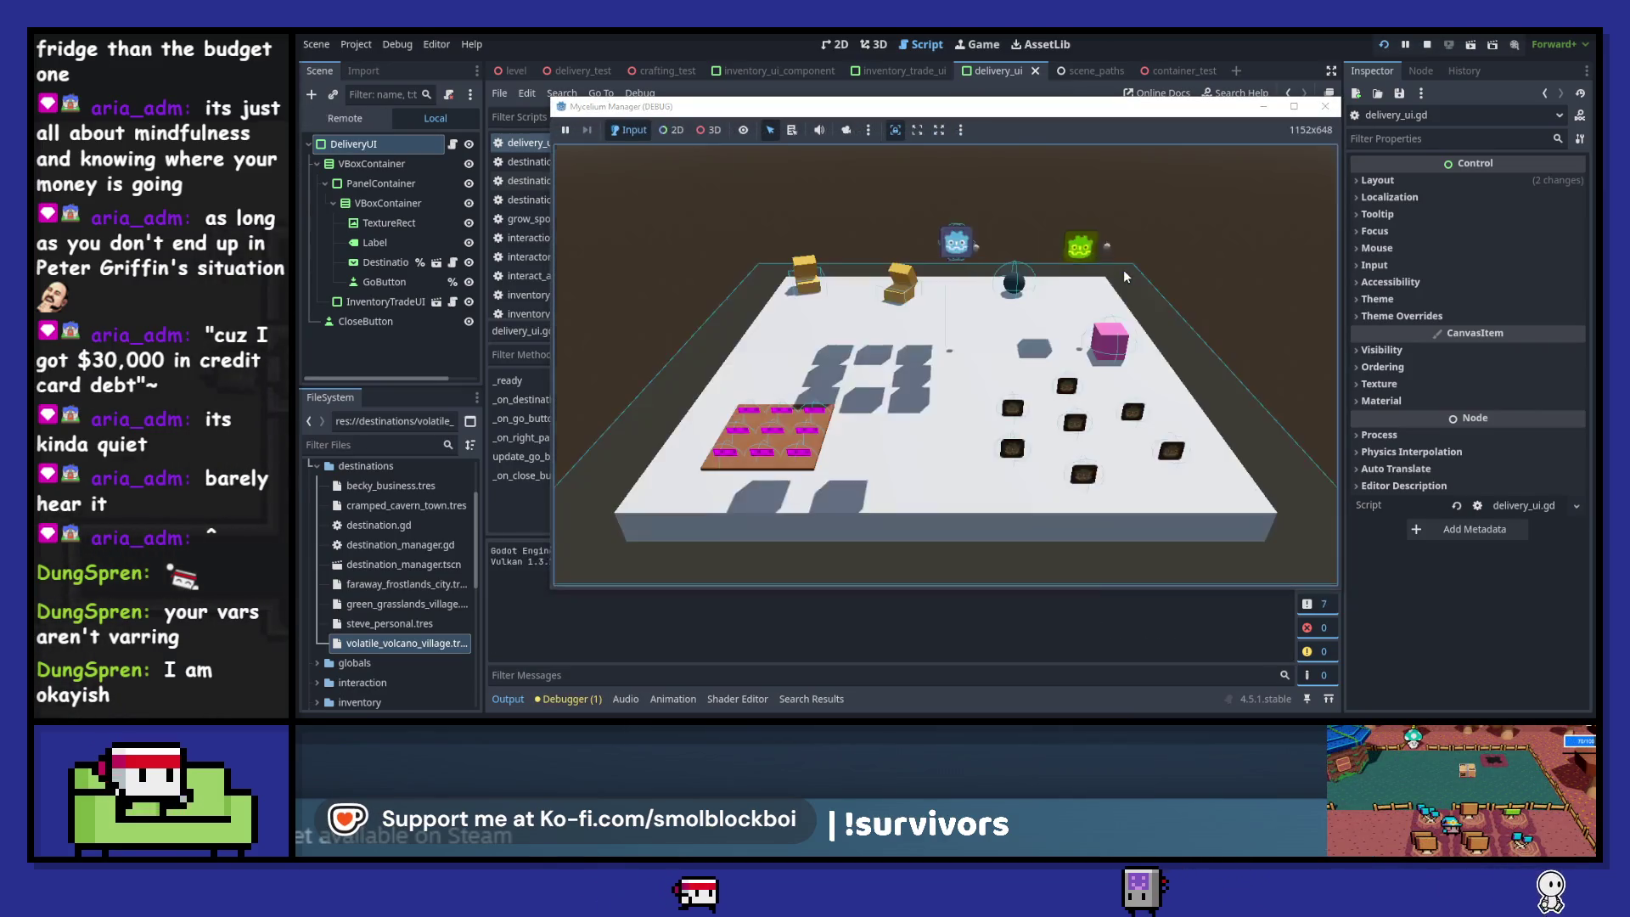
pyautogui.press('w')
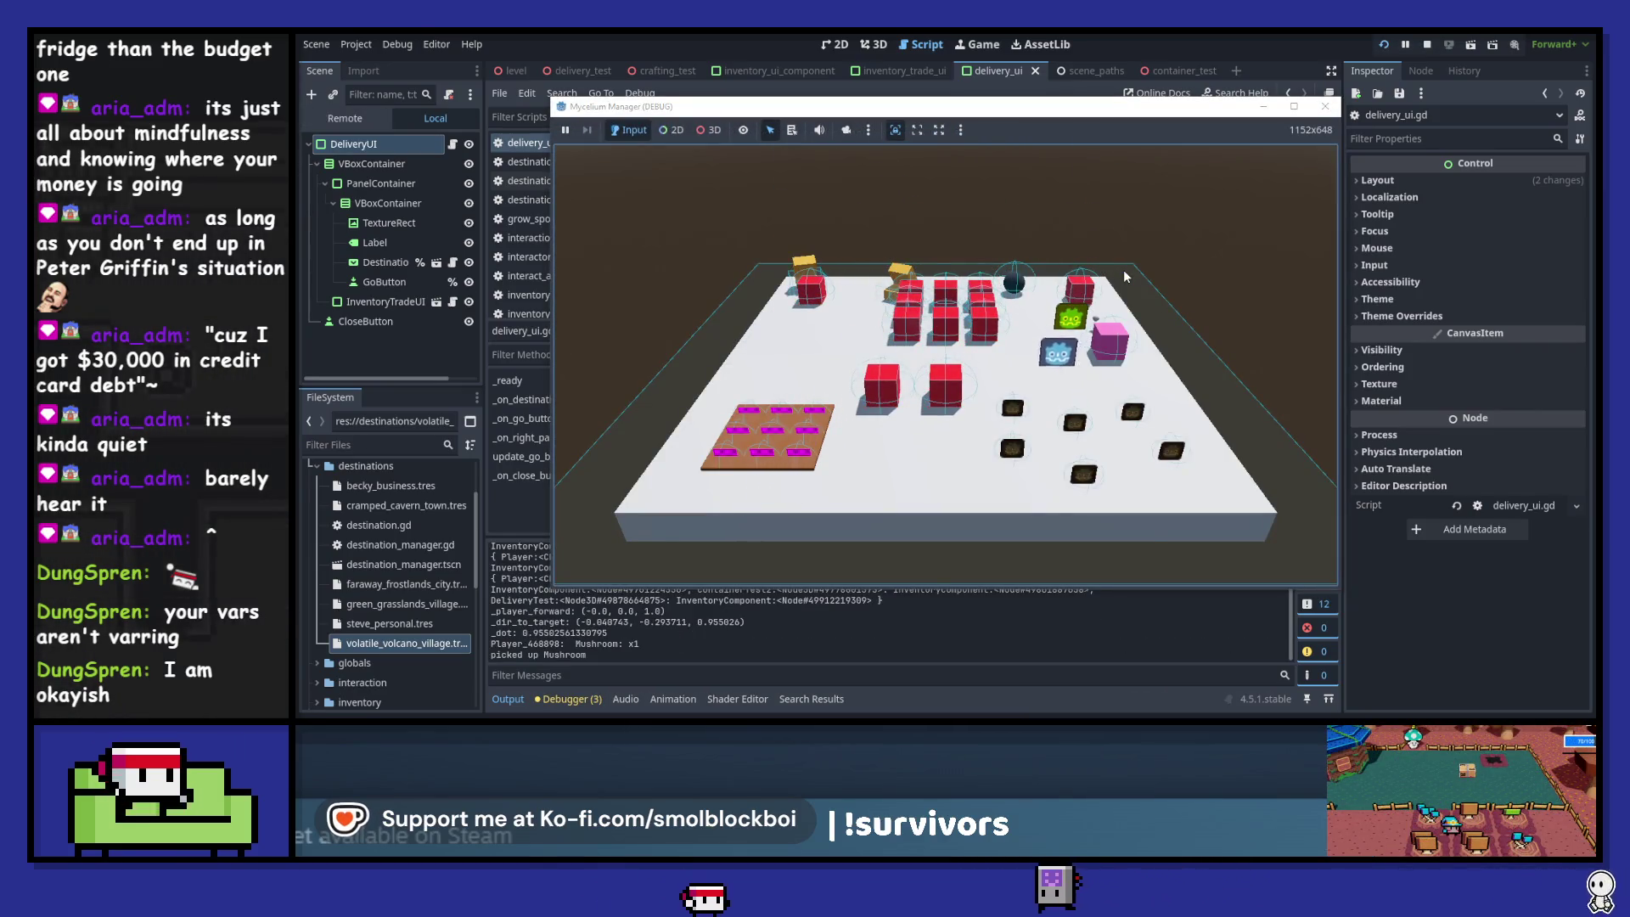
pyautogui.press('e')
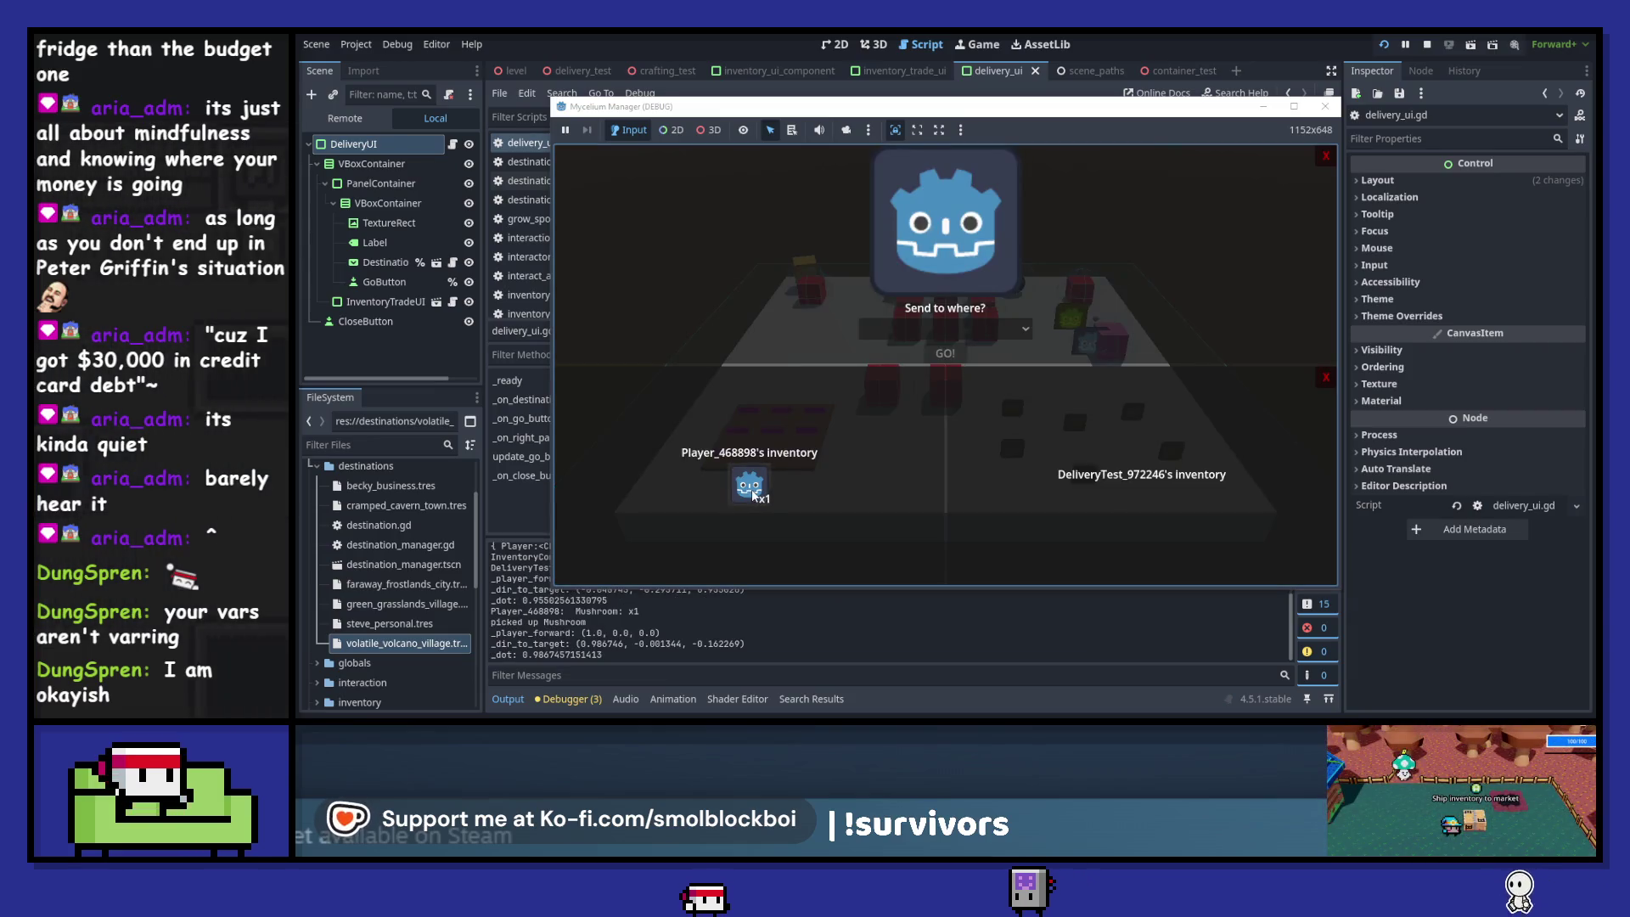
pyautogui.click(744, 496)
pyautogui.click(1152, 490)
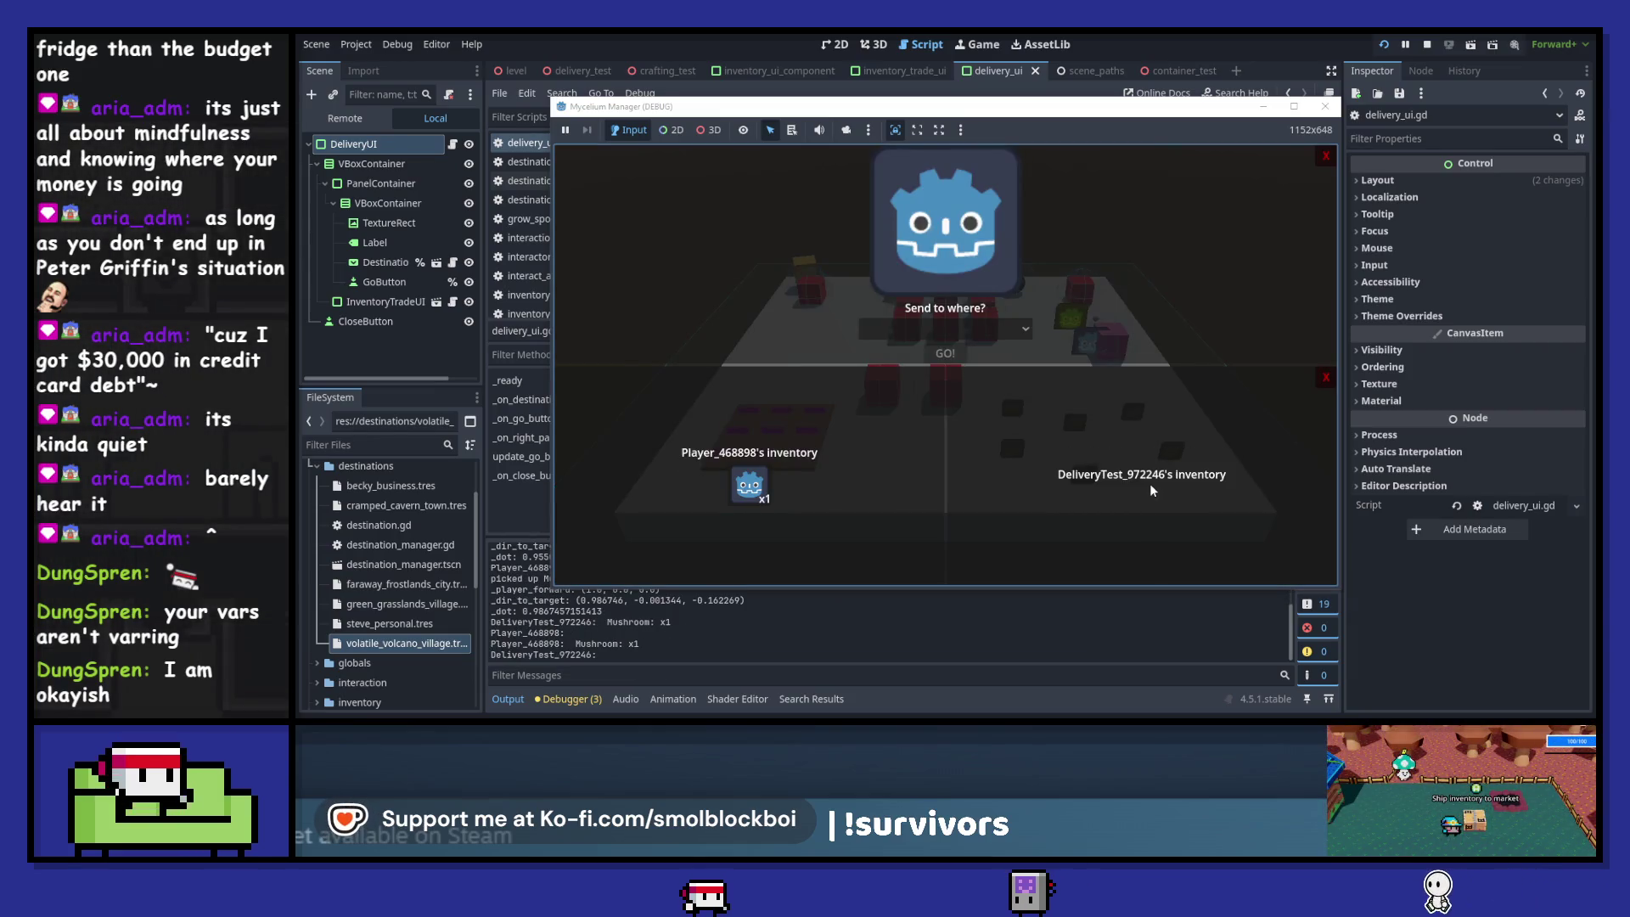
pyautogui.click(955, 327)
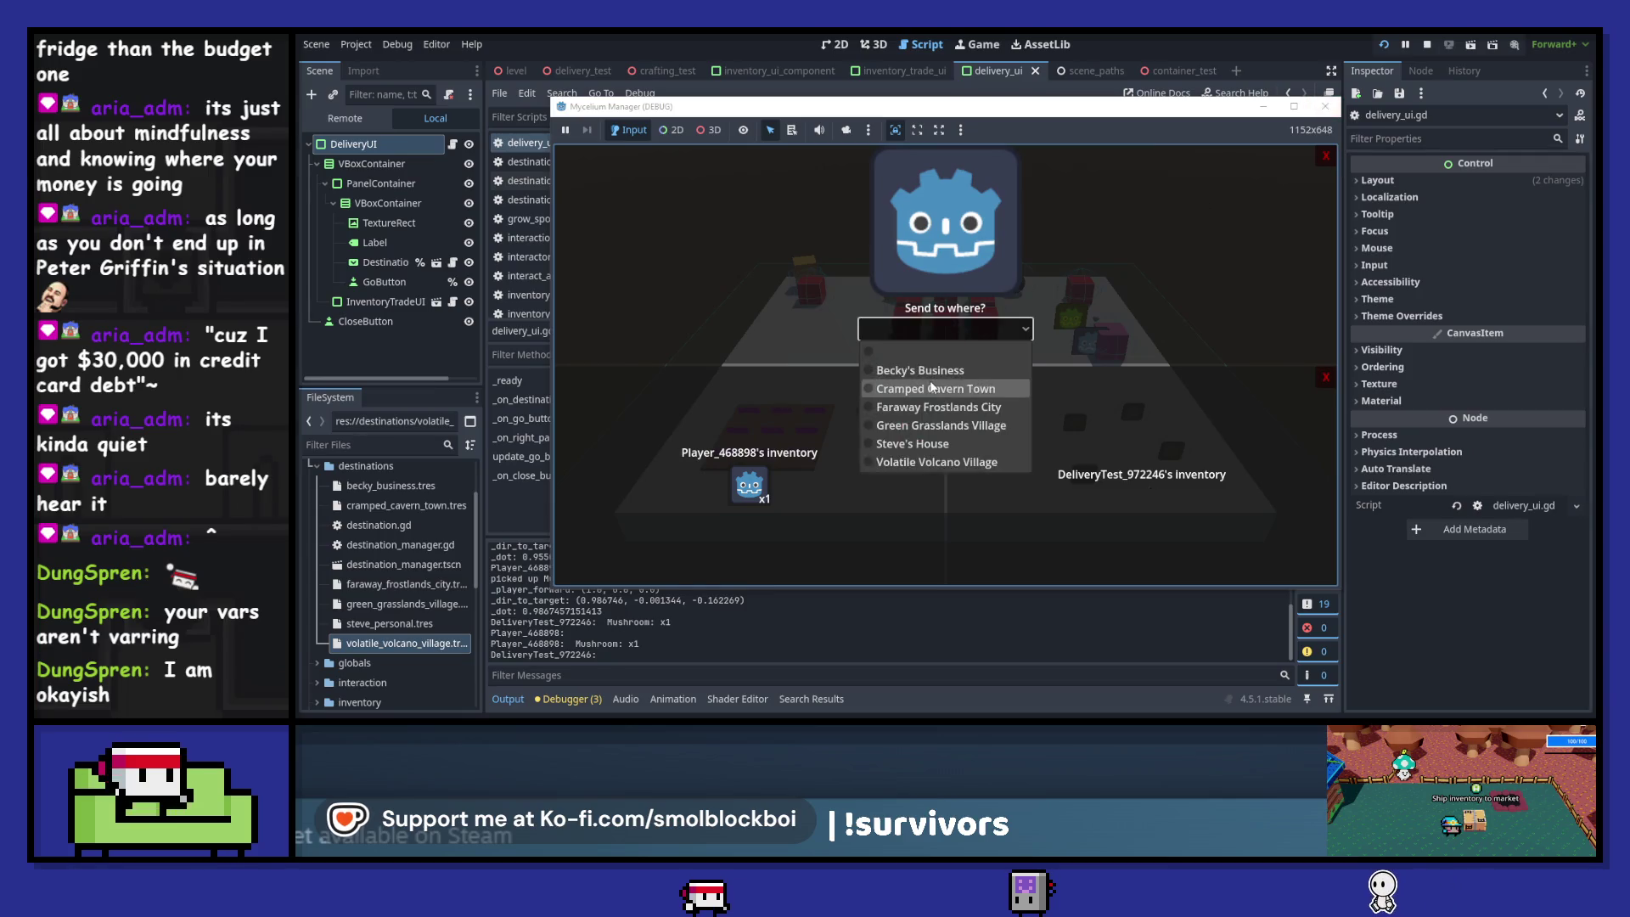
pyautogui.click(943, 366)
pyautogui.click(749, 486)
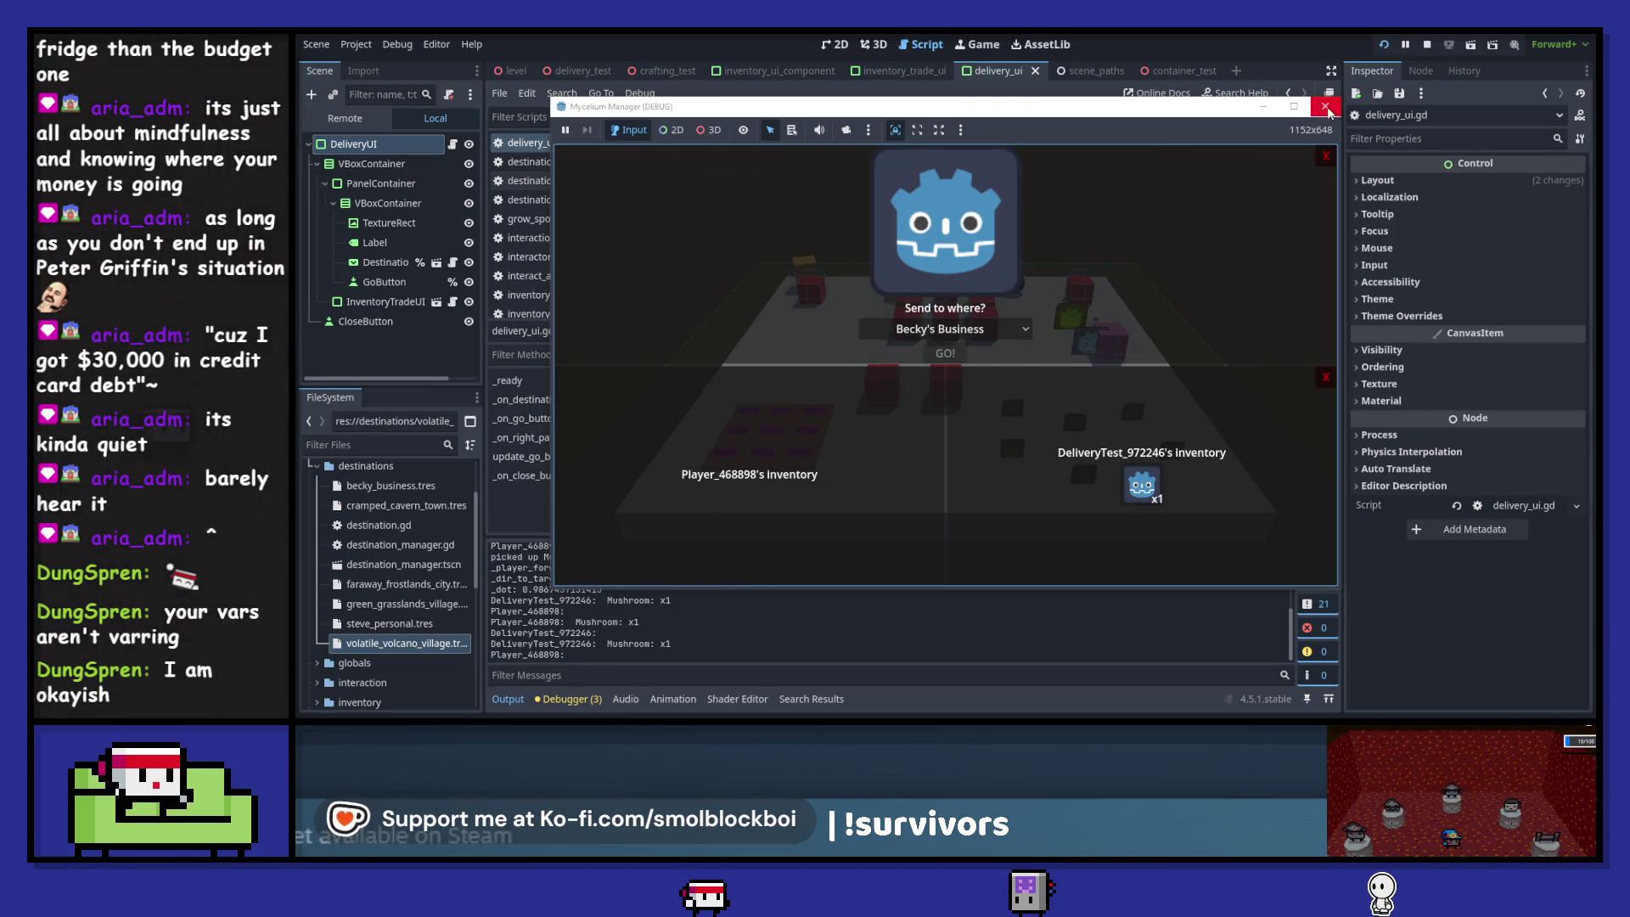
pyautogui.click(1328, 110)
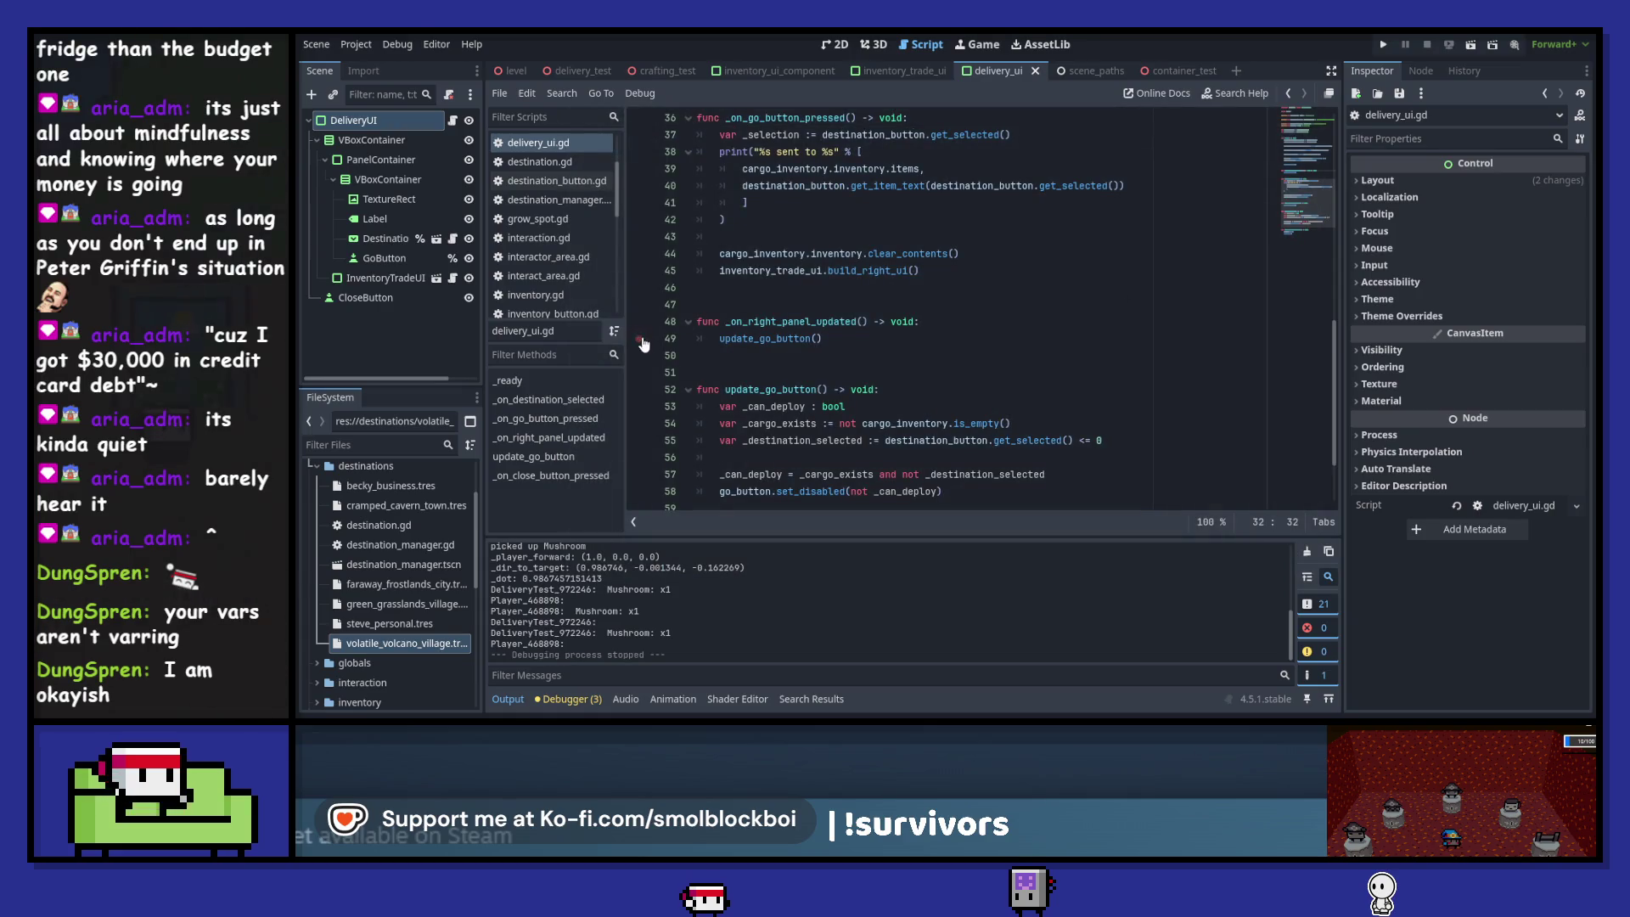
# - Select _on_right_panel_updated, then add a blank line 65 between the slot handlers in inventory_trade_ui.gd
pyautogui.doubleClick(842, 323)
pyautogui.scroll(10, 1059, 375)
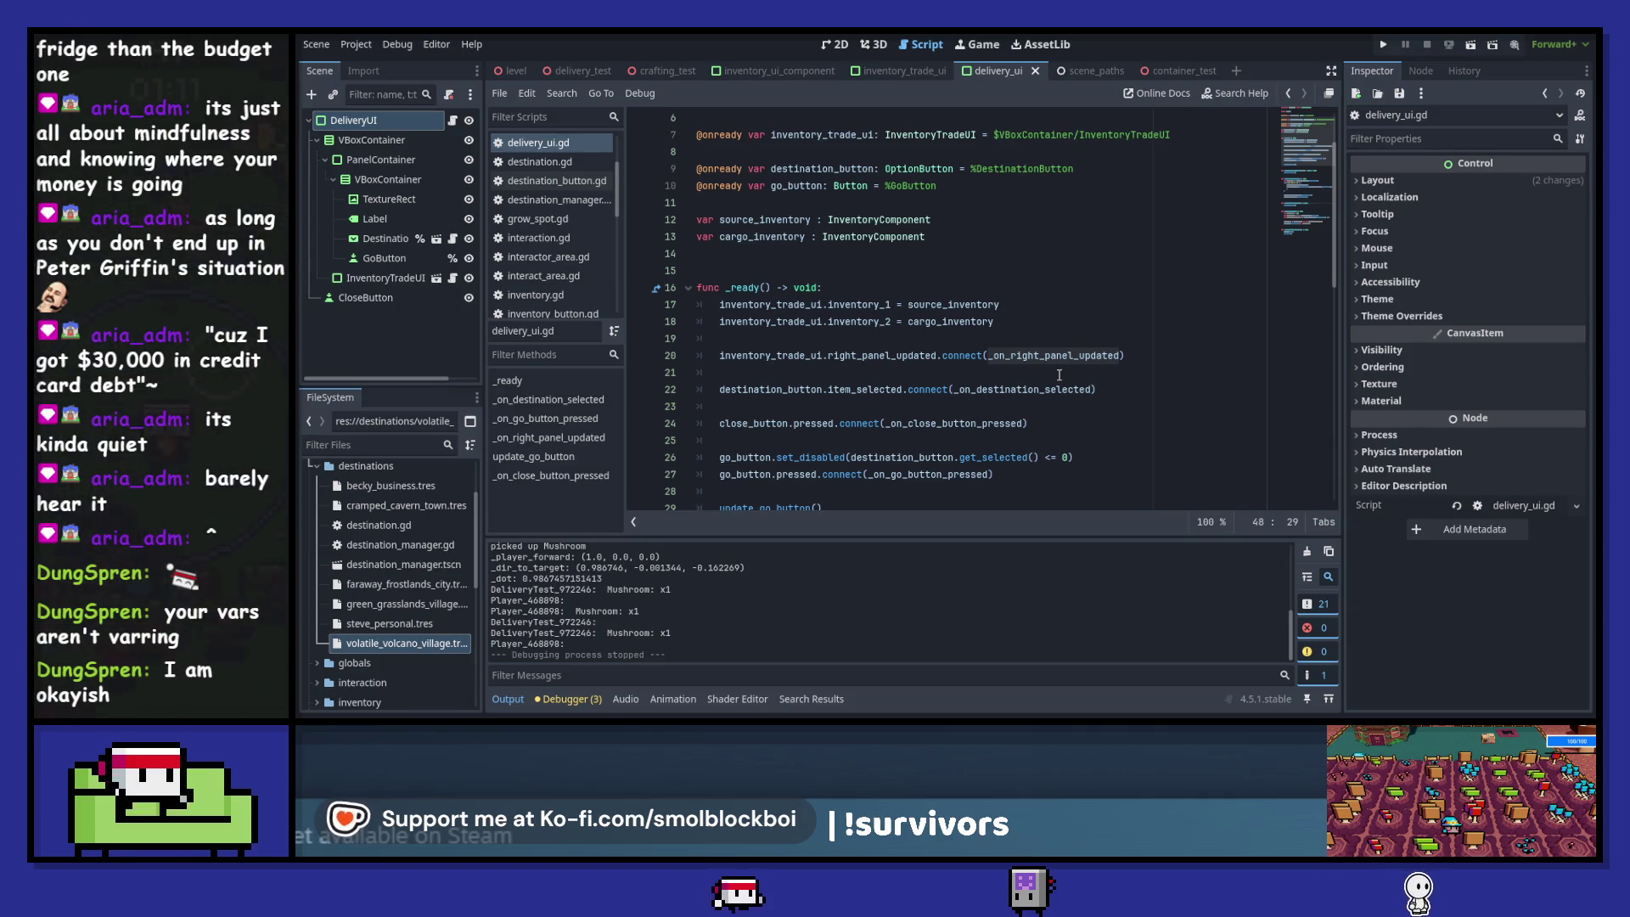
pyautogui.click(904, 71)
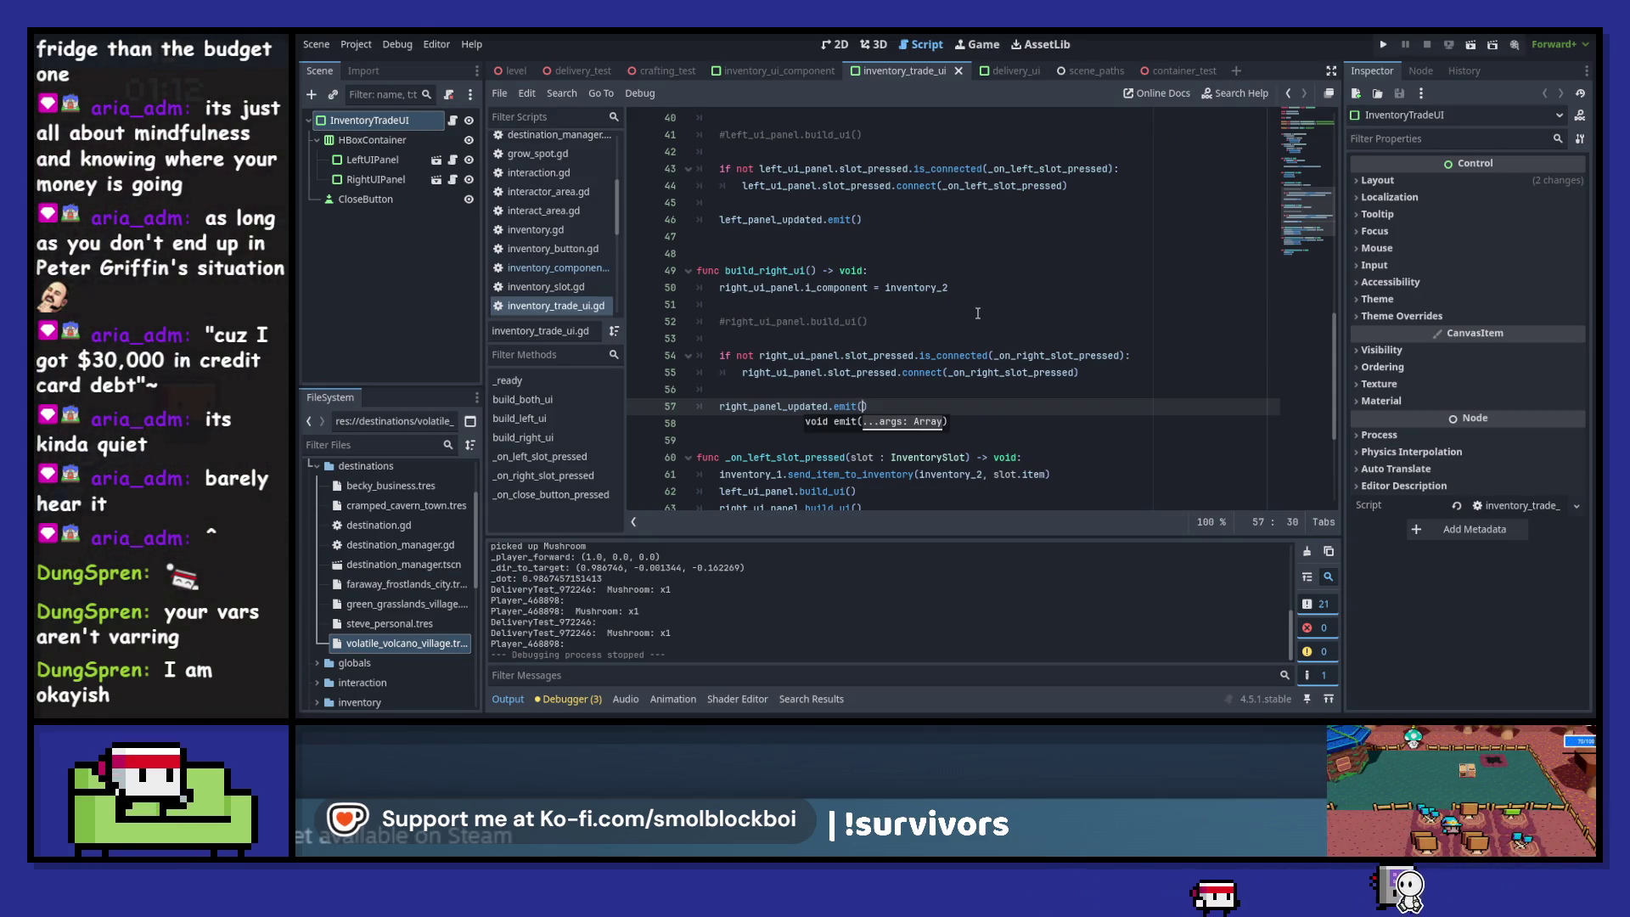
pyautogui.scroll(8, 978, 313)
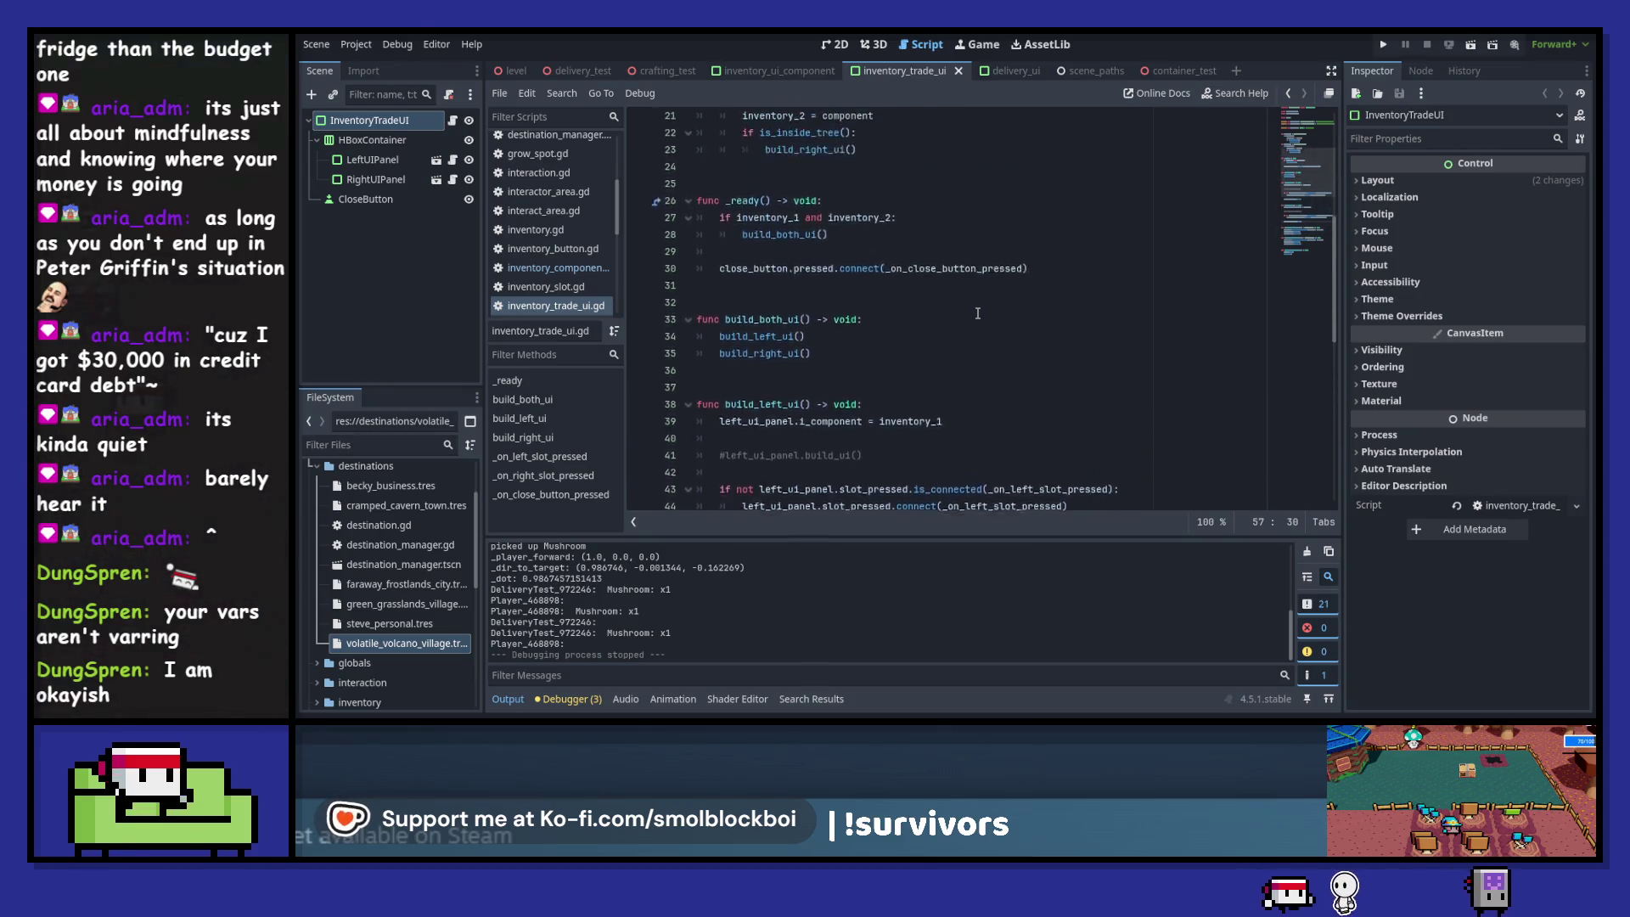
pyautogui.scroll(-5, 979, 313)
pyautogui.scroll(-7, 979, 314)
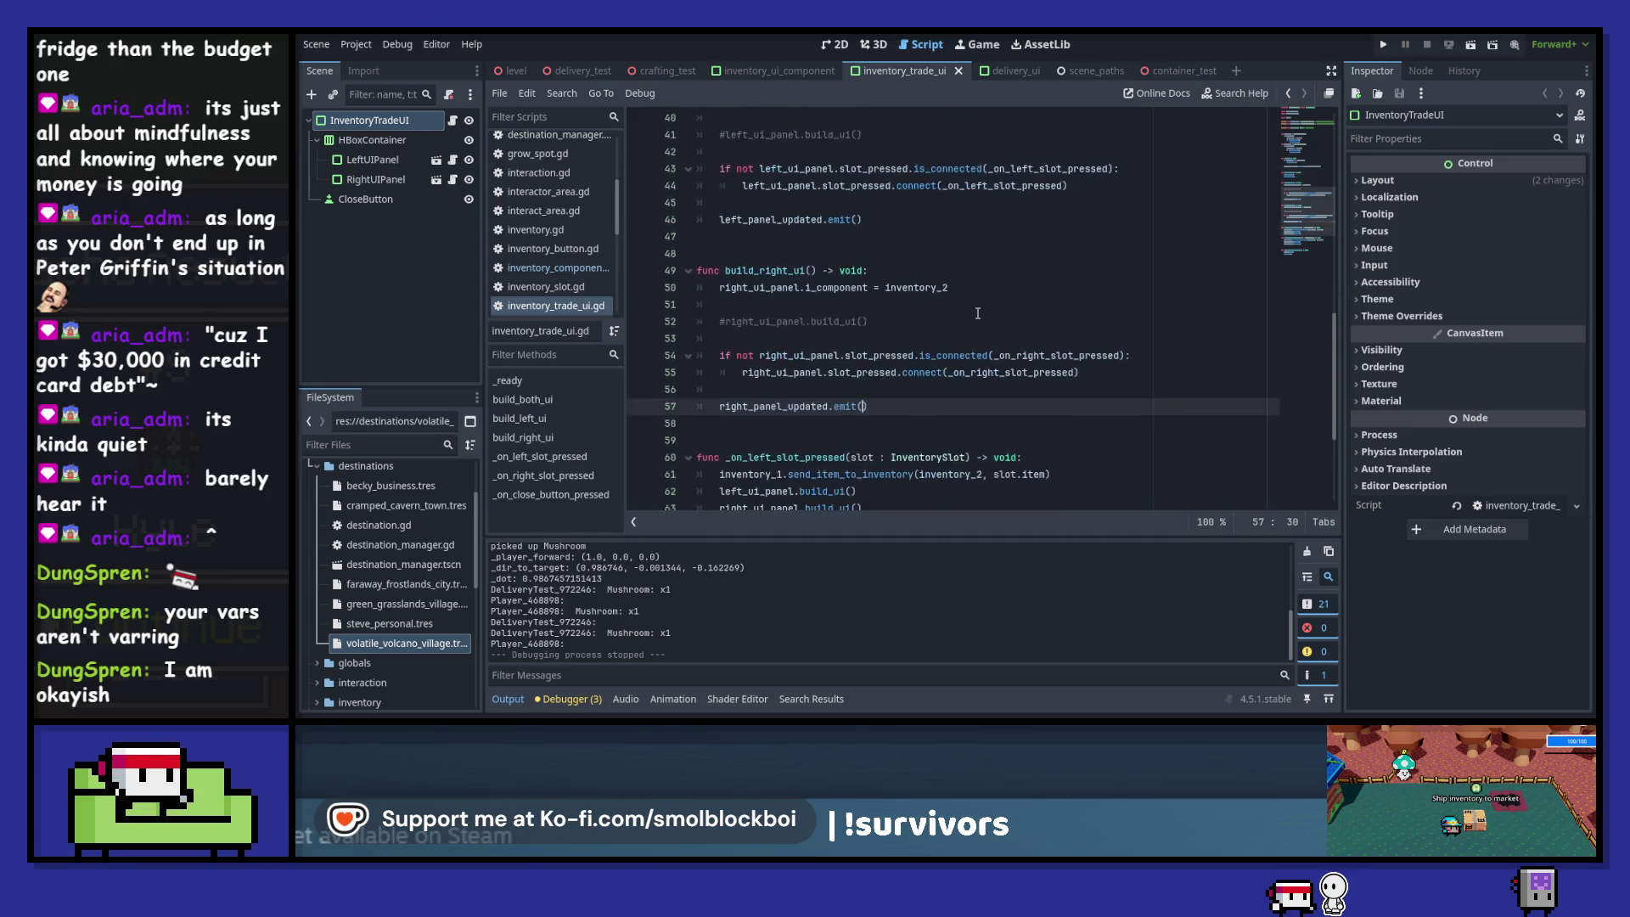
pyautogui.click(978, 313)
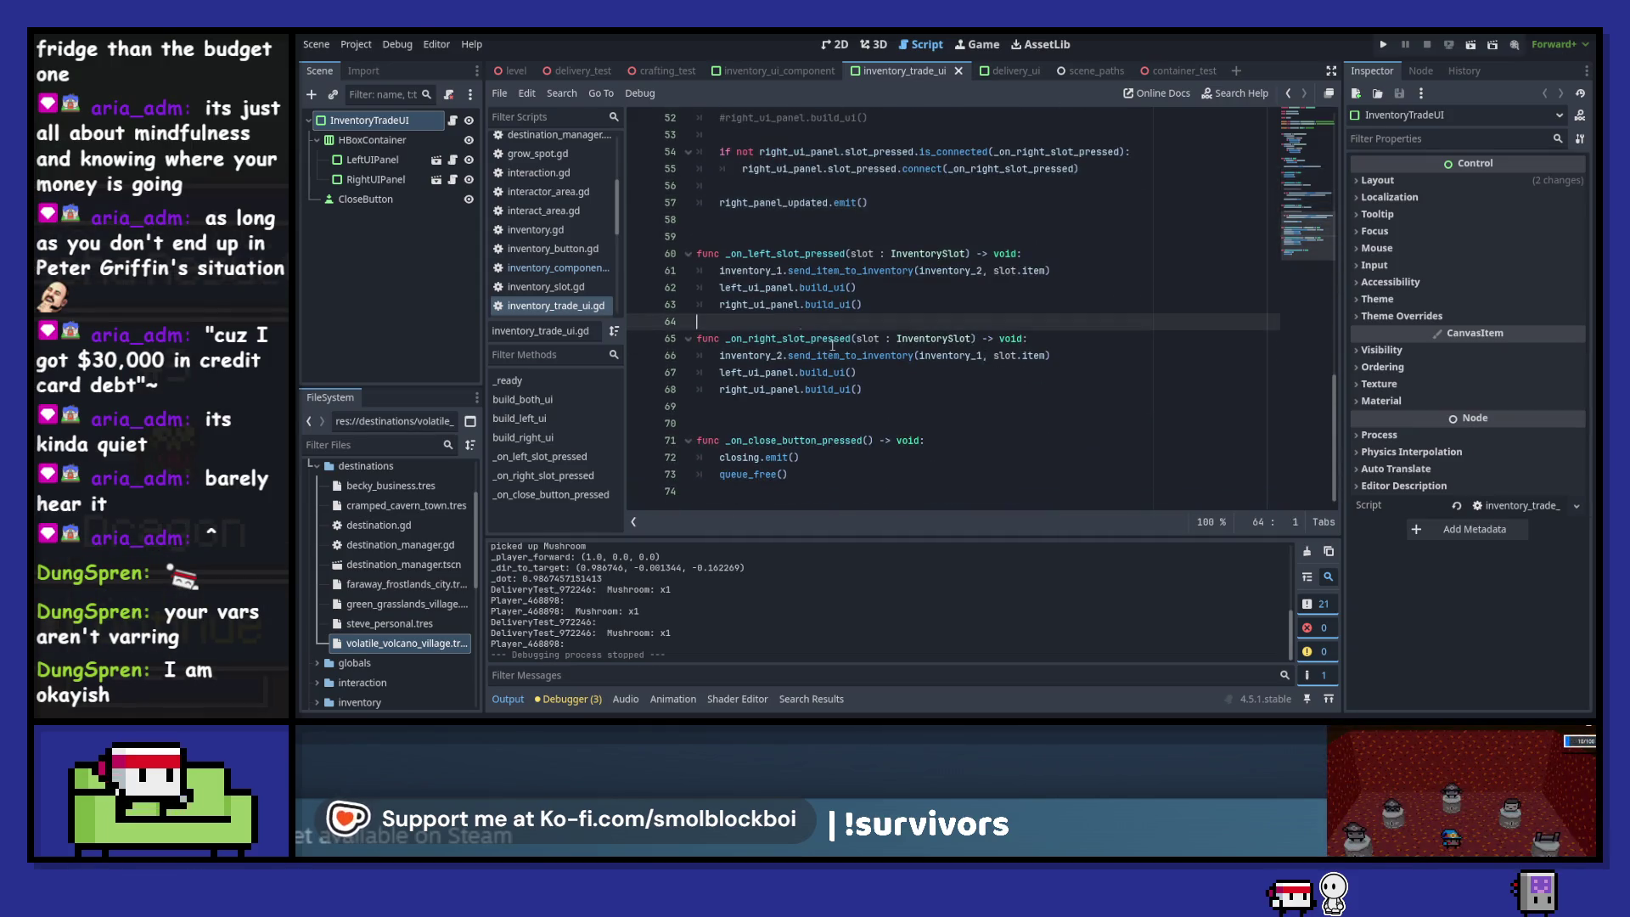
pyautogui.press('Return')
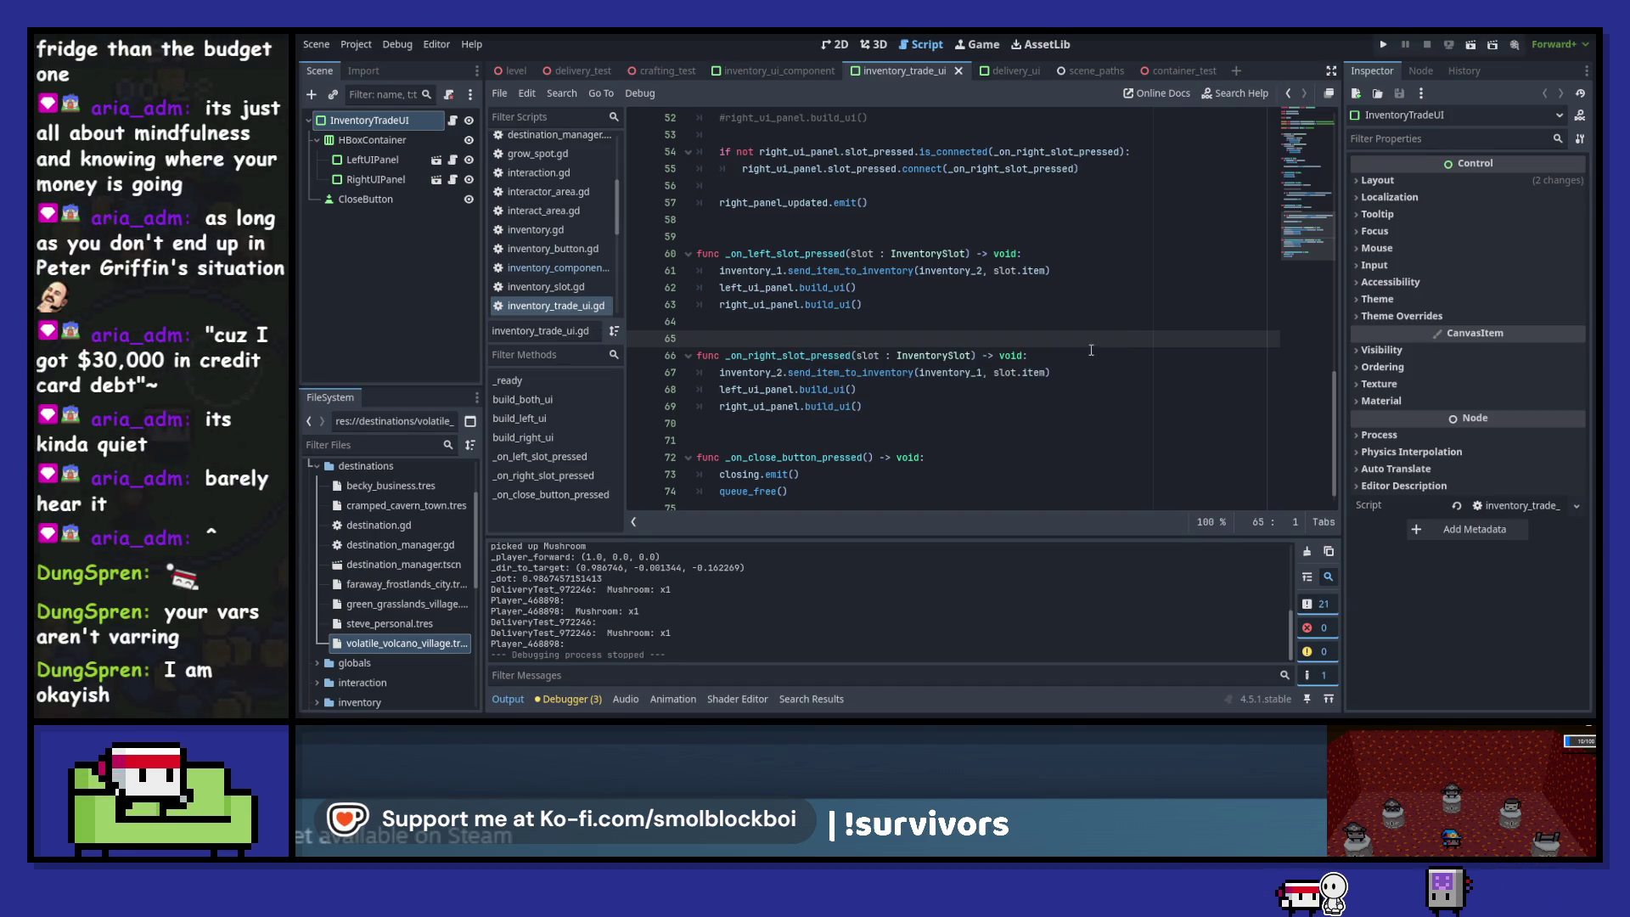
# - Review the left_panel_updated signal on line 46, return to delivery_ui.gd, and launch the game with F5
pyautogui.scroll(2, 782, 391)
pyautogui.moveTo(782, 391)
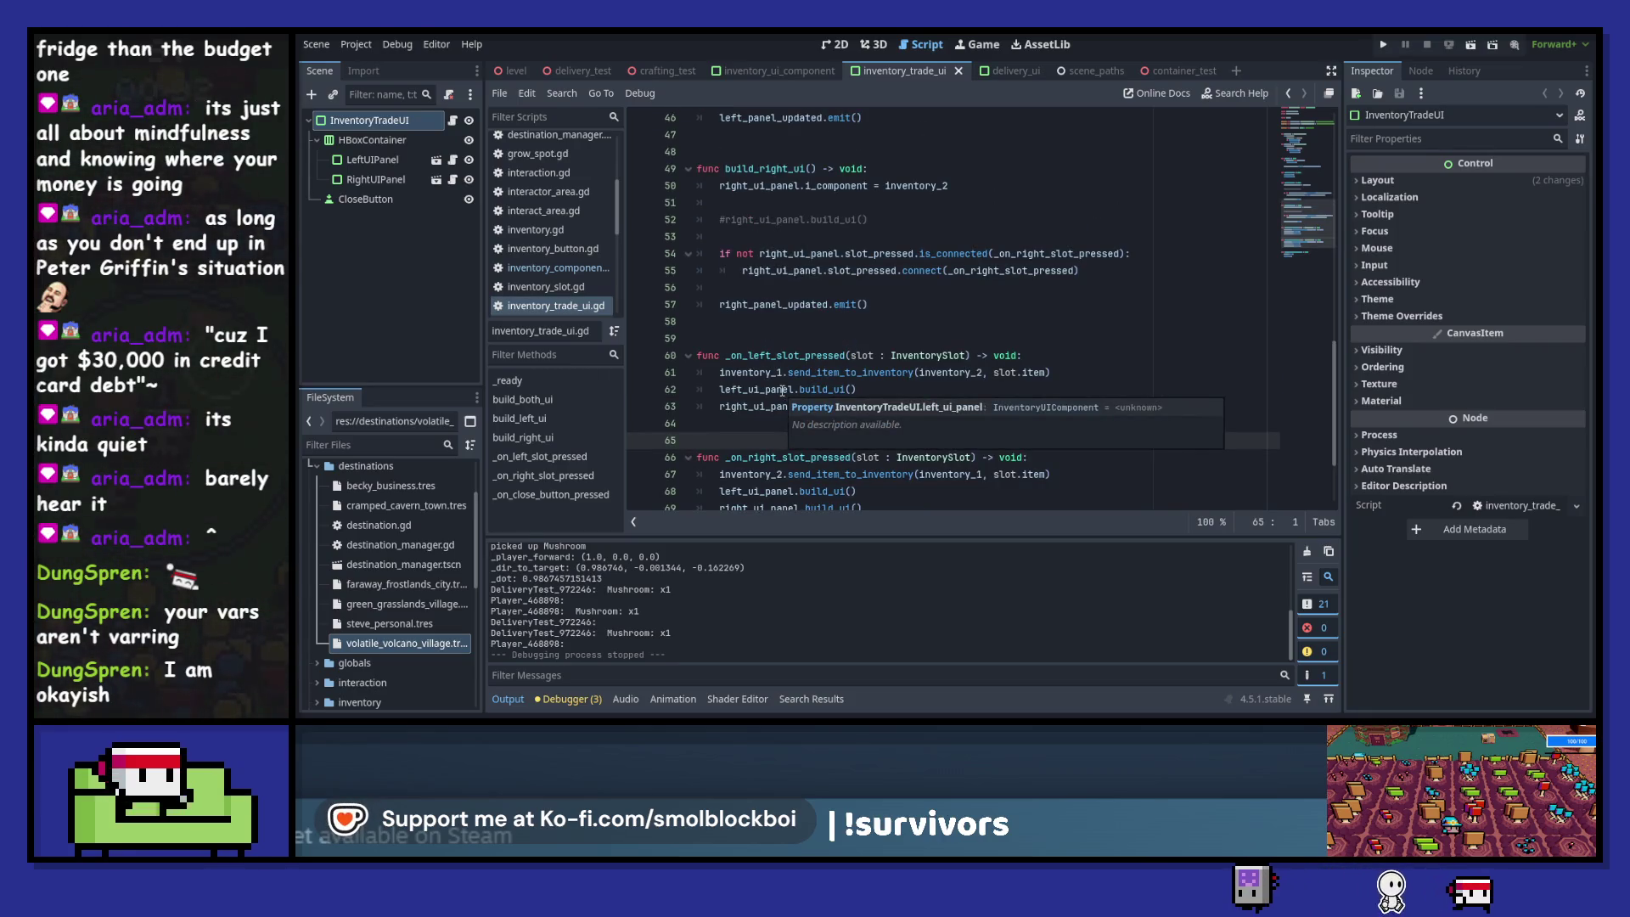
pyautogui.scroll(2, 782, 391)
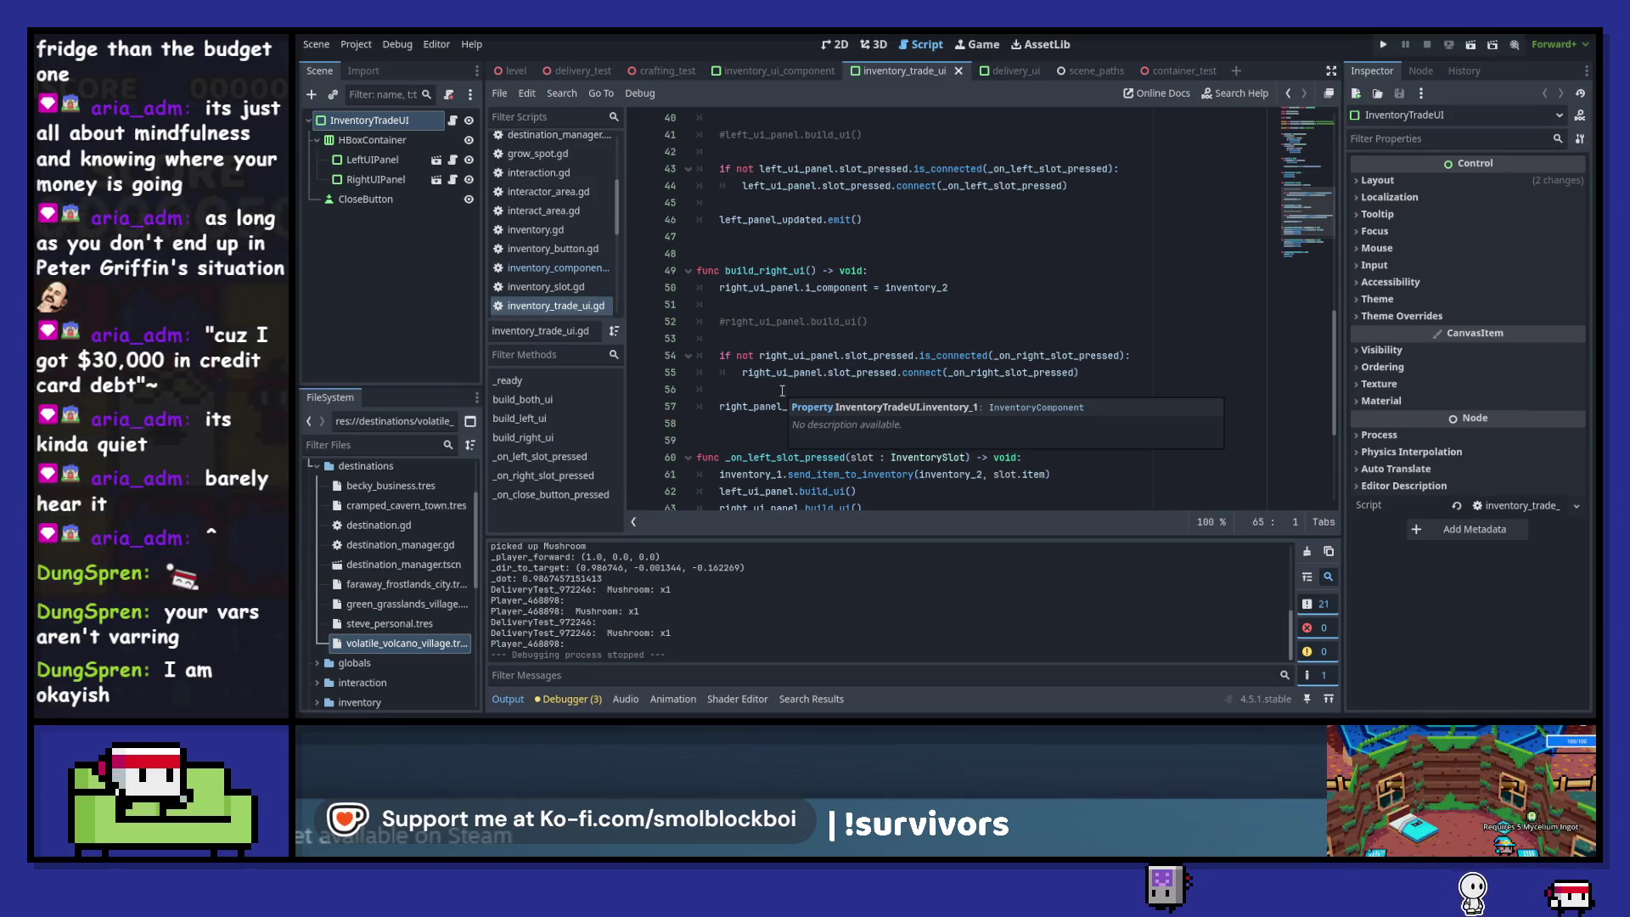
pyautogui.click(770, 221)
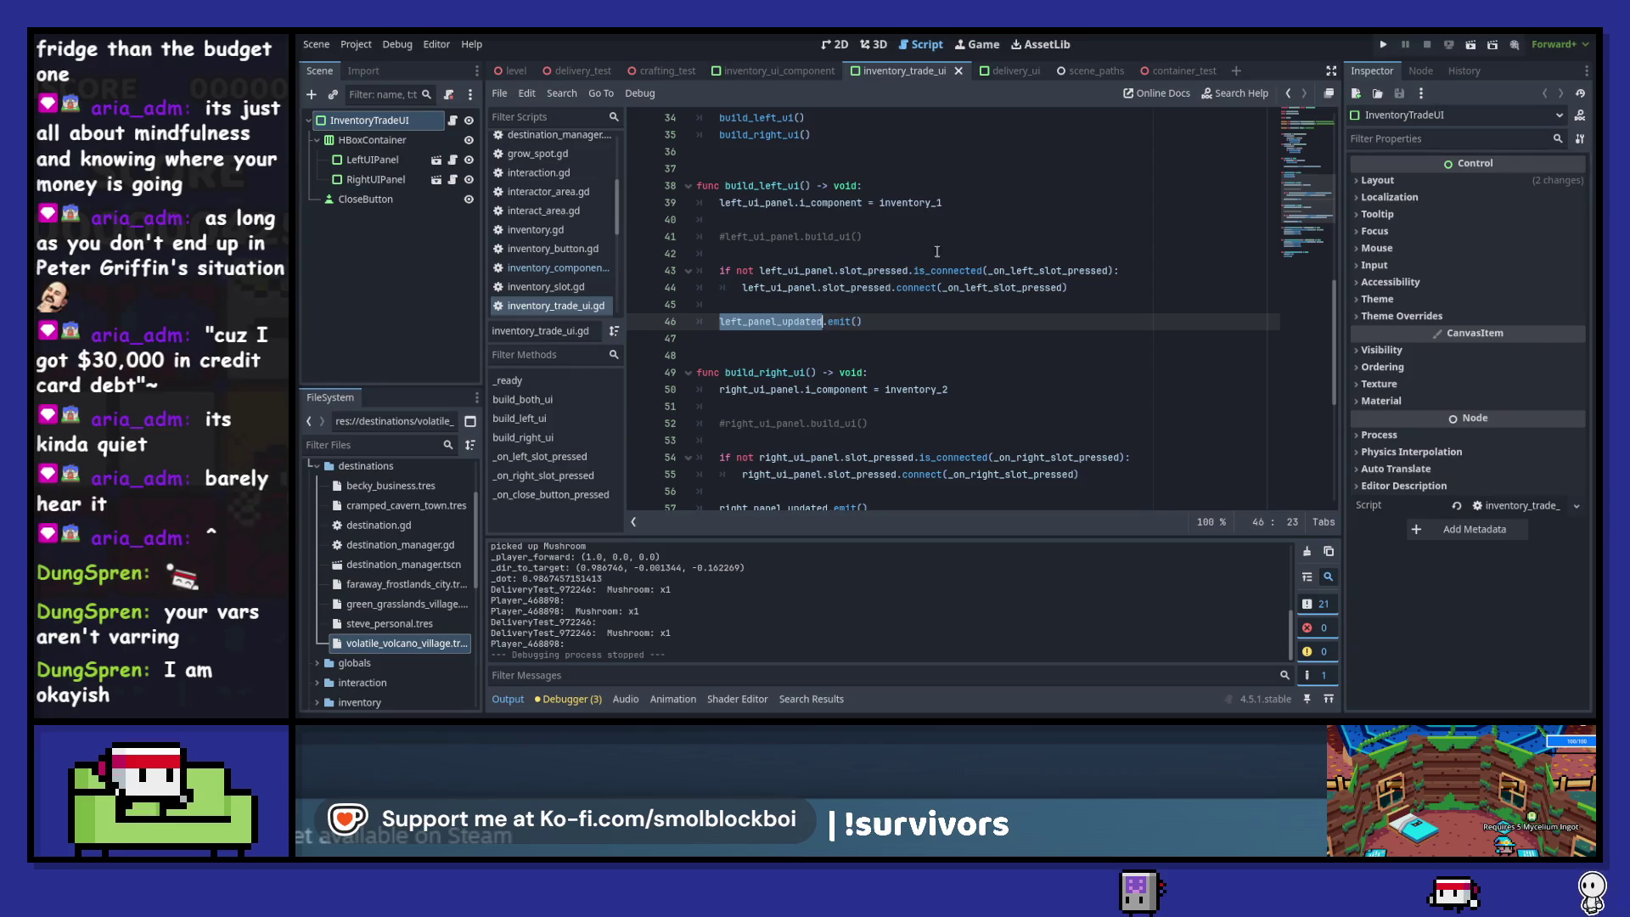
pyautogui.click(1008, 73)
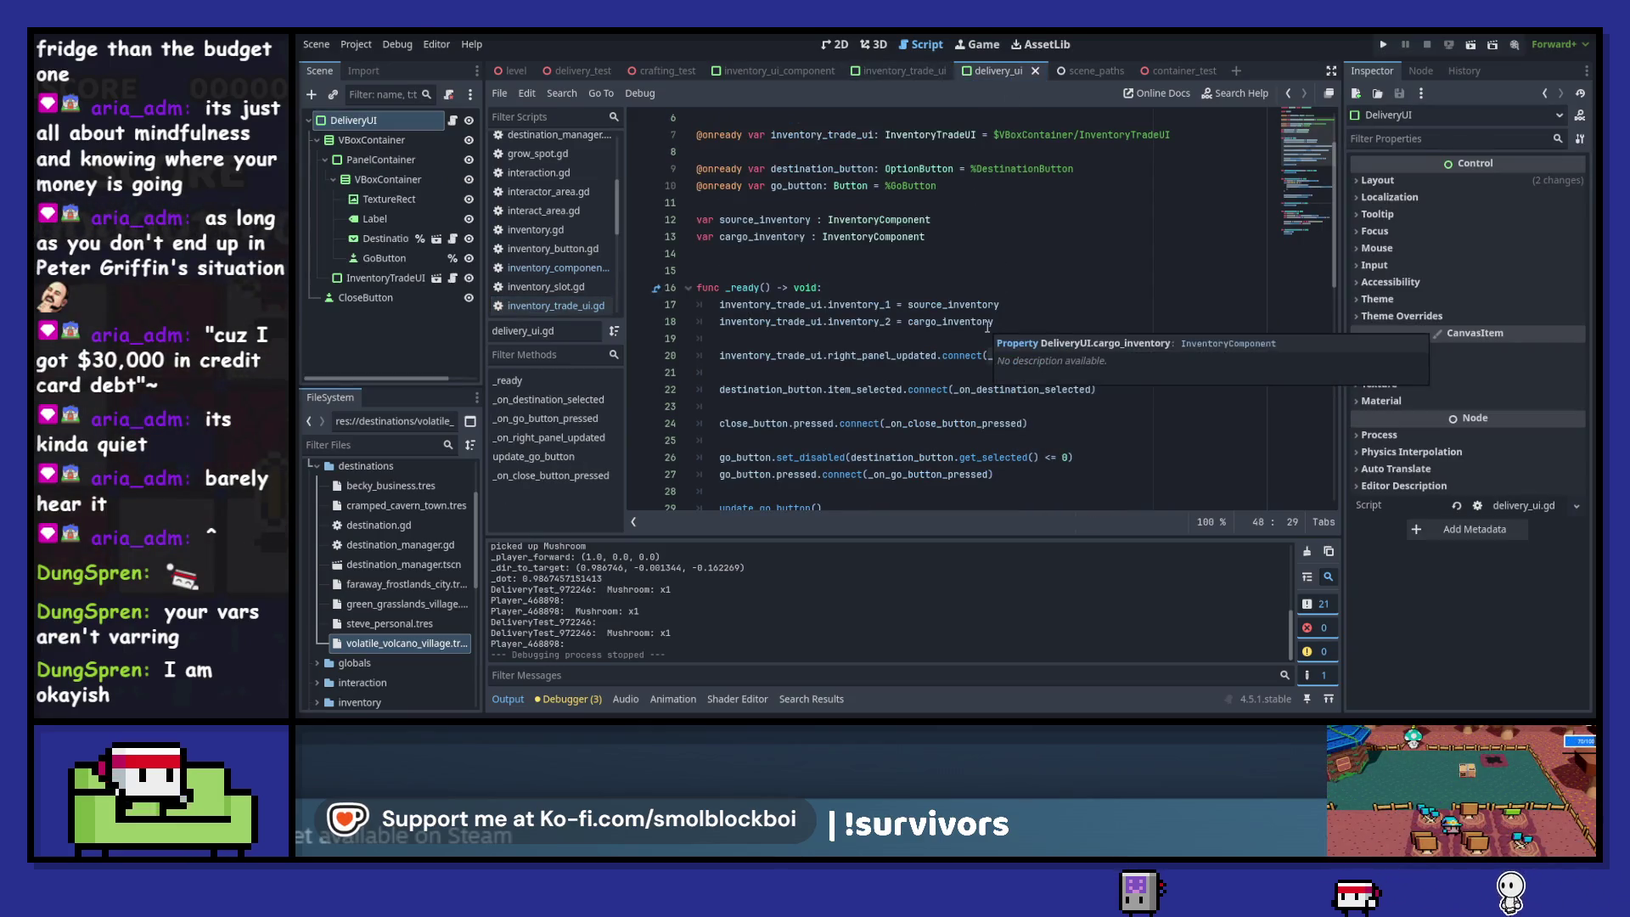
pyautogui.scroll(-1, 987, 350)
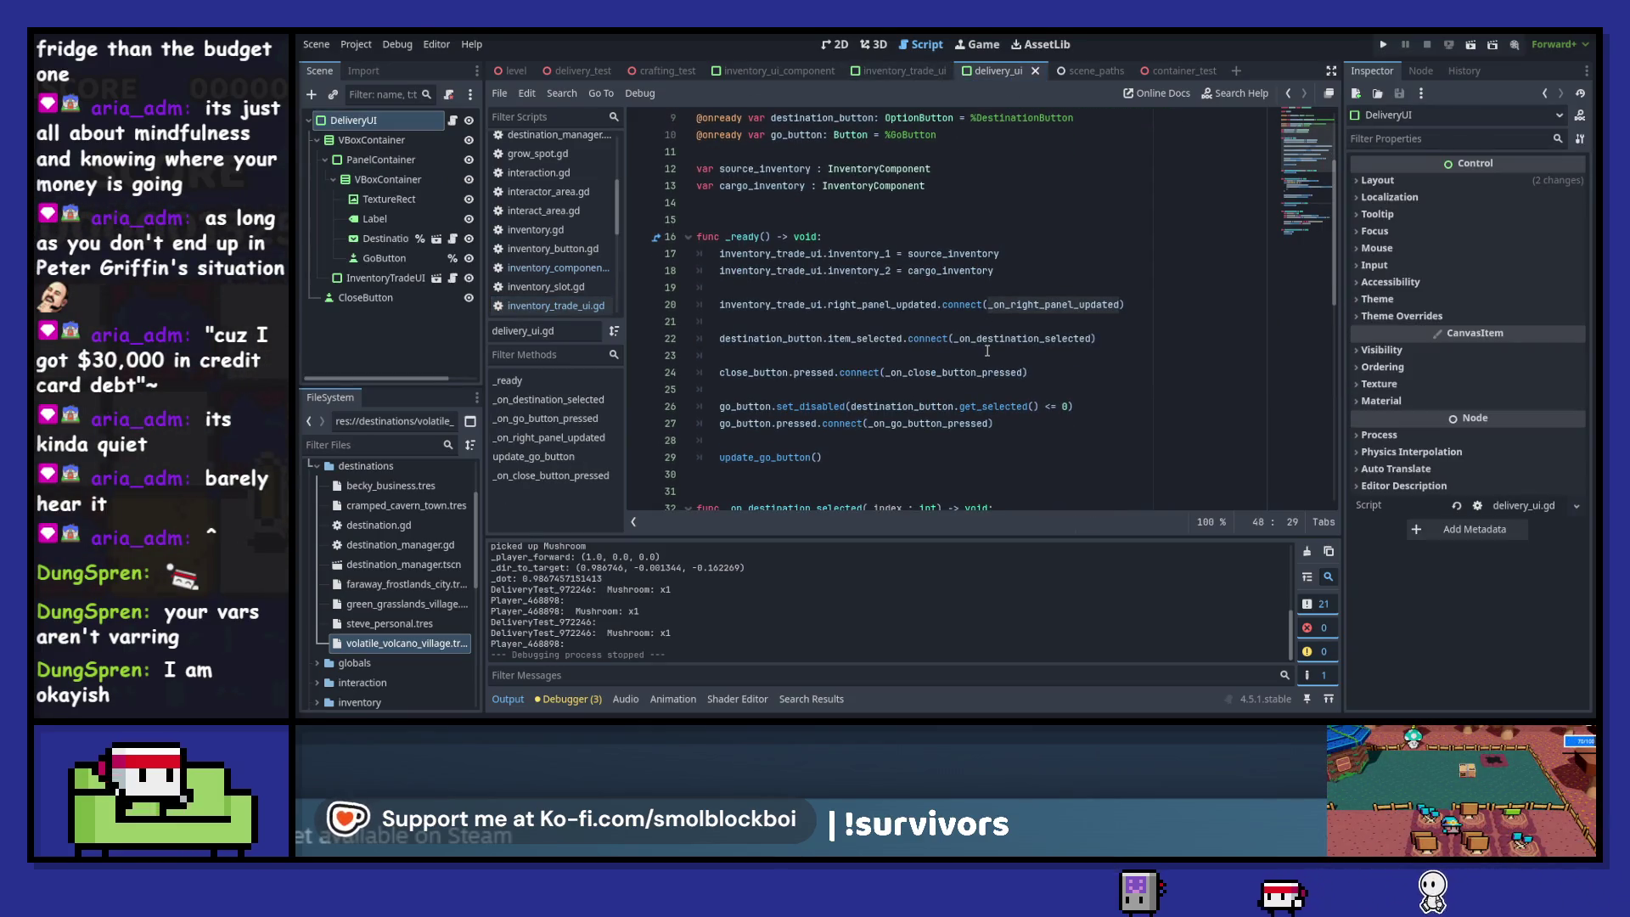
pyautogui.scroll(-5, 987, 351)
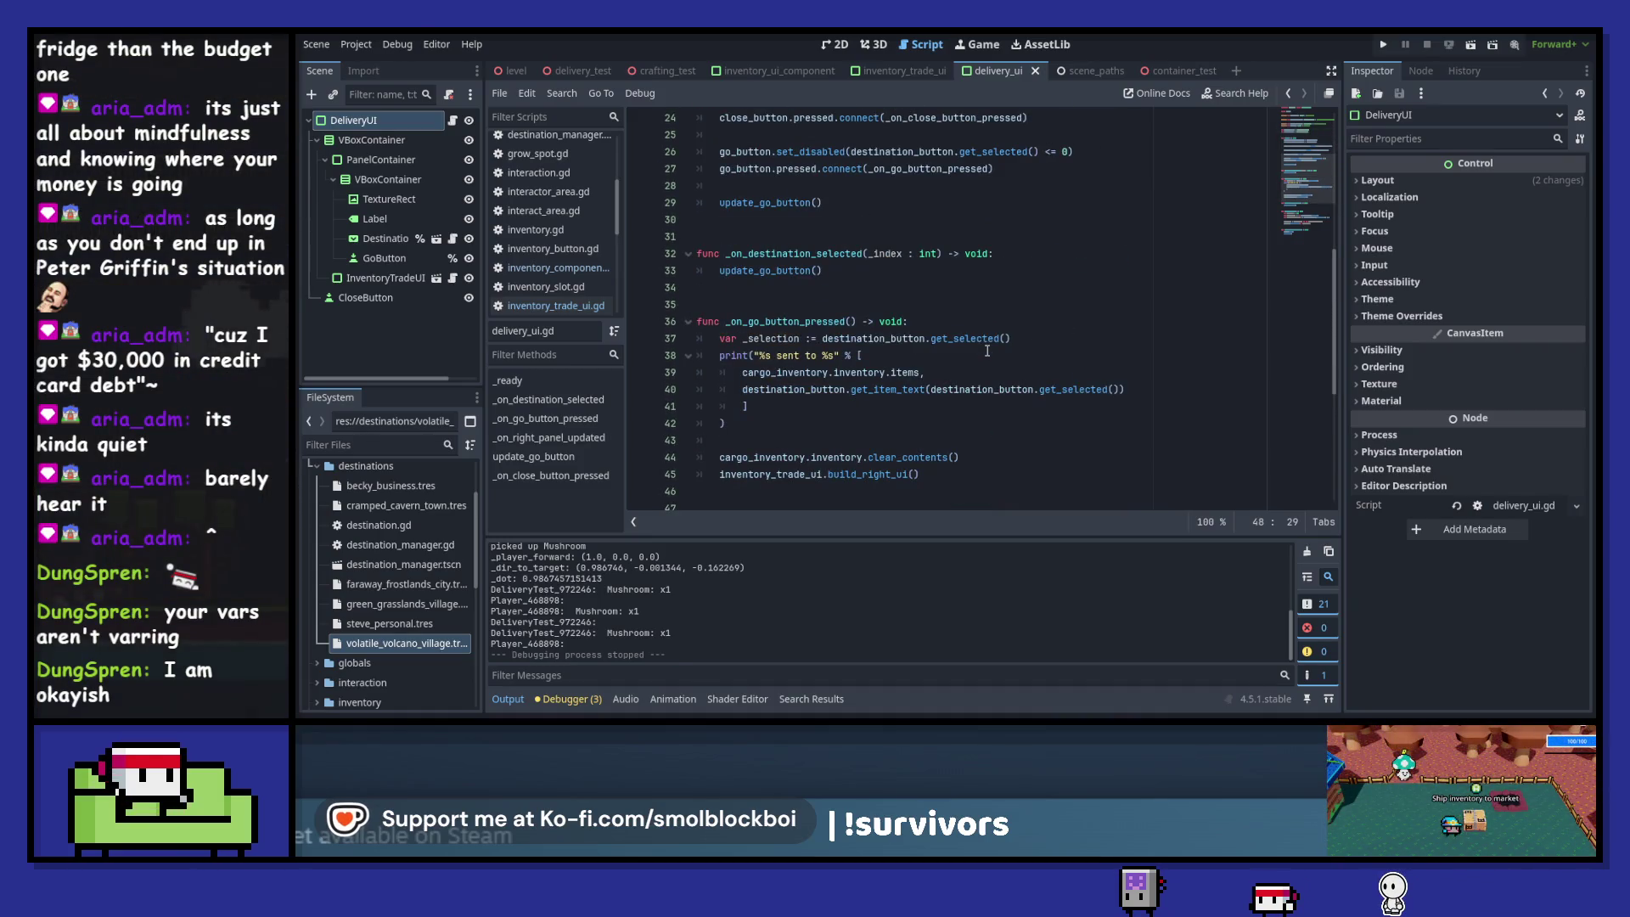
pyautogui.scroll(-2, 987, 351)
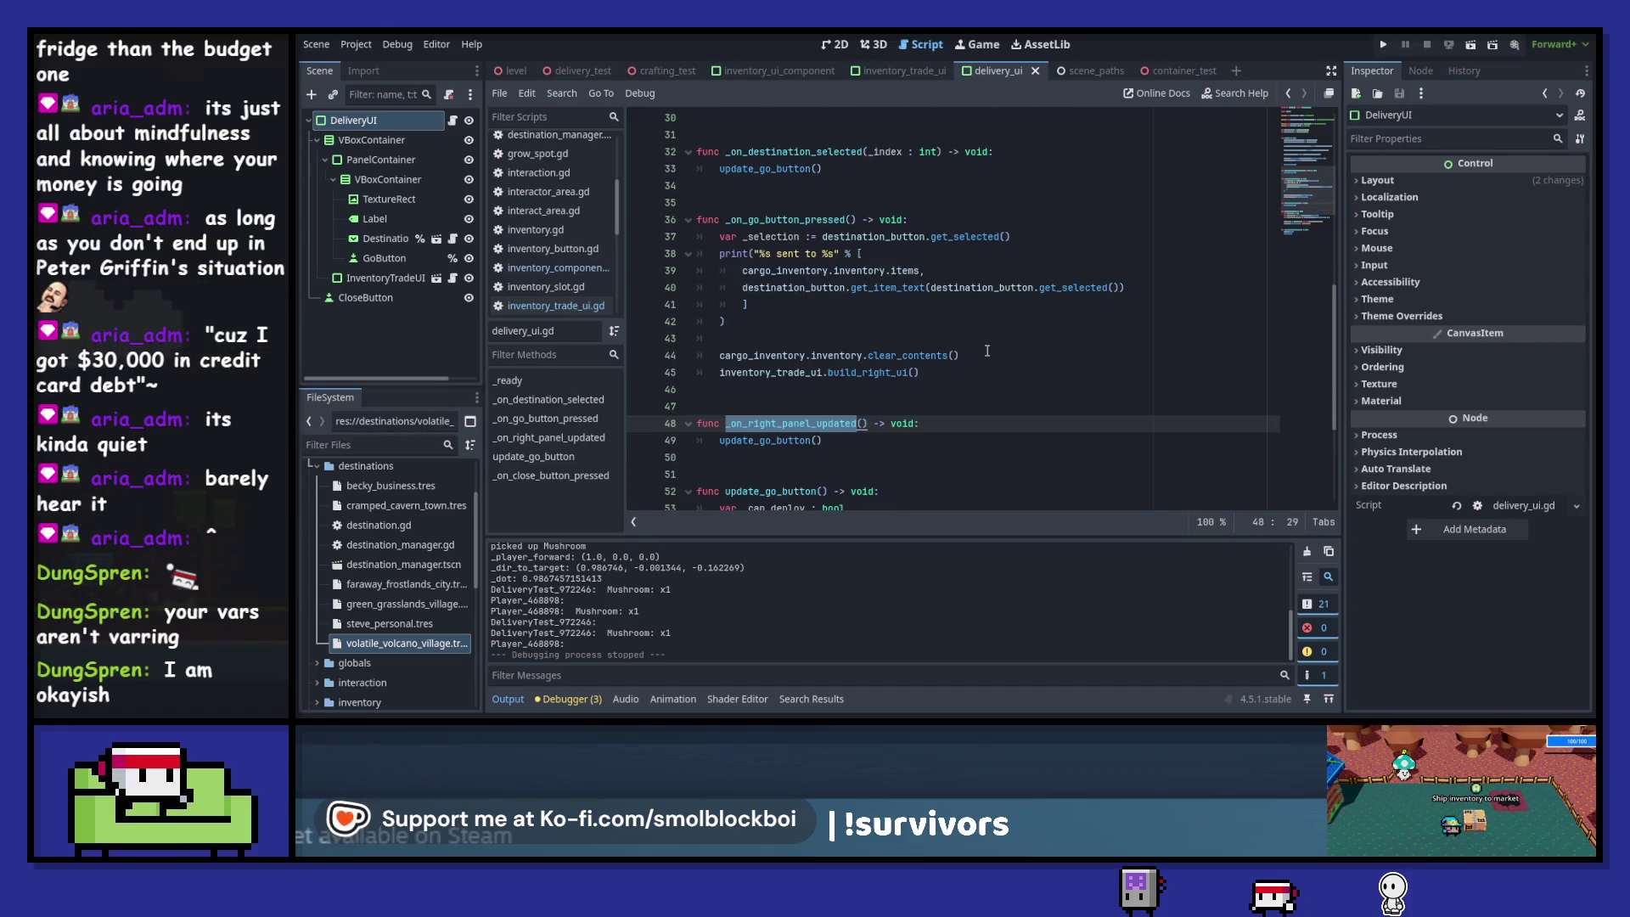
pyautogui.scroll(-2, 988, 351)
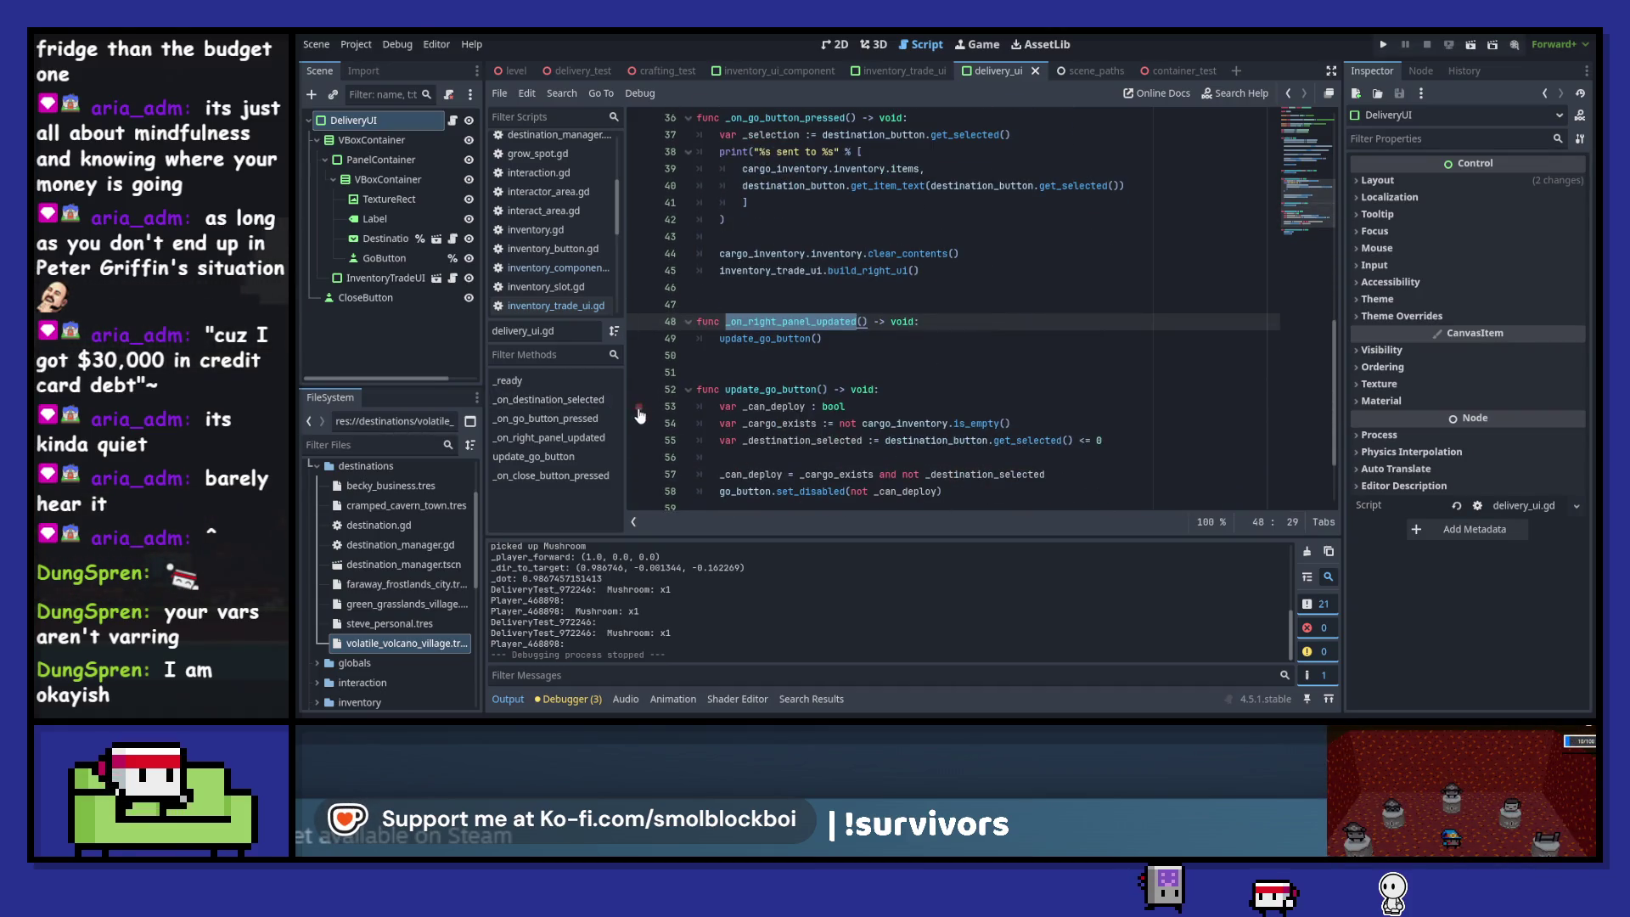
pyautogui.press('F5')
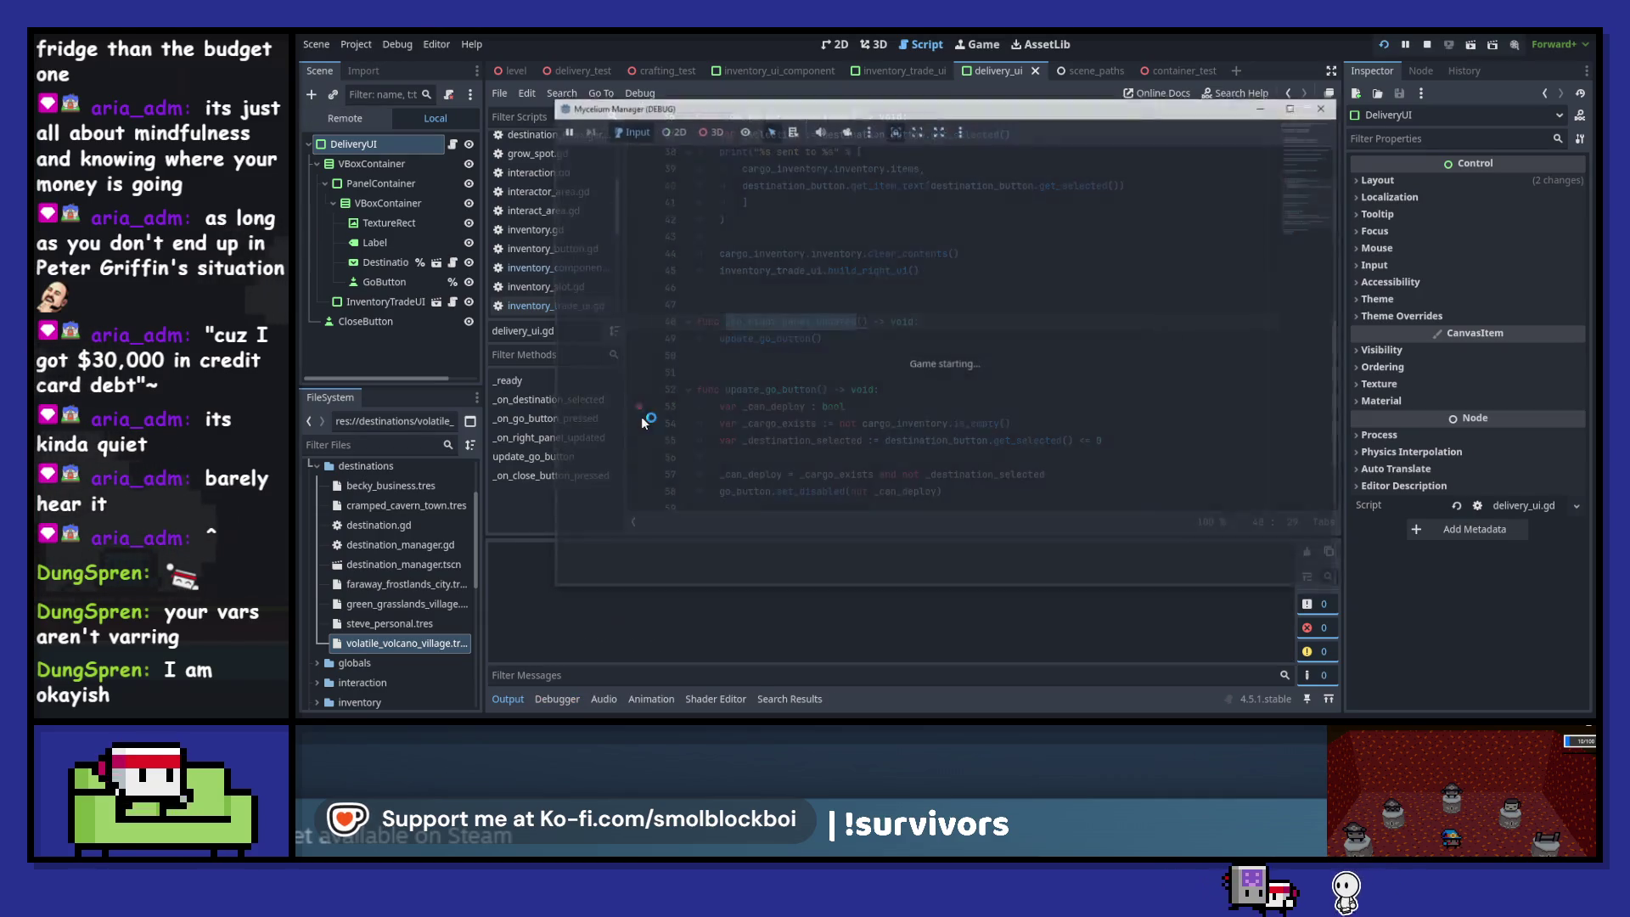
# - Pick up a Mushroom, open the delivery screen at the cube, and resume past the breakpoint
pyautogui.press('d')
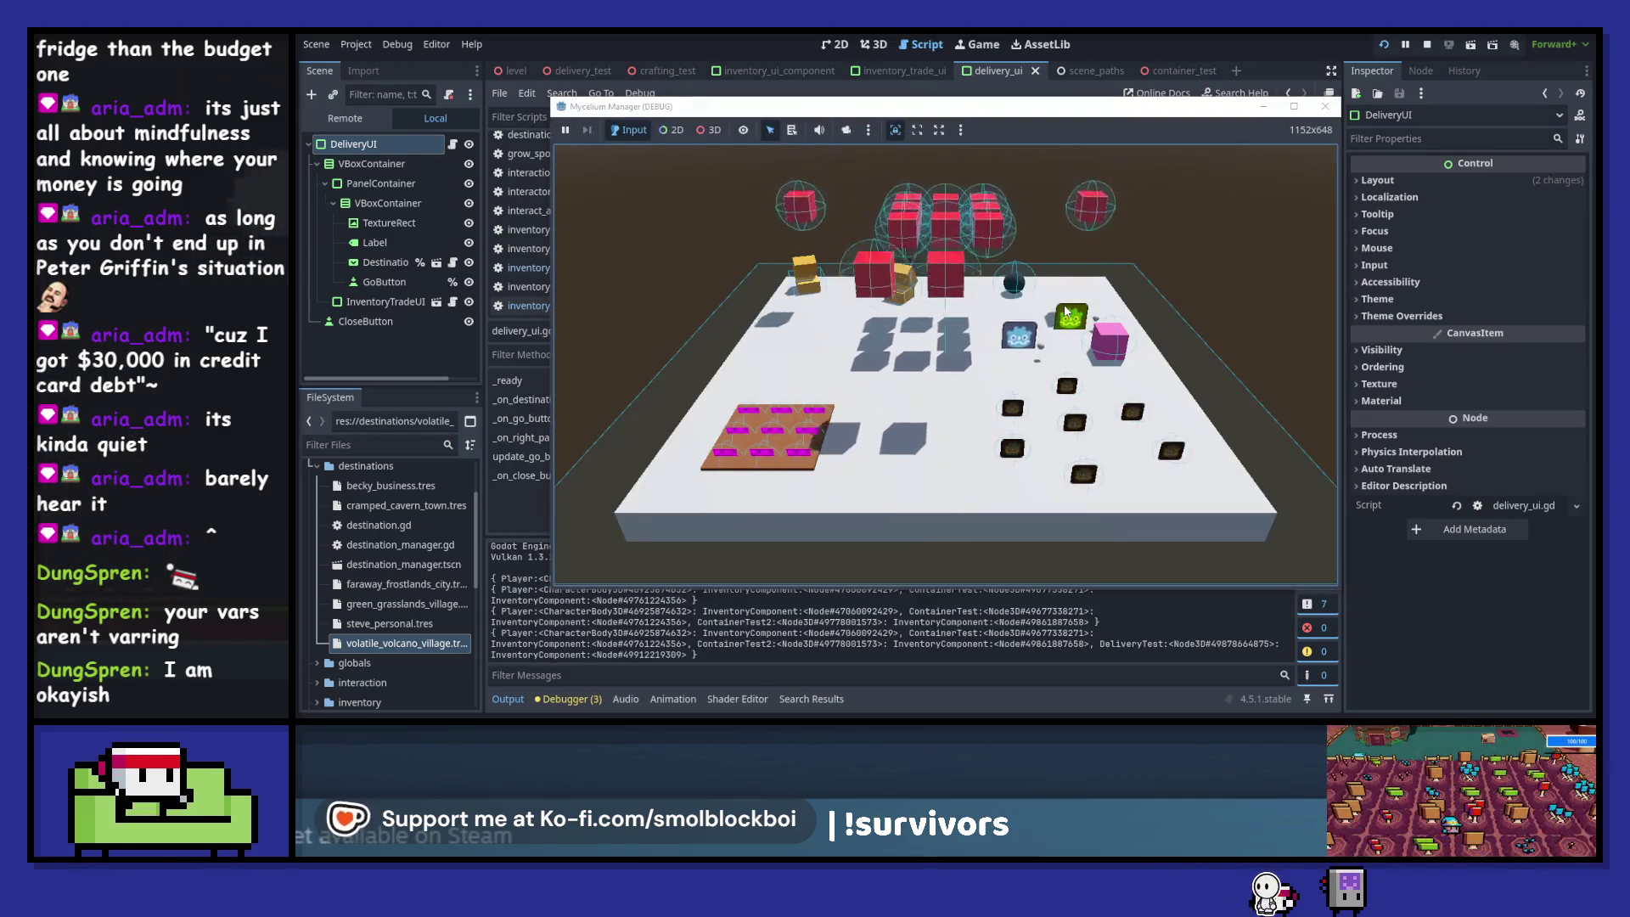
pyautogui.press('e')
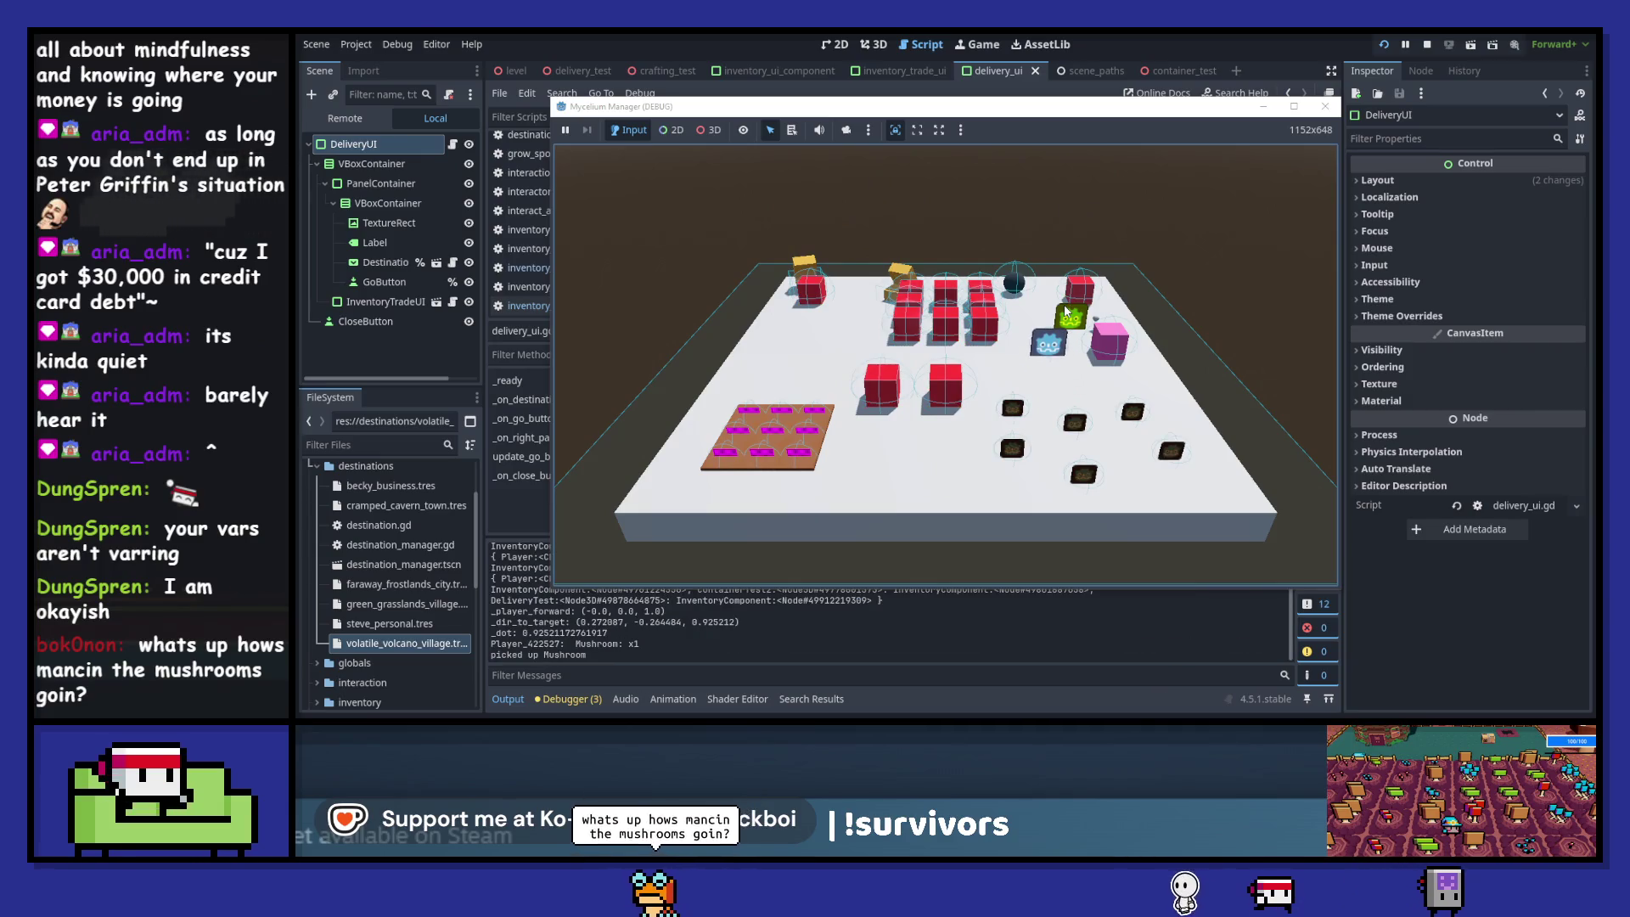
pyautogui.press('e')
pyautogui.click(1330, 552)
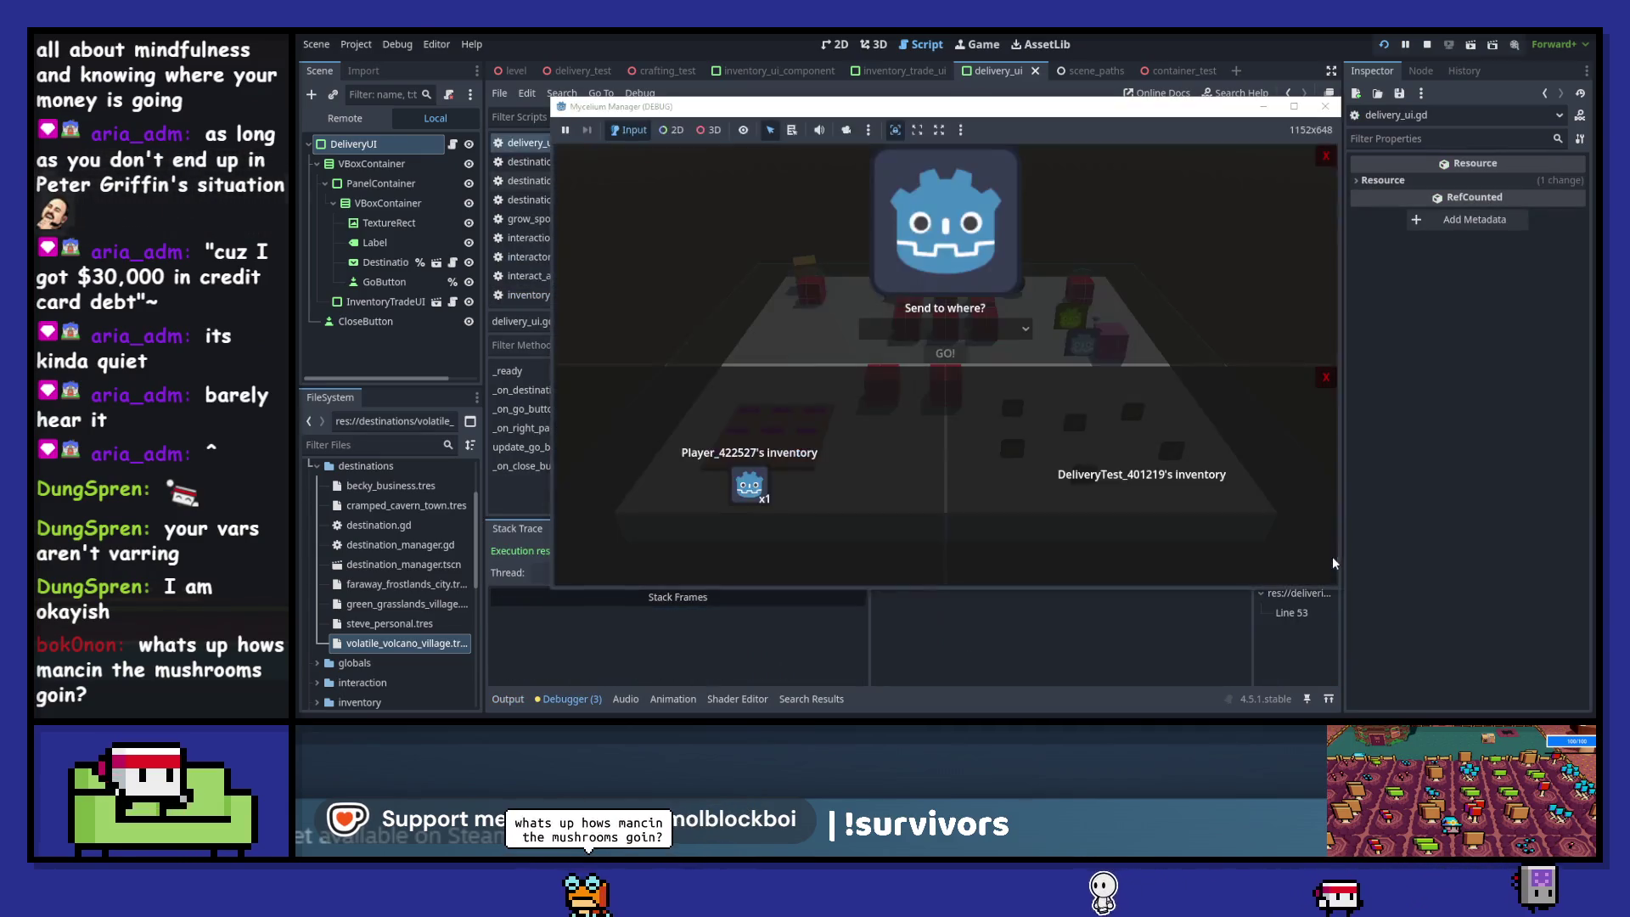
# - Move the Mushroom between the two inventories and back, then stop the game
pyautogui.click(1142, 485)
pyautogui.click(747, 485)
pyautogui.click(1128, 490)
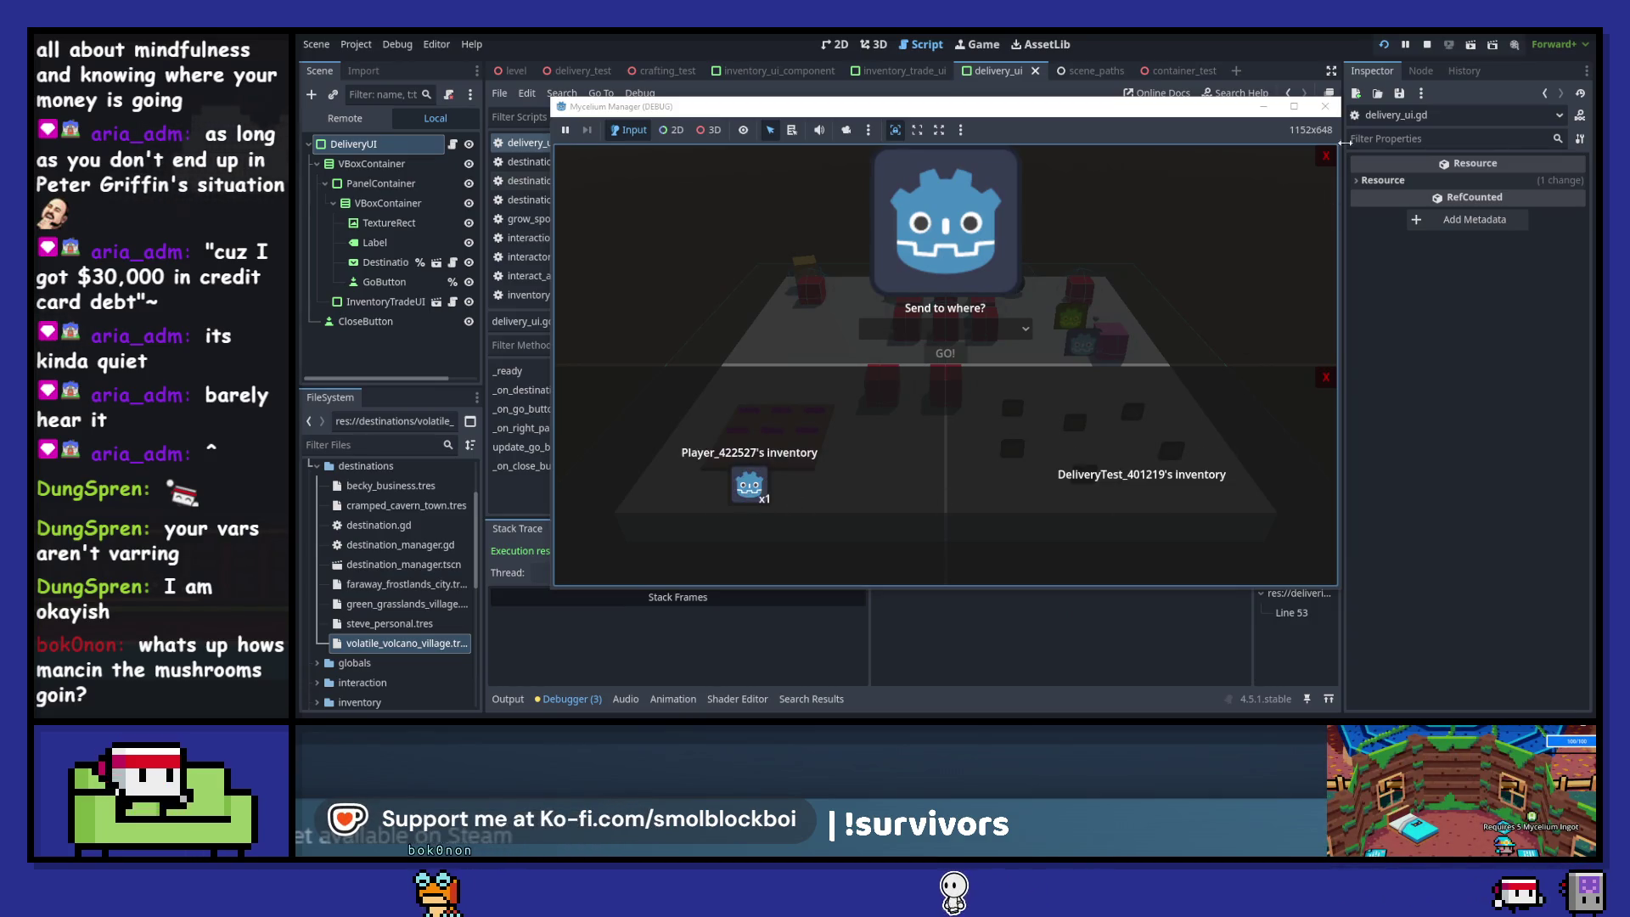
pyautogui.press('F8')
pyautogui.moveTo(883, 287); pyautogui.dragTo(696, 219)
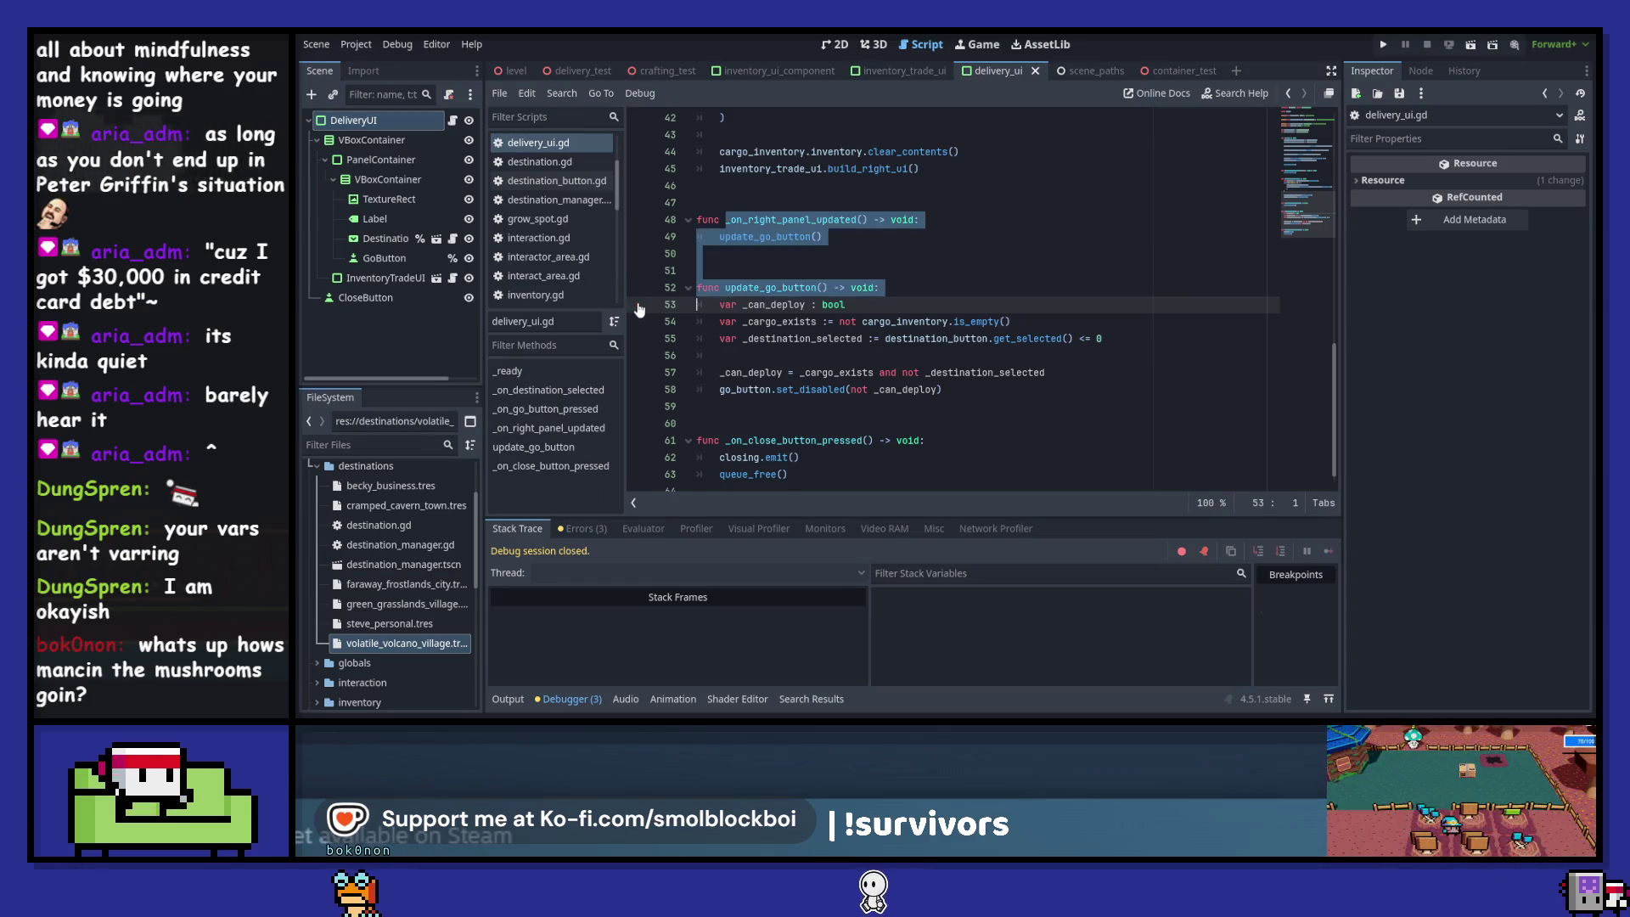
# - Select the InventoryTradeUI node and list its signals, including left_panel_updated and right_panel_updated
pyautogui.click(913, 289)
pyautogui.scroll(9, 913, 303)
pyautogui.scroll(7, 913, 303)
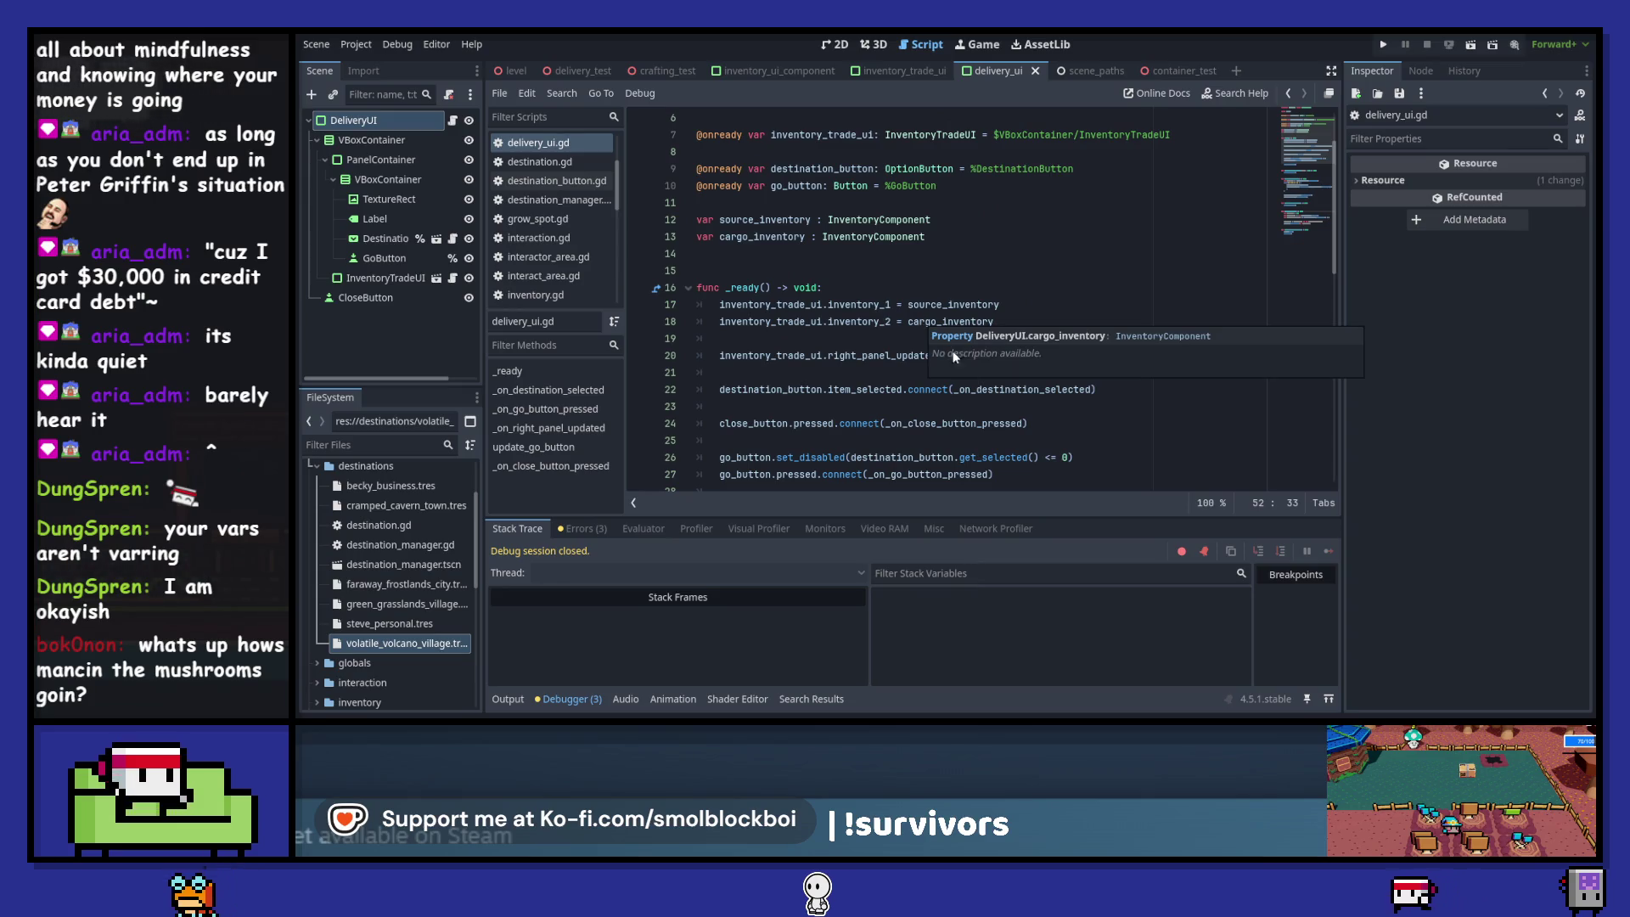
pyautogui.scroll(-1, 867, 389)
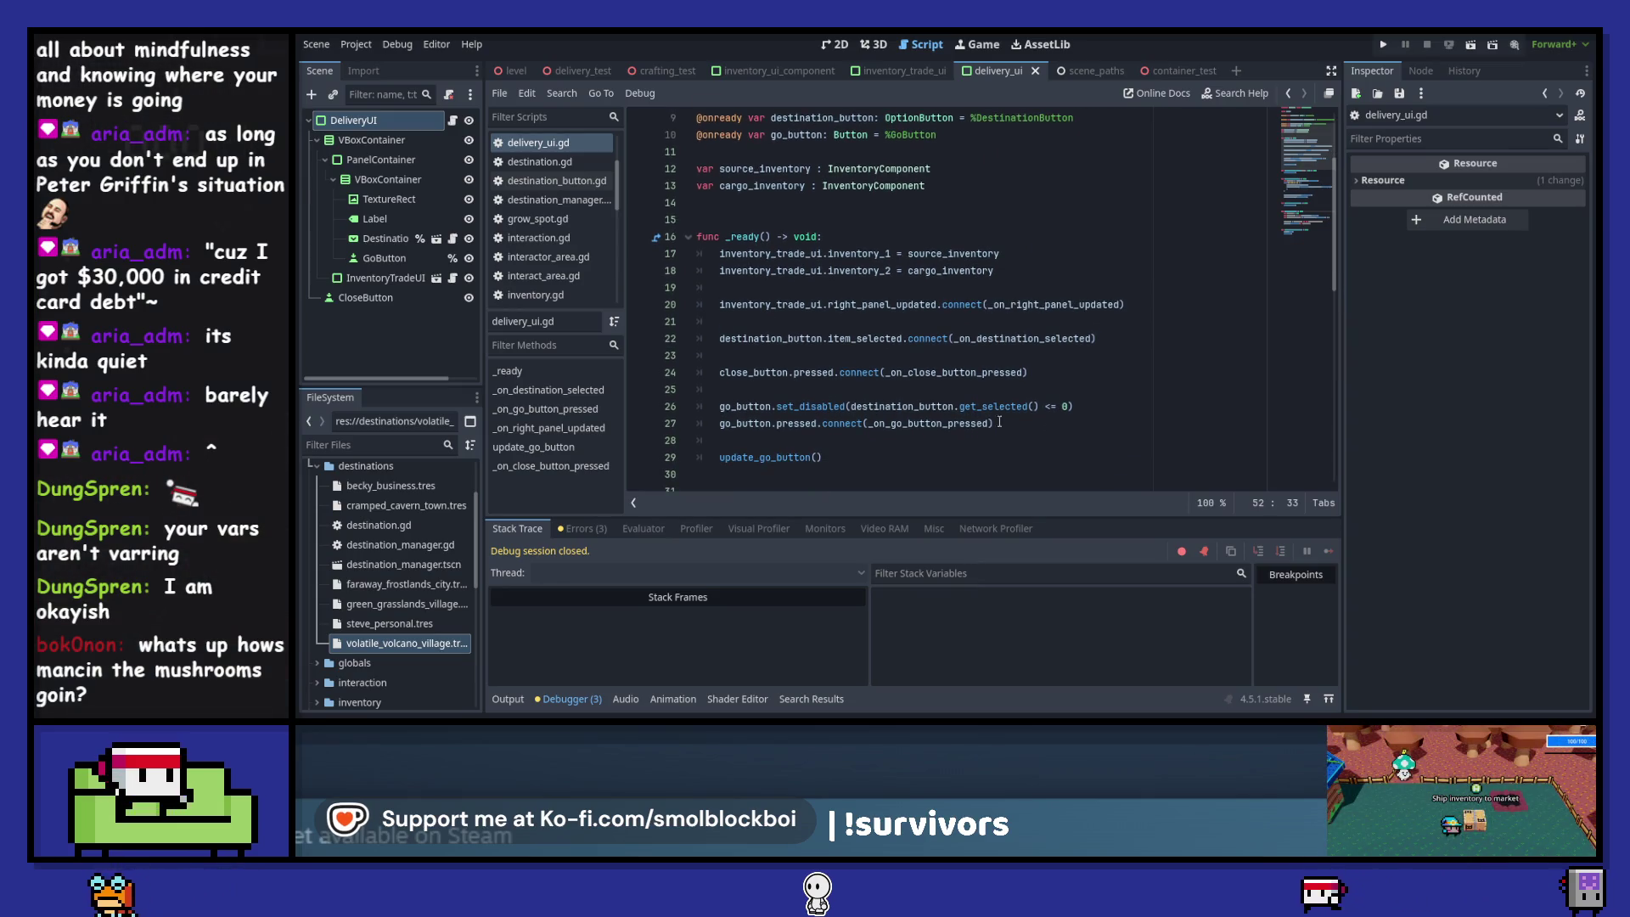
pyautogui.click(385, 278)
pyautogui.click(1427, 70)
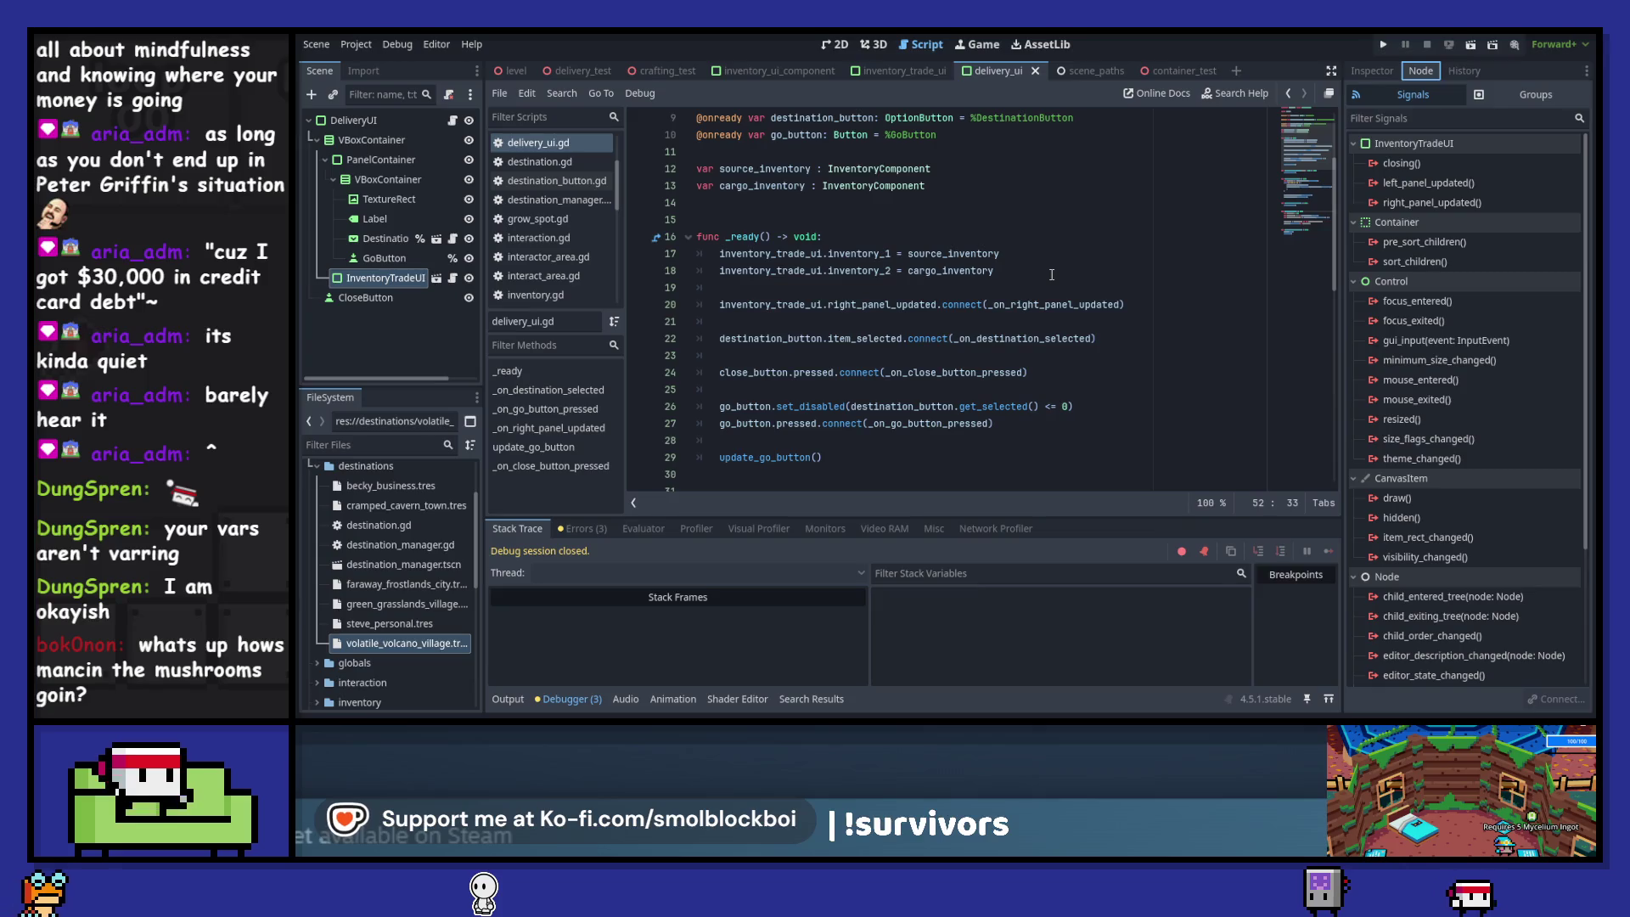
# - Glance at InventoryTradeUI's properties, return to its signals, and run the game again
pyautogui.click(1373, 72)
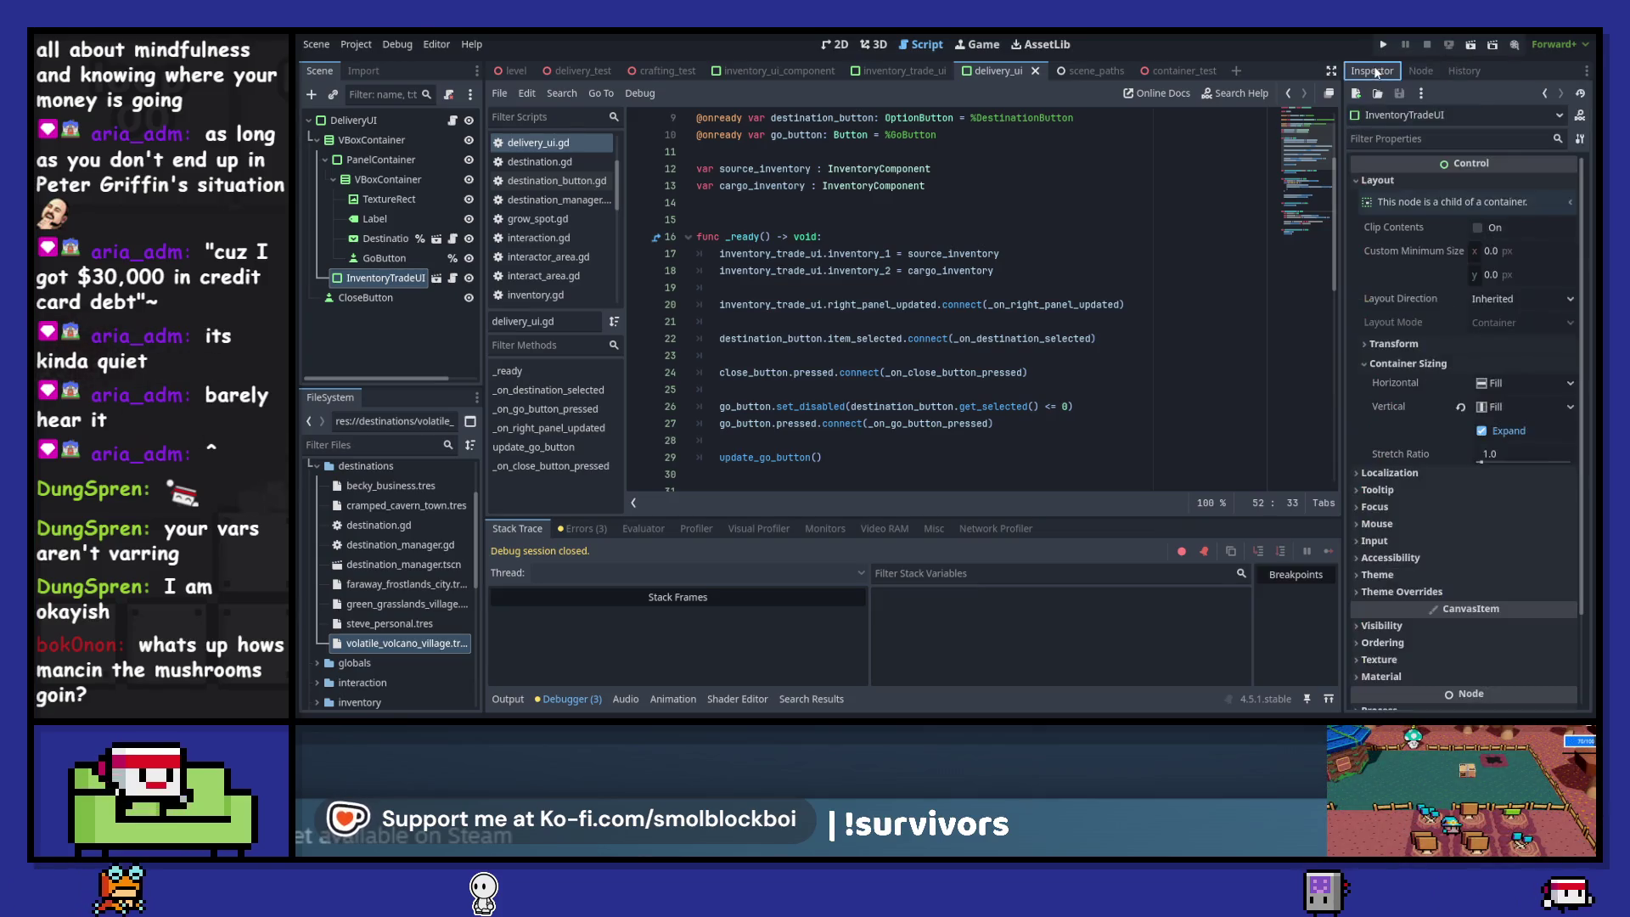
pyautogui.click(1419, 72)
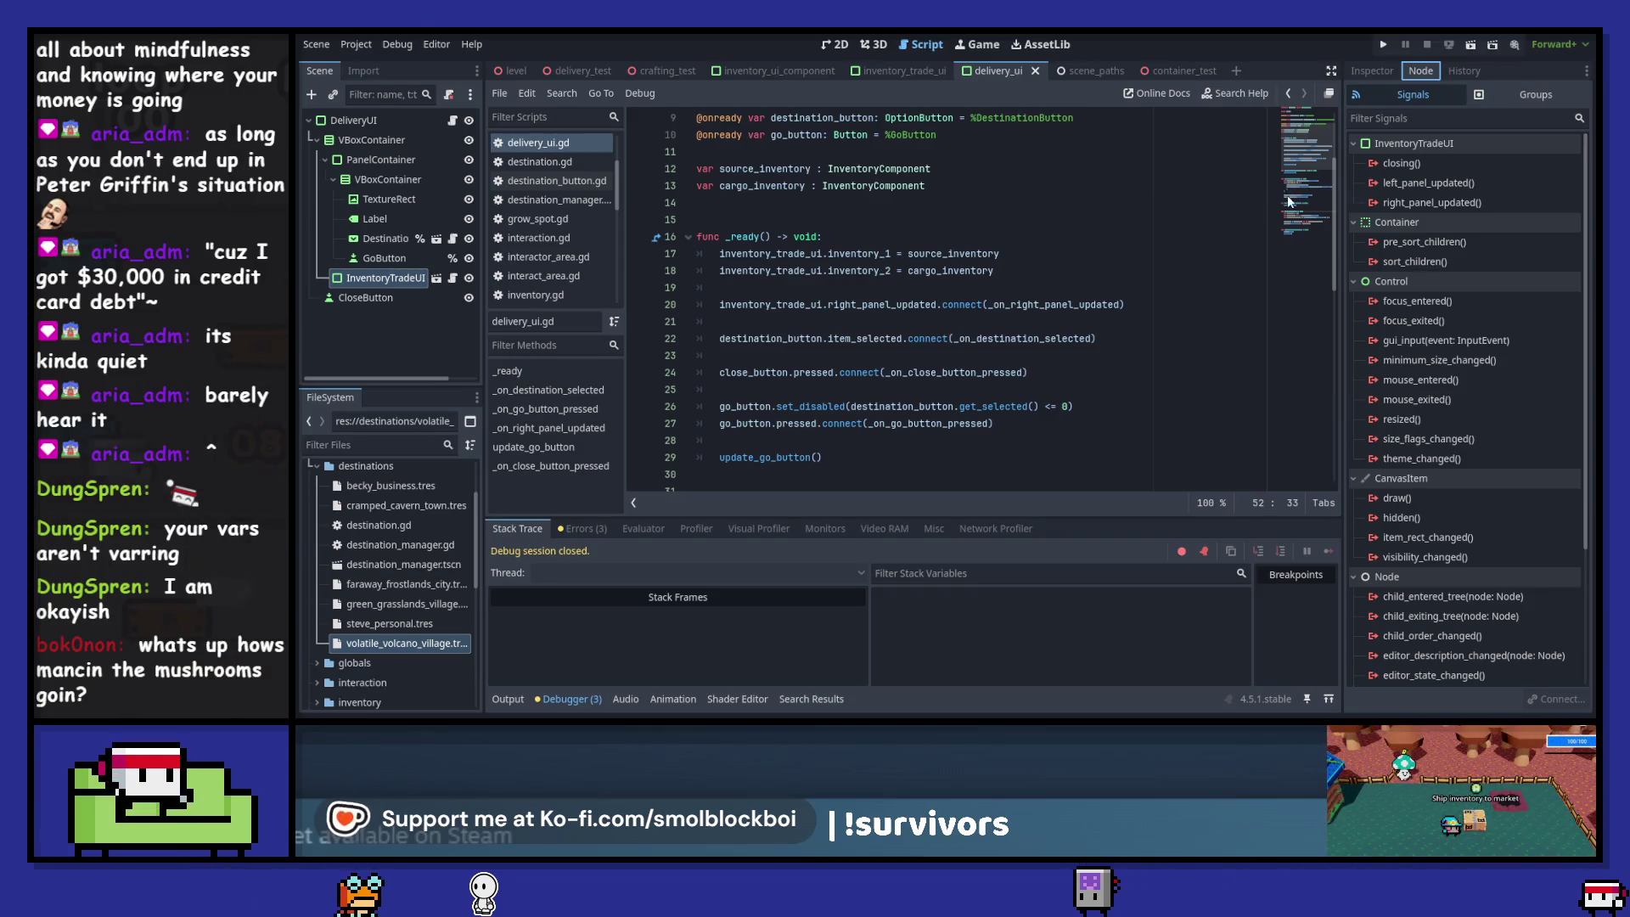
pyautogui.press('F5')
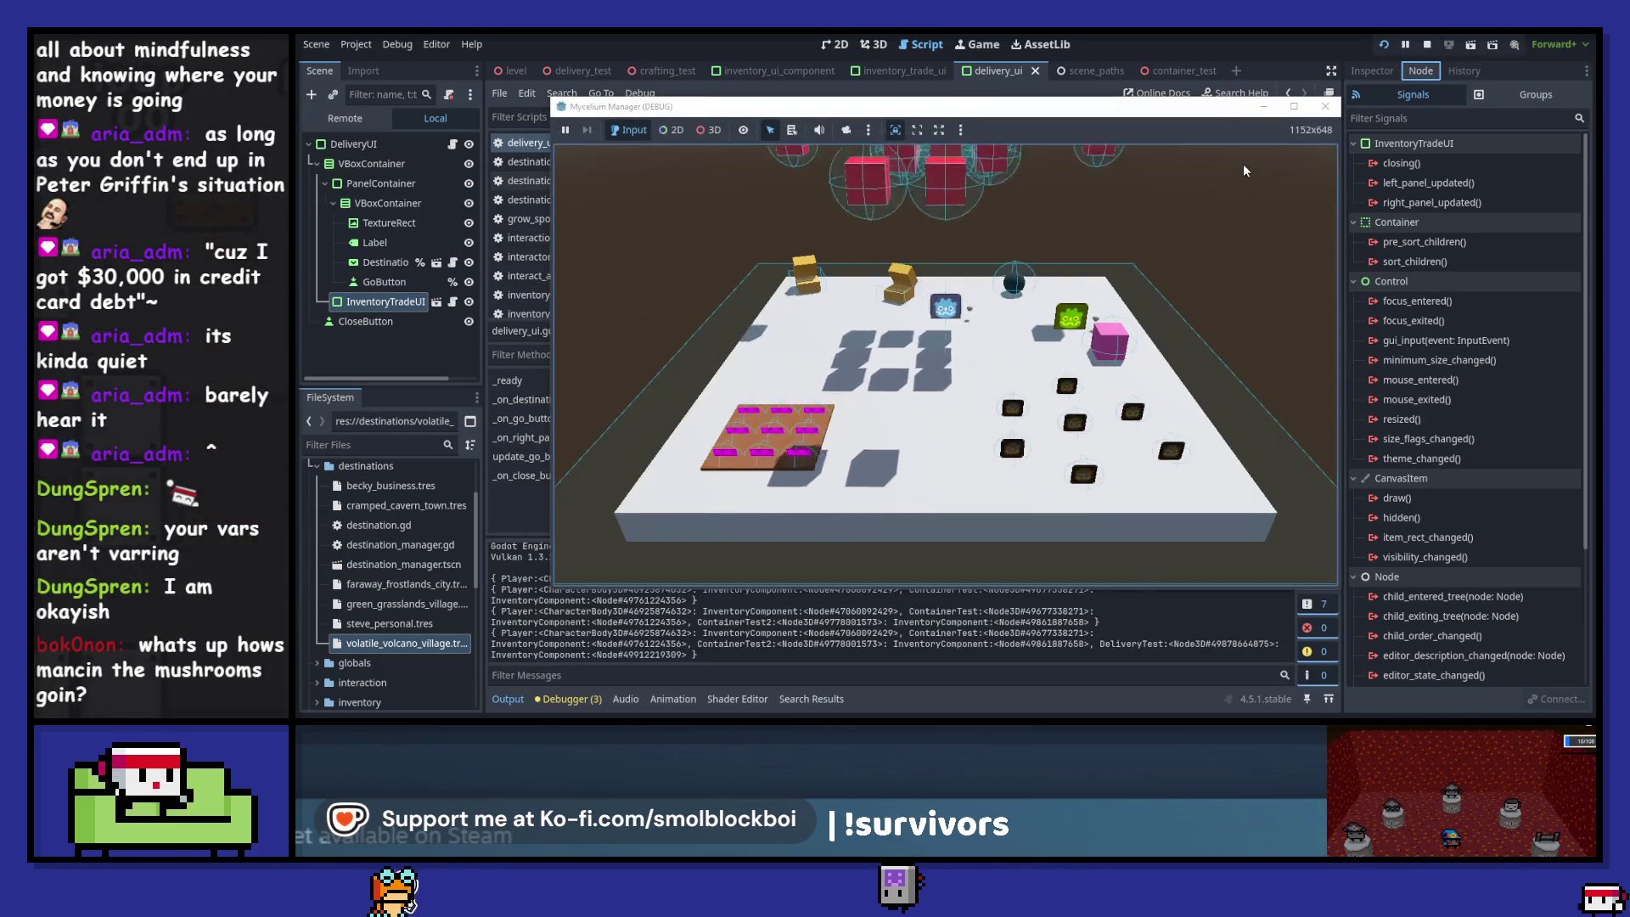
# - Walk around collecting mushrooms, then open the delivery screen at the pink cube
pyautogui.press('s')
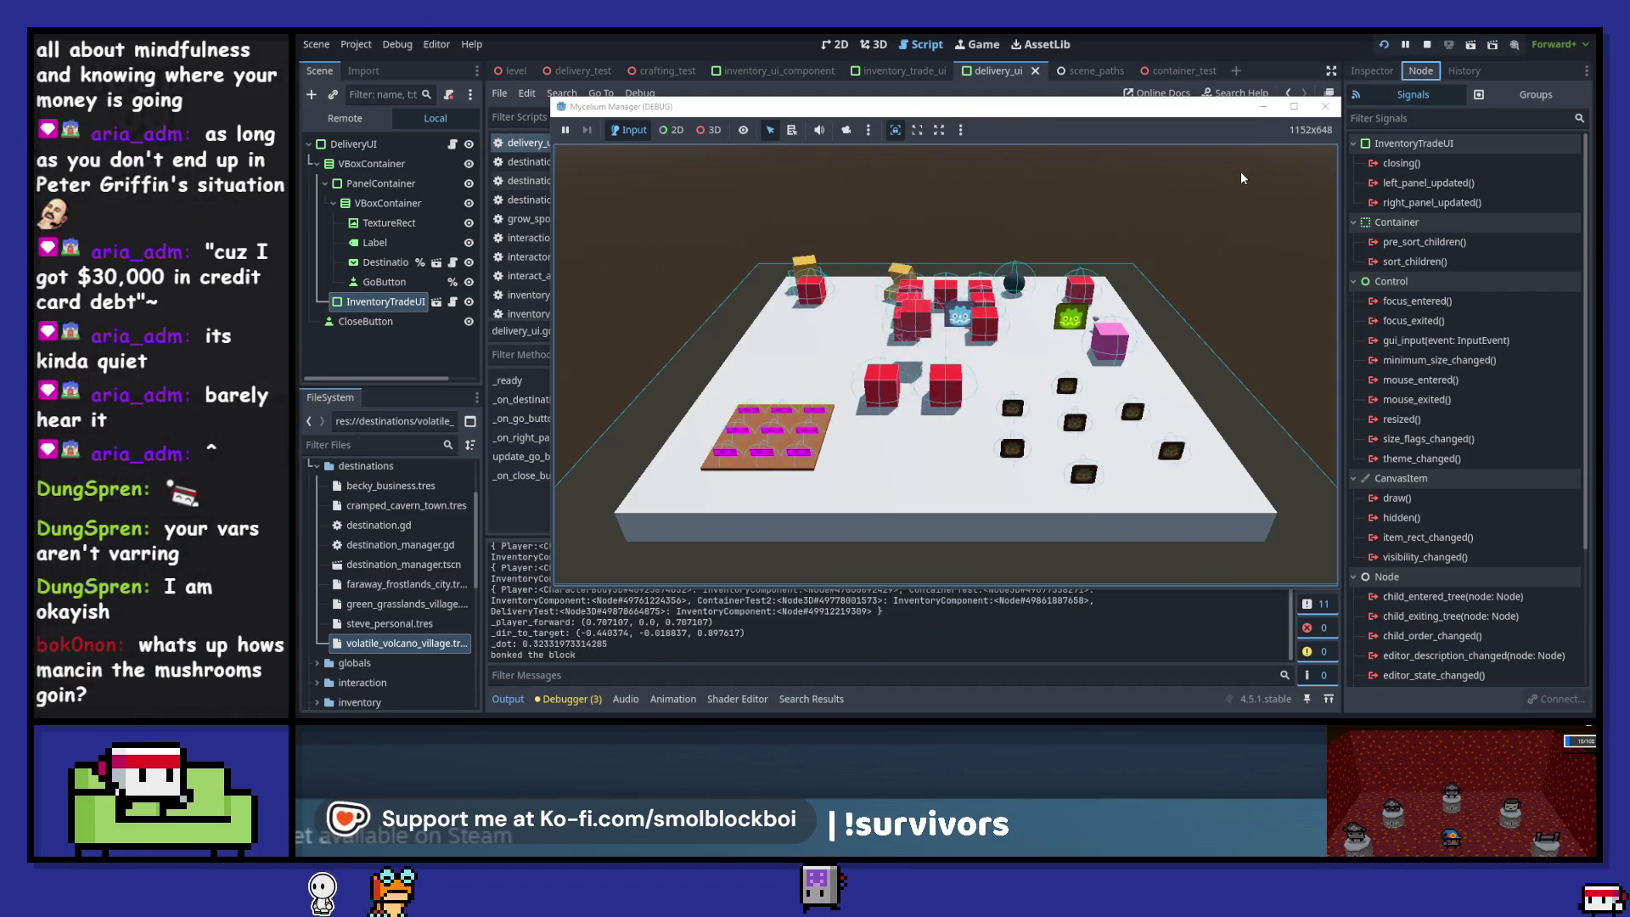
pyautogui.press('d')
pyautogui.press('s')
pyautogui.press('a')
pyautogui.press('w')
pyautogui.press('d')
pyautogui.press('w')
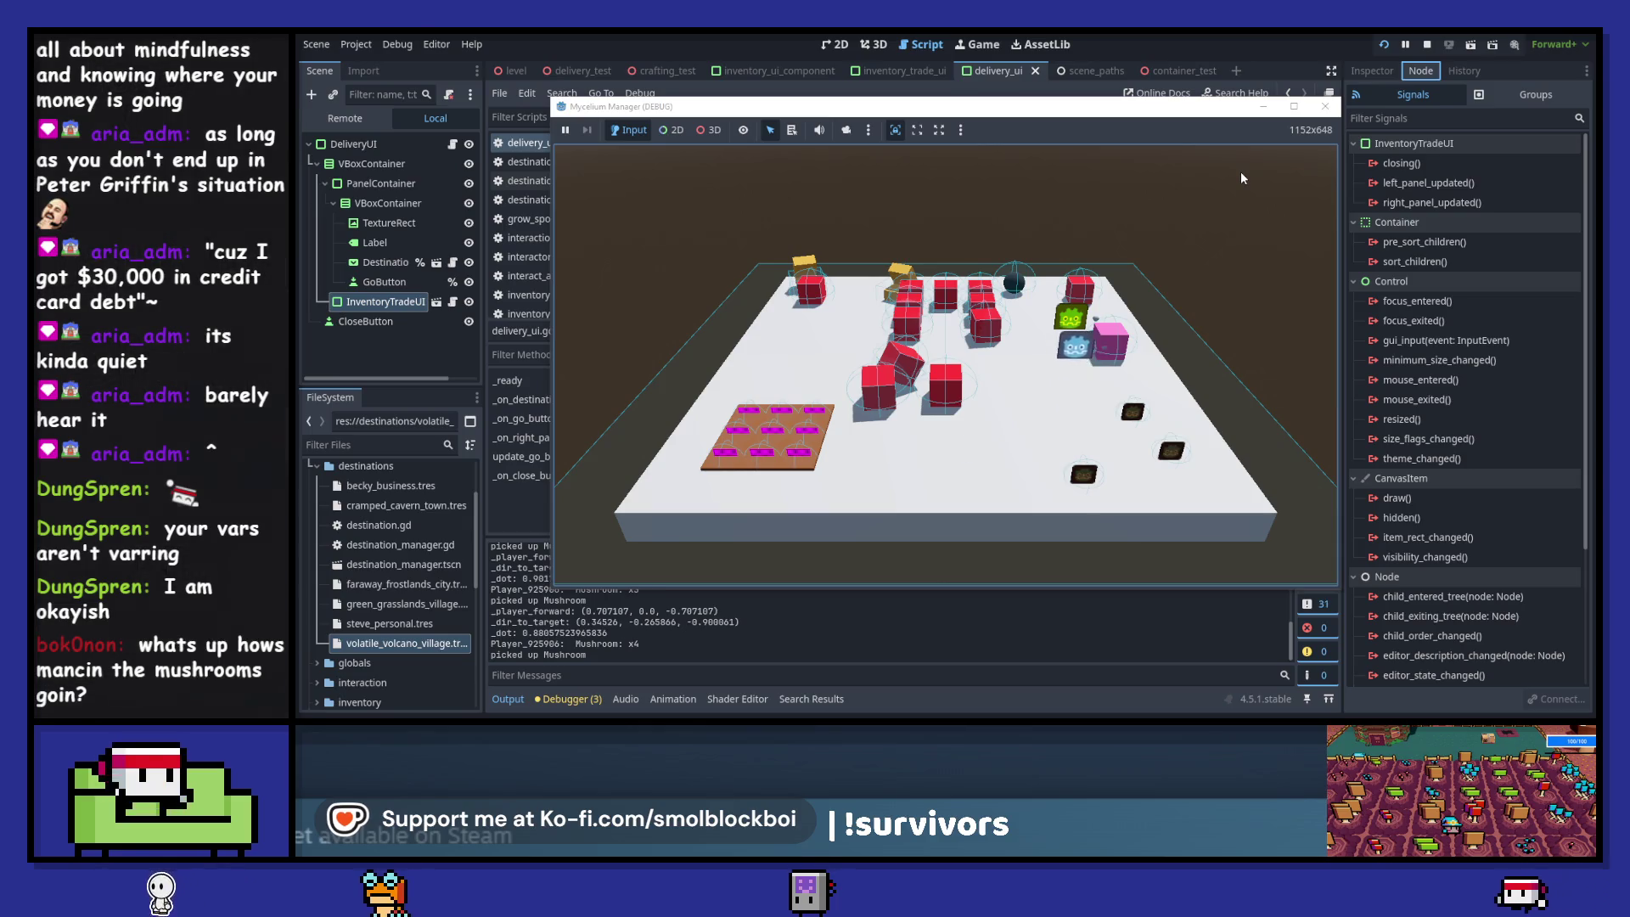
pyautogui.press('e')
# - Load mushrooms into the delivery cargo and send them to Cramped Cavern Town with GO!
pyautogui.moveTo(749, 486); pyautogui.dragTo(1169, 424)
pyautogui.moveTo(753, 491)
pyautogui.mouseDown()
pyautogui.moveTo(1104, 476)
pyautogui.moveTo(1067, 477)
pyautogui.mouseUp()
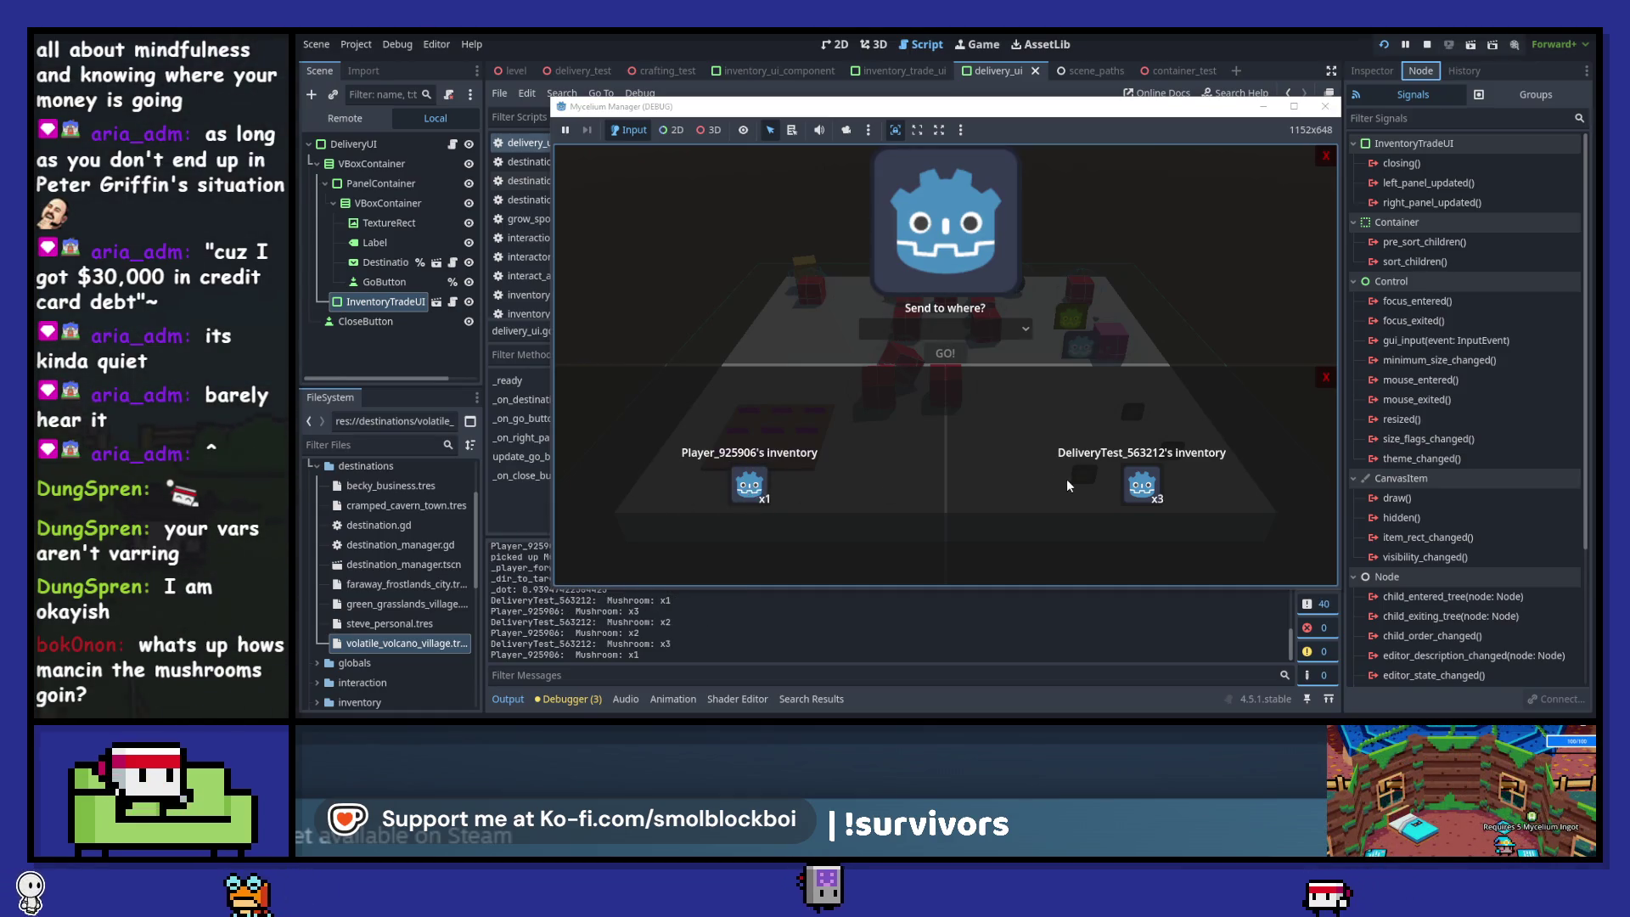
pyautogui.click(1325, 156)
pyautogui.press('e')
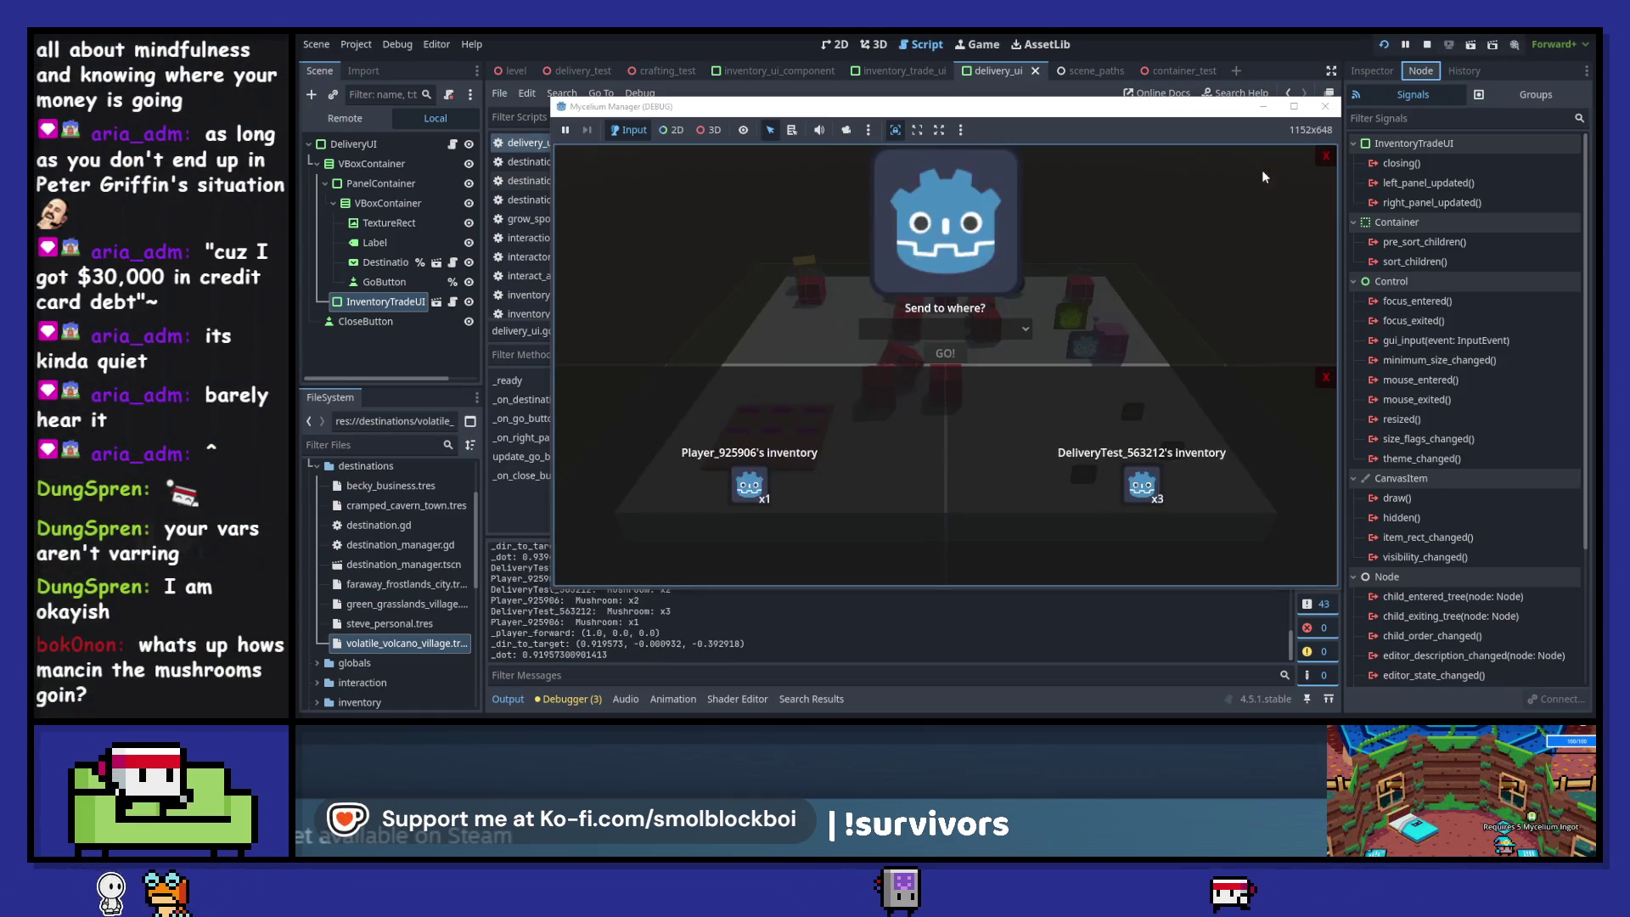
pyautogui.click(970, 338)
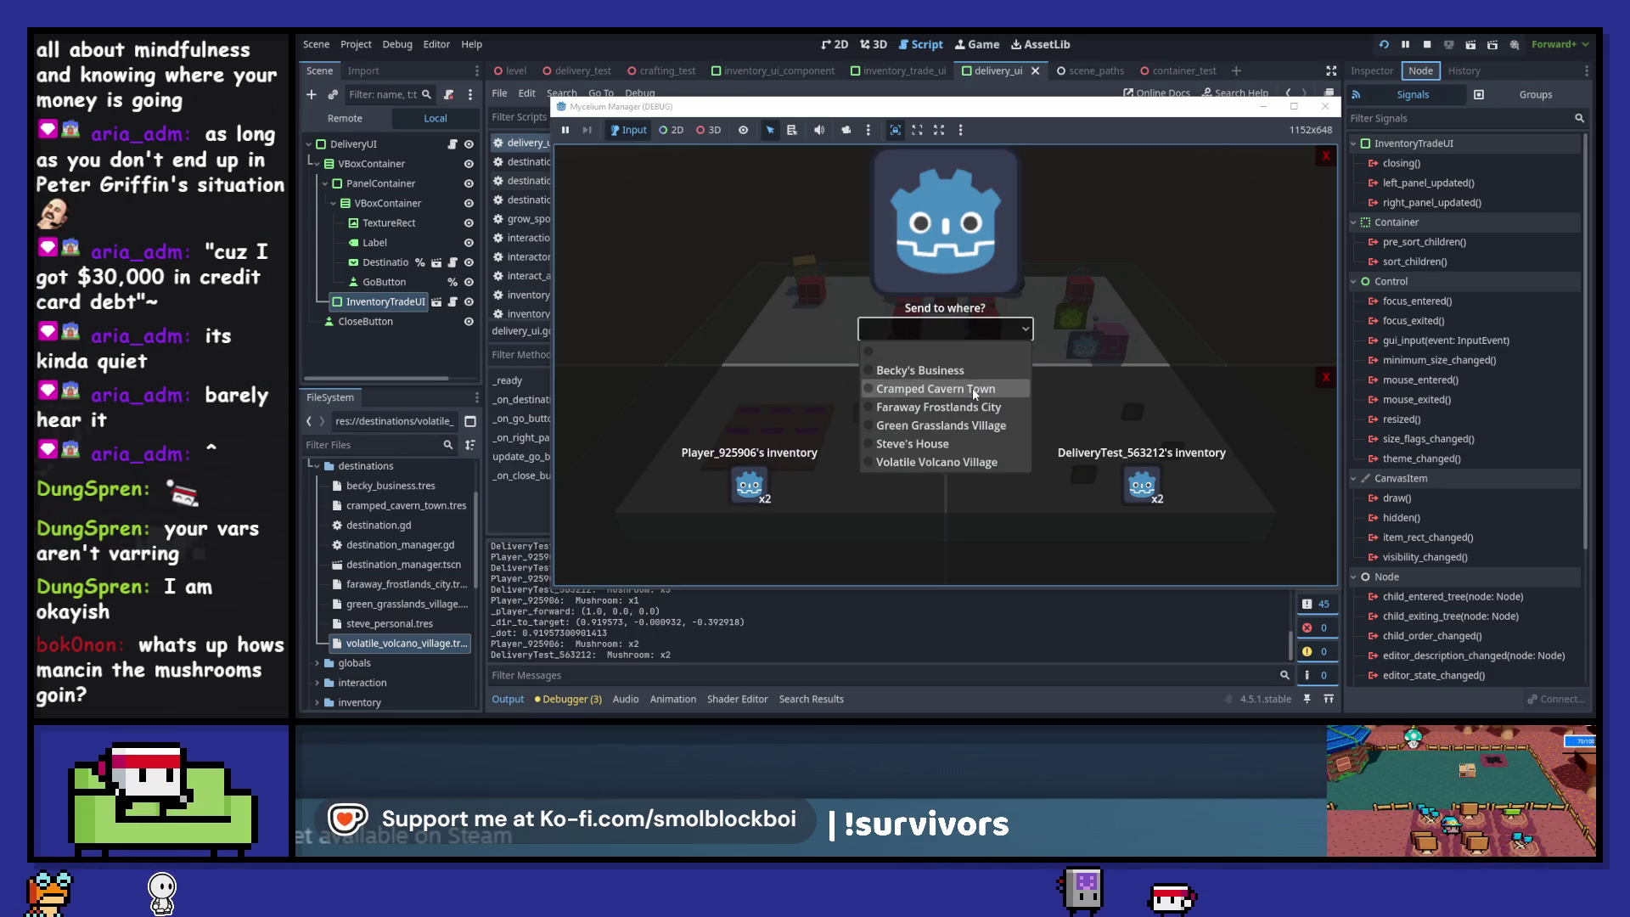
pyautogui.click(971, 389)
pyautogui.click(949, 354)
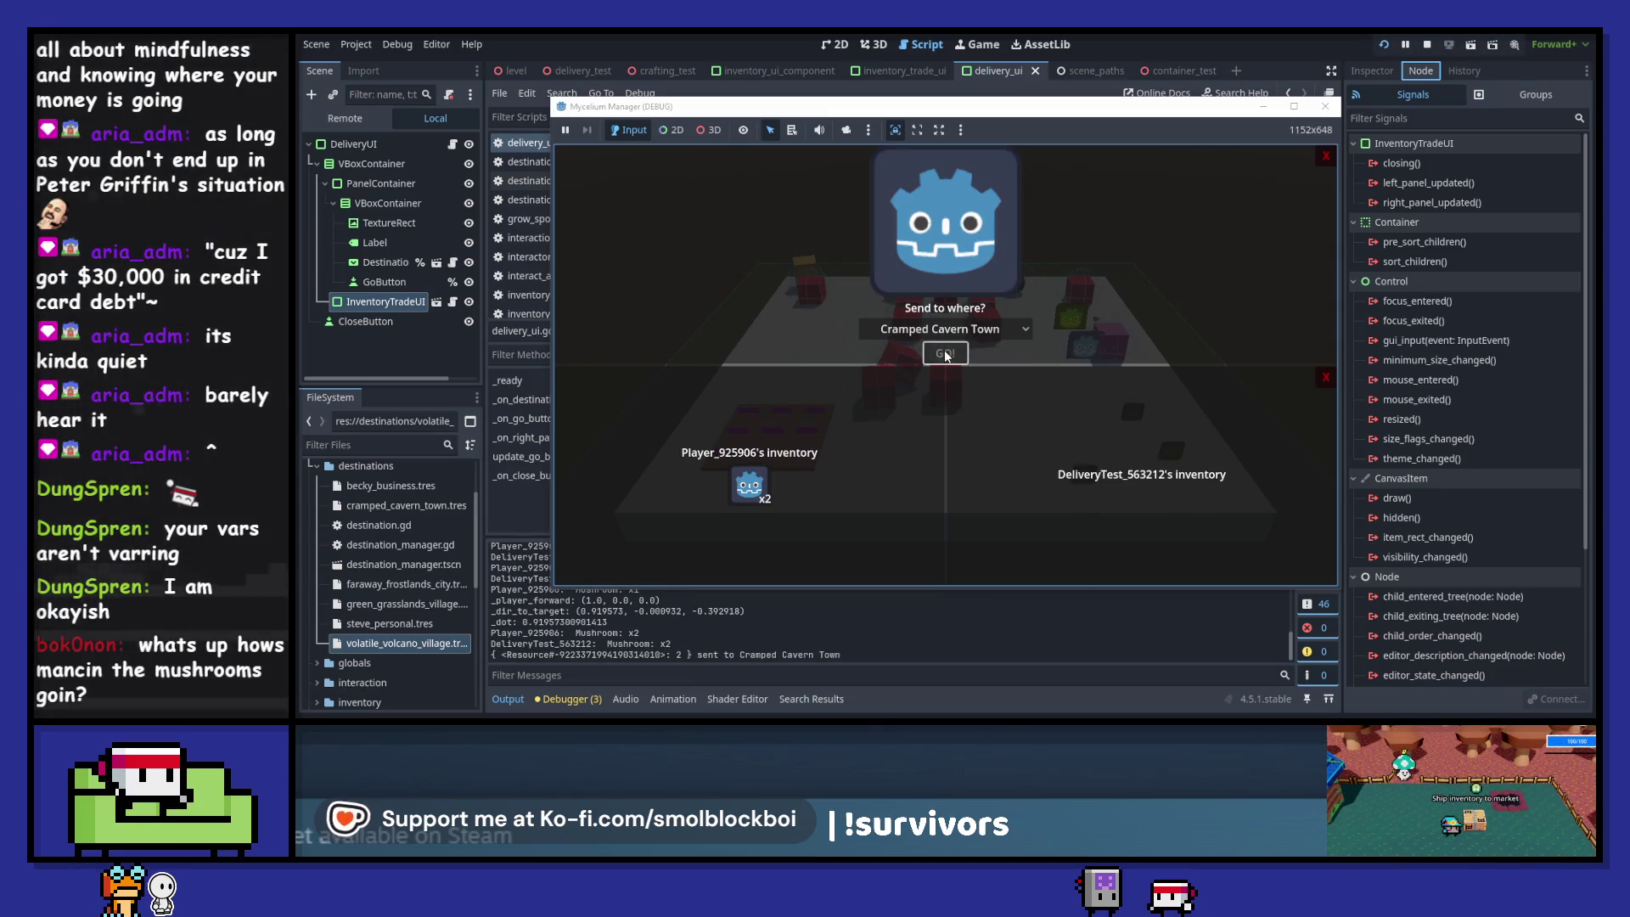
# - Retest with one mushroom and Becky's Business, move it back, then stop the game
pyautogui.click(1324, 156)
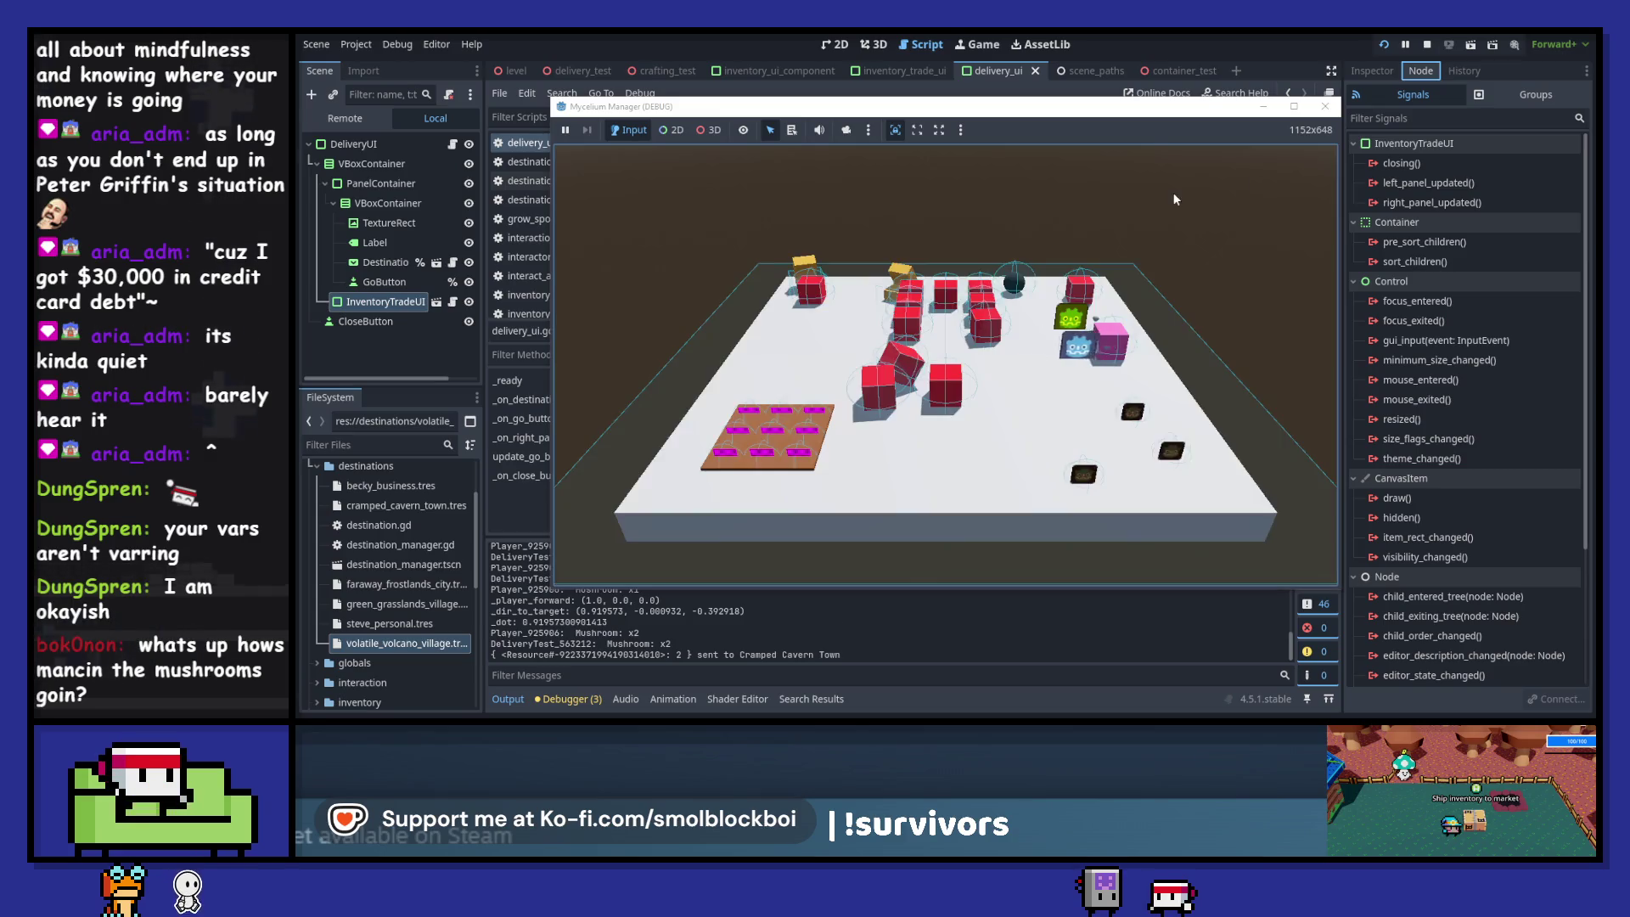
pyautogui.press('e')
pyautogui.click(749, 486)
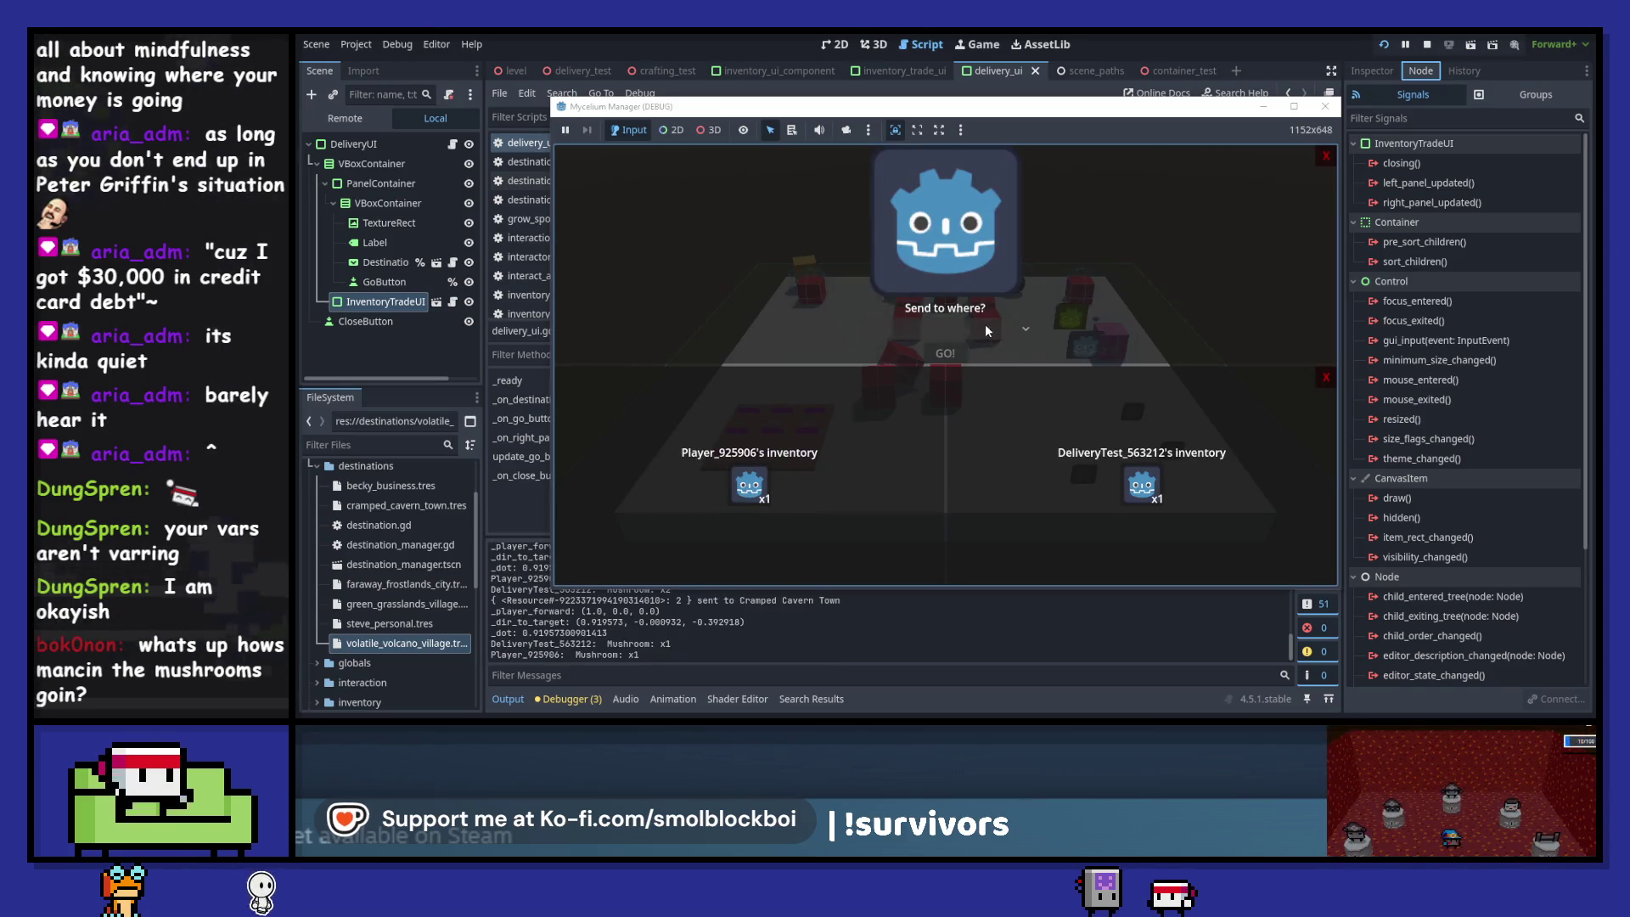
pyautogui.click(988, 329)
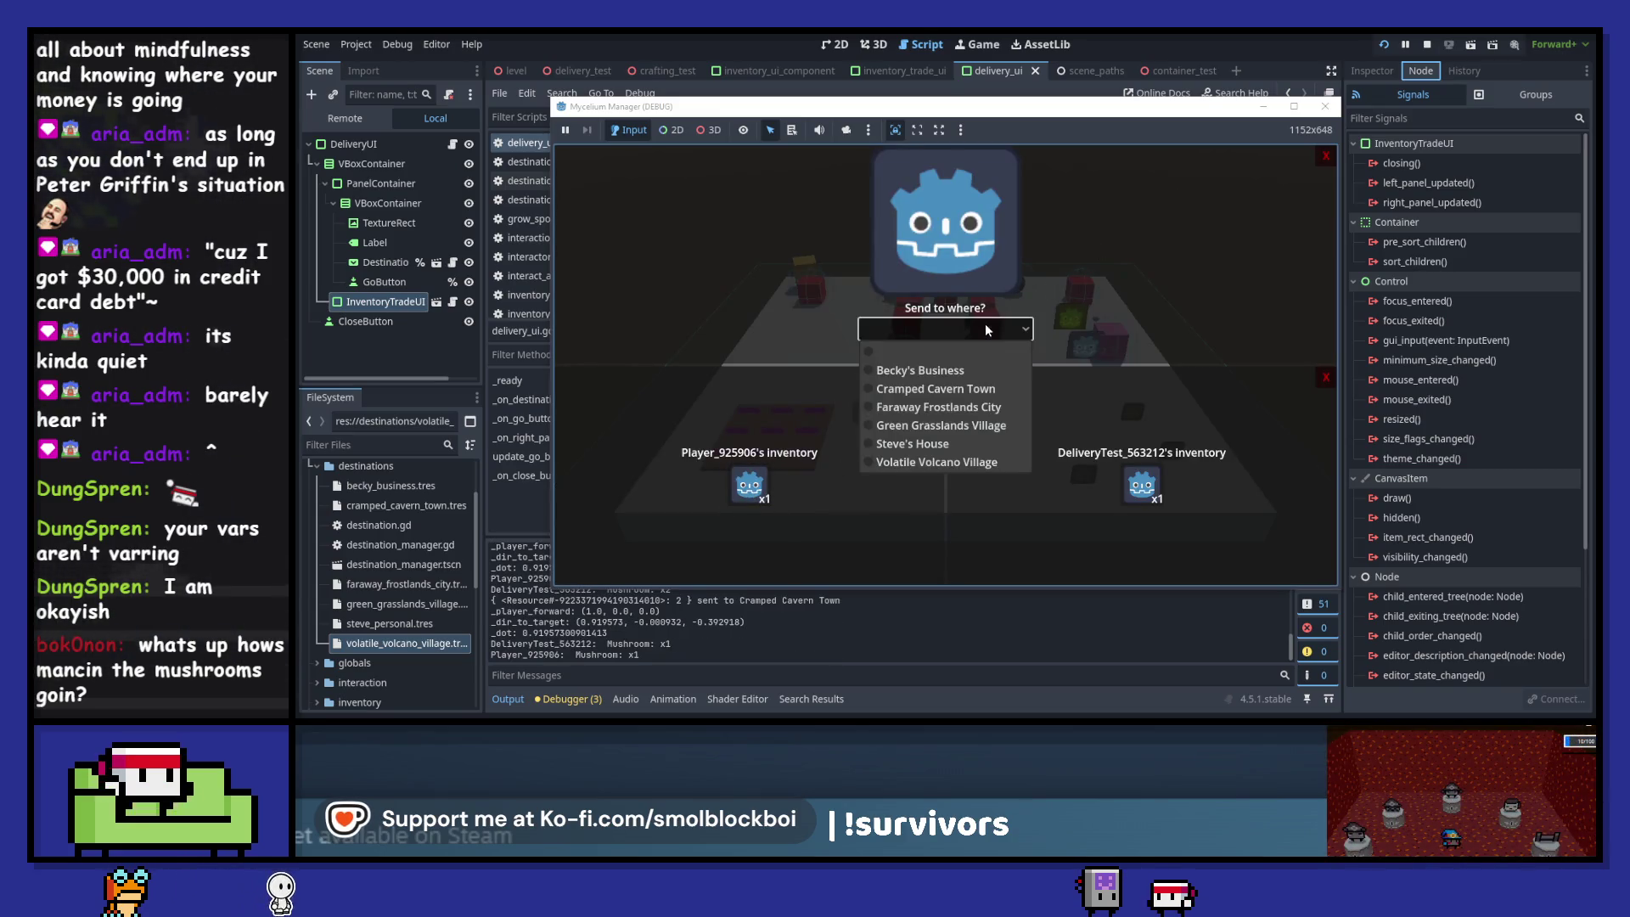
pyautogui.click(982, 373)
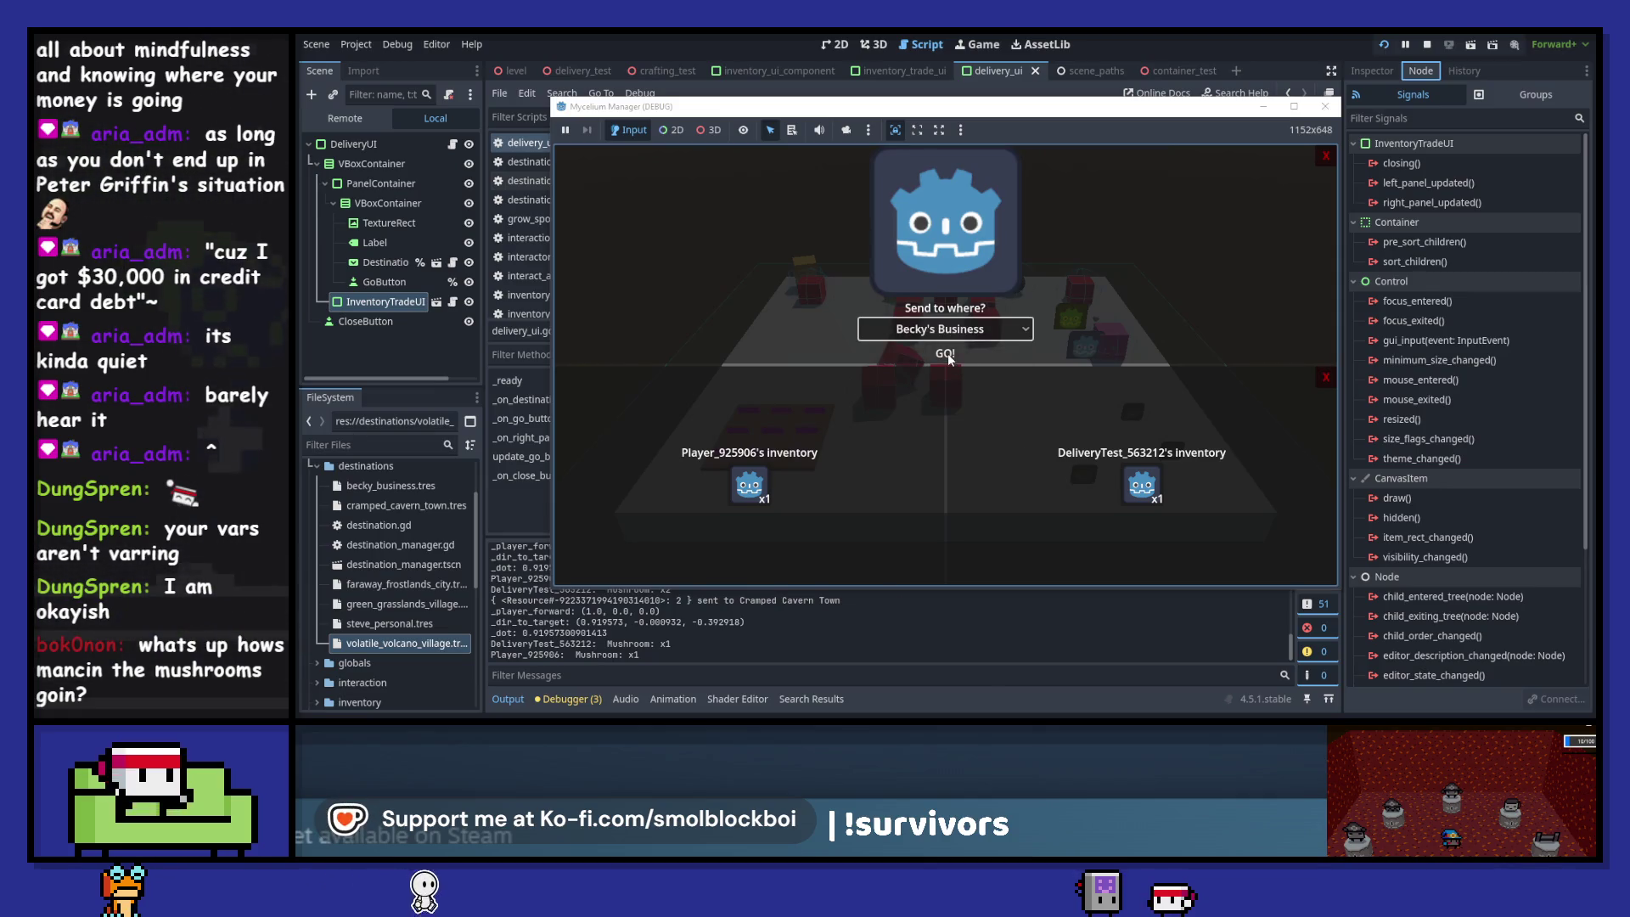
pyautogui.click(1138, 486)
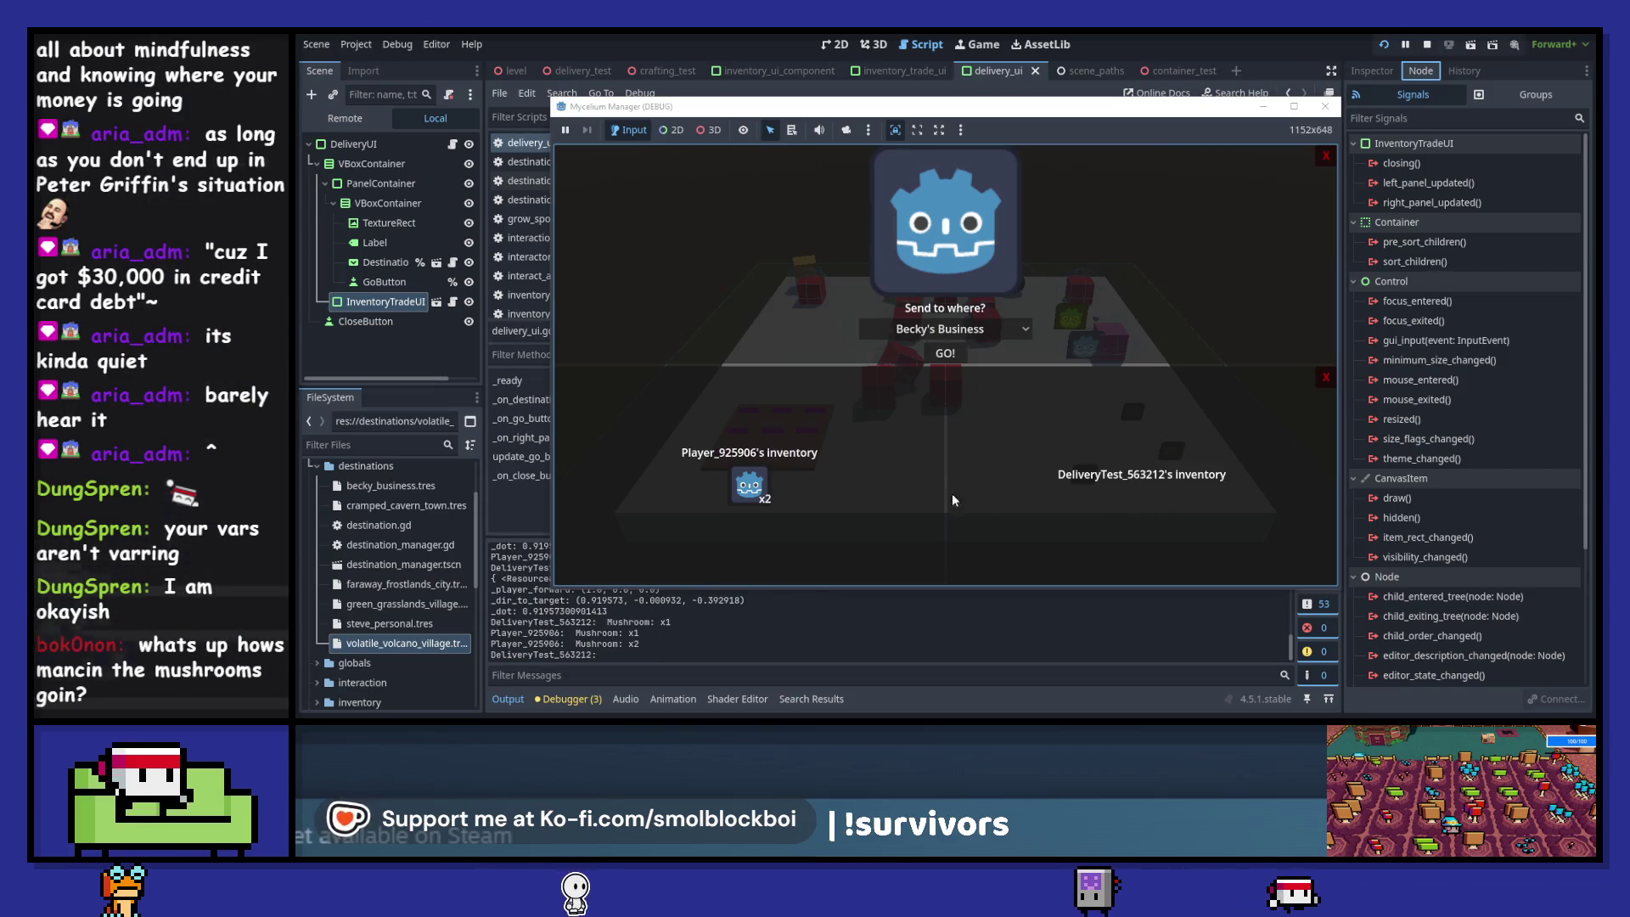
pyautogui.moveTo(763, 496)
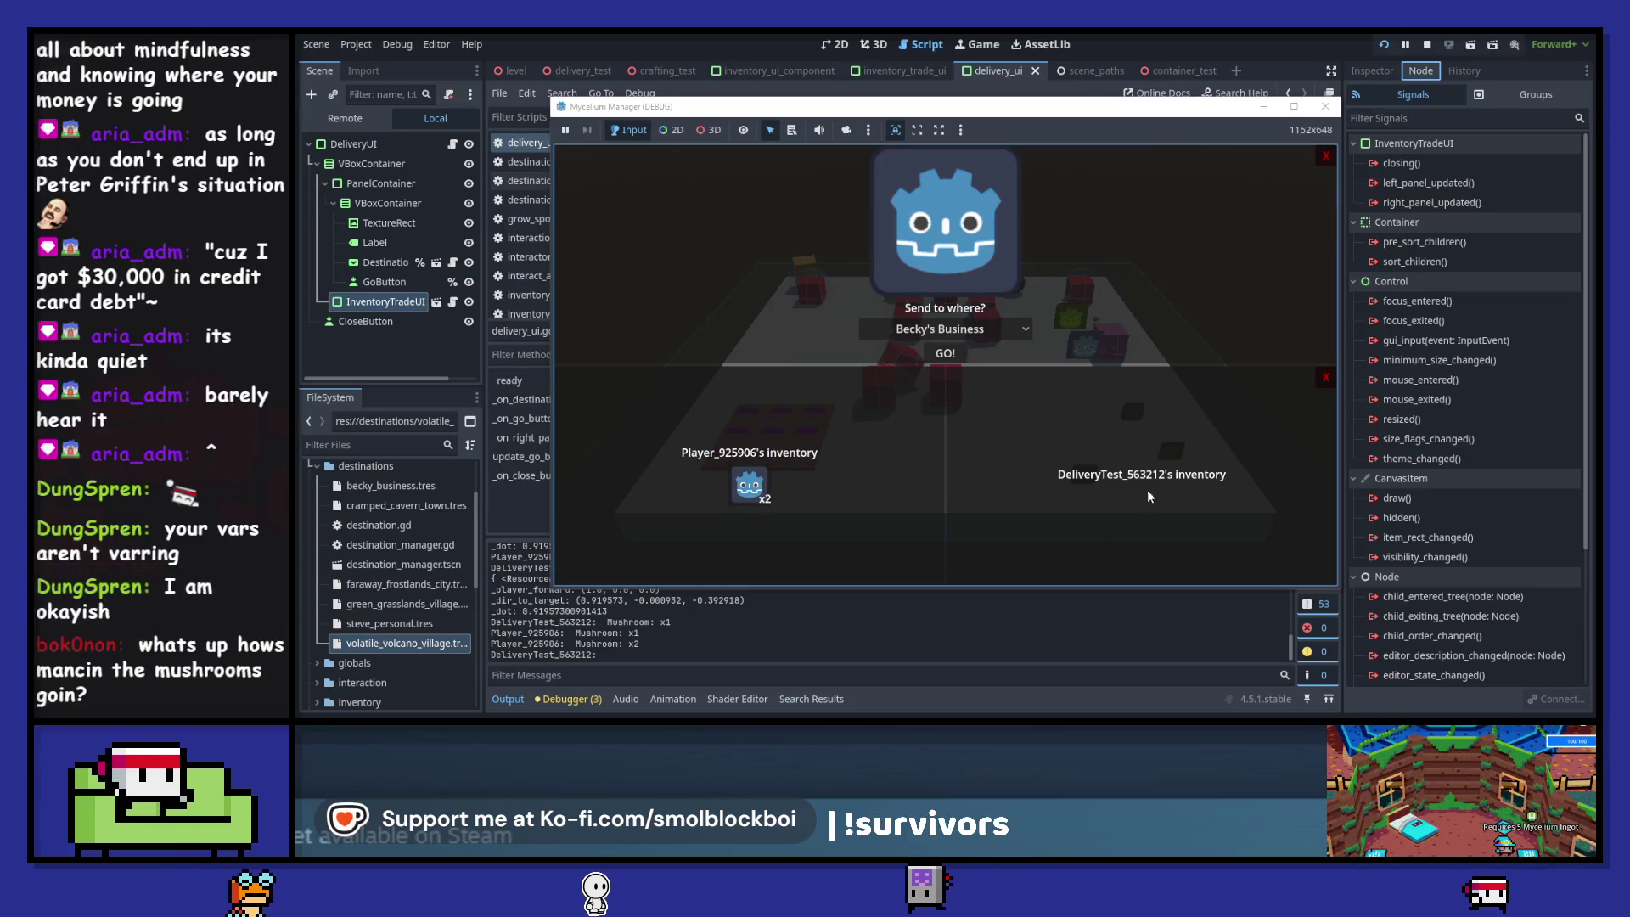
pyautogui.click(1326, 105)
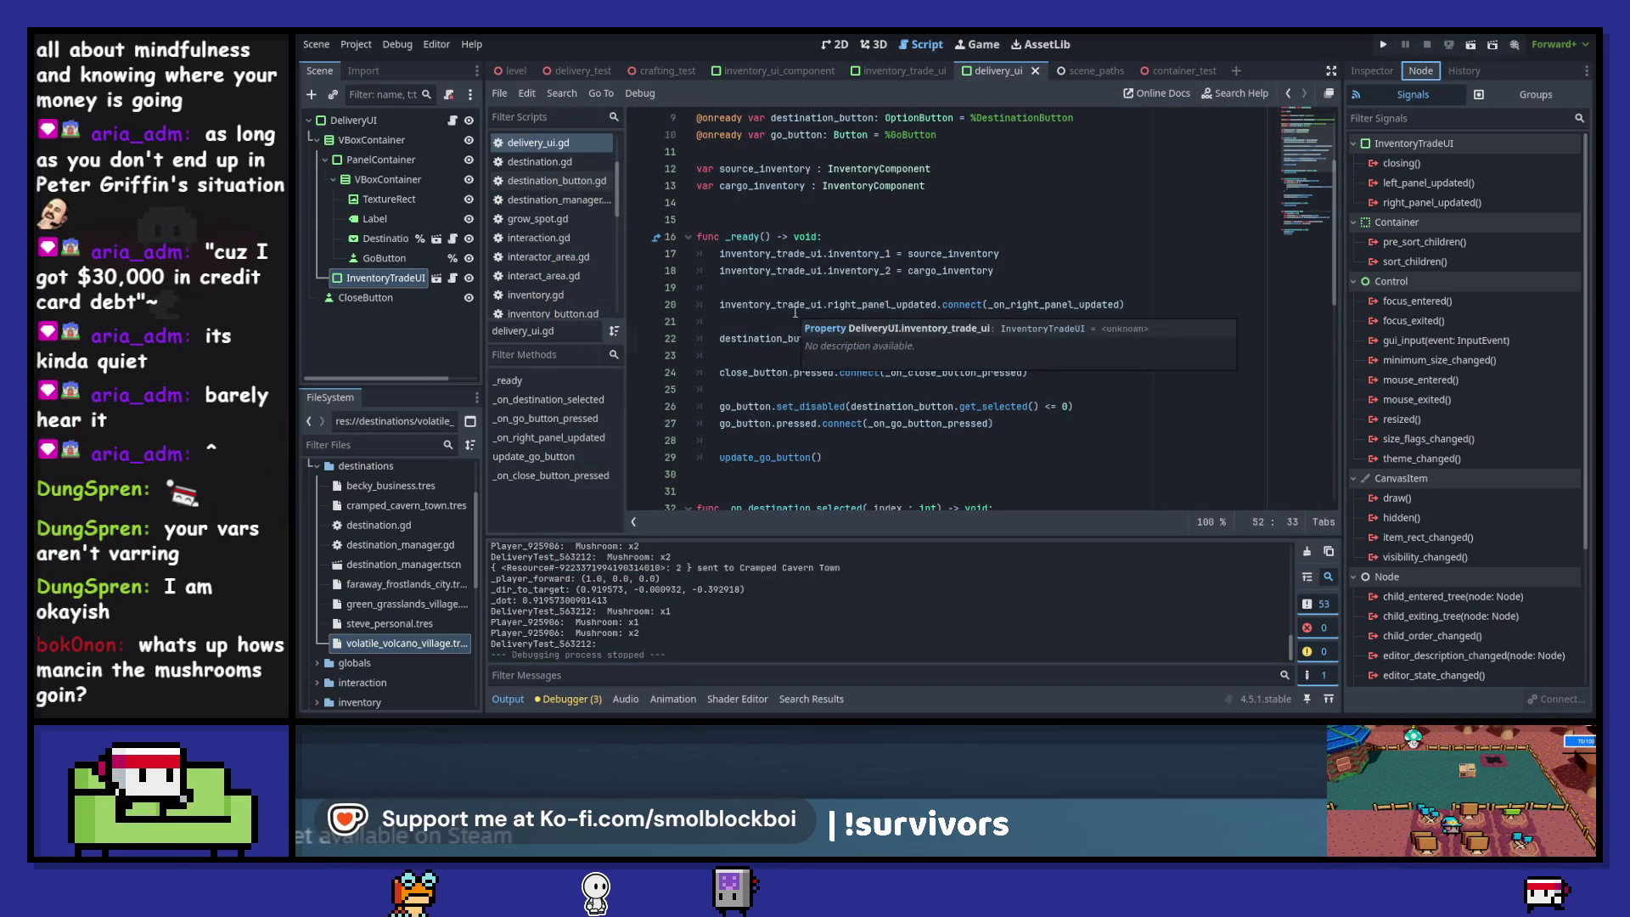
# - Check inventory_trade_ui on line 20, then select its declaration on line 7
pyautogui.doubleClick(795, 307)
pyautogui.click(1014, 304)
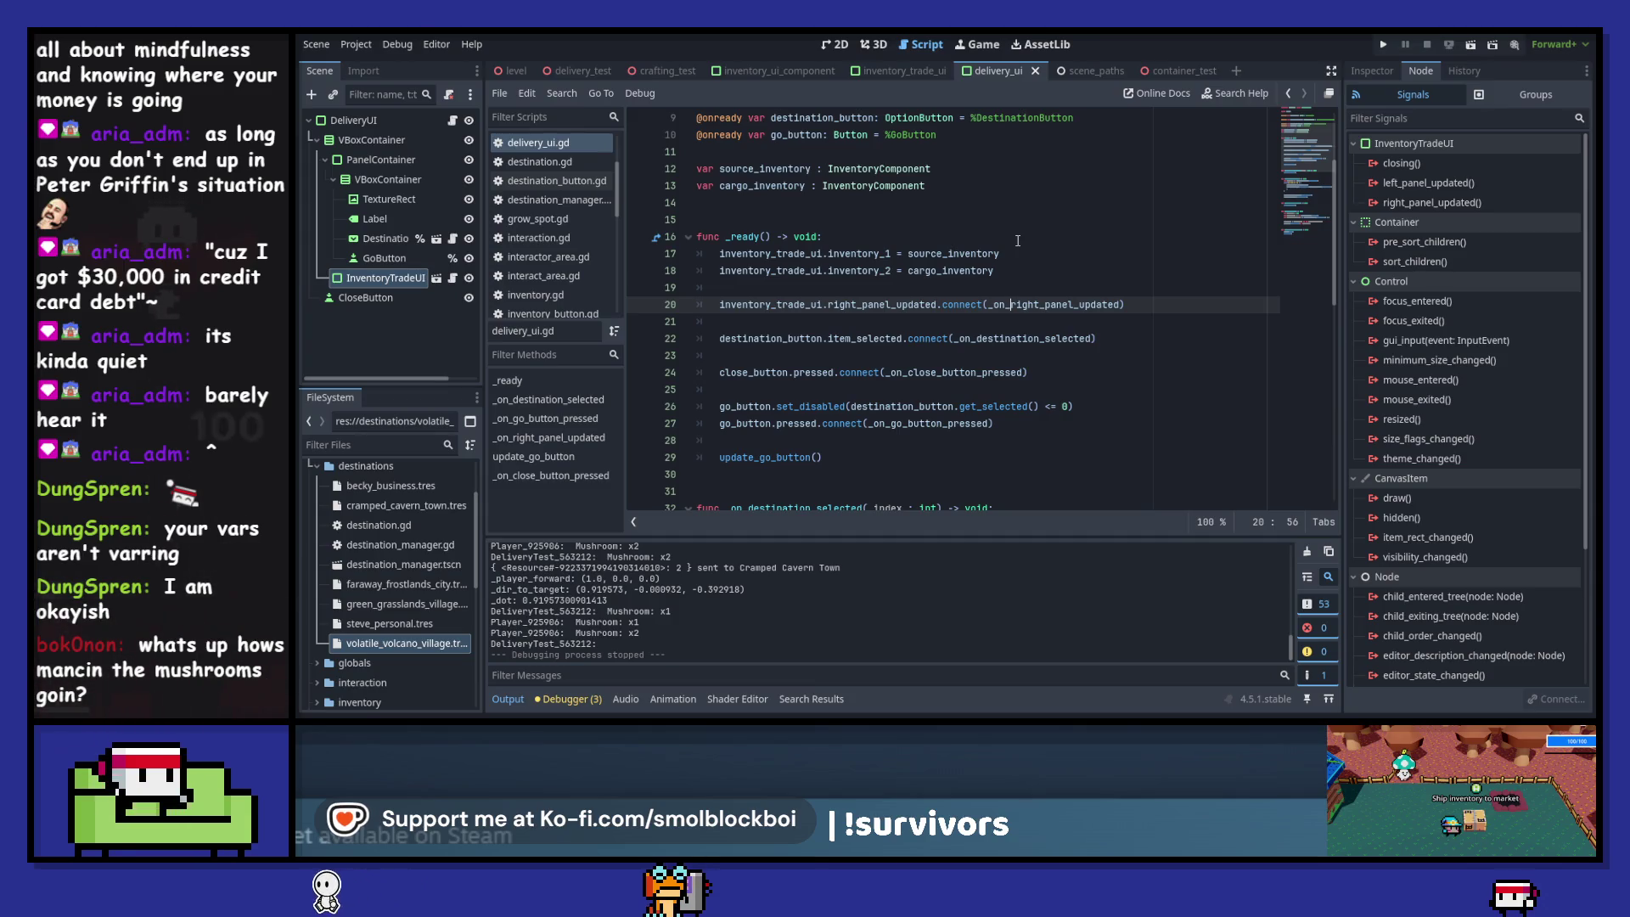
pyautogui.click(768, 304)
pyautogui.moveTo(770, 304)
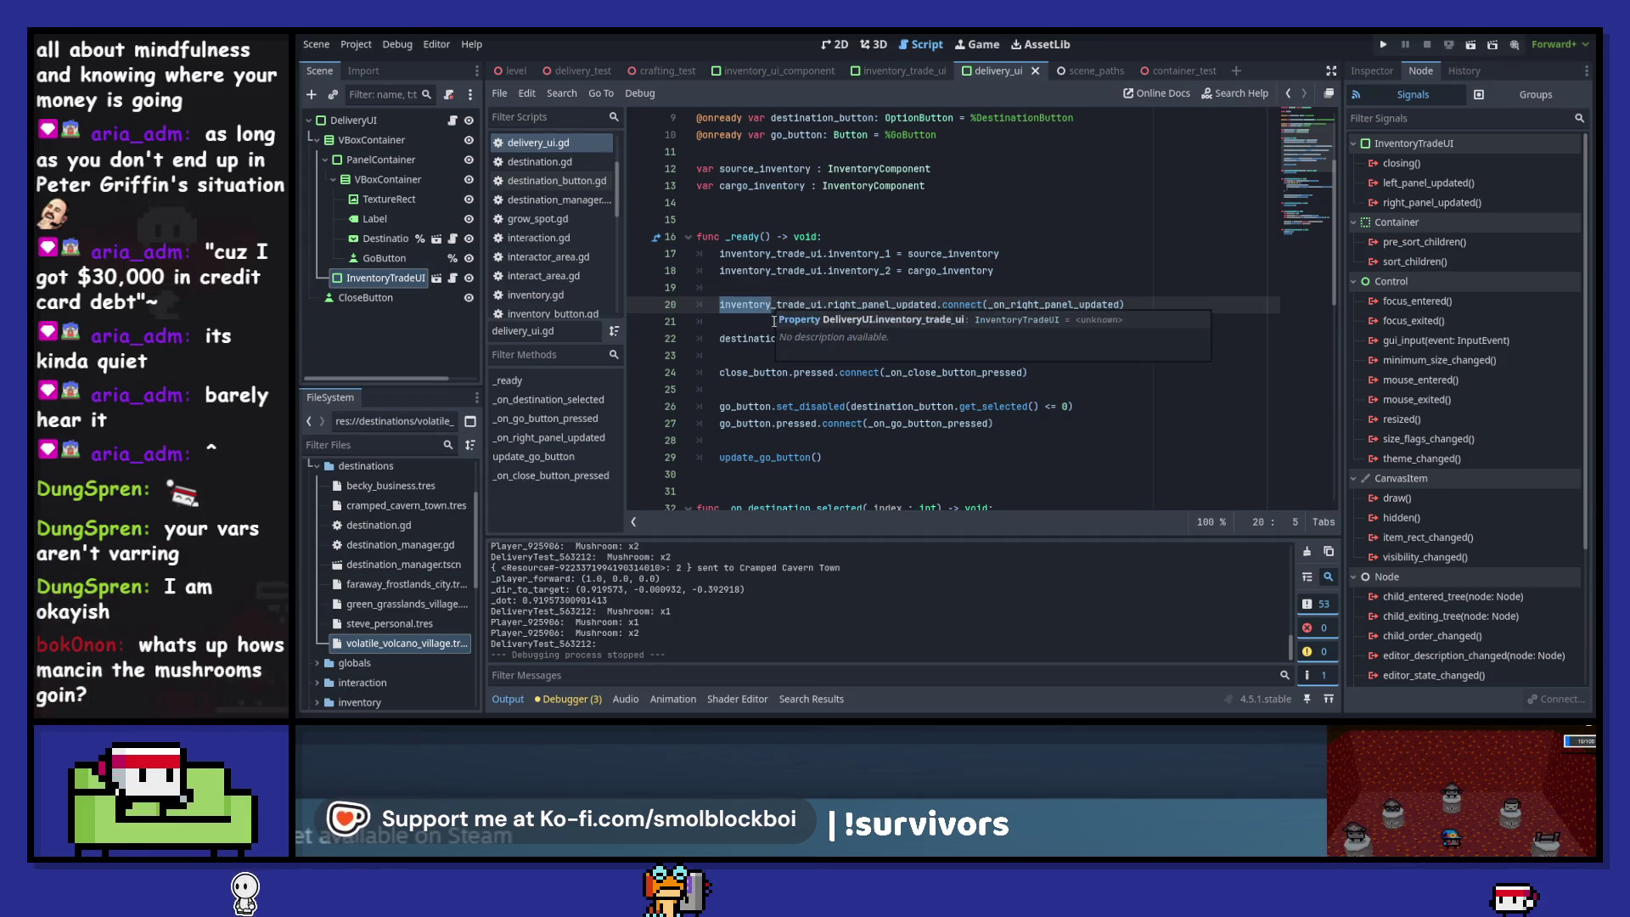
pyautogui.scroll(2, 771, 314)
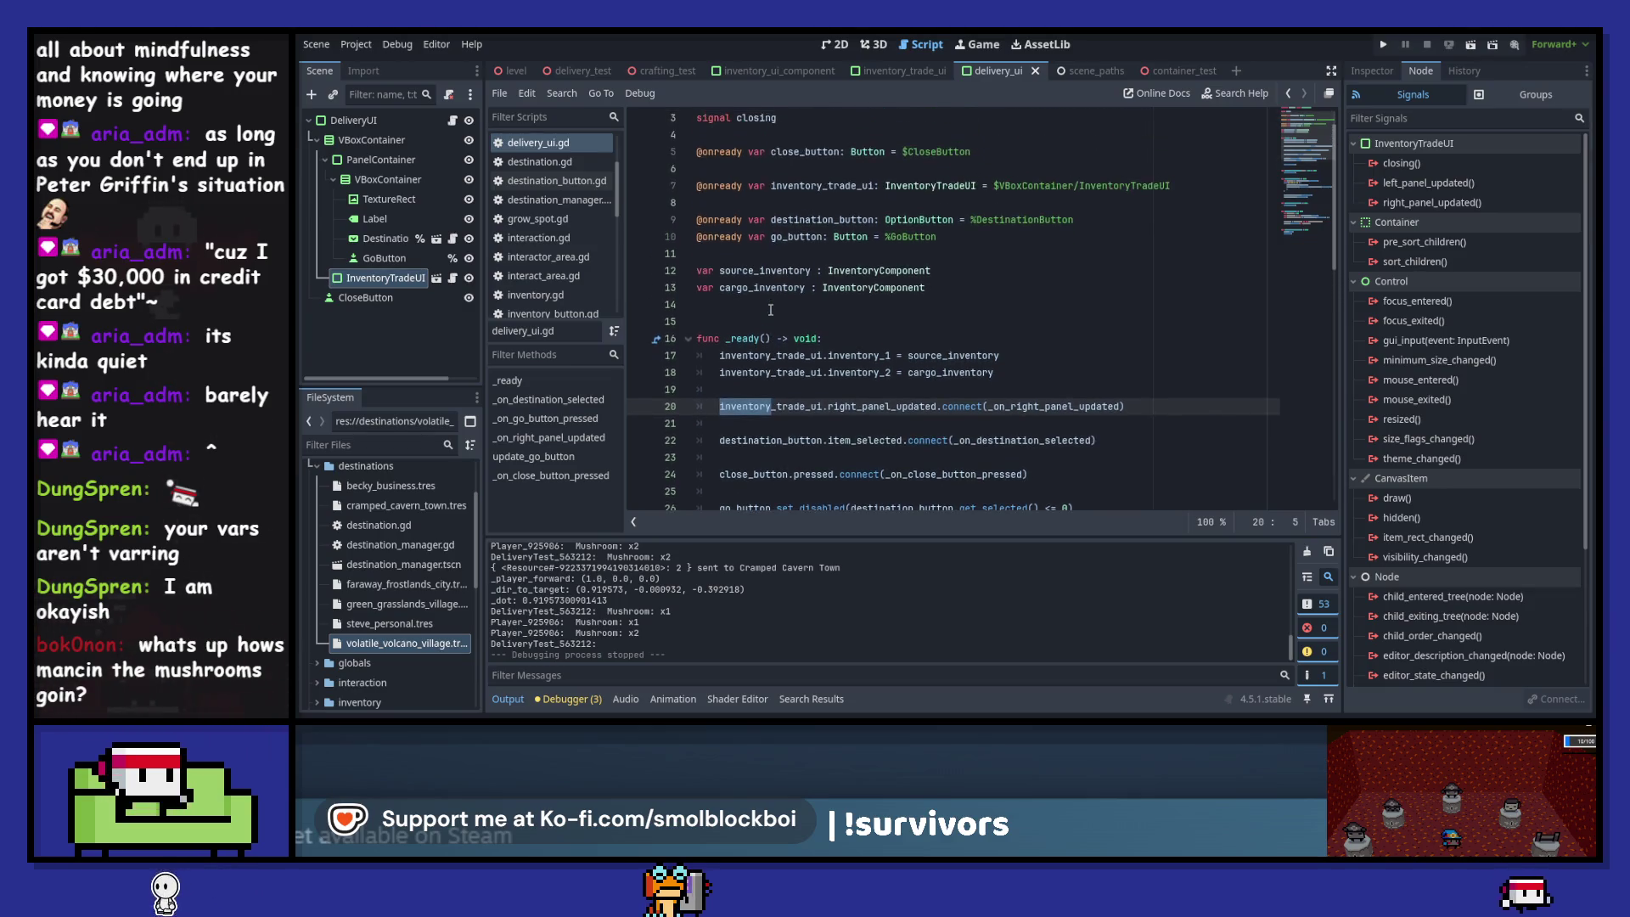
pyautogui.moveTo(1171, 185); pyautogui.dragTo(632, 186)
# - Toggle Editable Children on InventoryTradeUI on and back off, confirming the revert
pyautogui.rightClick(385, 289)
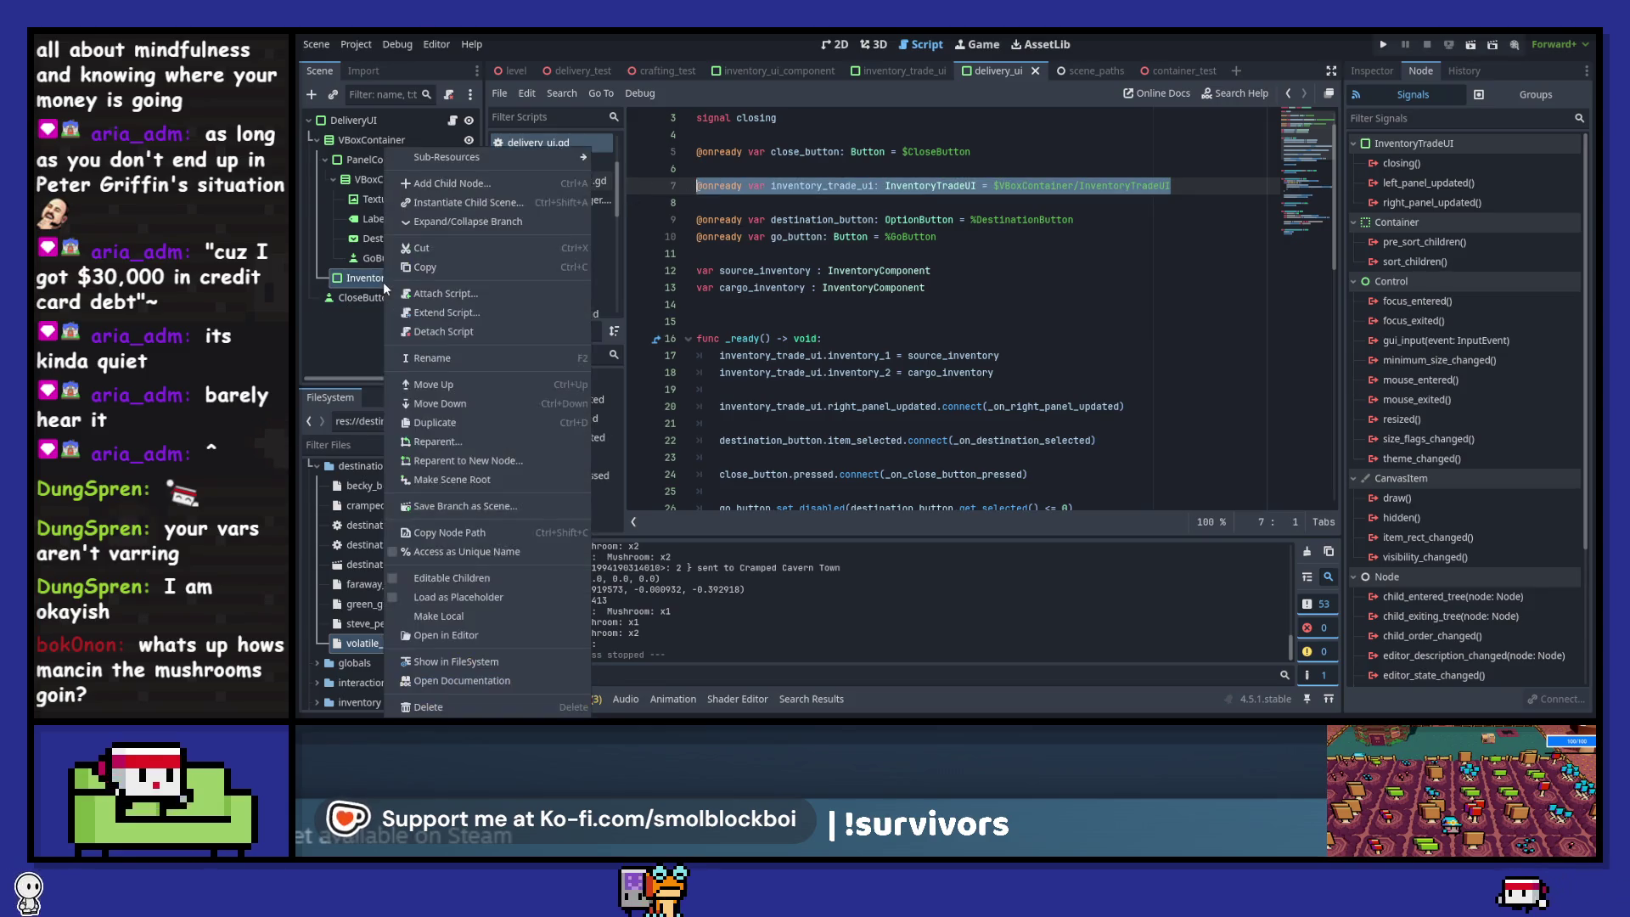
pyautogui.click(451, 578)
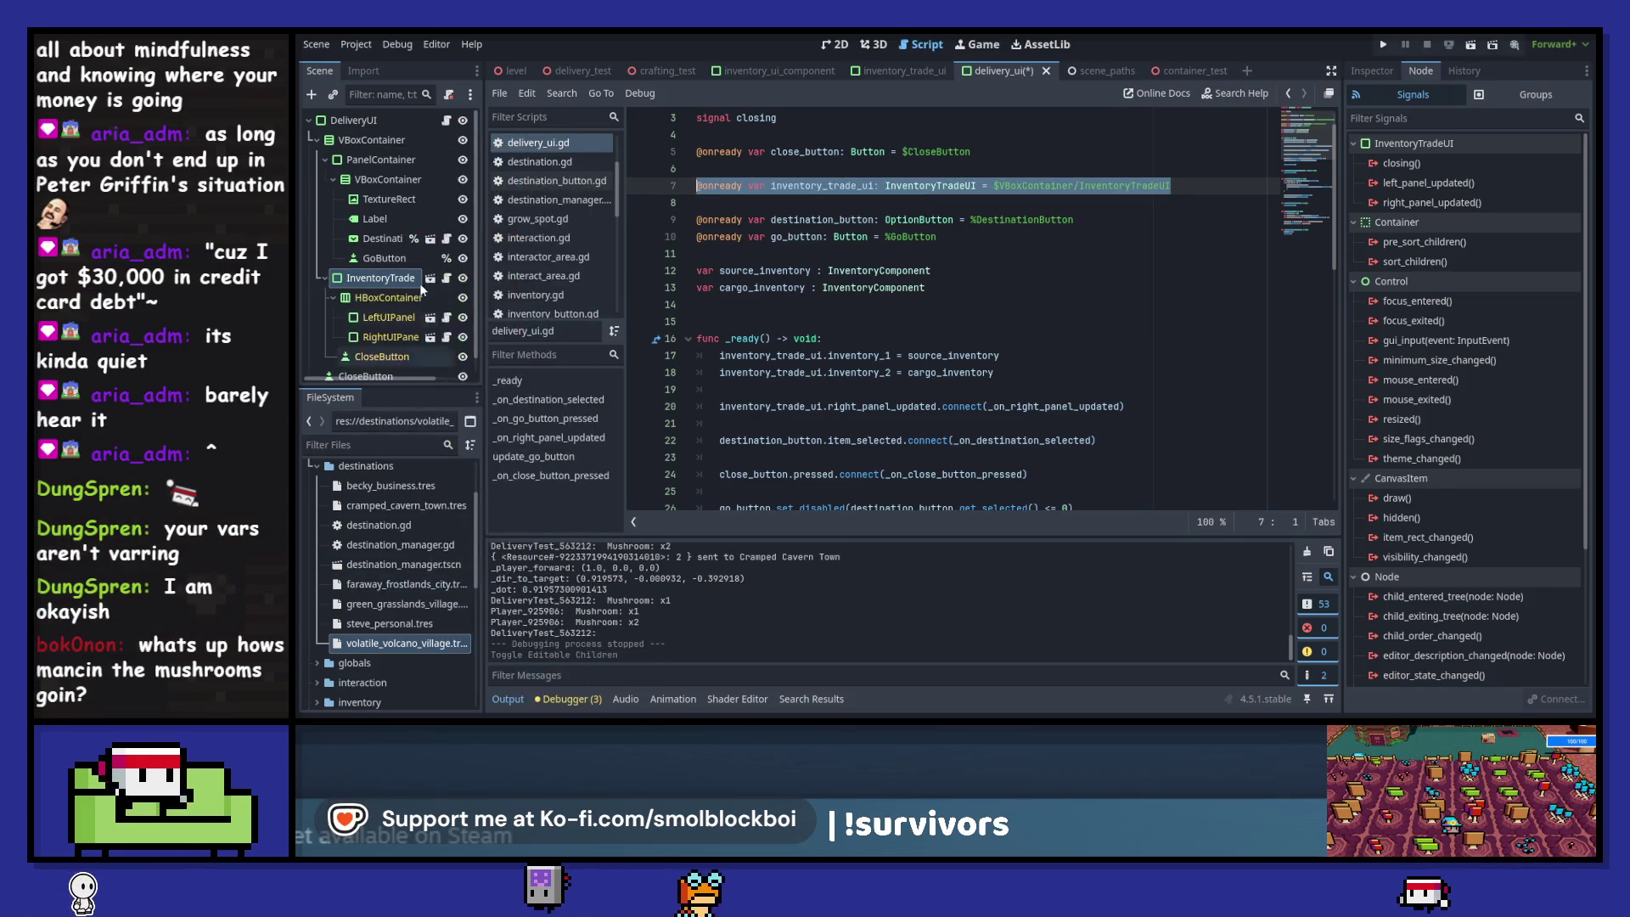
pyautogui.rightClick(373, 283)
pyautogui.click(452, 578)
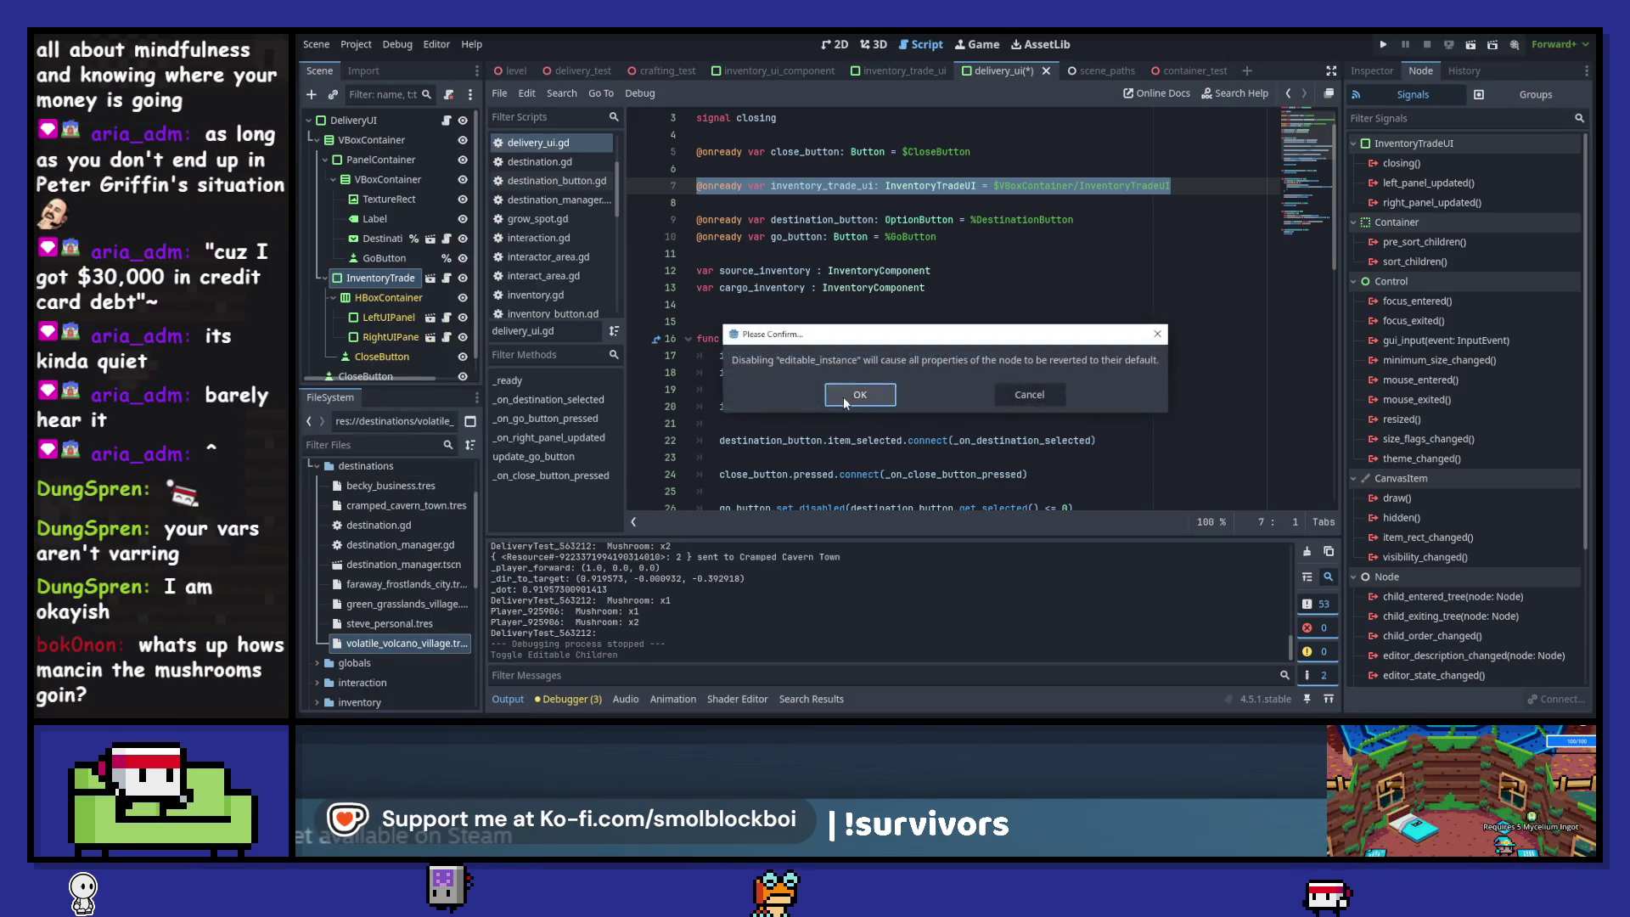
pyautogui.press('Return')
# - Make InventoryTradeUI a unique name, reference it as %InventoryTradeUI on line 7, and save
pyautogui.rightClick(363, 283)
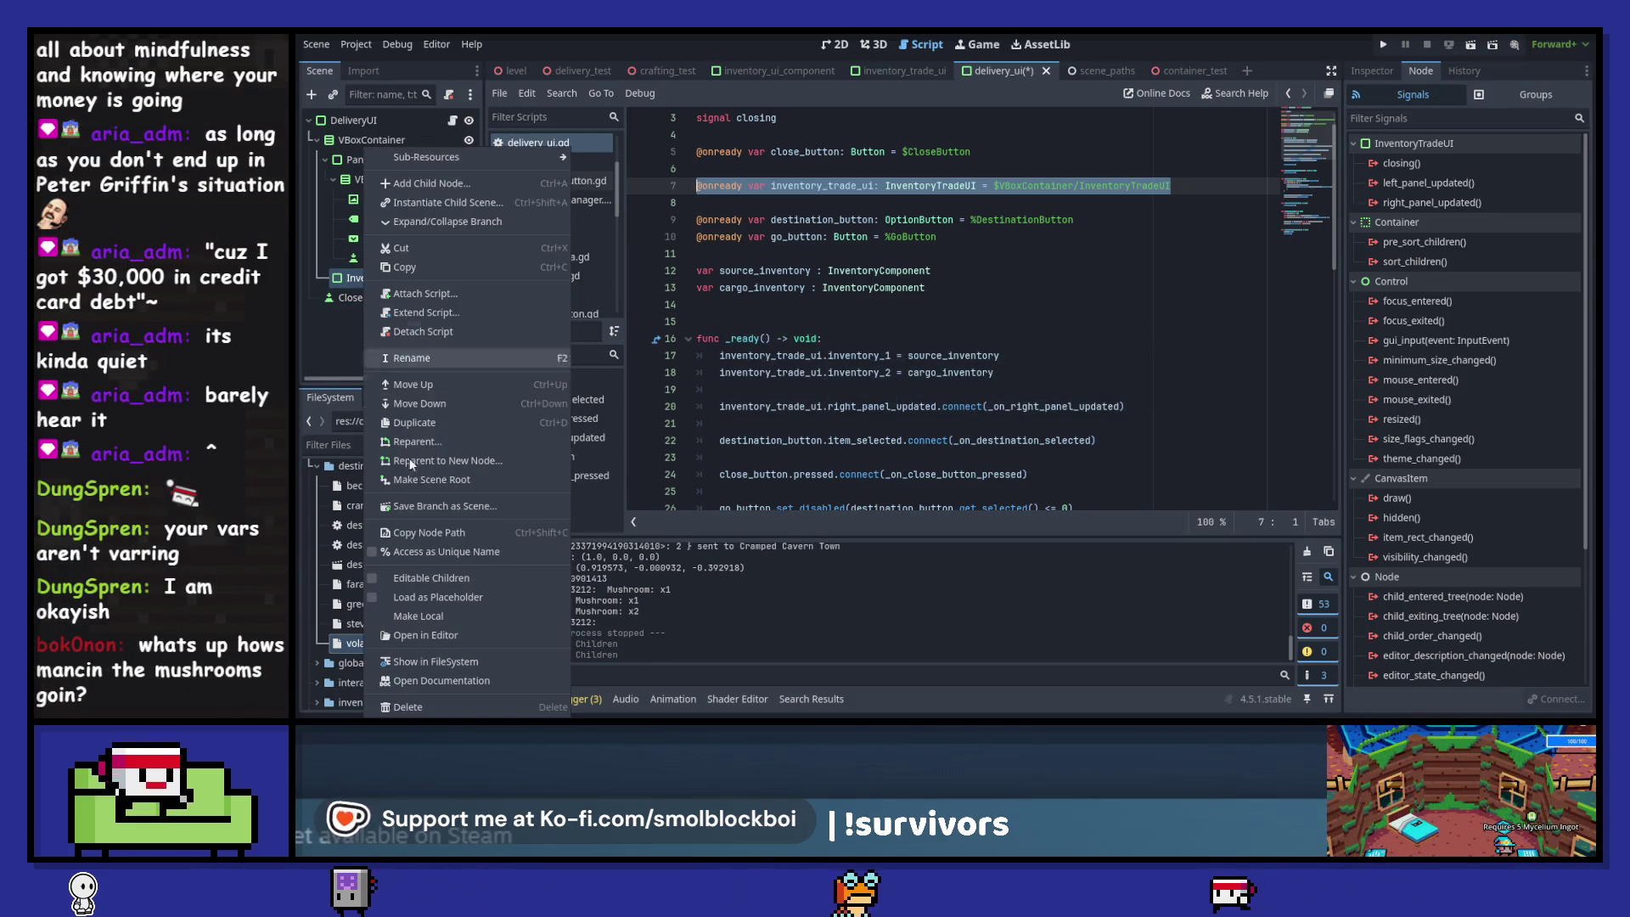
pyautogui.click(407, 540)
pyautogui.moveTo(374, 277); pyautogui.dragTo(1219, 182)
pyautogui.press('BackSpace')
pyautogui.hotkey('ctrl', 's')
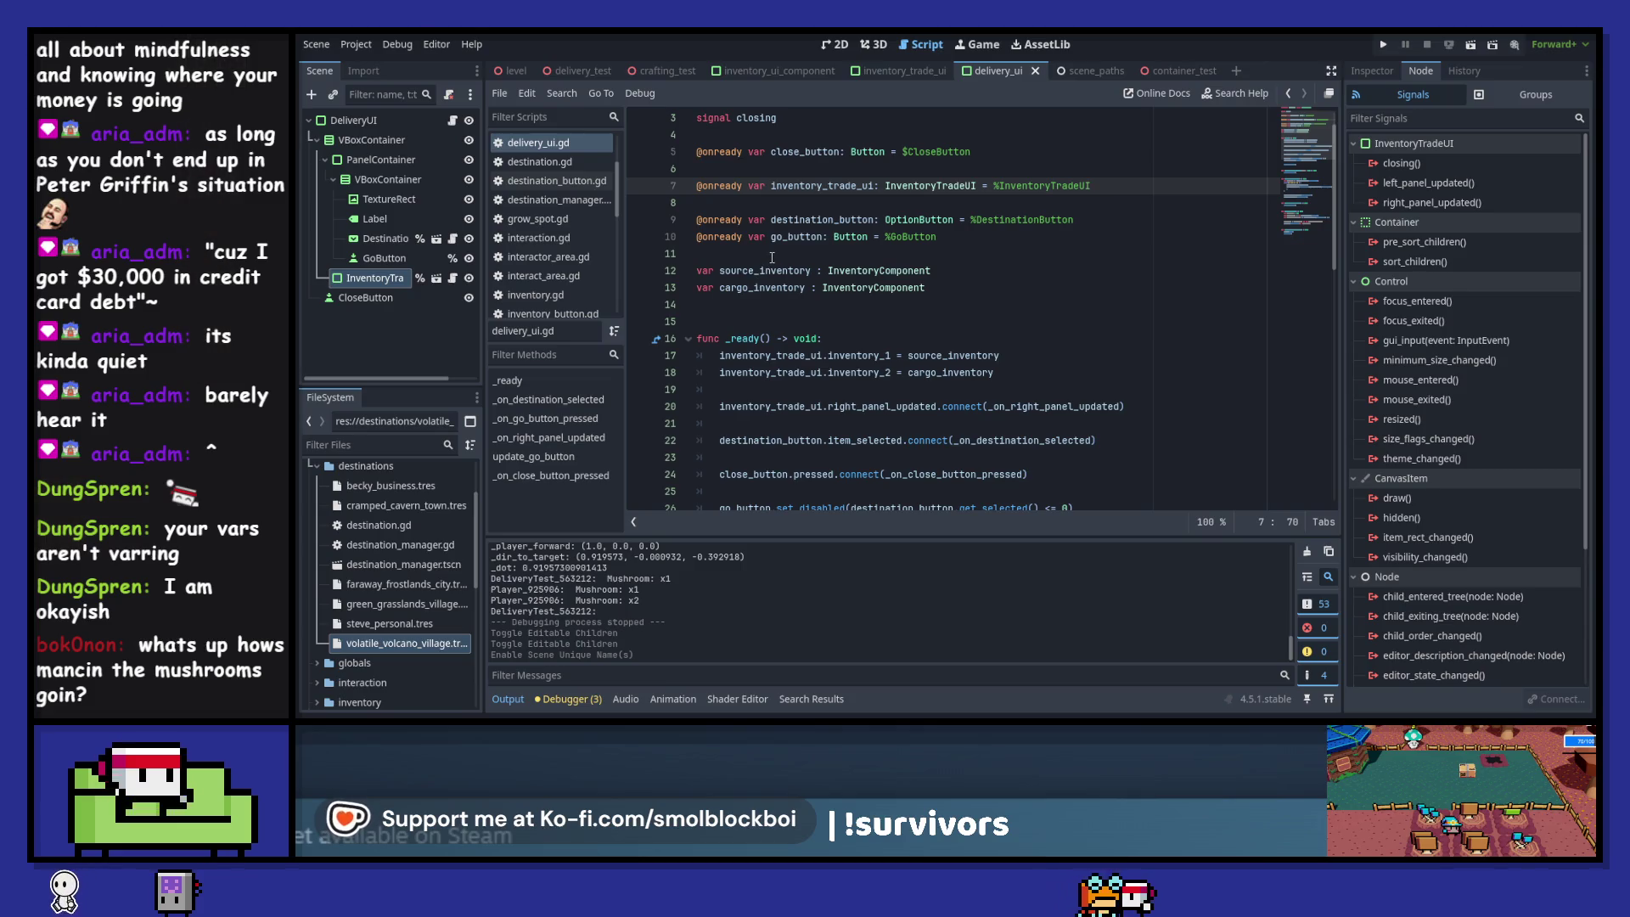
pyautogui.scroll(1, 772, 167)
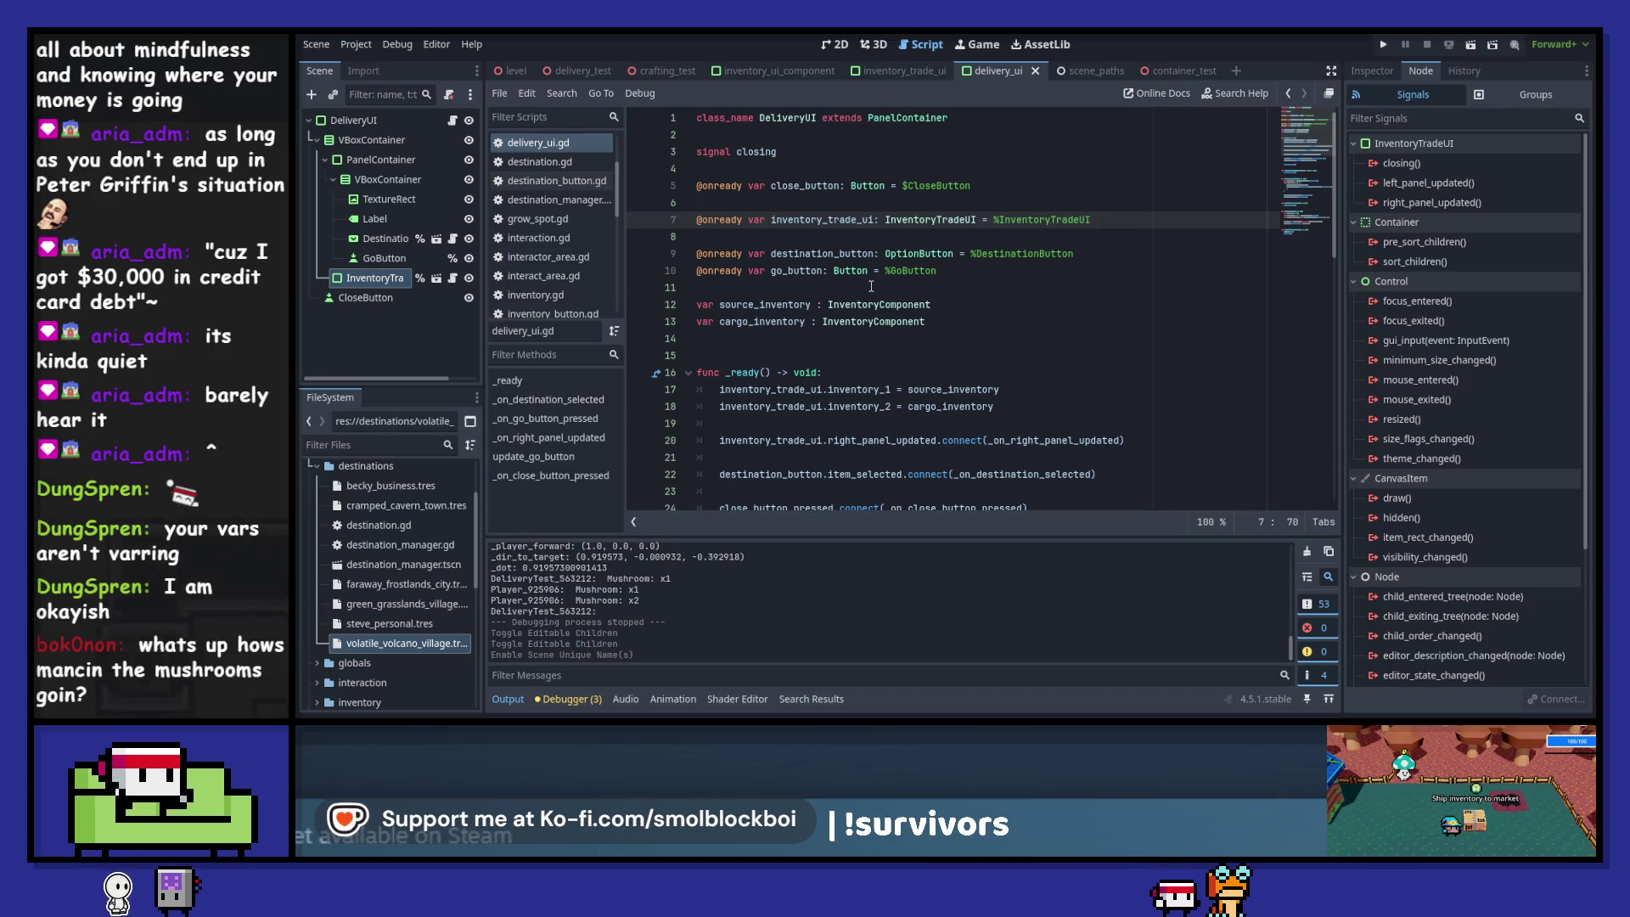
pyautogui.scroll(-3, 872, 286)
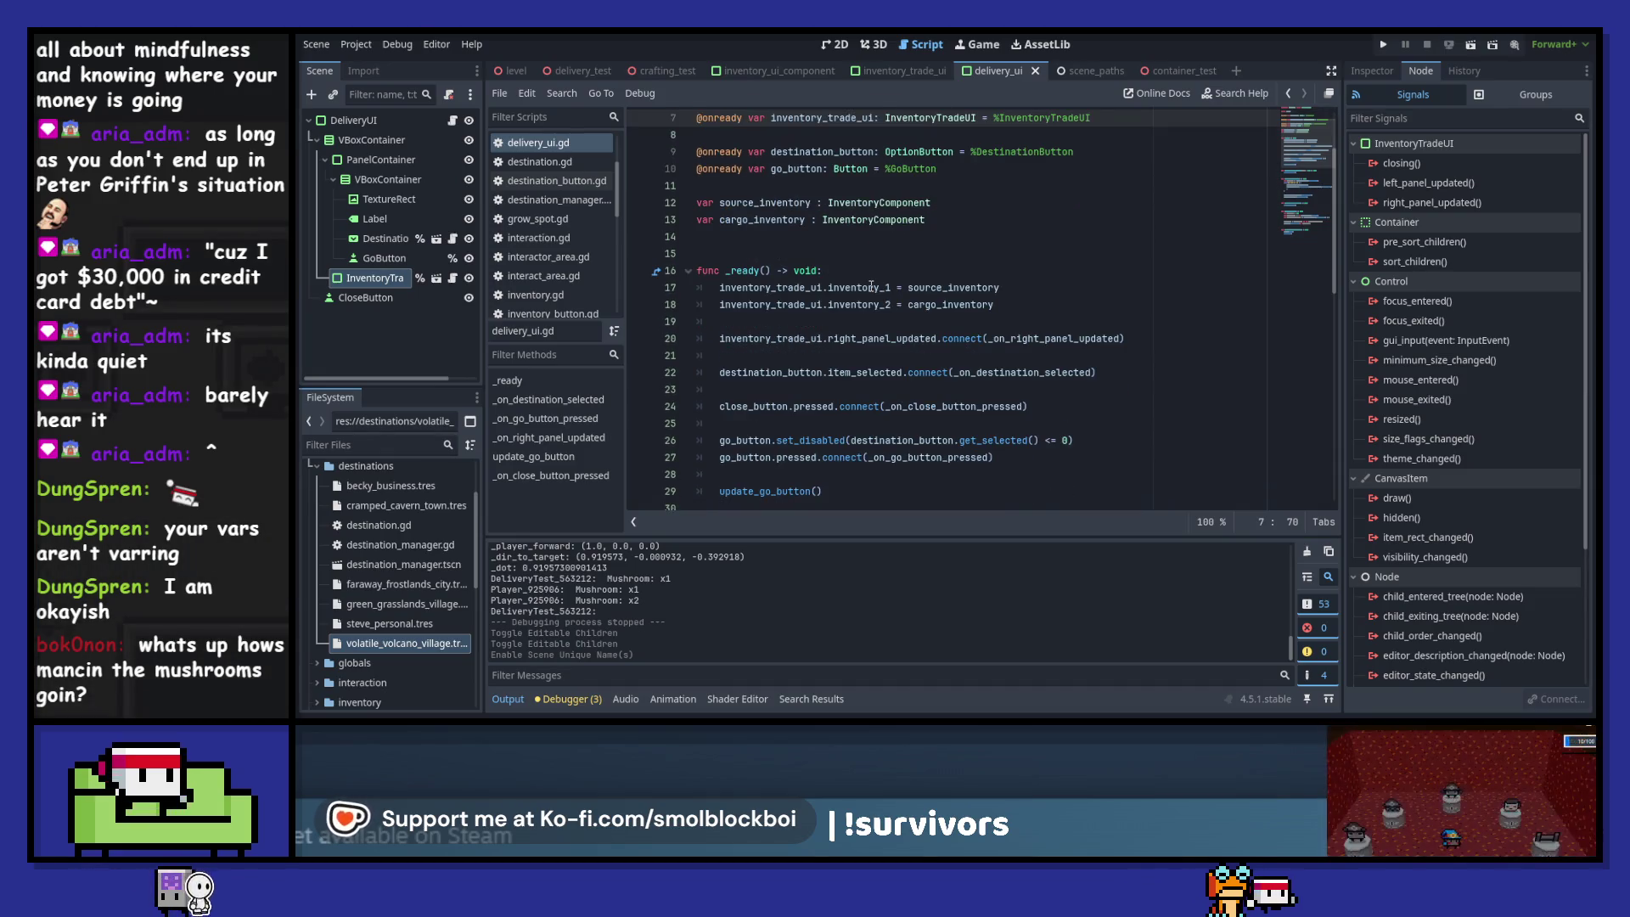
pyautogui.scroll(-1, 871, 286)
pyautogui.scroll(-5, 872, 286)
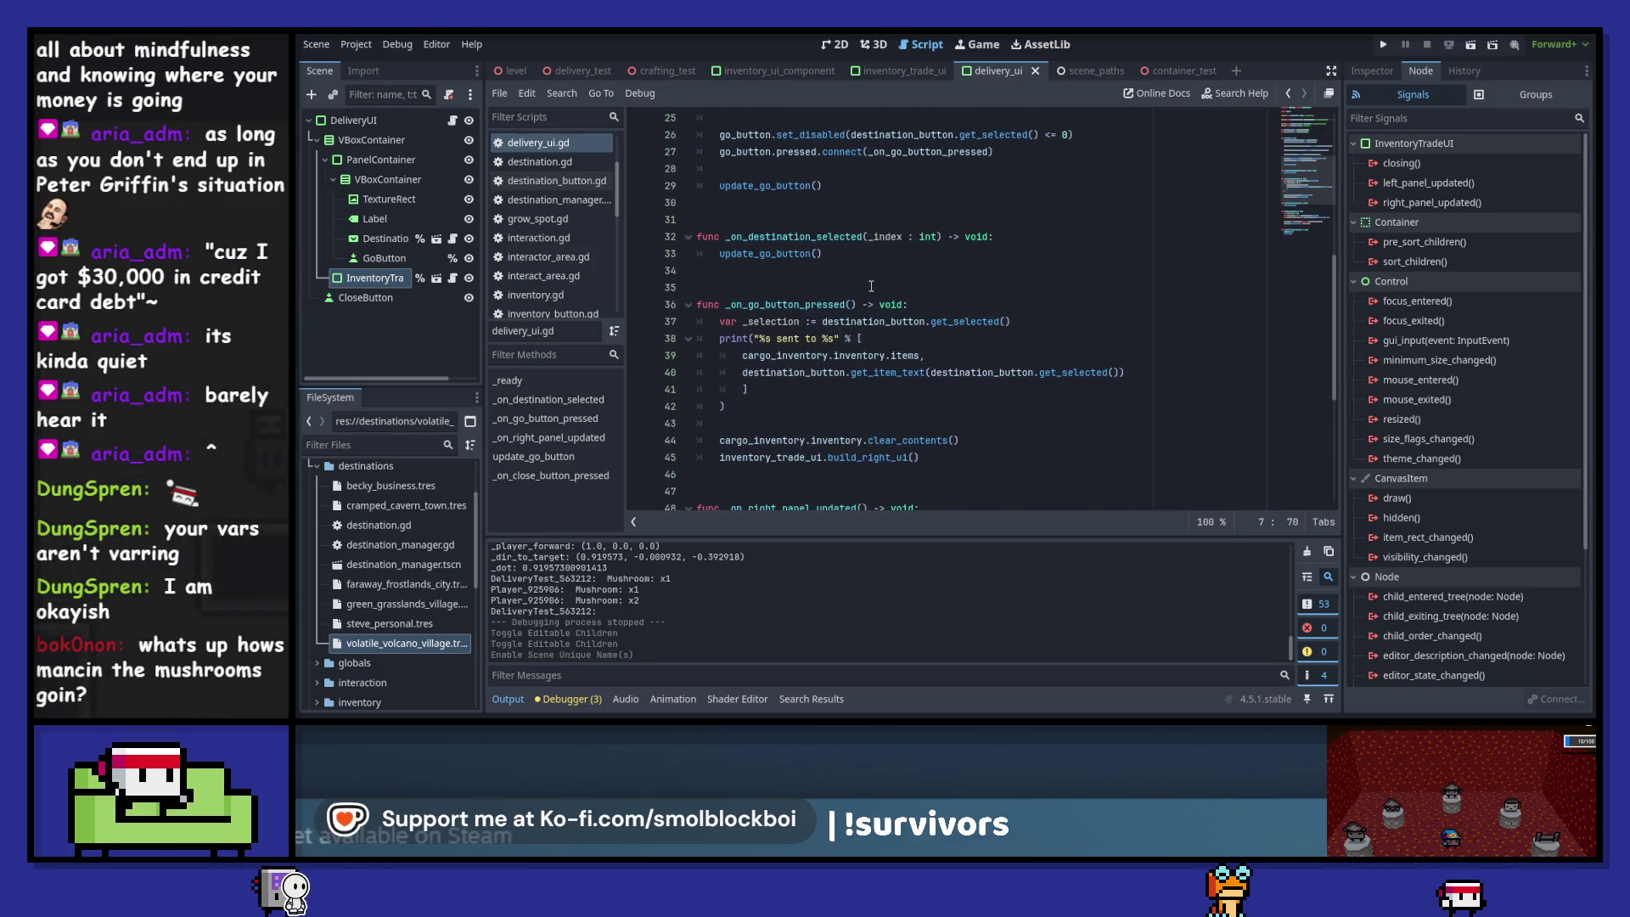
pyautogui.scroll(-3, 871, 286)
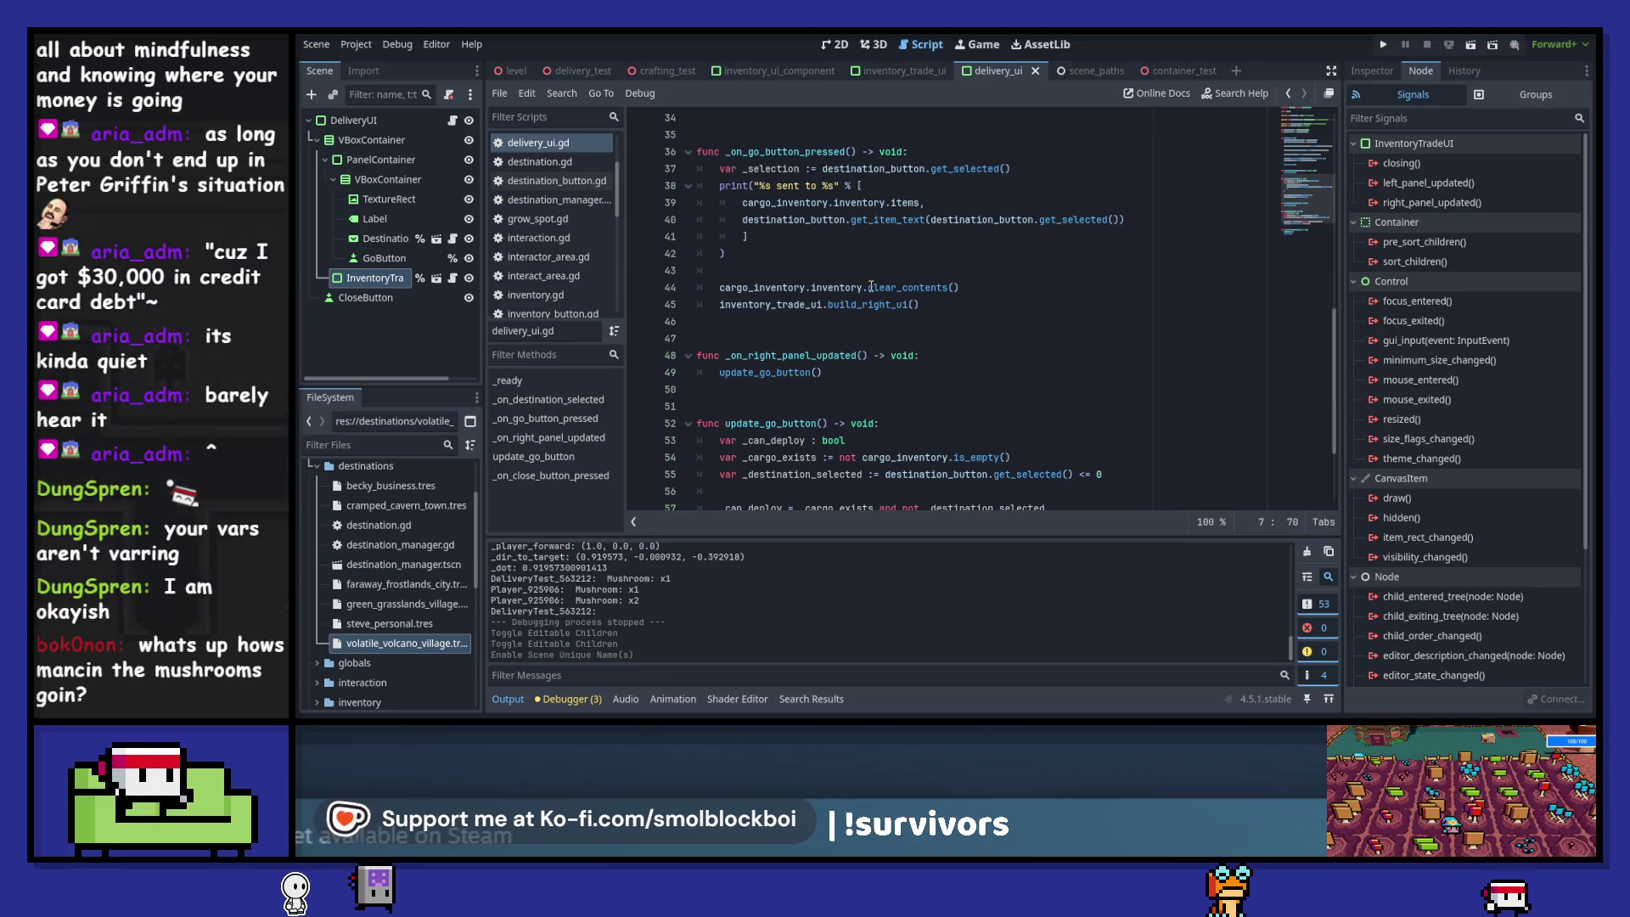
pyautogui.doubleClick(802, 355)
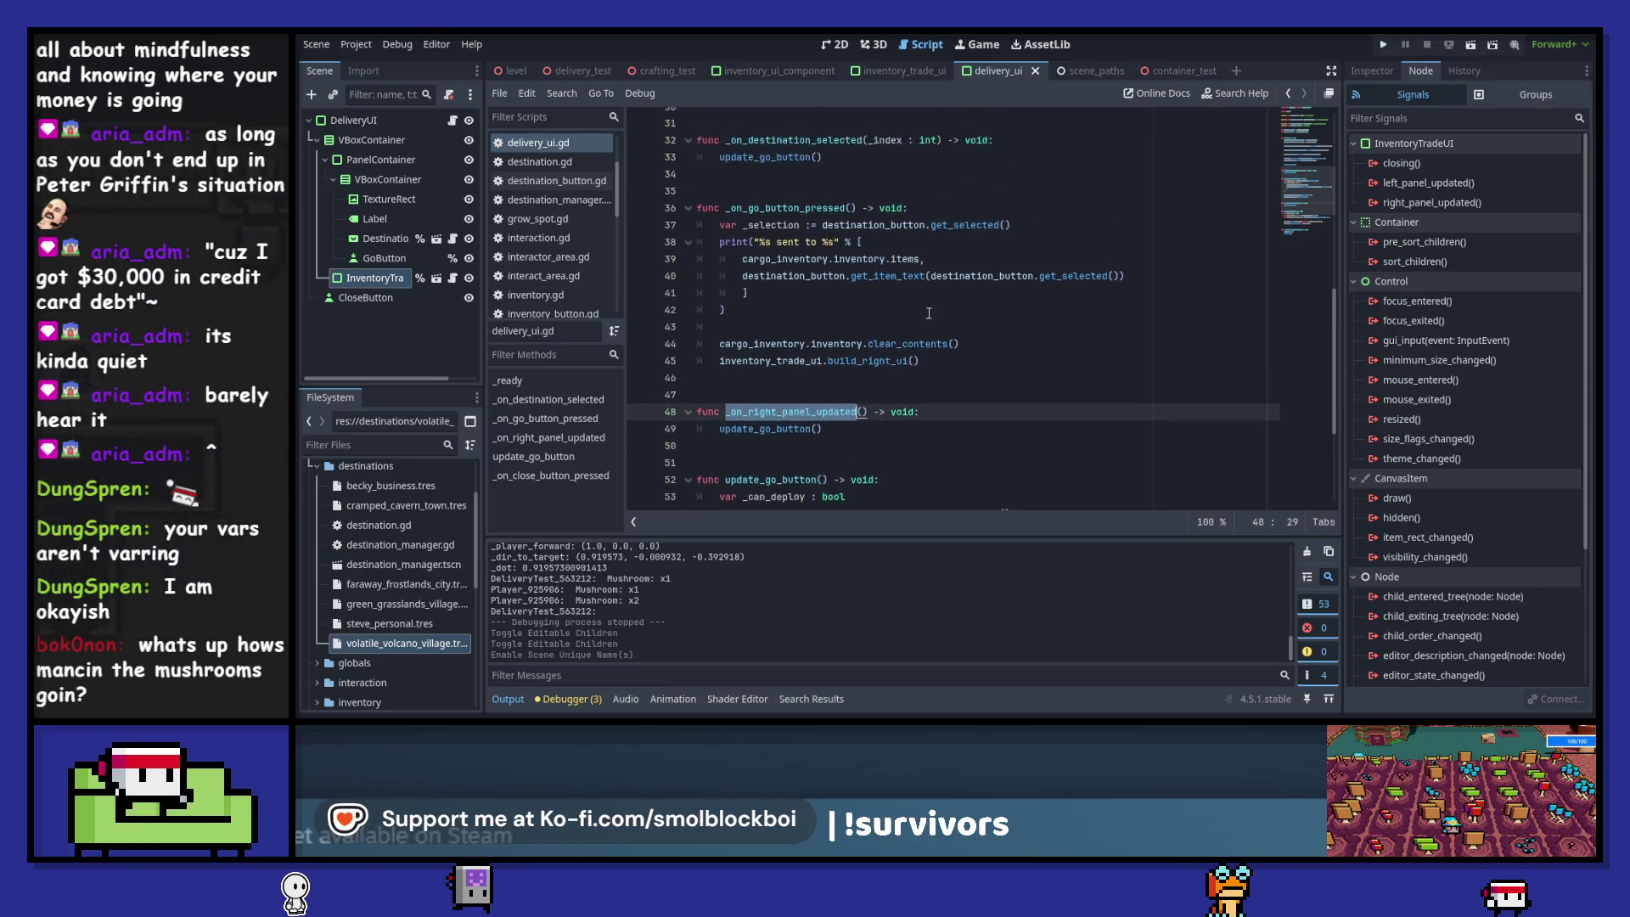
pyautogui.scroll(9, 930, 315)
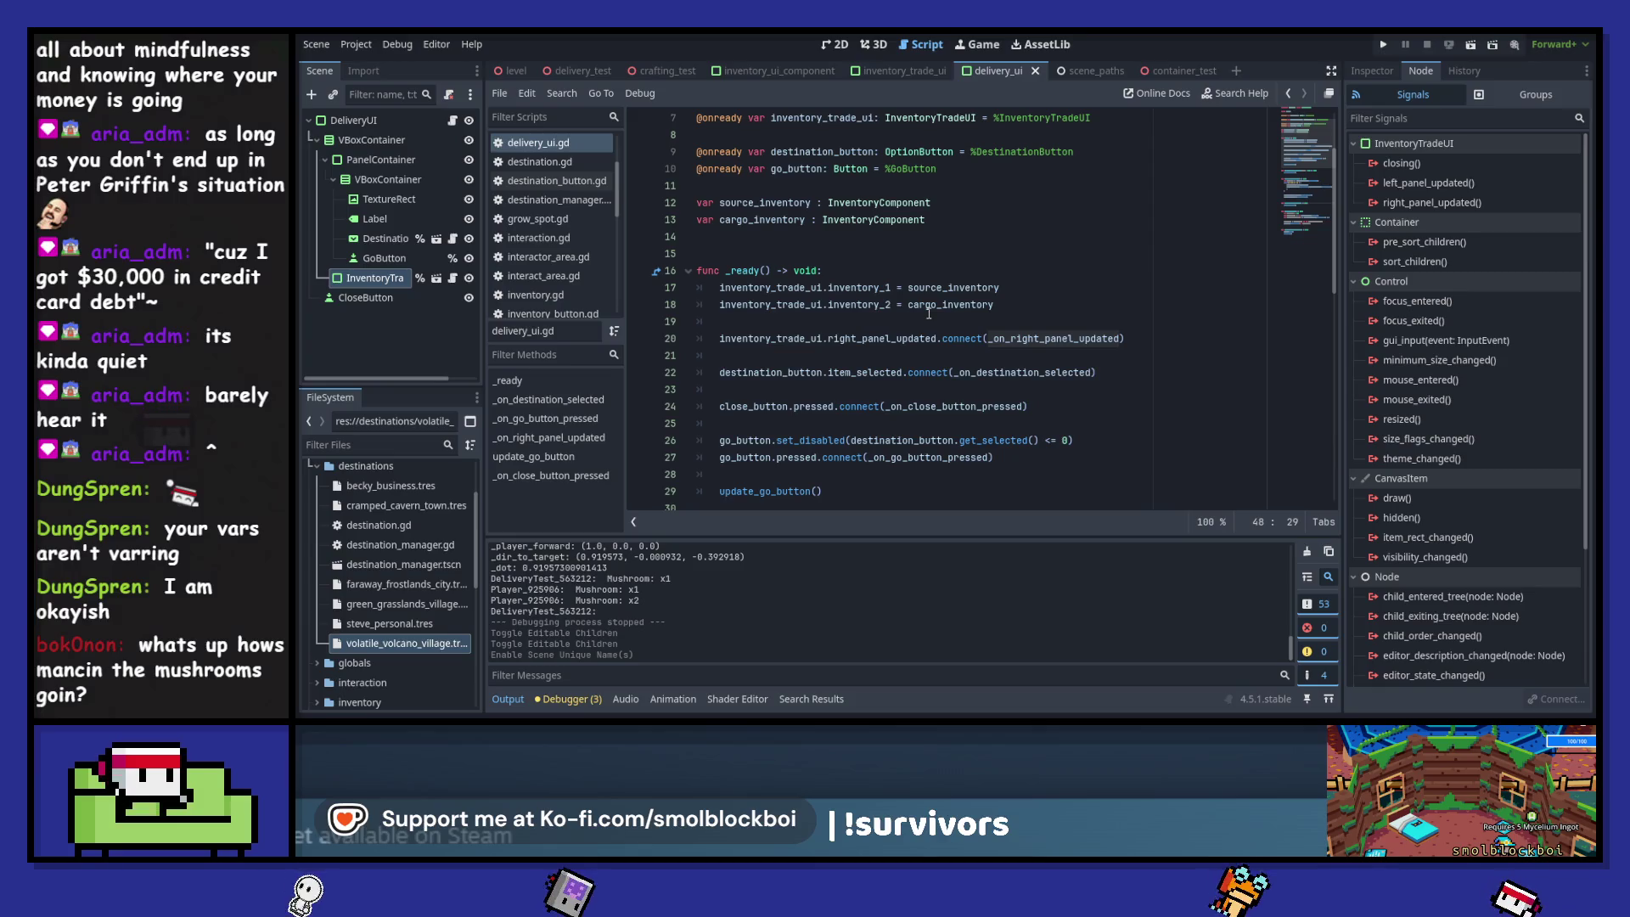
pyautogui.scroll(-6, 929, 314)
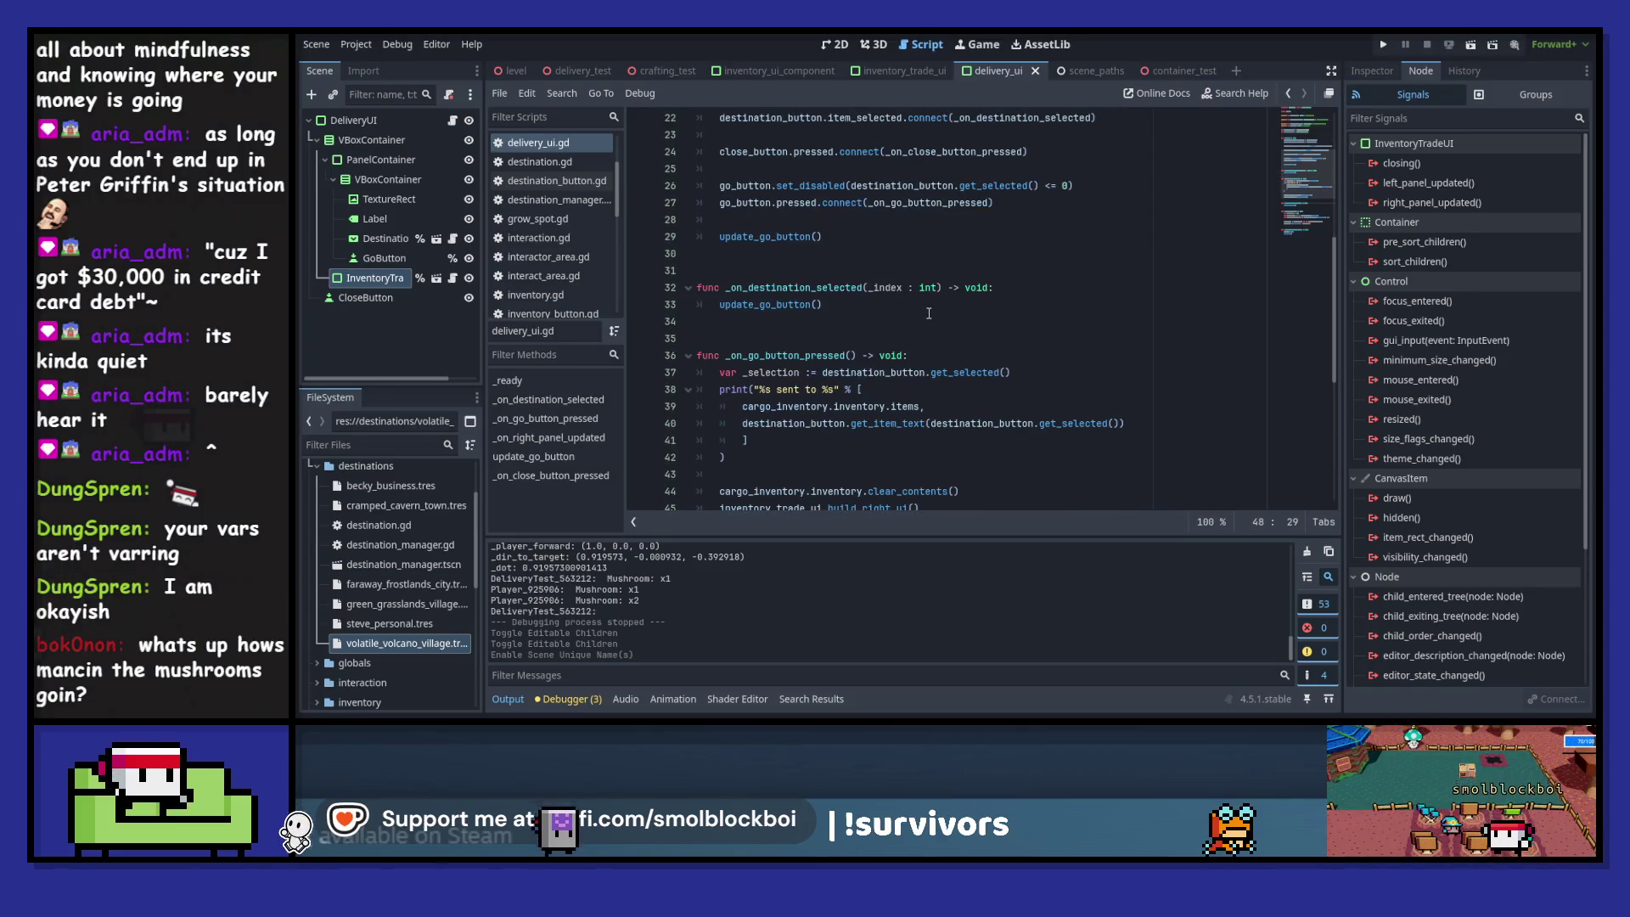
pyautogui.scroll(-2, 929, 313)
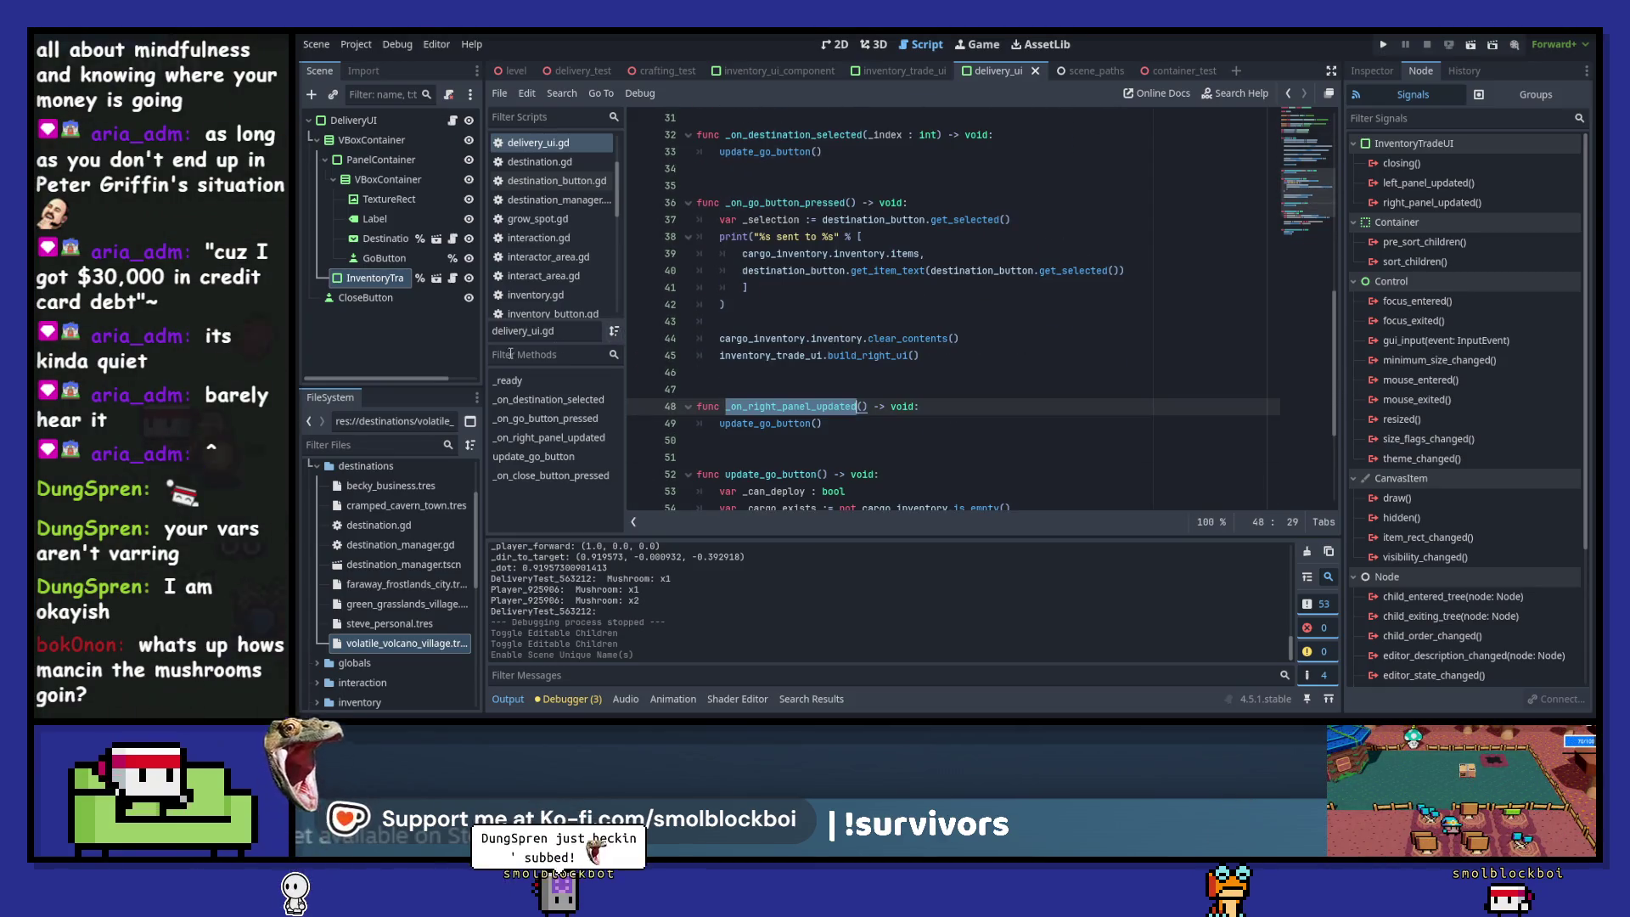
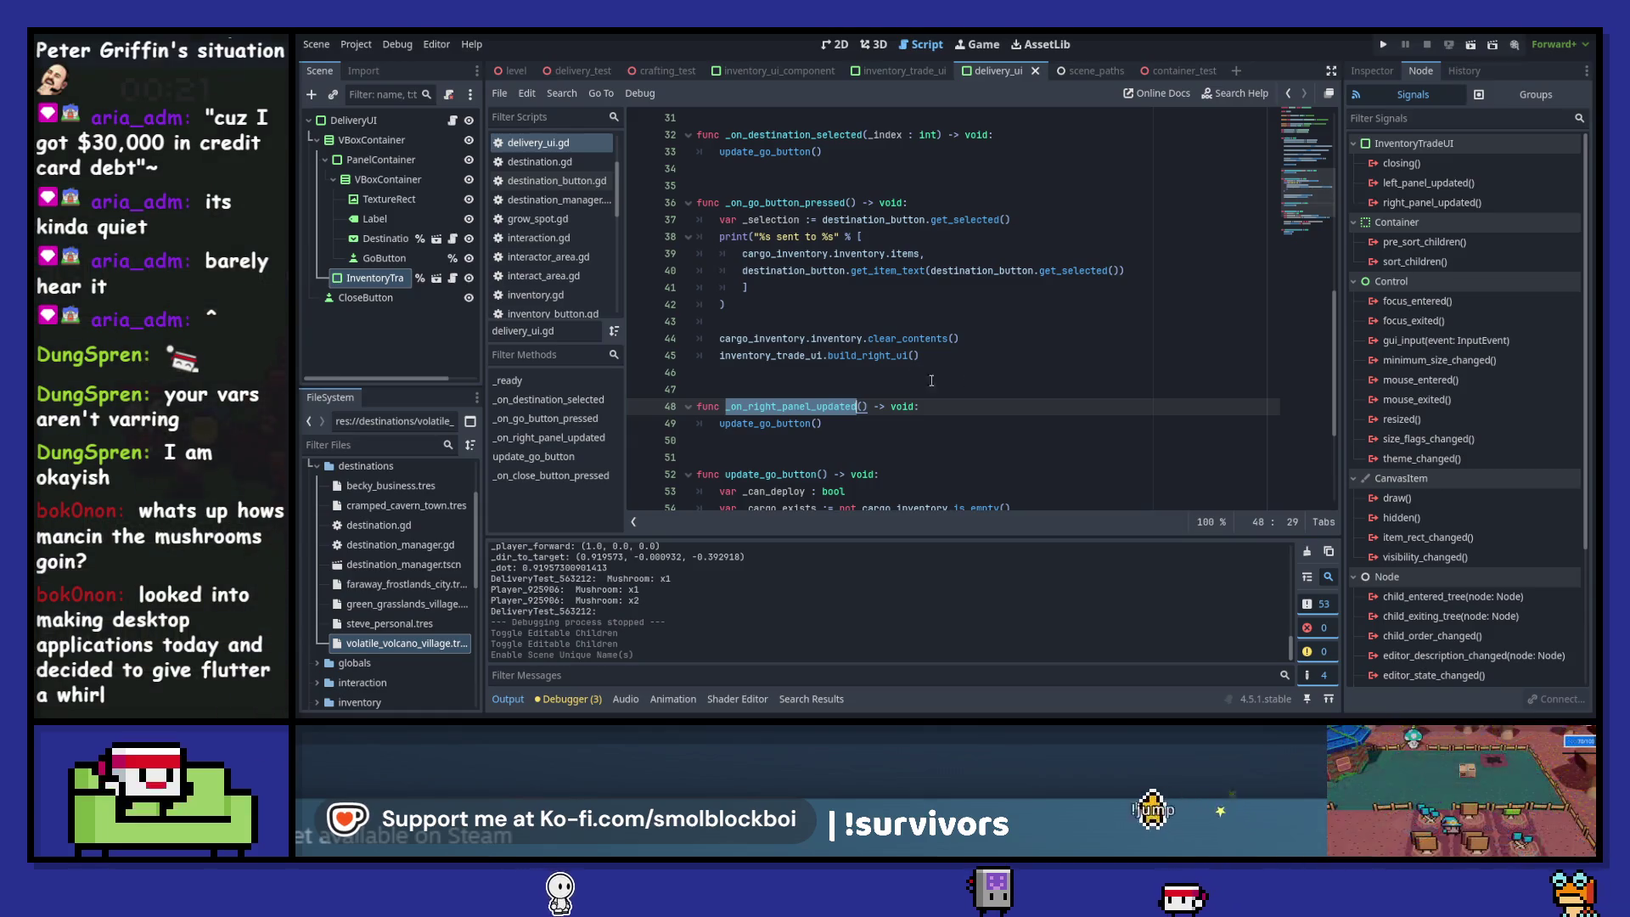
# - Open inventory_trade_ui.gd from the Scripts list, scroll to the signal emits, and run the project
pyautogui.click(957, 408)
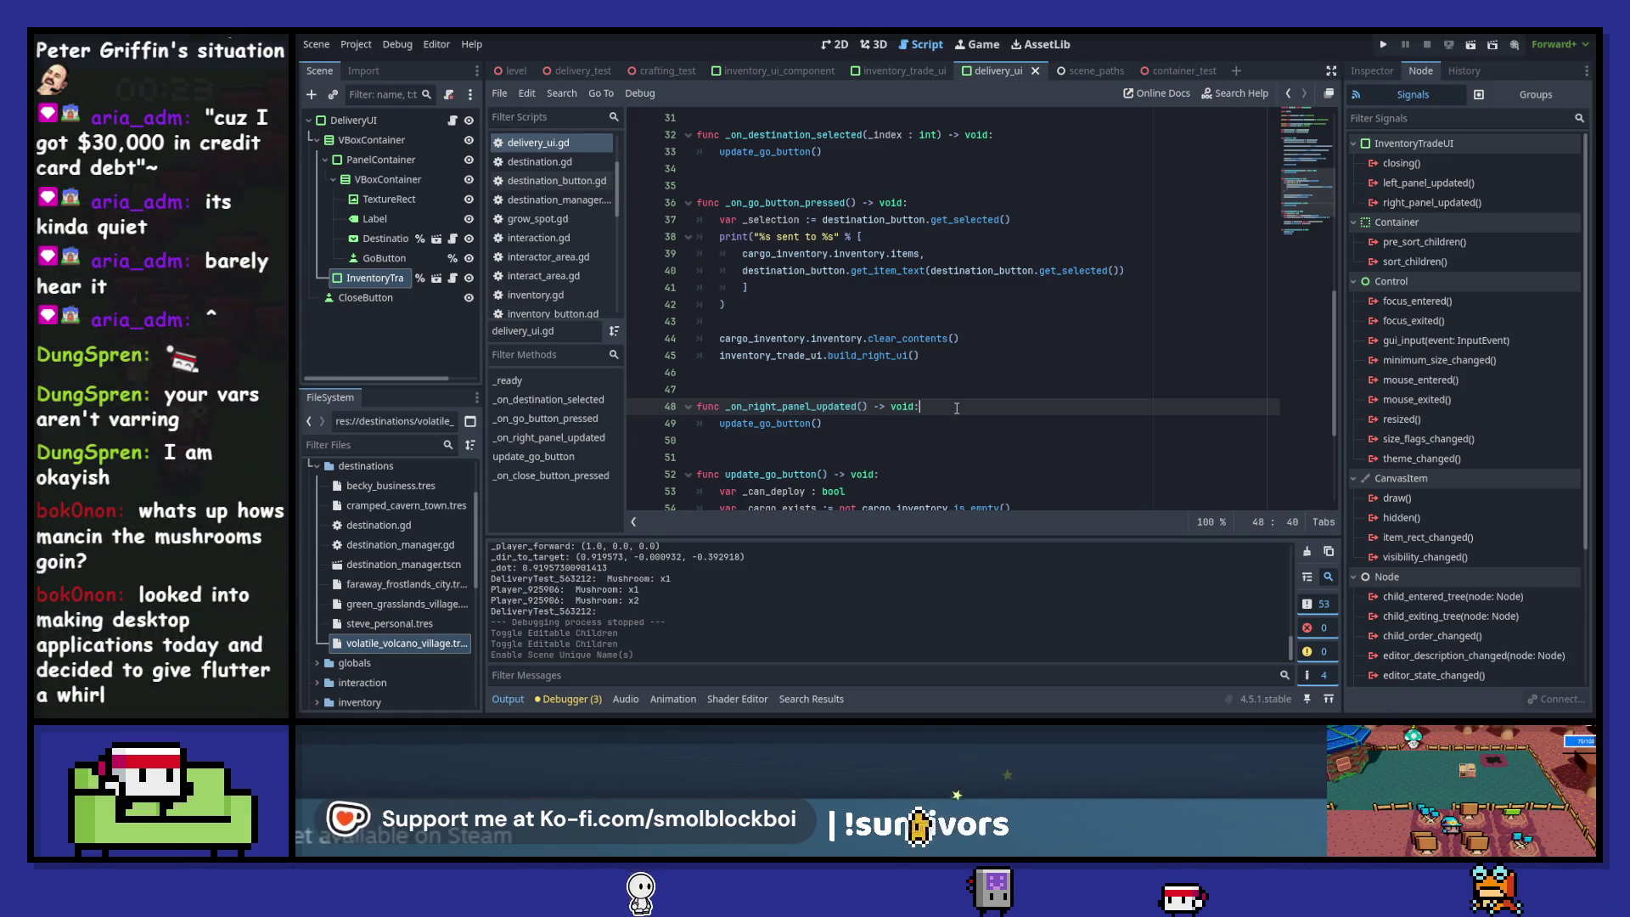
pyautogui.click(452, 278)
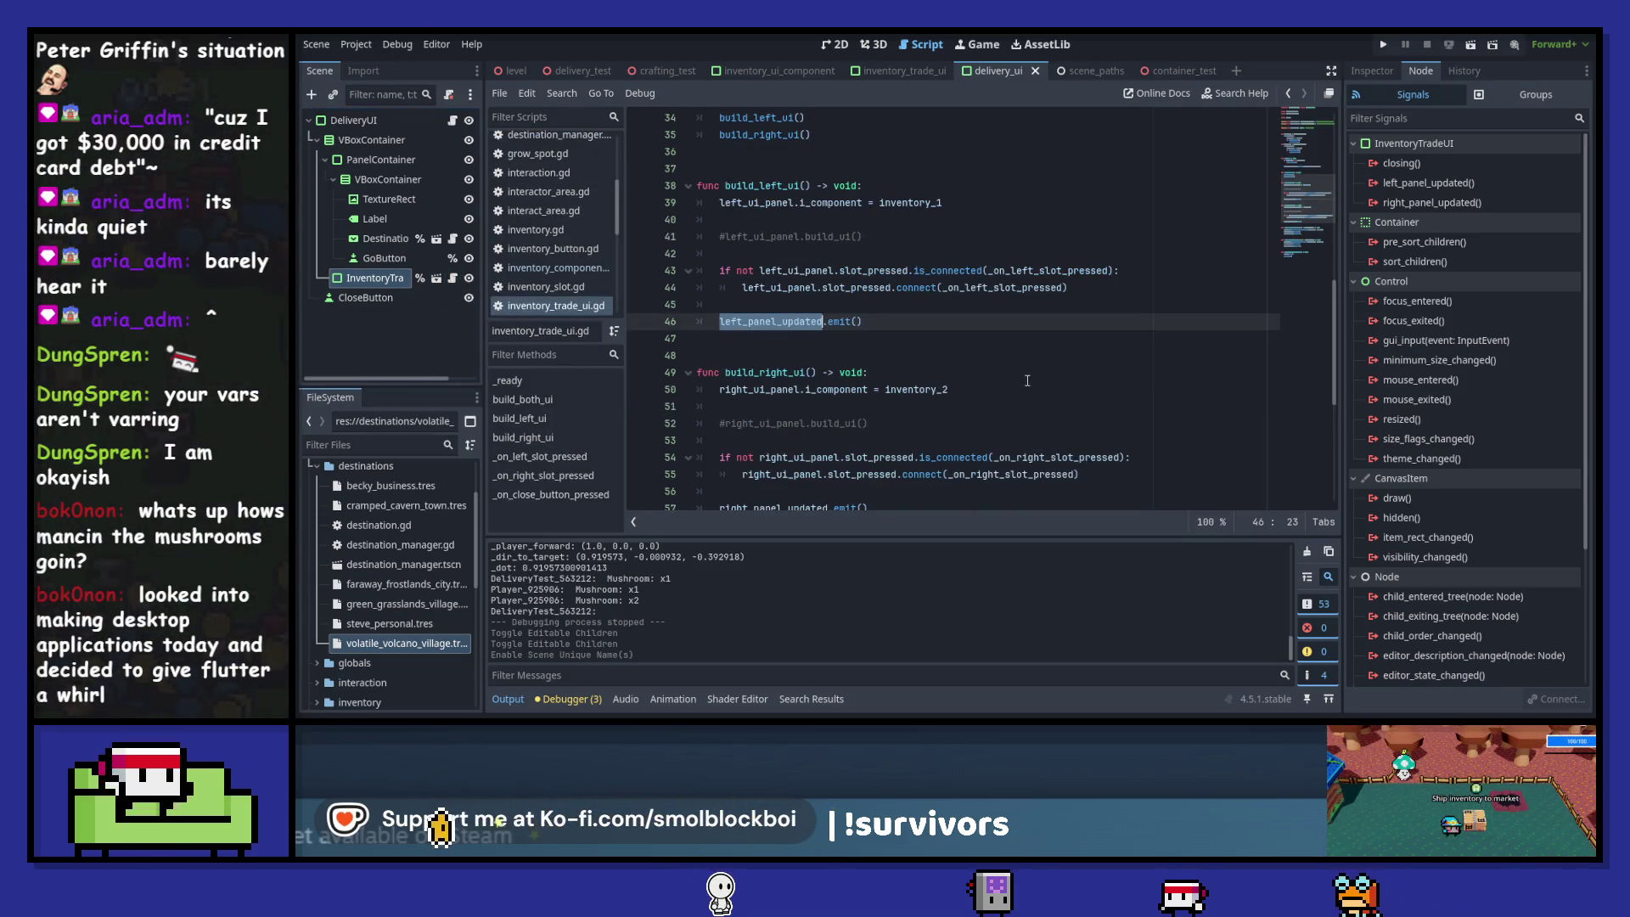
pyautogui.scroll(-1, 850, 378)
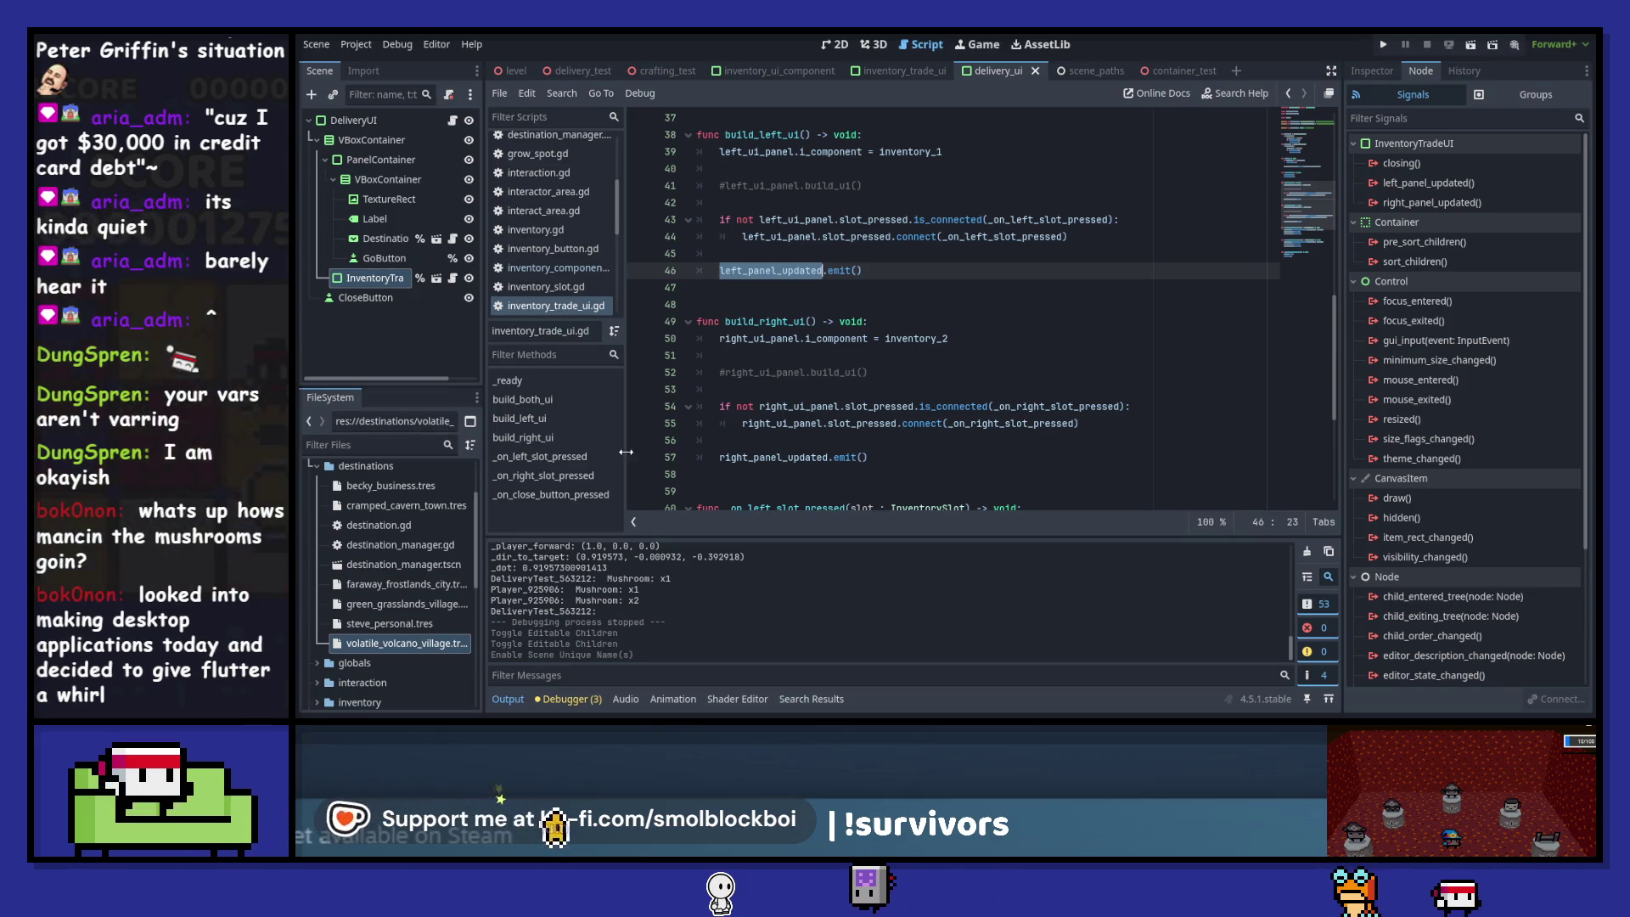
pyautogui.press('F5')
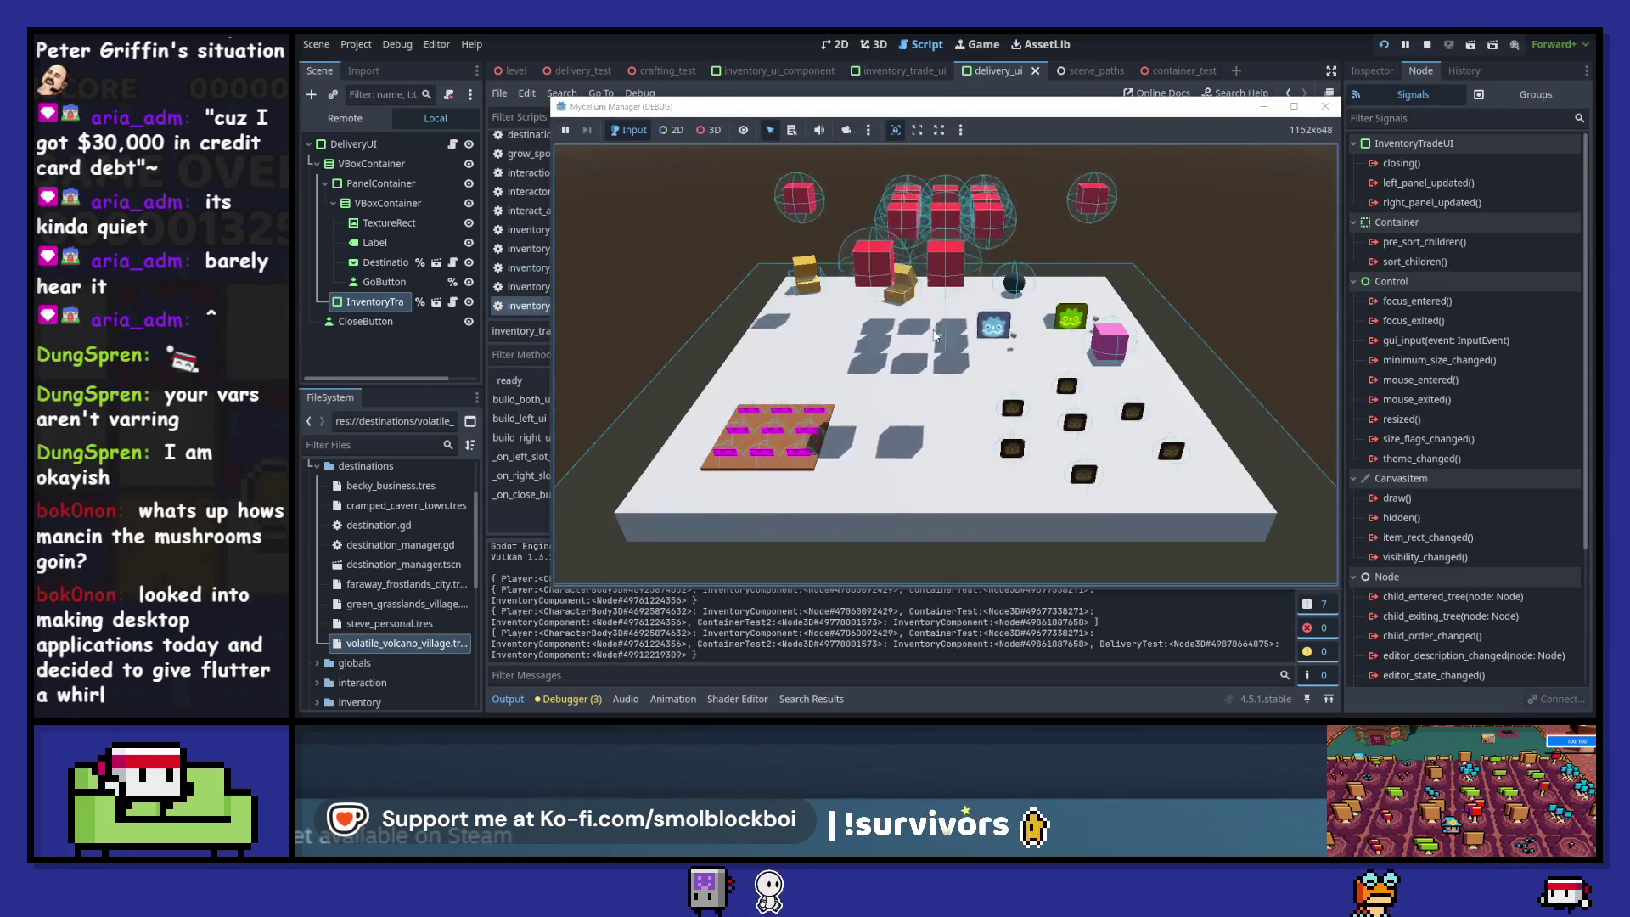
# - Pick up a mushroom, open the trade menu past the line 57 breakpoint, move it to the player, then stop
pyautogui.press('s')
pyautogui.press('w')
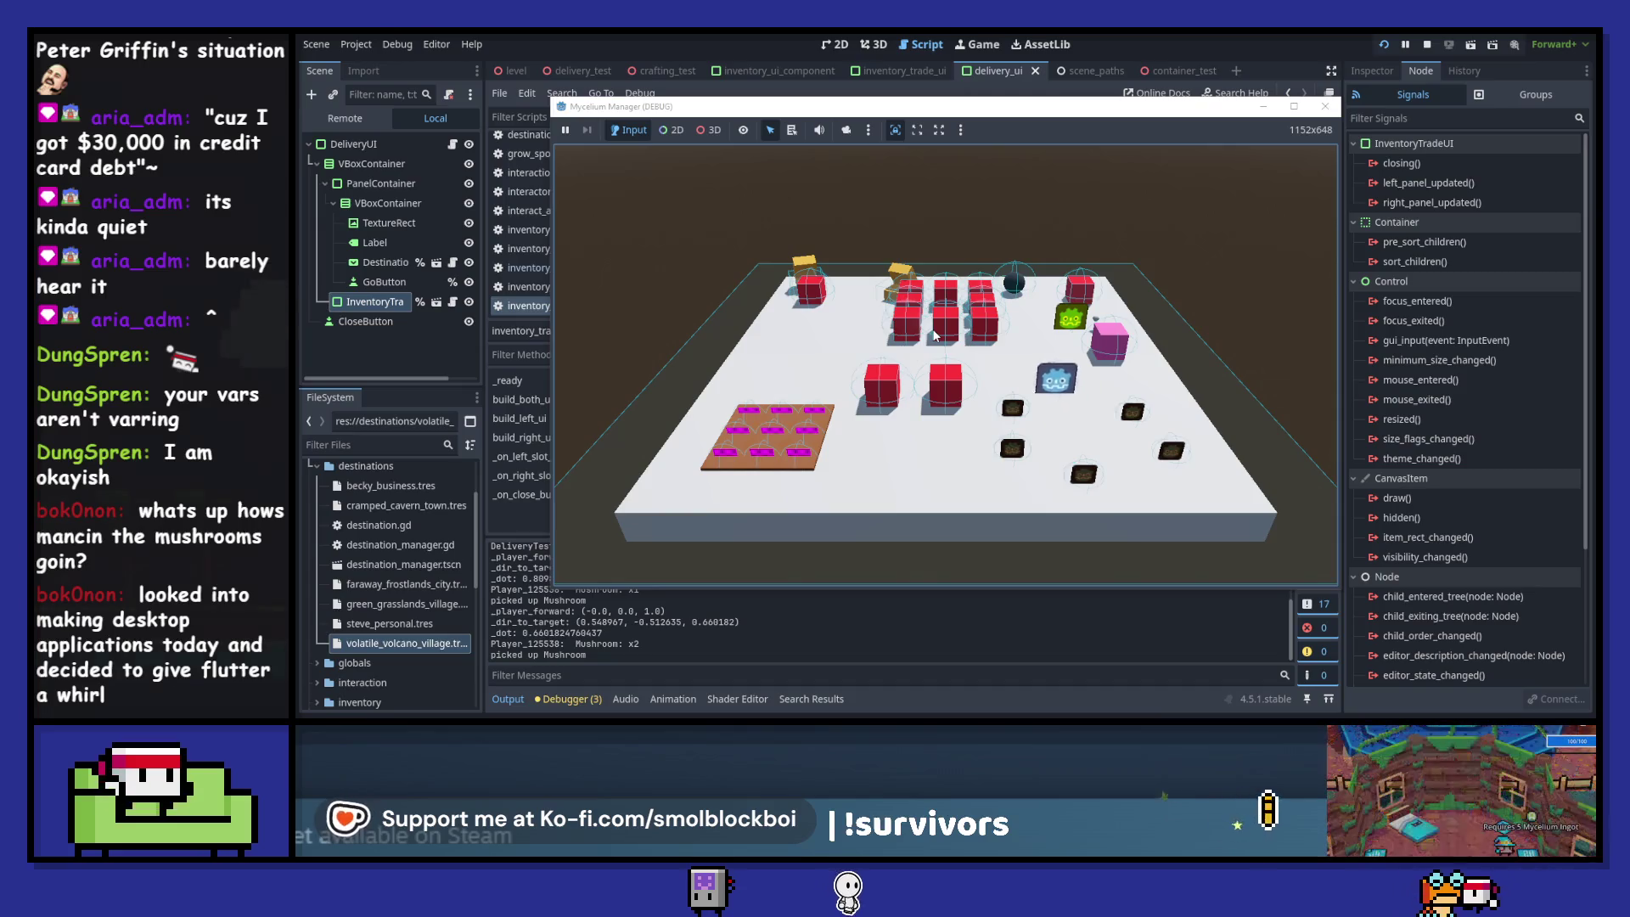
pyautogui.press('e')
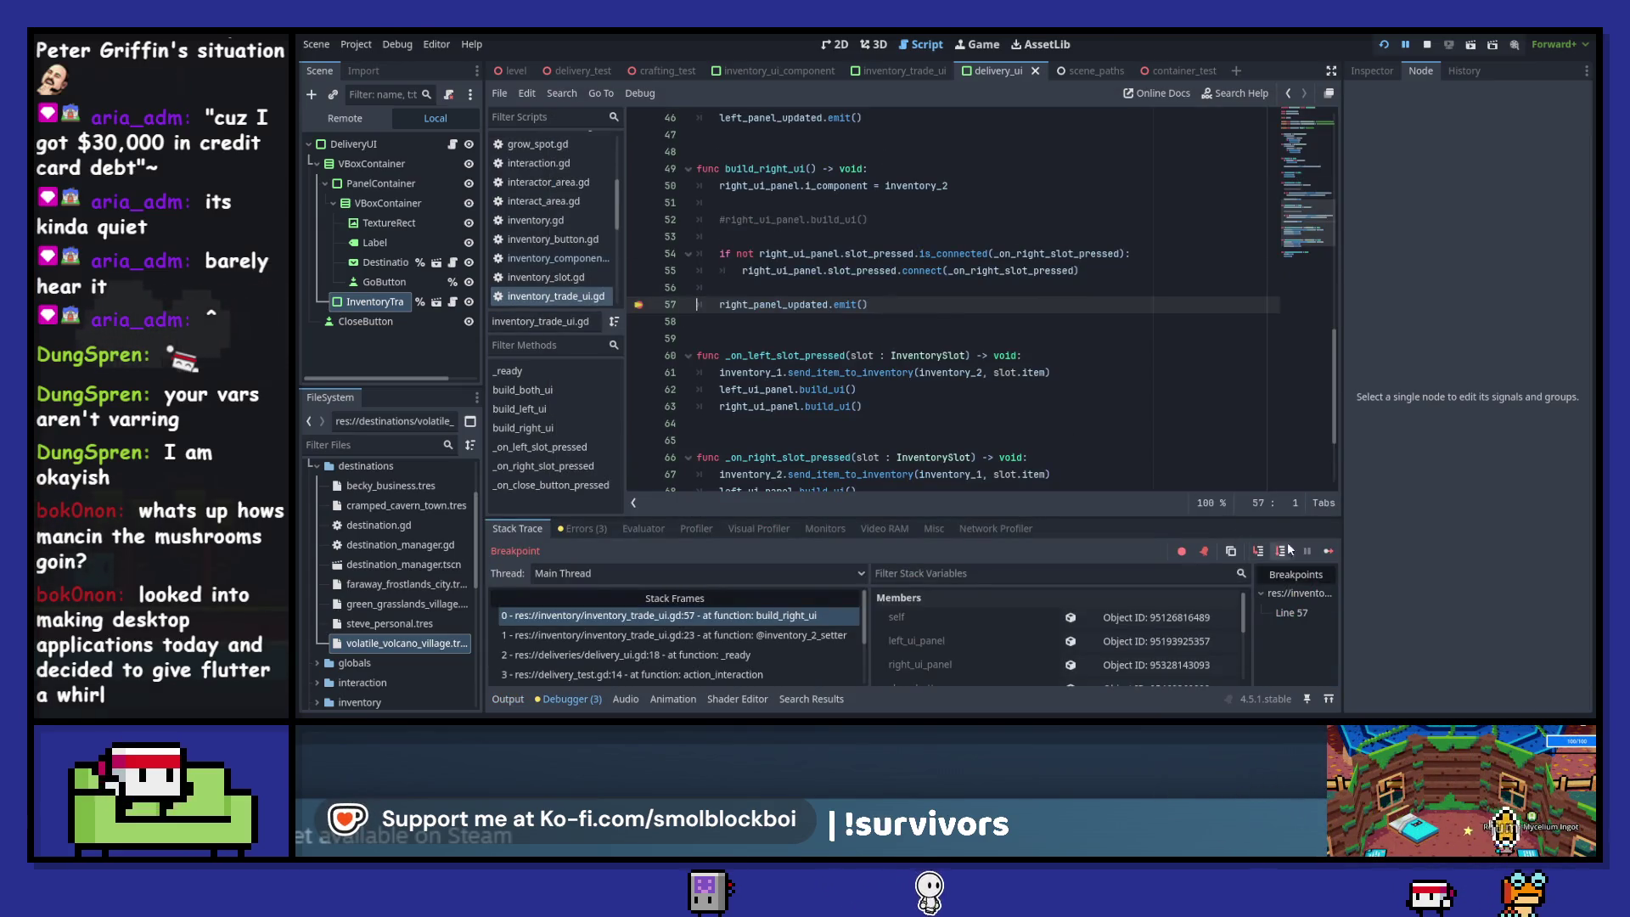
pyautogui.click(1328, 551)
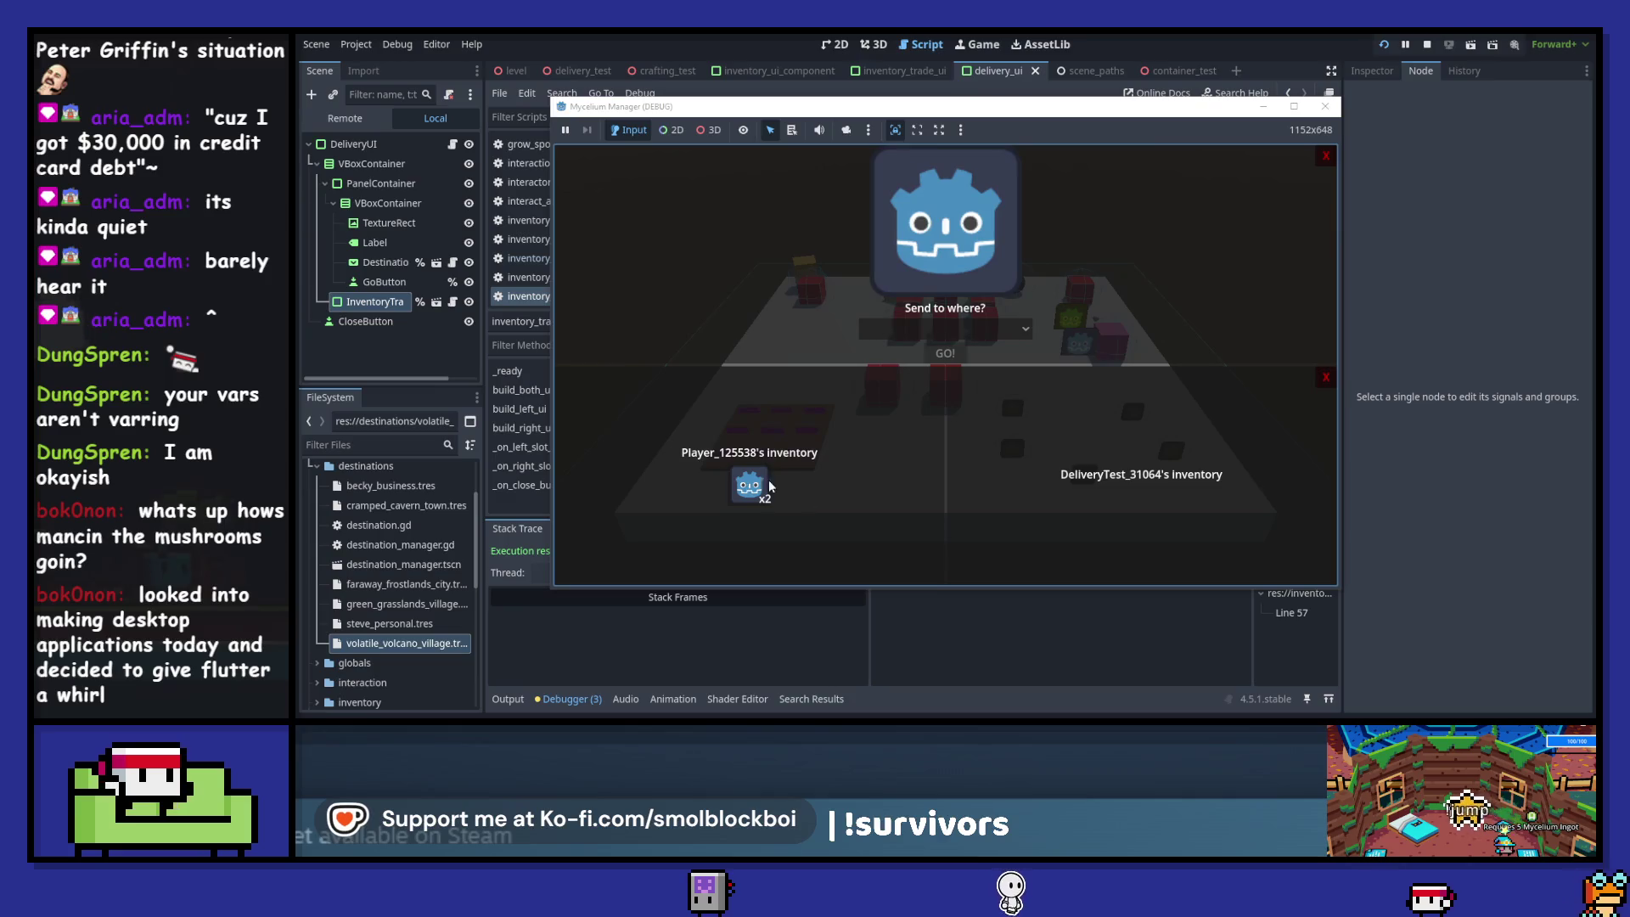
pyautogui.click(1142, 486)
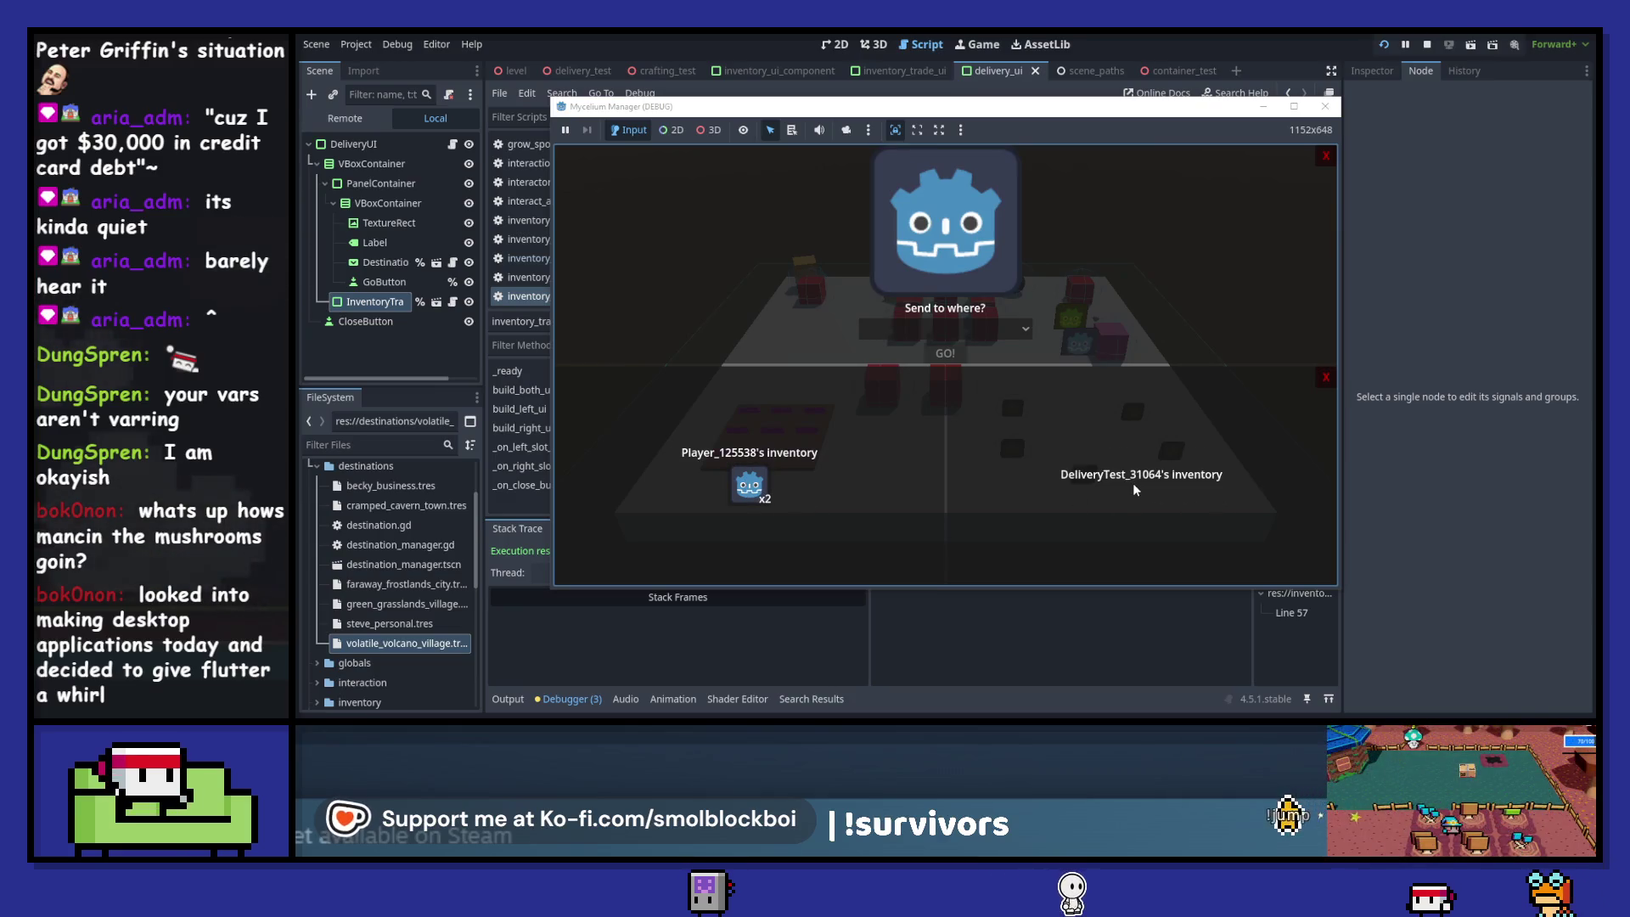
pyautogui.click(1325, 155)
pyautogui.click(1326, 106)
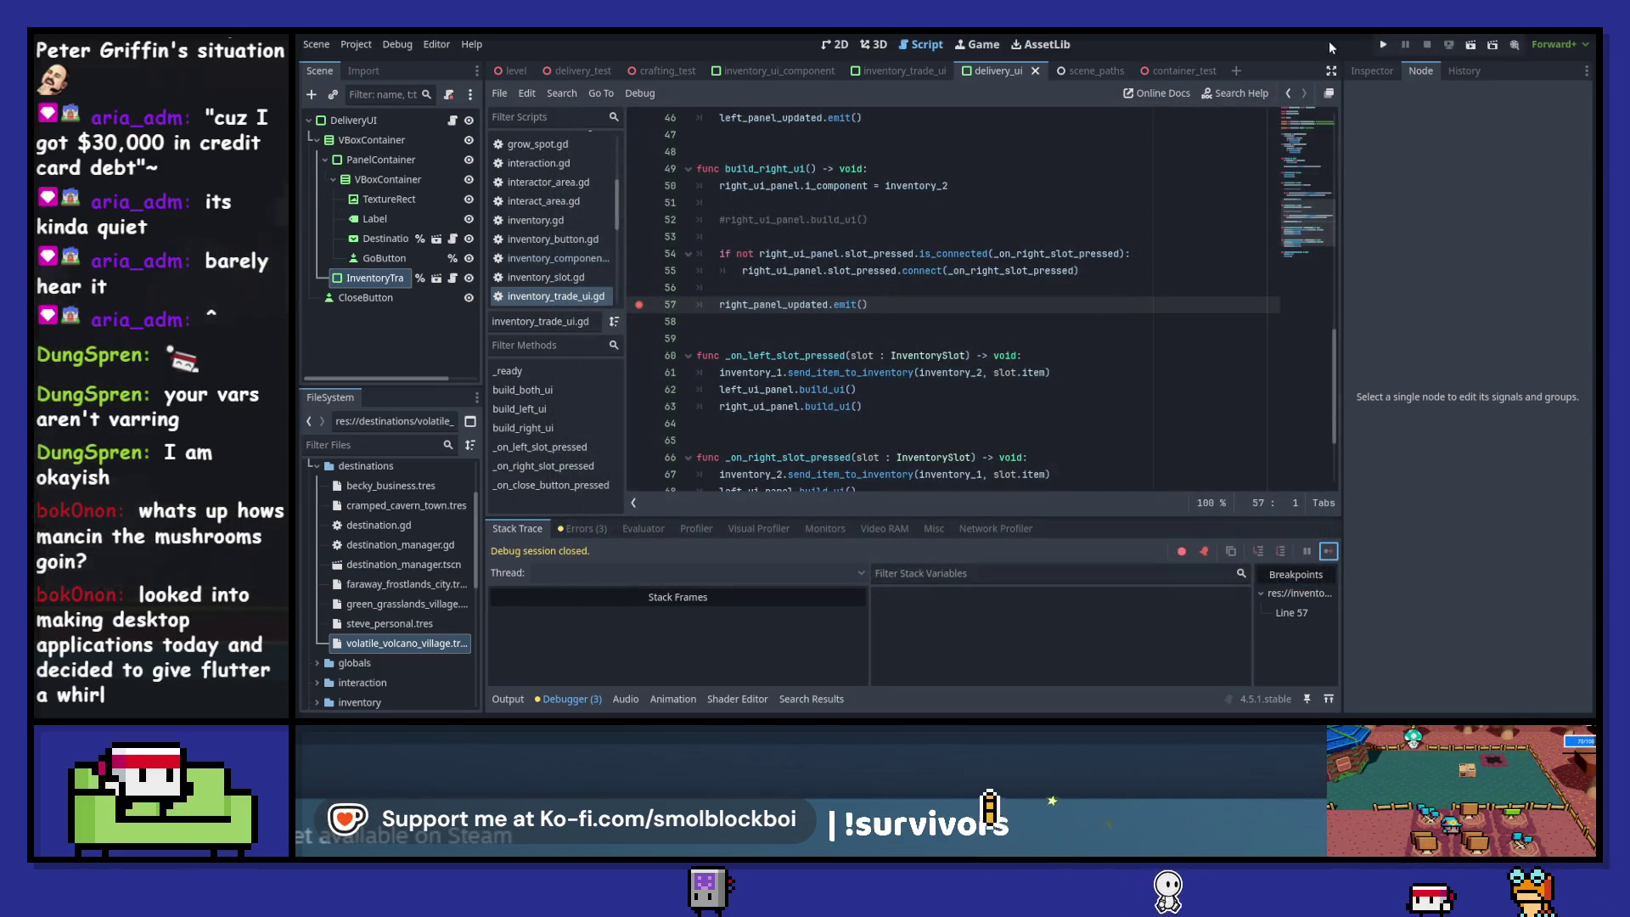
# - Relaunch, plant and harvest mushrooms, transfer them between the two inventories, then close the game
pyautogui.click(1384, 45)
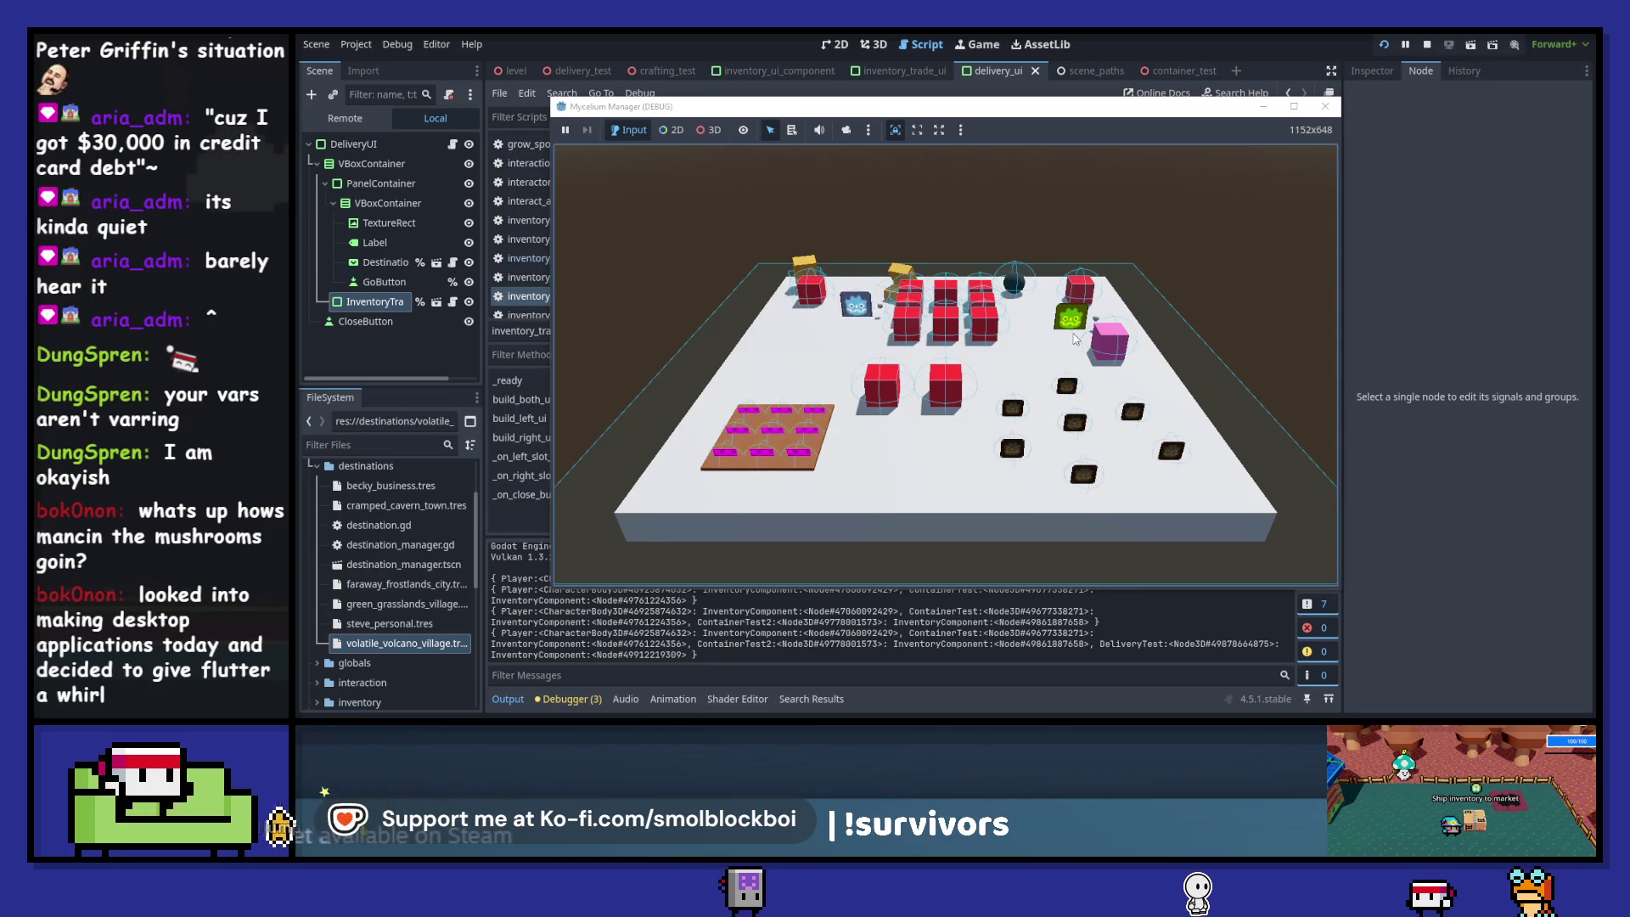
pyautogui.press('s')
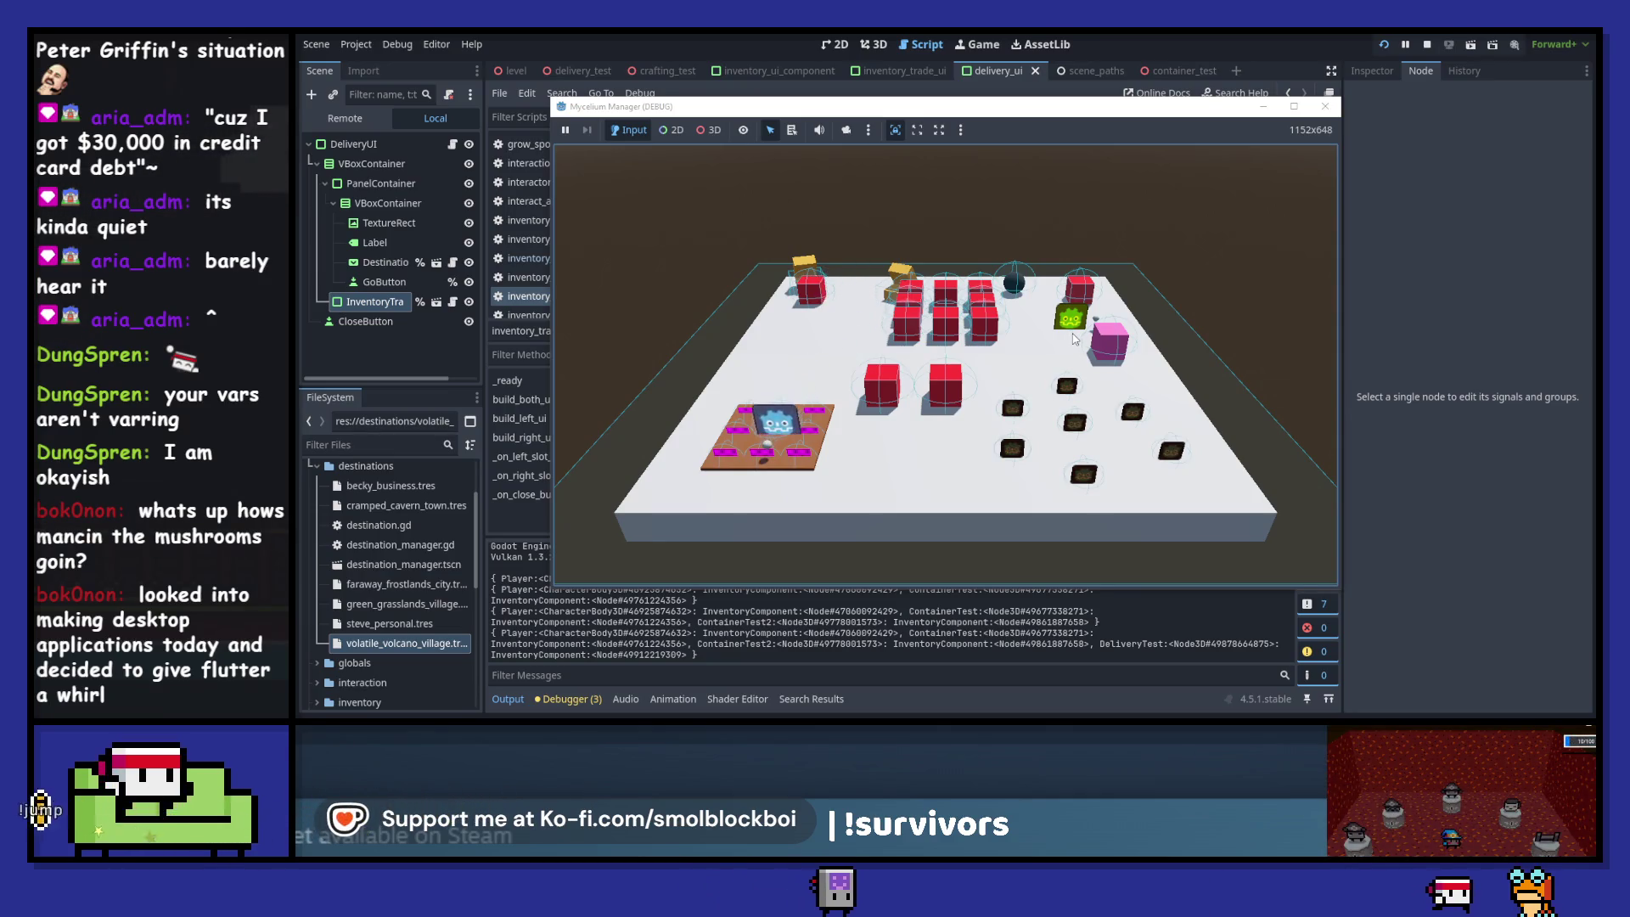
pyautogui.press('e')
pyautogui.press('a')
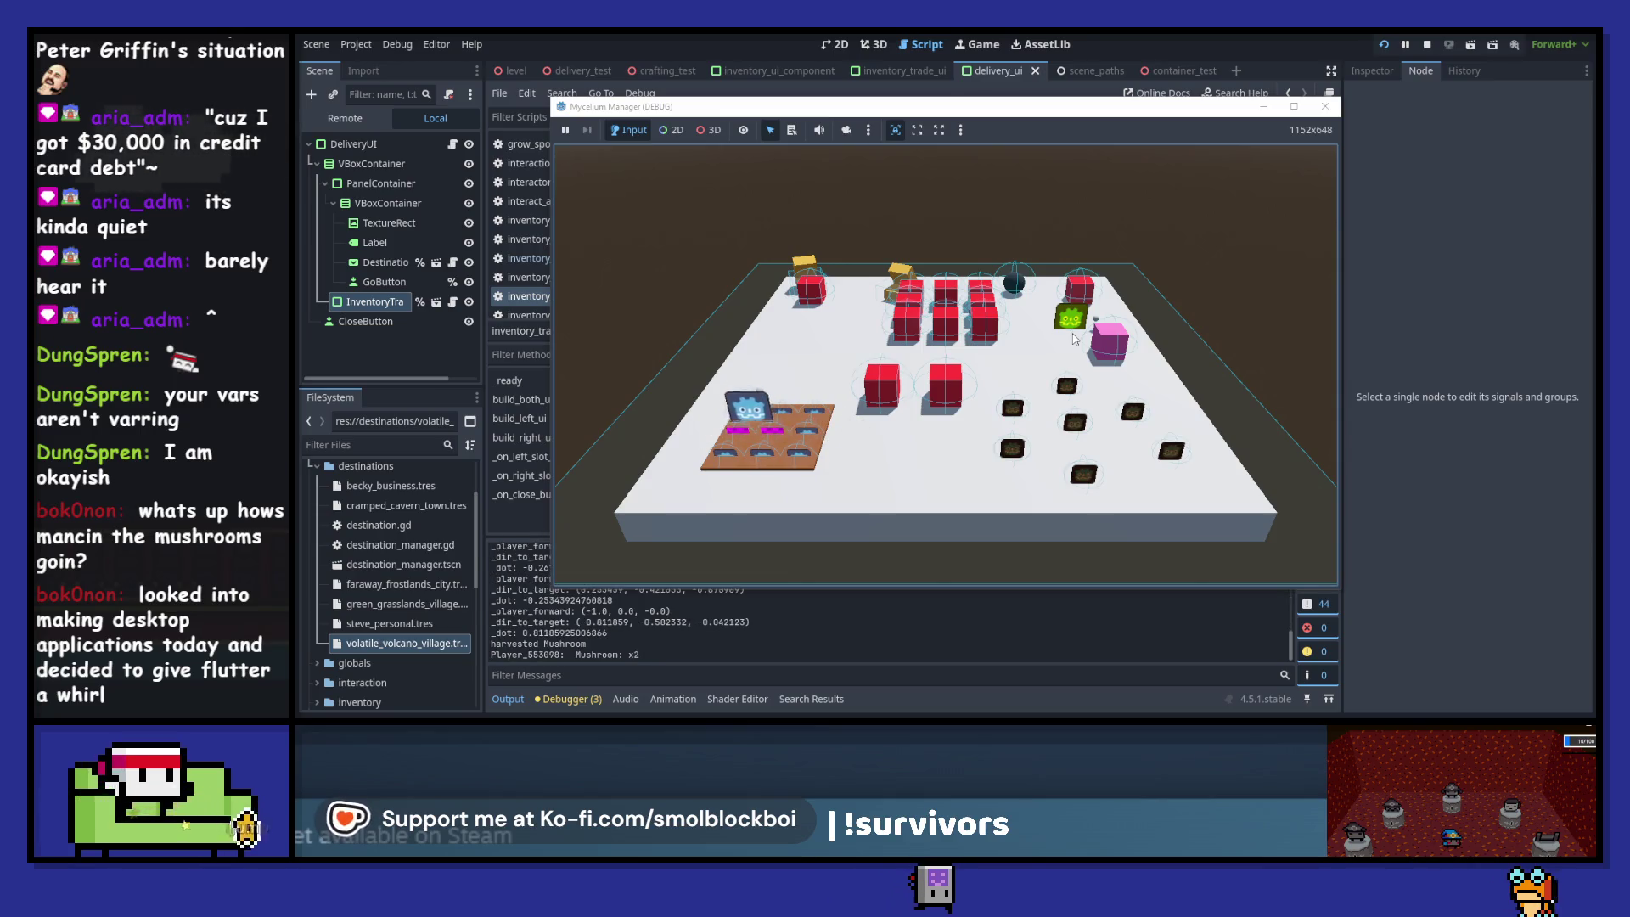
pyautogui.press('w')
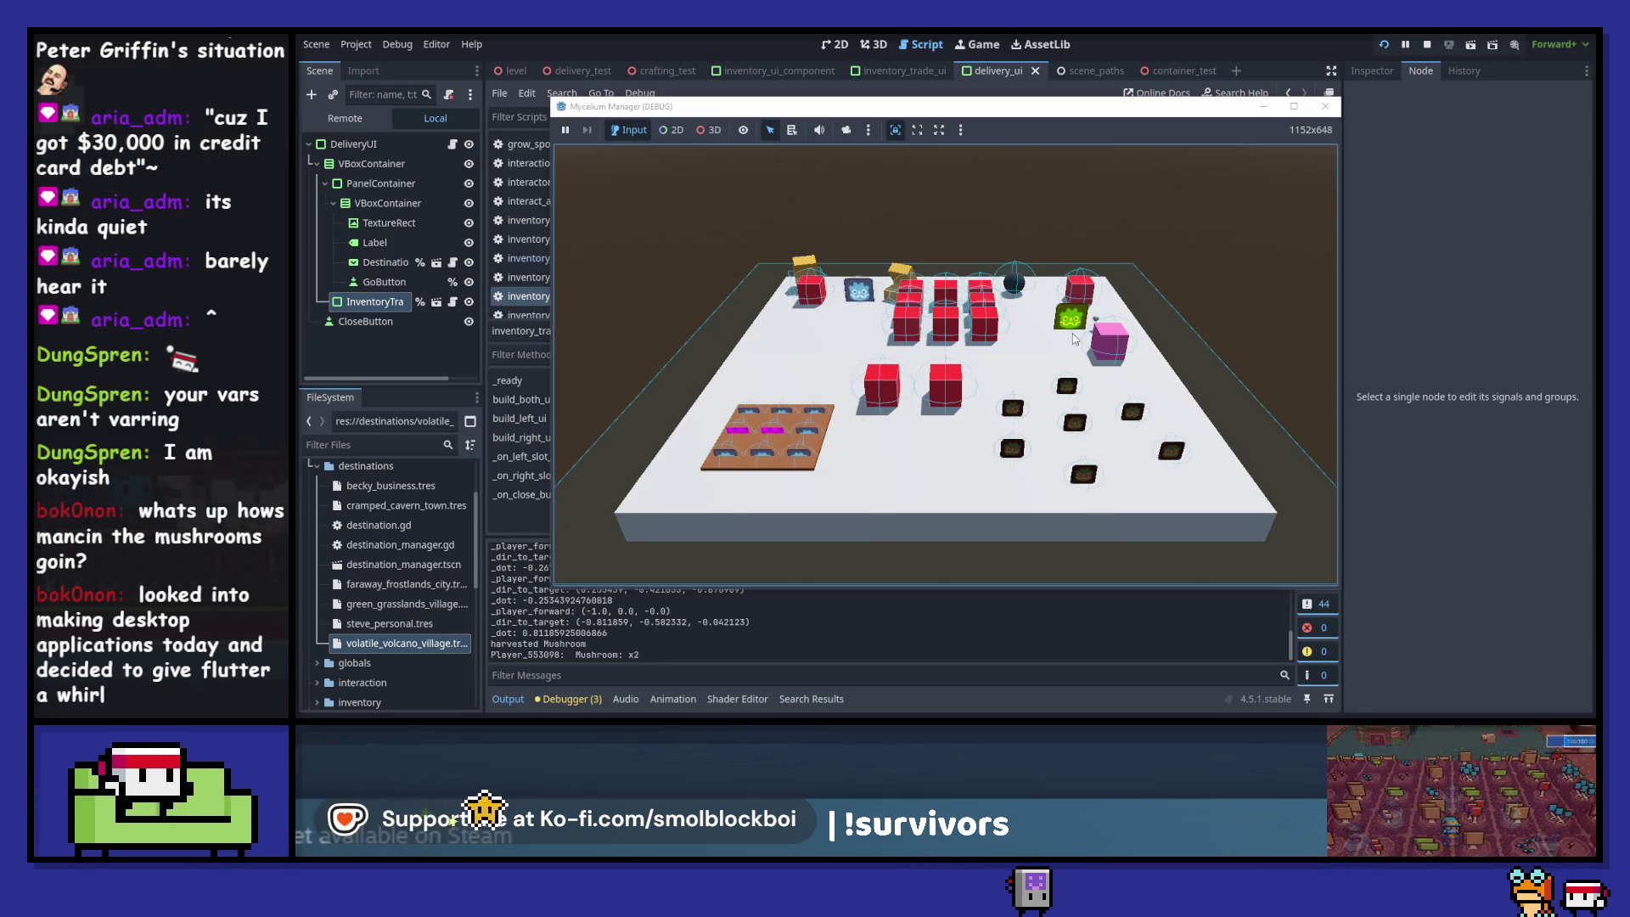
pyautogui.press('e')
pyautogui.click(1328, 552)
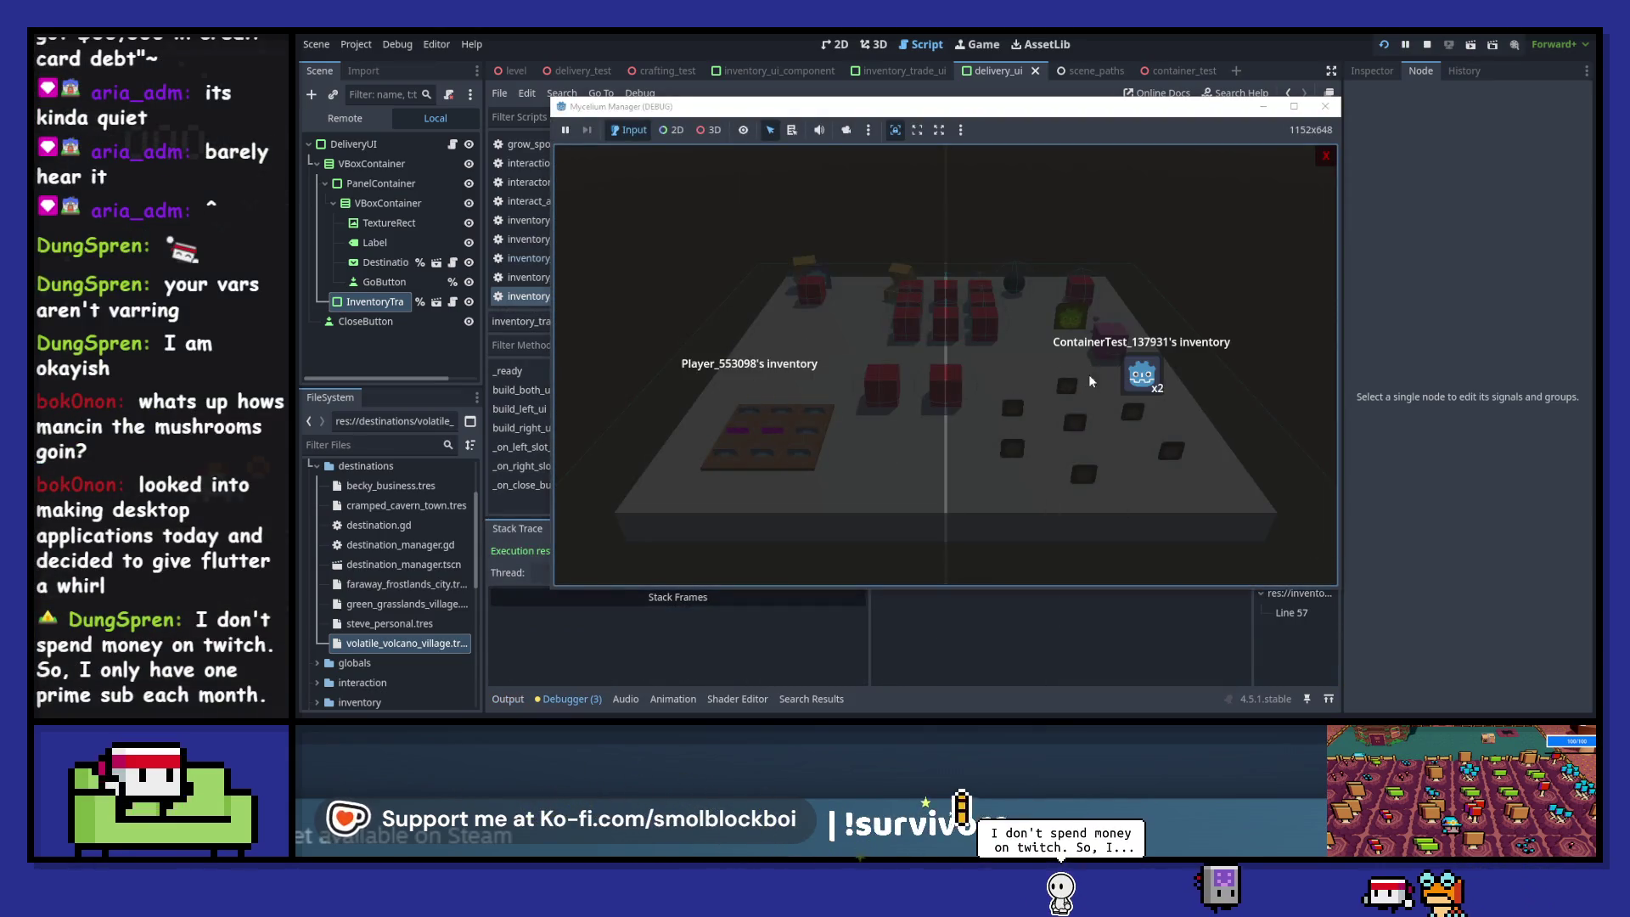
pyautogui.click(1145, 384)
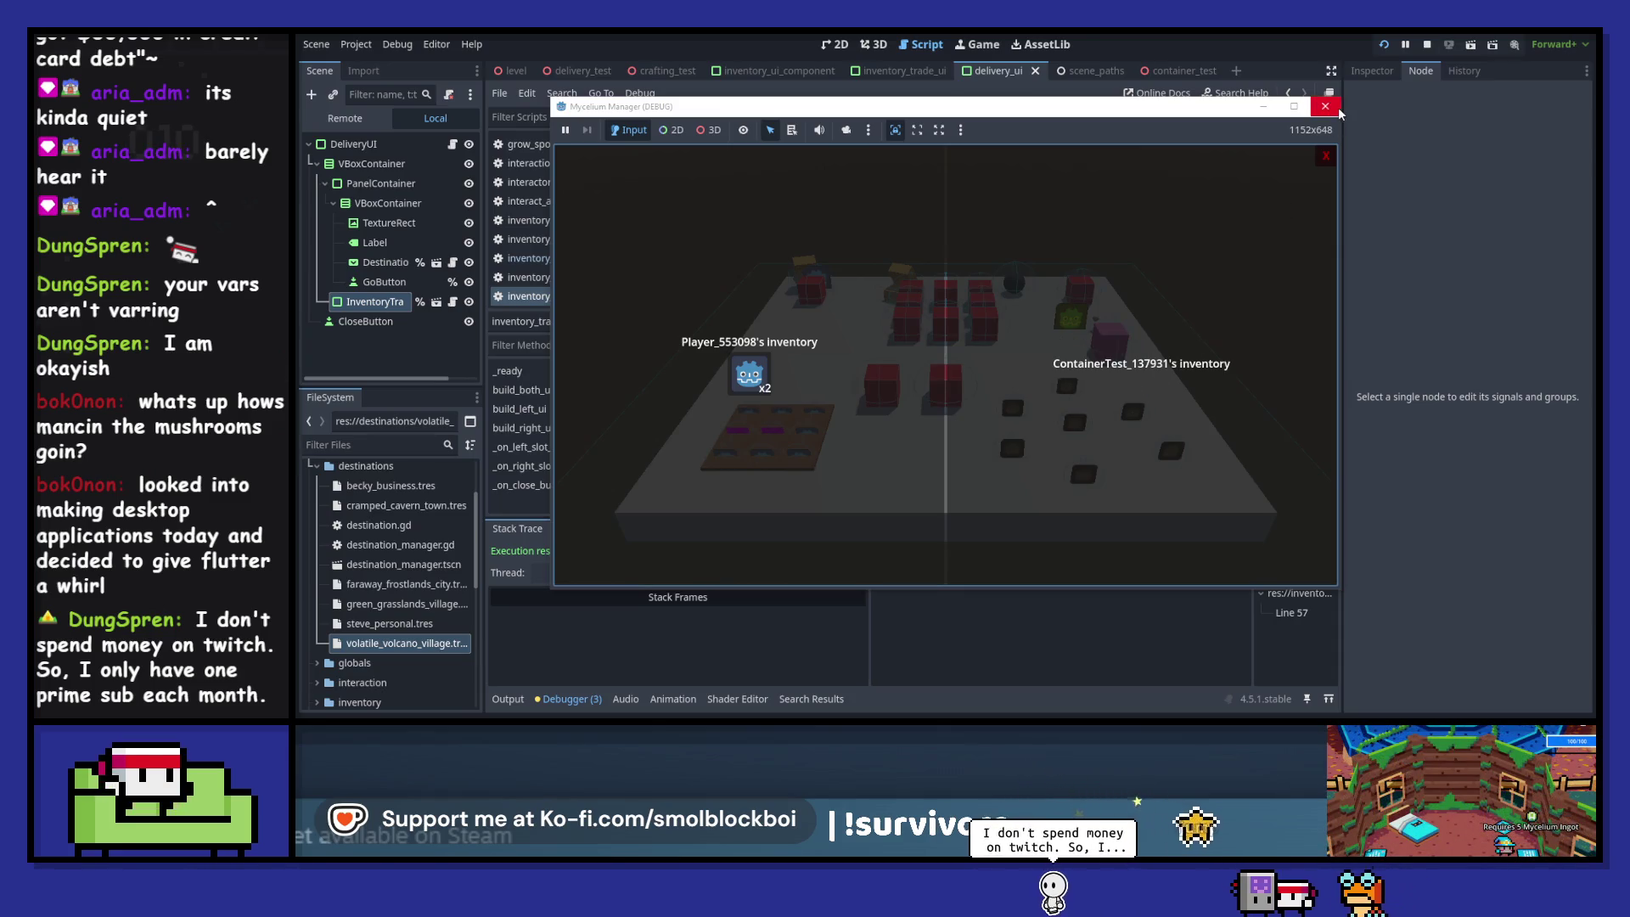
pyautogui.click(1326, 106)
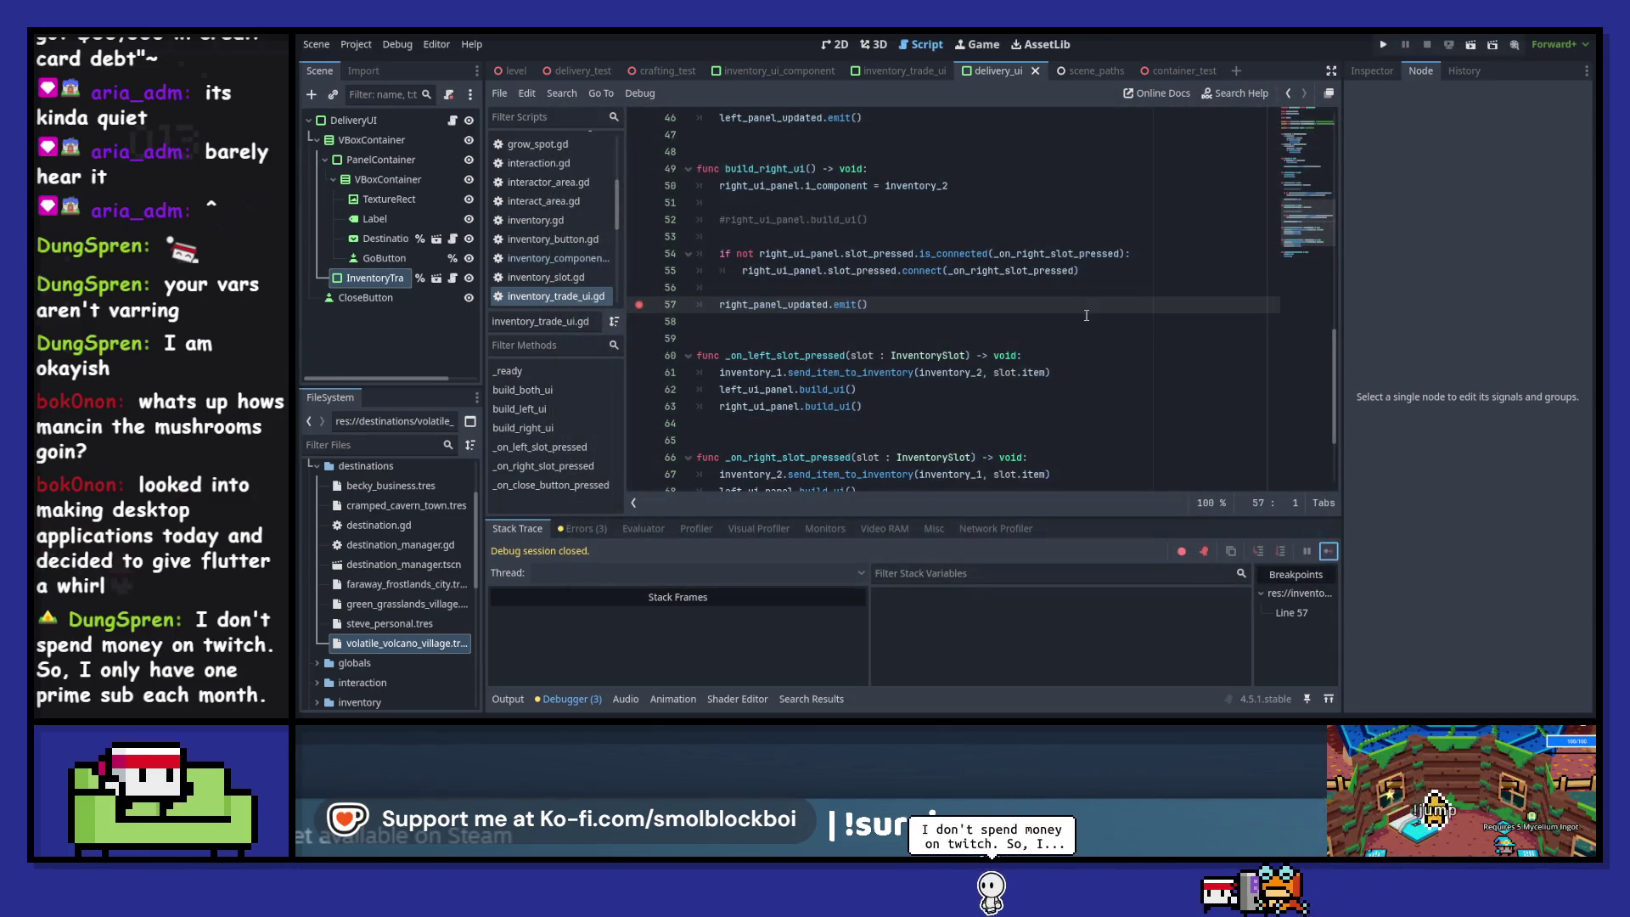
# - Remove the line 57 breakpoint and inspect the send_item_to_inventory definition
pyautogui.click(647, 304)
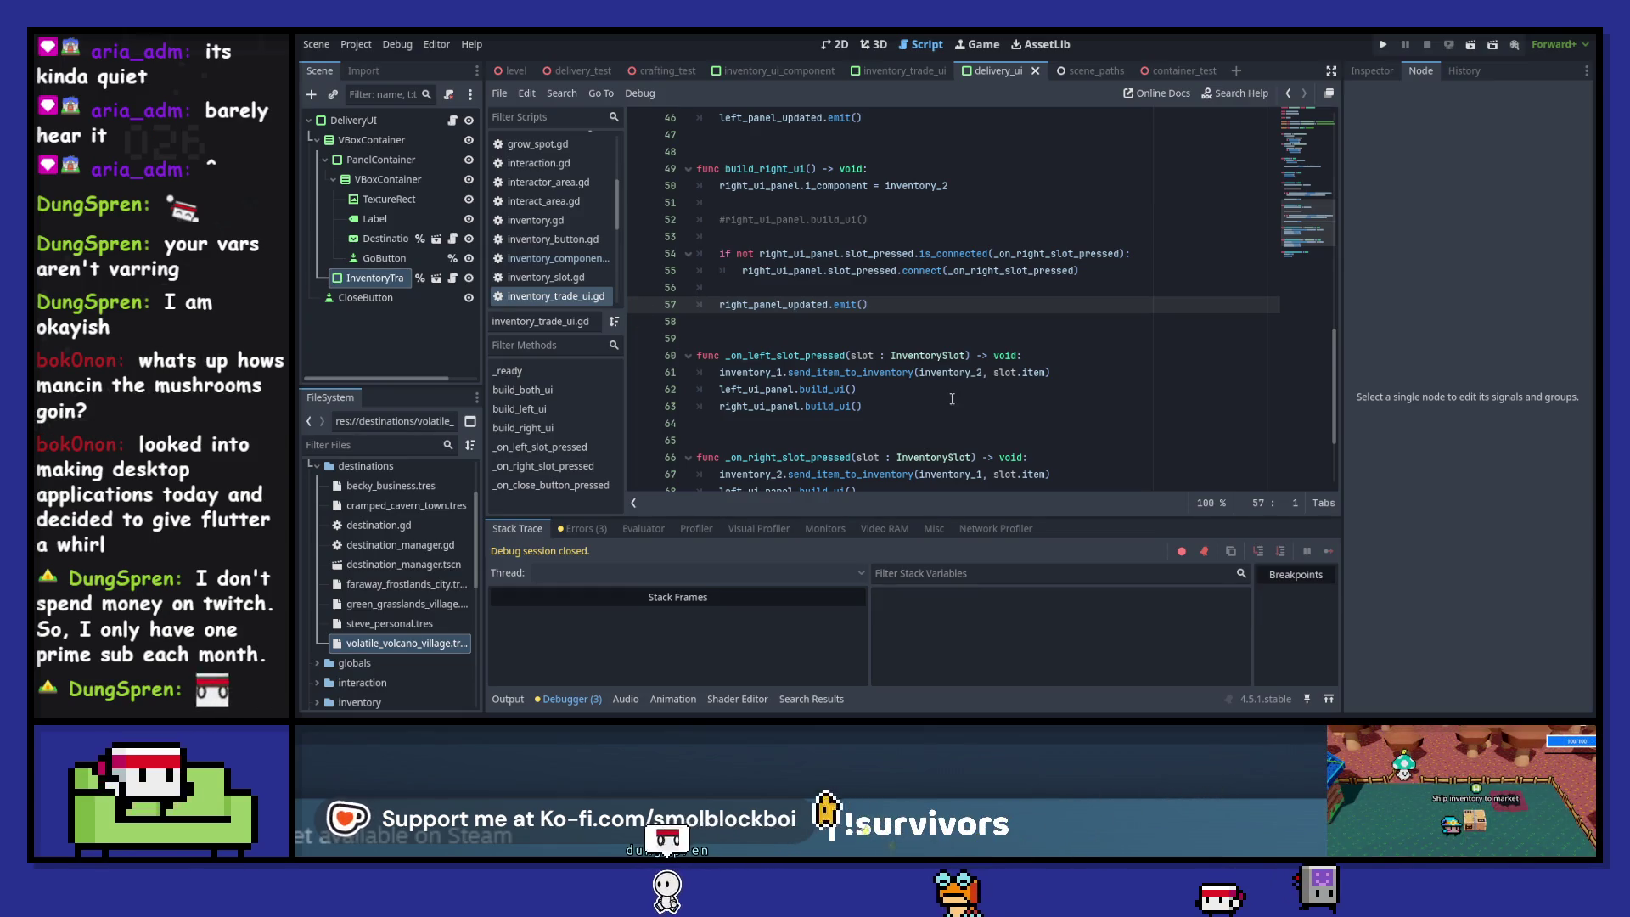
pyautogui.moveTo(958, 379)
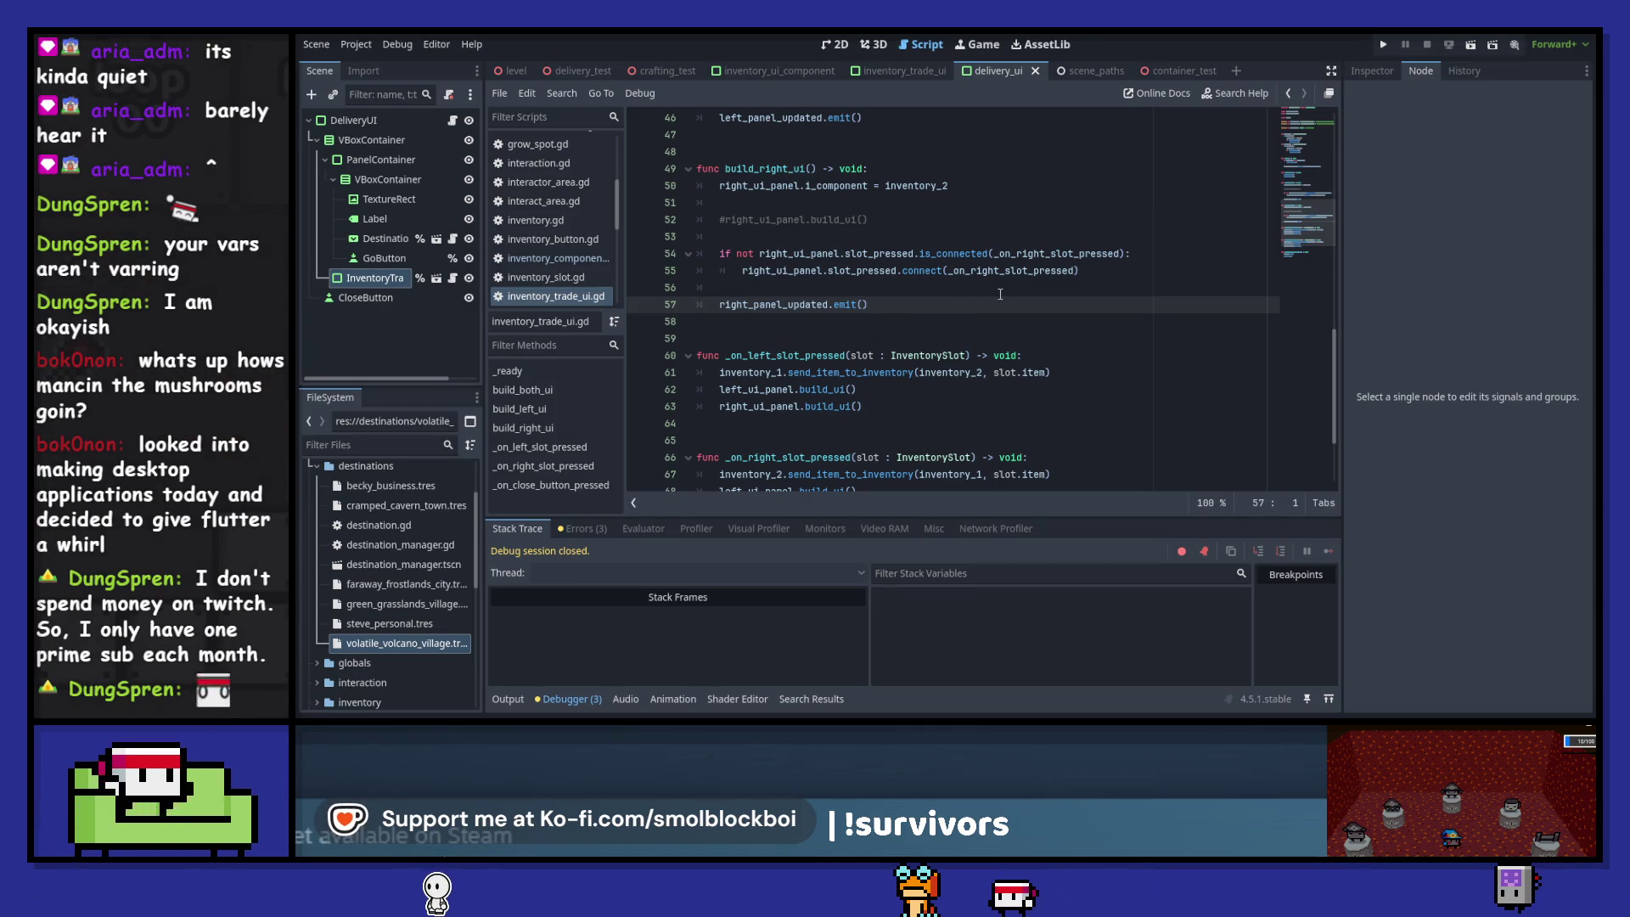
pyautogui.scroll(-1, 1000, 293)
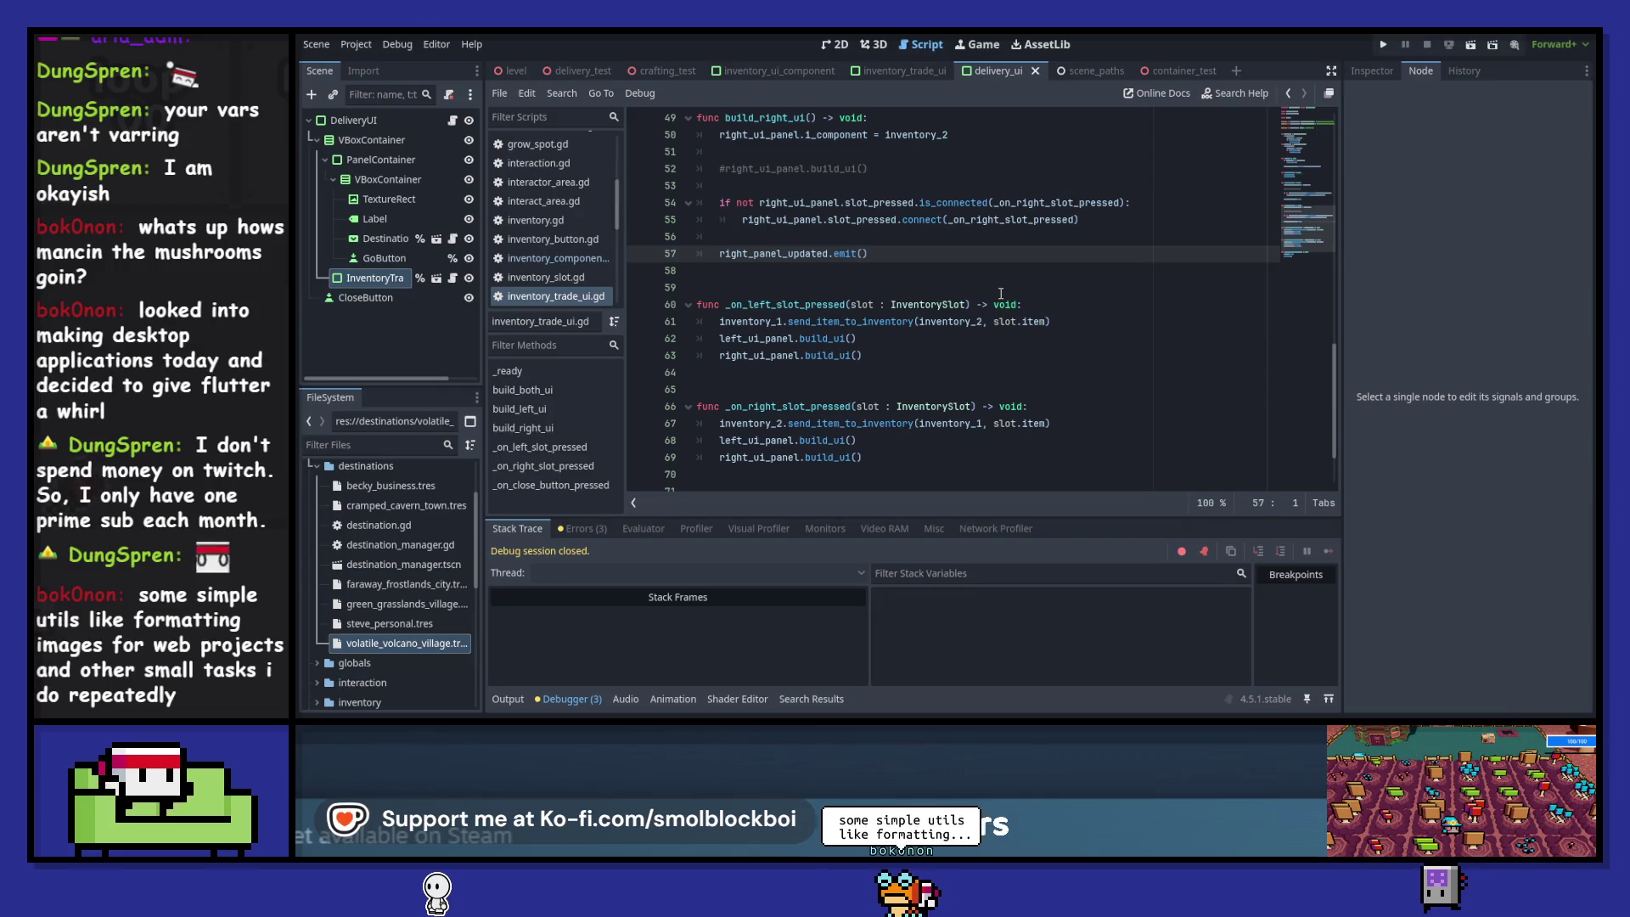
pyautogui.keyDown('ctrl'); pyautogui.click(849, 322); pyautogui.keyUp('ctrl')
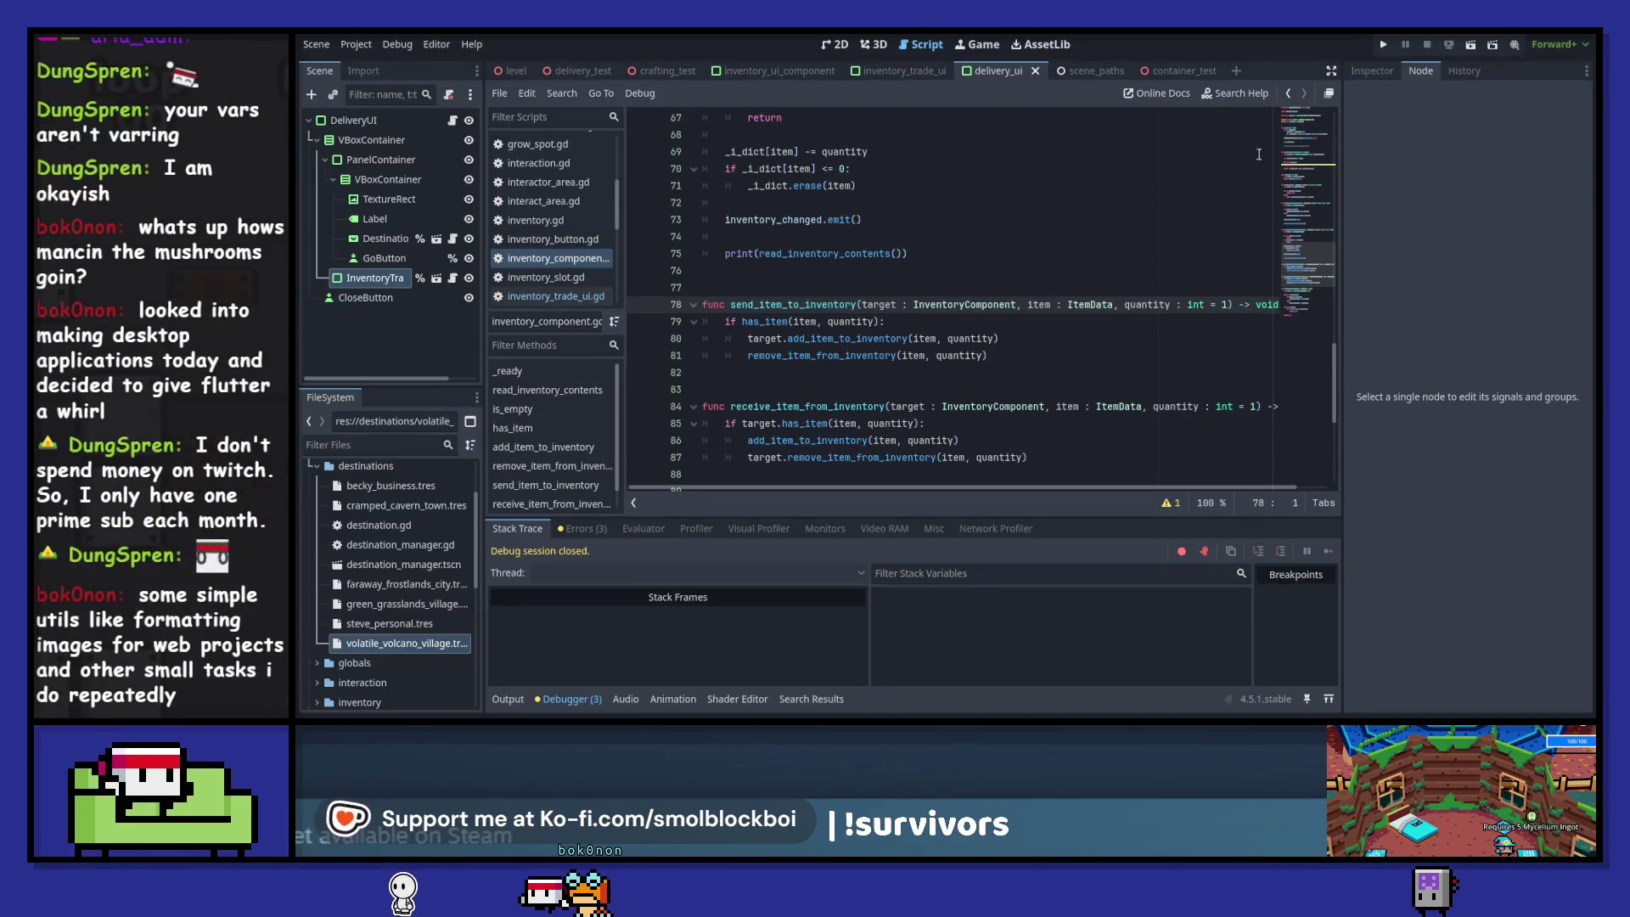
pyautogui.click(1289, 96)
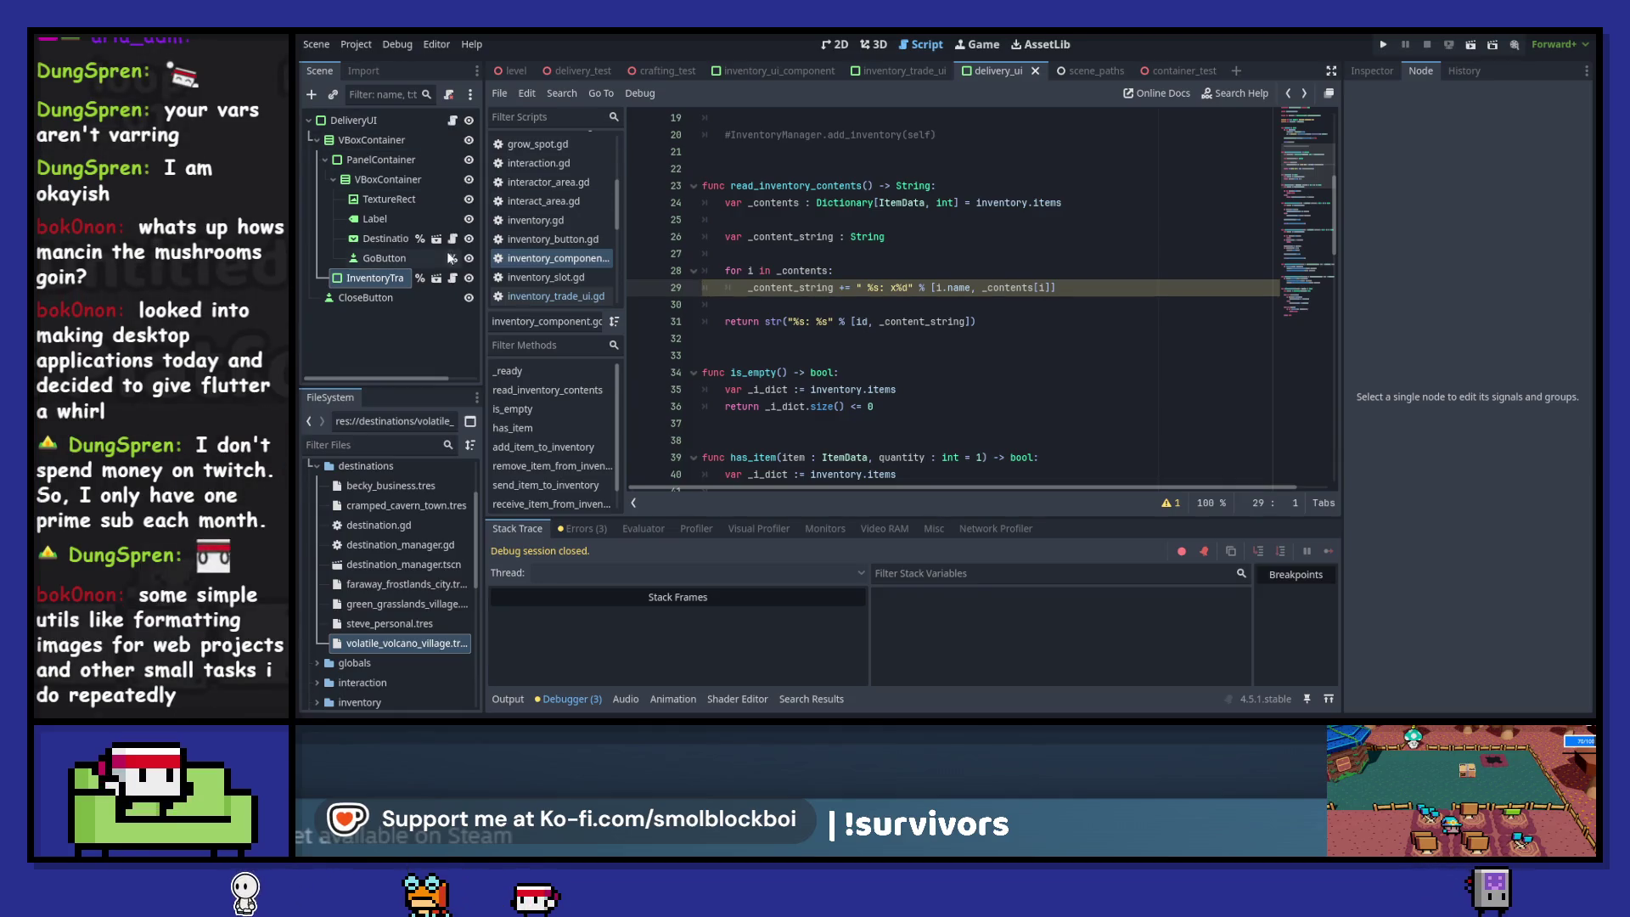
# - In delivery_ui.gd, follow build_right_ui and set a breakpoint on line 18's build_left_ui call
pyautogui.click(453, 120)
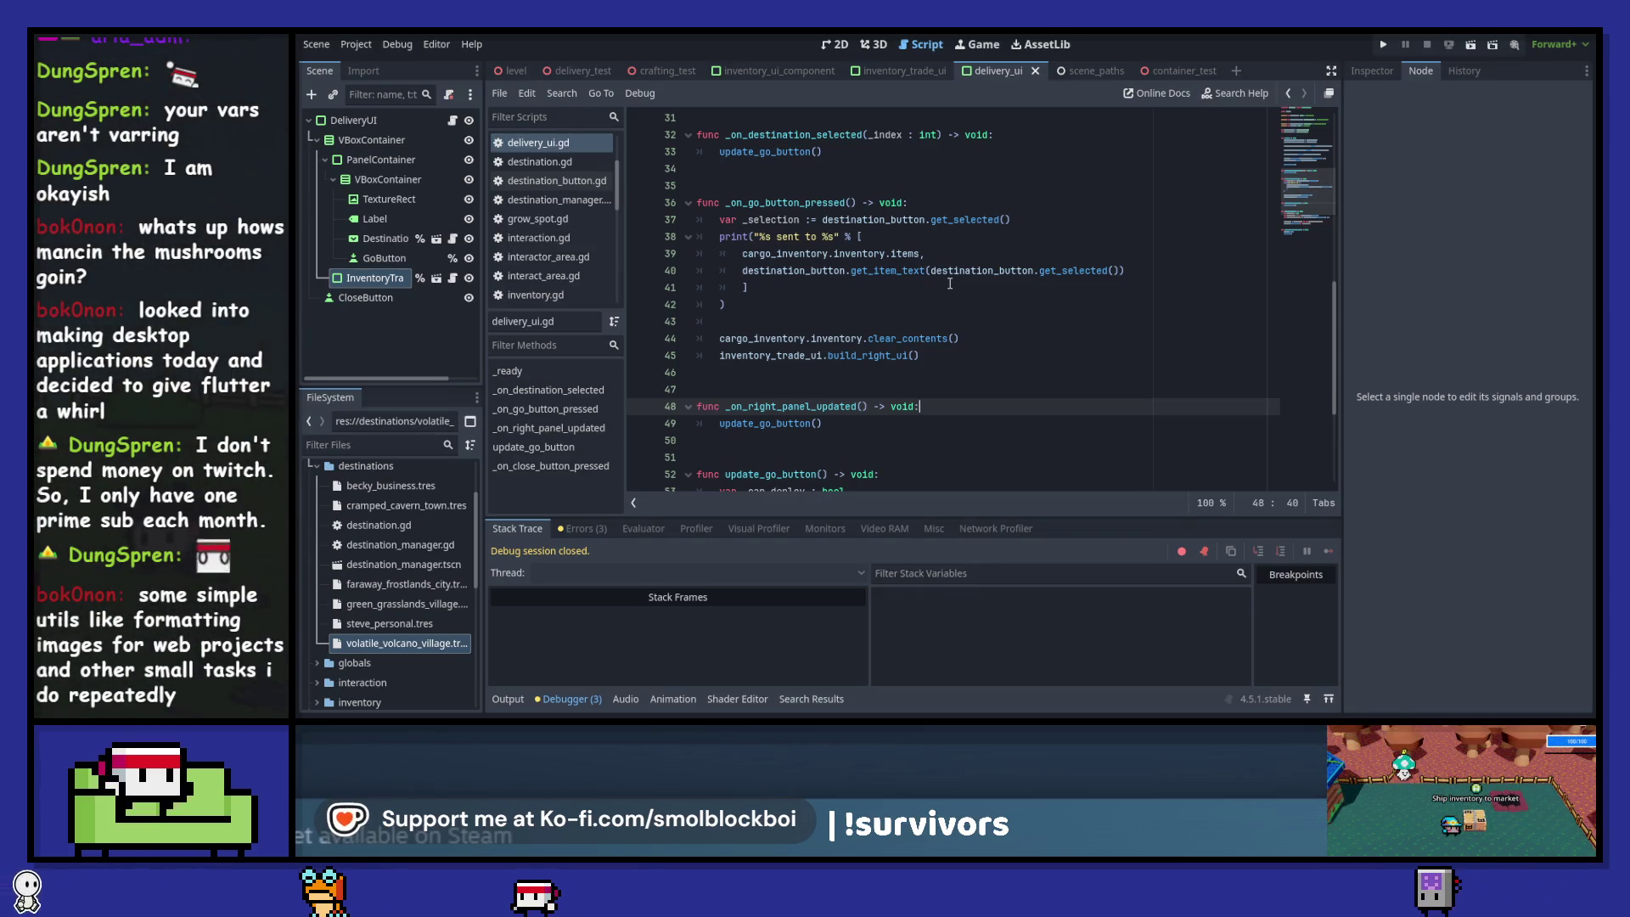
pyautogui.keyDown('ctrl'); pyautogui.click(883, 355); pyautogui.keyUp('ctrl')
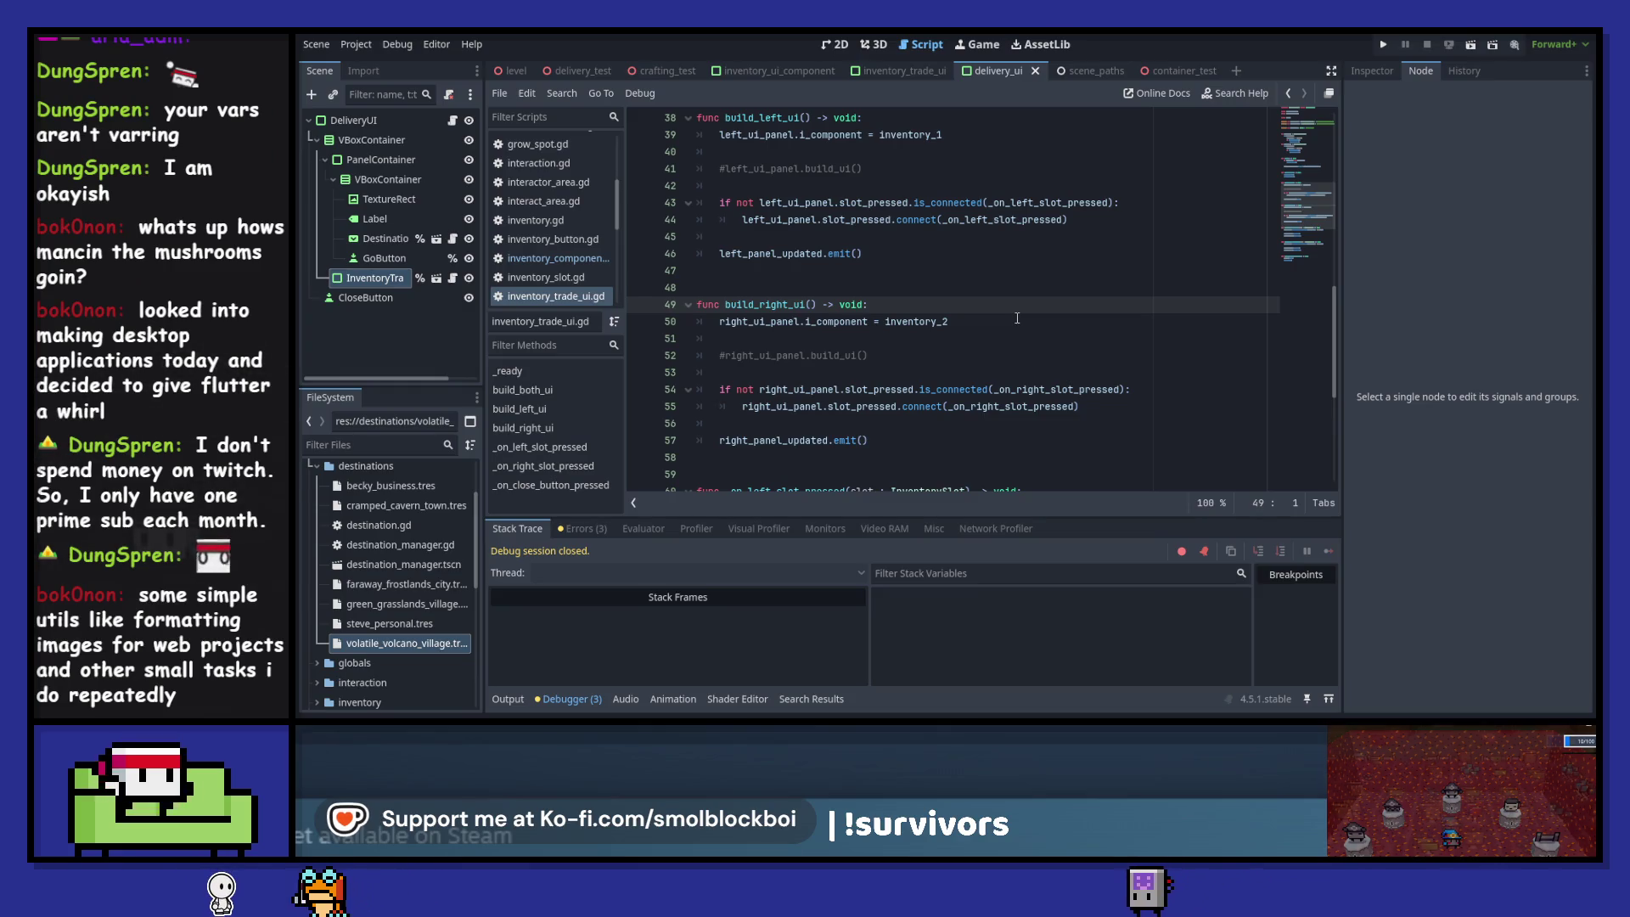
pyautogui.scroll(12, 1017, 318)
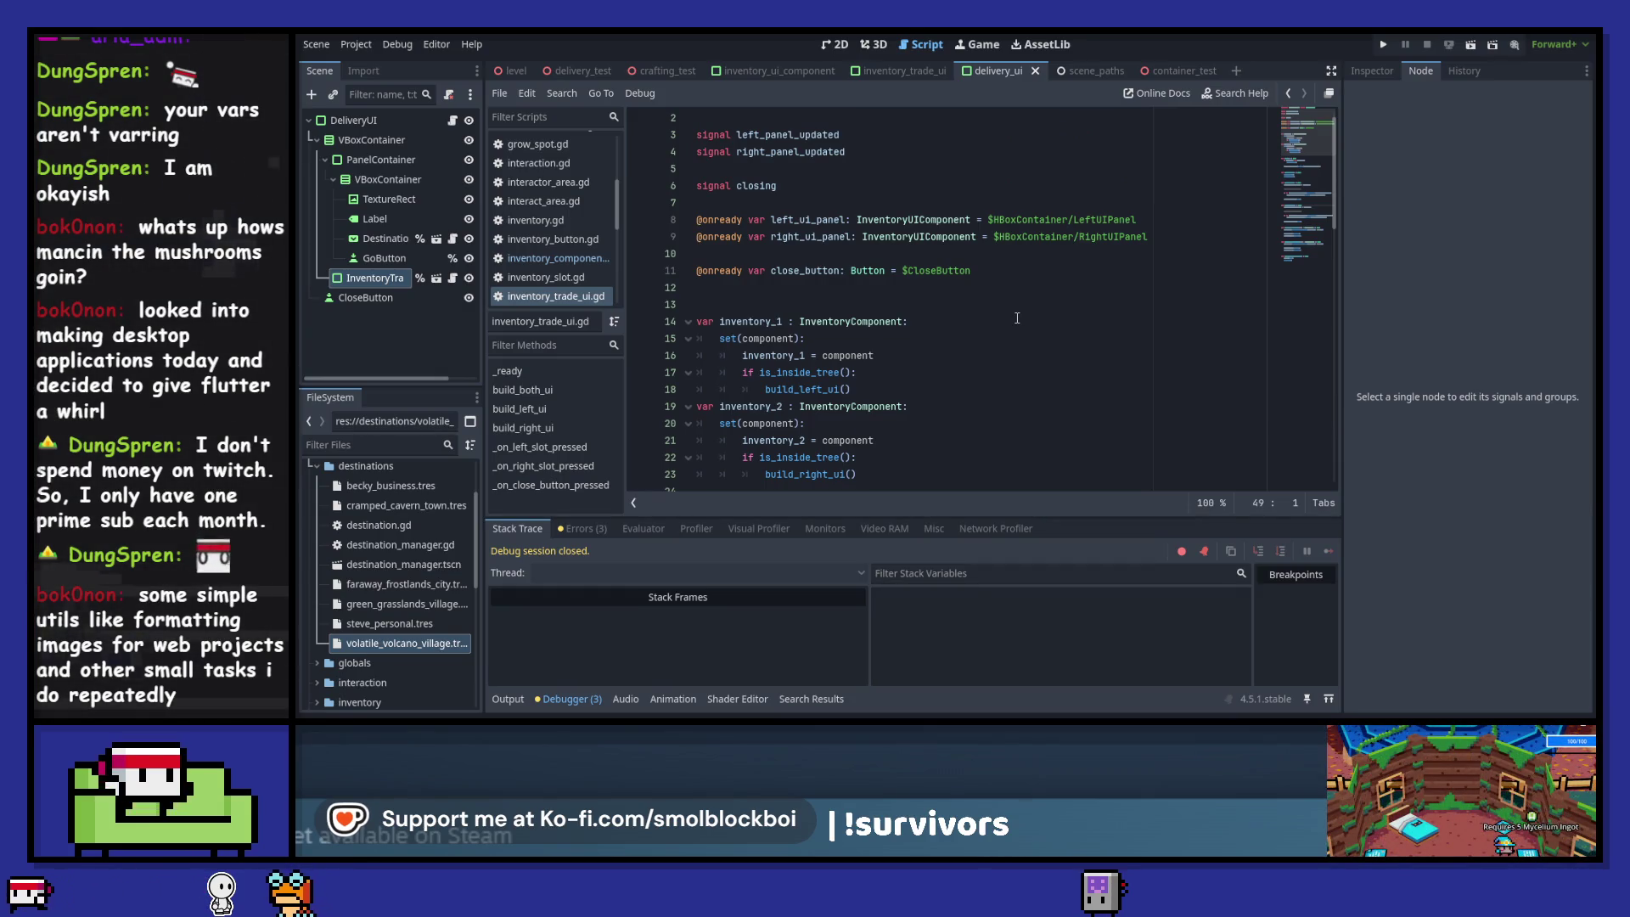
pyautogui.scroll(-1, 1017, 318)
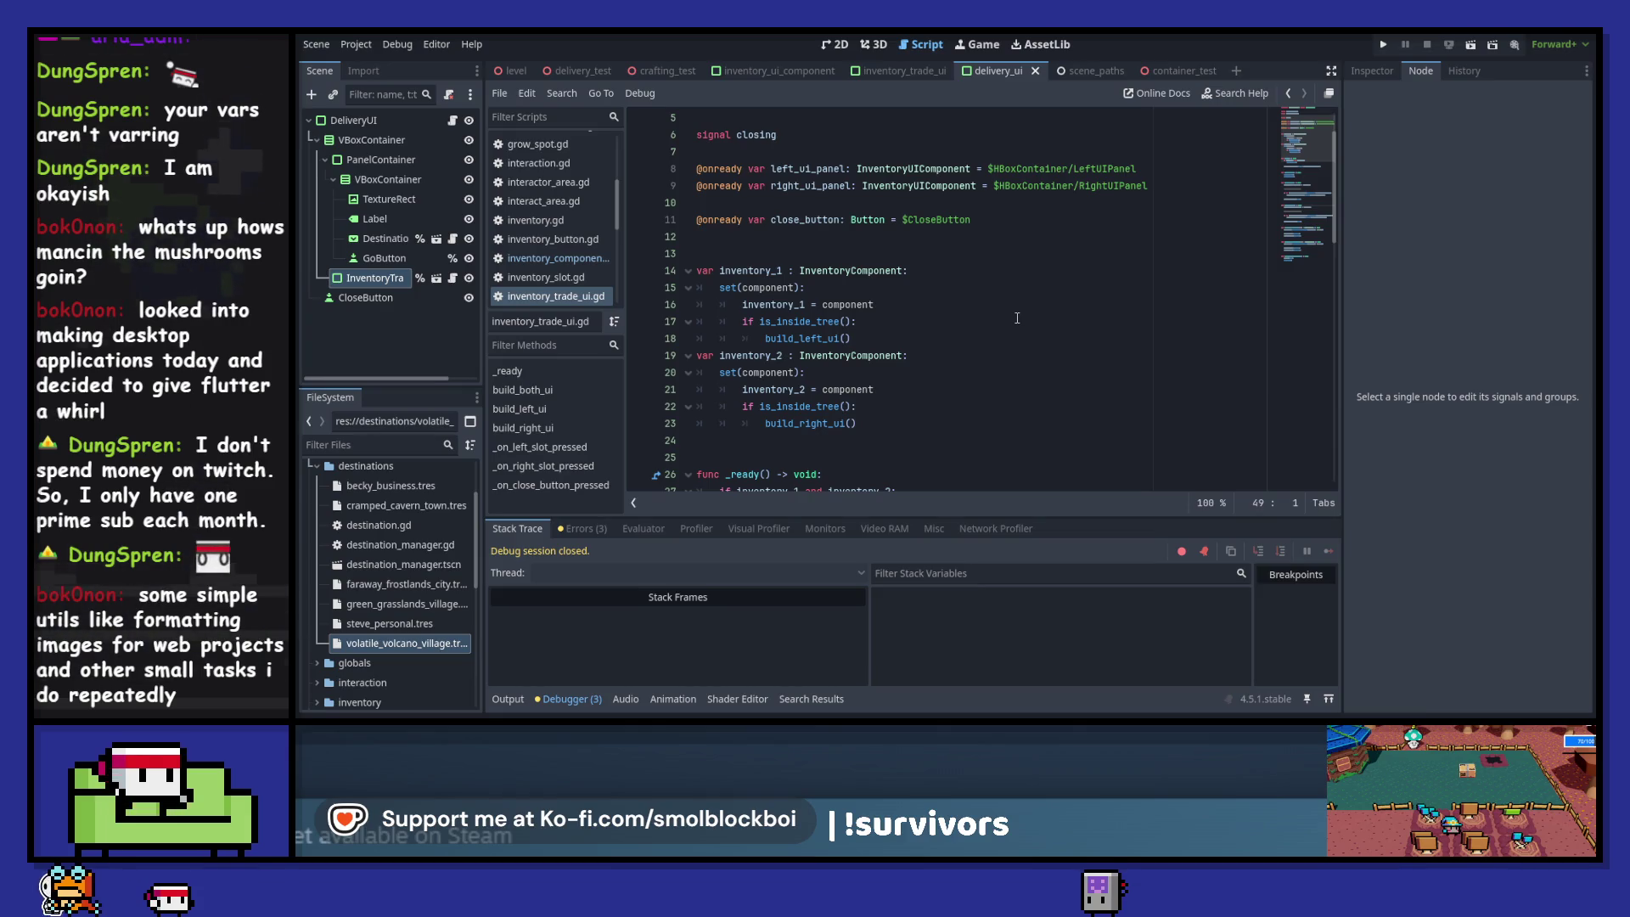
pyautogui.scroll(-3, 1017, 317)
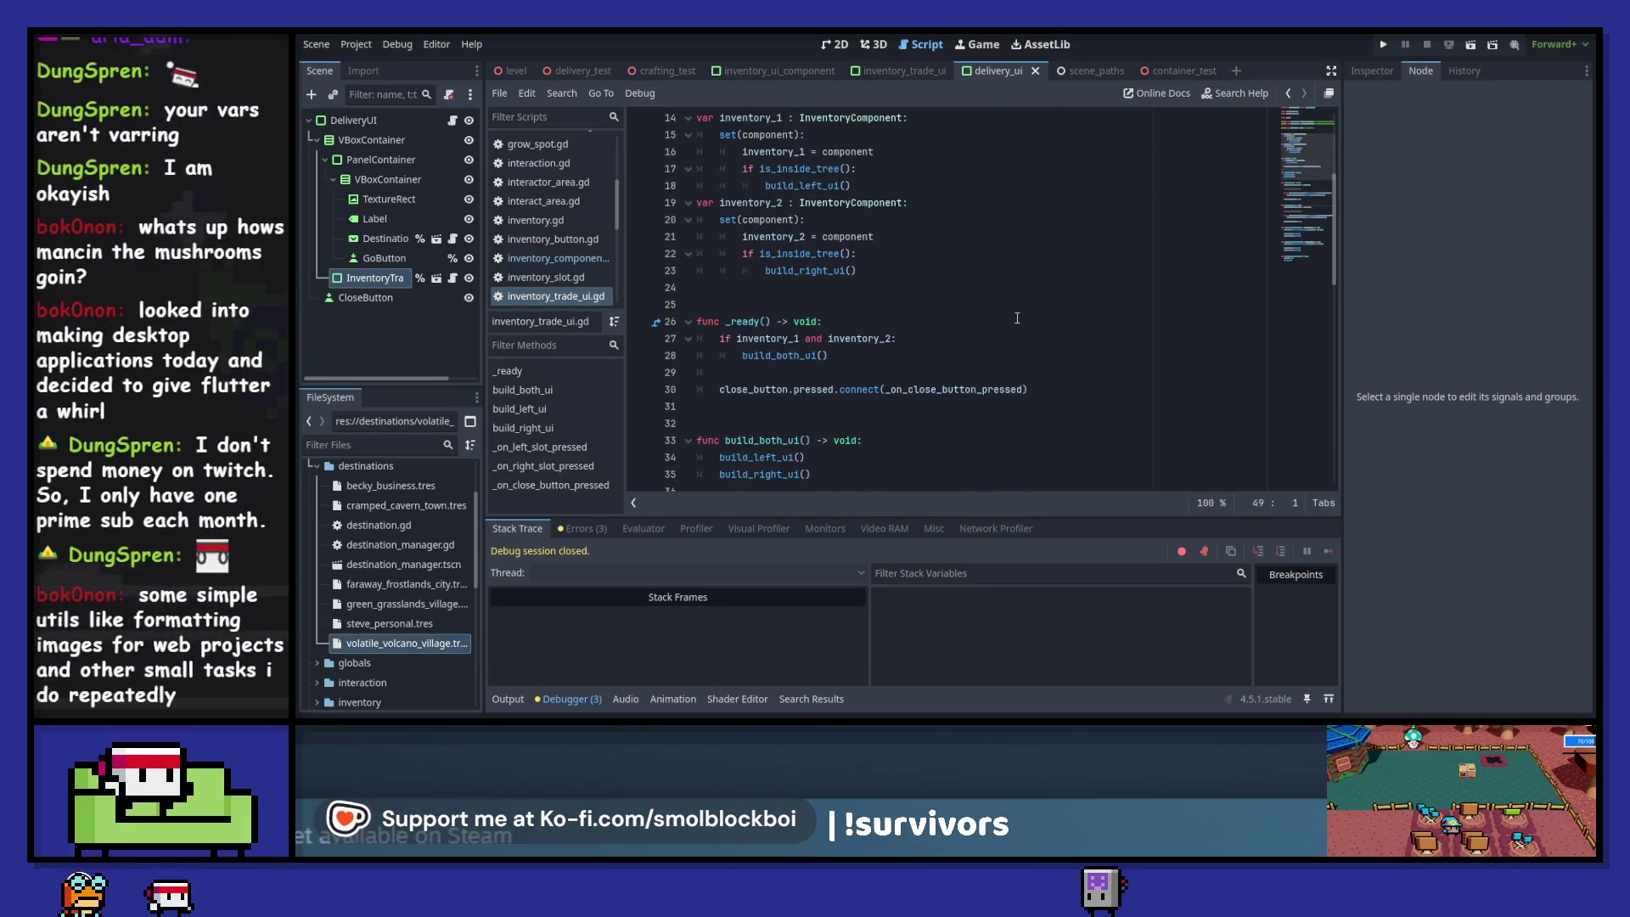
pyautogui.keyDown('shift'); pyautogui.click(637, 187); pyautogui.keyUp('shift')
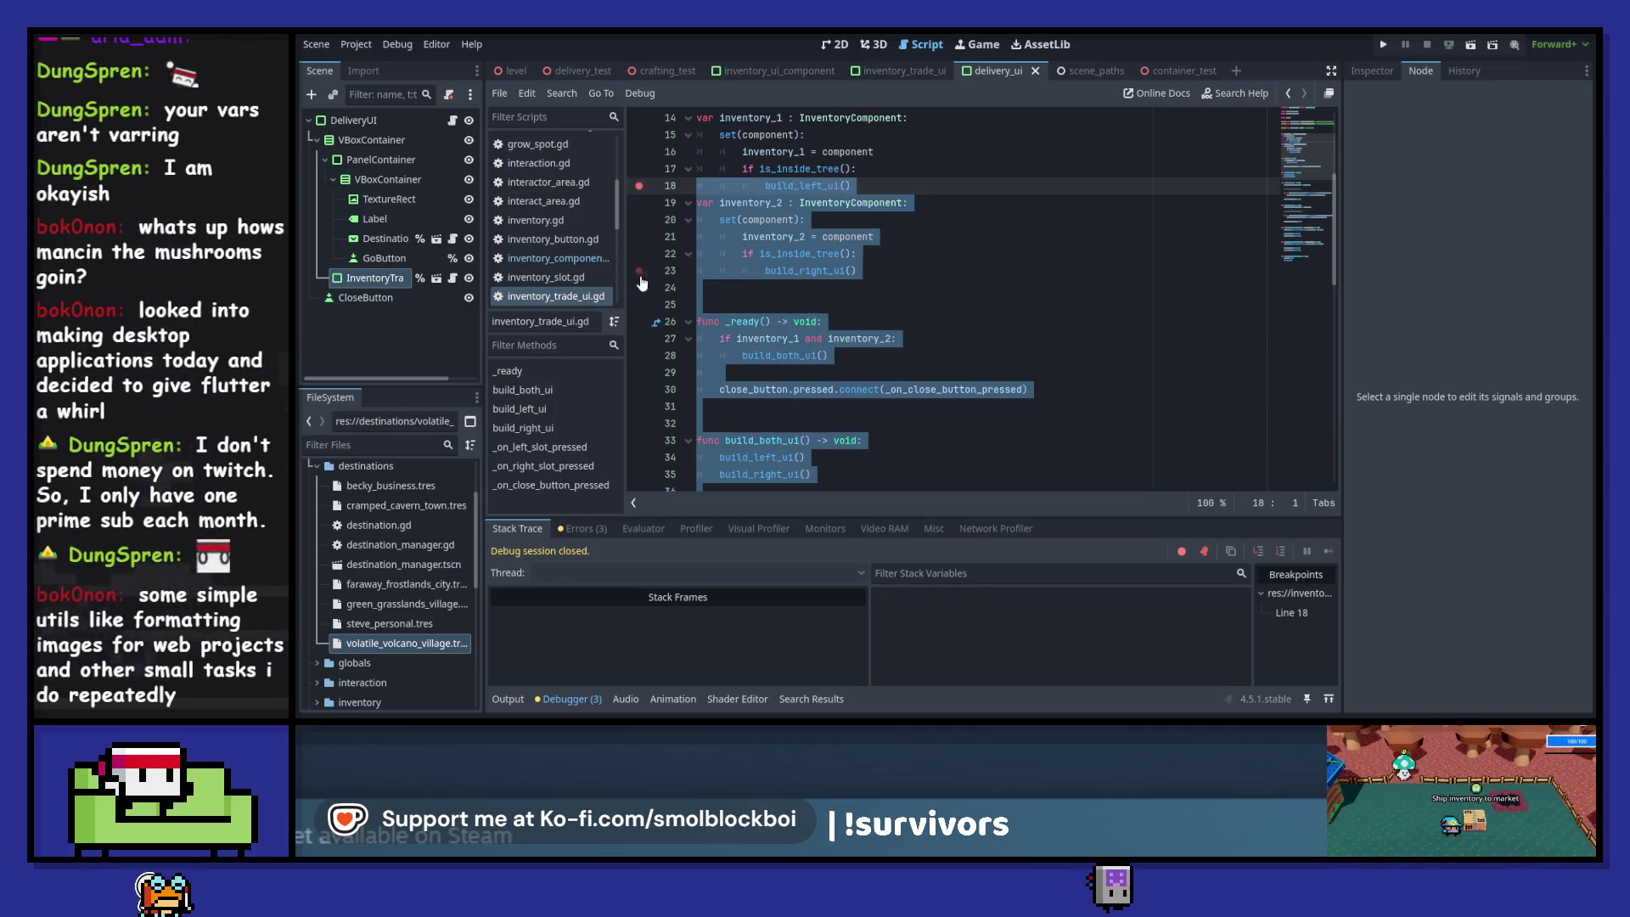
# - Run the game, open the delivery UI, send an item to delivery and back, then stop
pyautogui.click(744, 271)
pyautogui.press('F5')
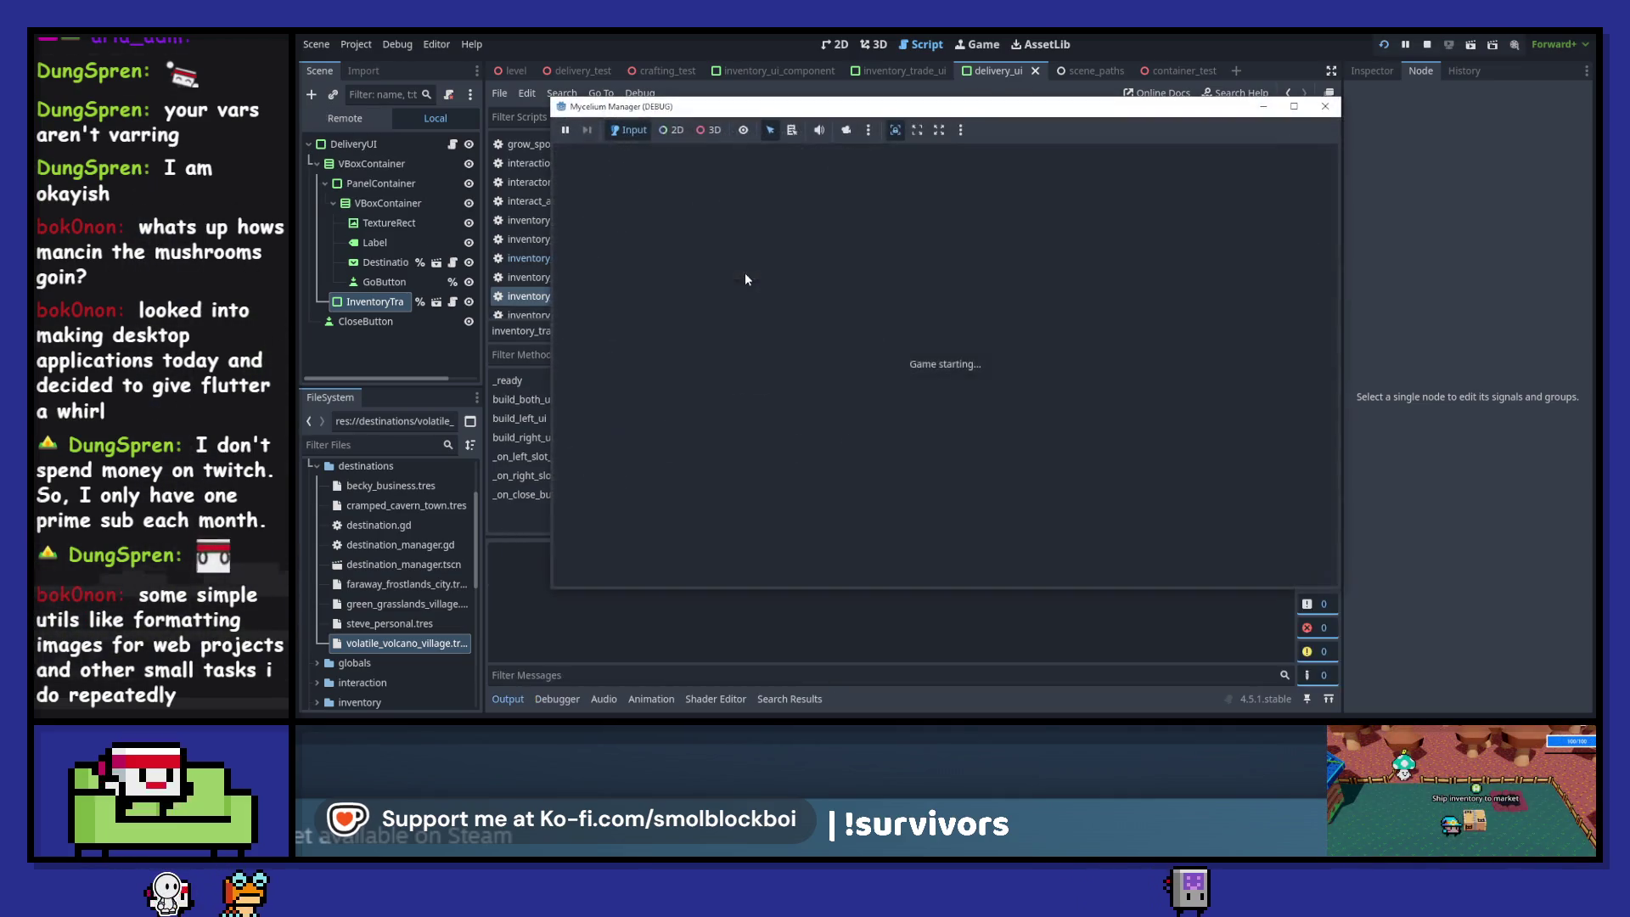
pyautogui.press('d')
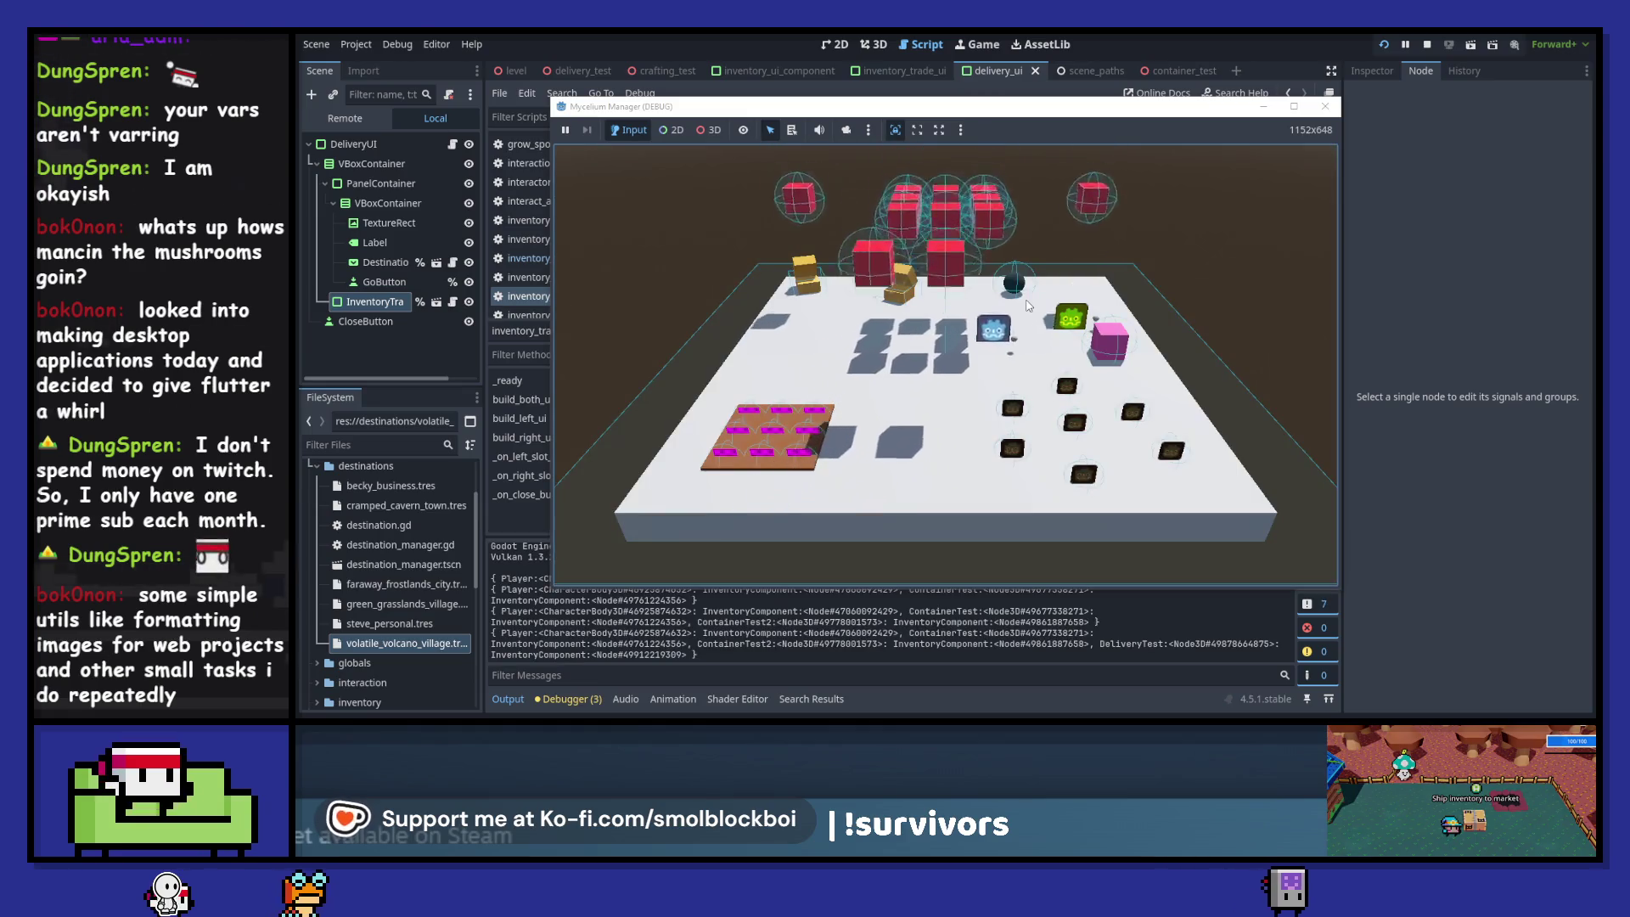
pyautogui.press('e')
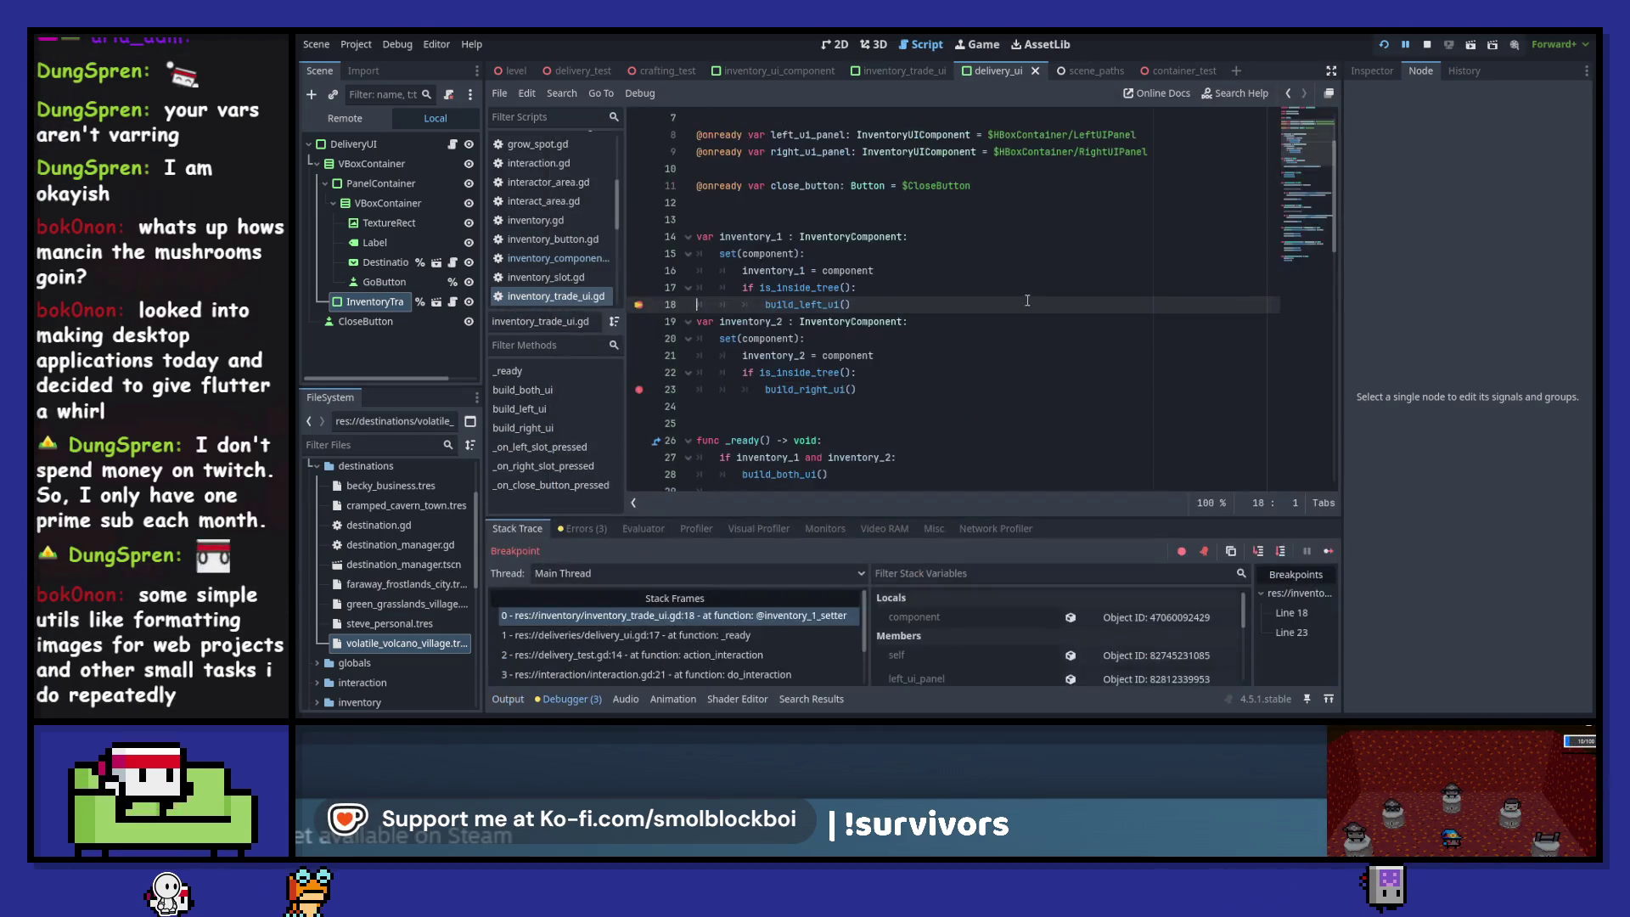
pyautogui.click(1328, 555)
pyautogui.click(747, 486)
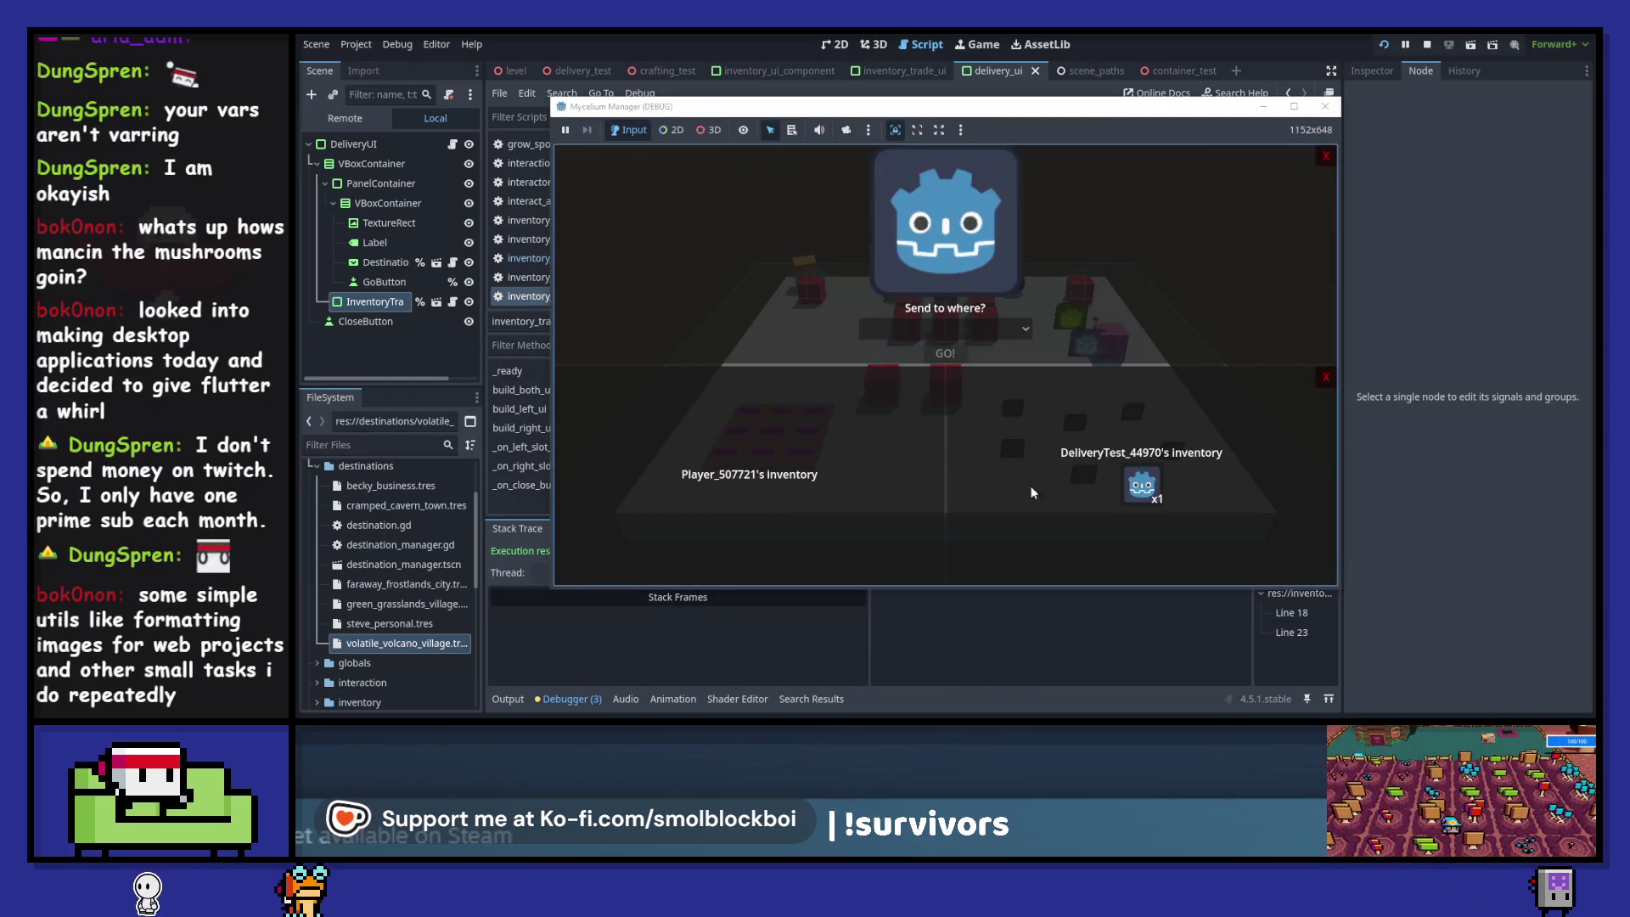
pyautogui.click(1138, 497)
pyautogui.click(1328, 108)
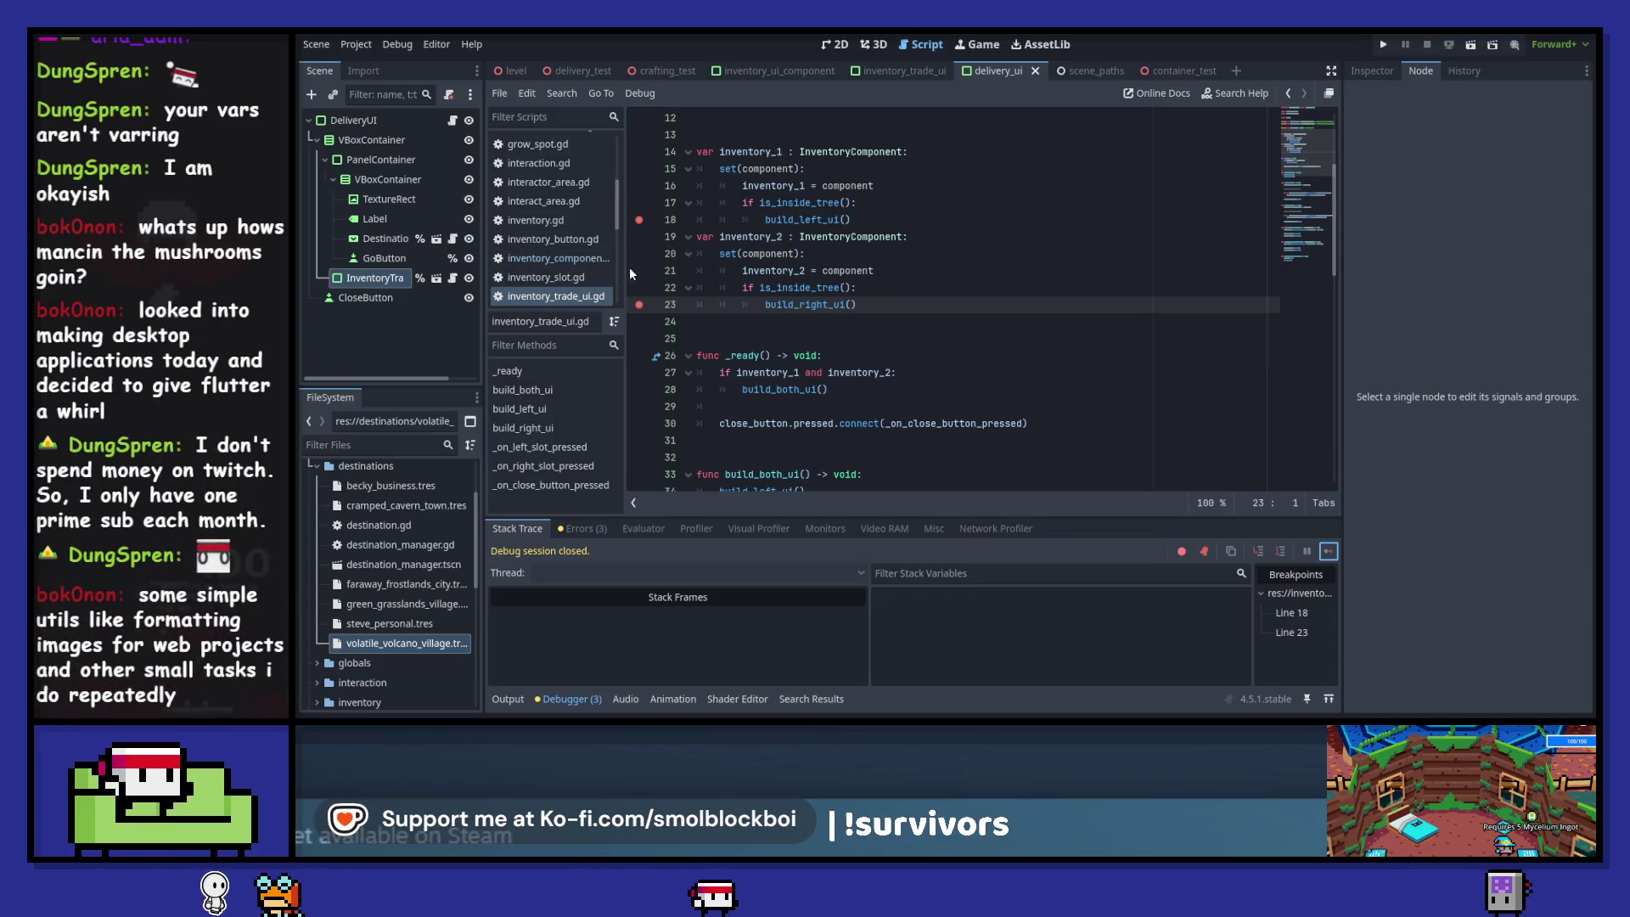
# - Add a line 16 breakpoint, rerun, continue past both breakpoints, move the x2 item into delivery, stop
pyautogui.click(643, 182)
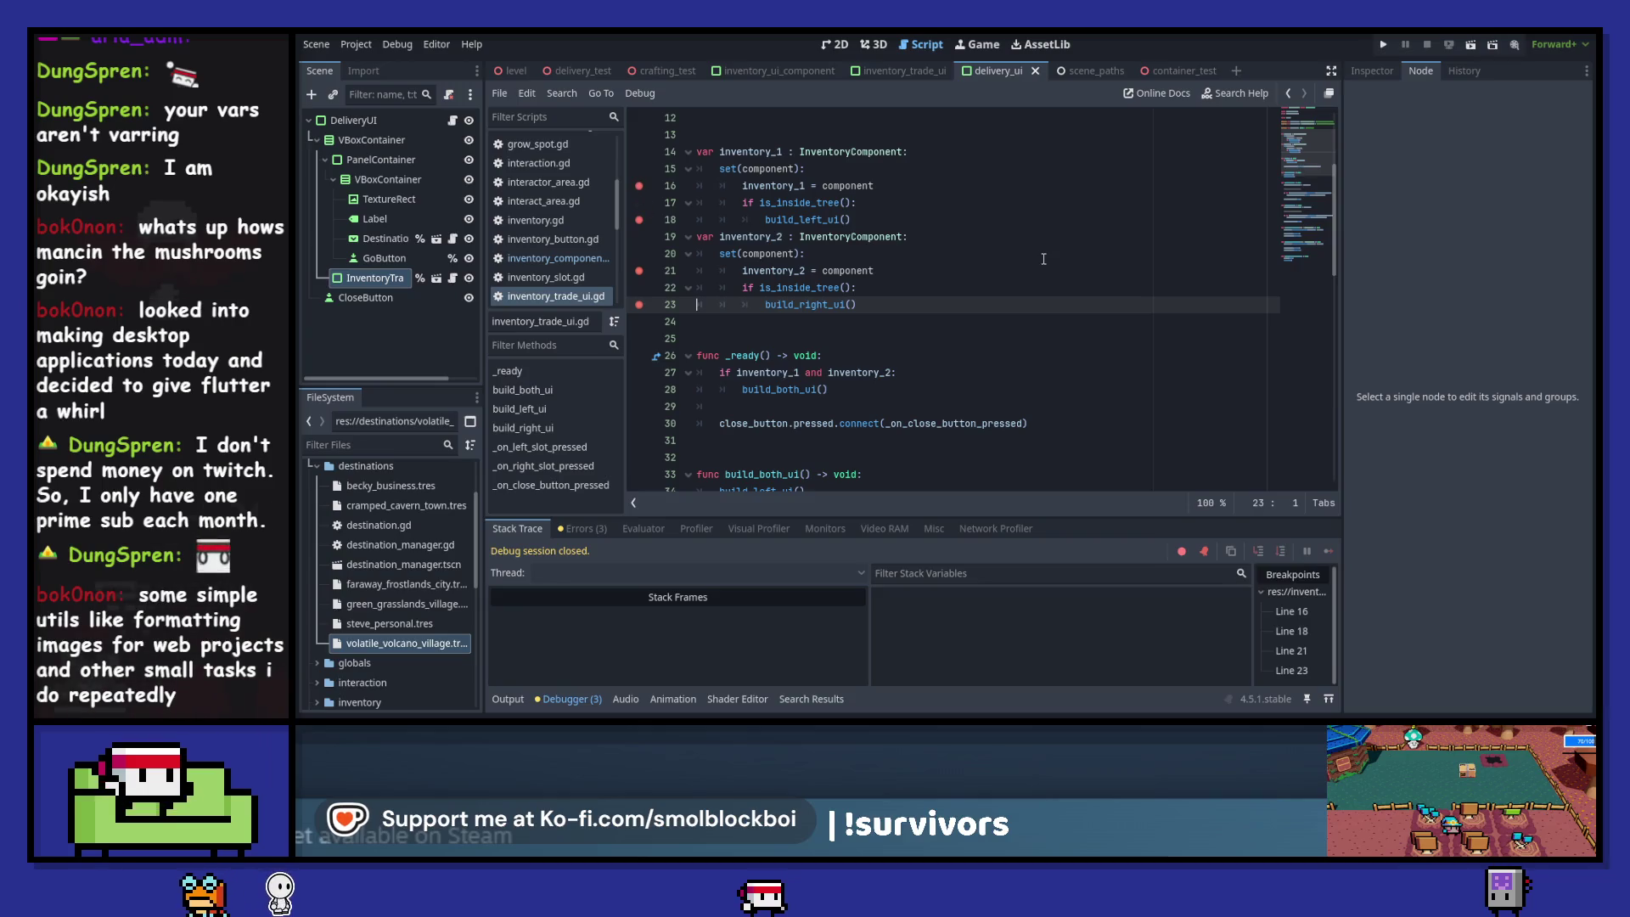
pyautogui.click(1383, 45)
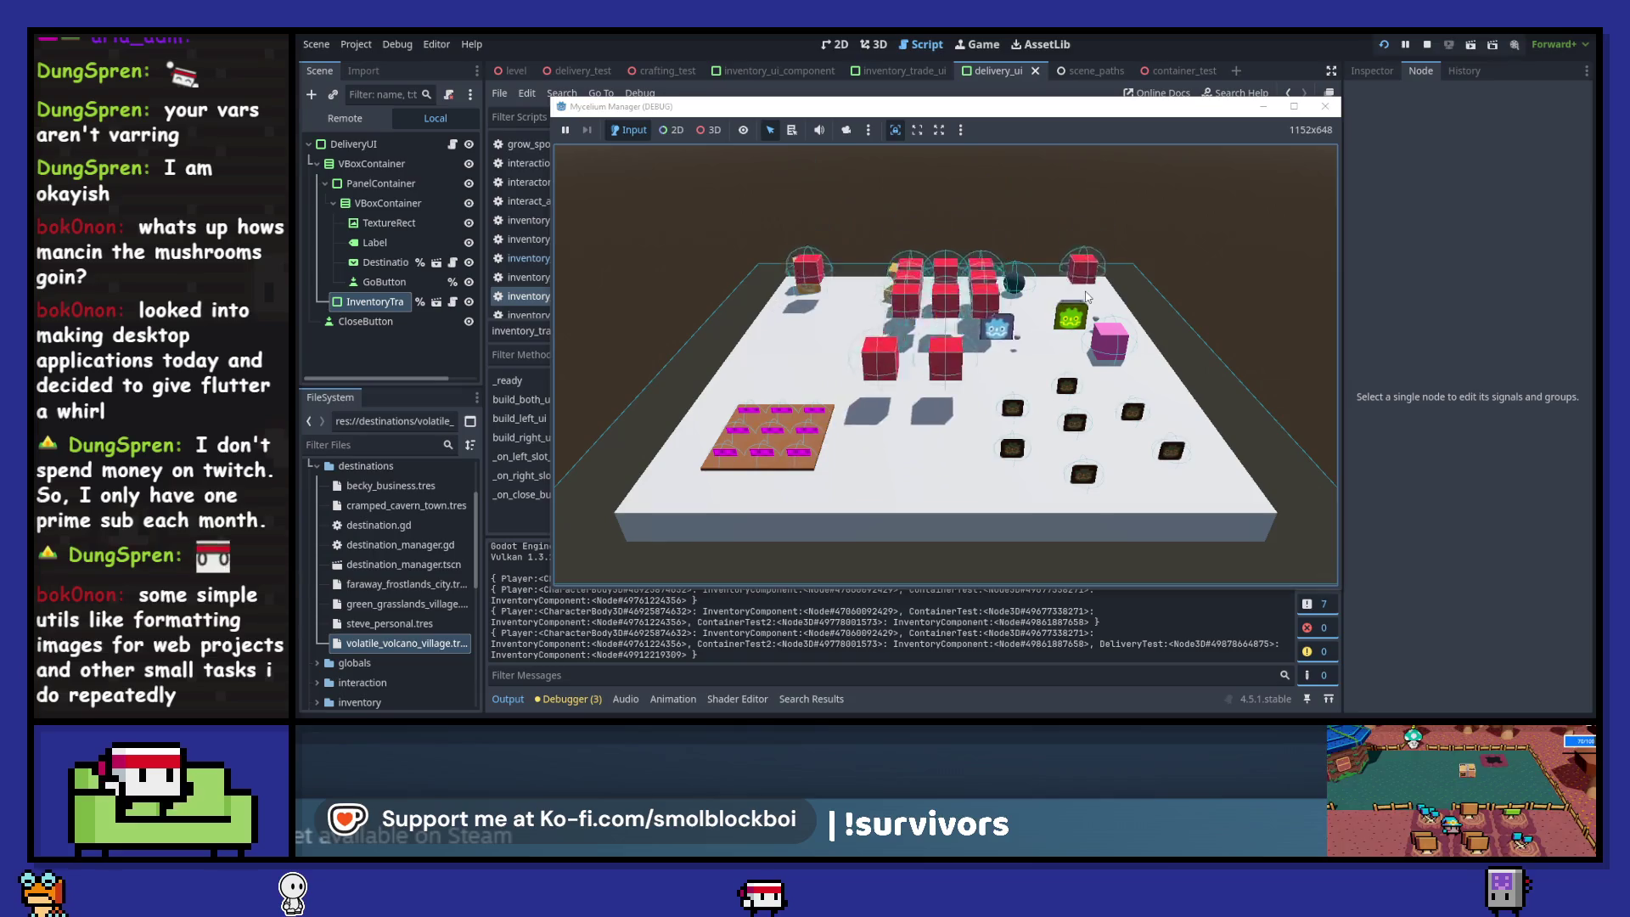
pyautogui.press('w')
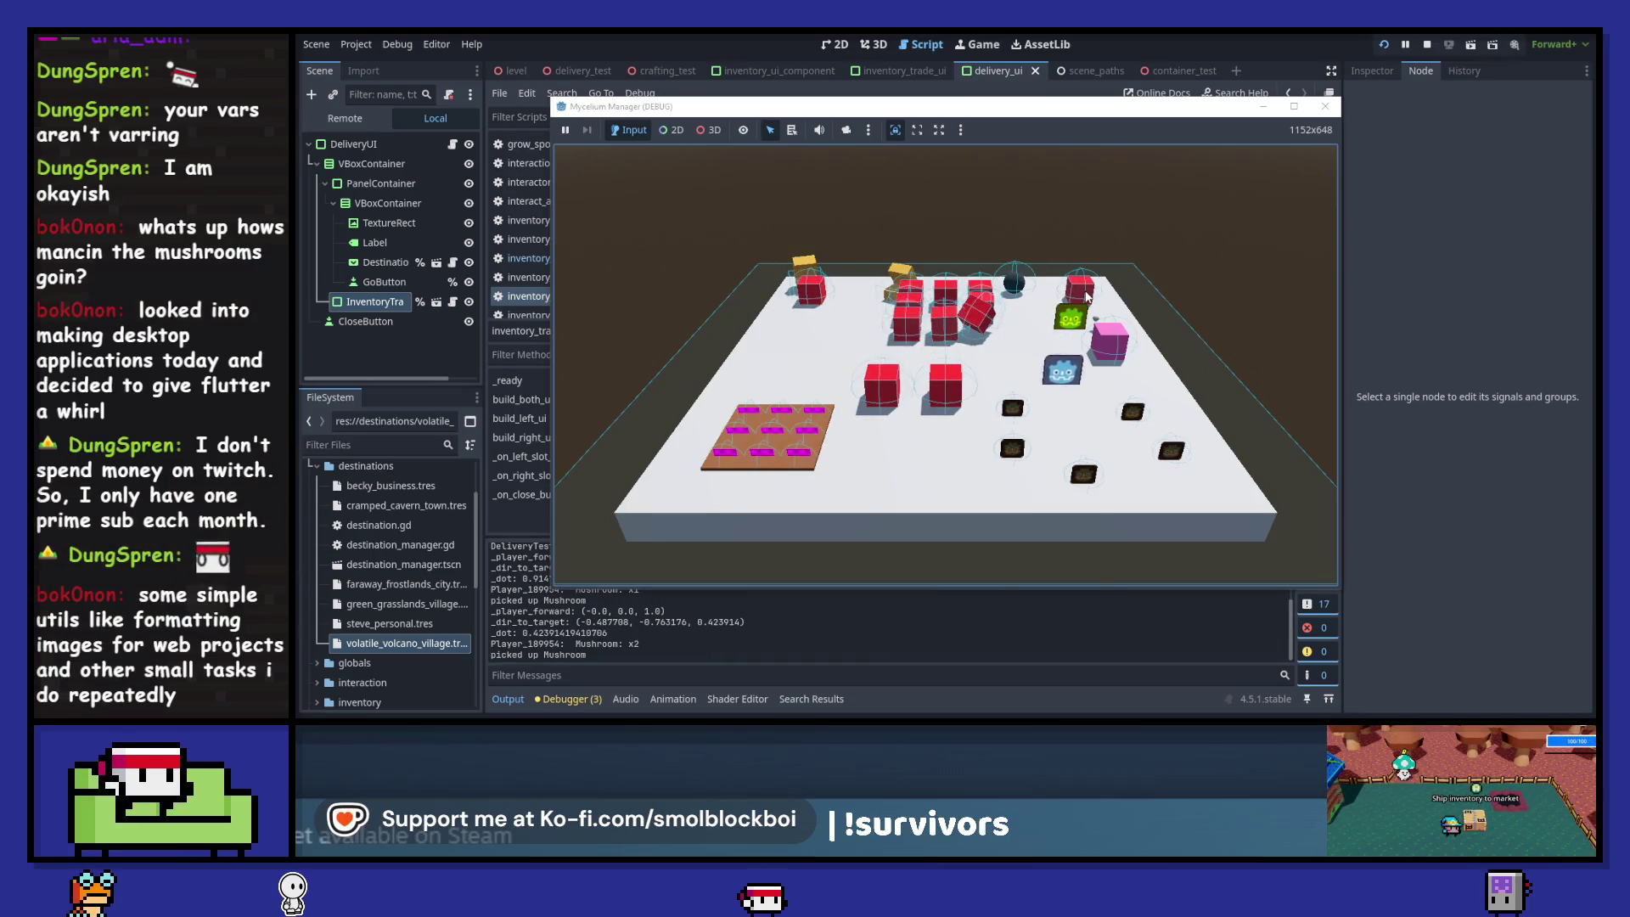
pyautogui.press('e')
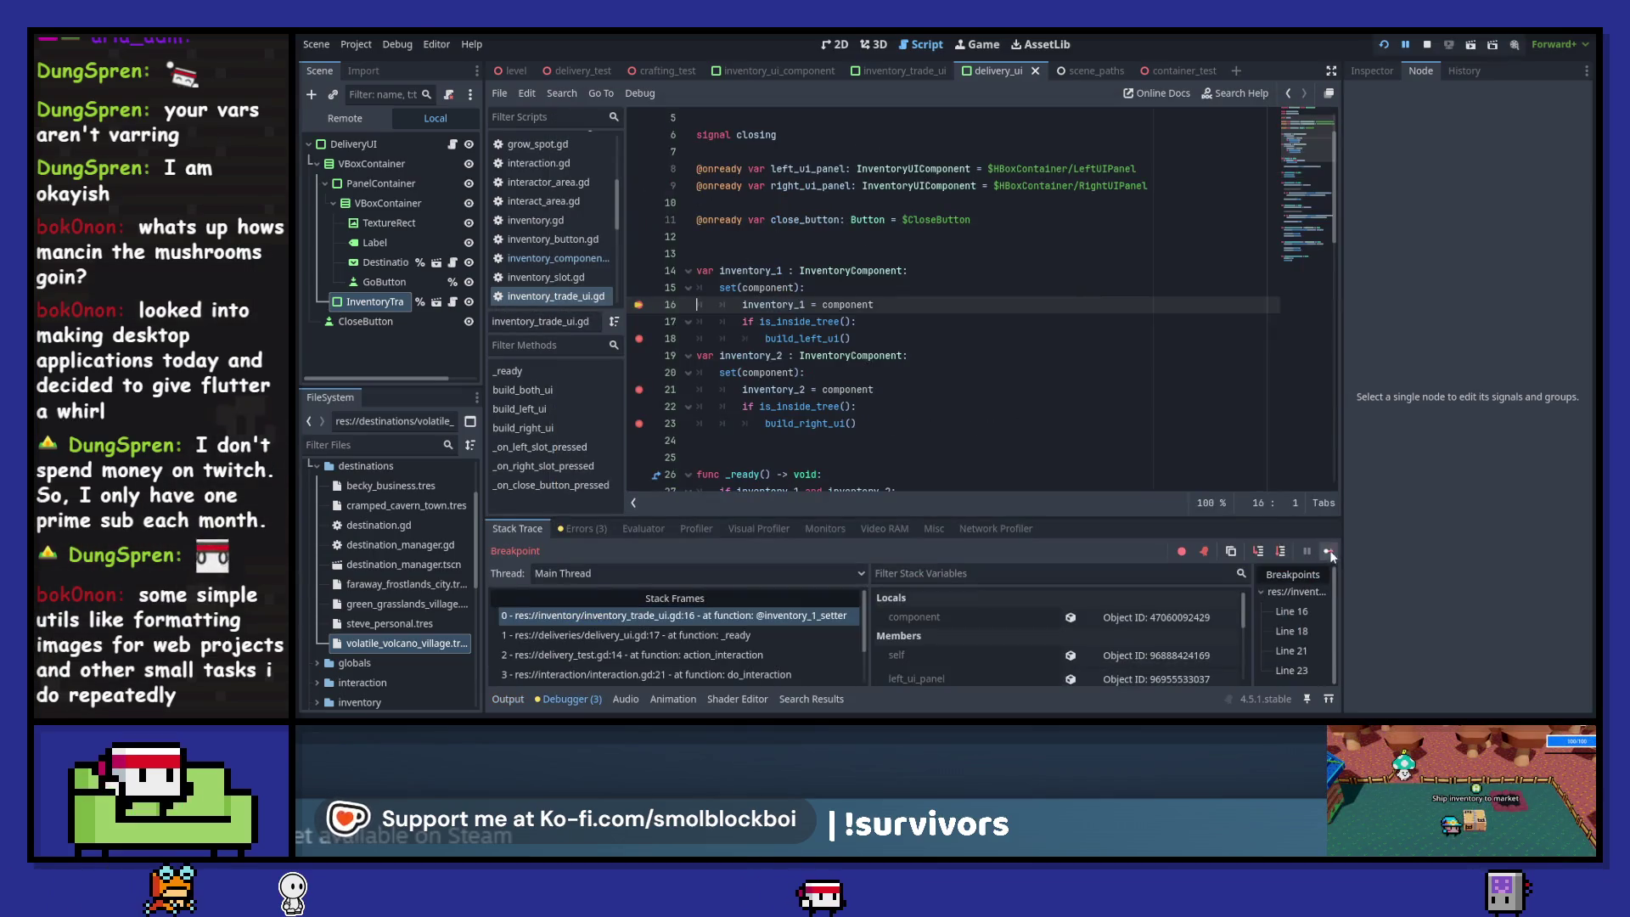
pyautogui.click(1330, 552)
pyautogui.click(1330, 551)
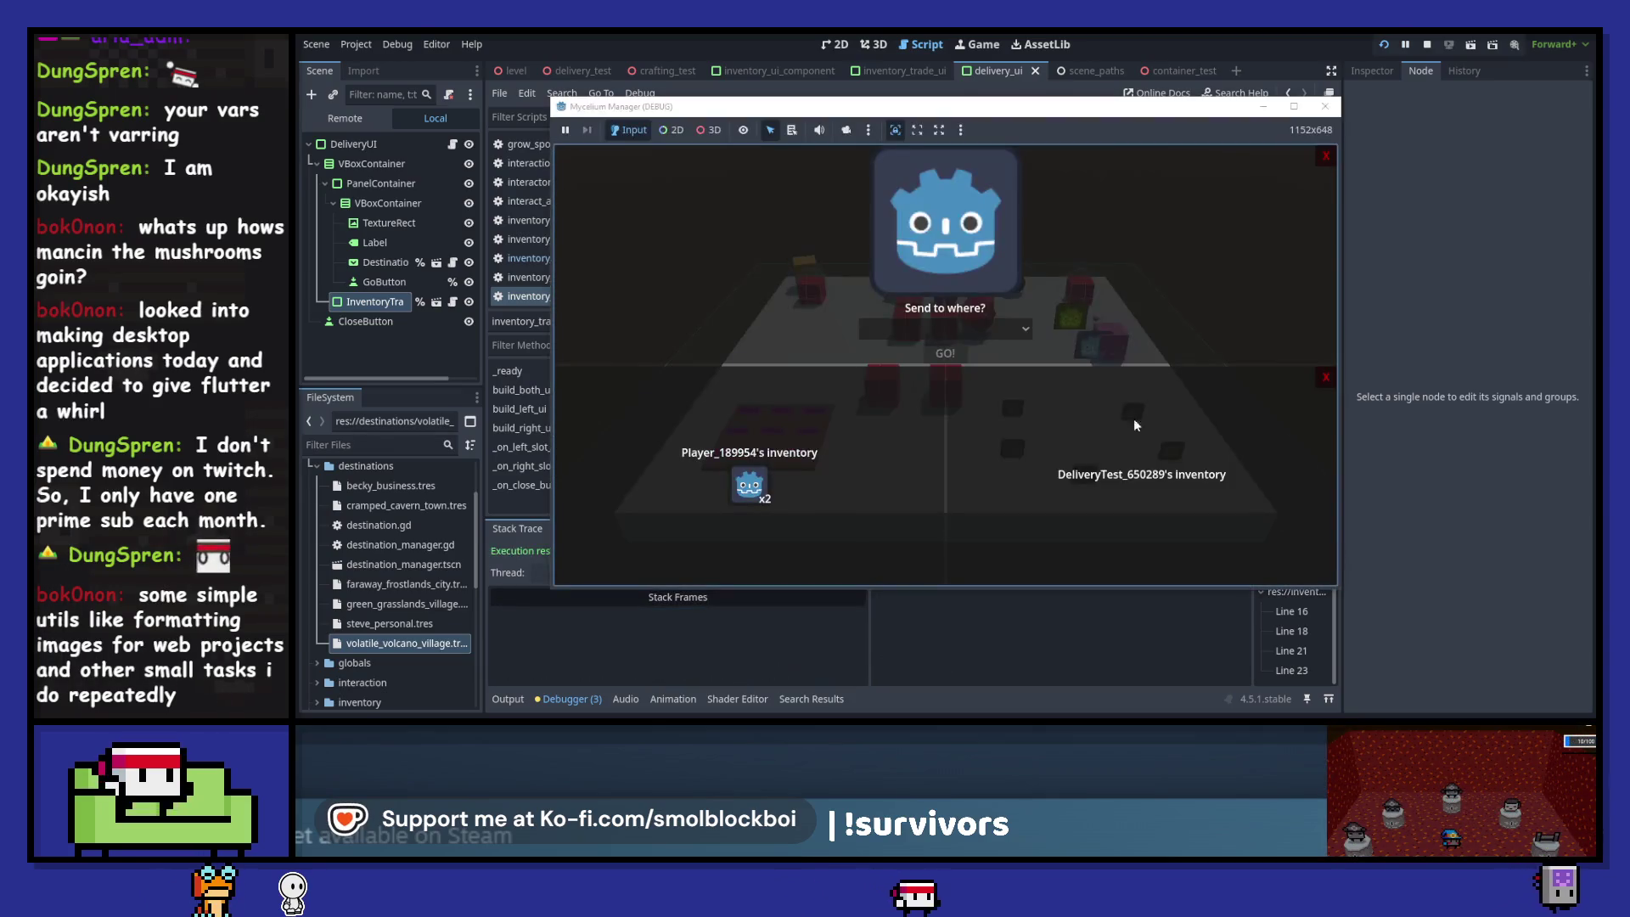
pyautogui.click(760, 492)
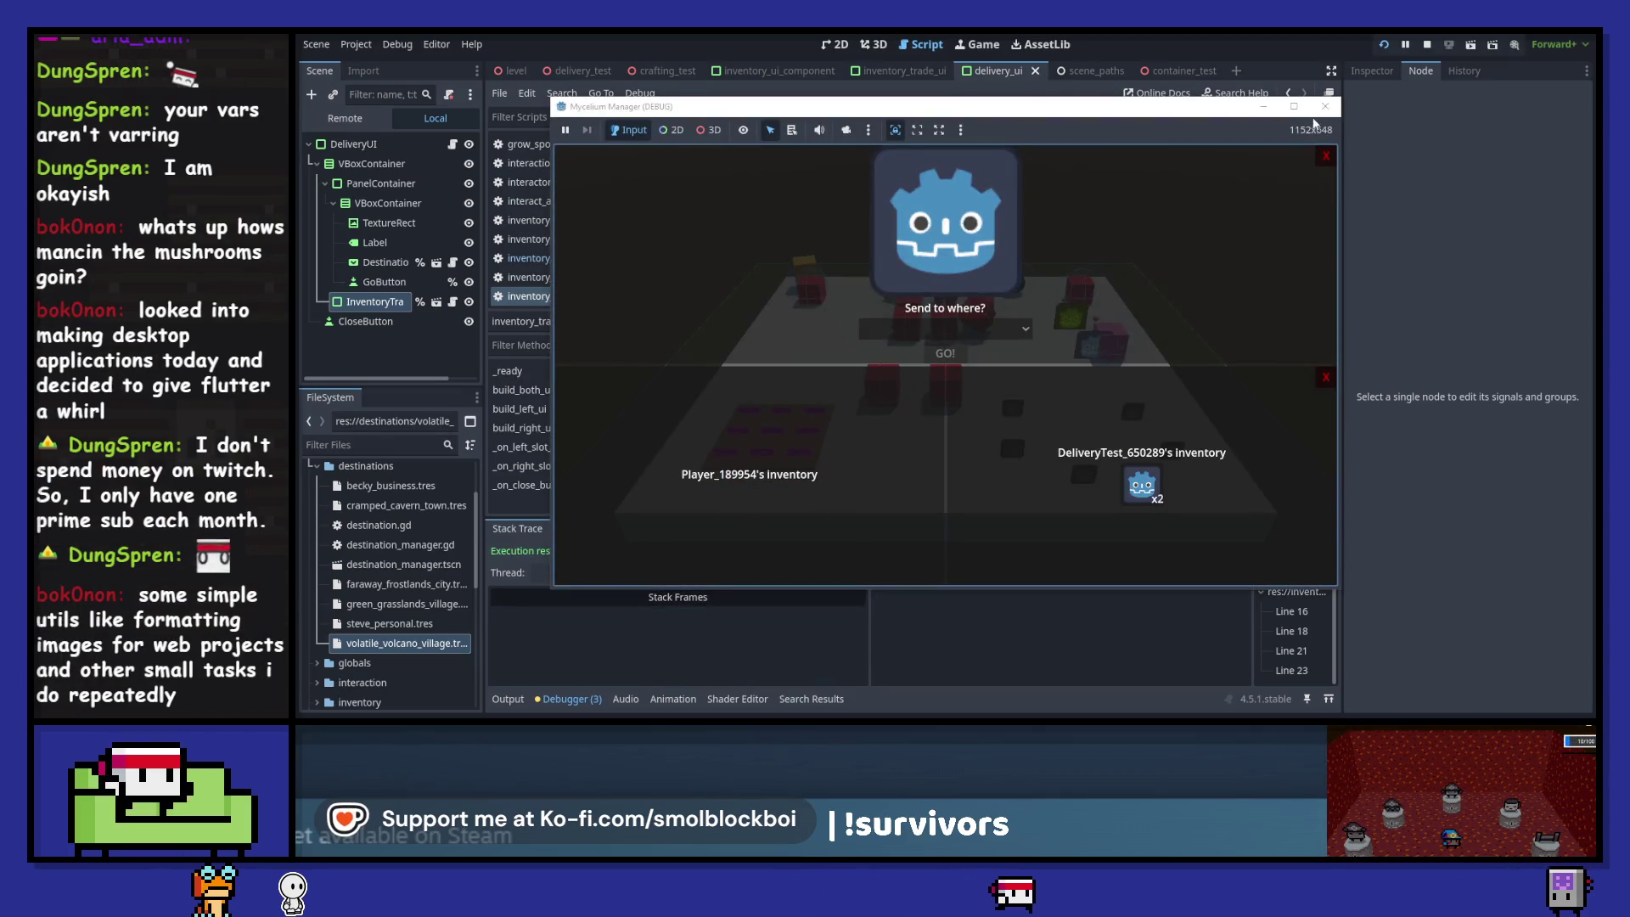
pyautogui.click(1325, 106)
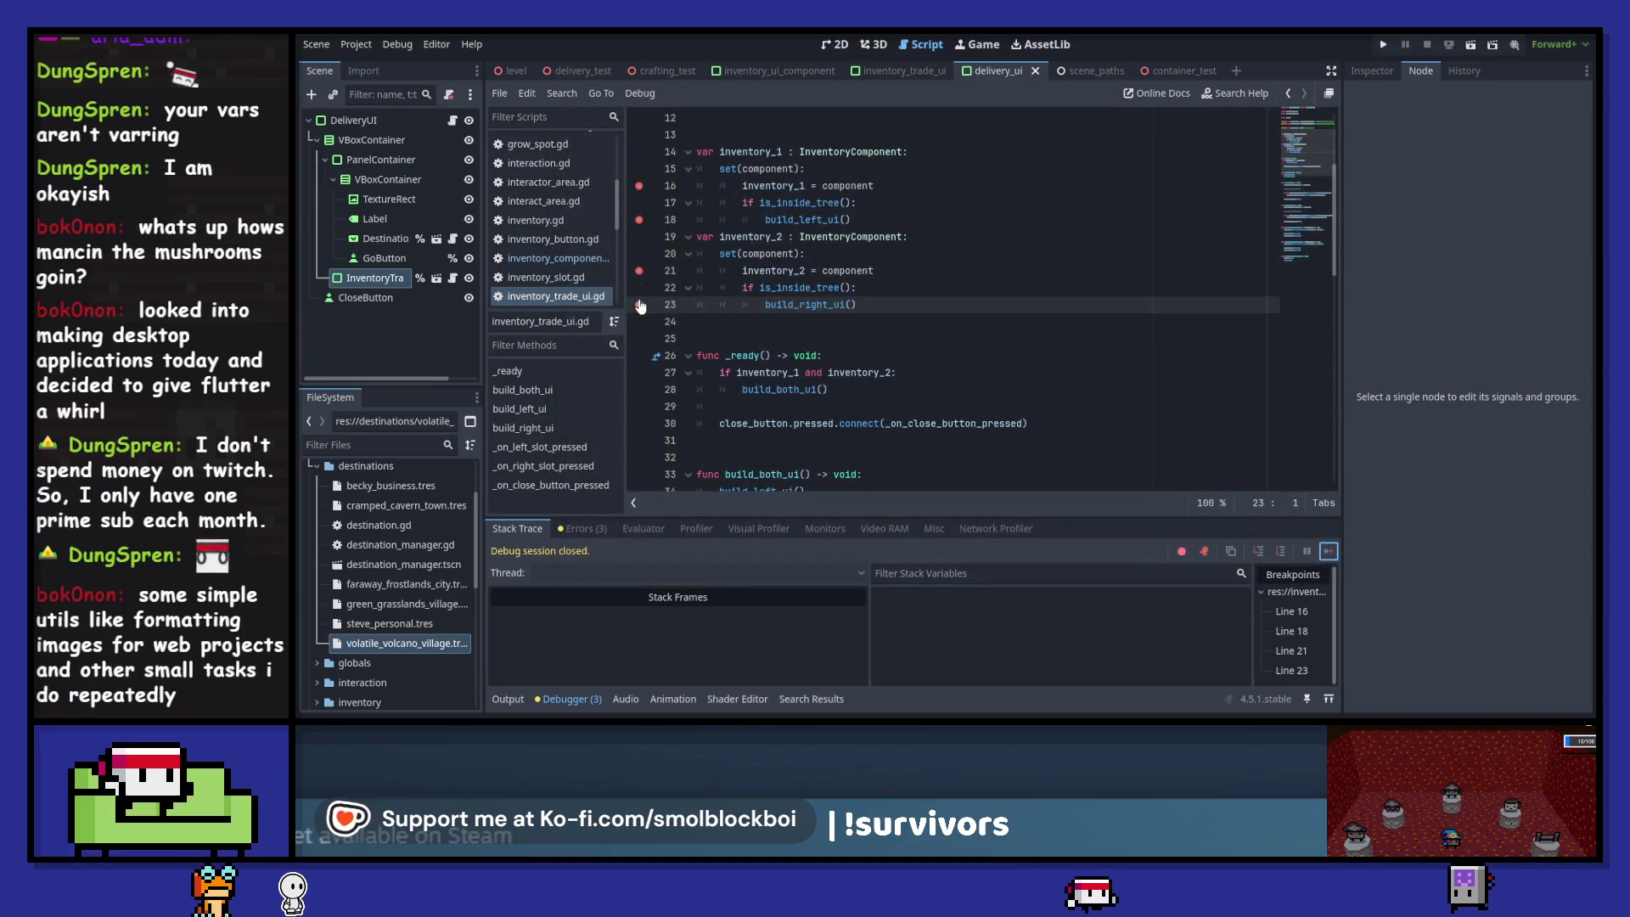
# - Remove the breakpoints on lines 23, 18 and 16
pyautogui.click(639, 305)
pyautogui.click(639, 221)
pyautogui.click(638, 186)
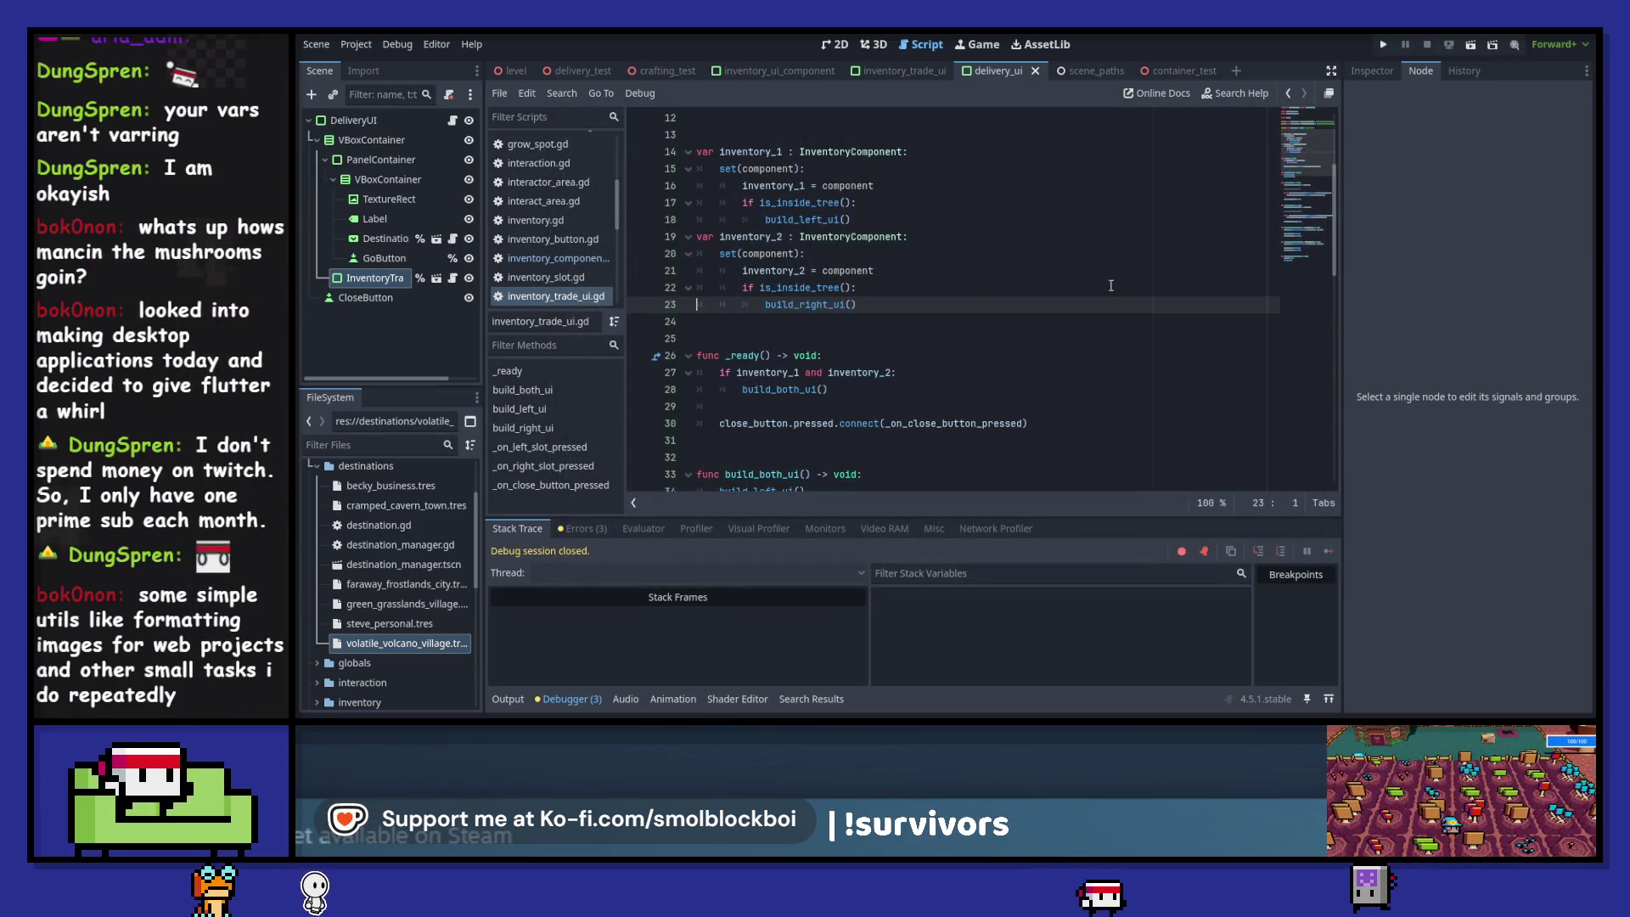
# - Scroll to _on_left_slot_pressed, breakpoint its build_ui calls on lines 63 and 64, and run the game
pyautogui.scroll(-7, 1048, 333)
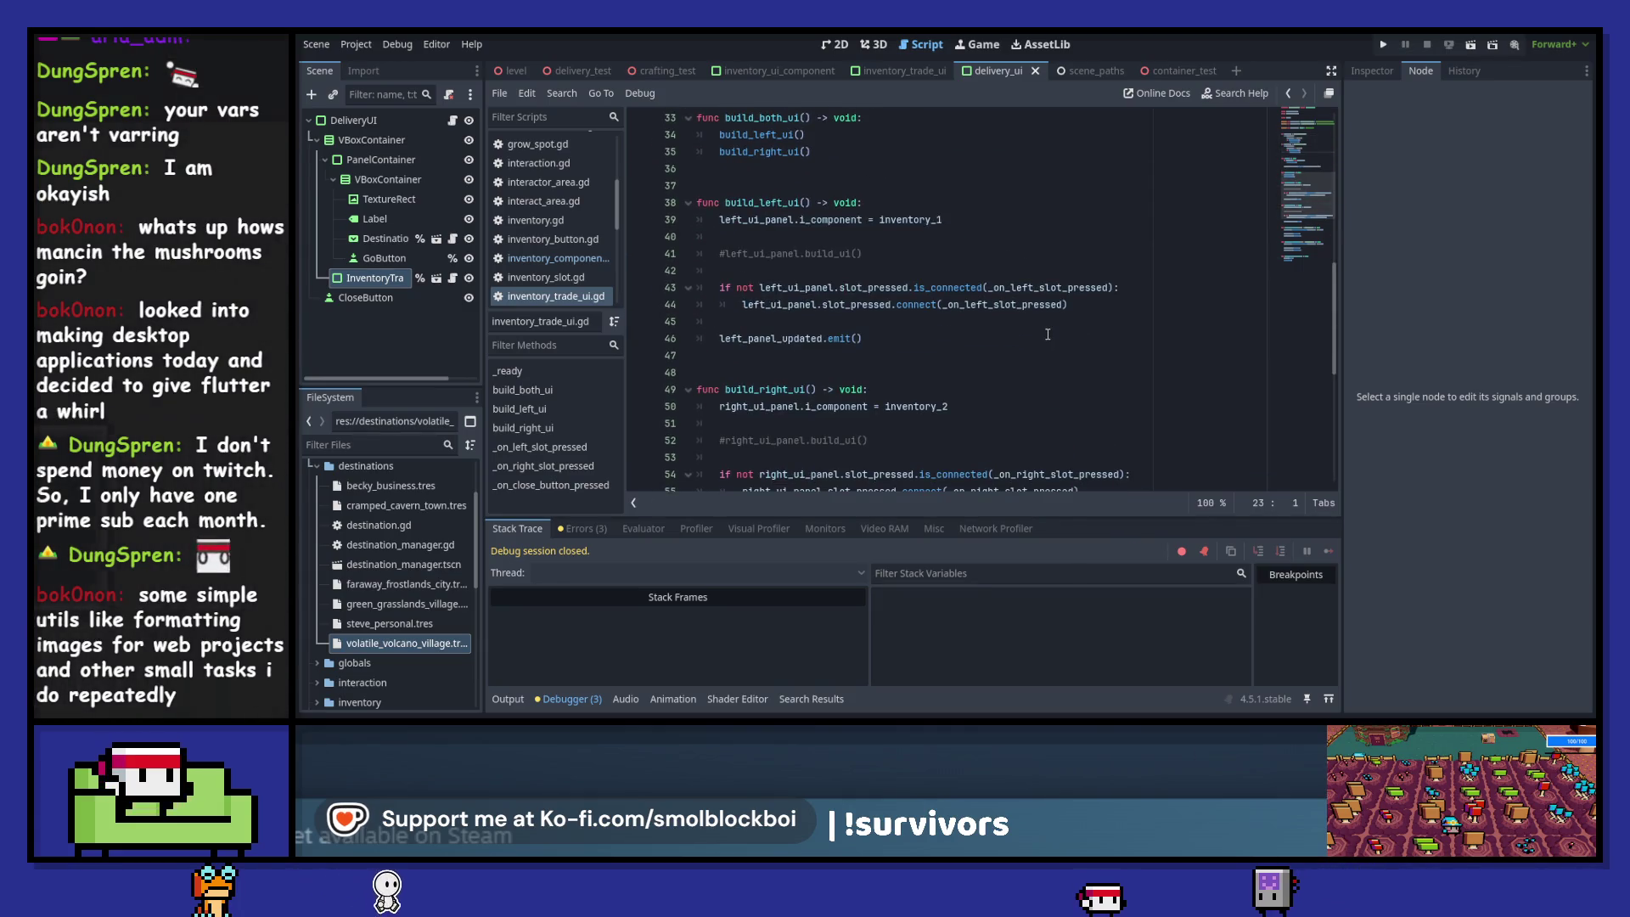
pyautogui.scroll(-6, 1048, 334)
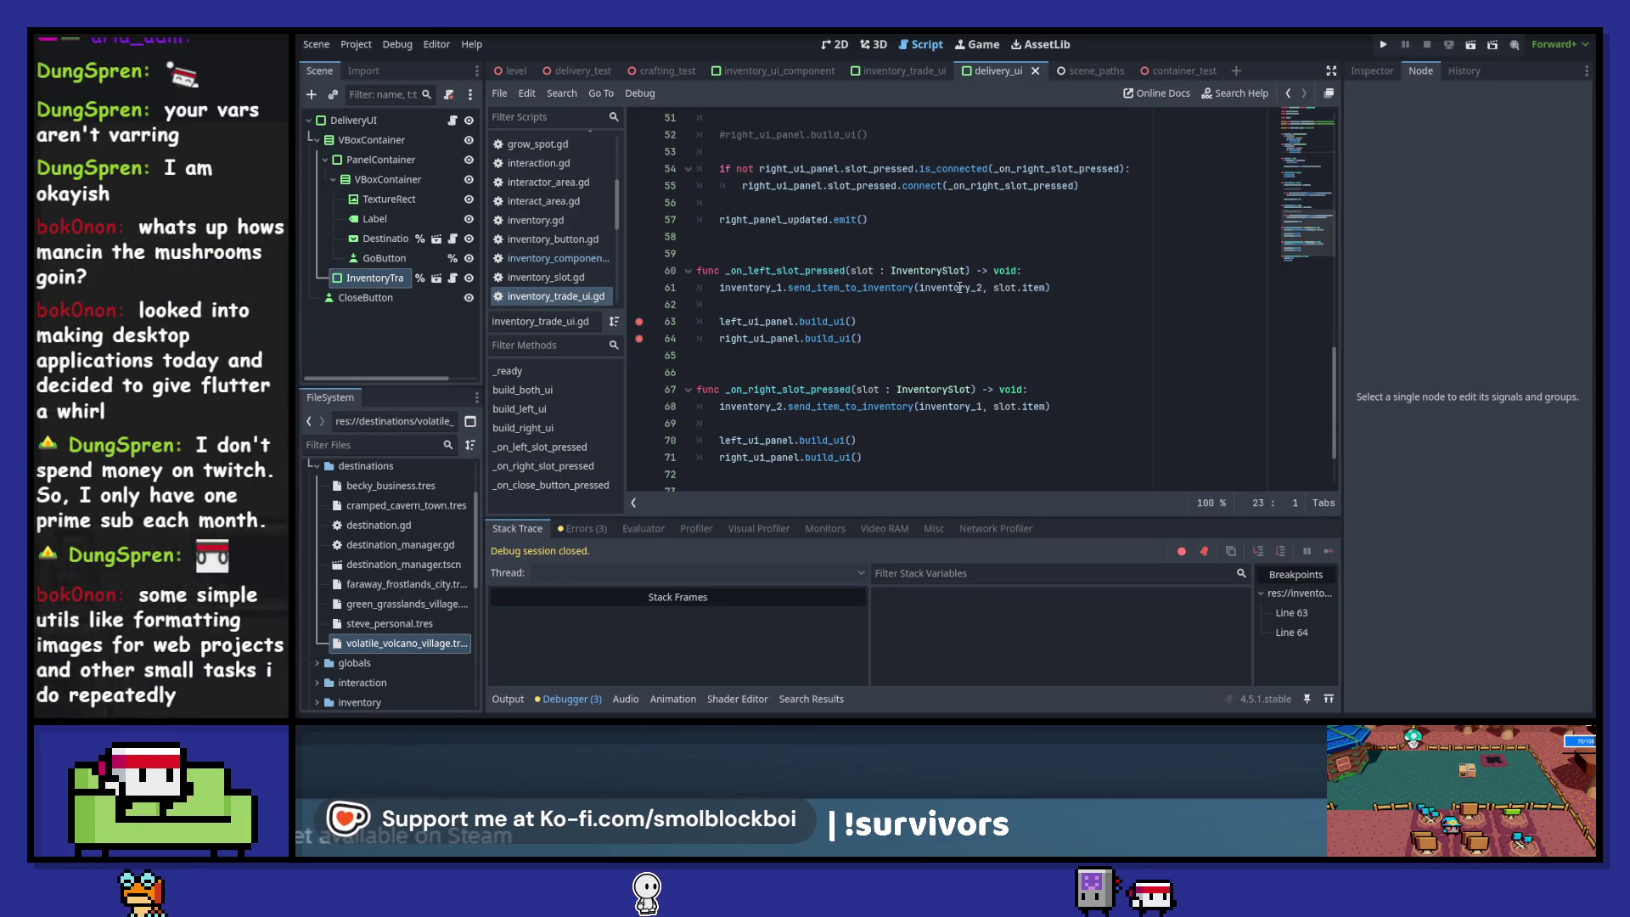
pyautogui.press('F5')
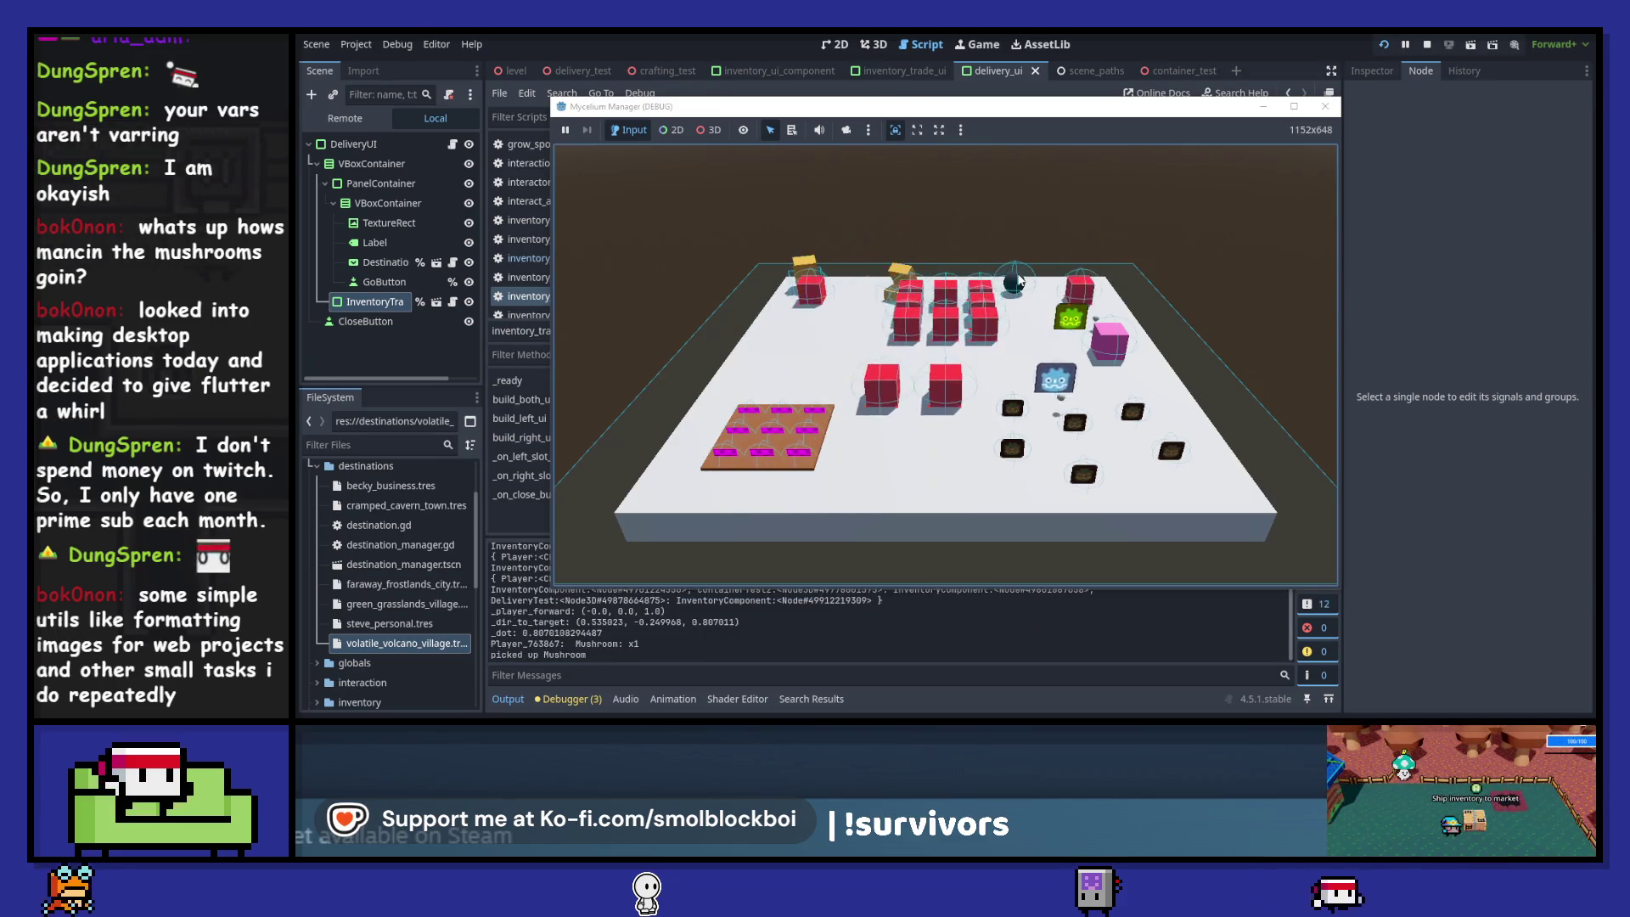
# - Send one player item to delivery, continuing past lines 63 and 64, then stop and clear both breakpoints
pyautogui.press('e')
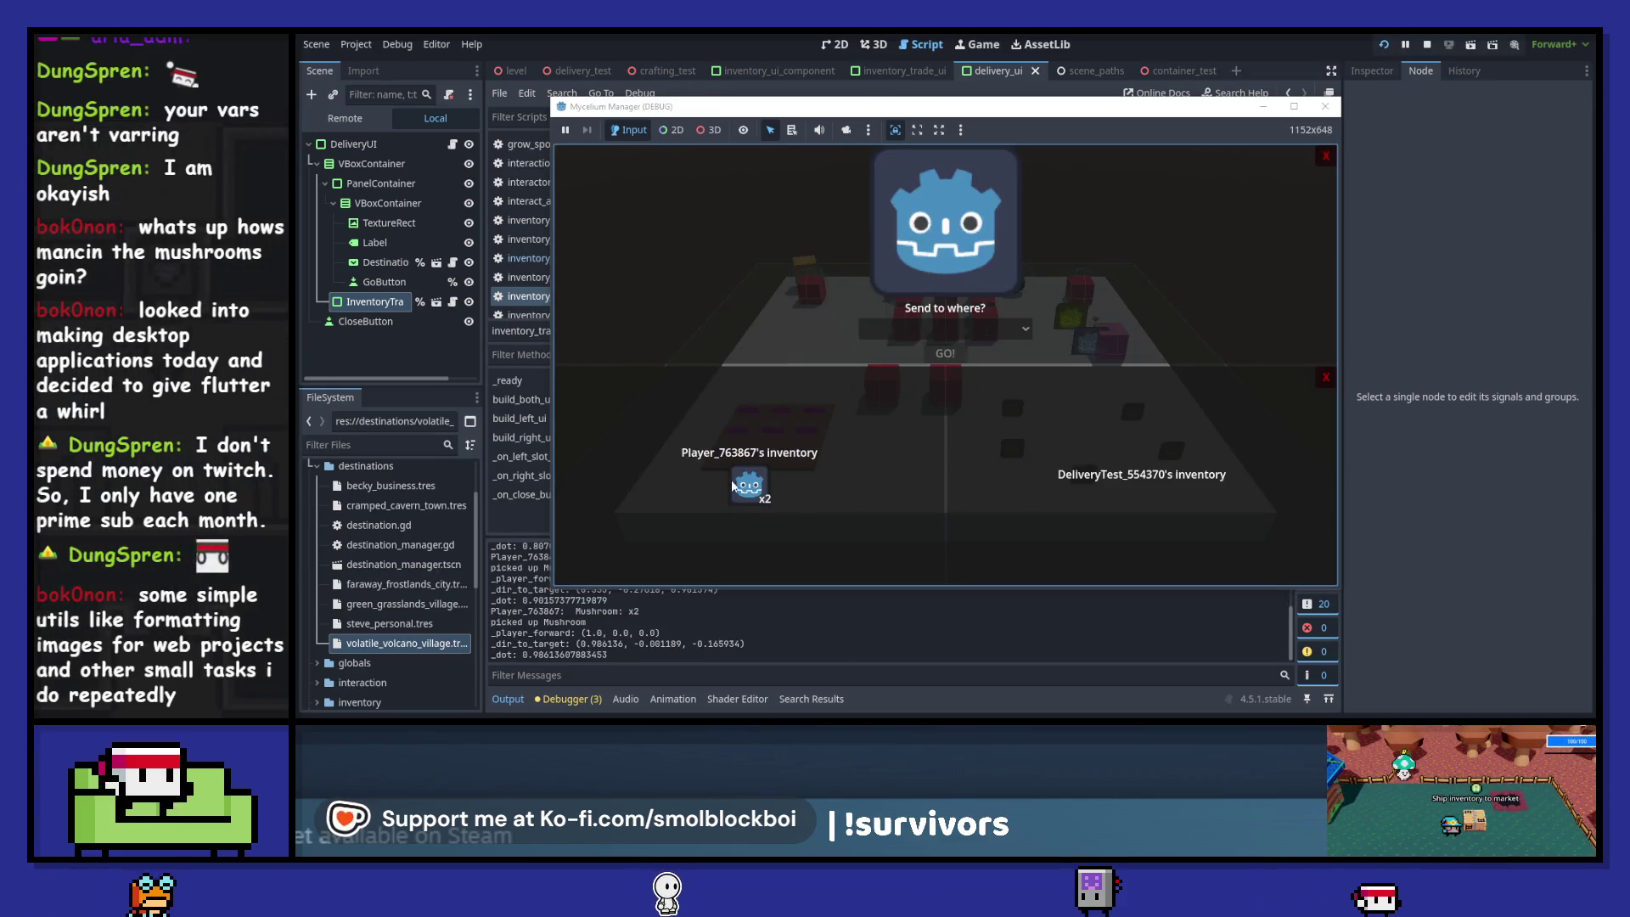
pyautogui.click(735, 482)
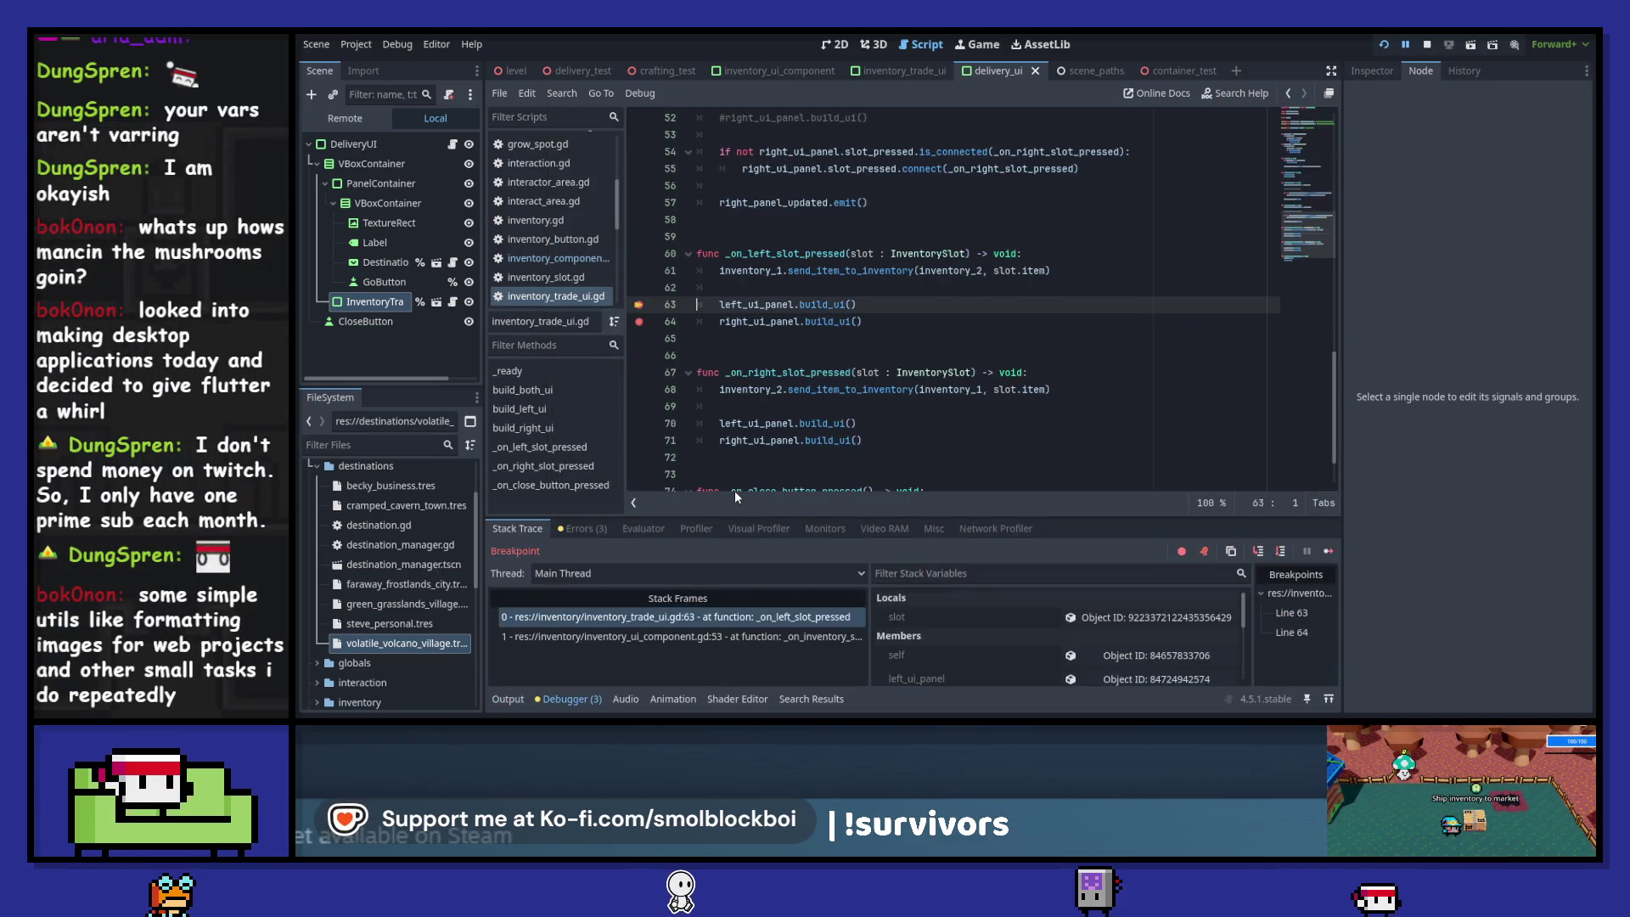
pyautogui.click(1330, 553)
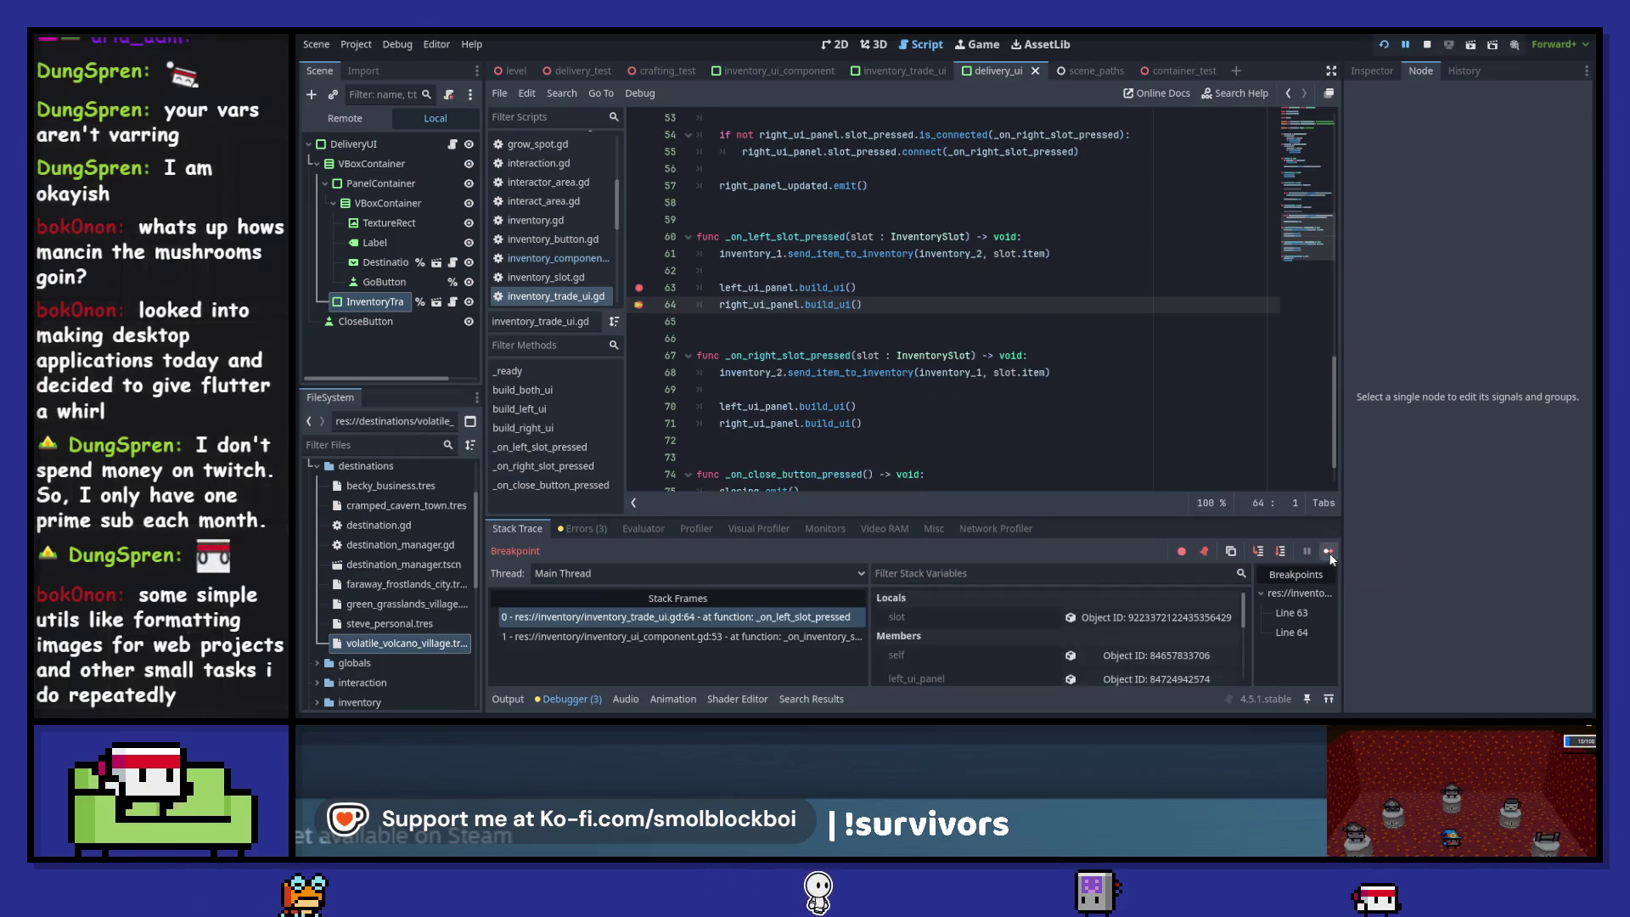
pyautogui.click(1330, 553)
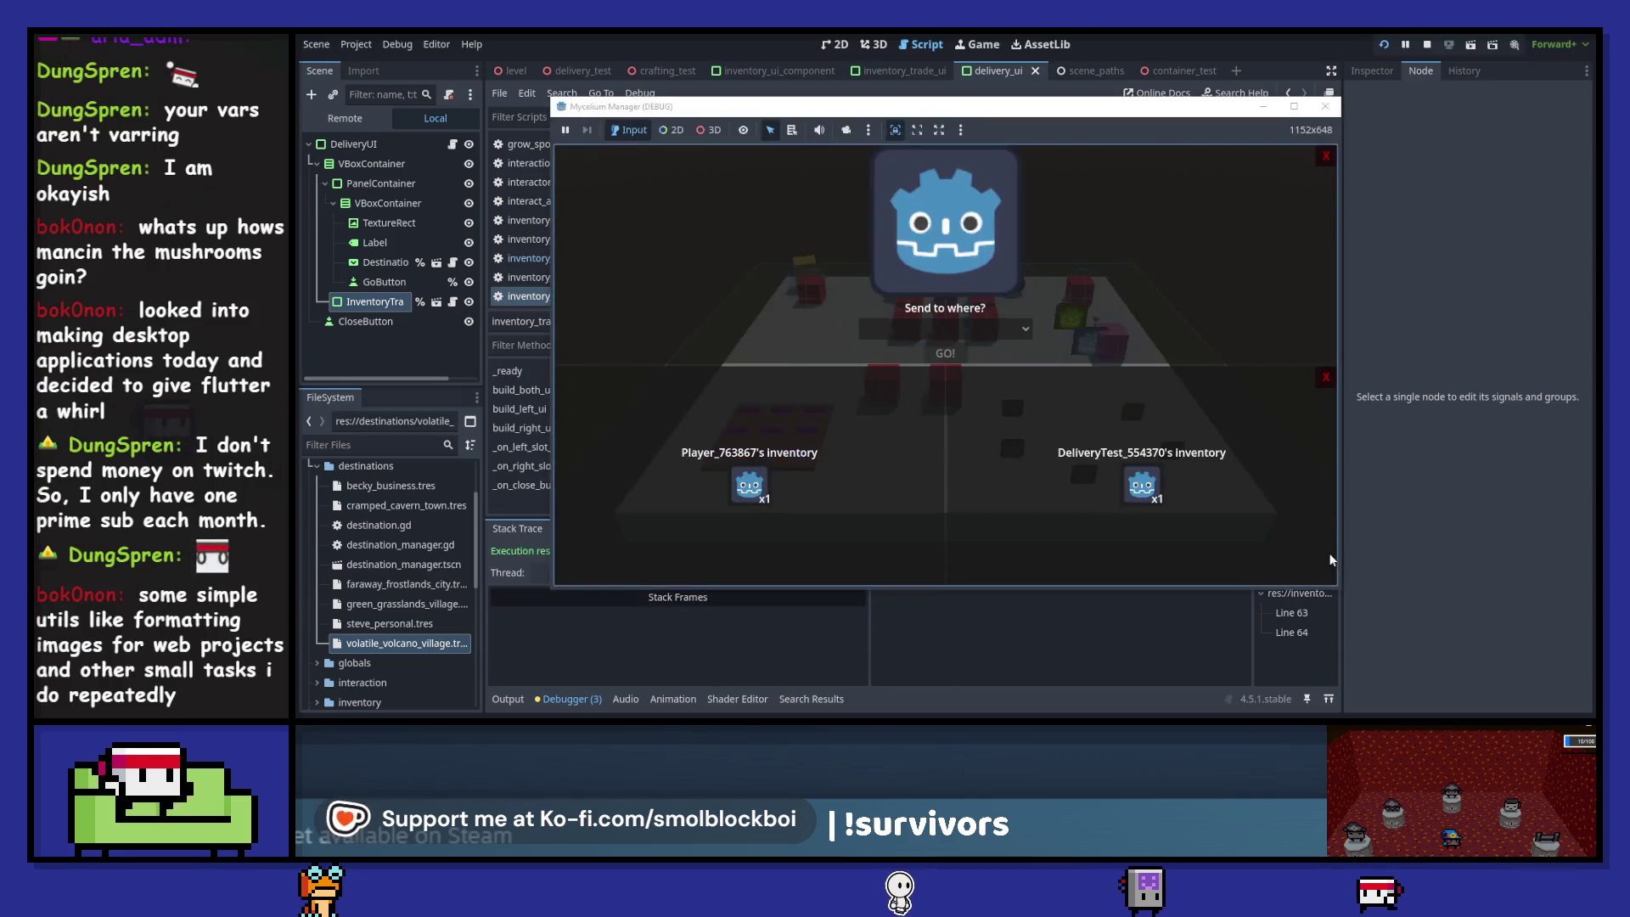
pyautogui.press('F8')
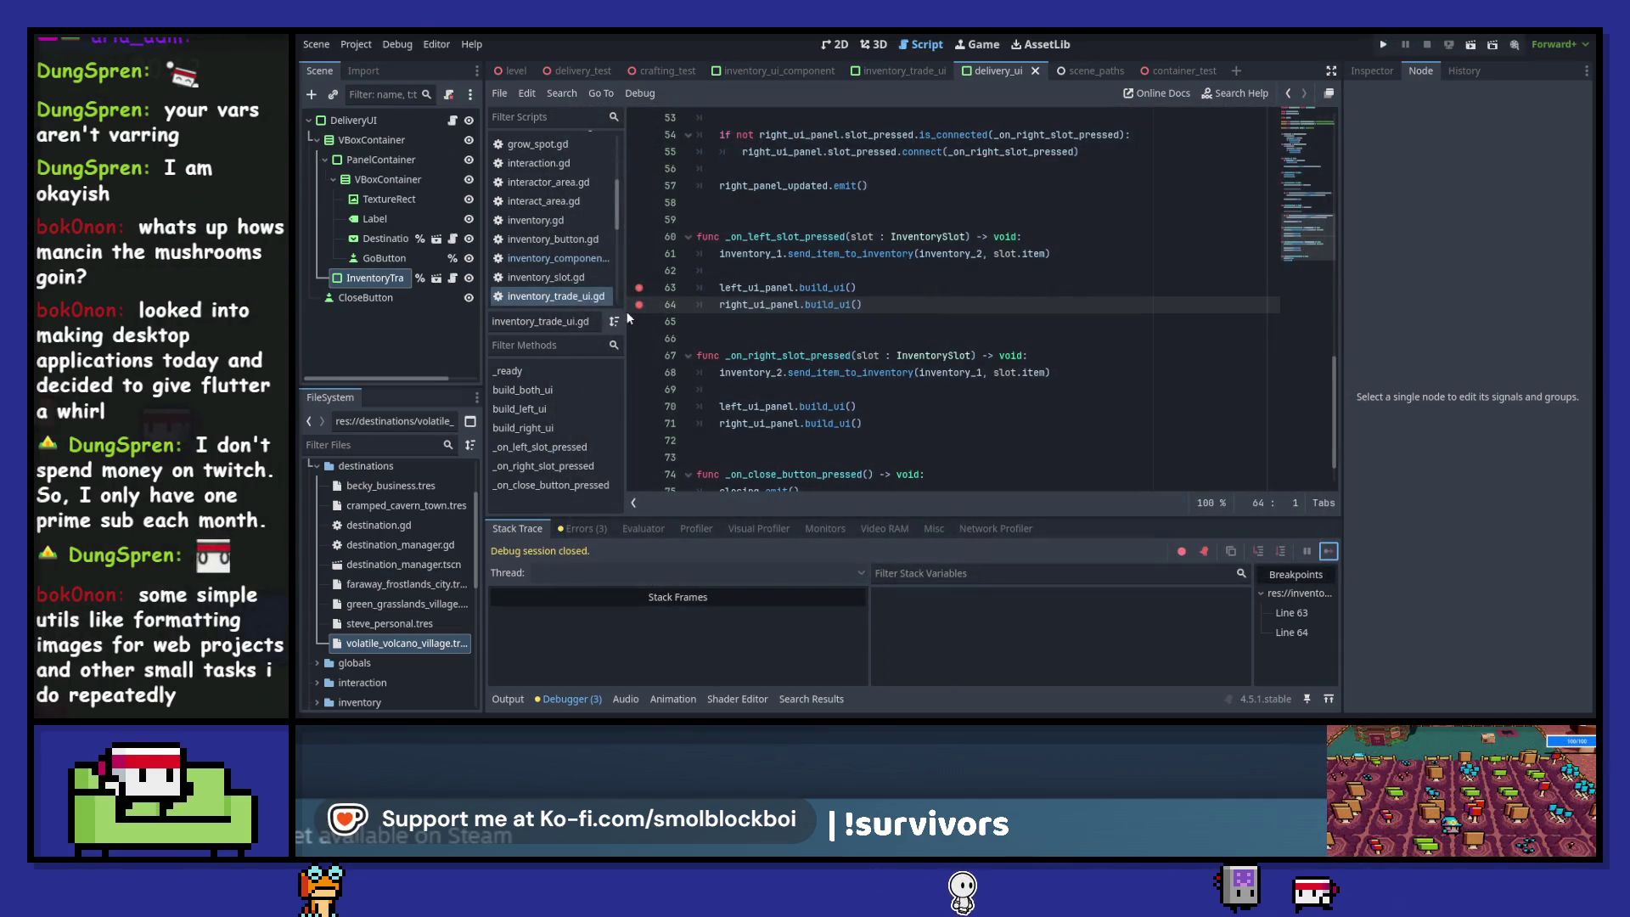
pyautogui.click(639, 301)
pyautogui.scroll(-1, 910, 334)
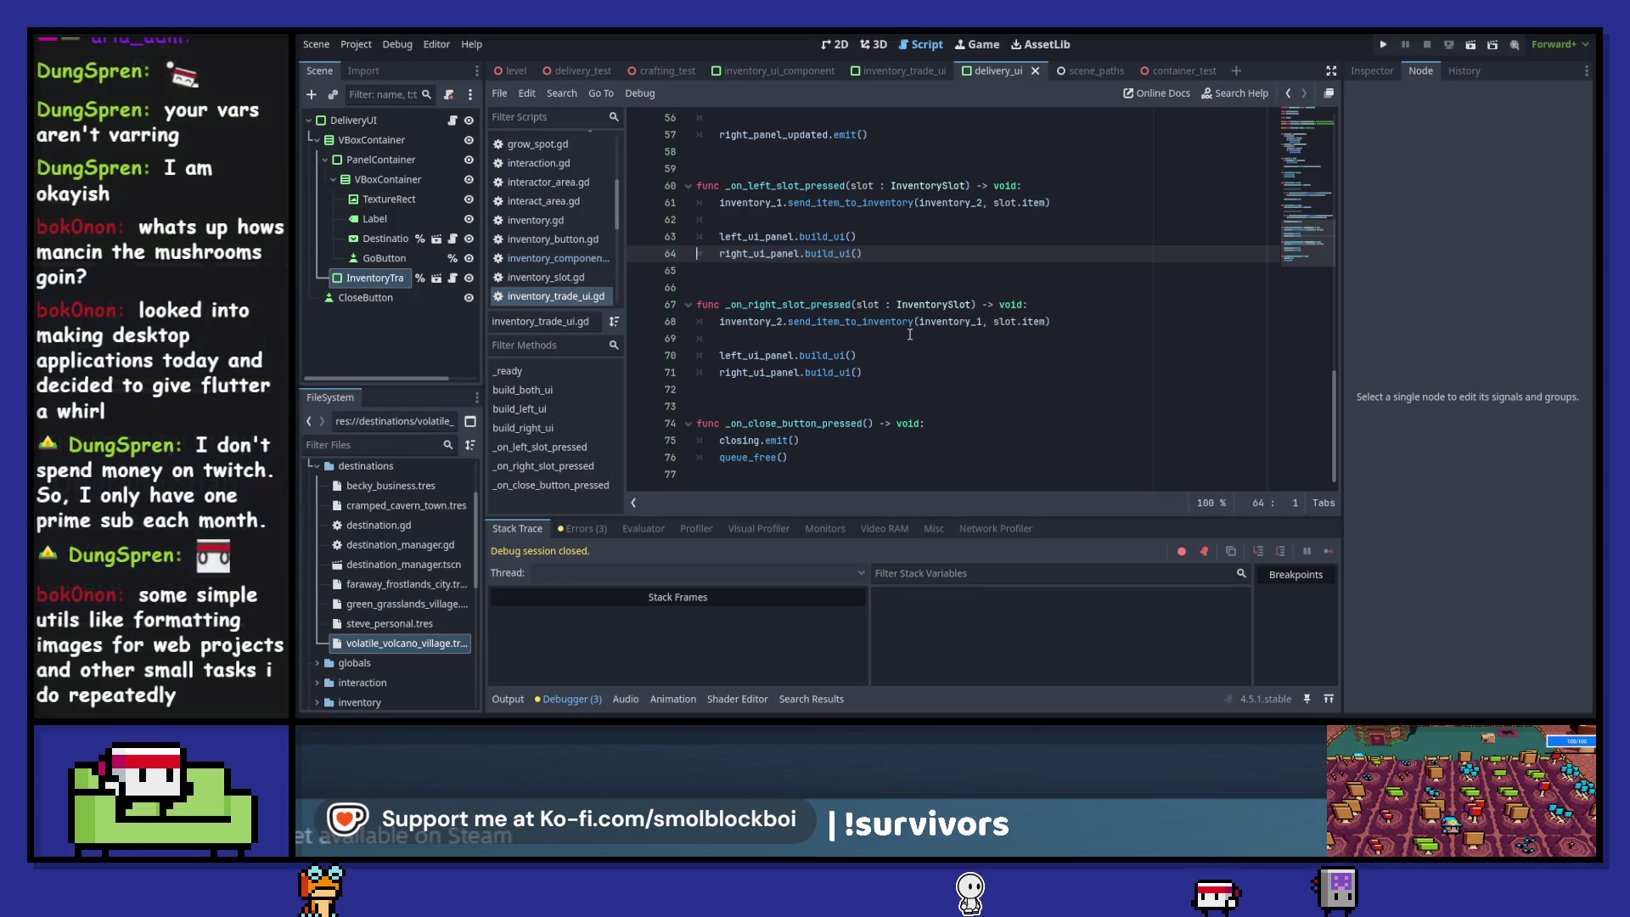
pyautogui.keyDown('ctrl'); pyautogui.click(824, 256); pyautogui.keyUp('ctrl')
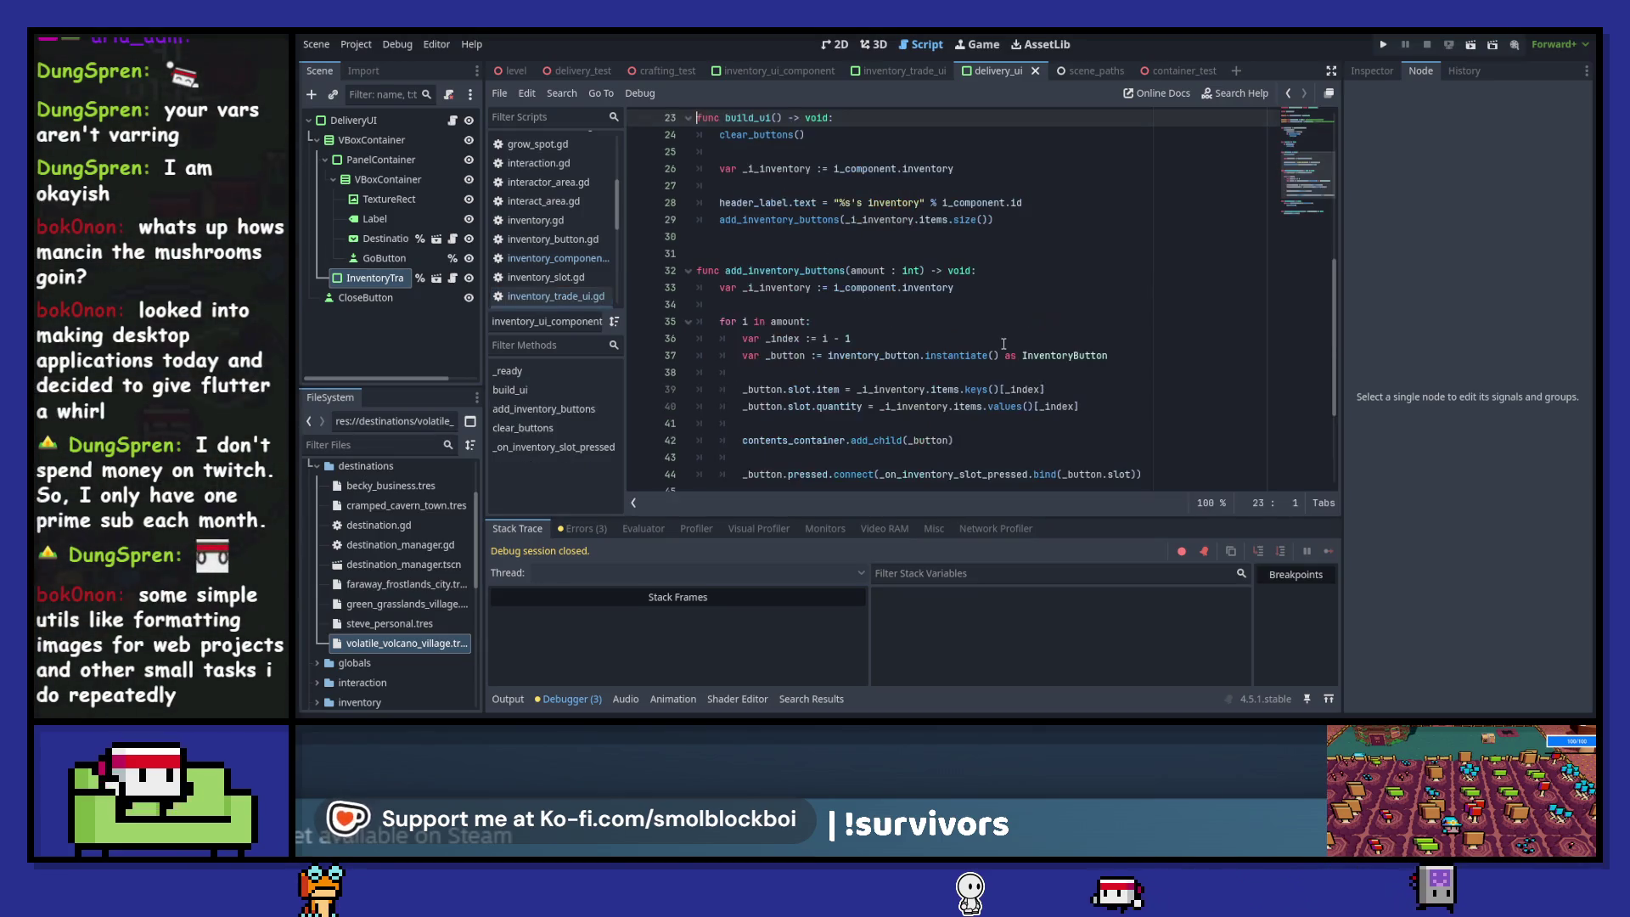
pyautogui.click(1287, 92)
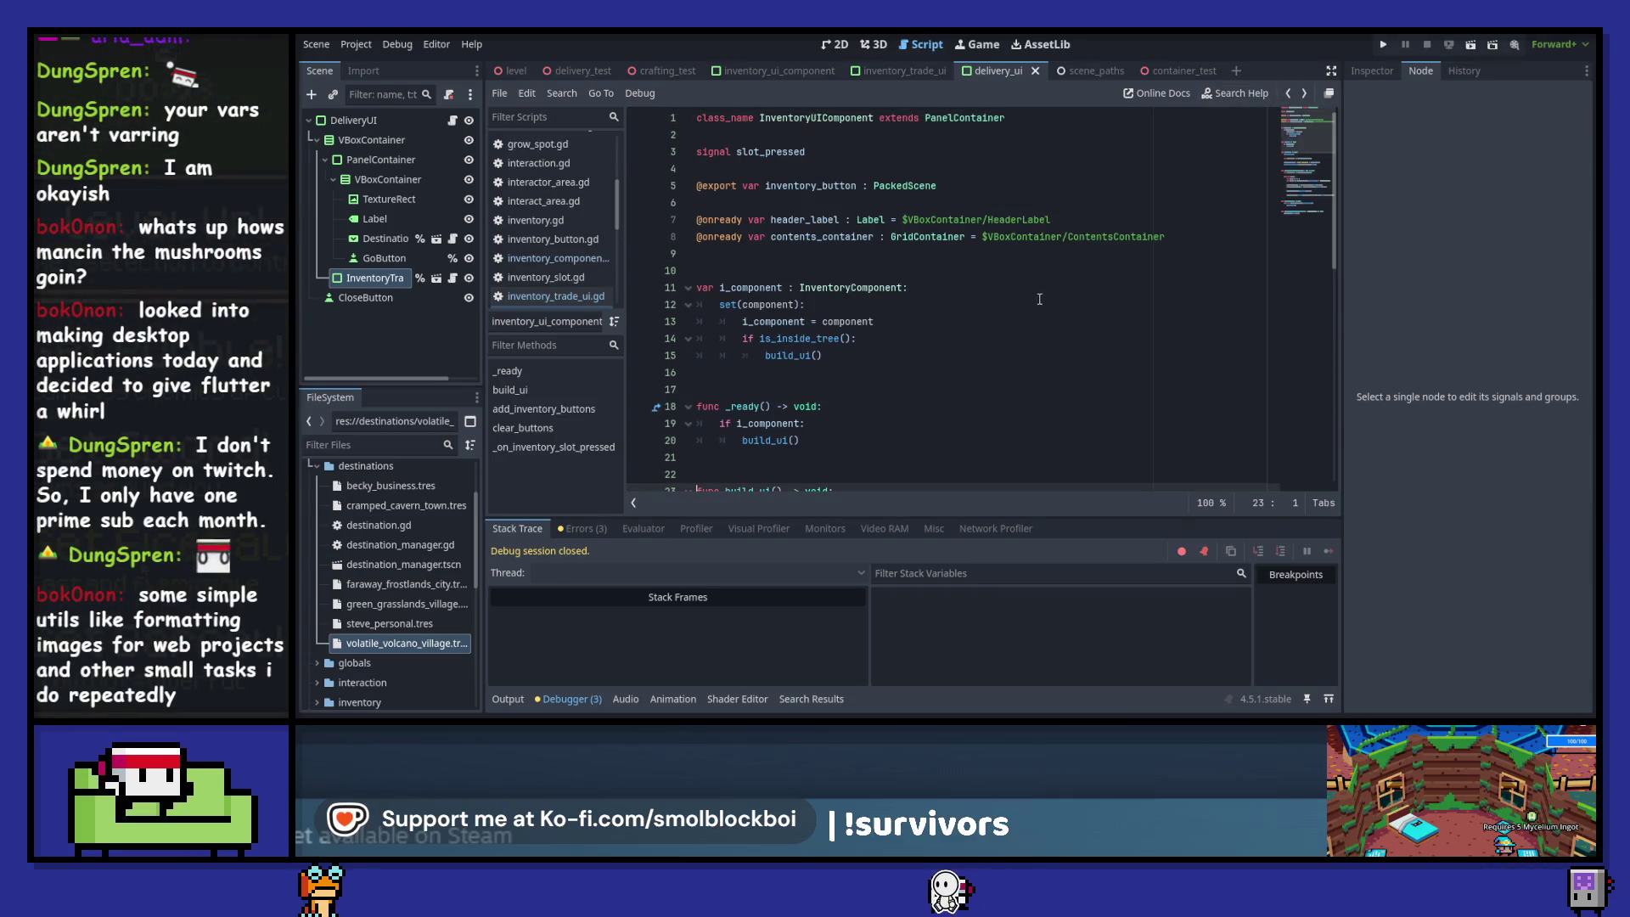
pyautogui.hotkey('alt', 'Left')
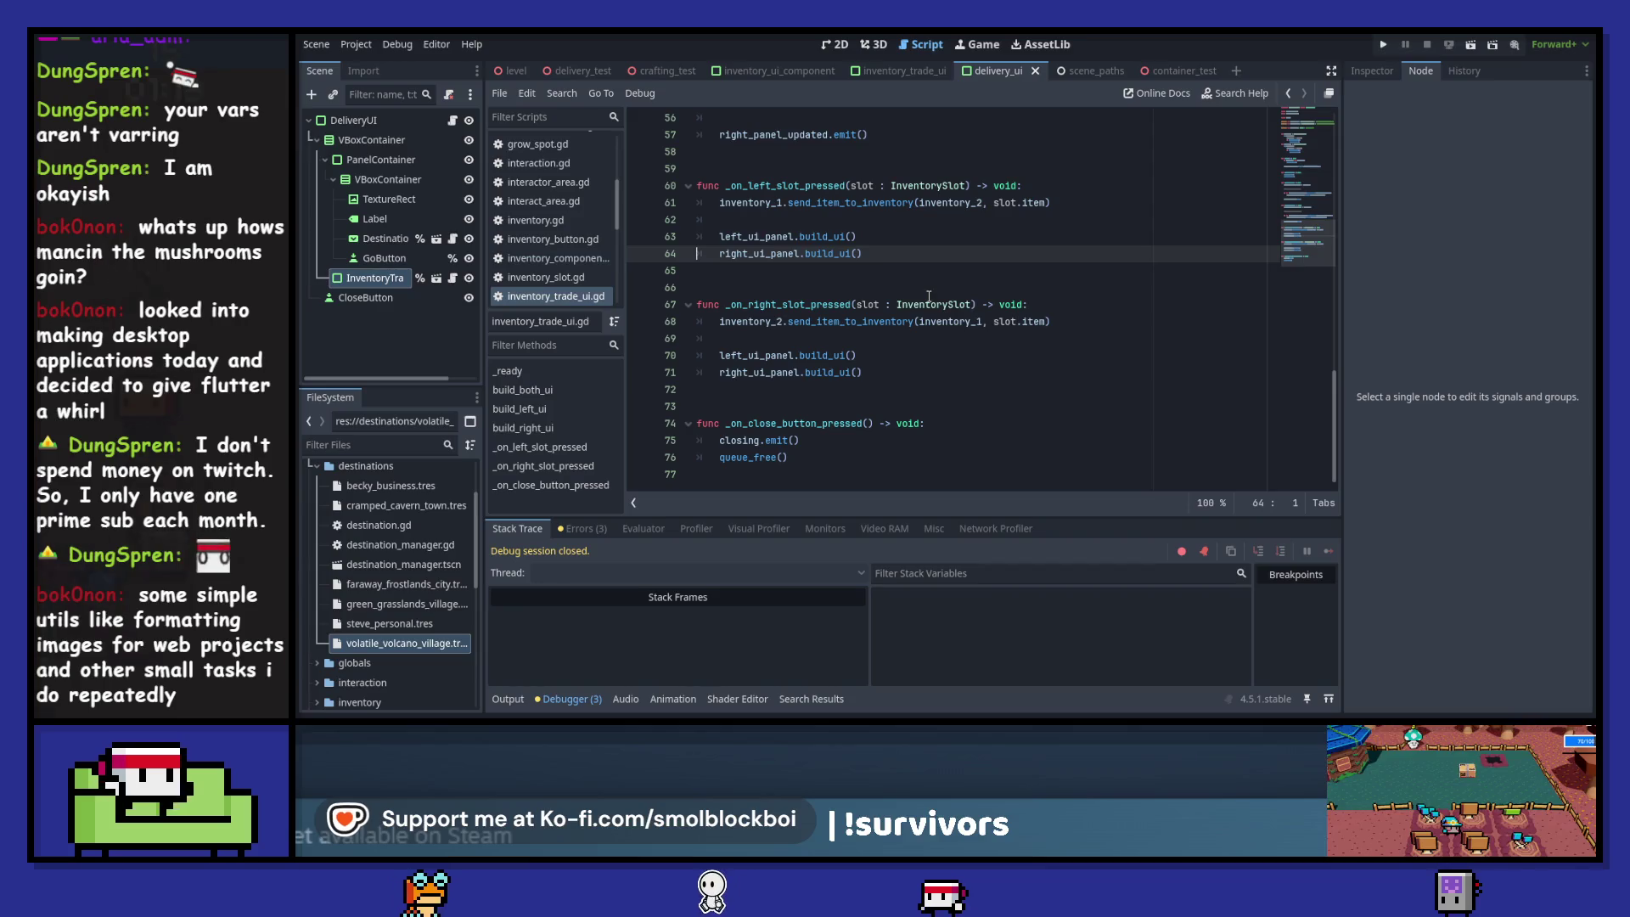
pyautogui.hotkey('alt', 'Left')
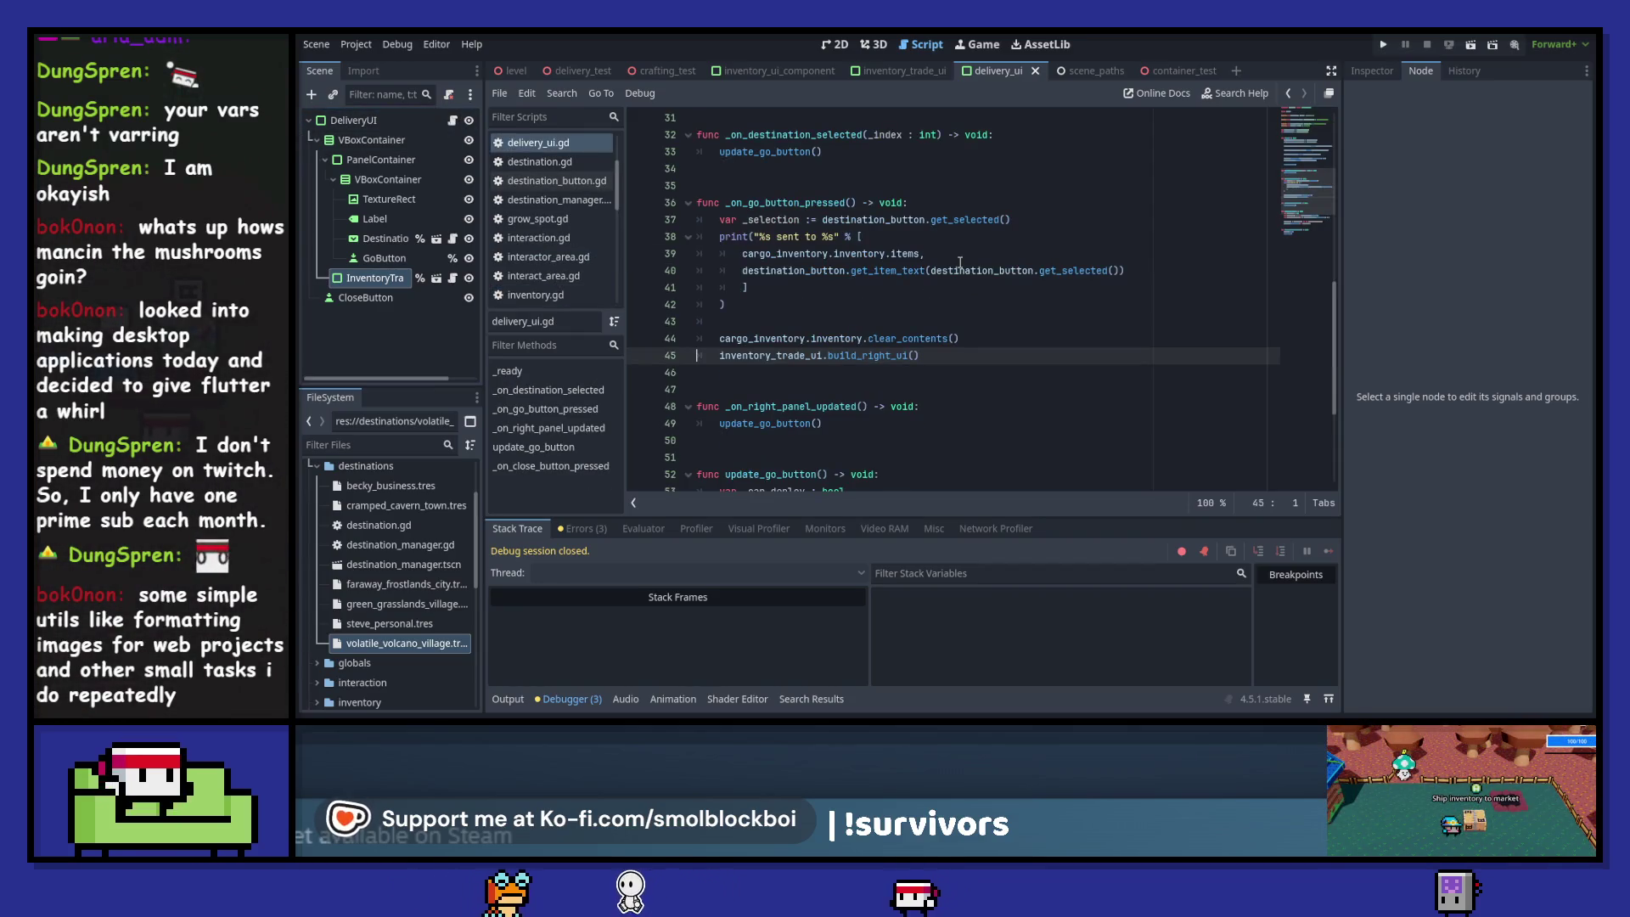
pyautogui.scroll(-1, 895, 306)
pyautogui.keyDown('ctrl'); pyautogui.click(895, 307); pyautogui.keyUp('ctrl')
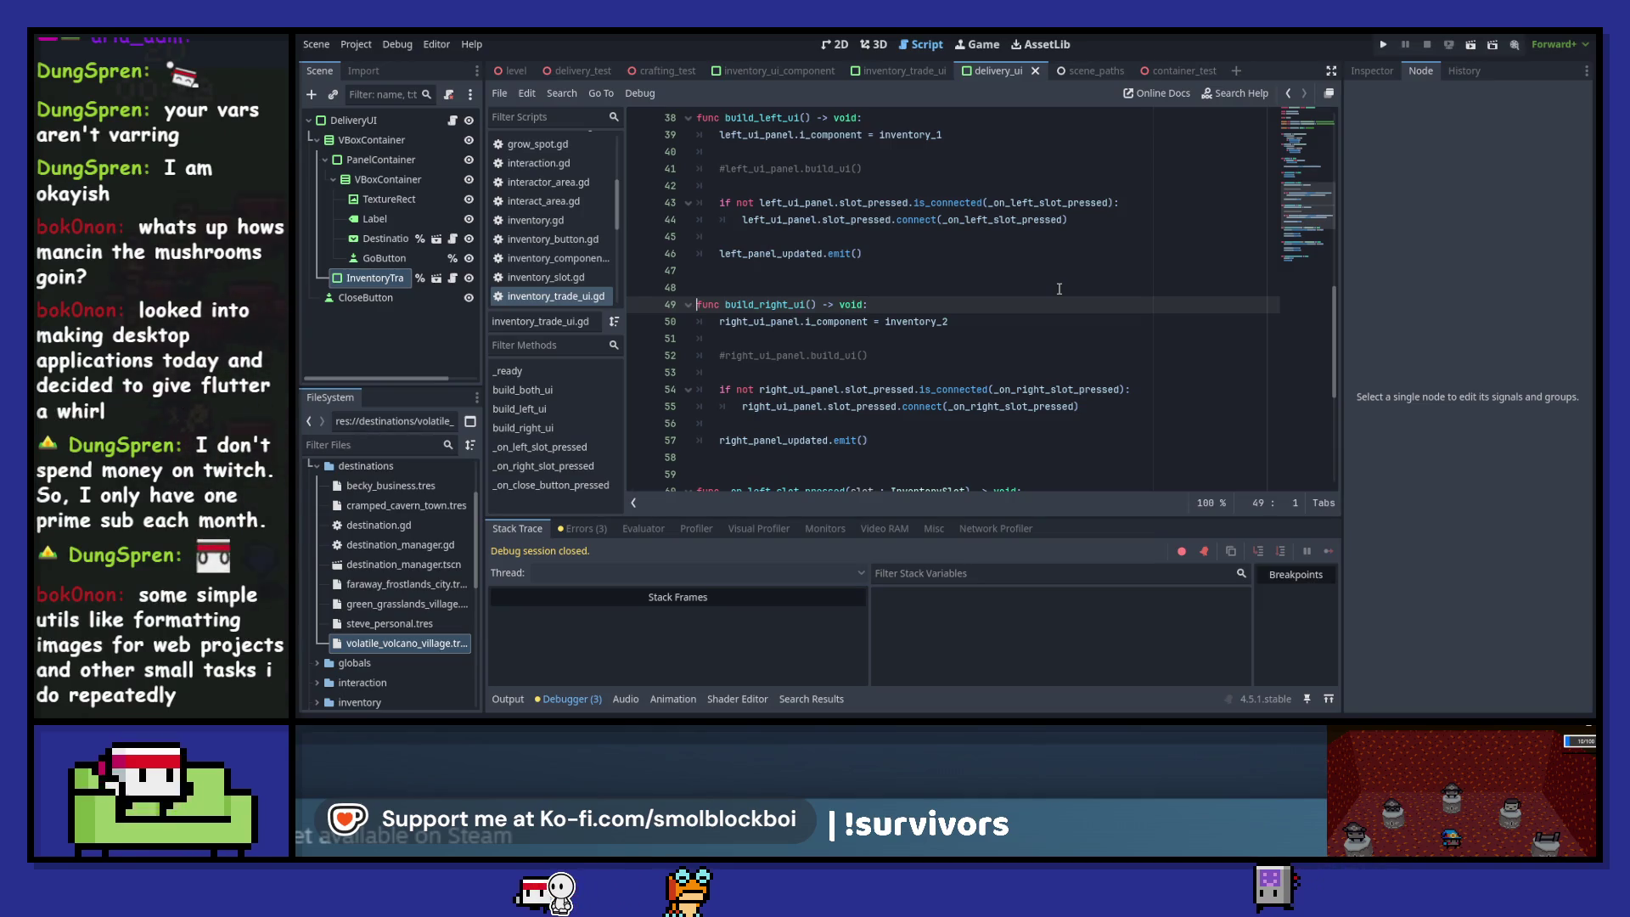
pyautogui.doubleClick(775, 441)
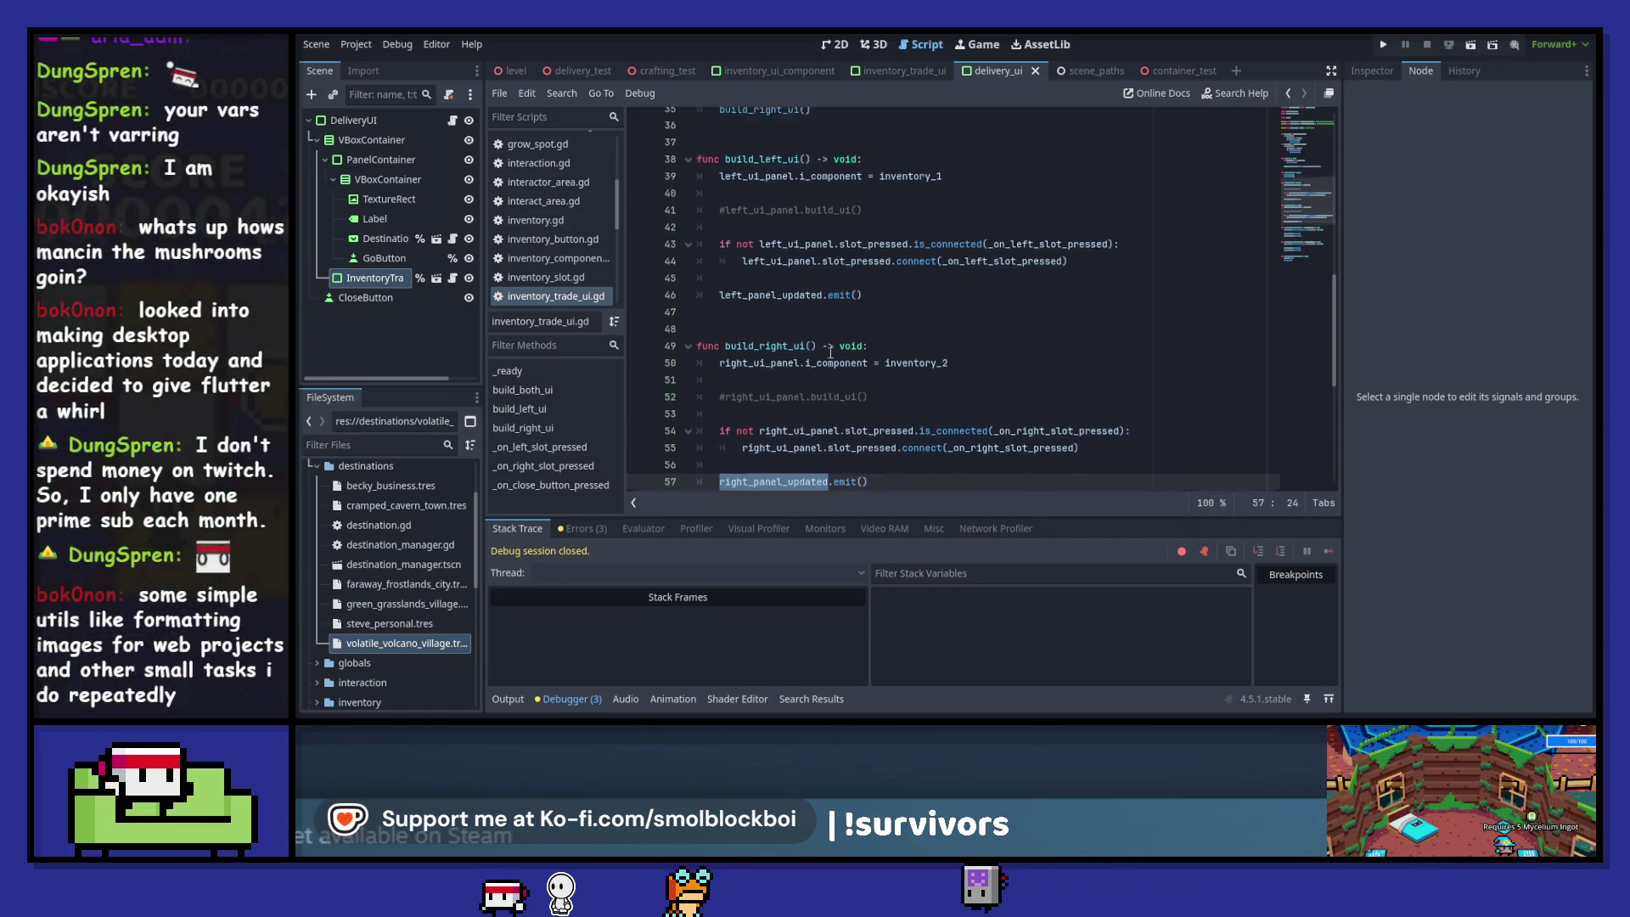
pyautogui.scroll(4, 831, 353)
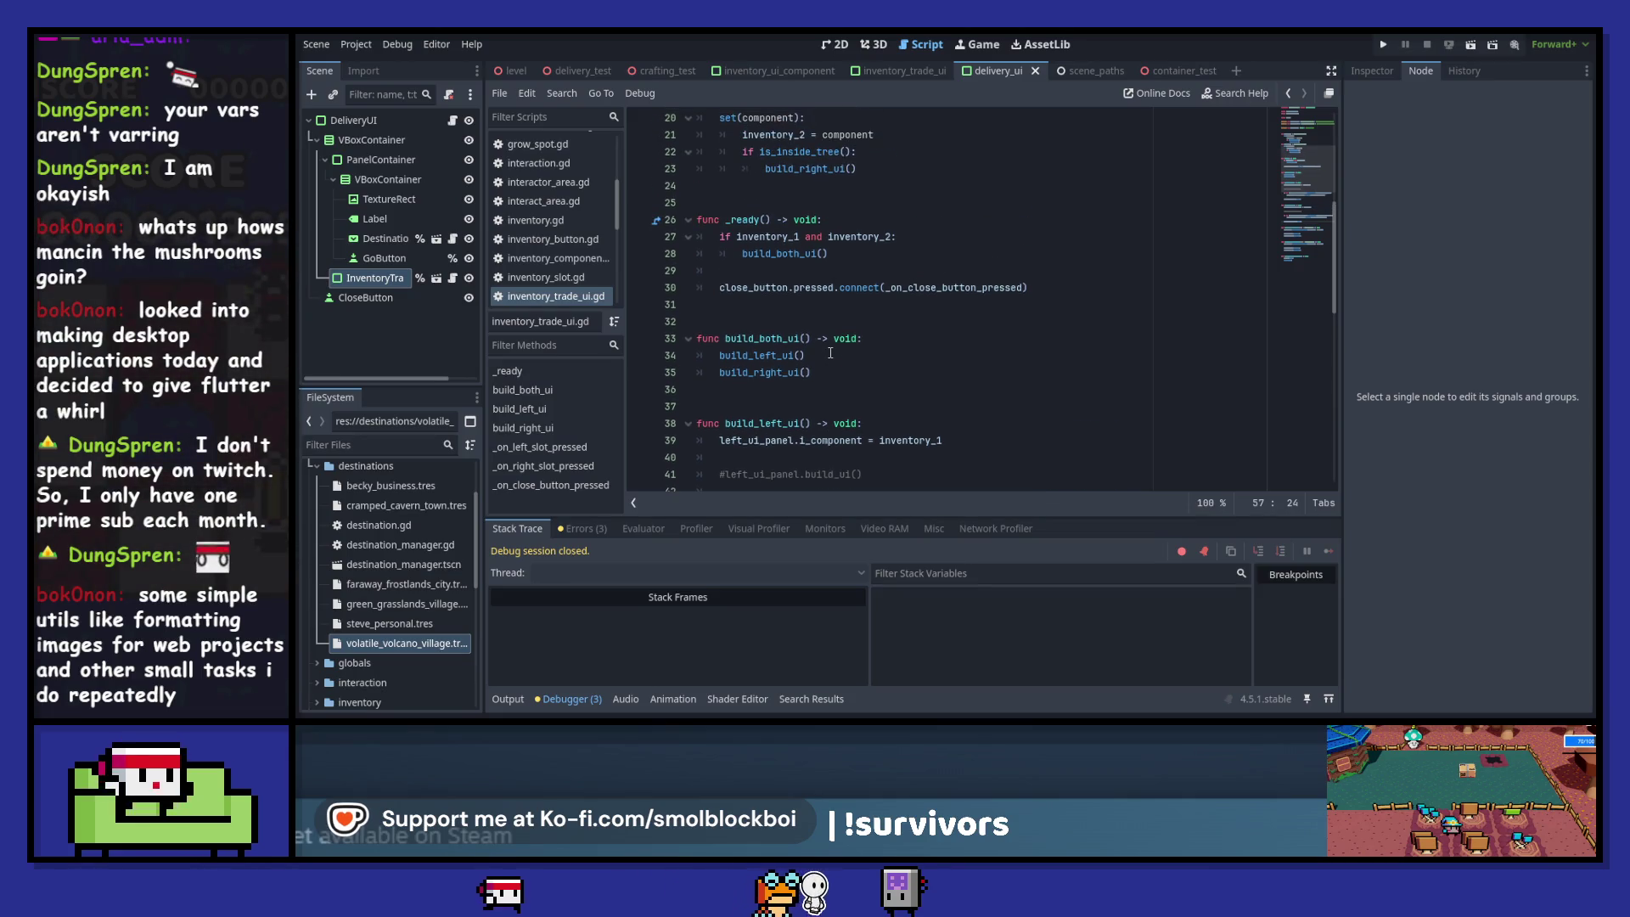
pyautogui.scroll(7, 831, 352)
pyautogui.scroll(2, 831, 353)
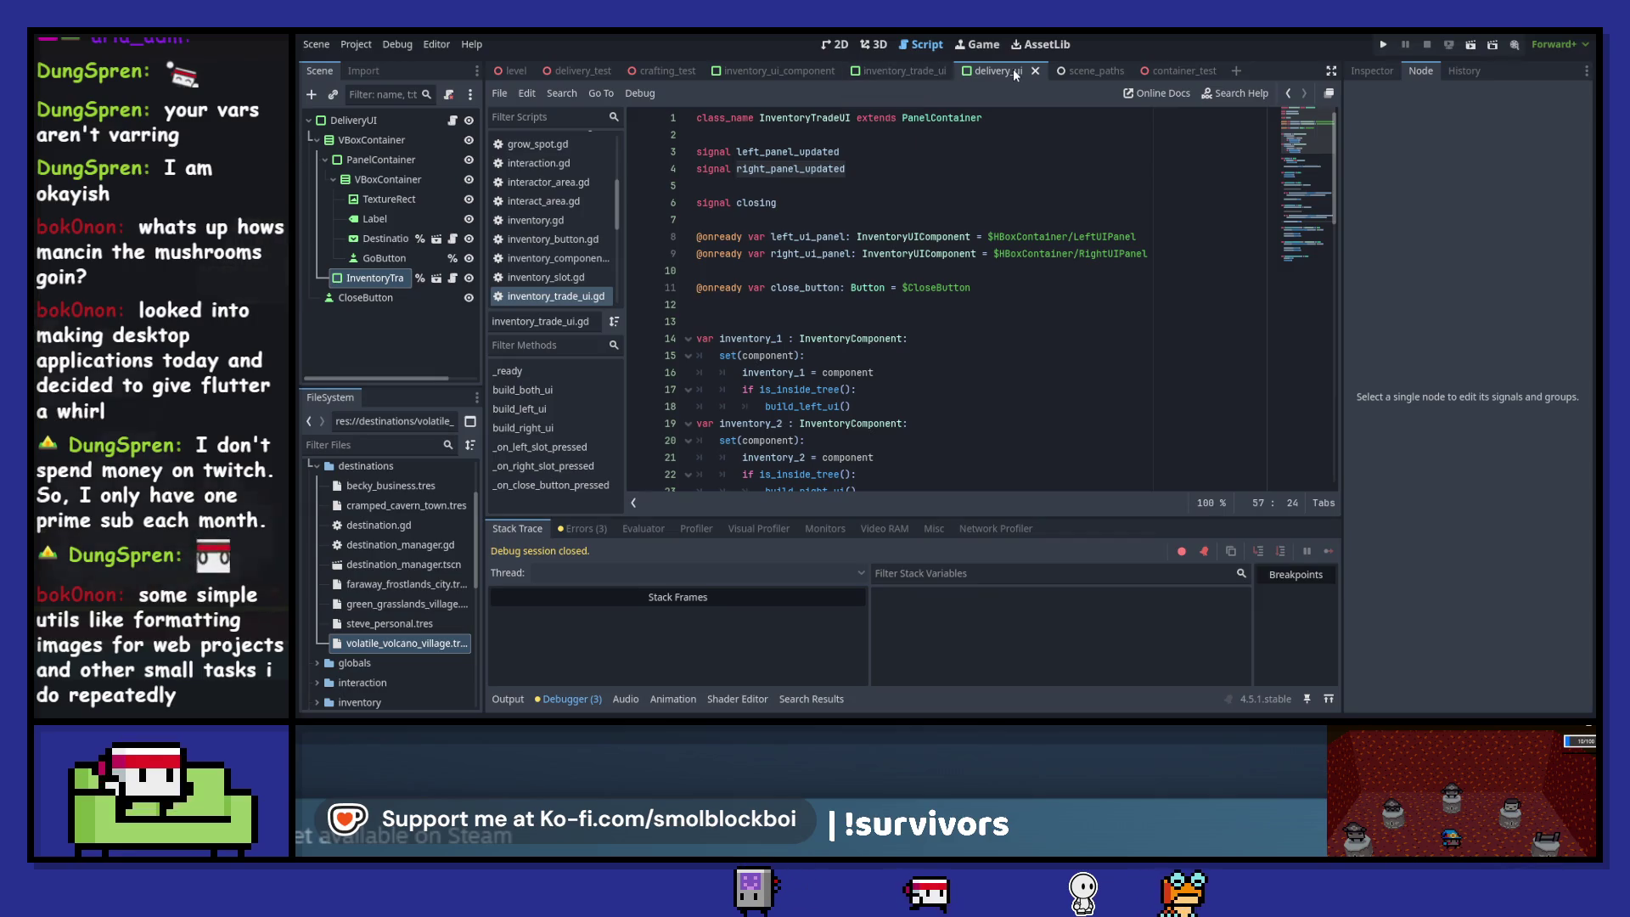
pyautogui.scroll(-2, 998, 274)
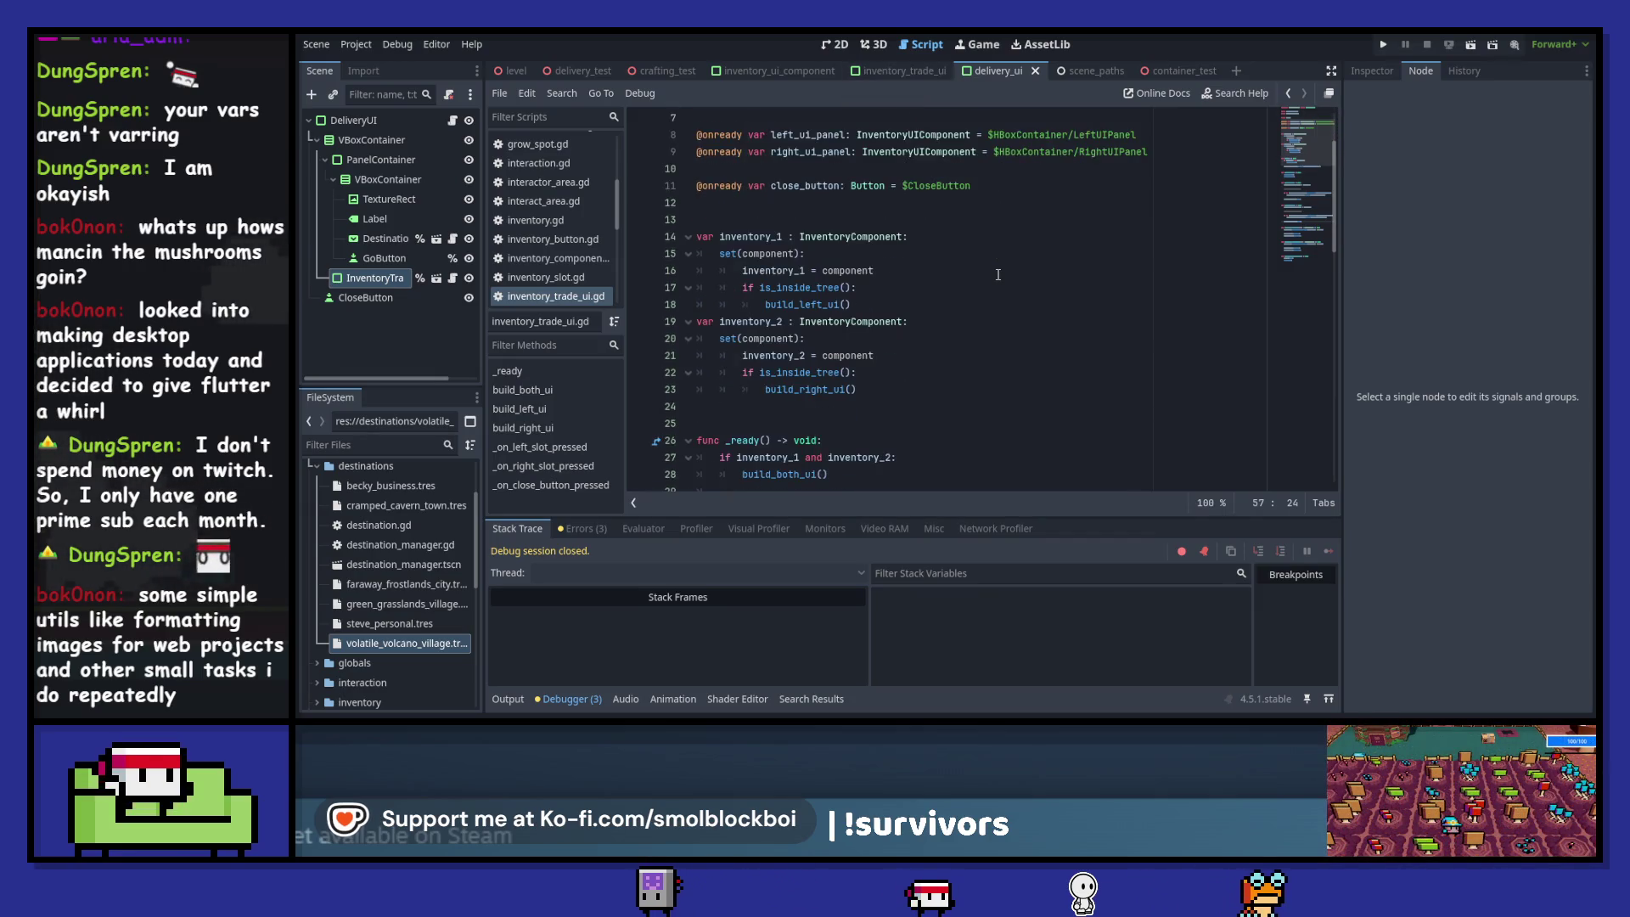
pyautogui.scroll(-3, 999, 275)
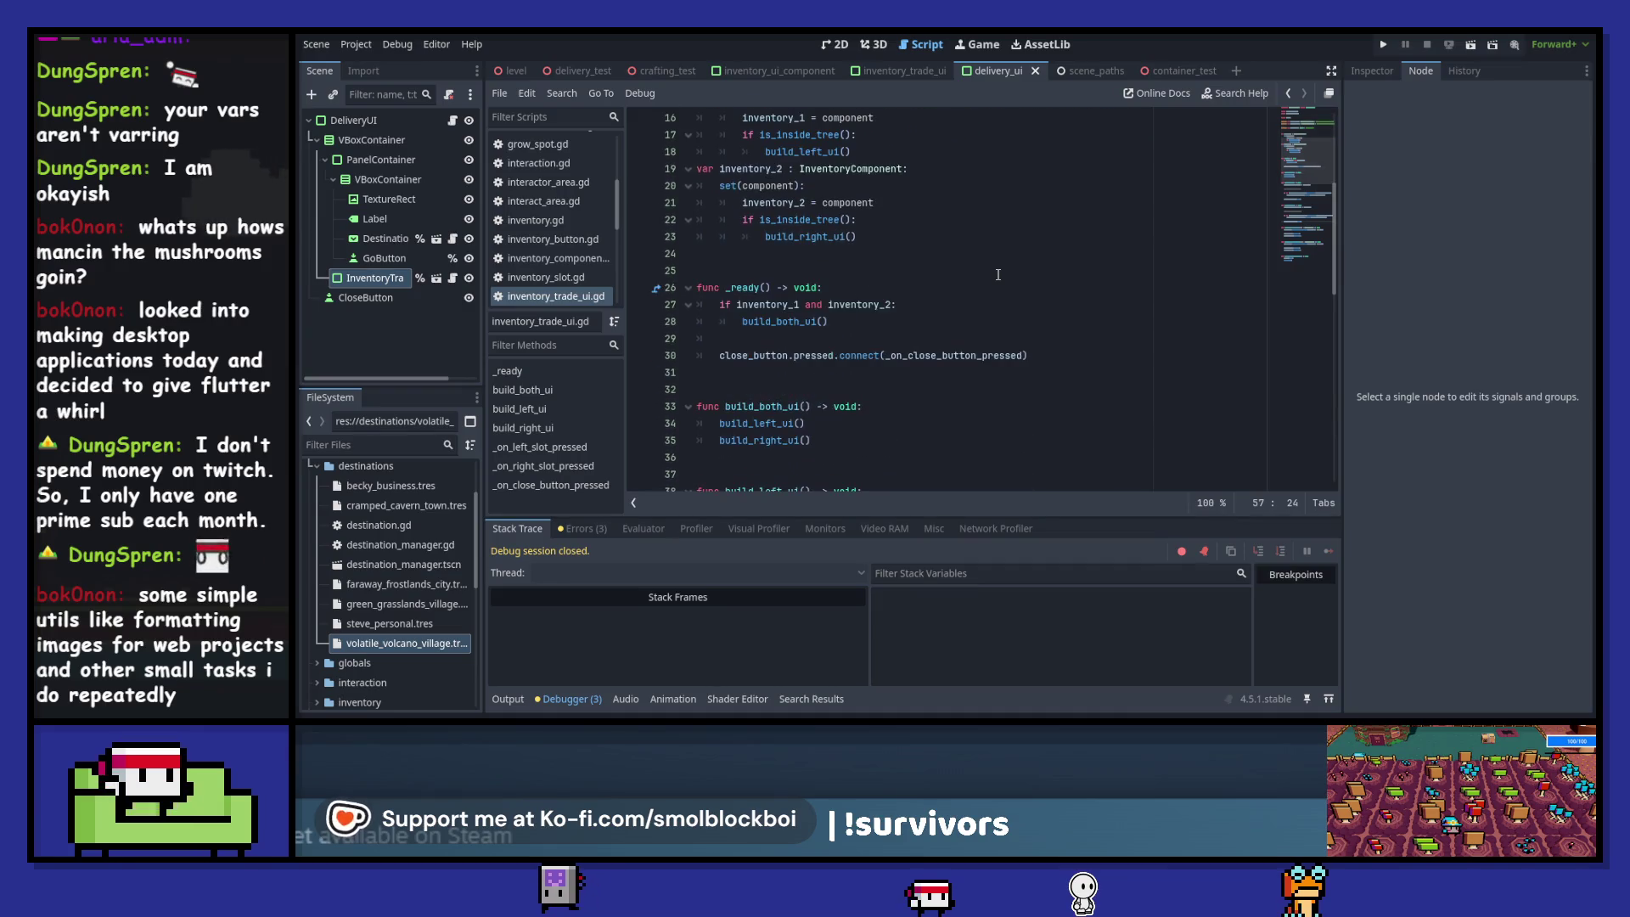
pyautogui.scroll(-1, 999, 275)
pyautogui.scroll(-2, 998, 275)
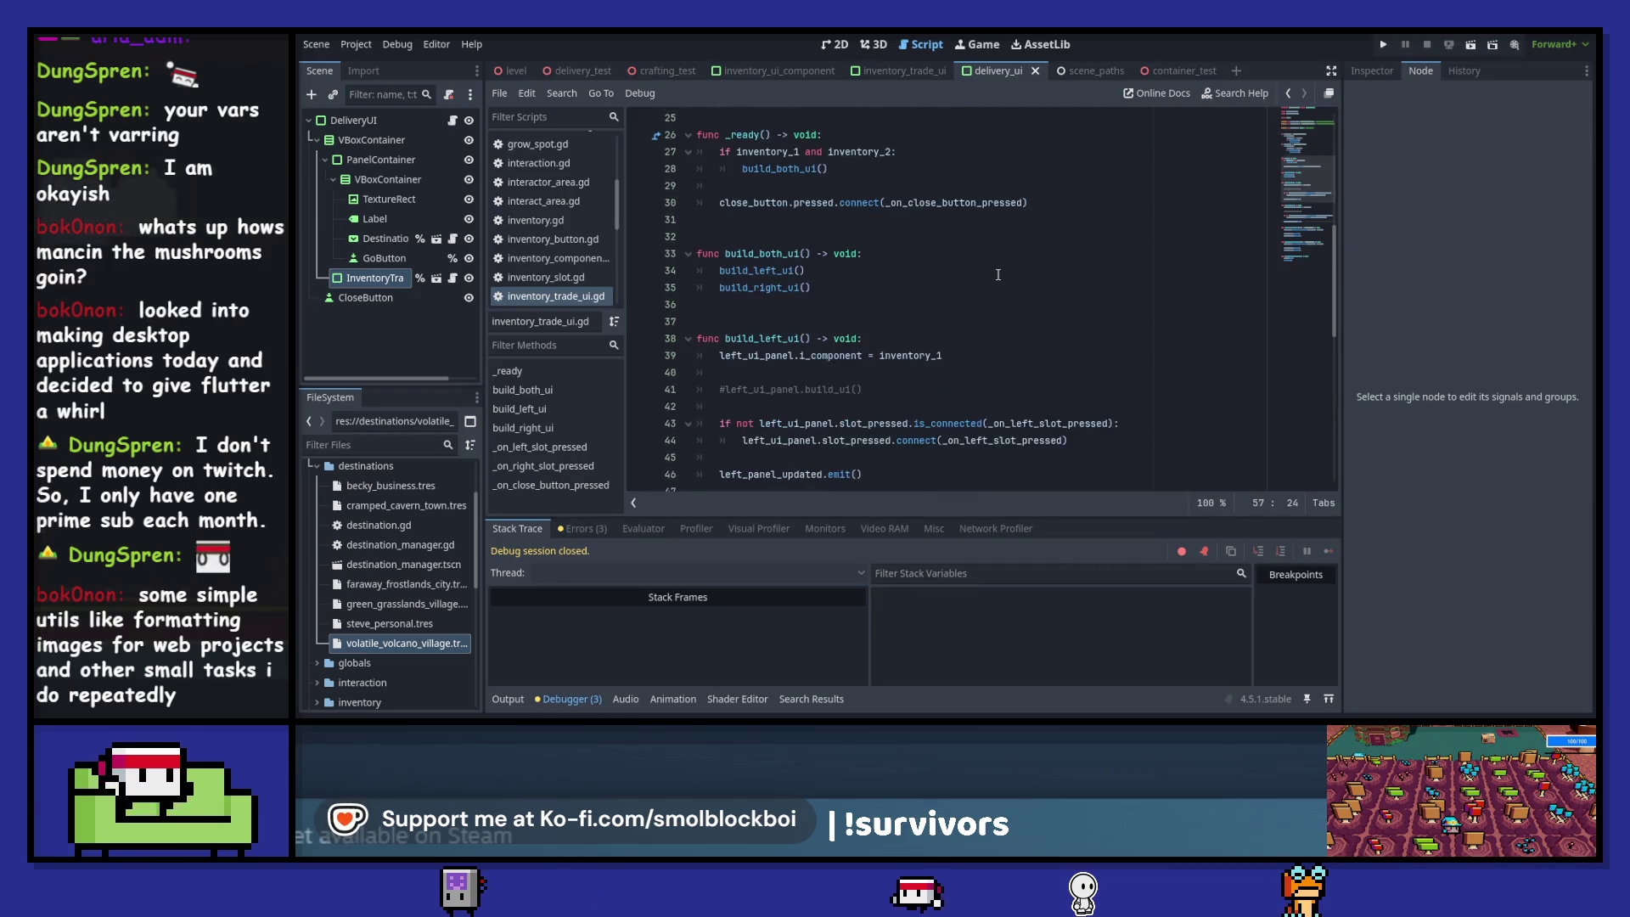
pyautogui.scroll(-3, 998, 274)
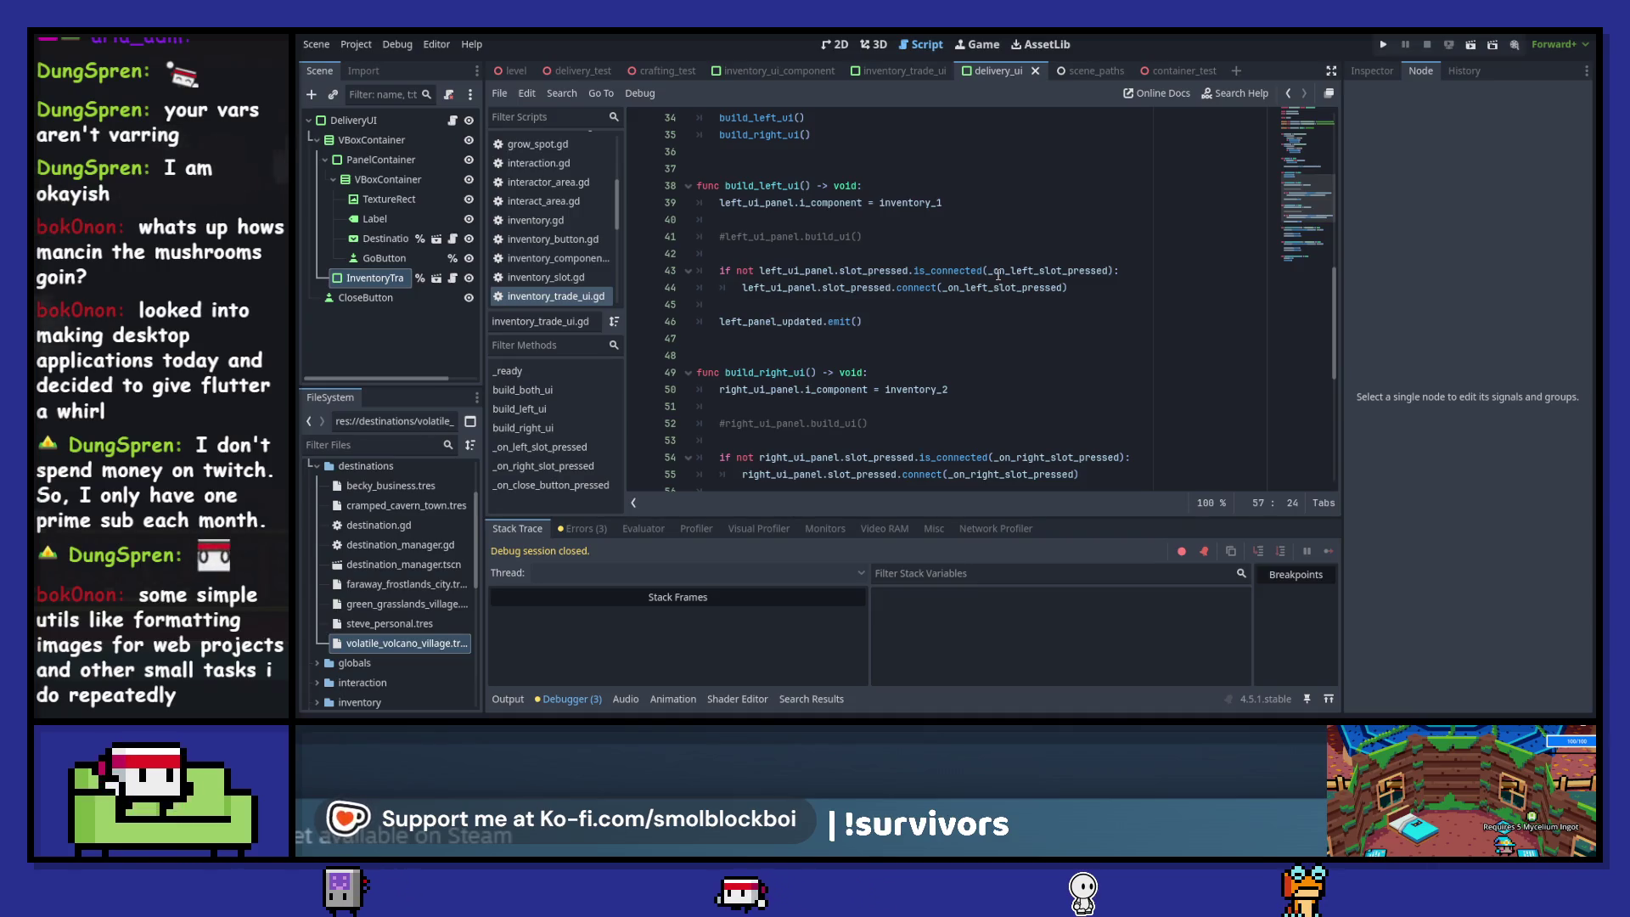
pyautogui.scroll(-2, 998, 275)
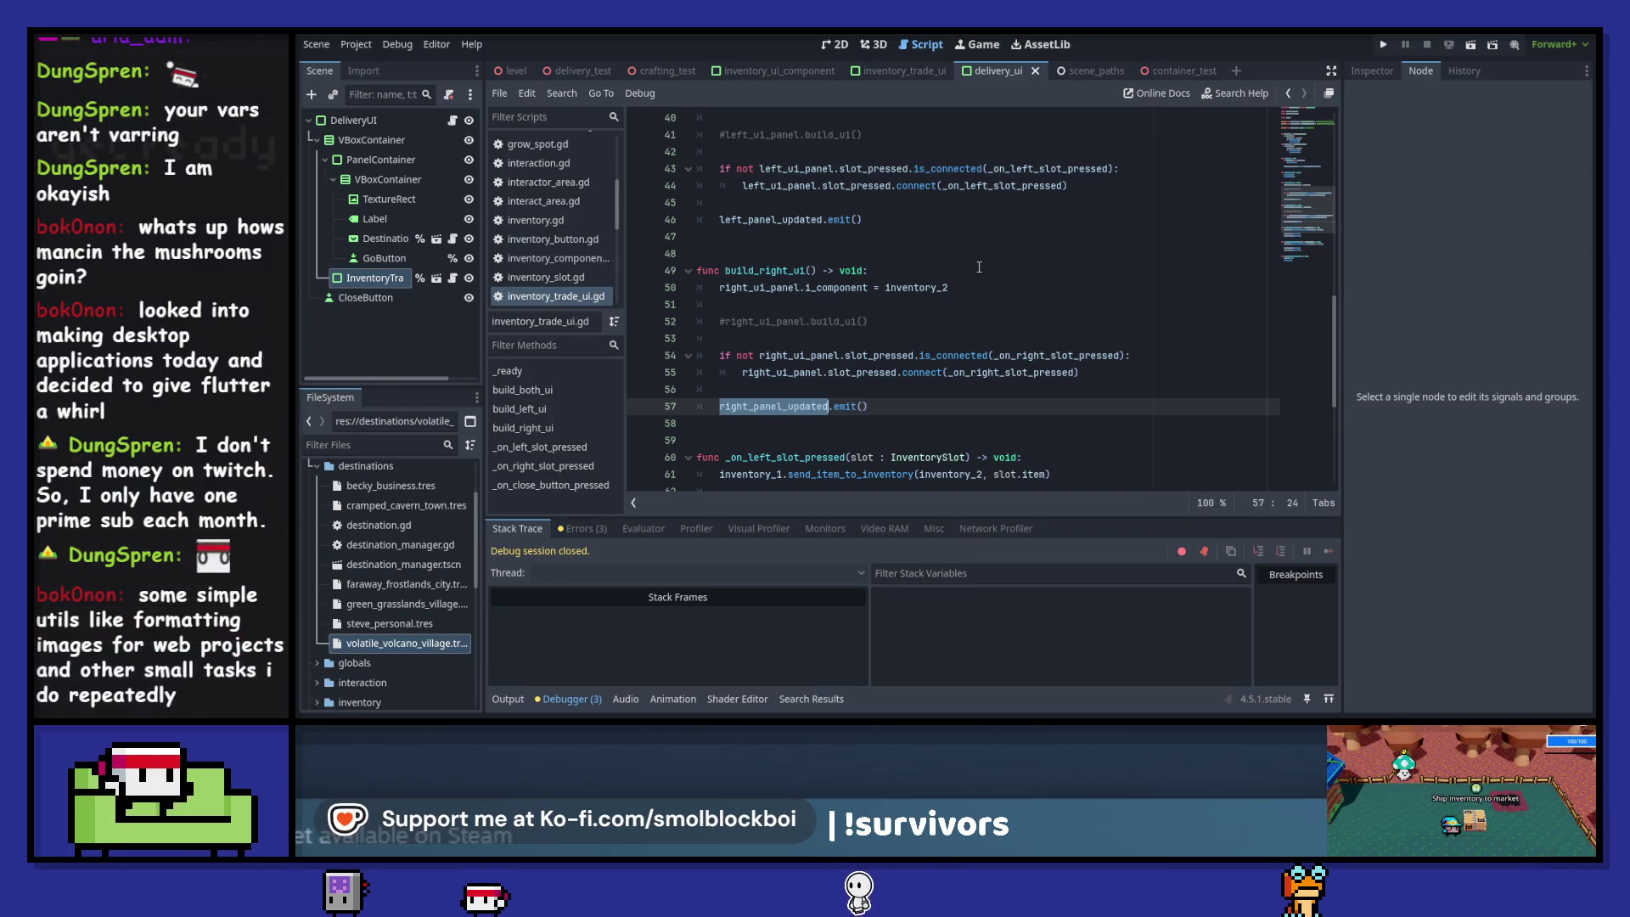
pyautogui.scroll(3, 976, 263)
pyautogui.scroll(5, 527, 242)
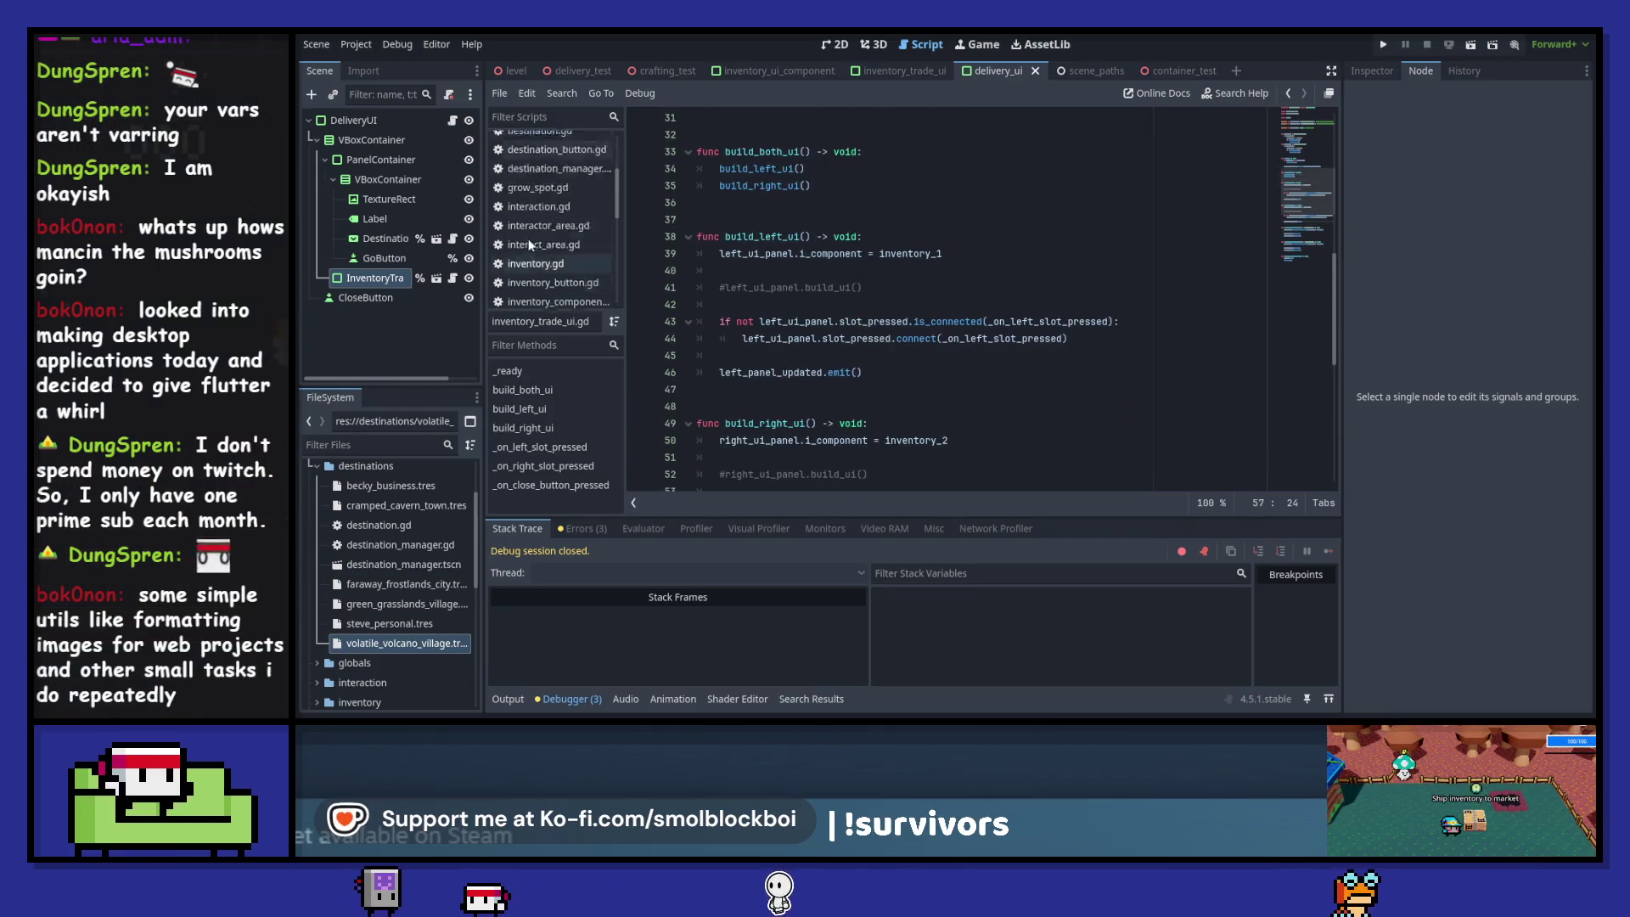
pyautogui.scroll(-2, 527, 238)
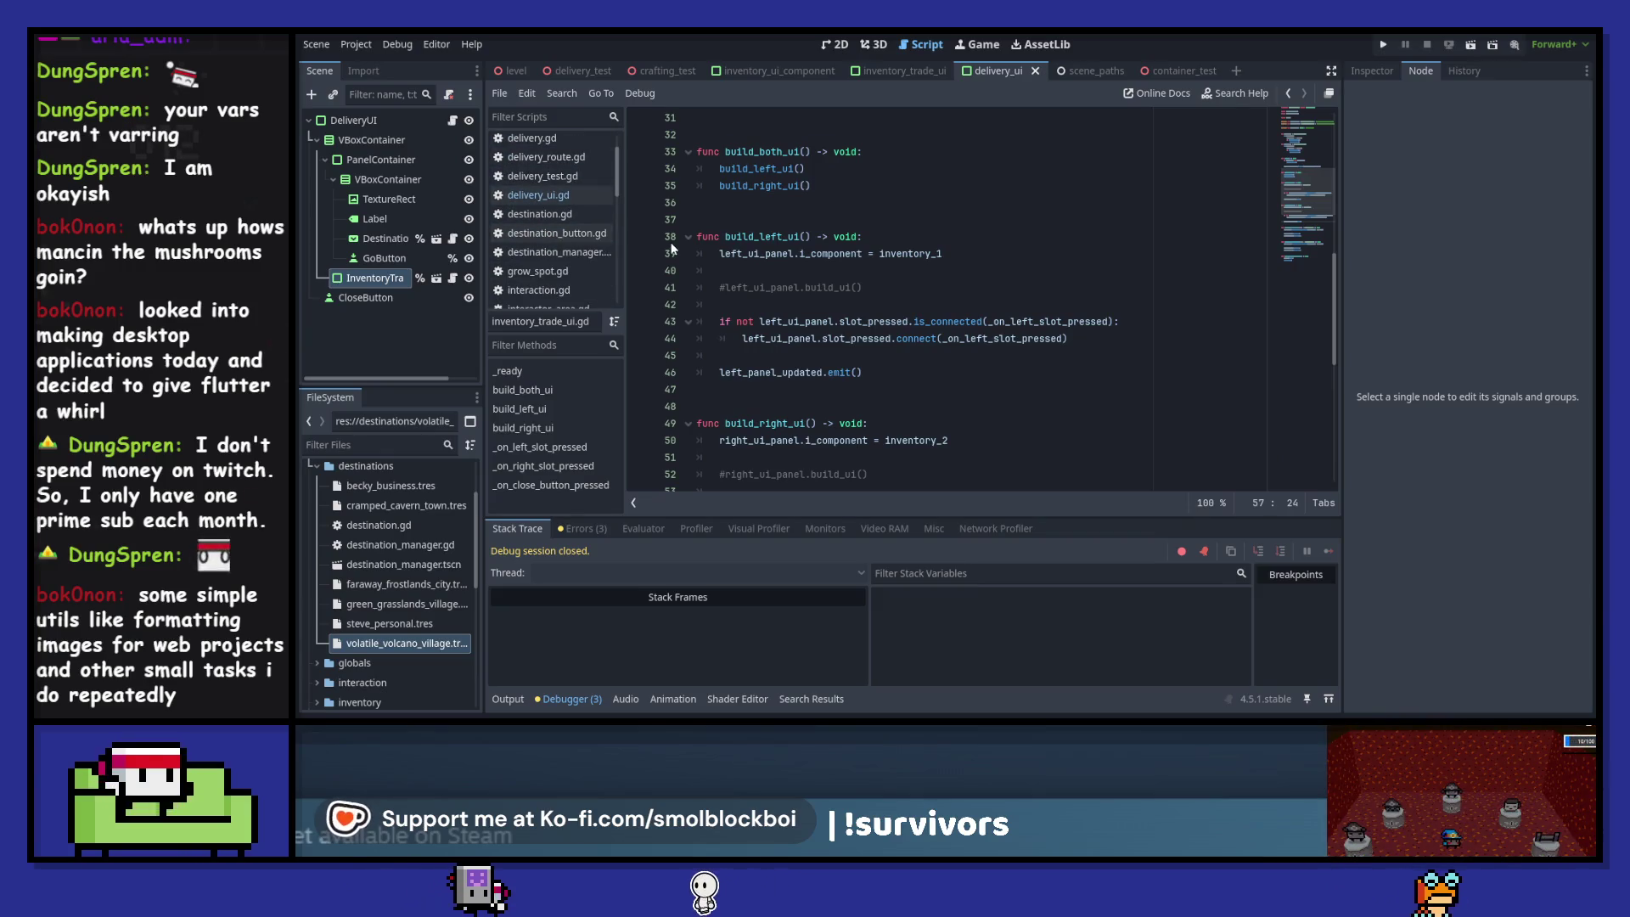
# - In inventory_ui_component.gd, add 'signal component_updated' below the slot_pressed signal
pyautogui.click(772, 73)
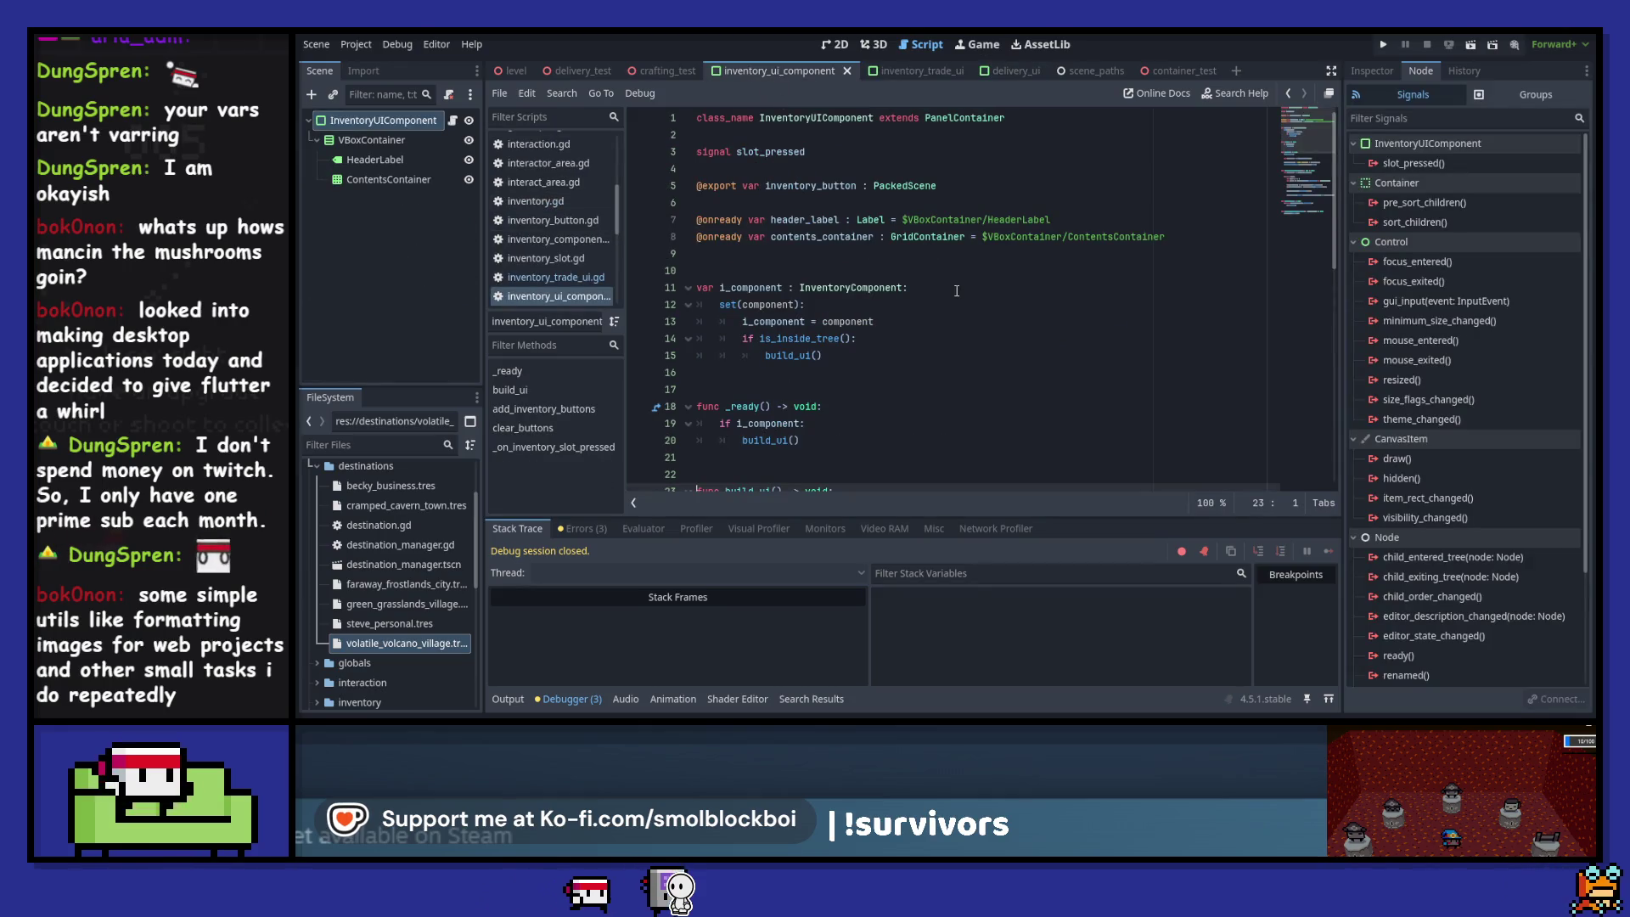
pyautogui.scroll(-2, 956, 290)
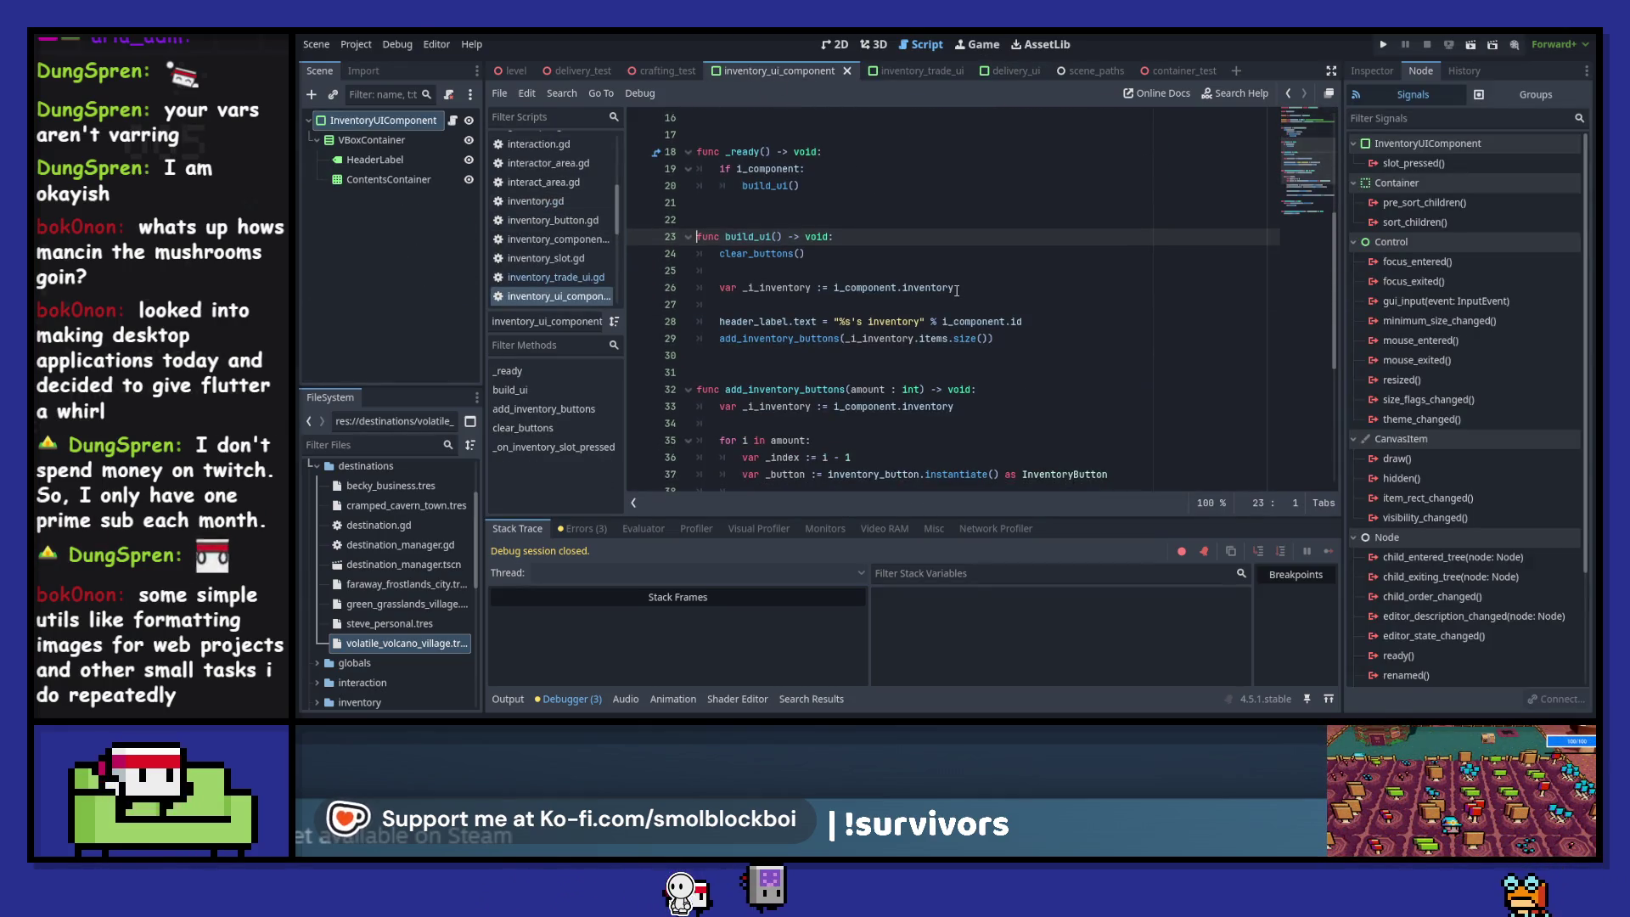
pyautogui.scroll(2, 956, 290)
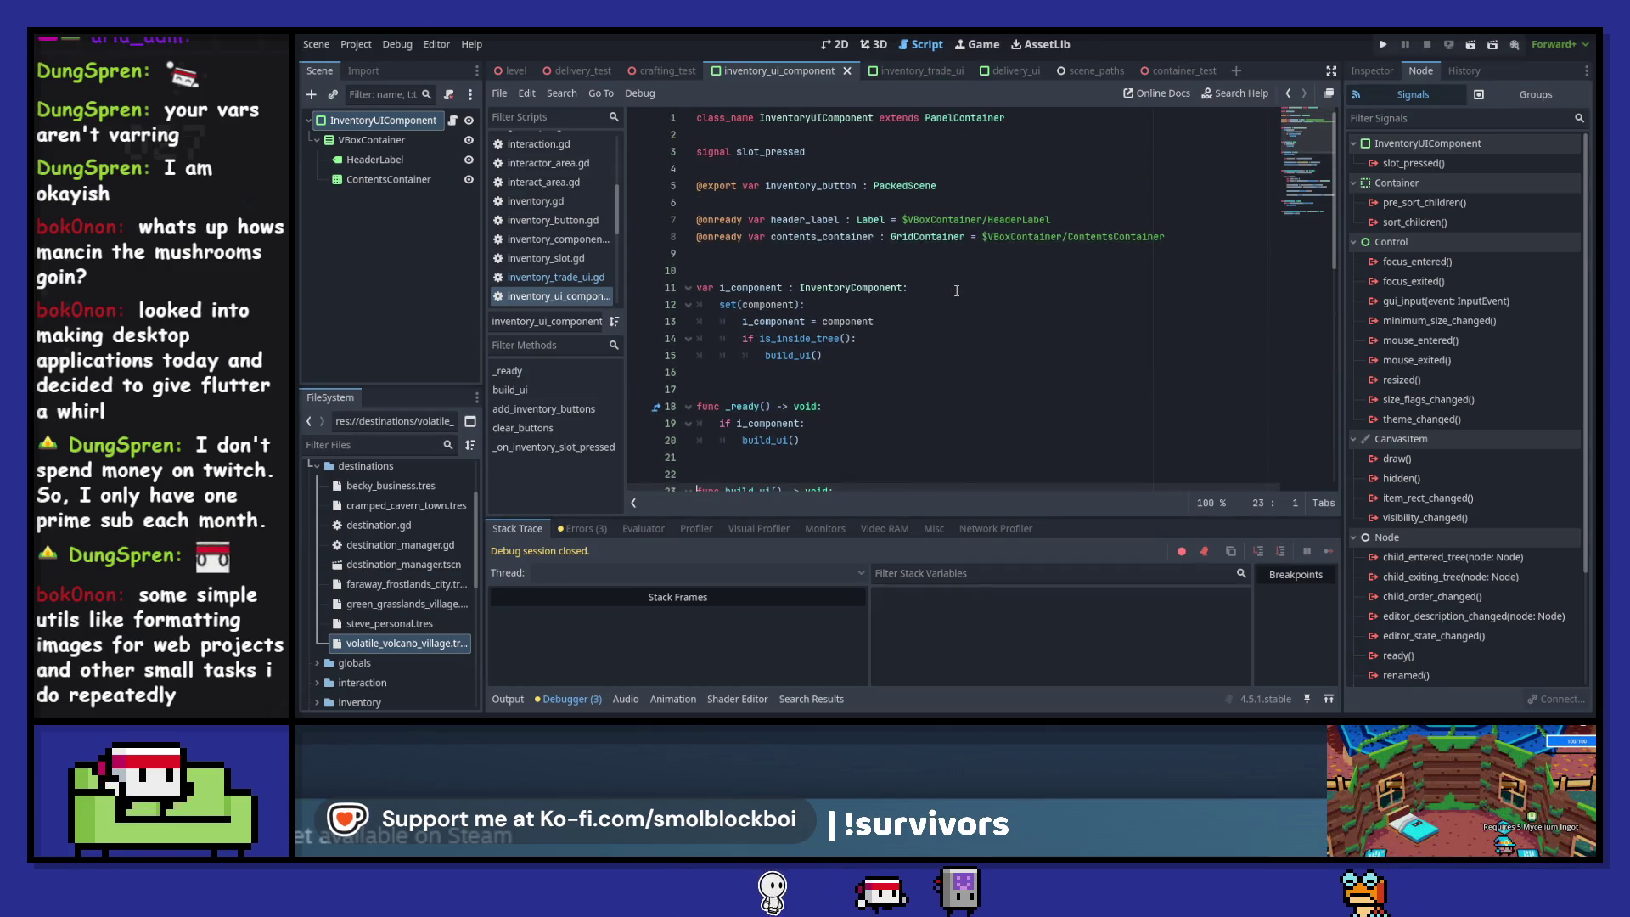
pyautogui.scroll(-5, 957, 290)
pyautogui.click(1011, 343)
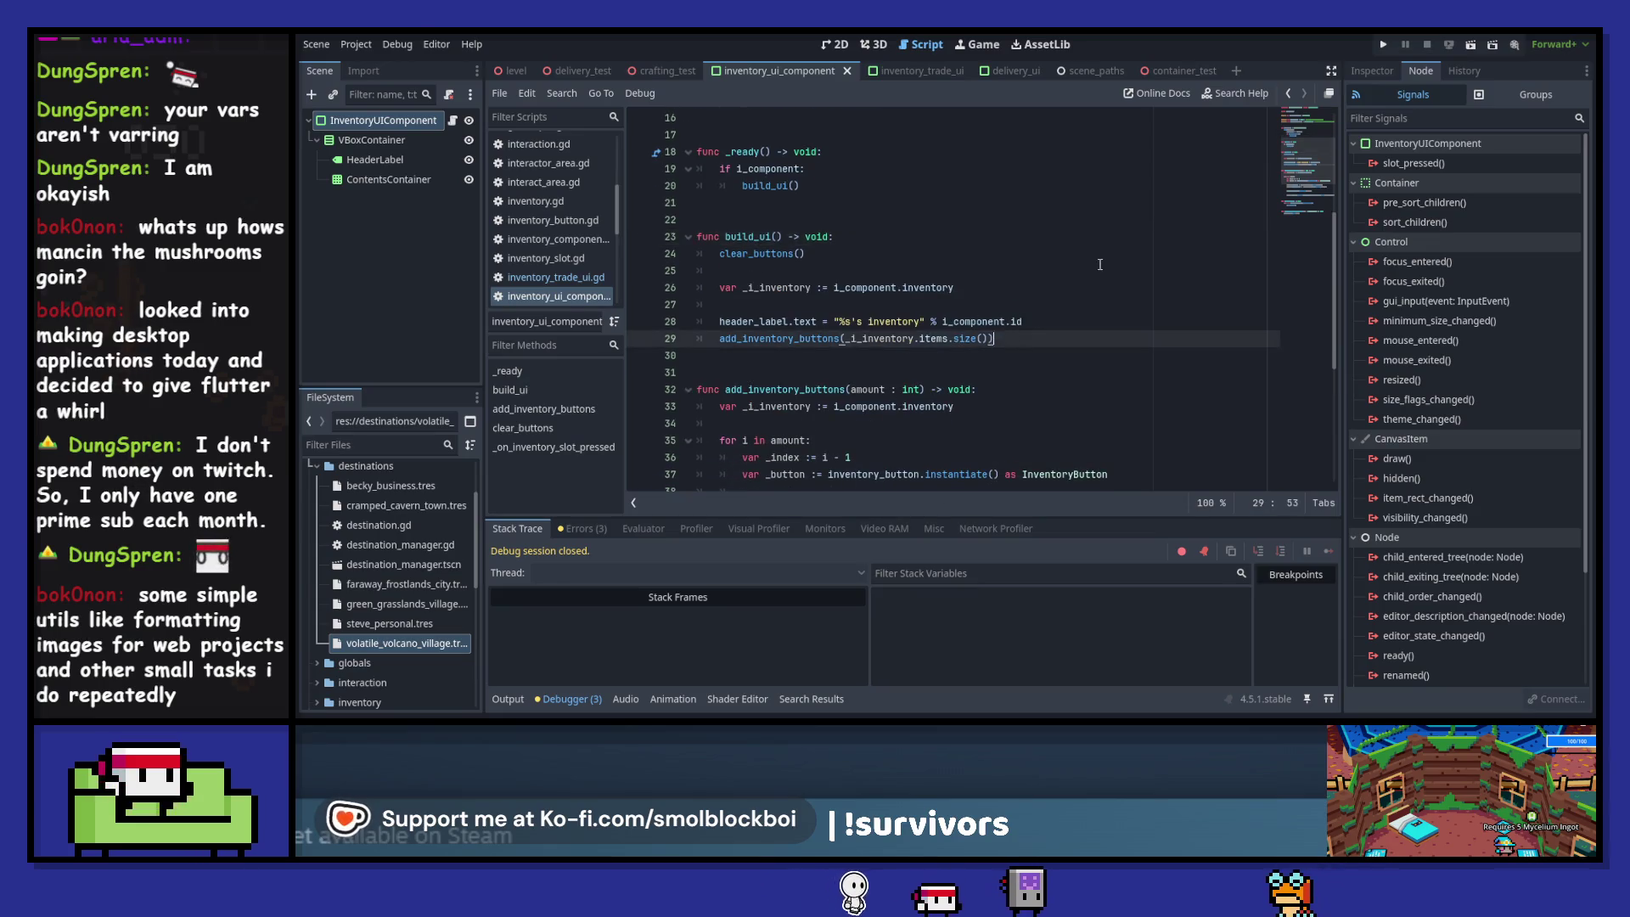
pyautogui.press('Return')
pyautogui.press('Return')
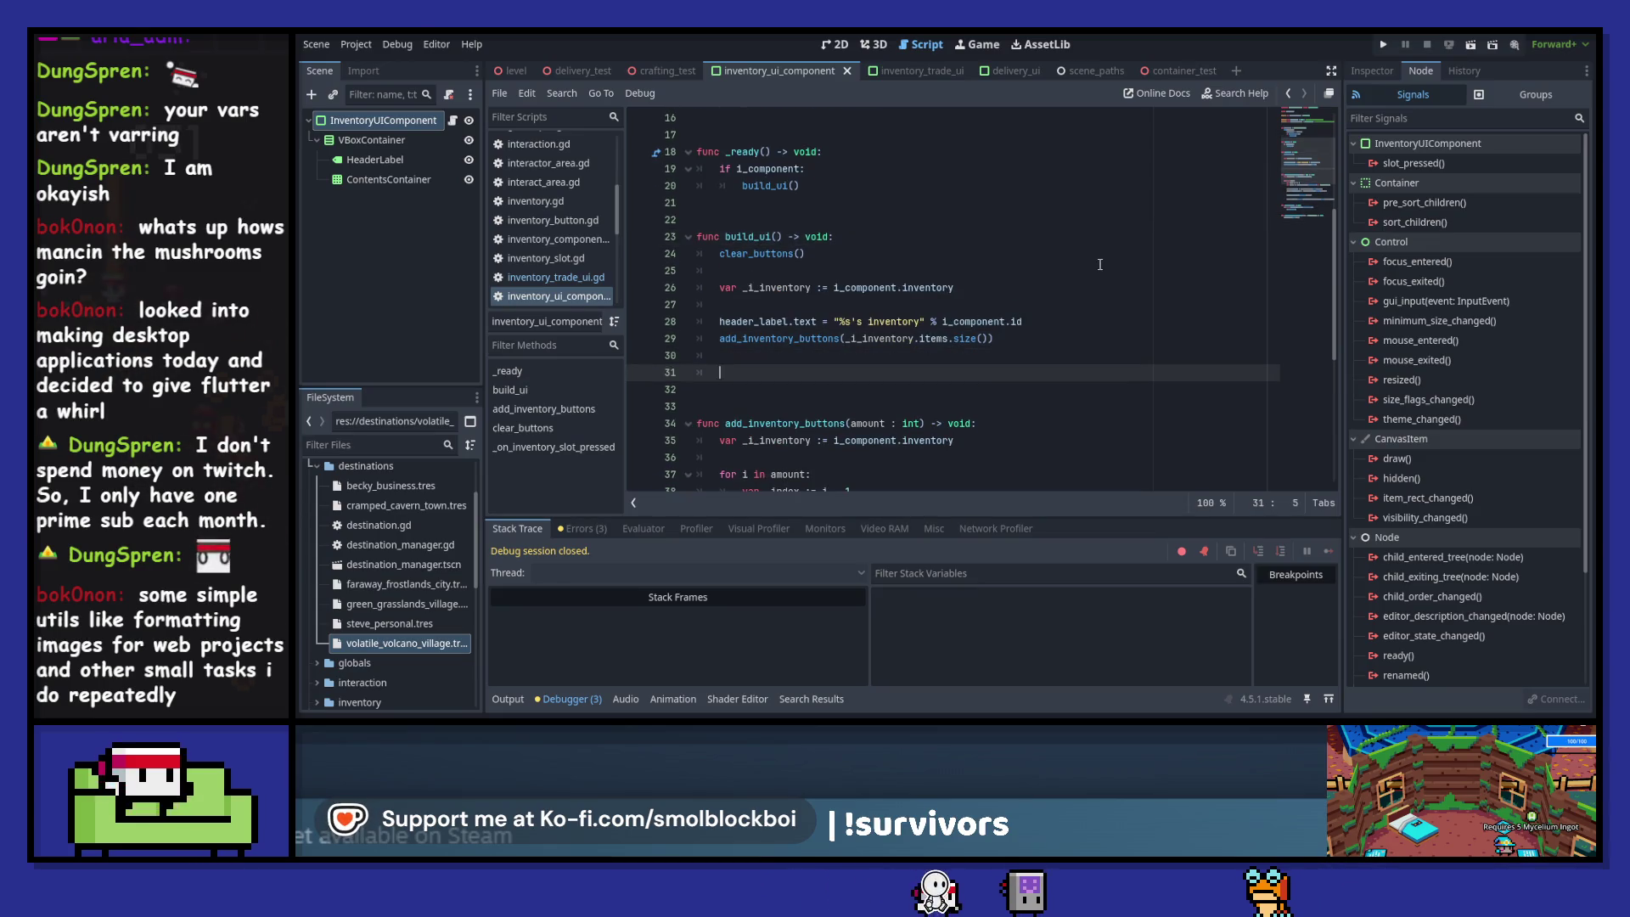
pyautogui.scroll(5, 954, 196)
pyautogui.click(801, 139)
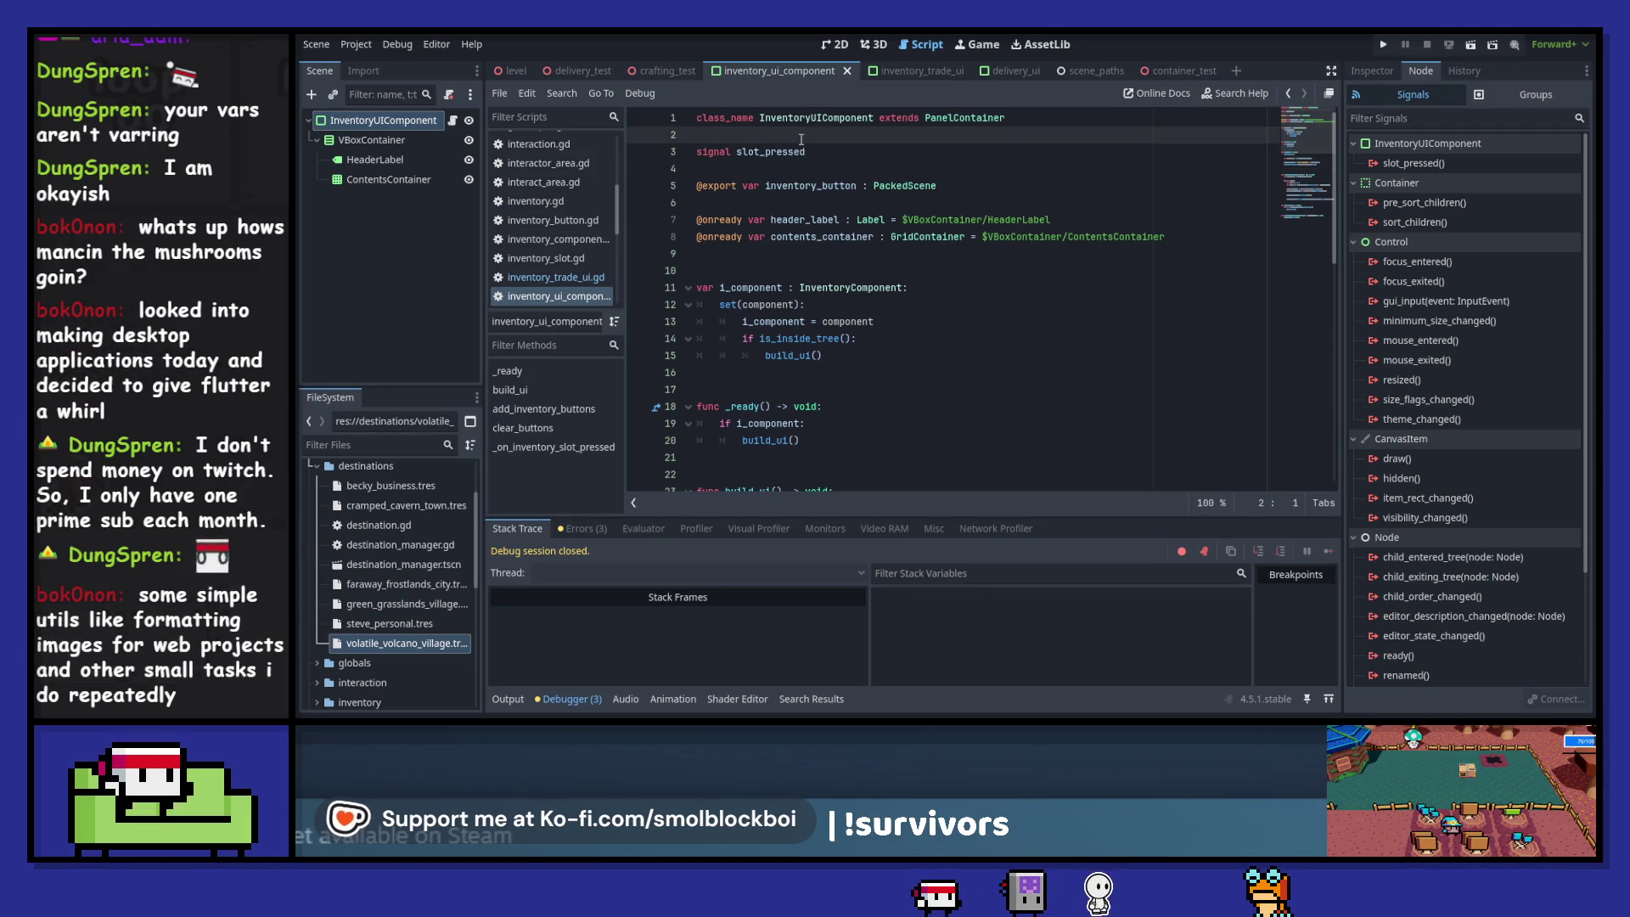
pyautogui.press('Down')
pyautogui.press('End')
pyautogui.press('Return')
pyautogui.write('signal')
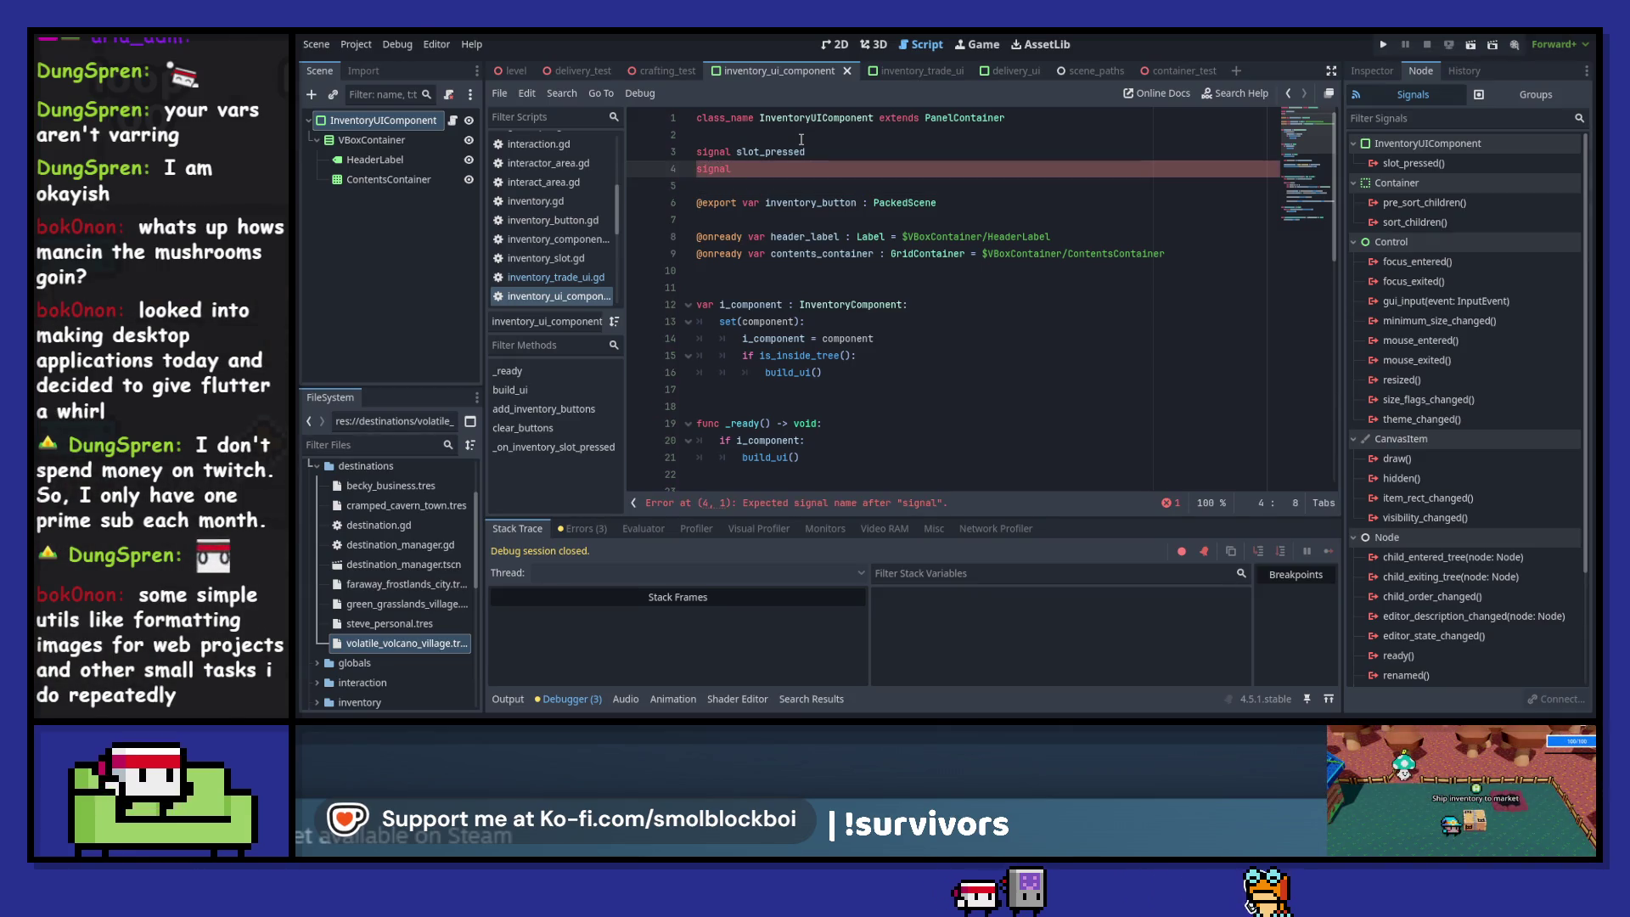
pyautogui.write(' compon')
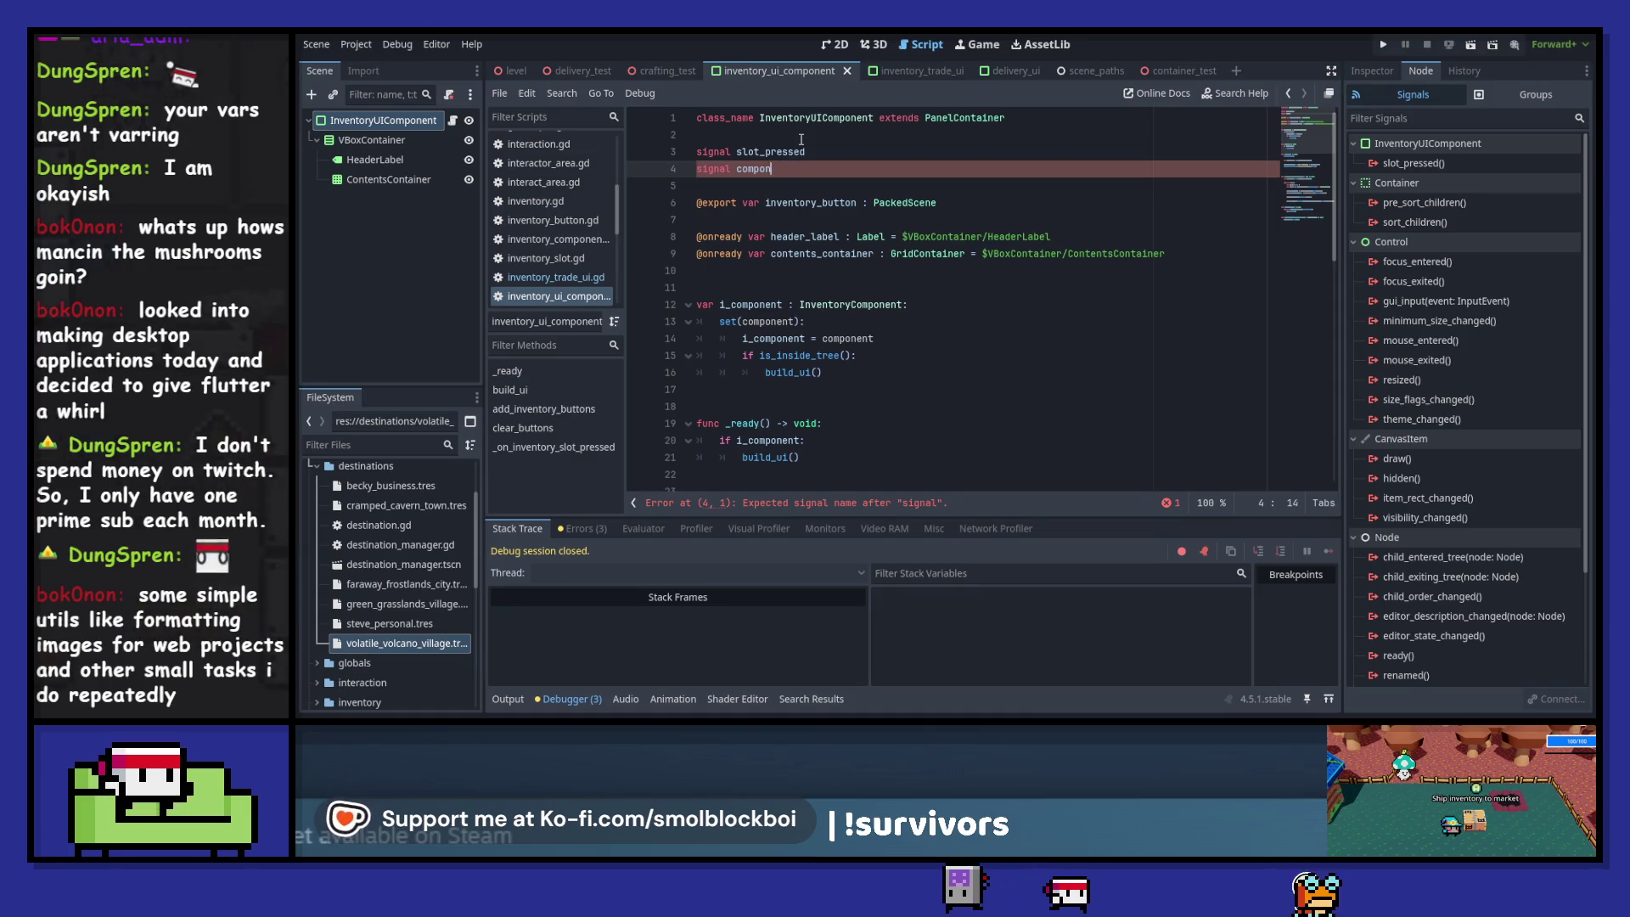
pyautogui.write('ent_updated')
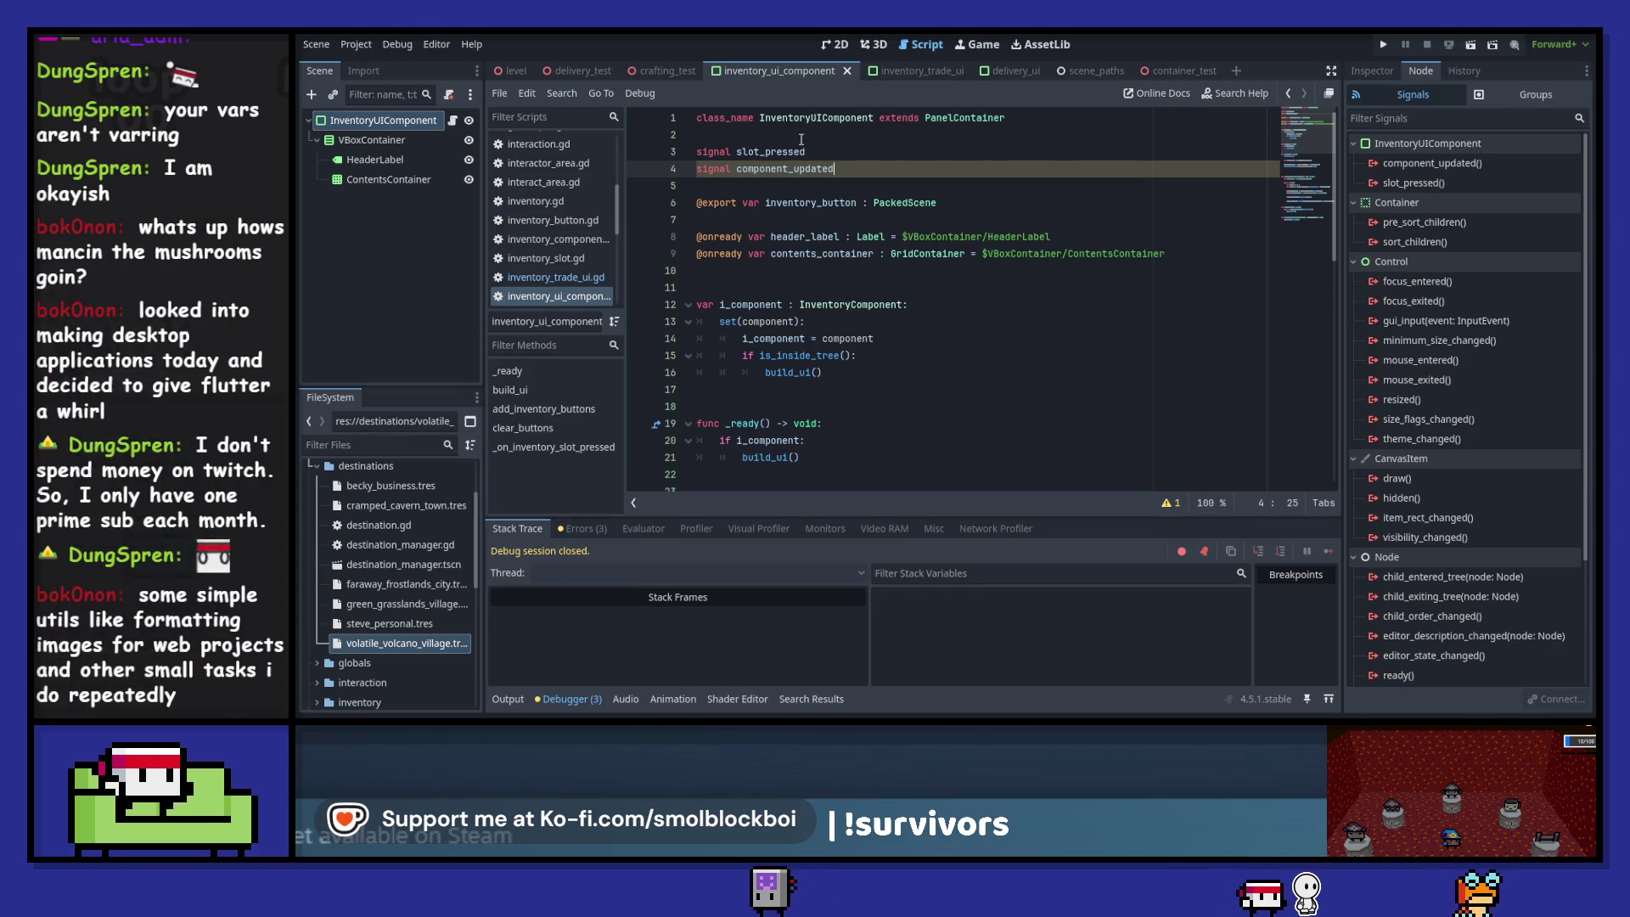
# - Add component_updated.emit() as the last line of build_ui
pyautogui.scroll(-6, 895, 335)
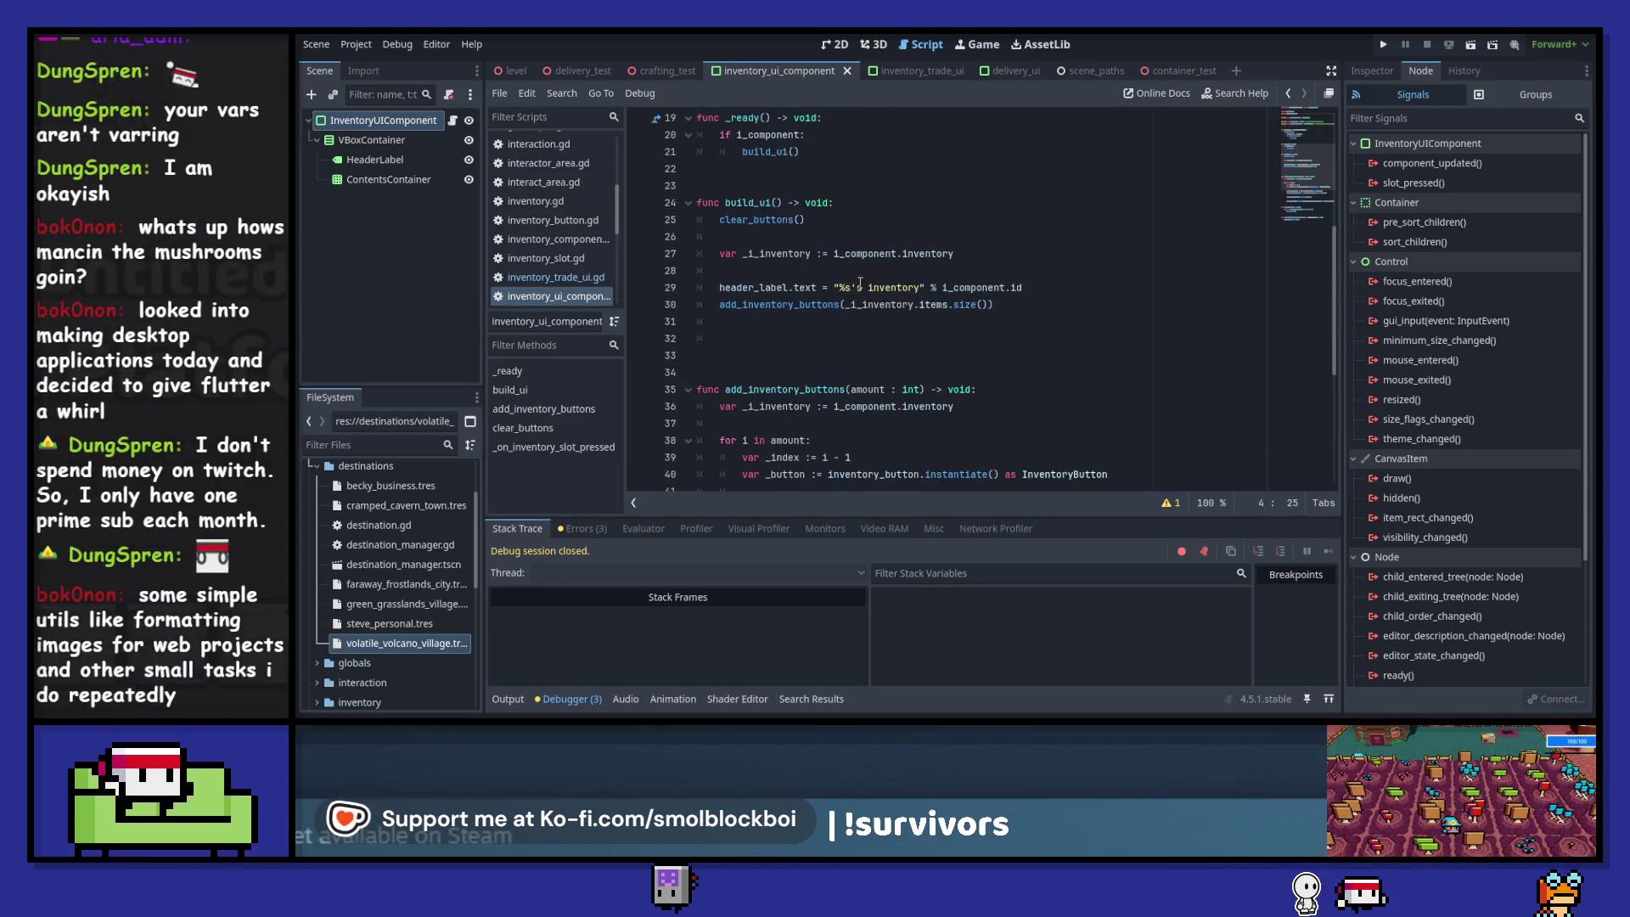
pyautogui.click(895, 338)
pyautogui.write('component_updated.')
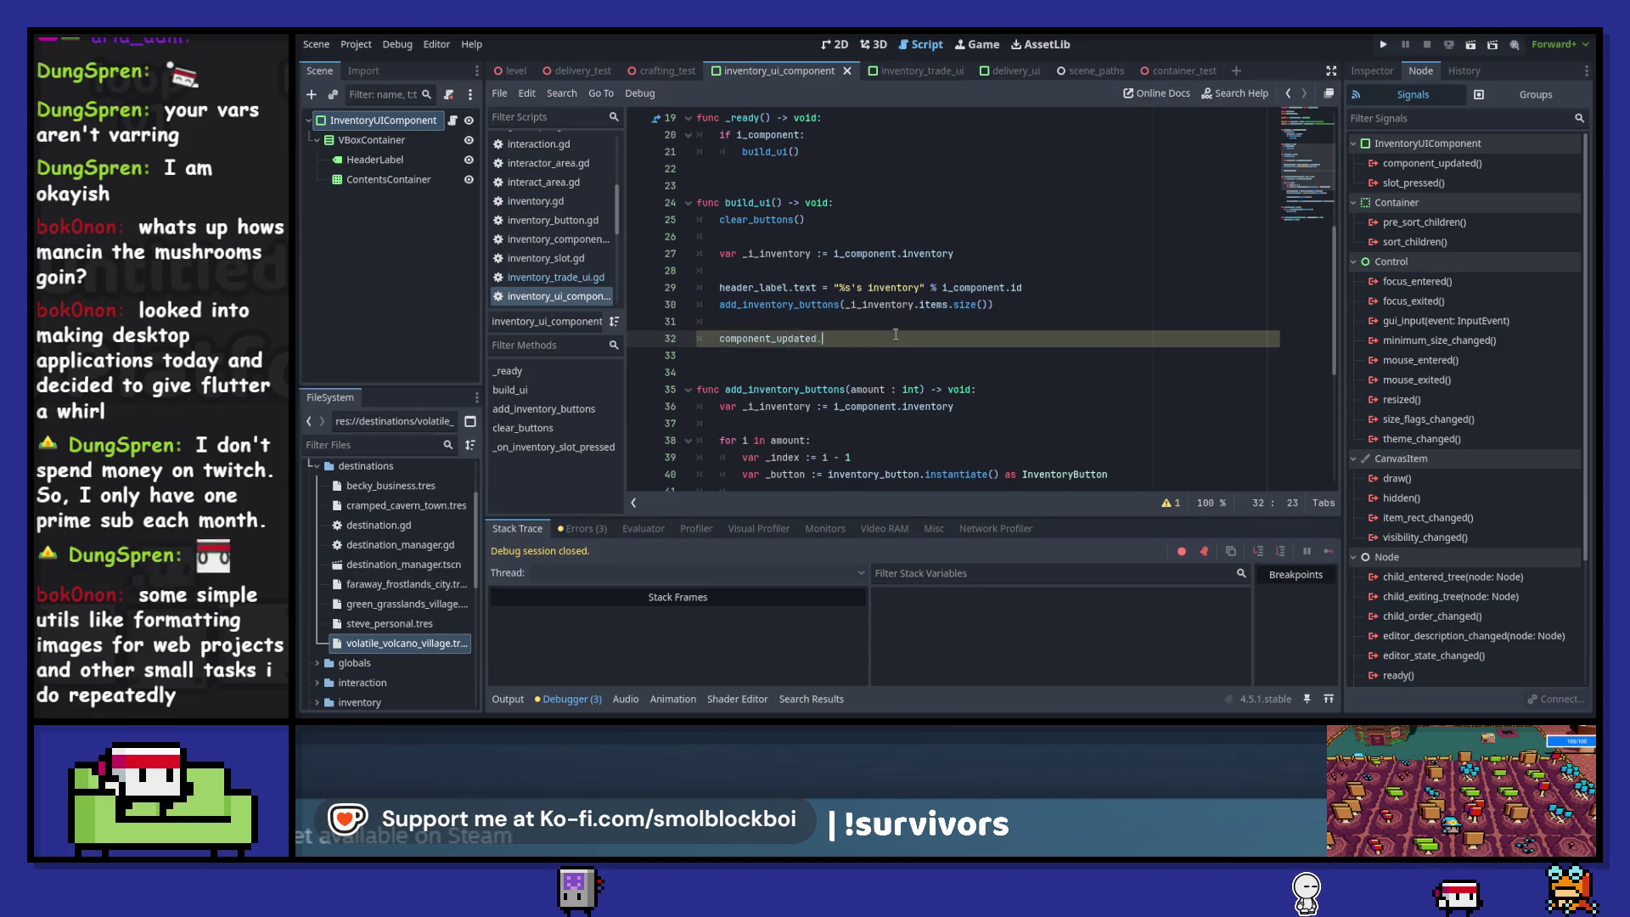
pyautogui.write('emit(')
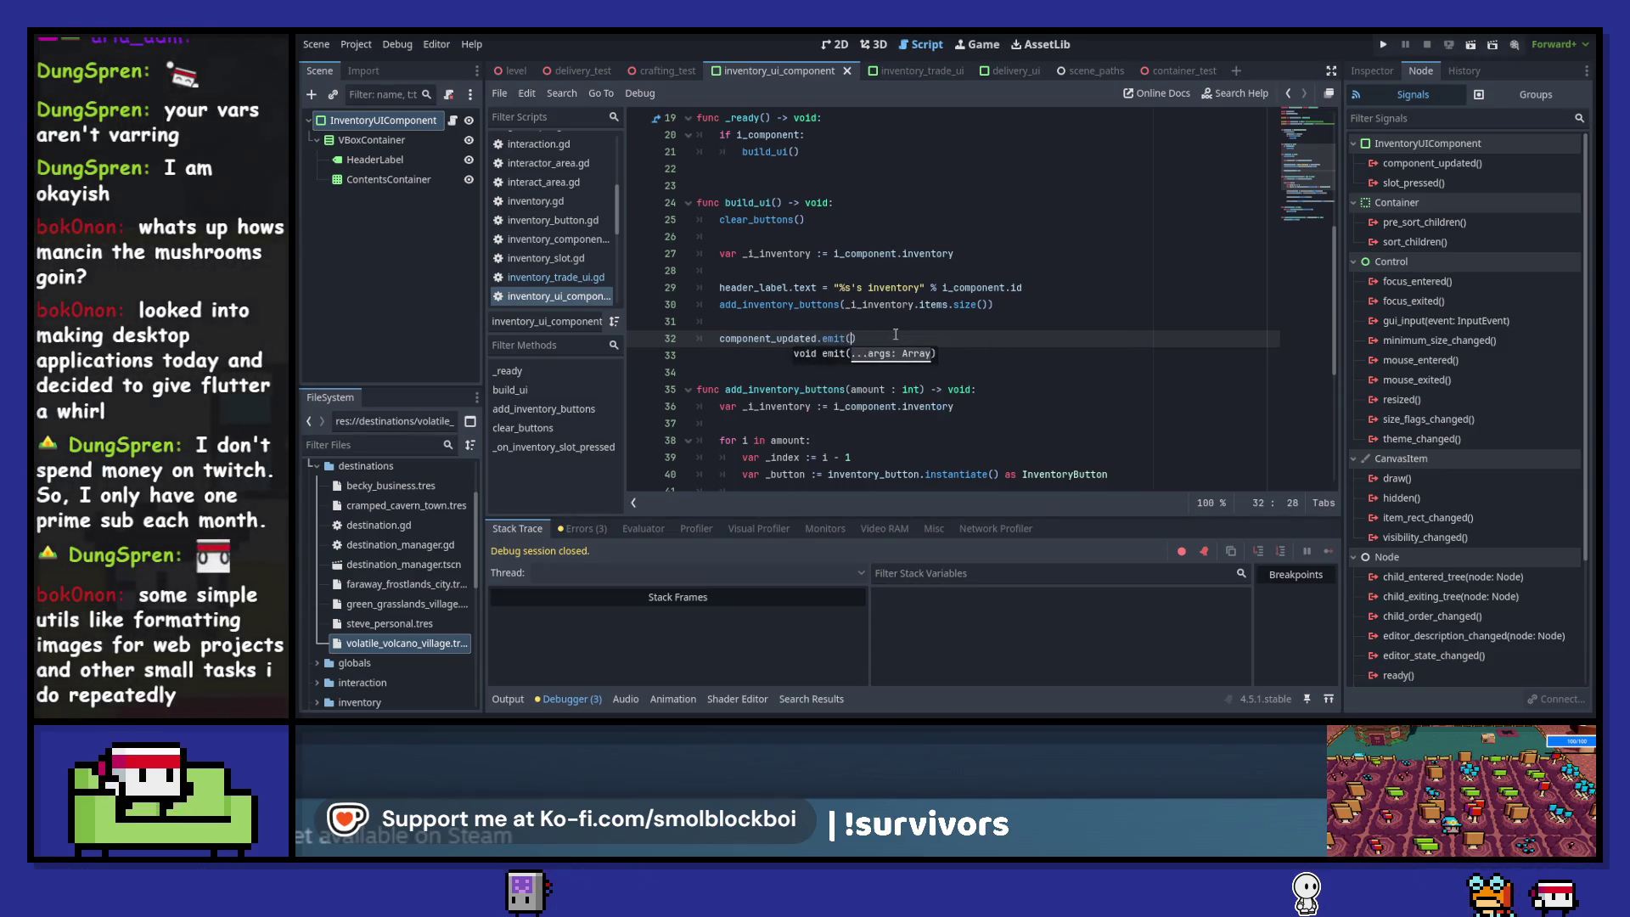
pyautogui.scroll(4, 960, 294)
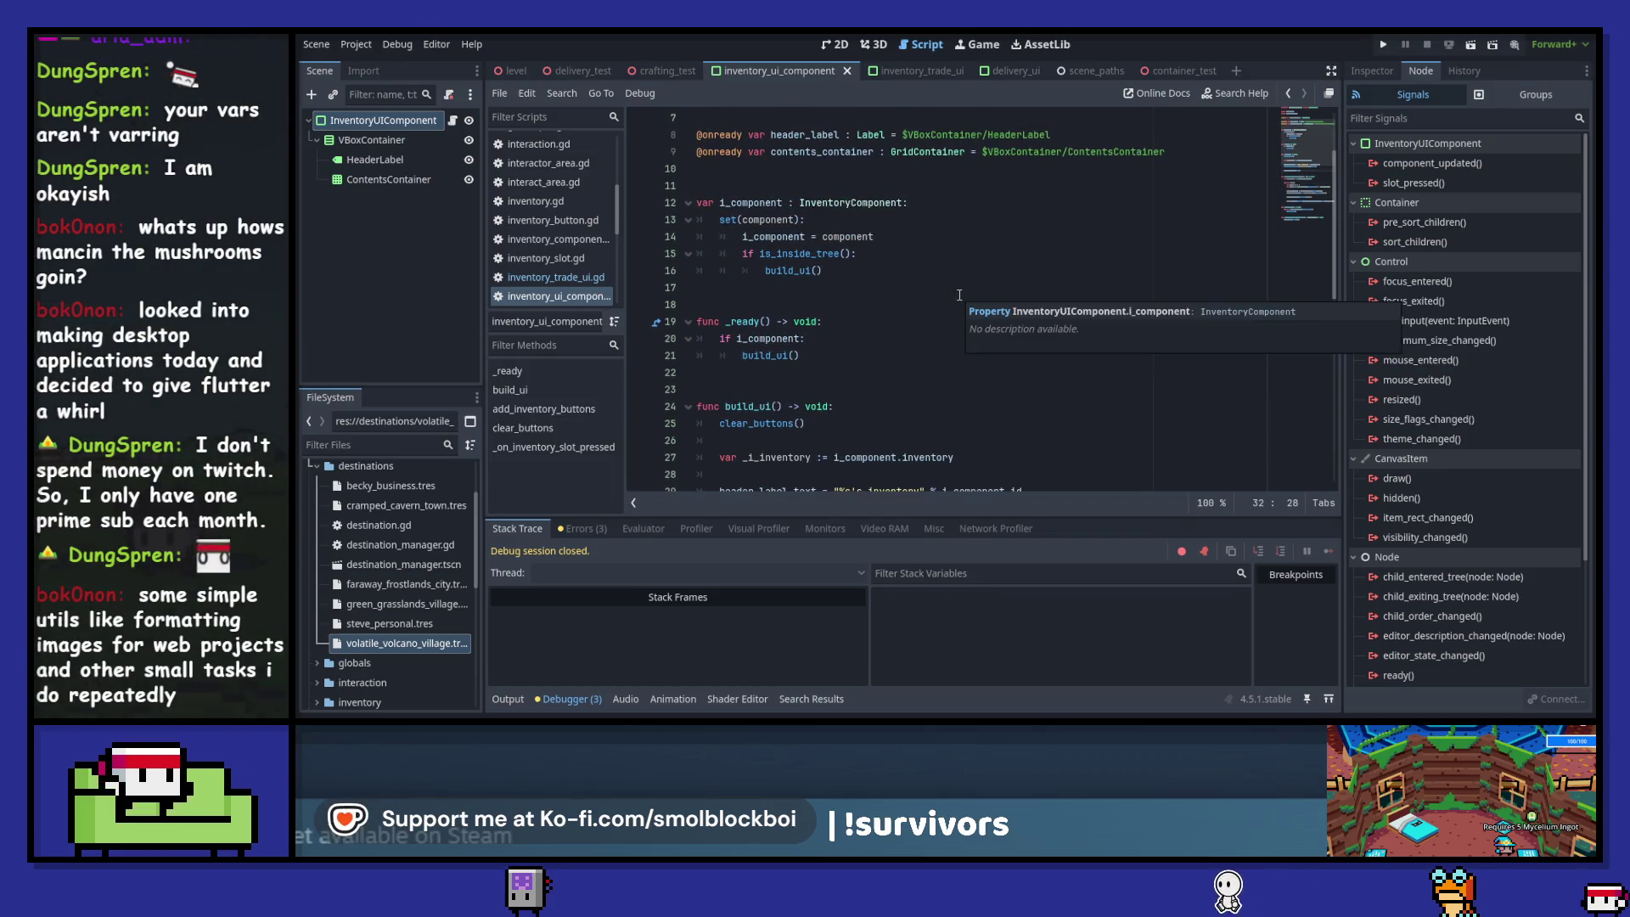
pyautogui.scroll(-3, 960, 295)
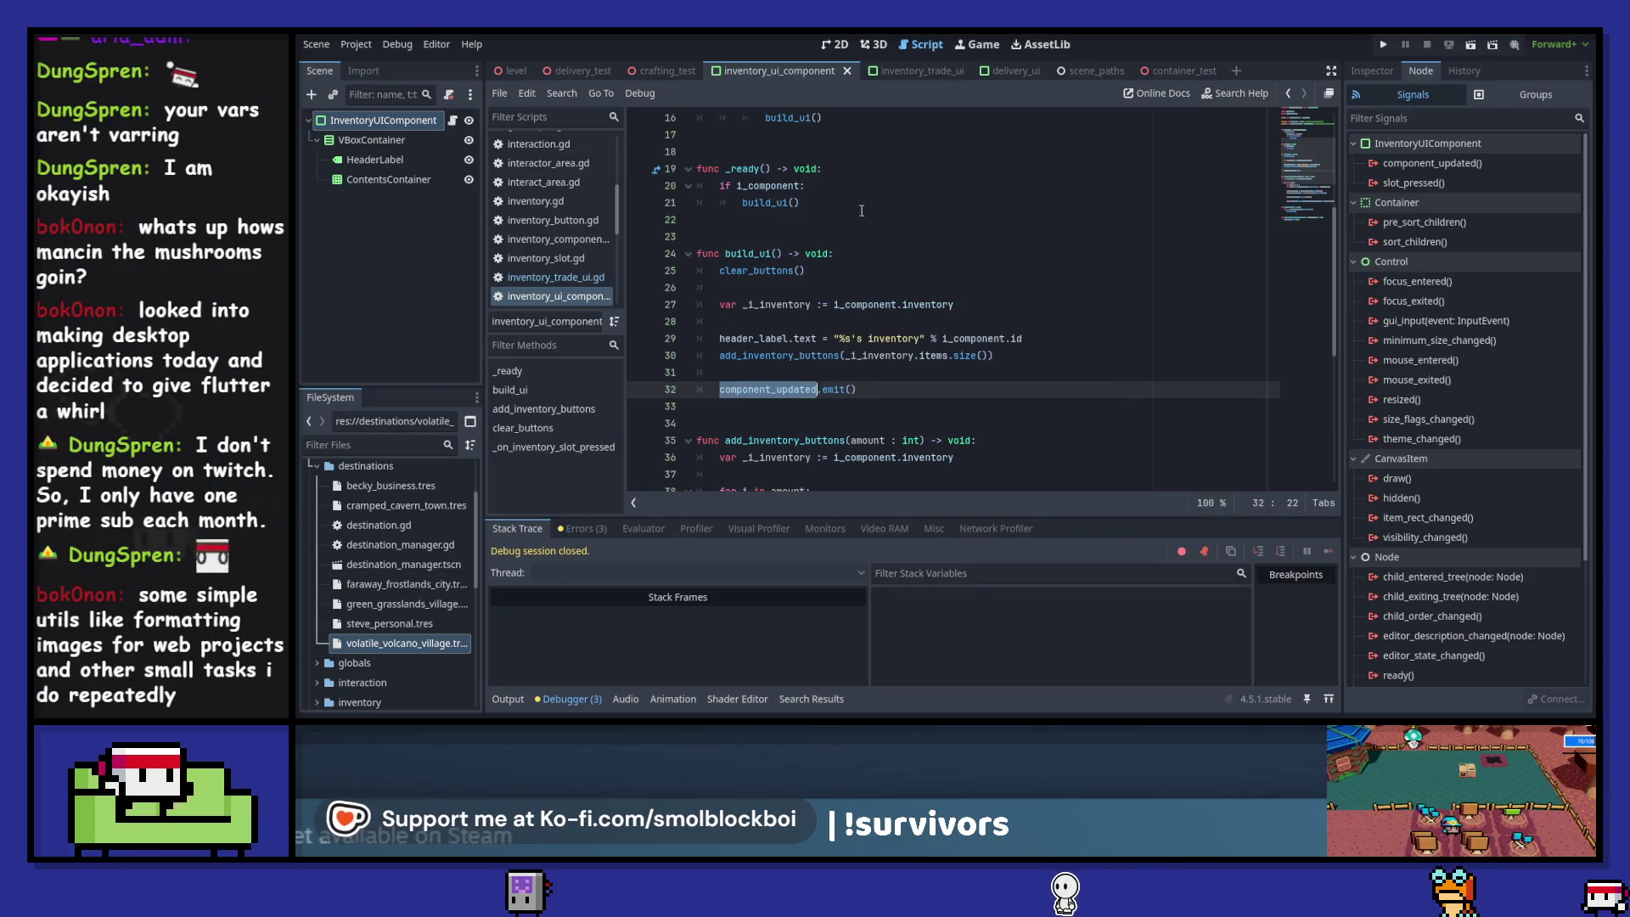
pyautogui.click(935, 76)
pyautogui.scroll(8, 906, 234)
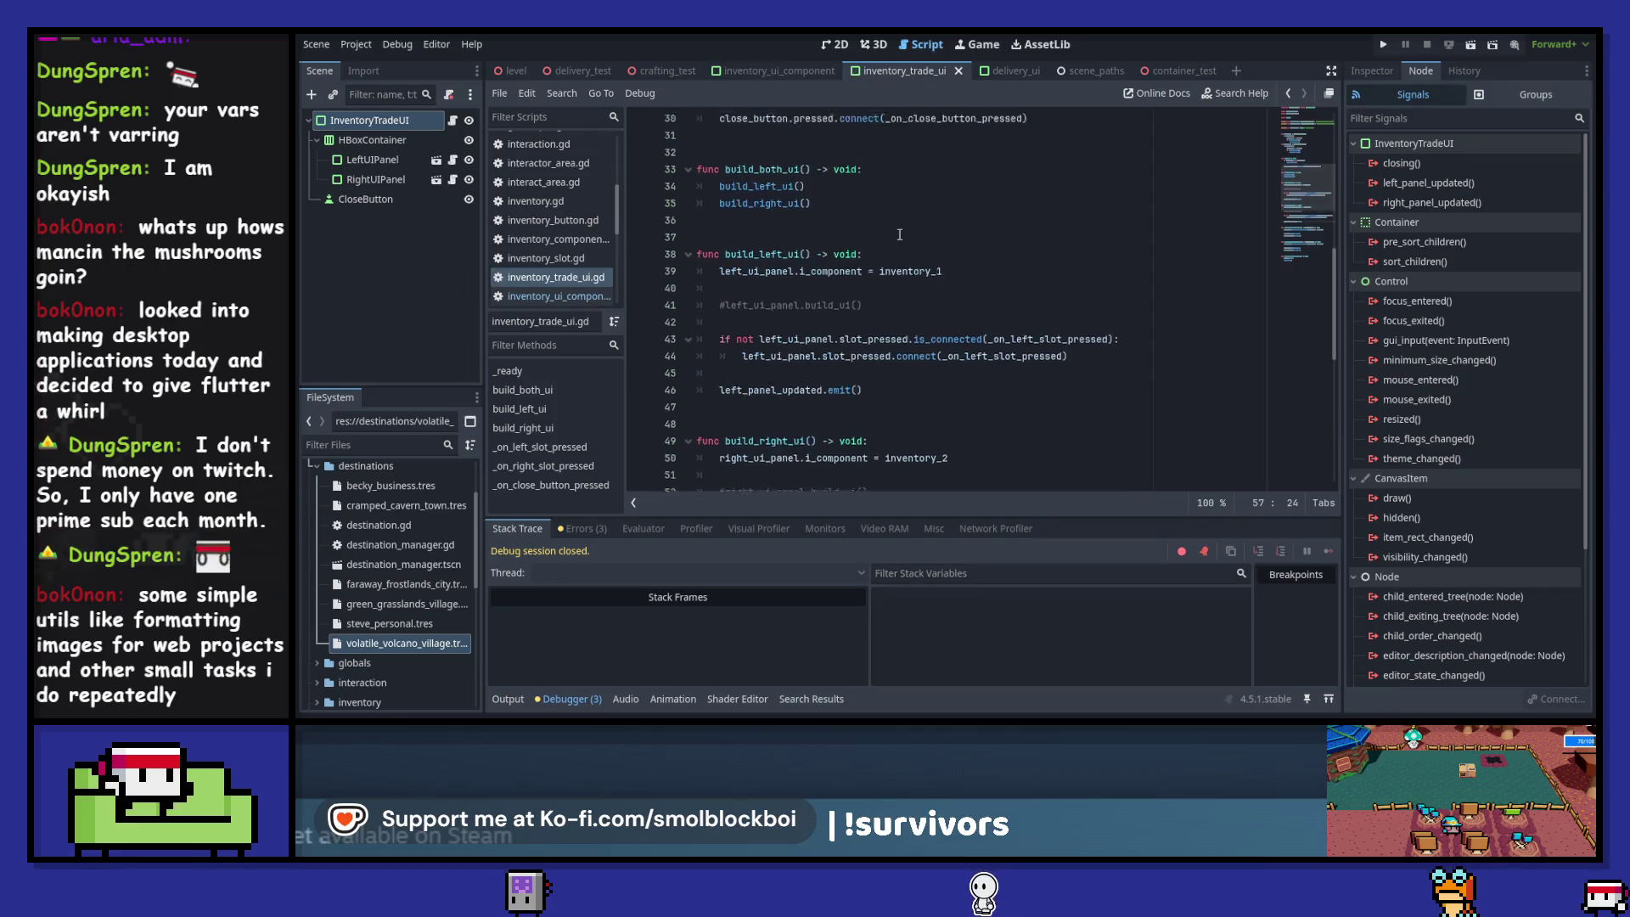
# - Delete the right_panel_updated.emit() line from build_right_ui
pyautogui.click(523, 428)
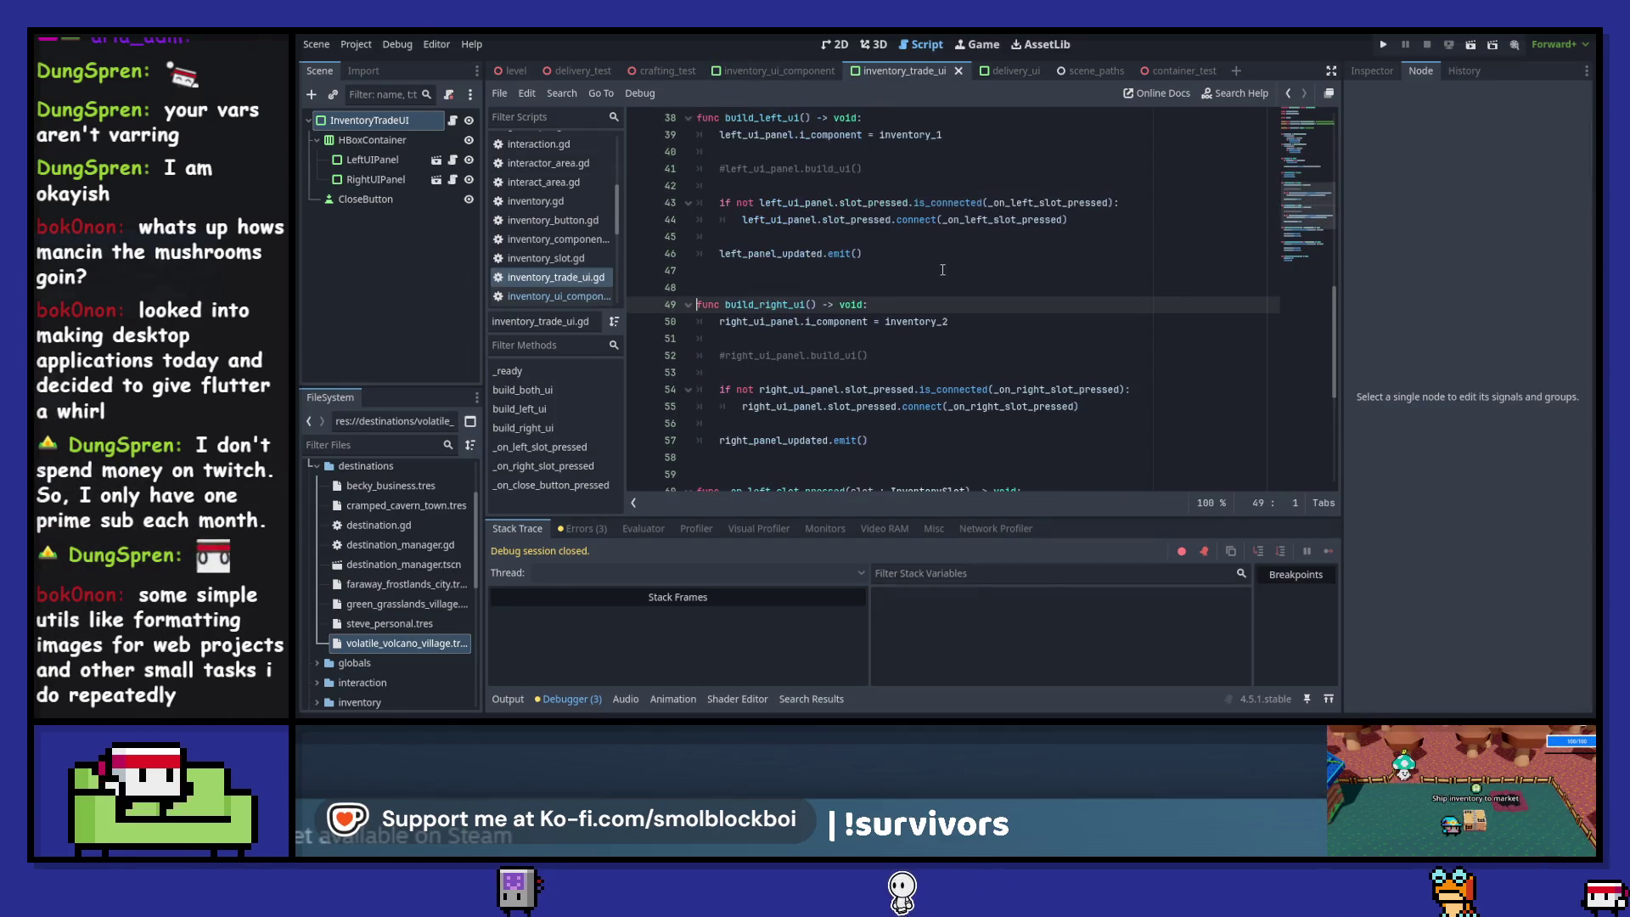
pyautogui.click(891, 439)
pyautogui.hotkey('shift', 'Up')
pyautogui.hotkey('shift', 'Home')
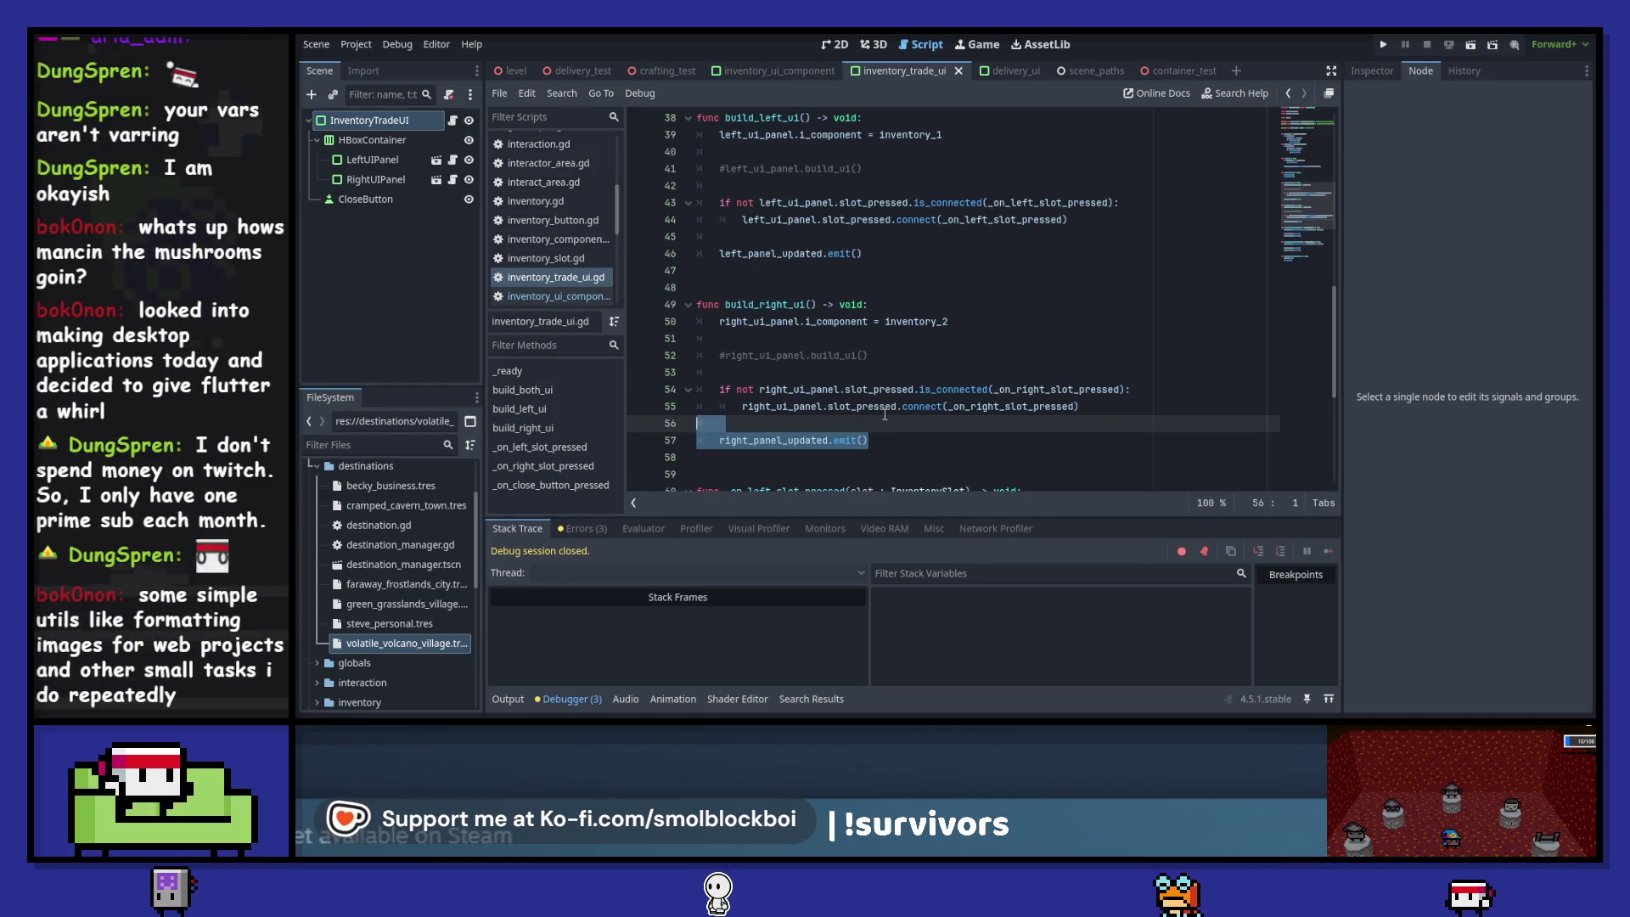
pyautogui.press('BackSpace')
pyautogui.press('BackSpace')
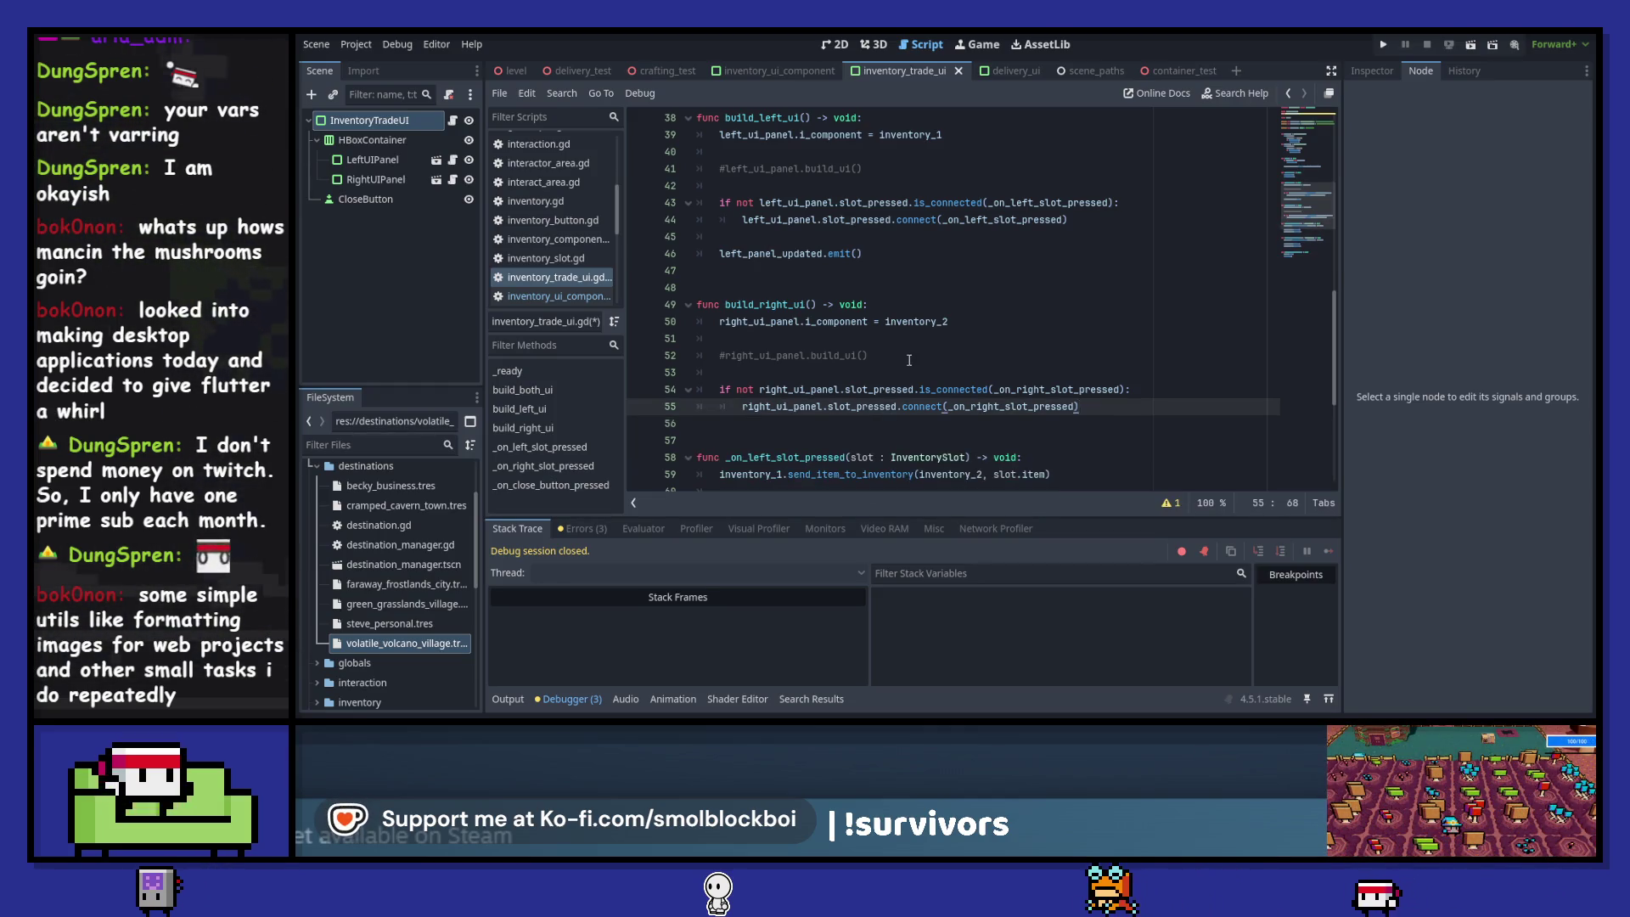
pyautogui.scroll(5, 908, 360)
pyautogui.scroll(7, 908, 360)
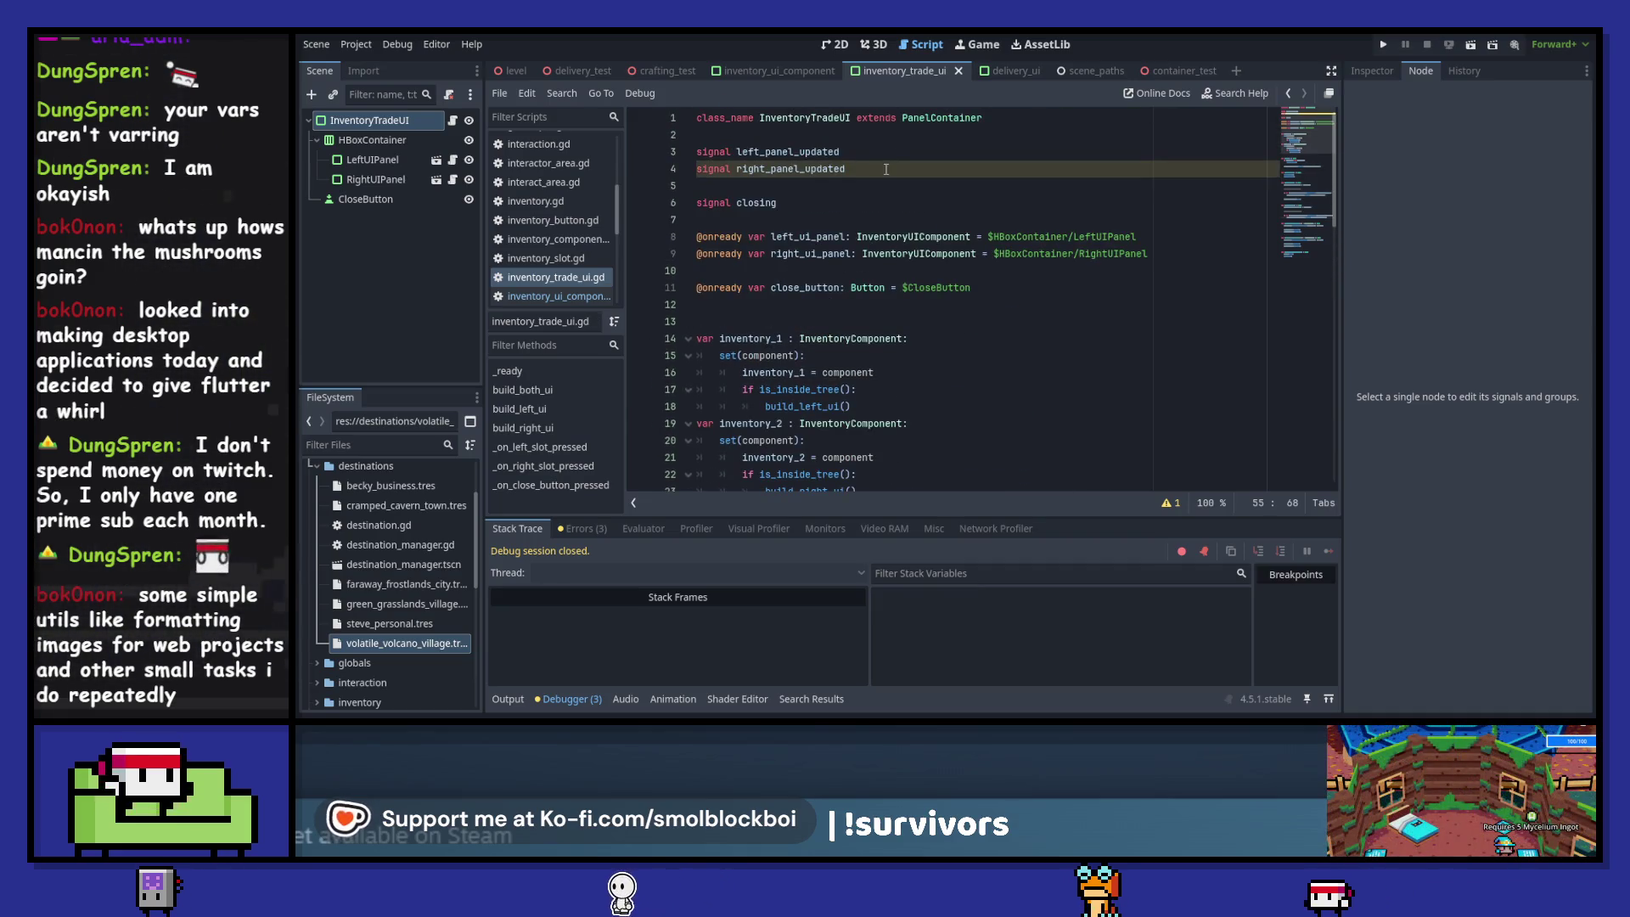
# - Delete both panel_updated signal declarations and the left_panel_updated.emit() line
pyautogui.moveTo(886, 170); pyautogui.dragTo(646, 136)
pyautogui.press('BackSpace')
pyautogui.press('BackSpace')
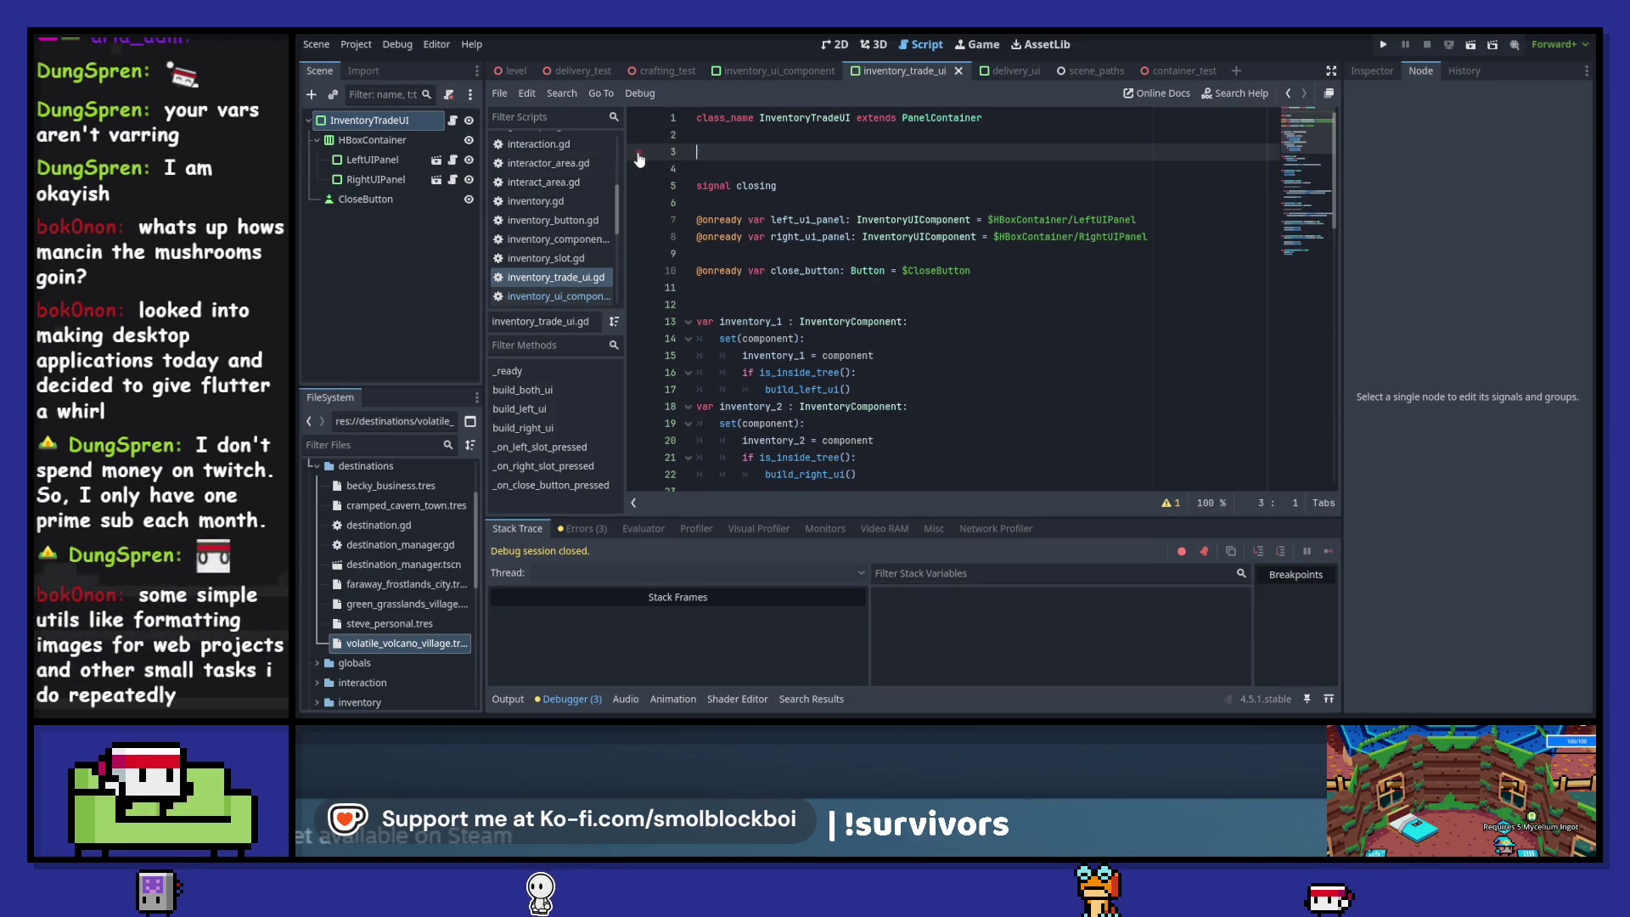
pyautogui.scroll(-10, 889, 317)
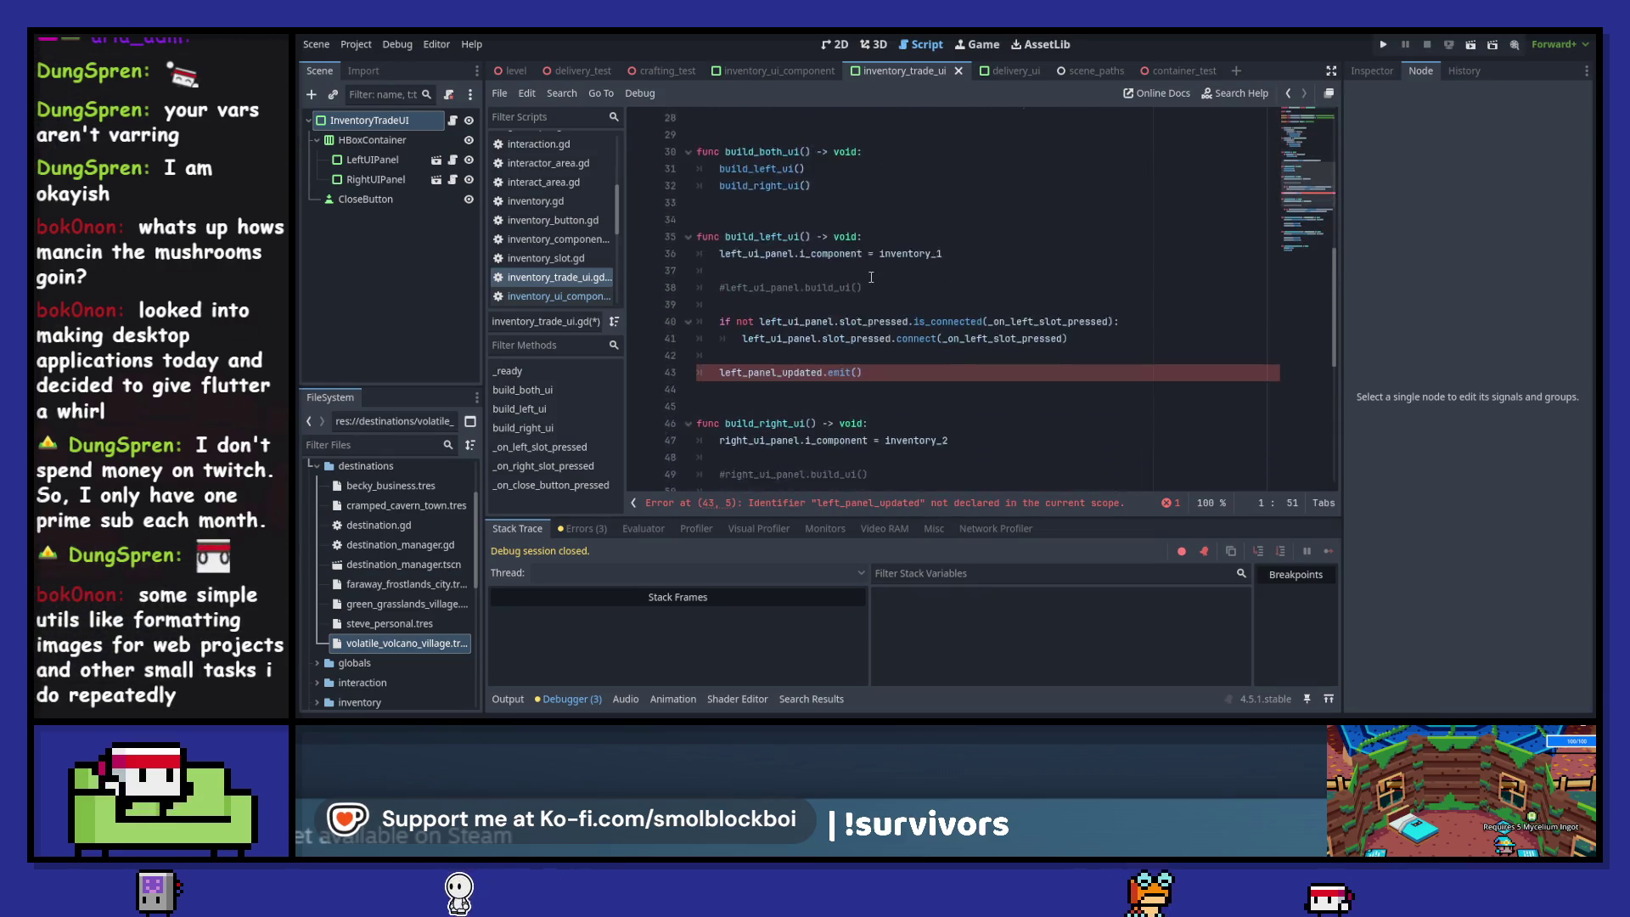
pyautogui.tripleClick(889, 317)
pyautogui.press('BackSpace')
pyautogui.press('BackSpace')
pyautogui.press('BackSpace')
pyautogui.scroll(-3, 889, 317)
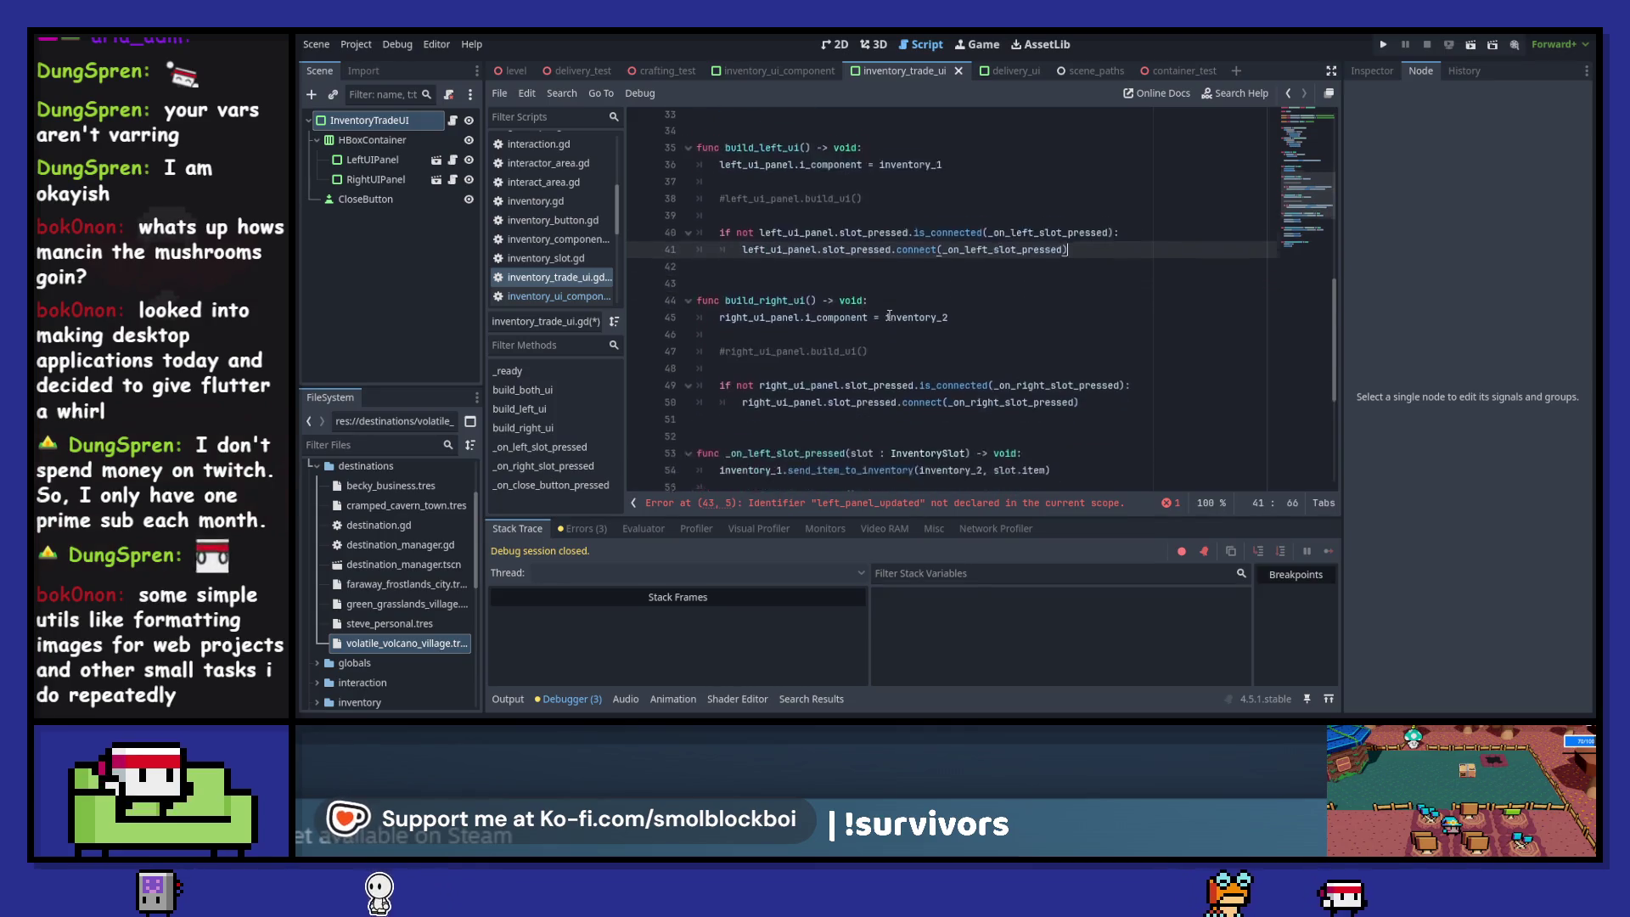
pyautogui.scroll(11, 889, 315)
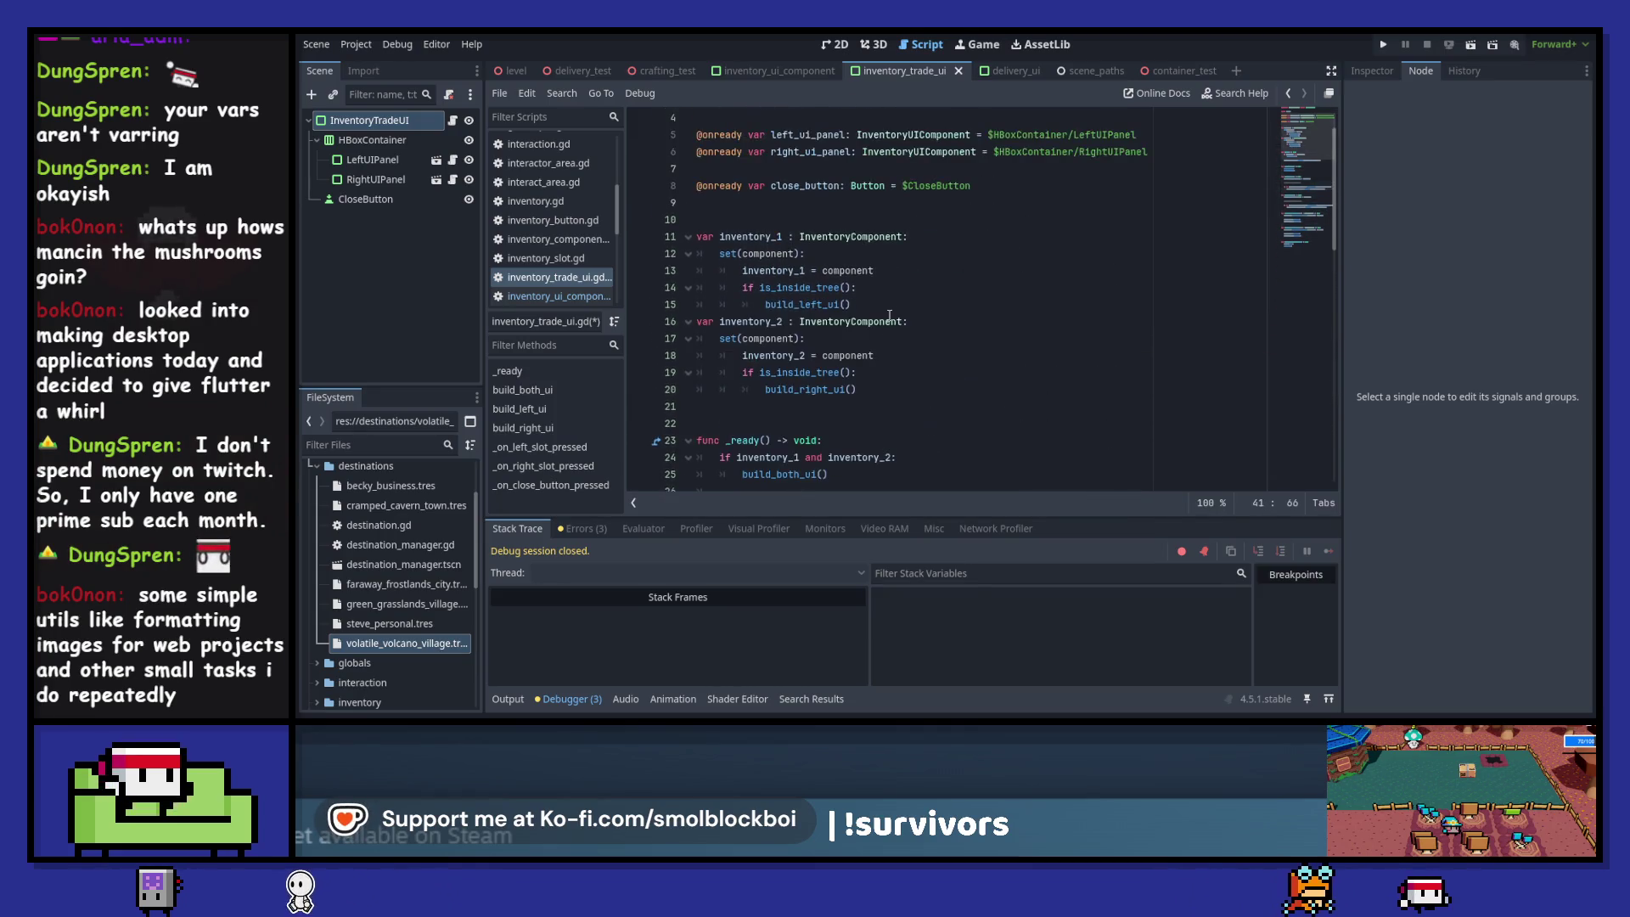
pyautogui.scroll(-1, 889, 315)
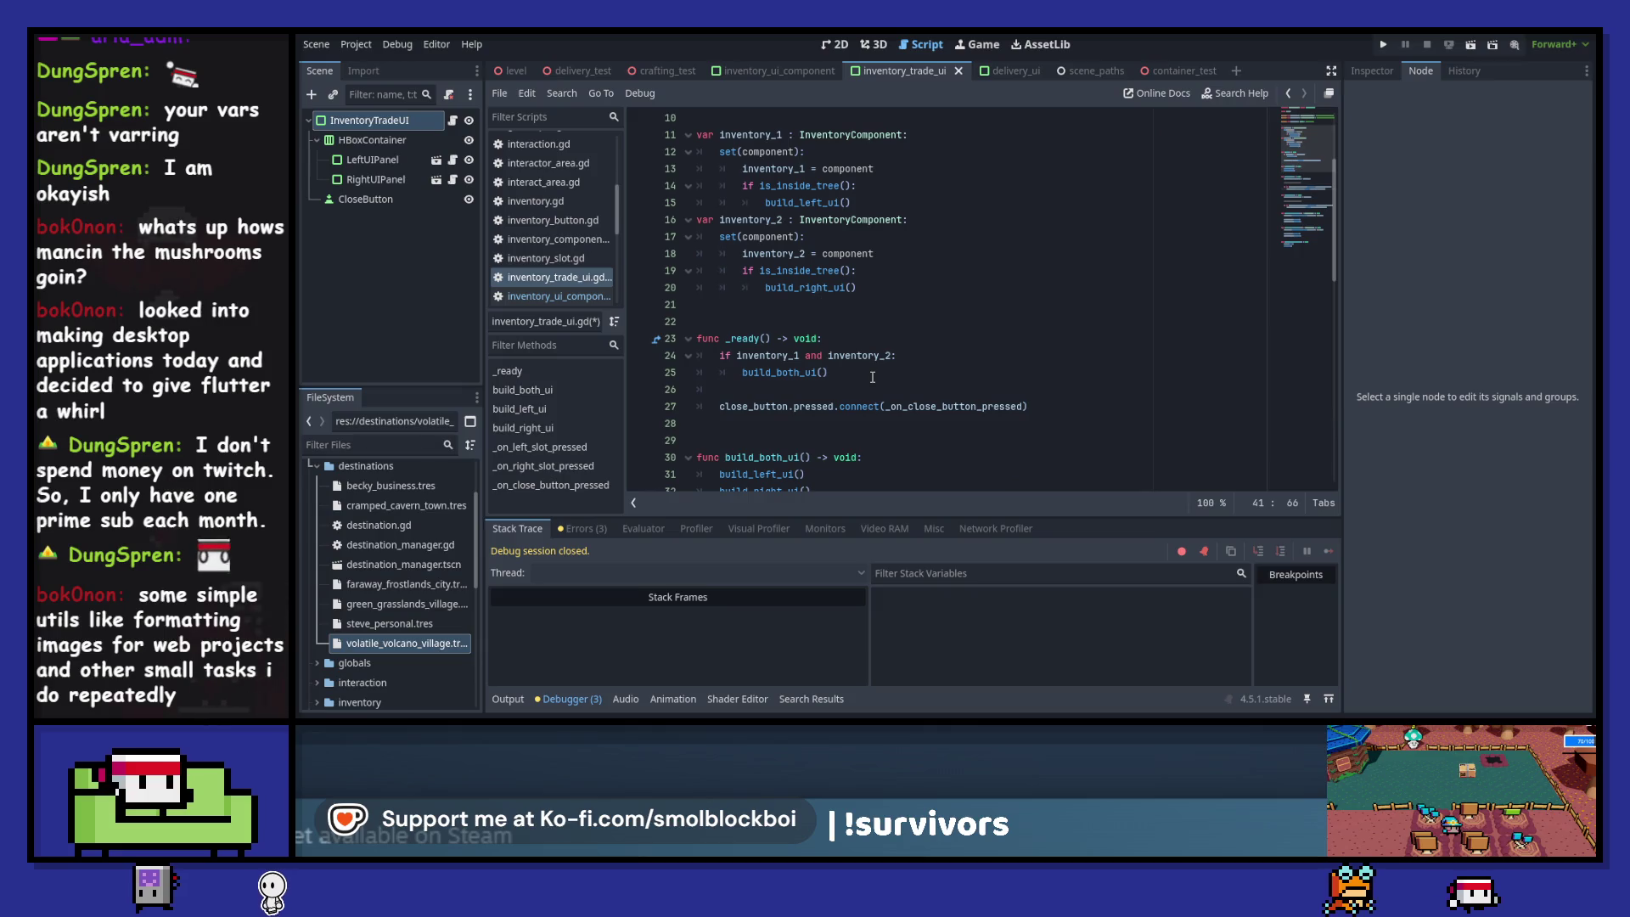
# - Start a left_ui_panel line in _ready just after the build_both_ui call
pyautogui.click(846, 390)
pyautogui.press('Return')
pyautogui.press('Return')
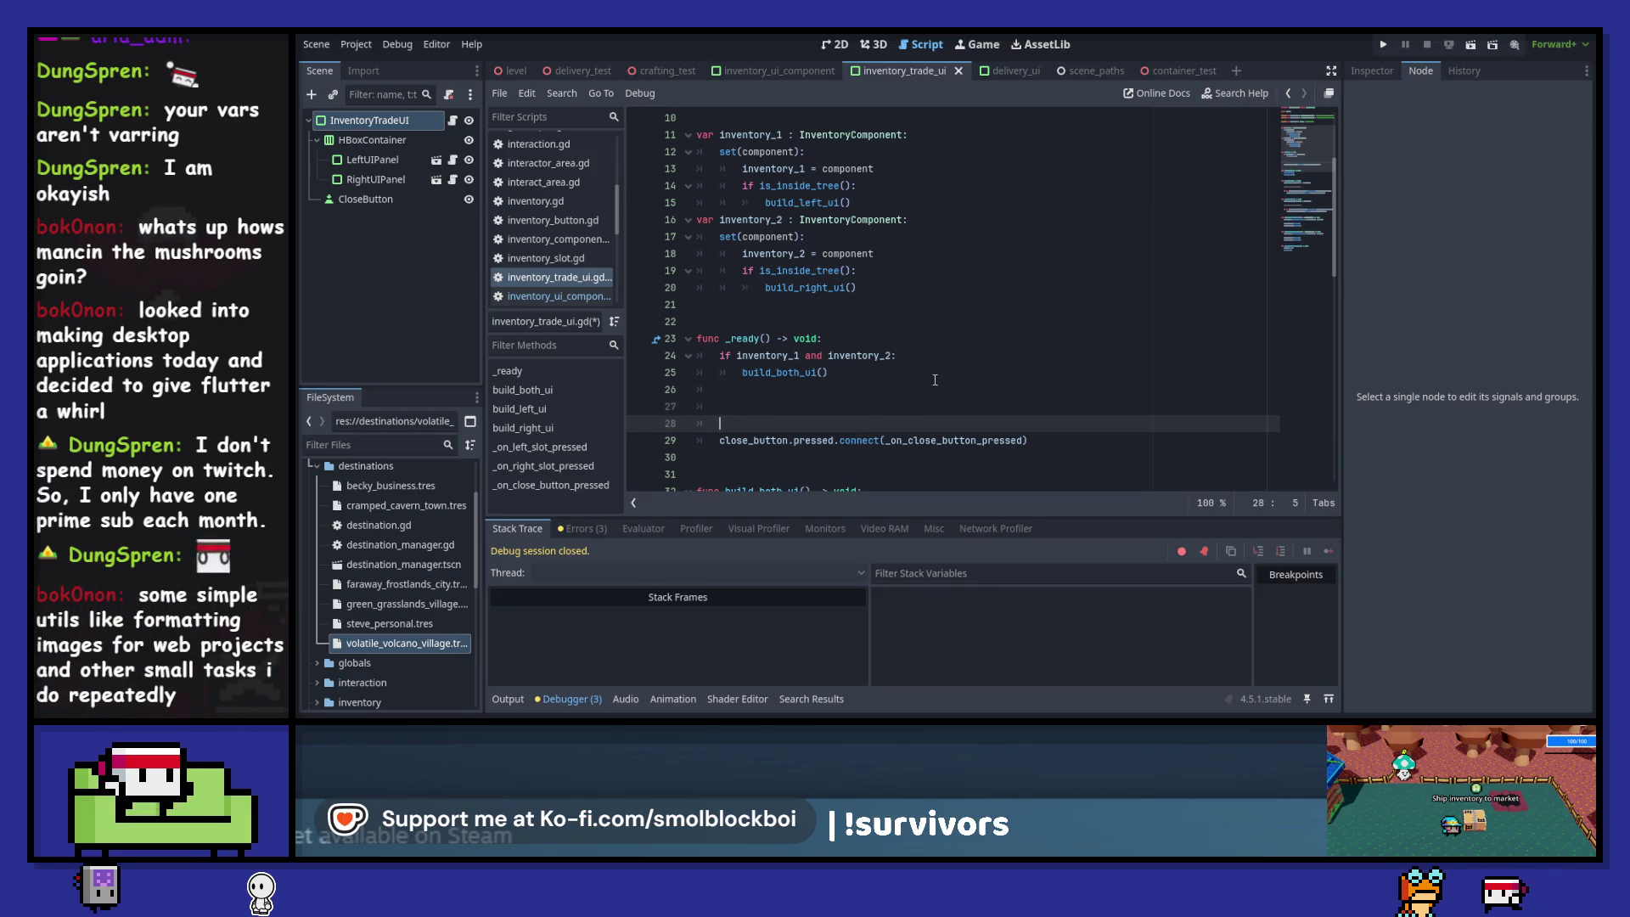
pyautogui.press('Up')
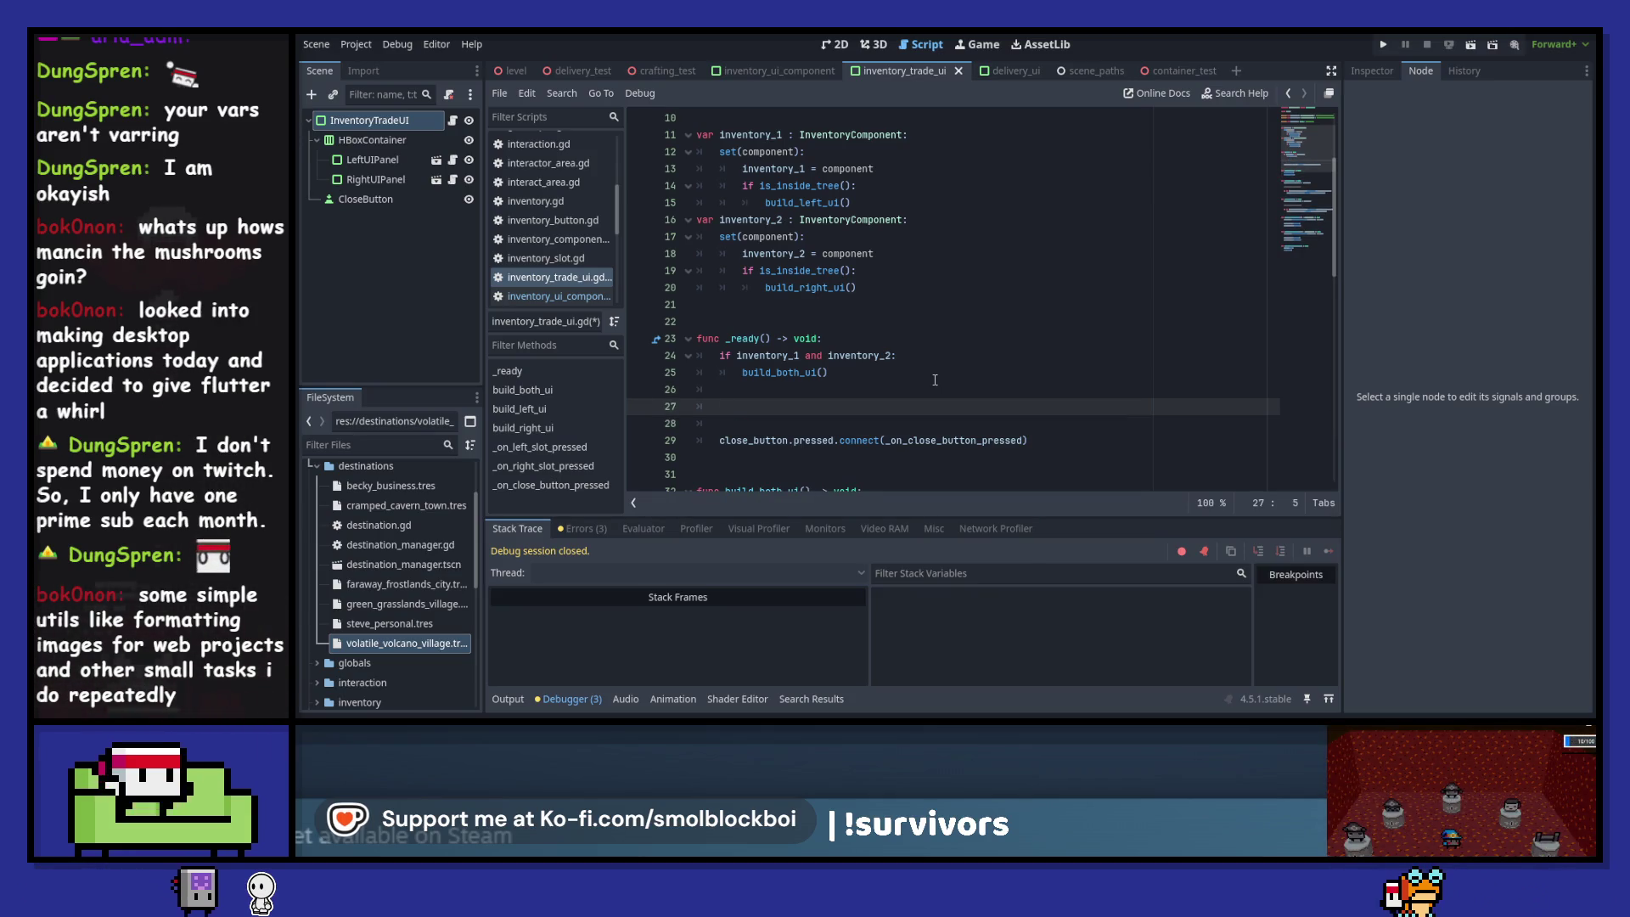
pyautogui.scroll(3, 919, 360)
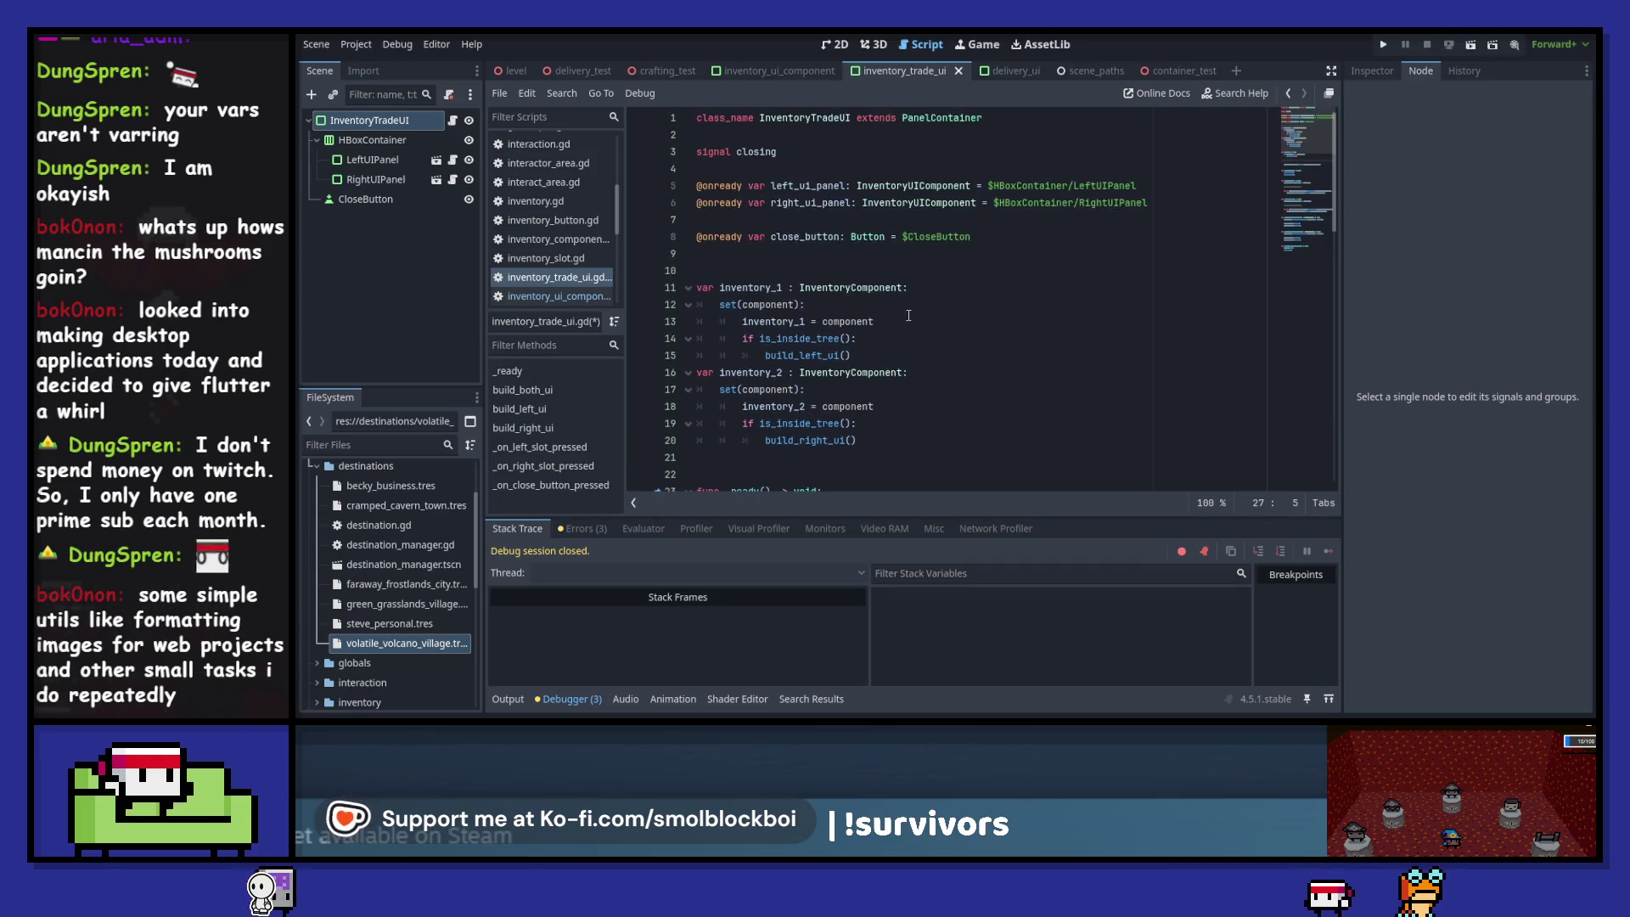
pyautogui.write('left_ui')
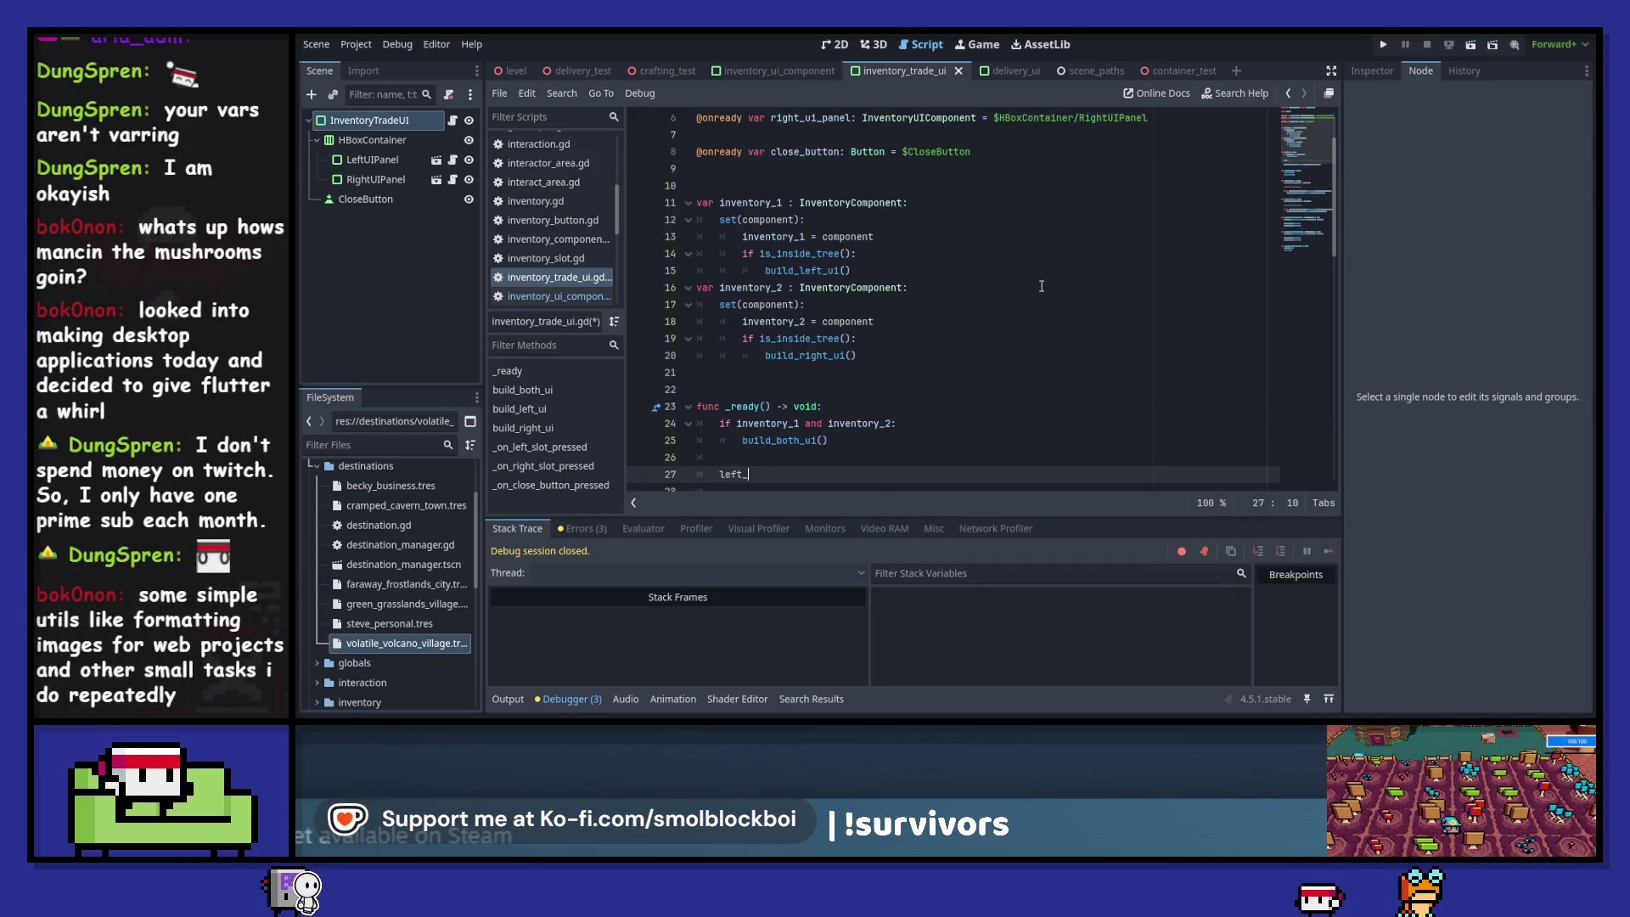
pyautogui.press('Return')
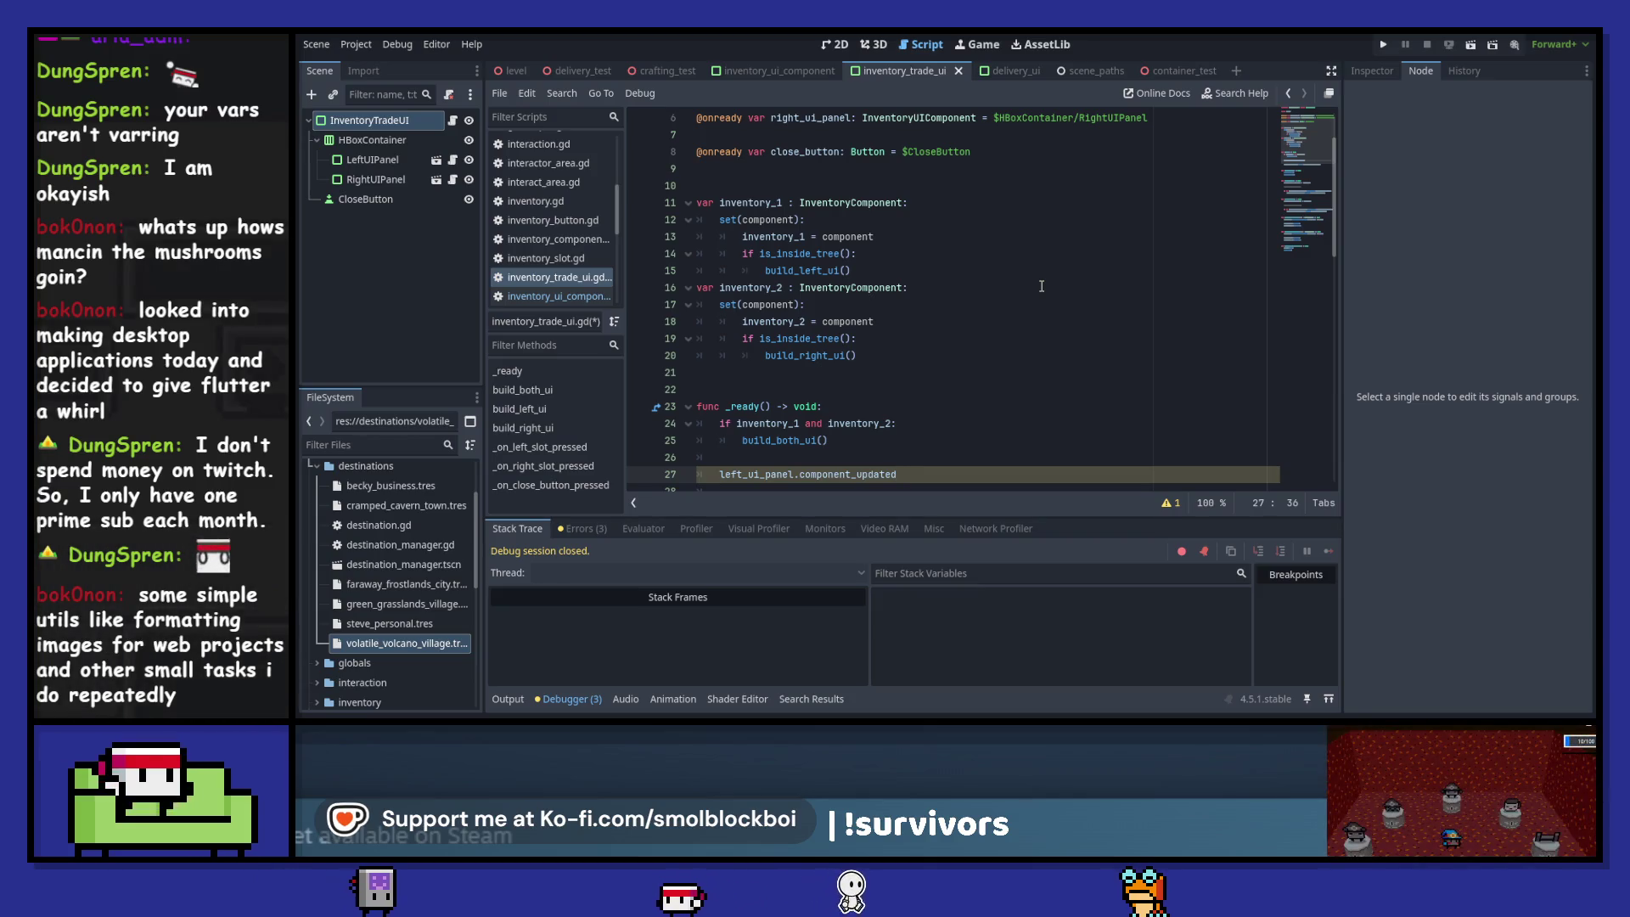
# - Declare 'signal left_panel_updated' and a duplicated 'signal right_panel_updated' below the closing signal
pyautogui.scroll(3, 801, 134)
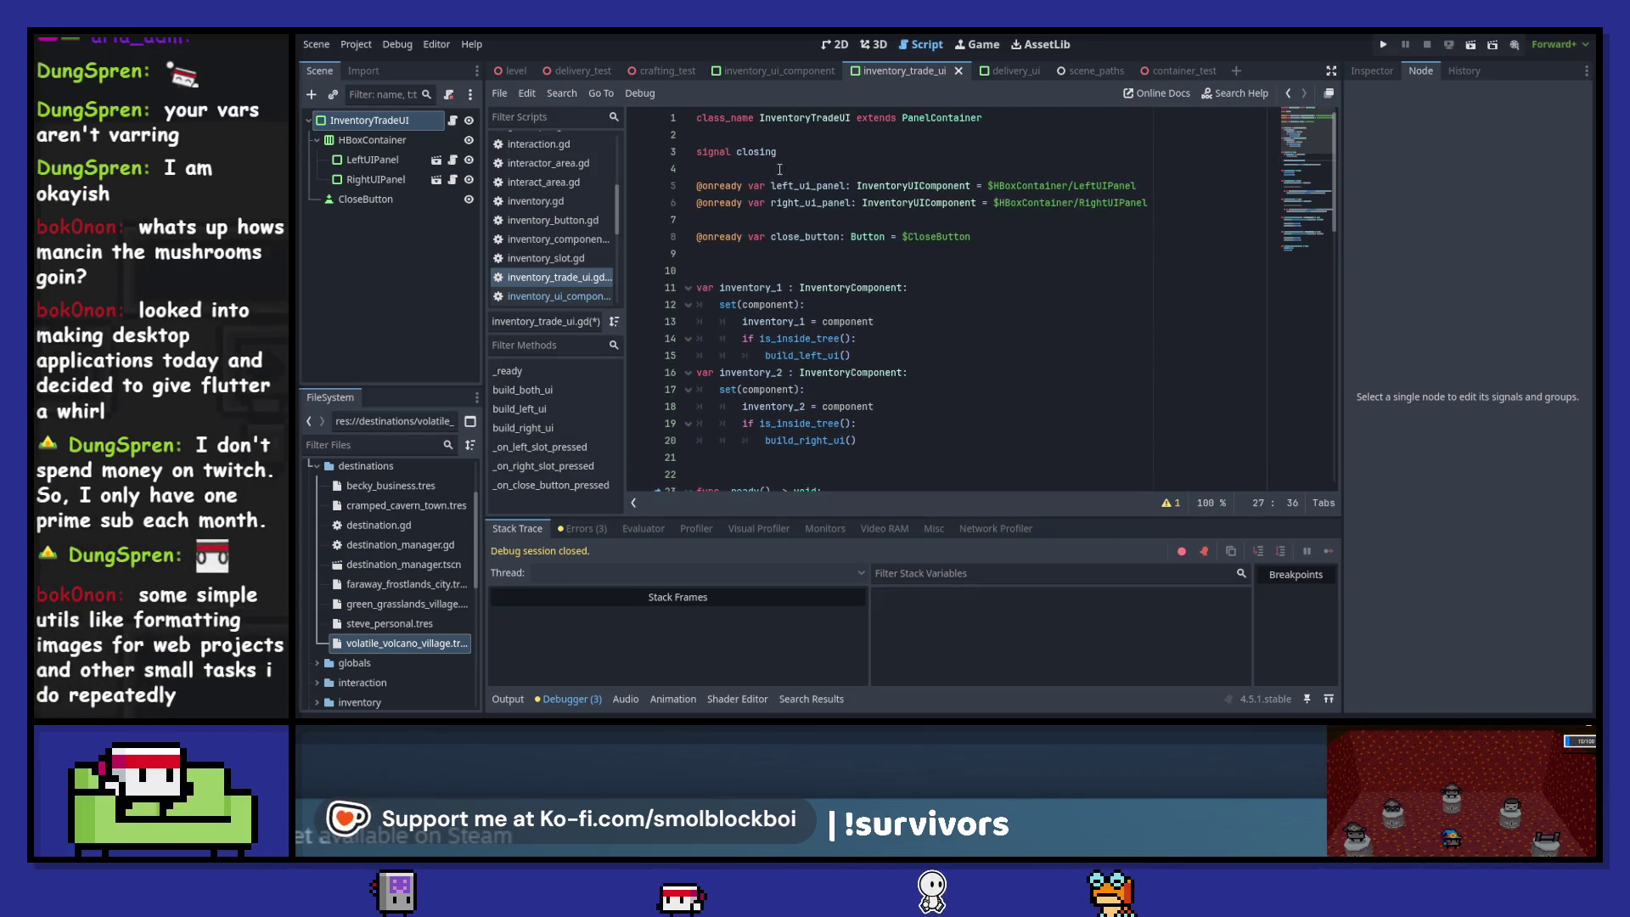
pyautogui.click(787, 140)
pyautogui.press('Down')
pyautogui.press('Down')
pyautogui.press('Return')
pyautogui.press('Up')
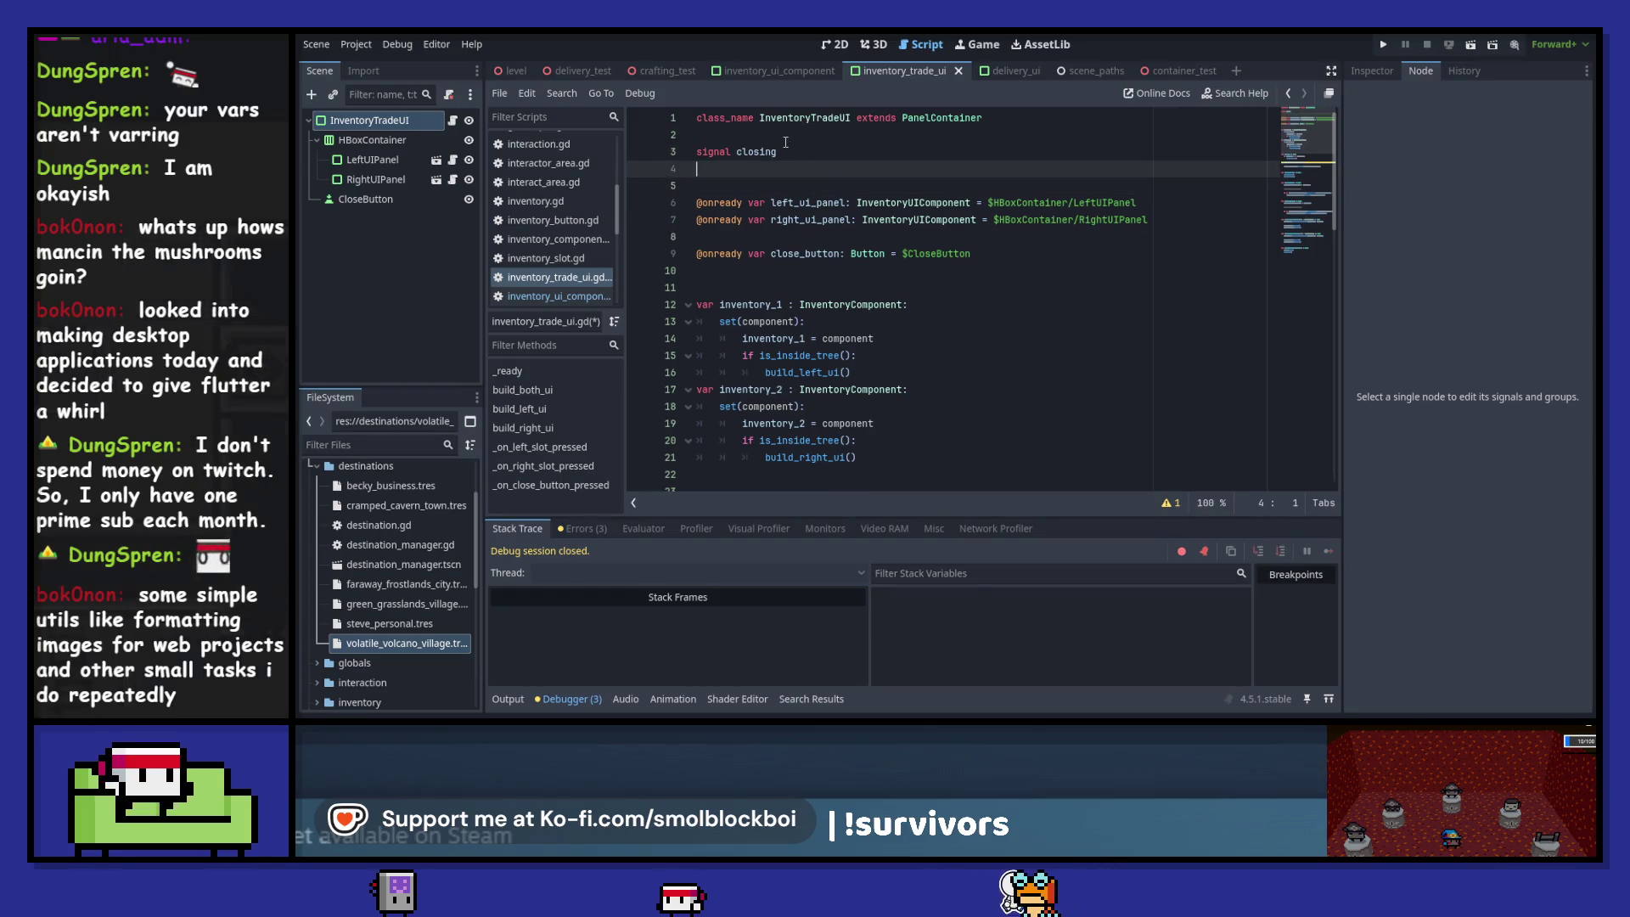
pyautogui.write('signal left')
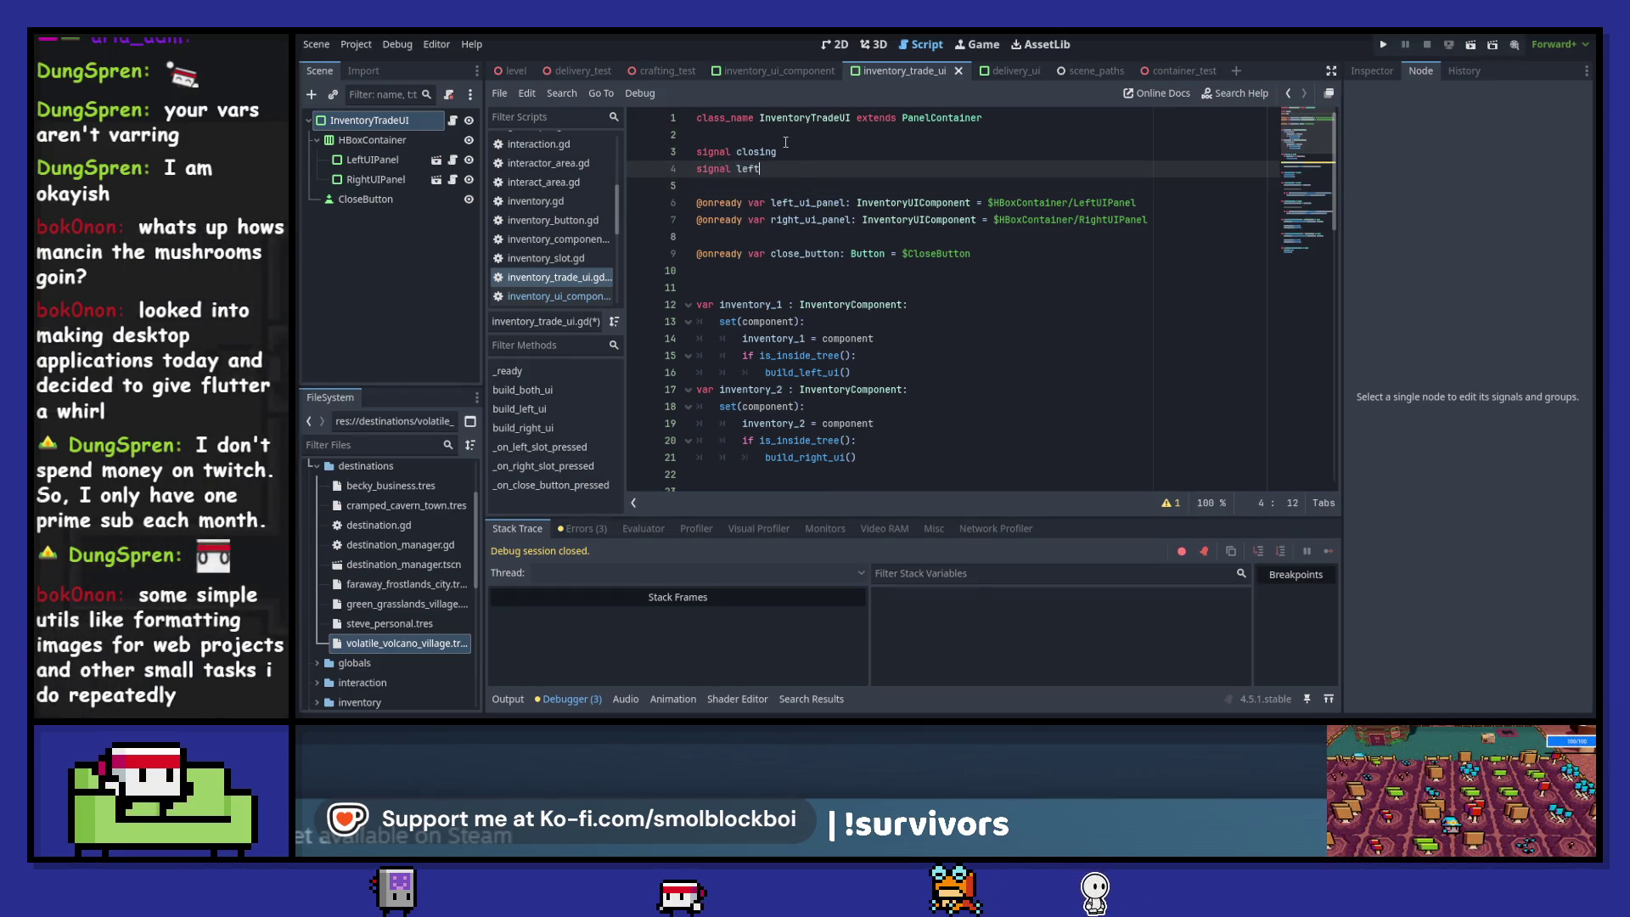
pyautogui.write('_panel_updated')
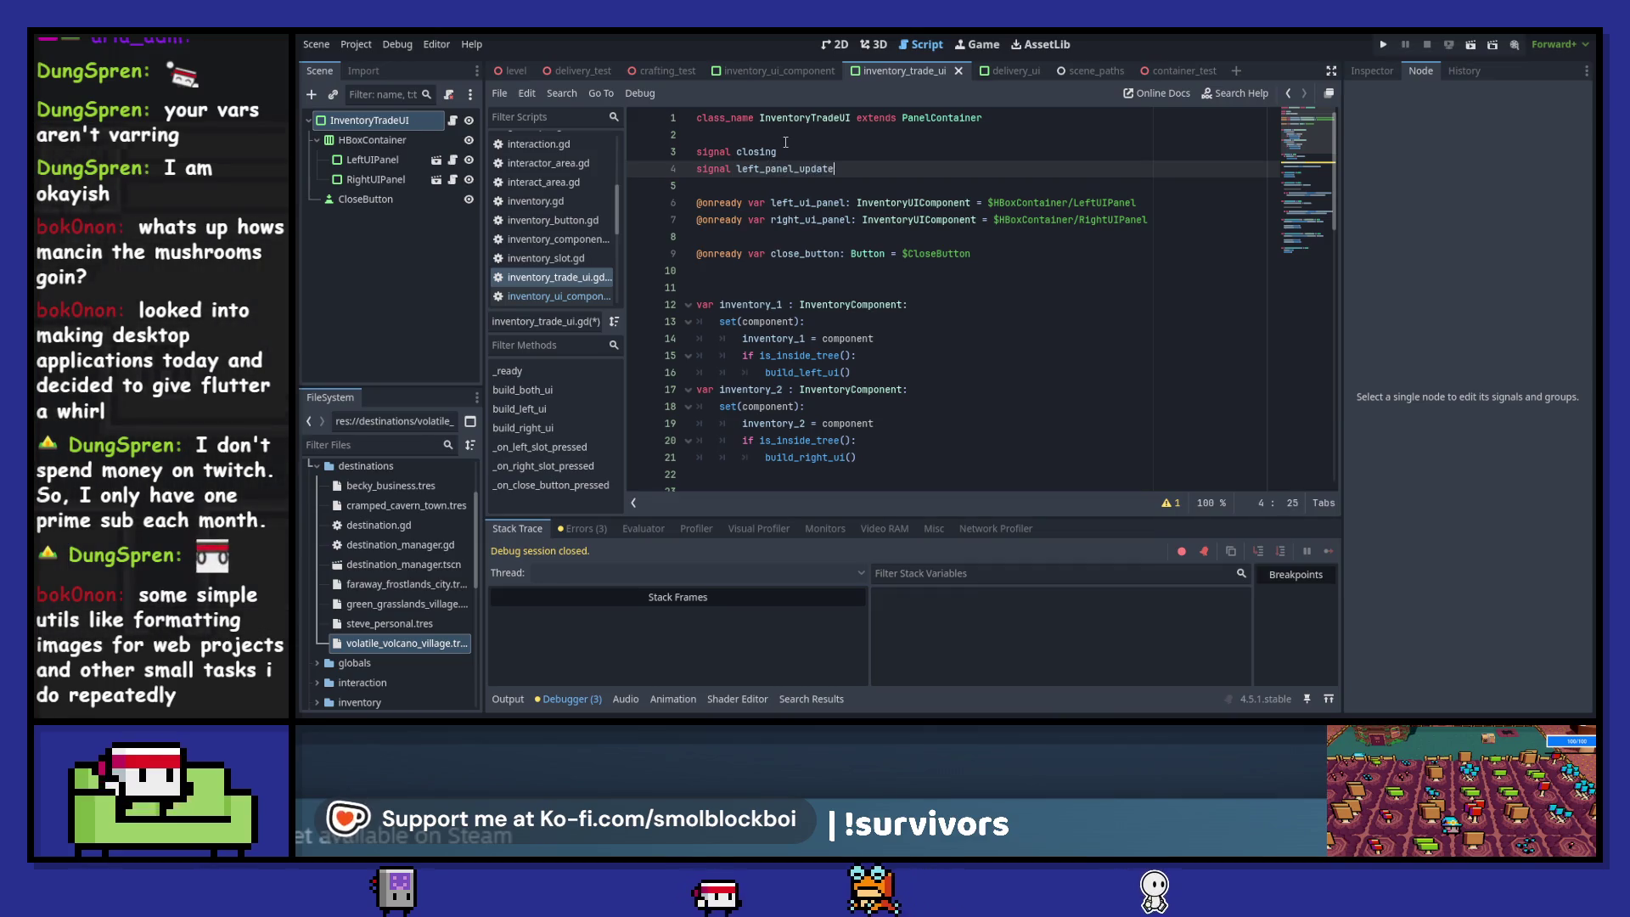
pyautogui.hotkey('ctrl', 'shift', 'd')
pyautogui.hotkey('ctrl', 'Left')
pyautogui.hotkey('shift', 'Right')
pyautogui.hotkey('shift', 'Right')
pyautogui.hotkey('shift', 'Right')
pyautogui.write('right')
pyautogui.press('Delete')
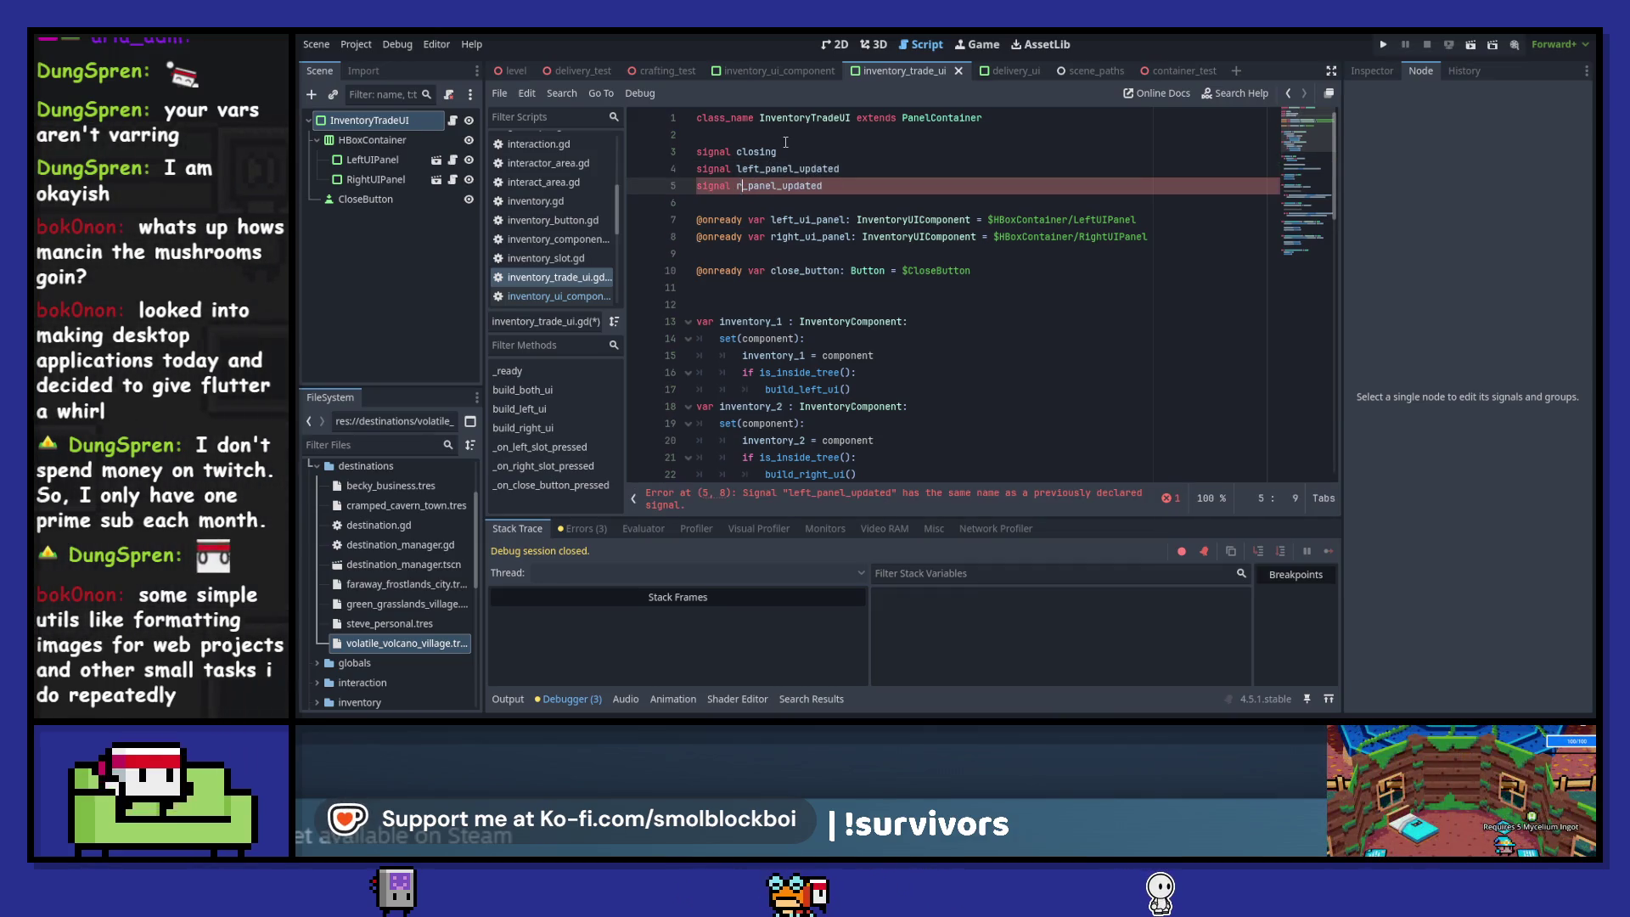
# - Connect left_ui_panel.component_updated to _on_left_panel_updated, and duplicate the line for right_ui_panel
pyautogui.scroll(-5, 828, 190)
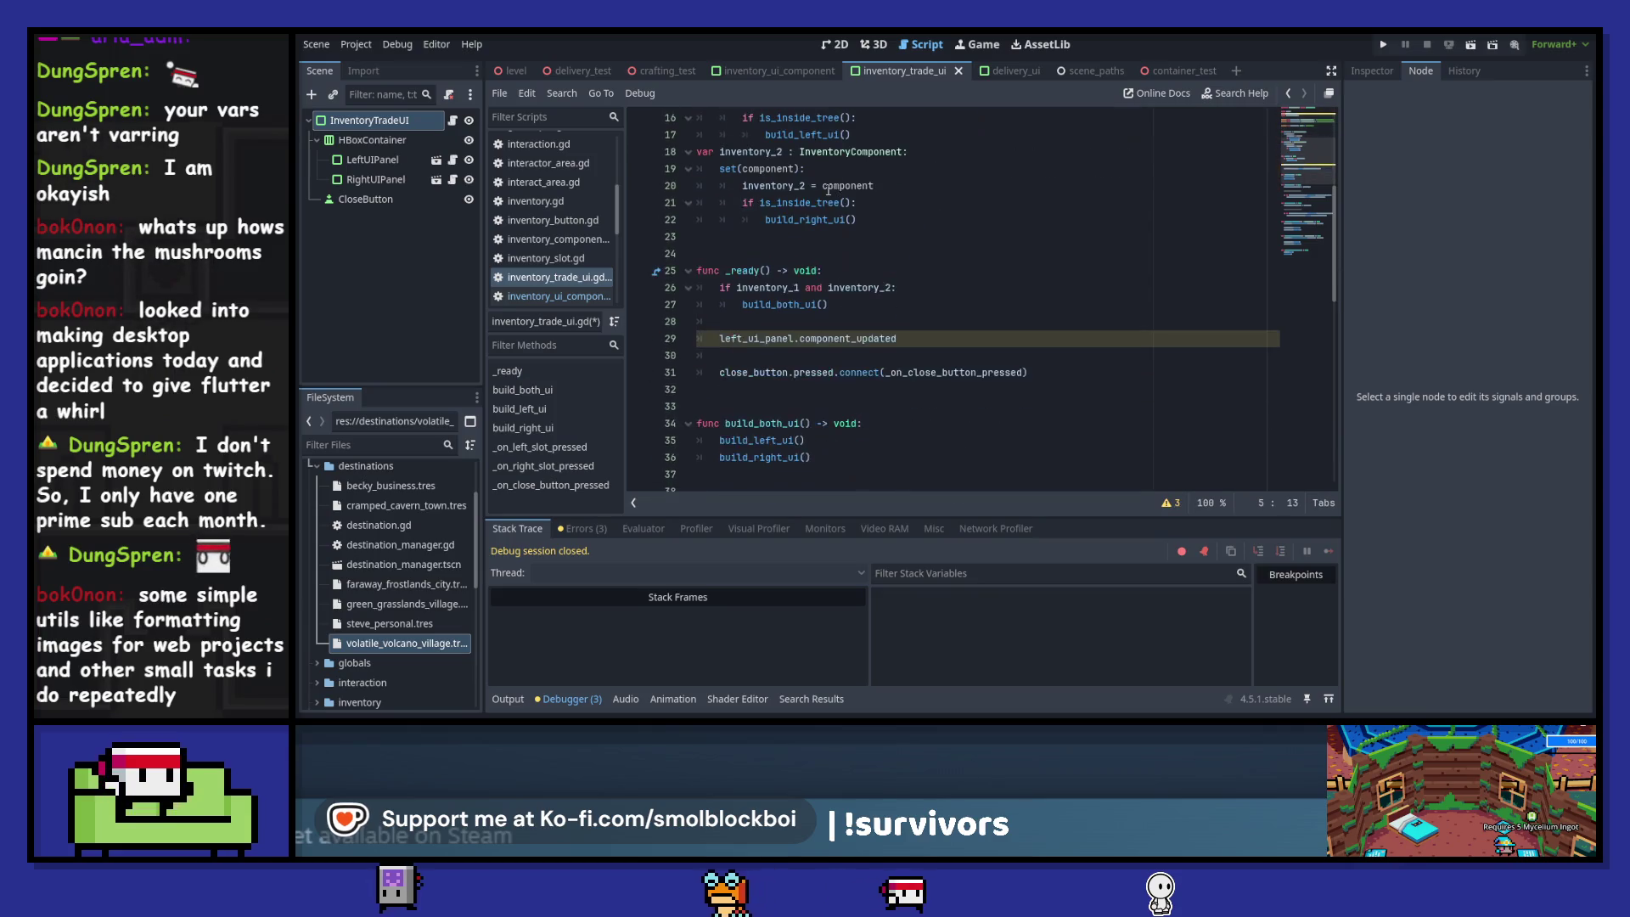
pyautogui.click(920, 340)
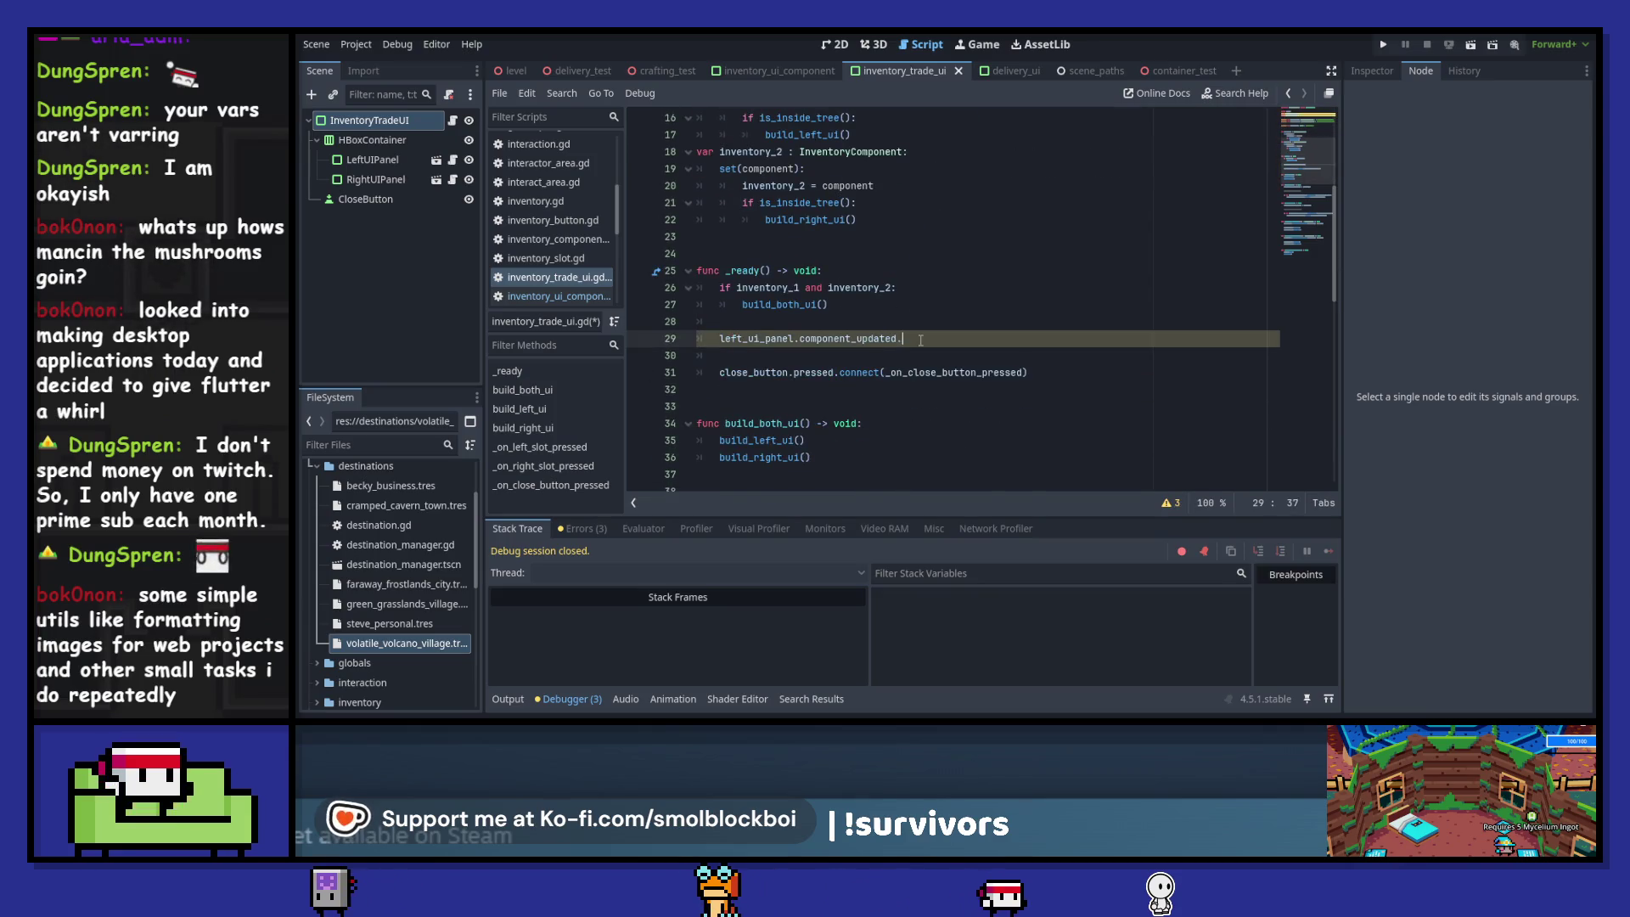
pyautogui.write('con')
pyautogui.press('Return')
pyautogui.write('_on')
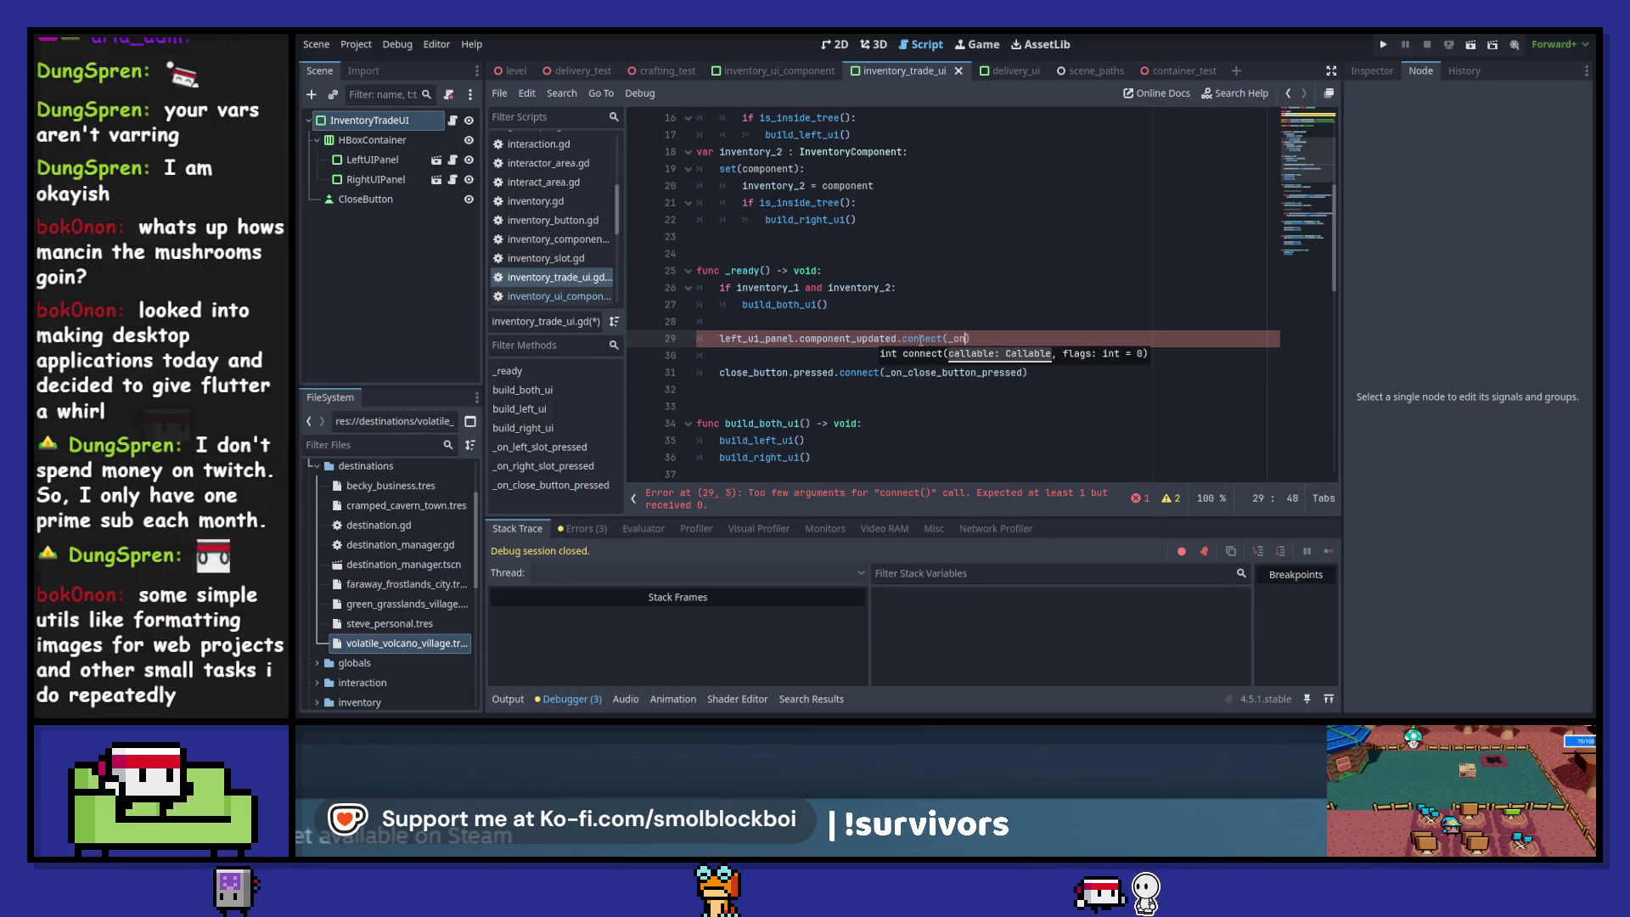
pyautogui.write('_left')
pyautogui.write('_panel_upda')
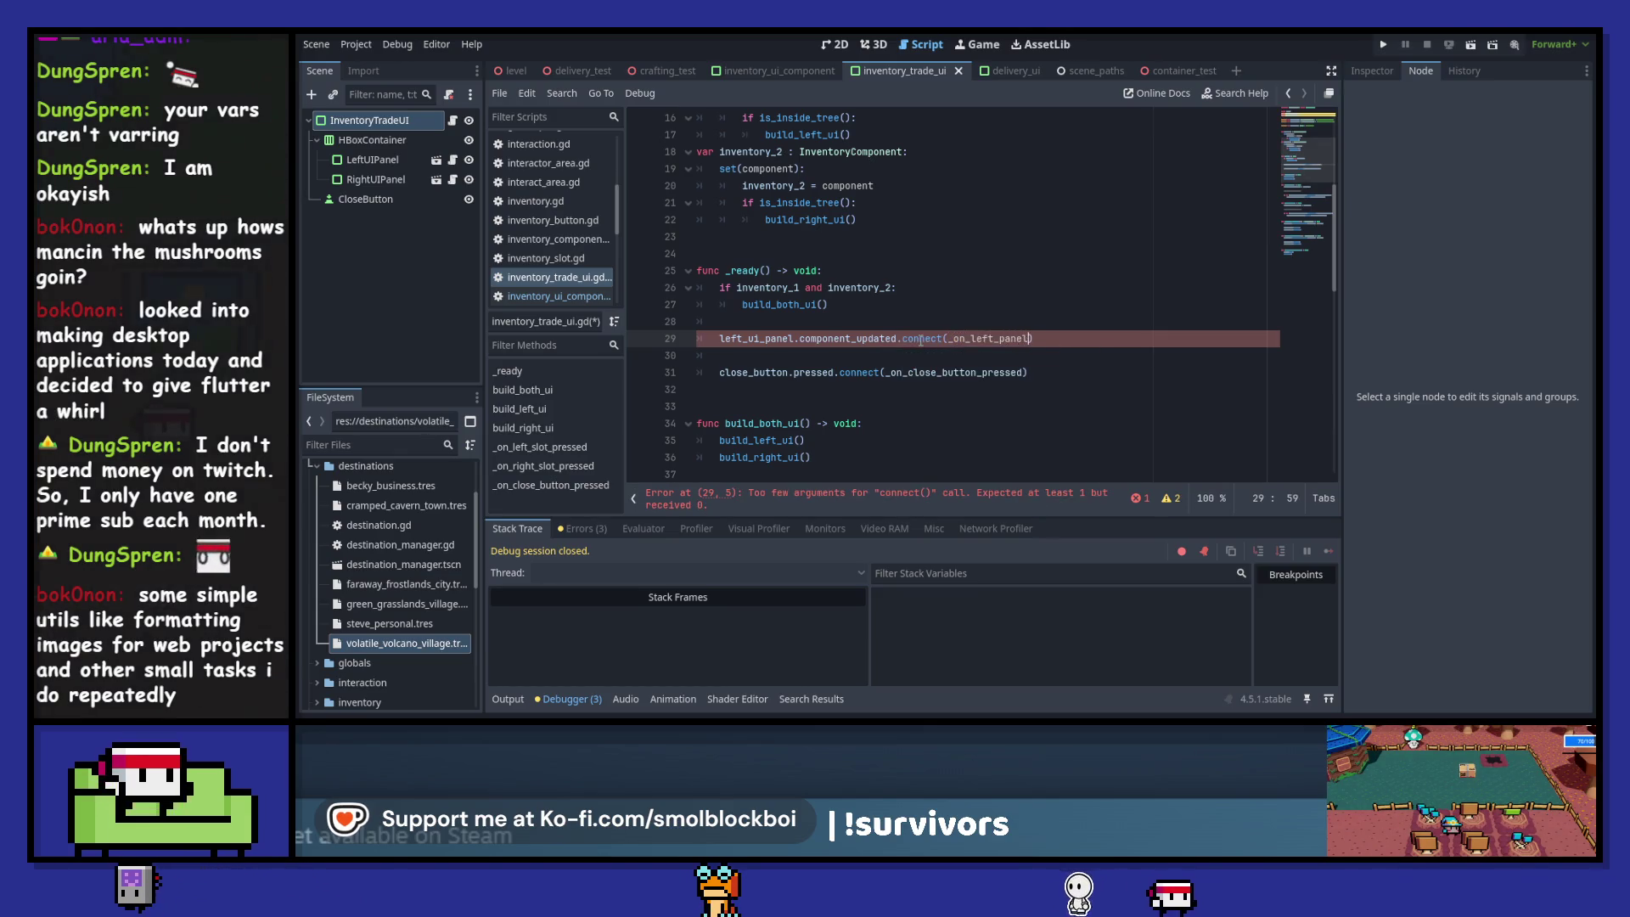
pyautogui.write('ted')
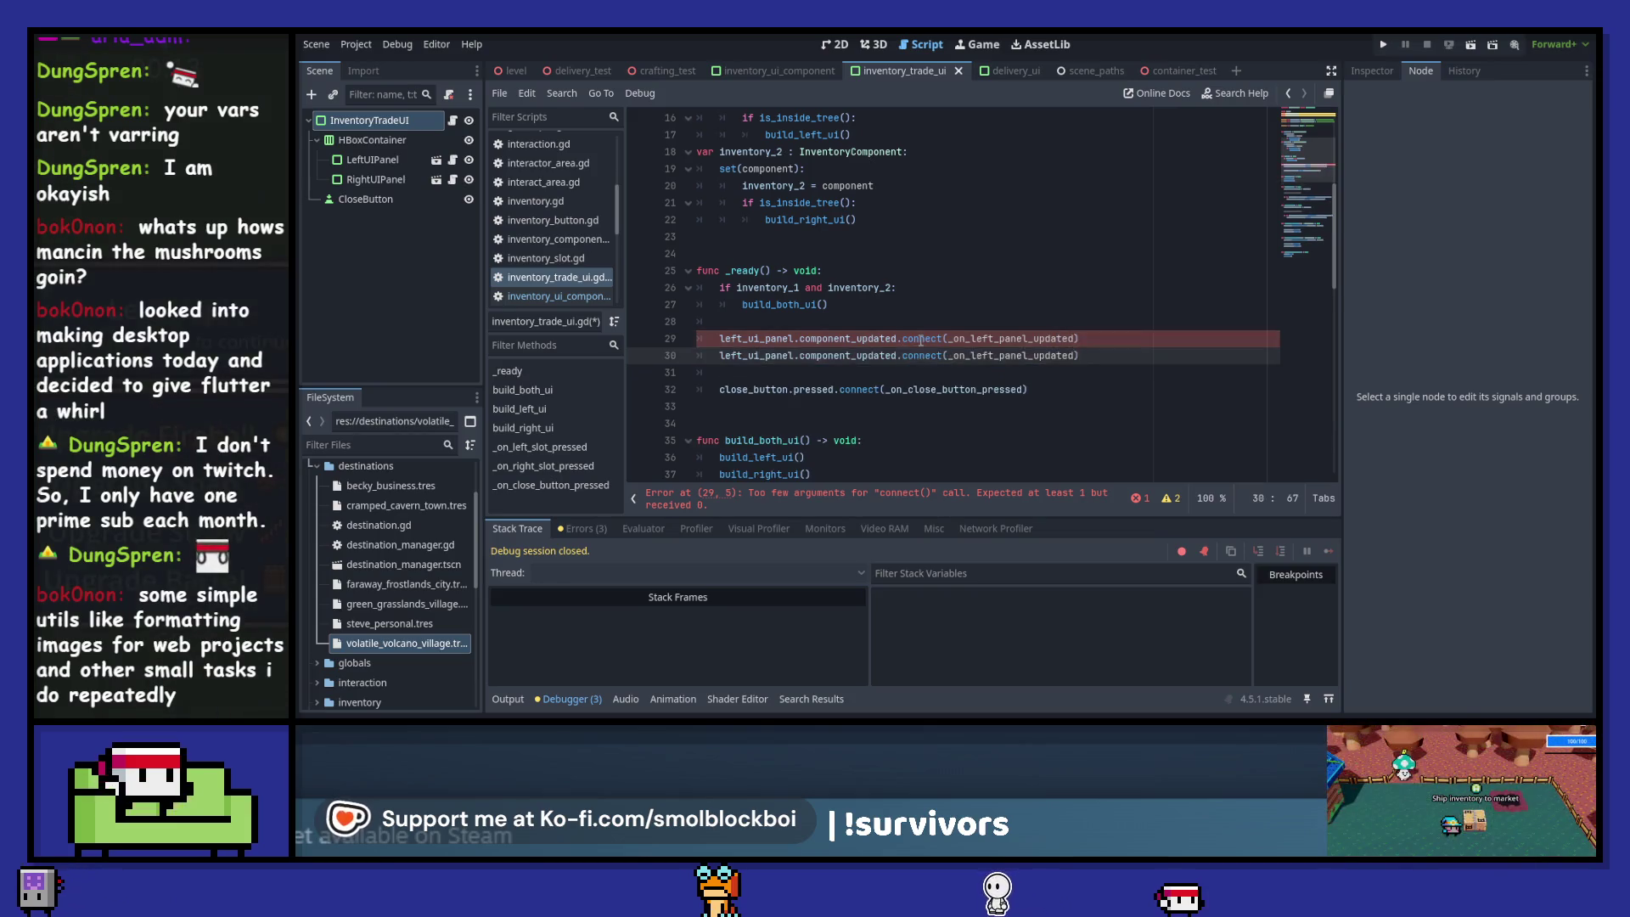
pyautogui.hotkey('ctrl', 'shift', 'd')
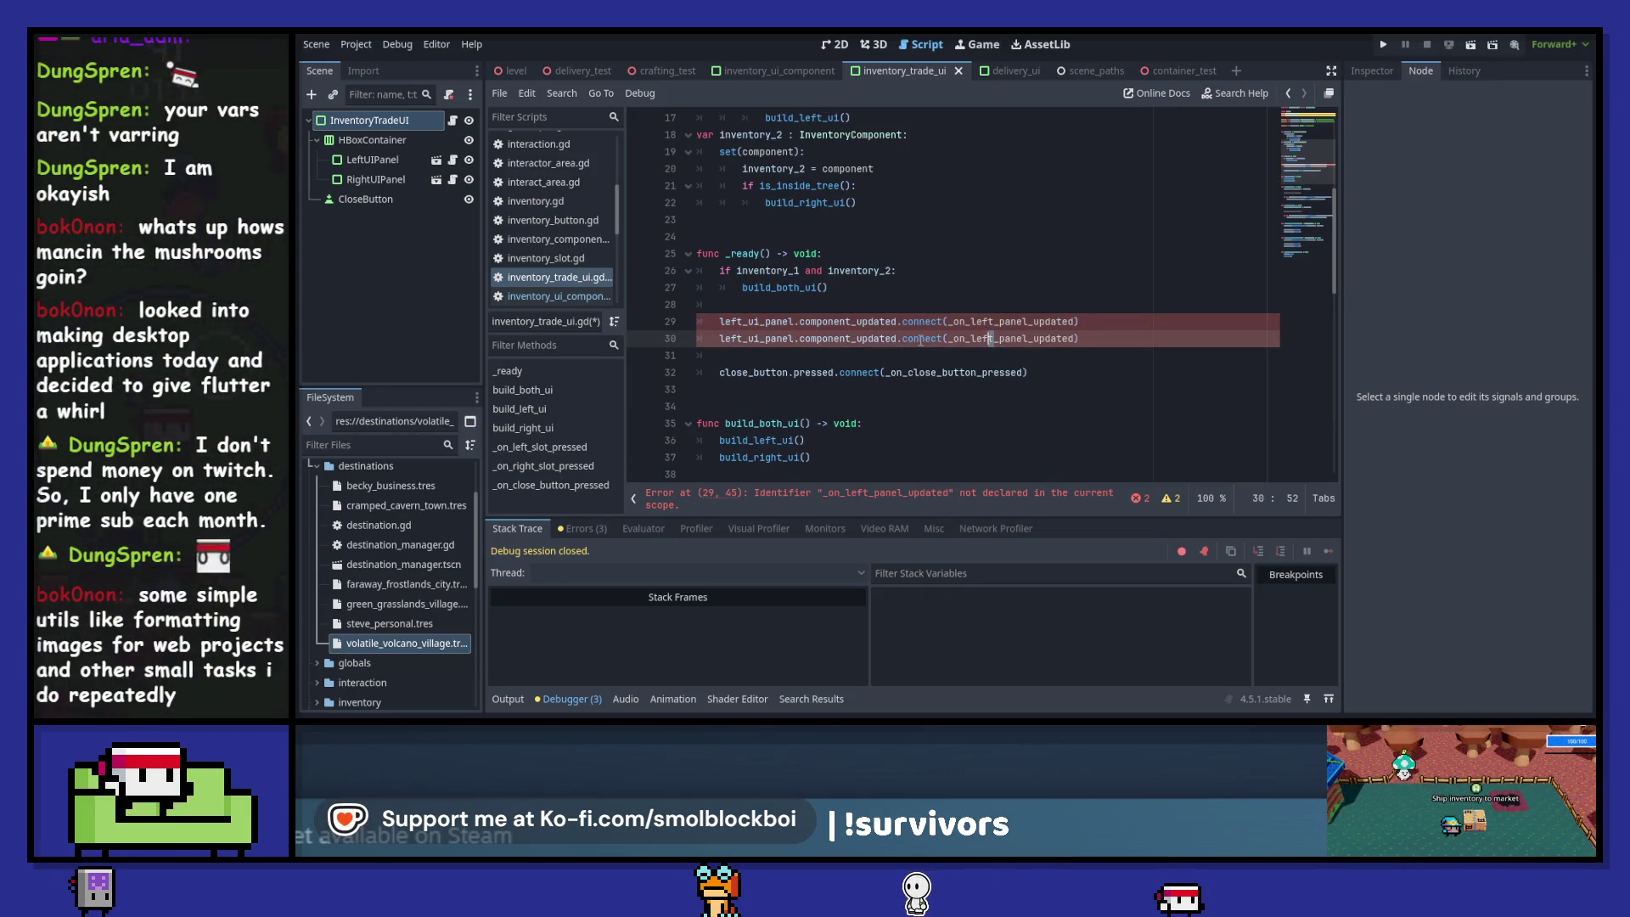
pyautogui.hotkey('ctrl', 'Left')
pyautogui.hotkey('ctrl', 'Left')
pyautogui.hotkey('ctrl', 'Left')
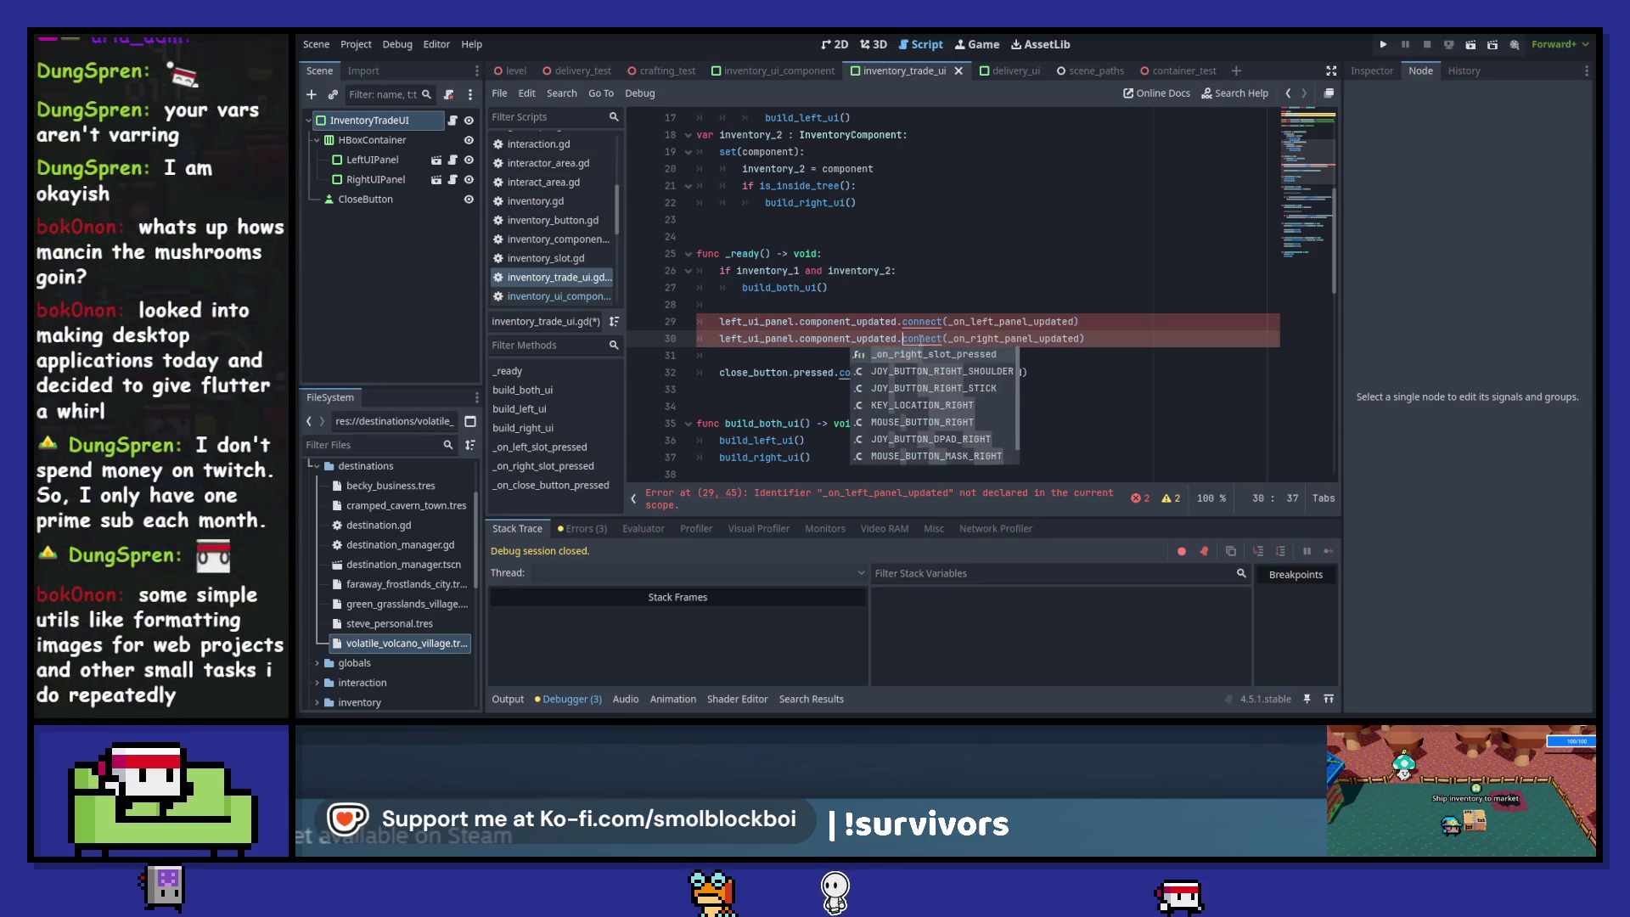
pyautogui.hotkey('shift', 'Right')
pyautogui.hotkey('shift', 'Right')
pyautogui.hotkey('shift', 'Right')
pyautogui.write('right')
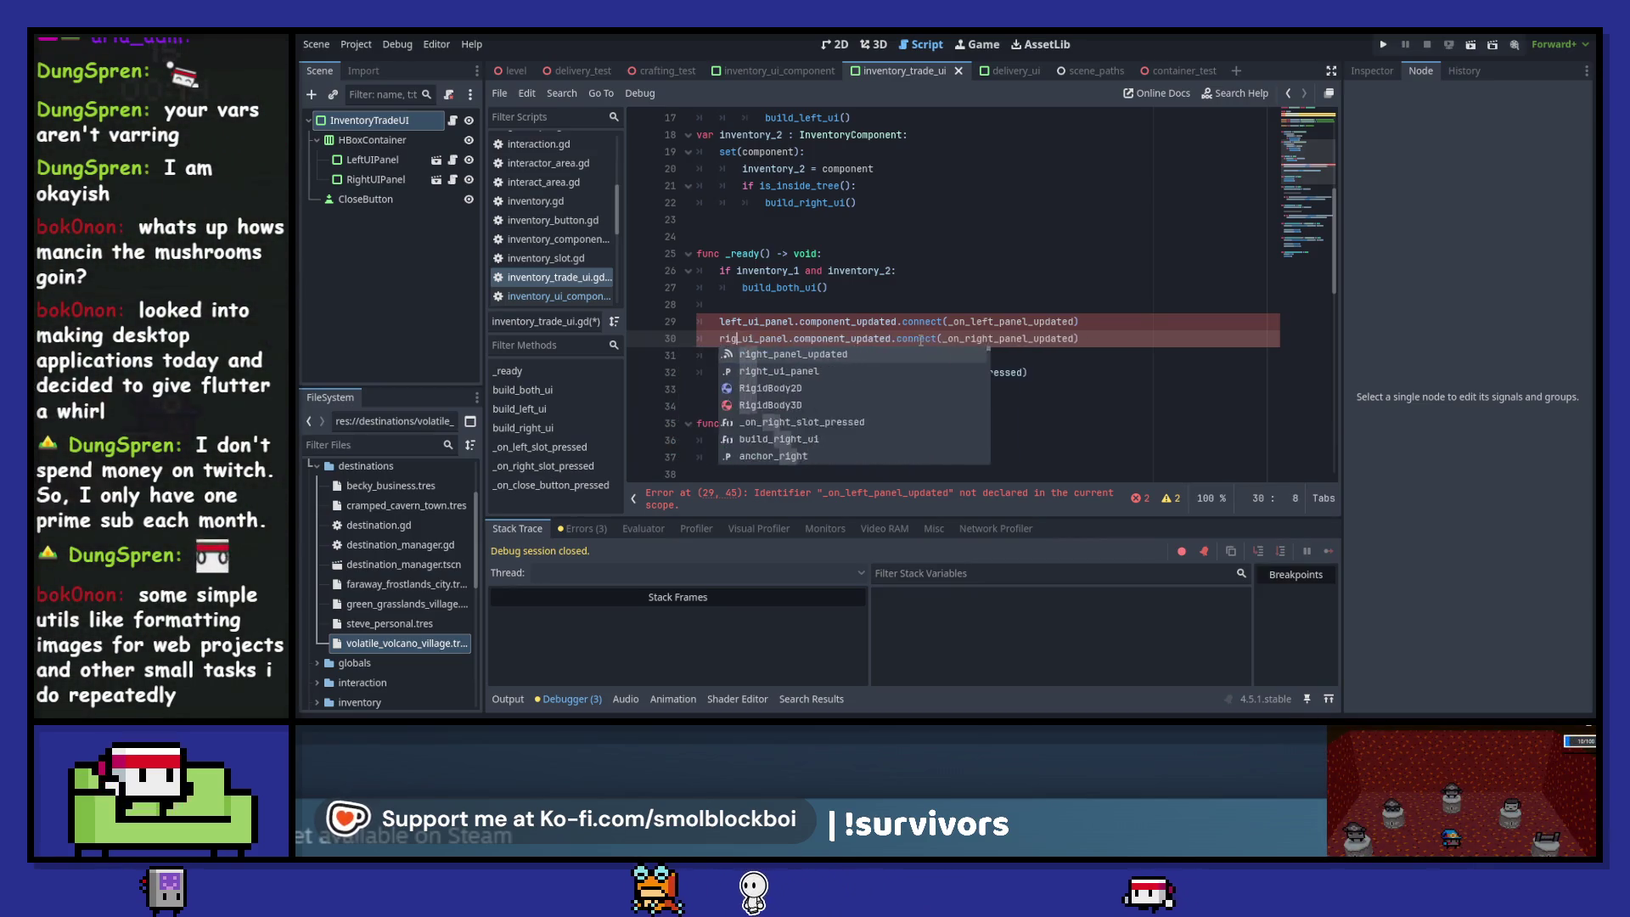
pyautogui.press('Escape')
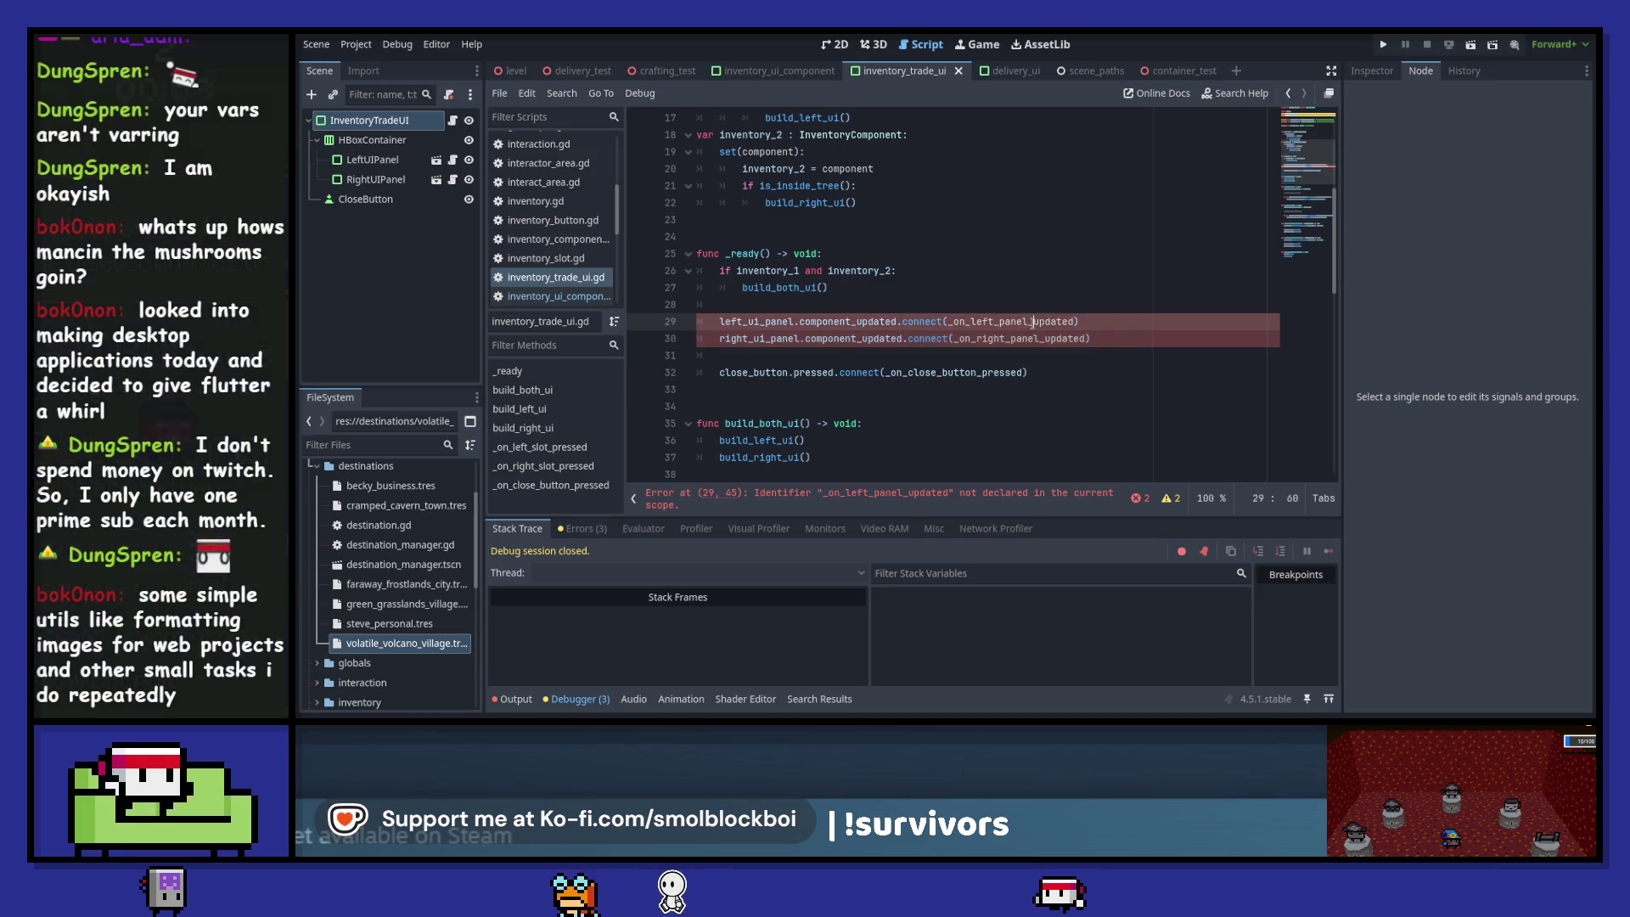
pyautogui.doubleClick(1035, 321)
pyautogui.scroll(-3, 1032, 324)
pyautogui.scroll(-4, 1032, 323)
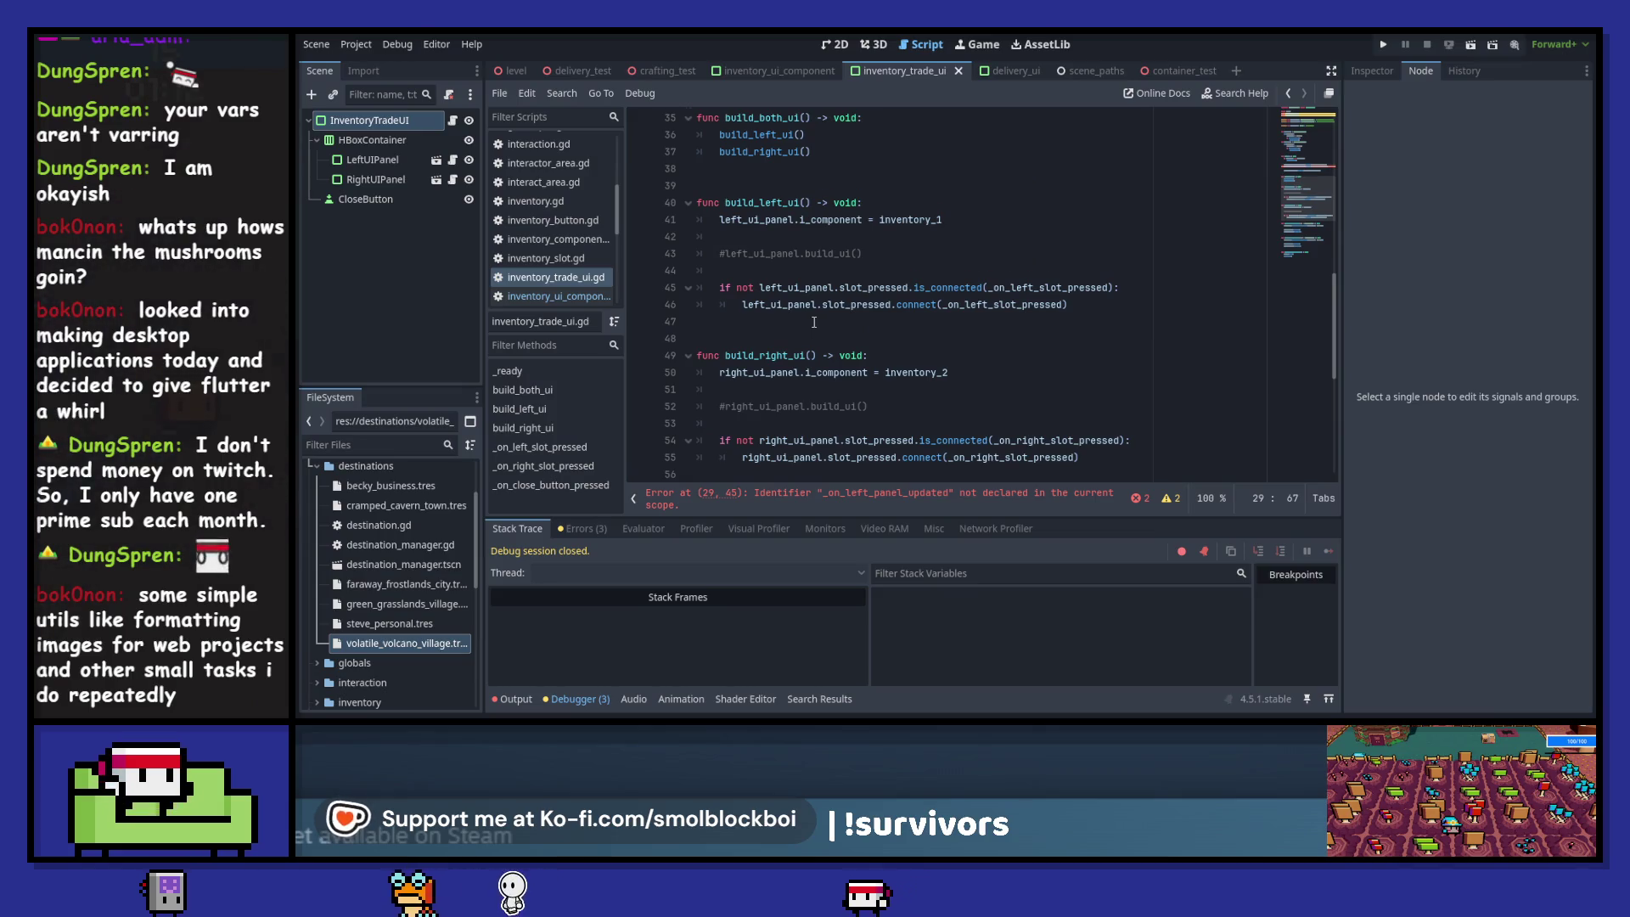
pyautogui.scroll(-2, 811, 339)
# - Add a new handler function after build_right_ui with a void return type and placeholder pass
pyautogui.click(801, 377)
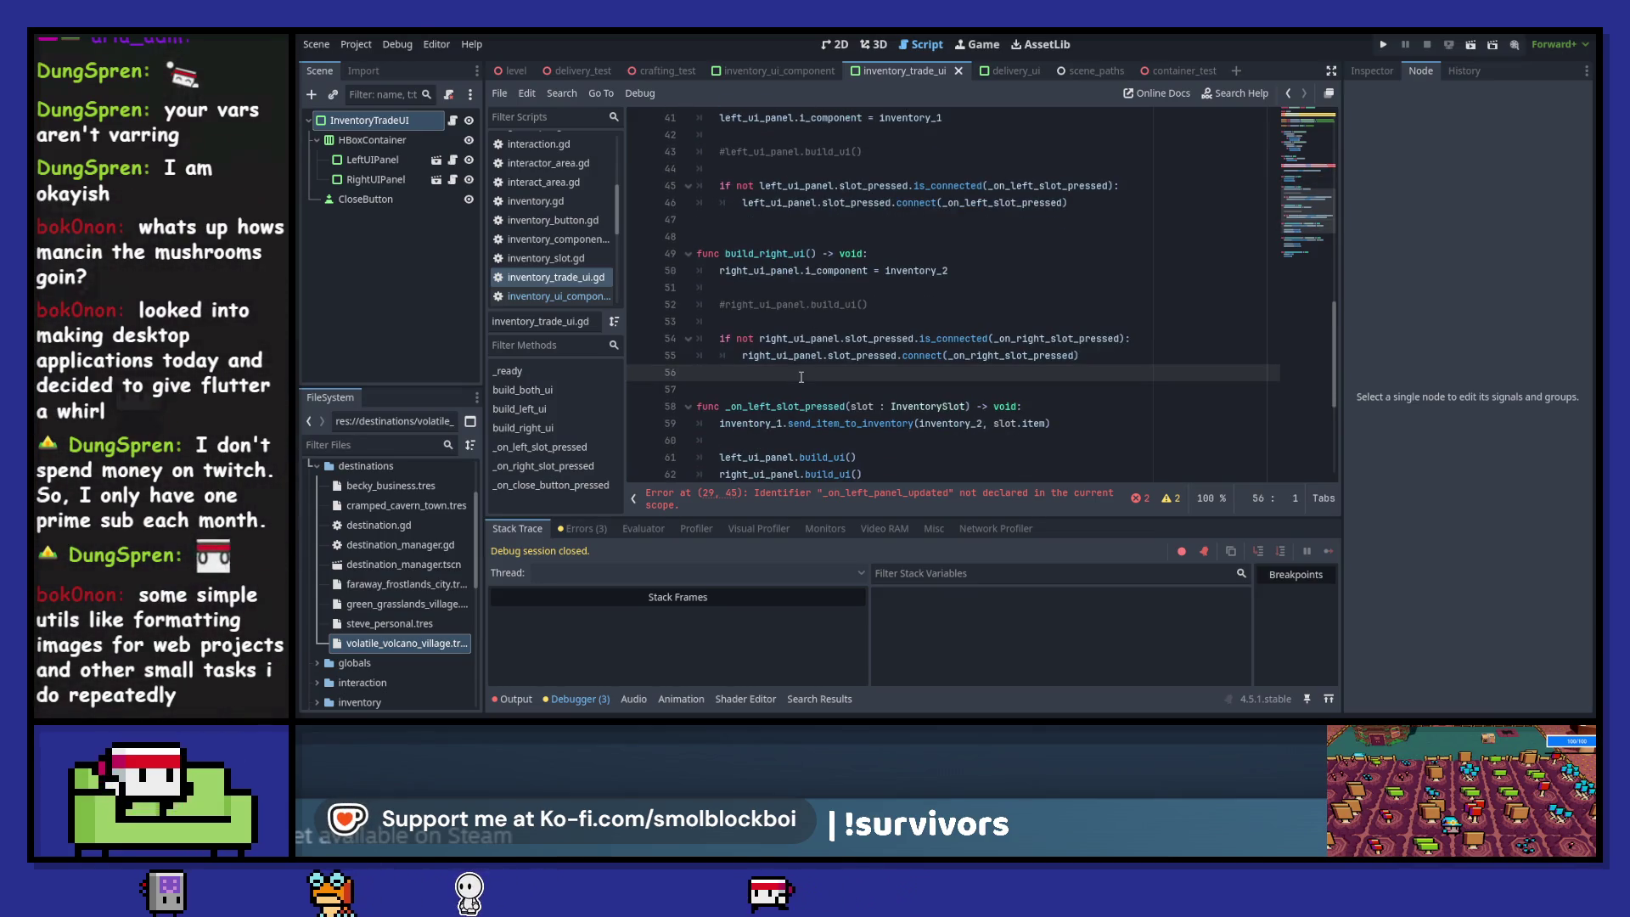
pyautogui.press('Return')
pyautogui.write('func ')
pyautogui.write(')')
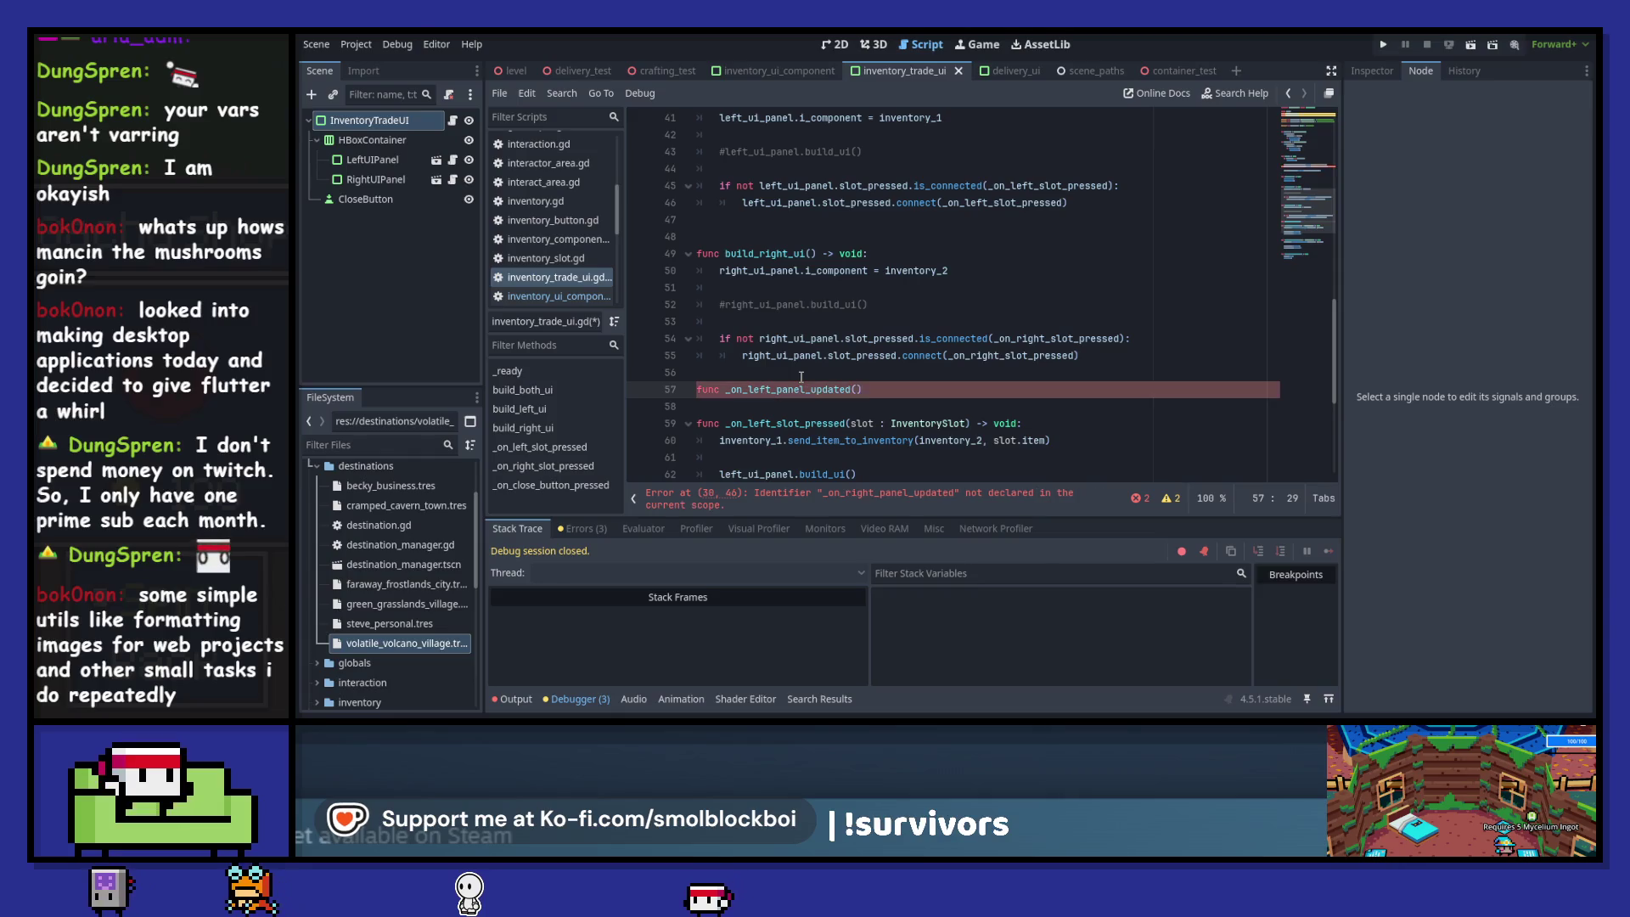
pyautogui.write(' -oid:')
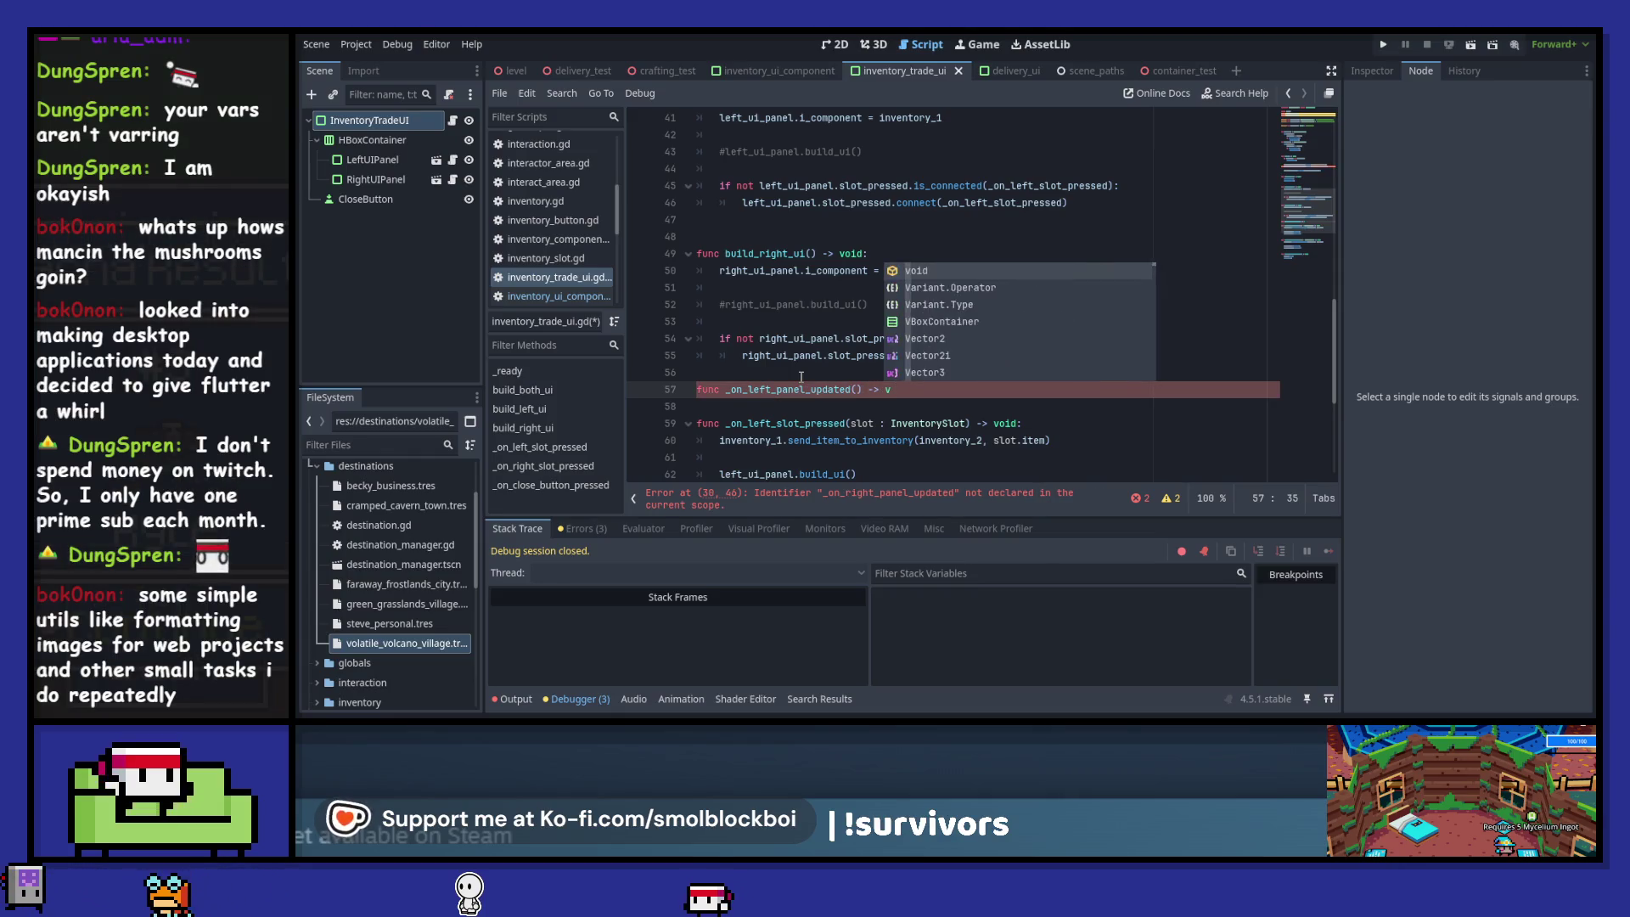
pyautogui.press('Return')
pyautogui.write('pass')
pyautogui.press('Return')
pyautogui.press('Return')
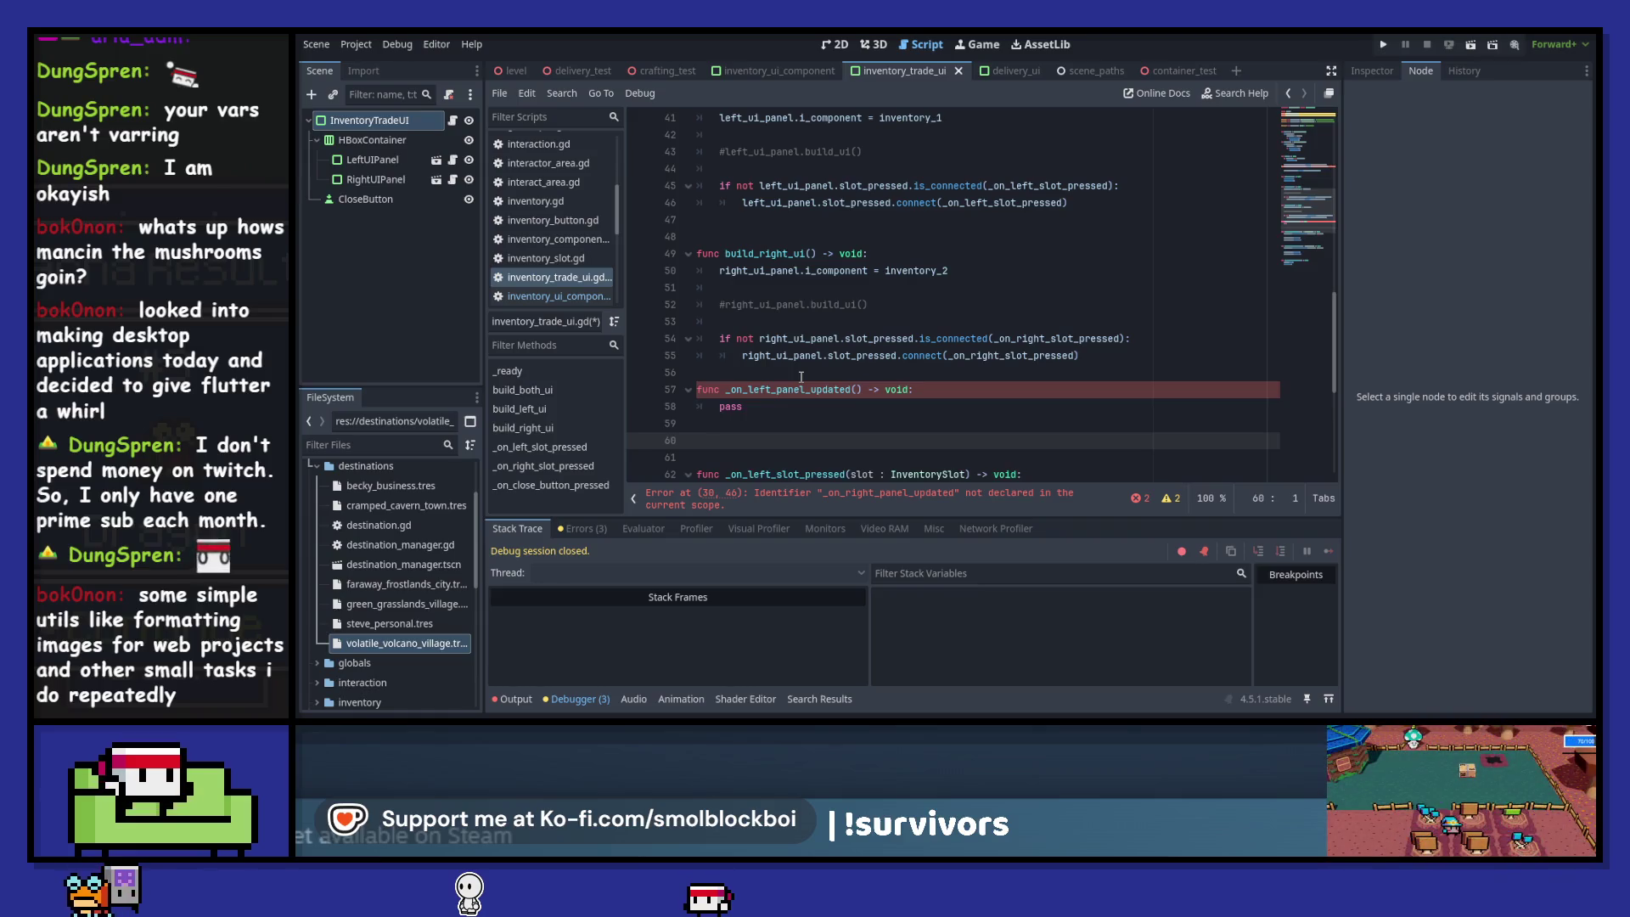
# - Add a second handler for the right panel that calls right_panel_updated.emit()
pyautogui.hotkey('ctrl', 'v')
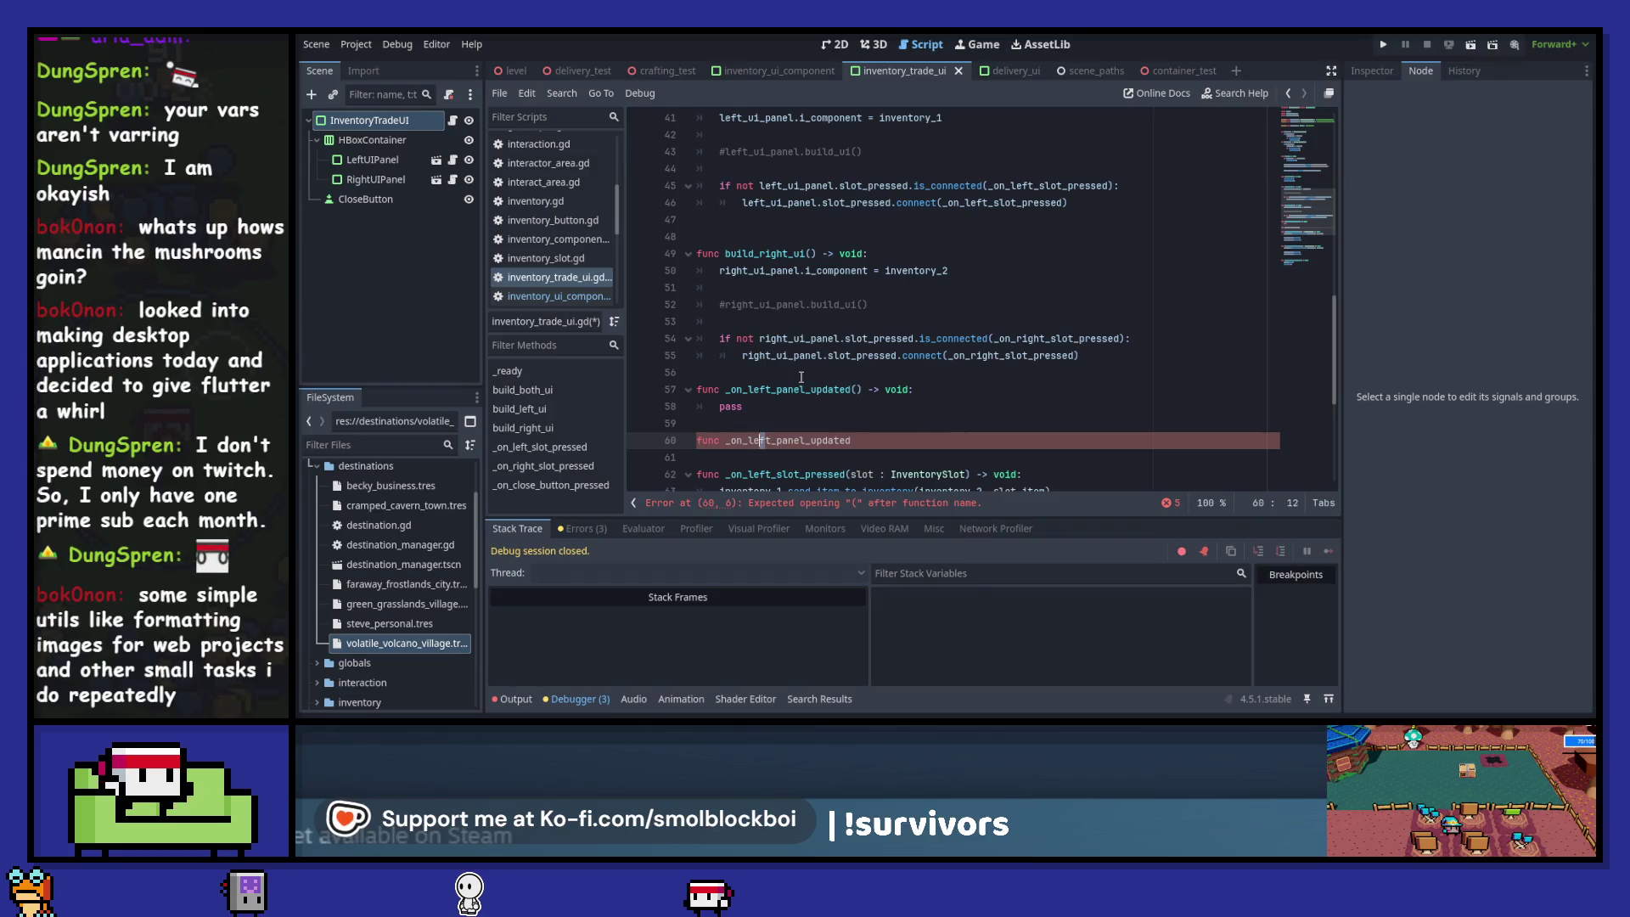
pyautogui.write('righ')
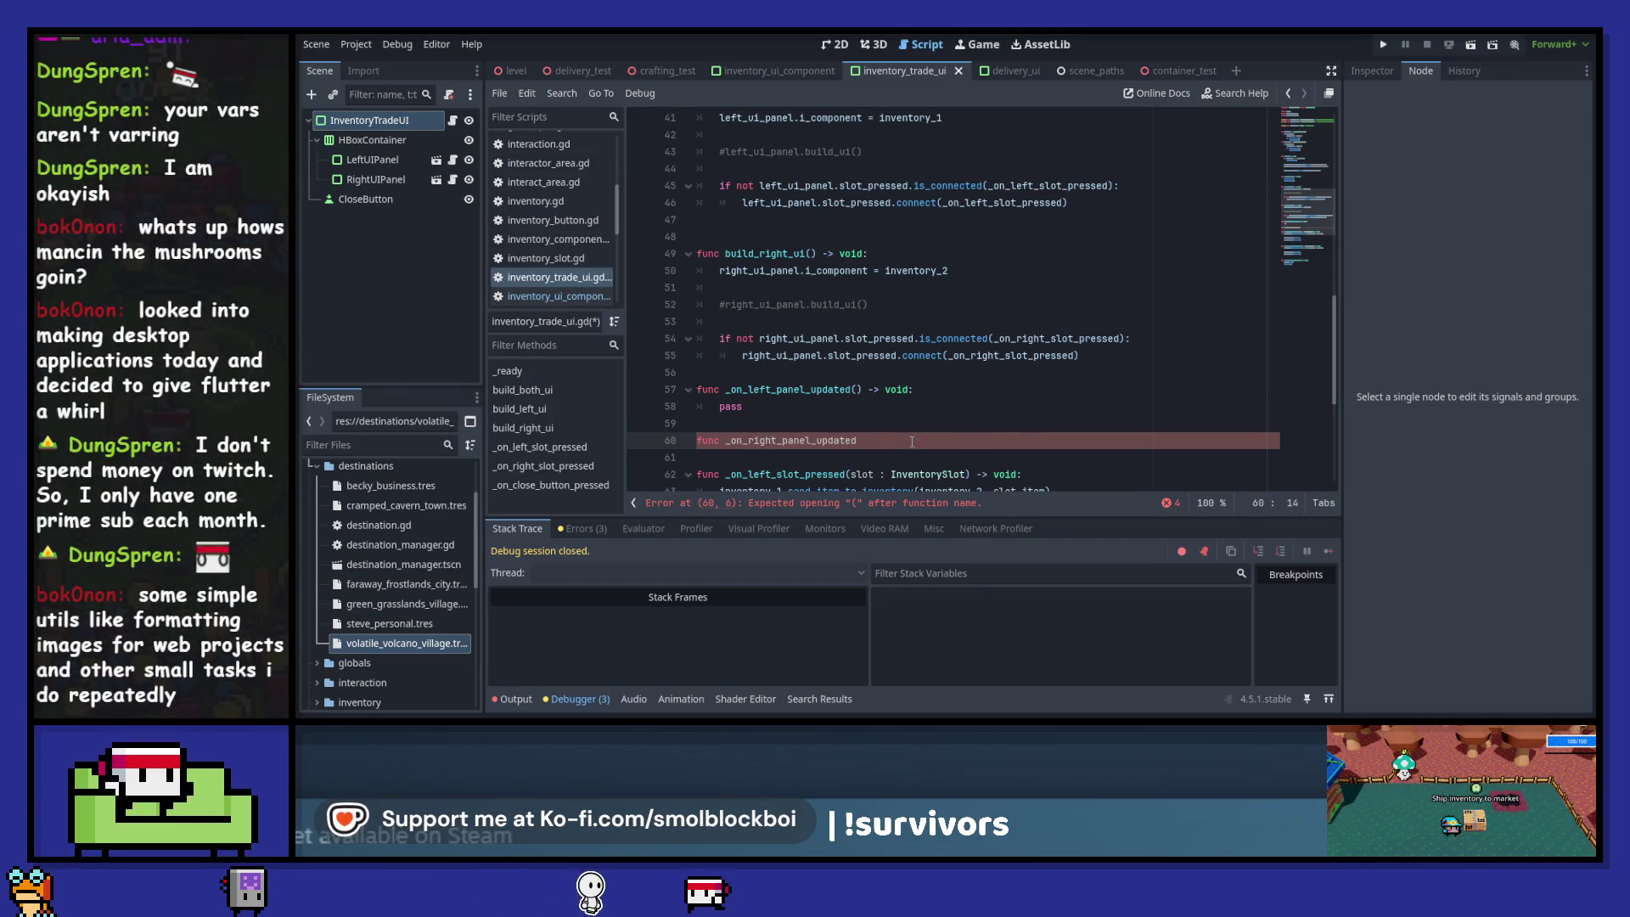
pyautogui.press('End')
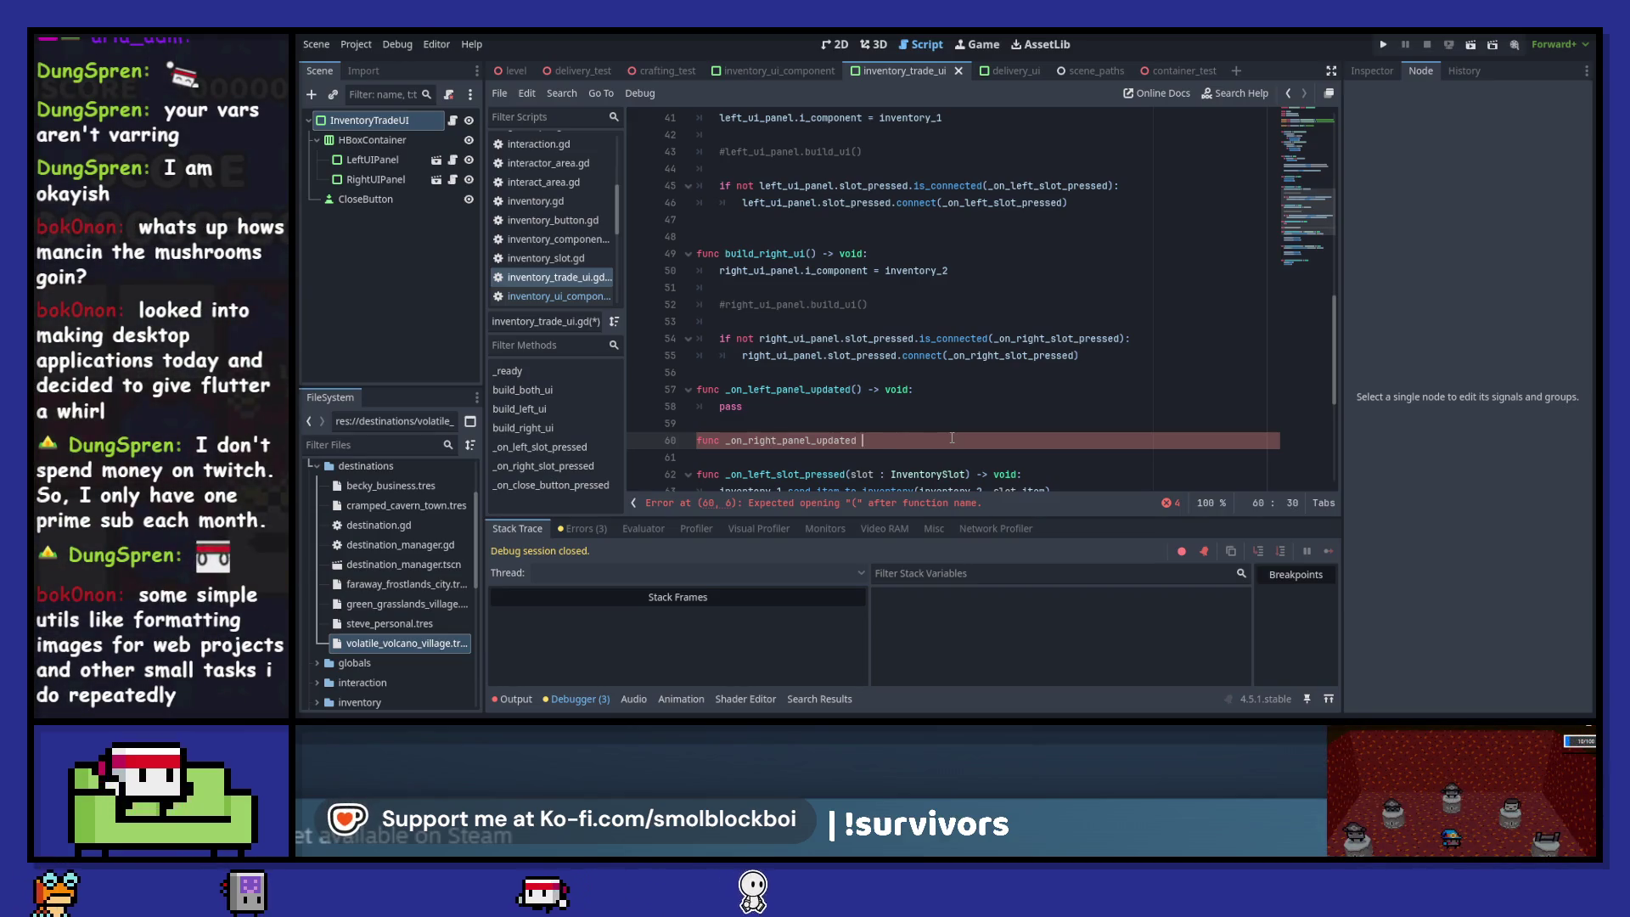
pyautogui.write('() -> ')
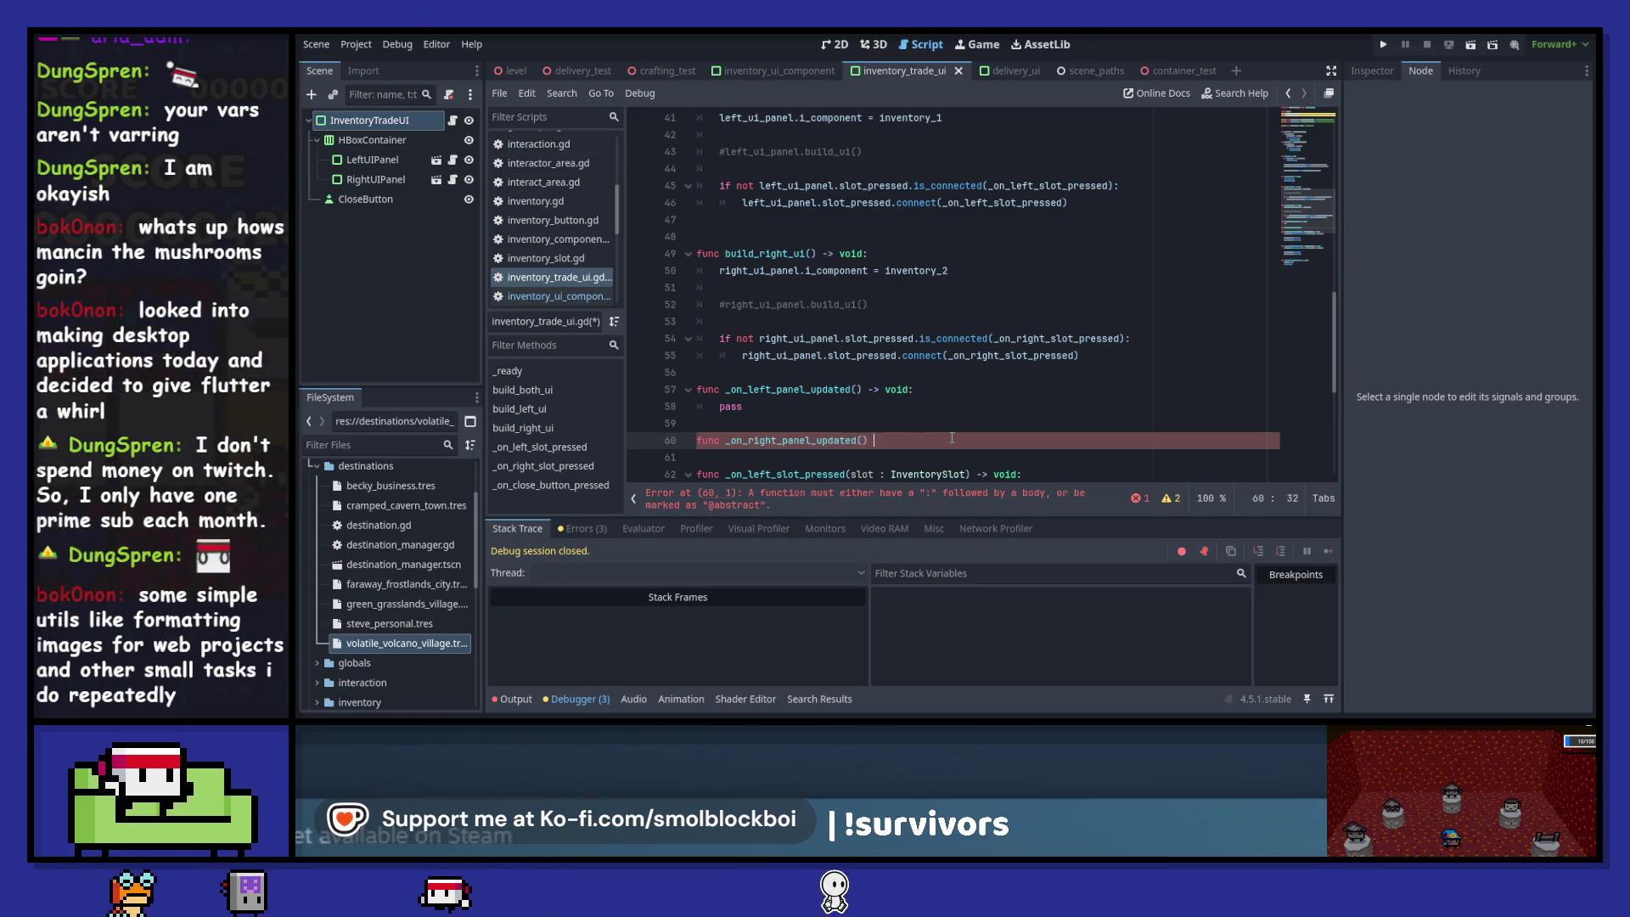
pyautogui.write('void:')
pyautogui.press('Return')
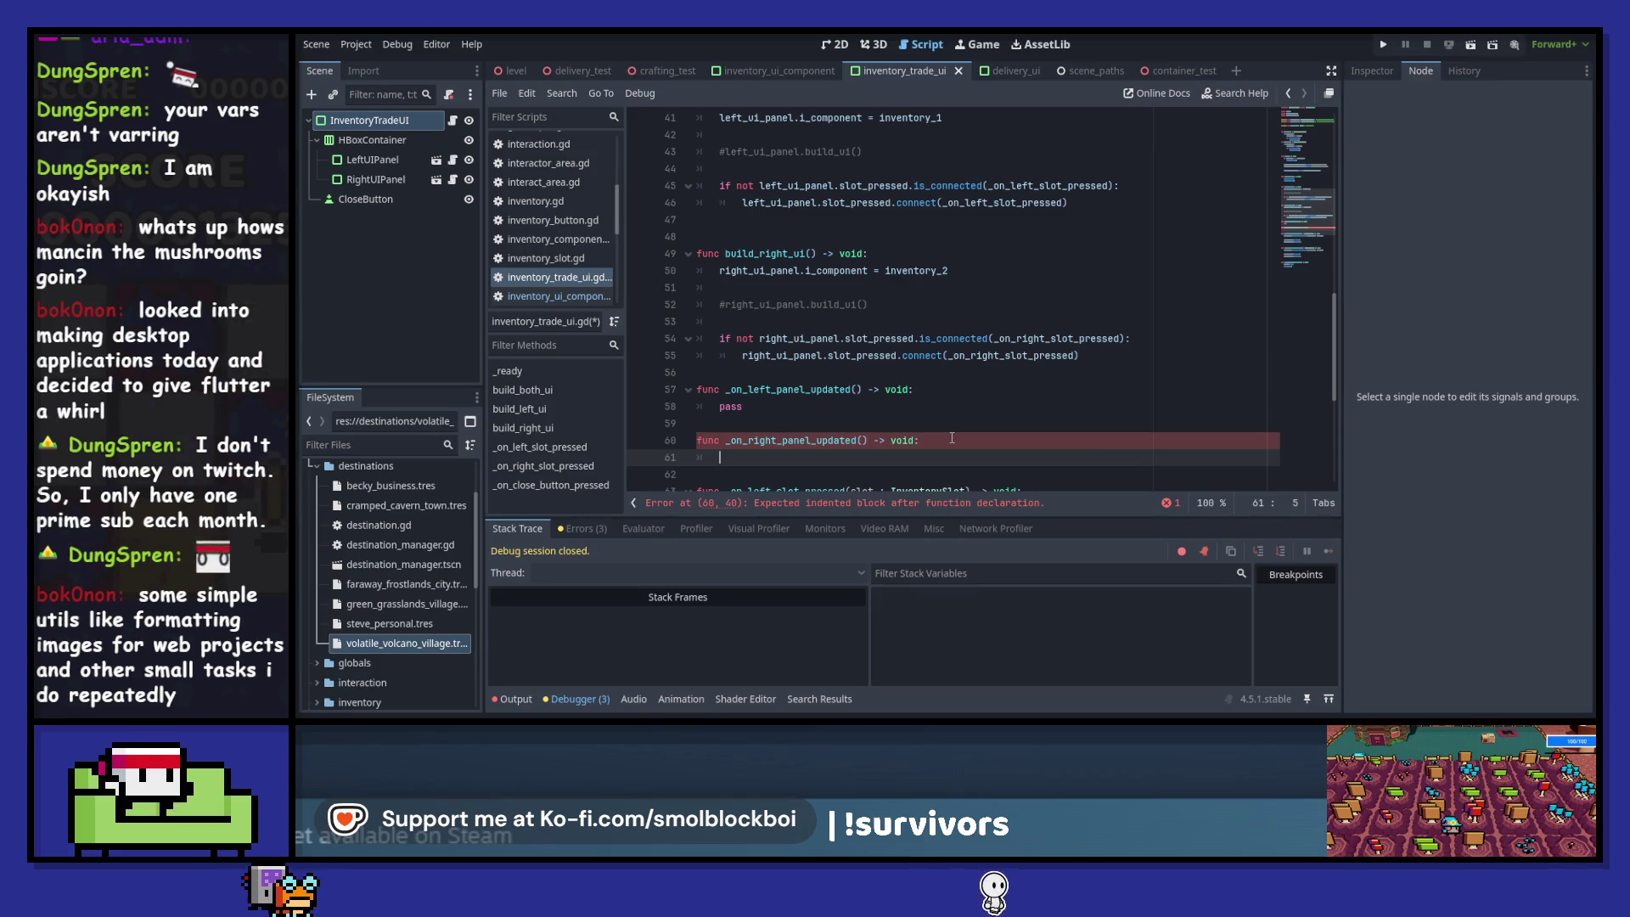
pyautogui.write('right')
pyautogui.press('Return')
pyautogui.write('.em')
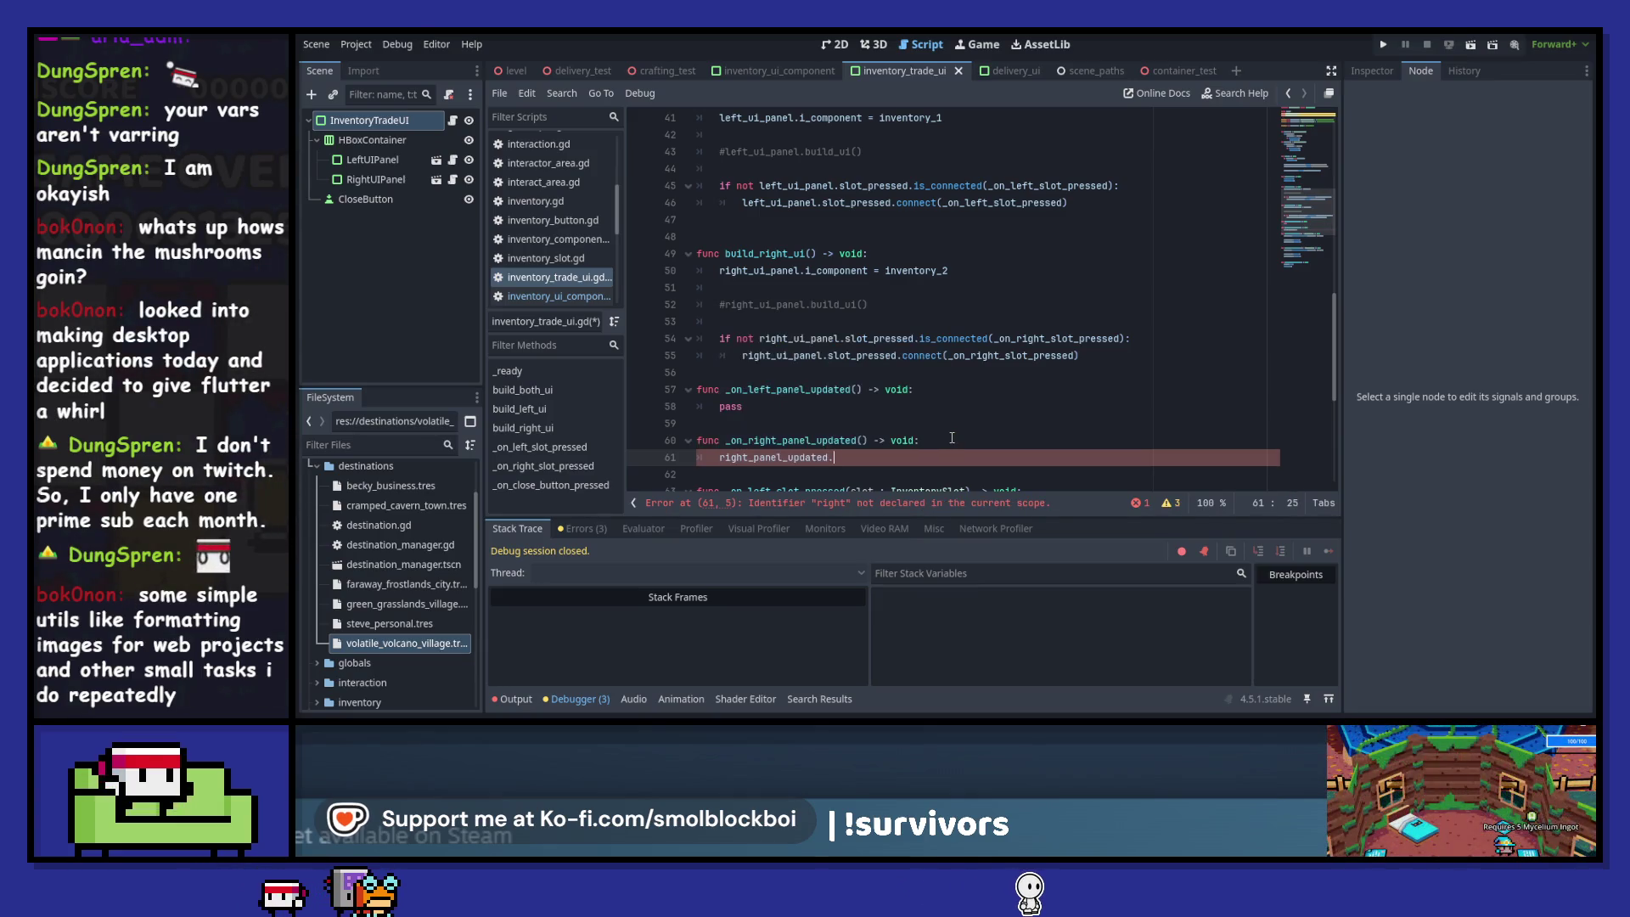
pyautogui.press('Return')
# - Replace the left handler's pass with left_panel_updated.emit() and save
pyautogui.hotkey('ctrl', 'shift', 'd')
pyautogui.hotkey('alt', 'Up')
pyautogui.hotkey('alt', 'Up')
pyautogui.hotkey('alt', 'Up')
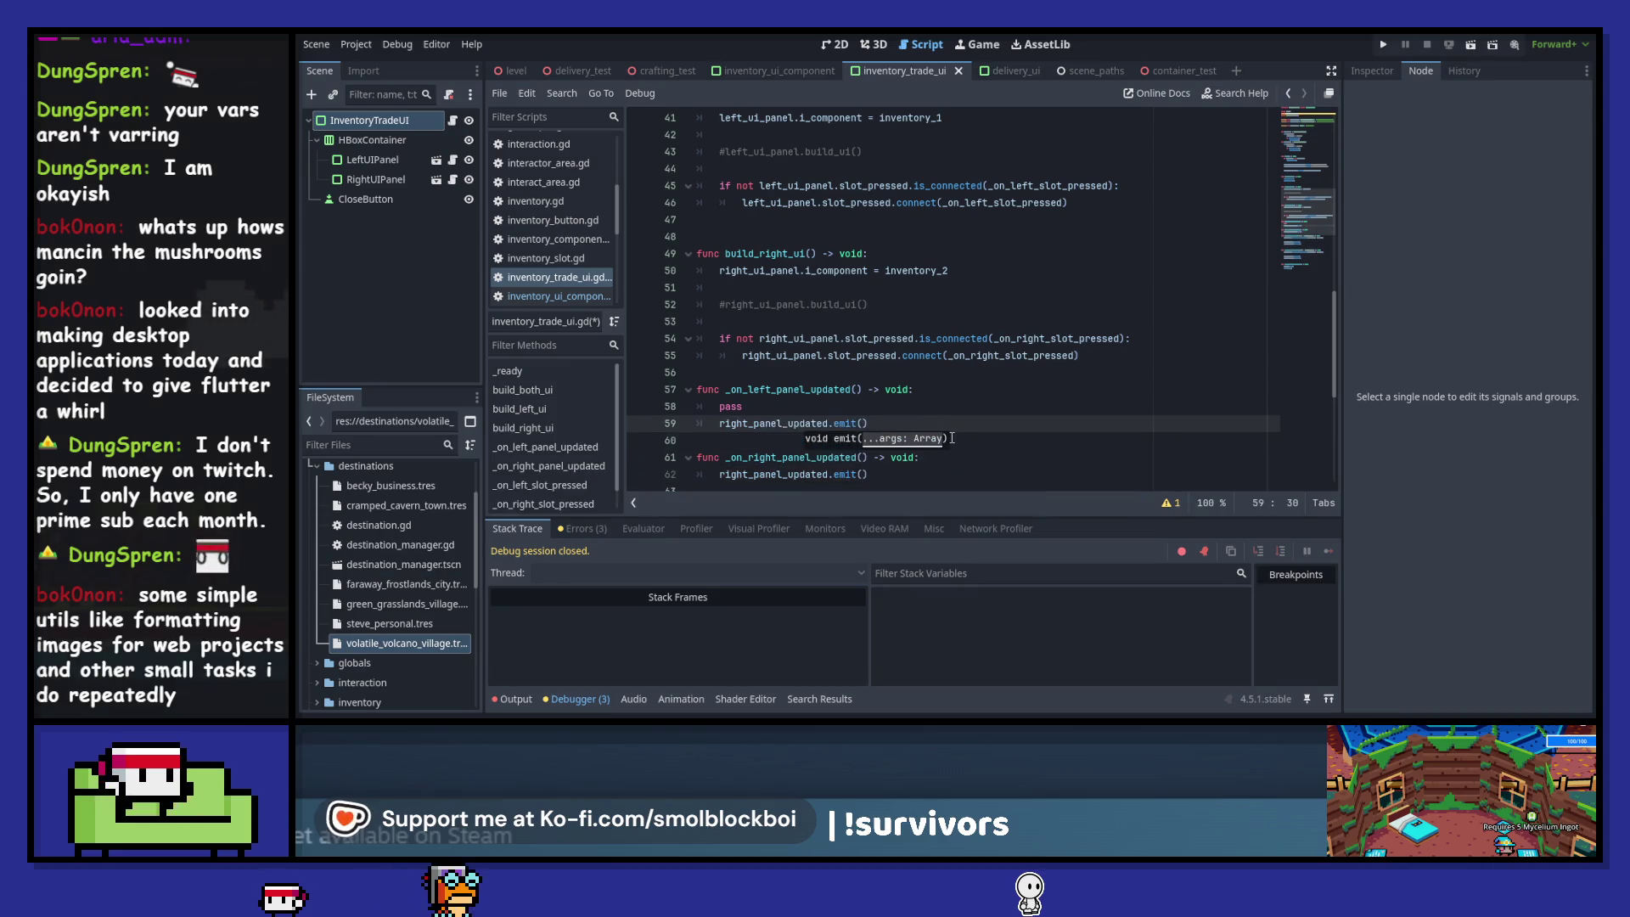
pyautogui.press('Left')
pyautogui.press('Left')
pyautogui.press('Left')
pyautogui.press('Up')
pyautogui.hotkey('ctrl', 'shift', 'k')
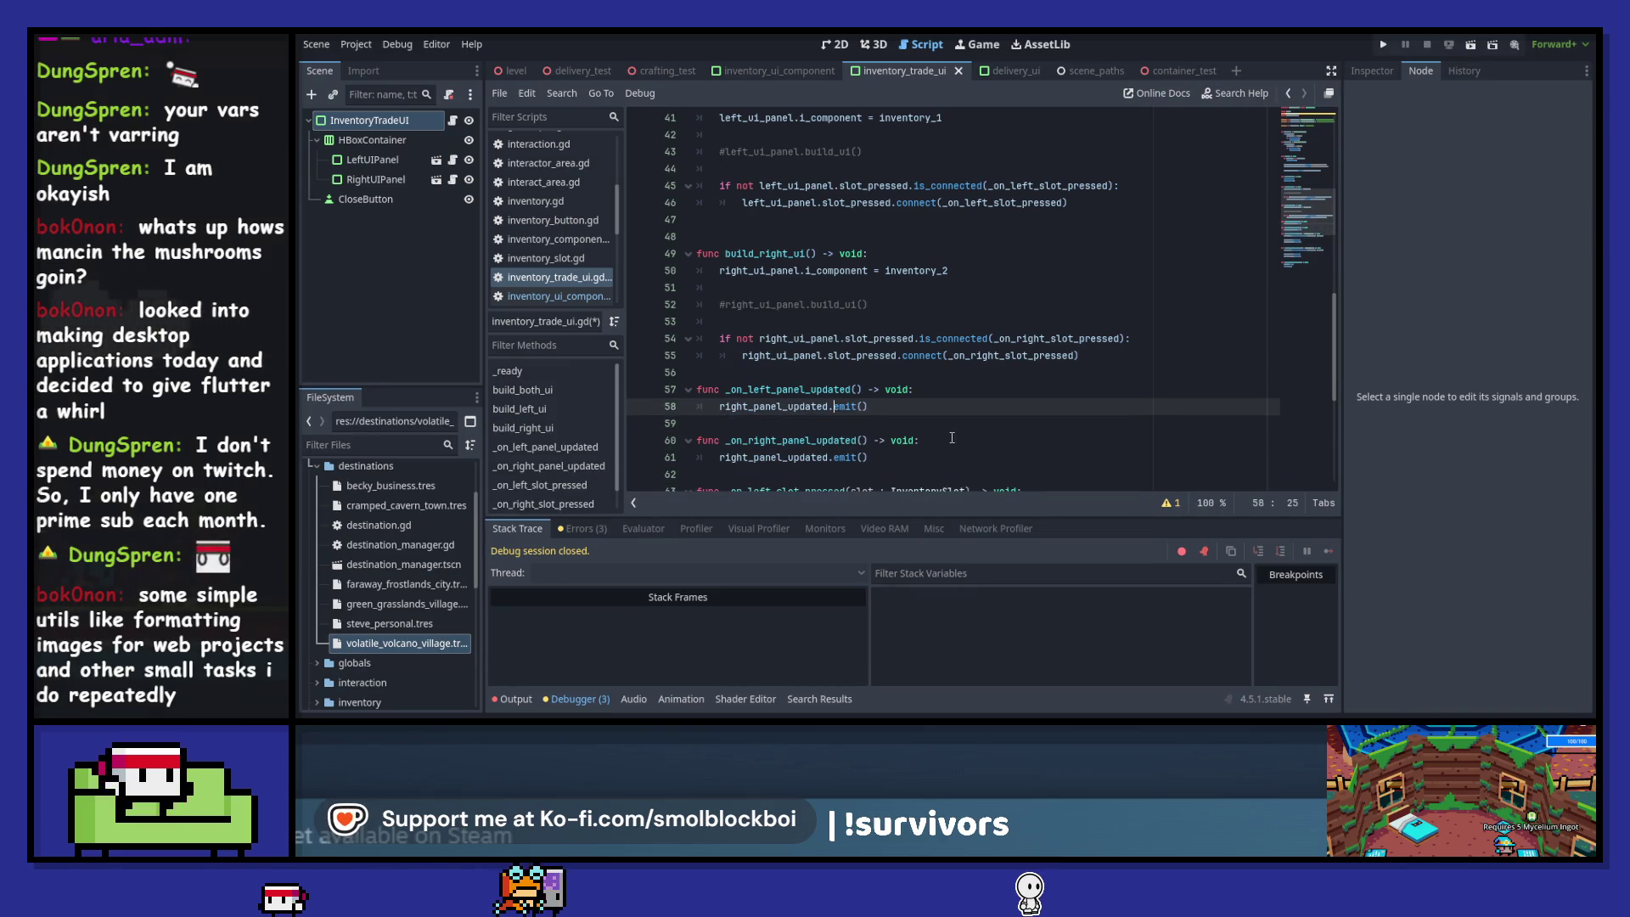
pyautogui.hotkey('shift', 'Right')
pyautogui.hotkey('shift', 'Right')
pyautogui.hotkey('shift', 'Right')
pyautogui.write('left')
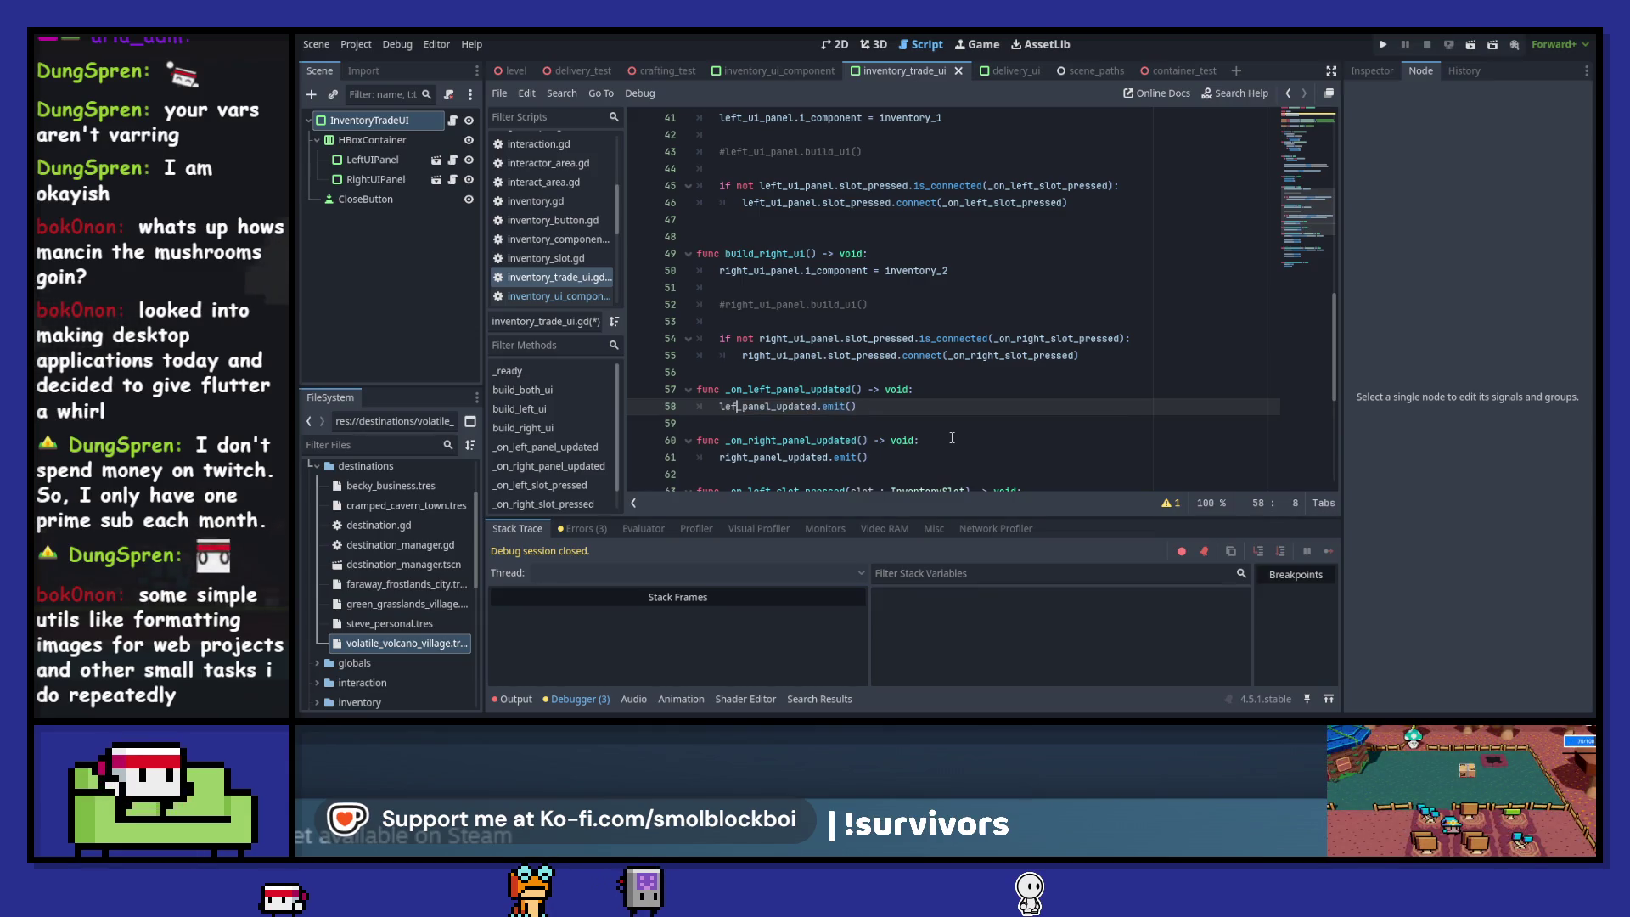
pyautogui.hotkey('ctrl', 's')
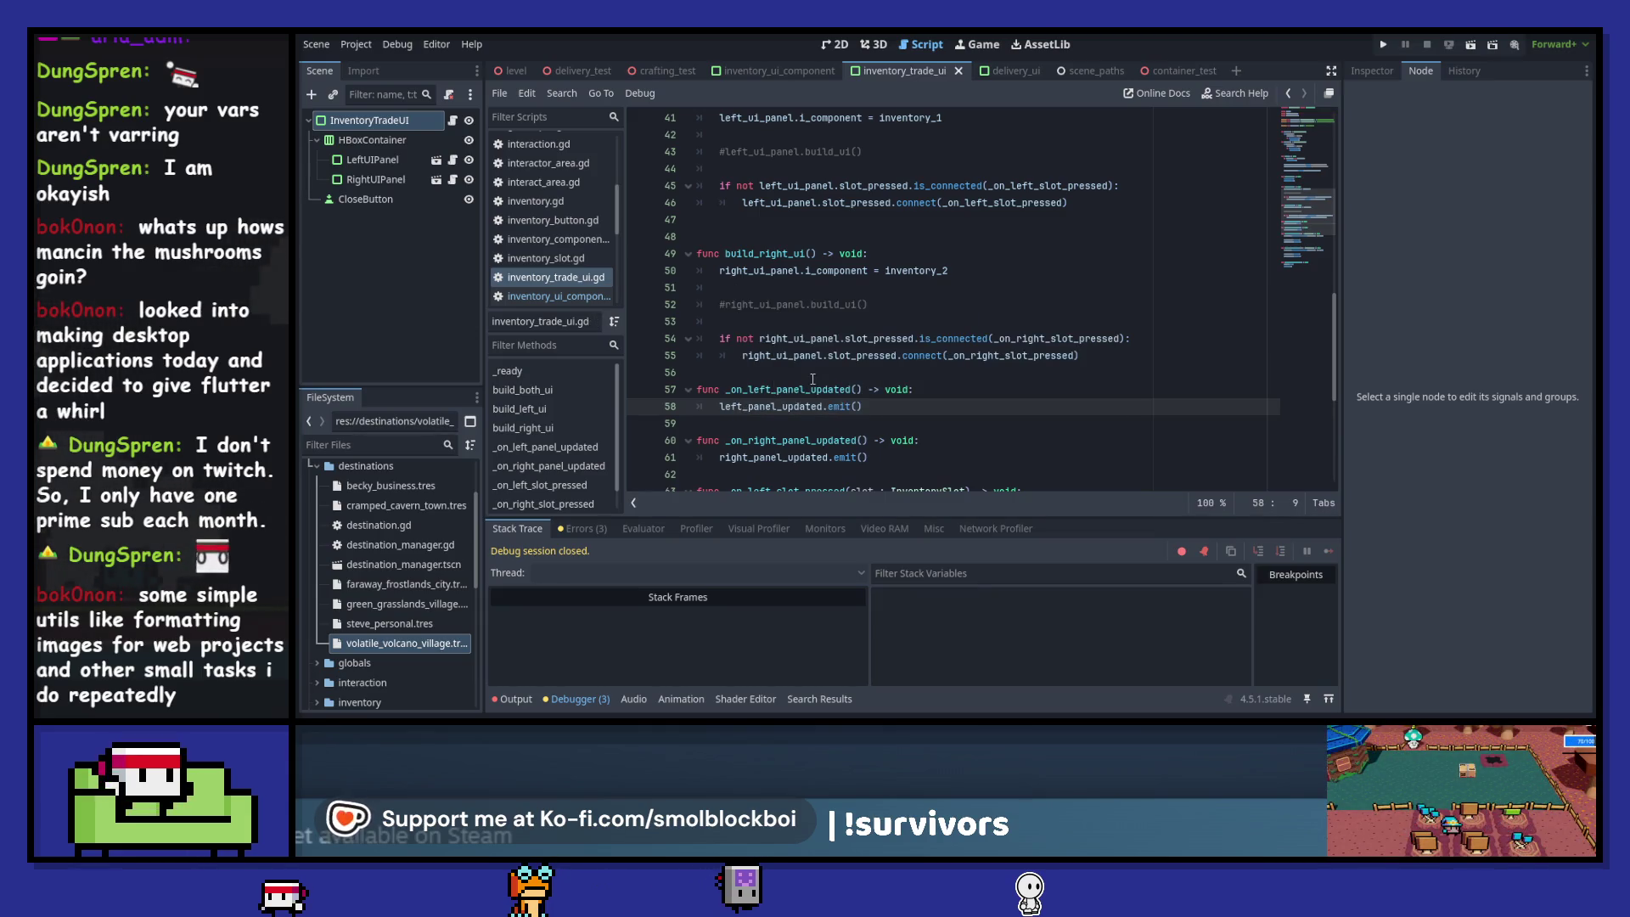
# - Move the two panel-updated signal declarations above closing, save, and open delivery_ui
pyautogui.scroll(3, 994, 375)
pyautogui.scroll(7, 994, 376)
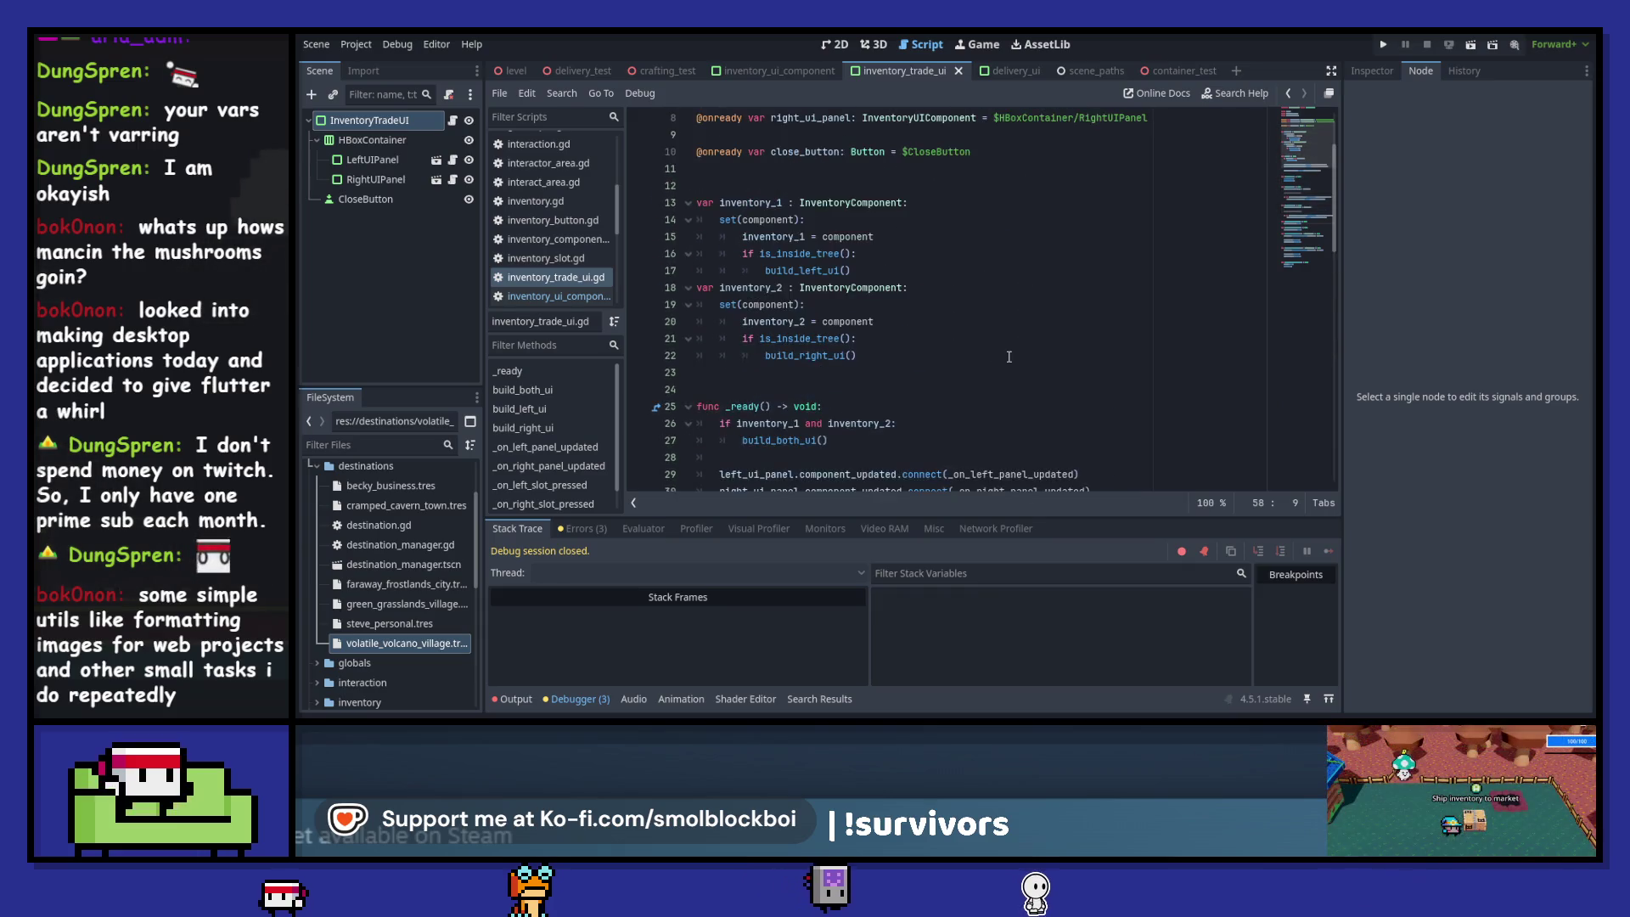
pyautogui.scroll(2, 1008, 354)
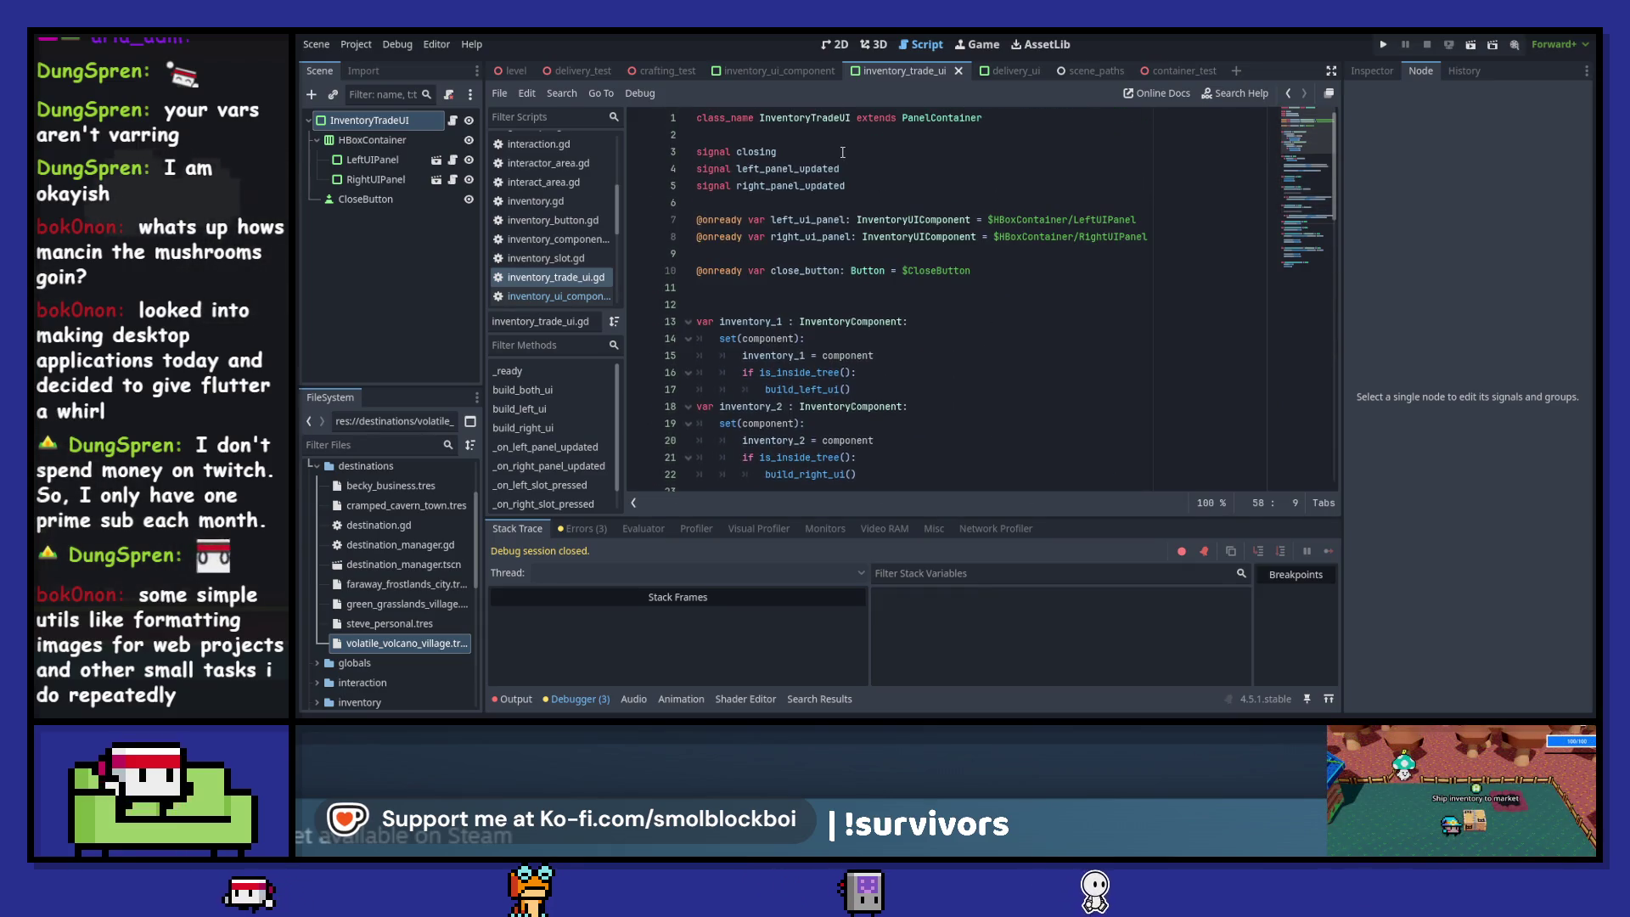
pyautogui.moveTo(872, 177); pyautogui.dragTo(872, 189)
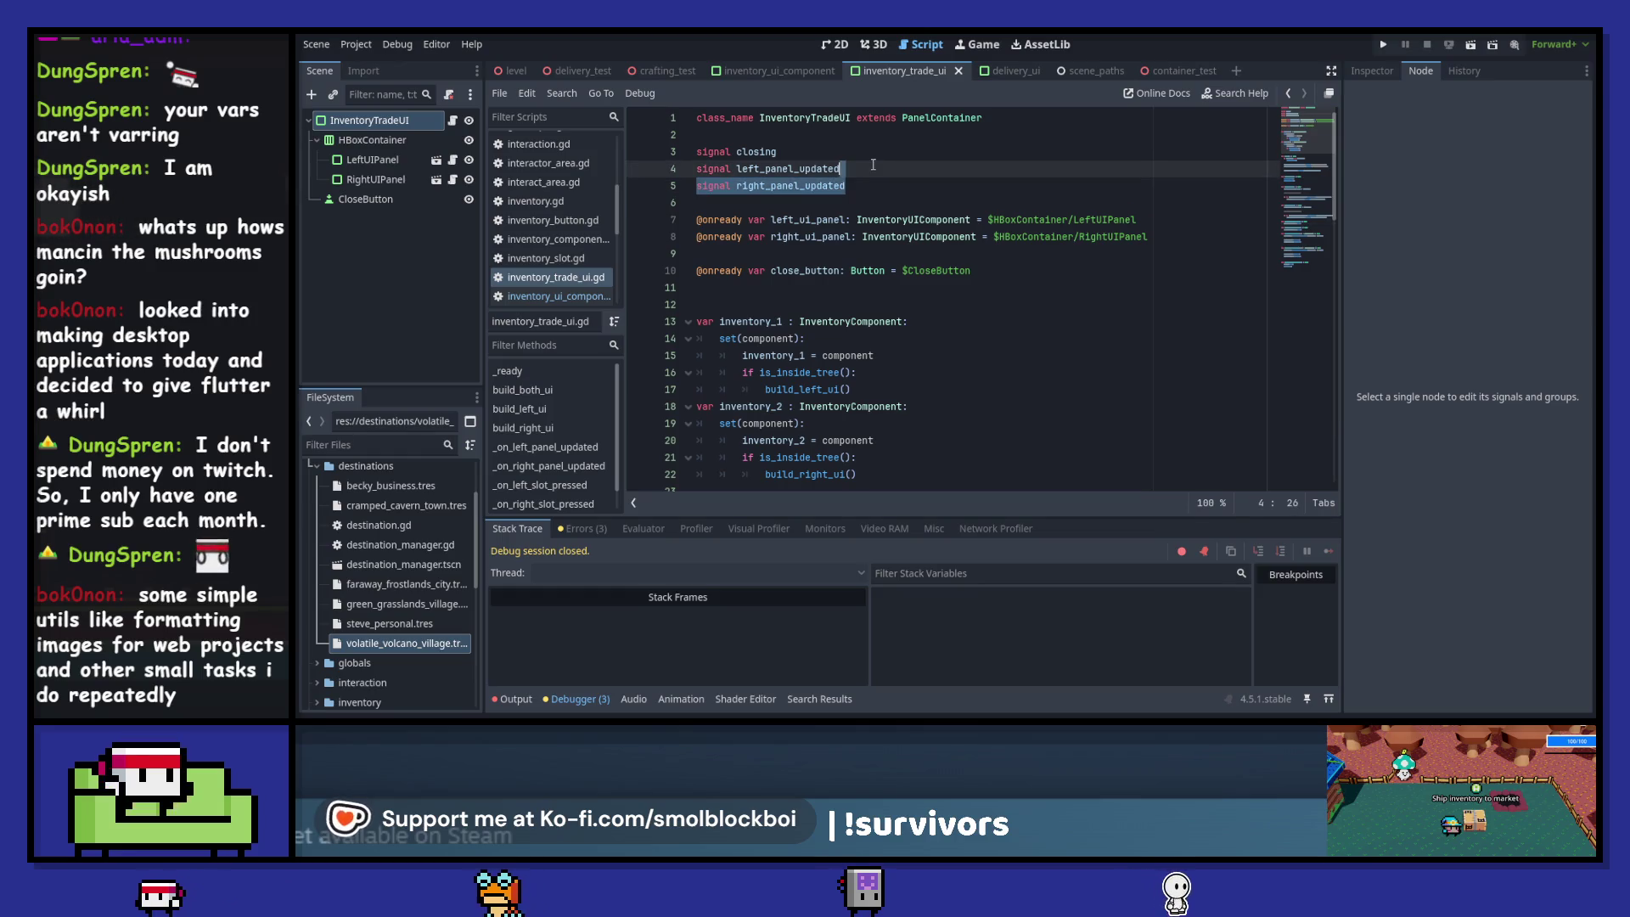
pyautogui.hotkey('alt', 'Up')
pyautogui.click(872, 165)
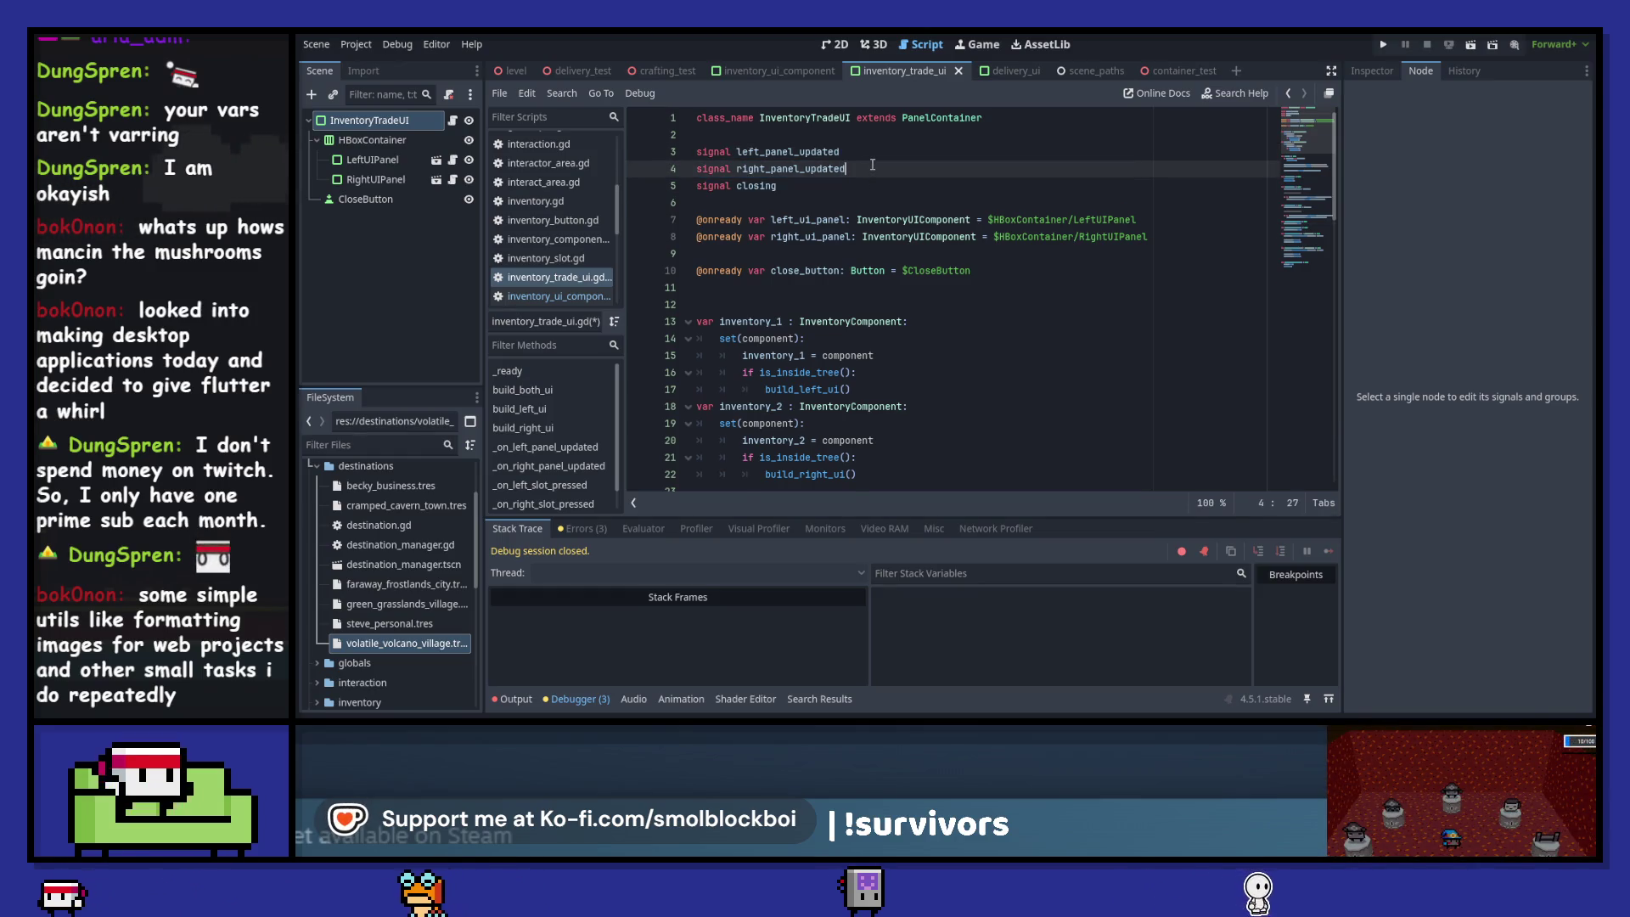
pyautogui.press('Return')
pyautogui.hotkey('ctrl', 's')
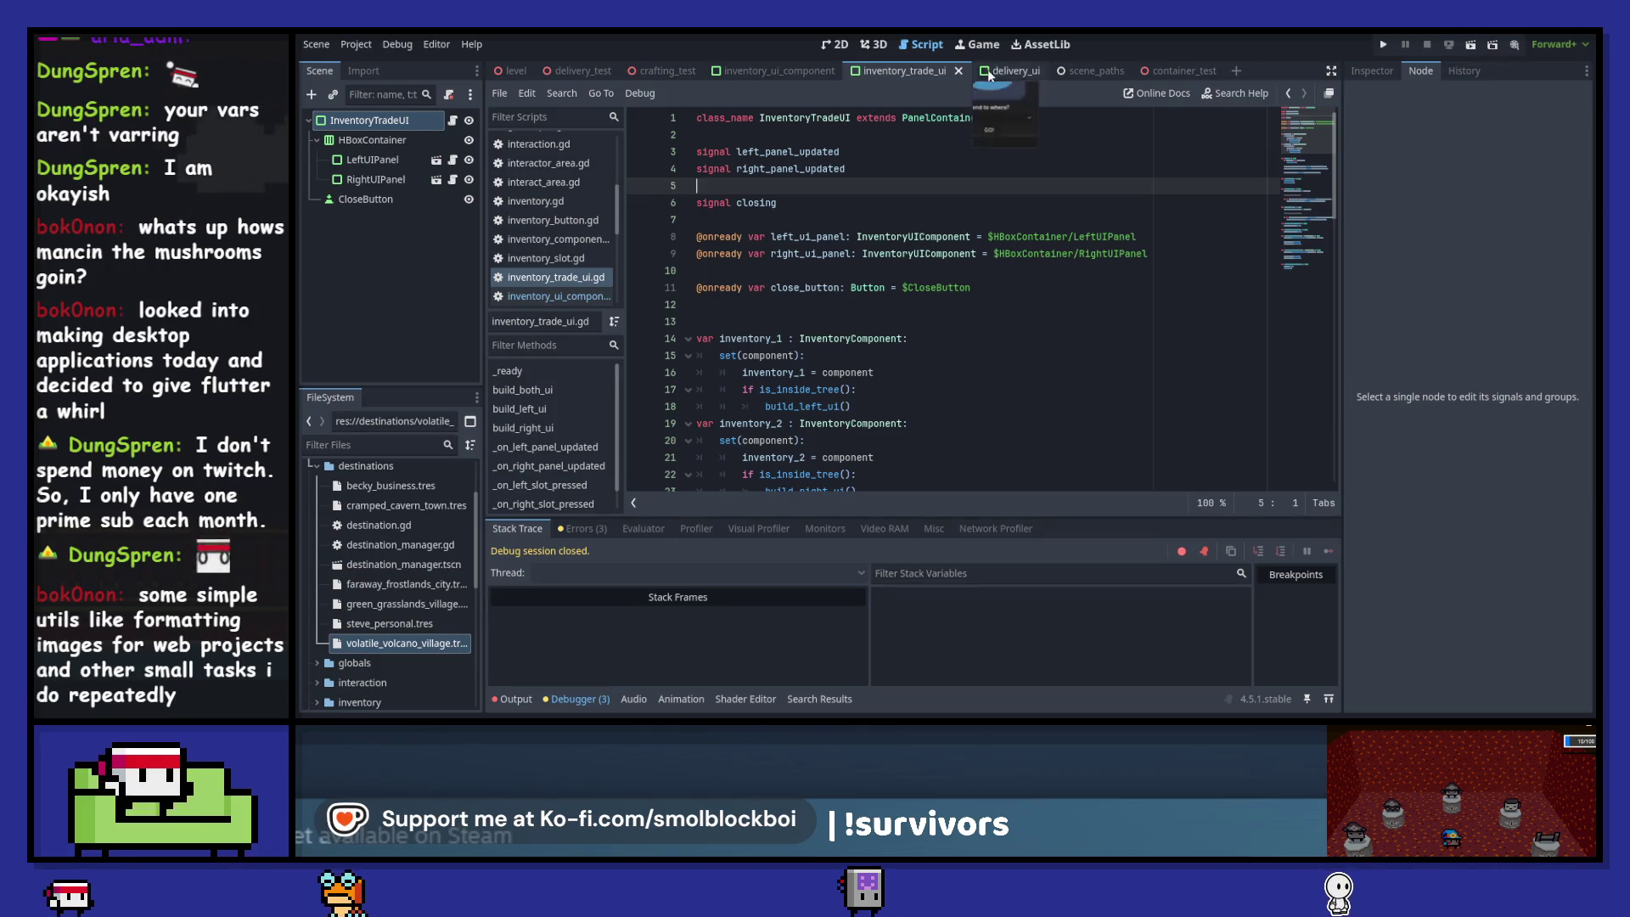
pyautogui.moveTo(1014, 74)
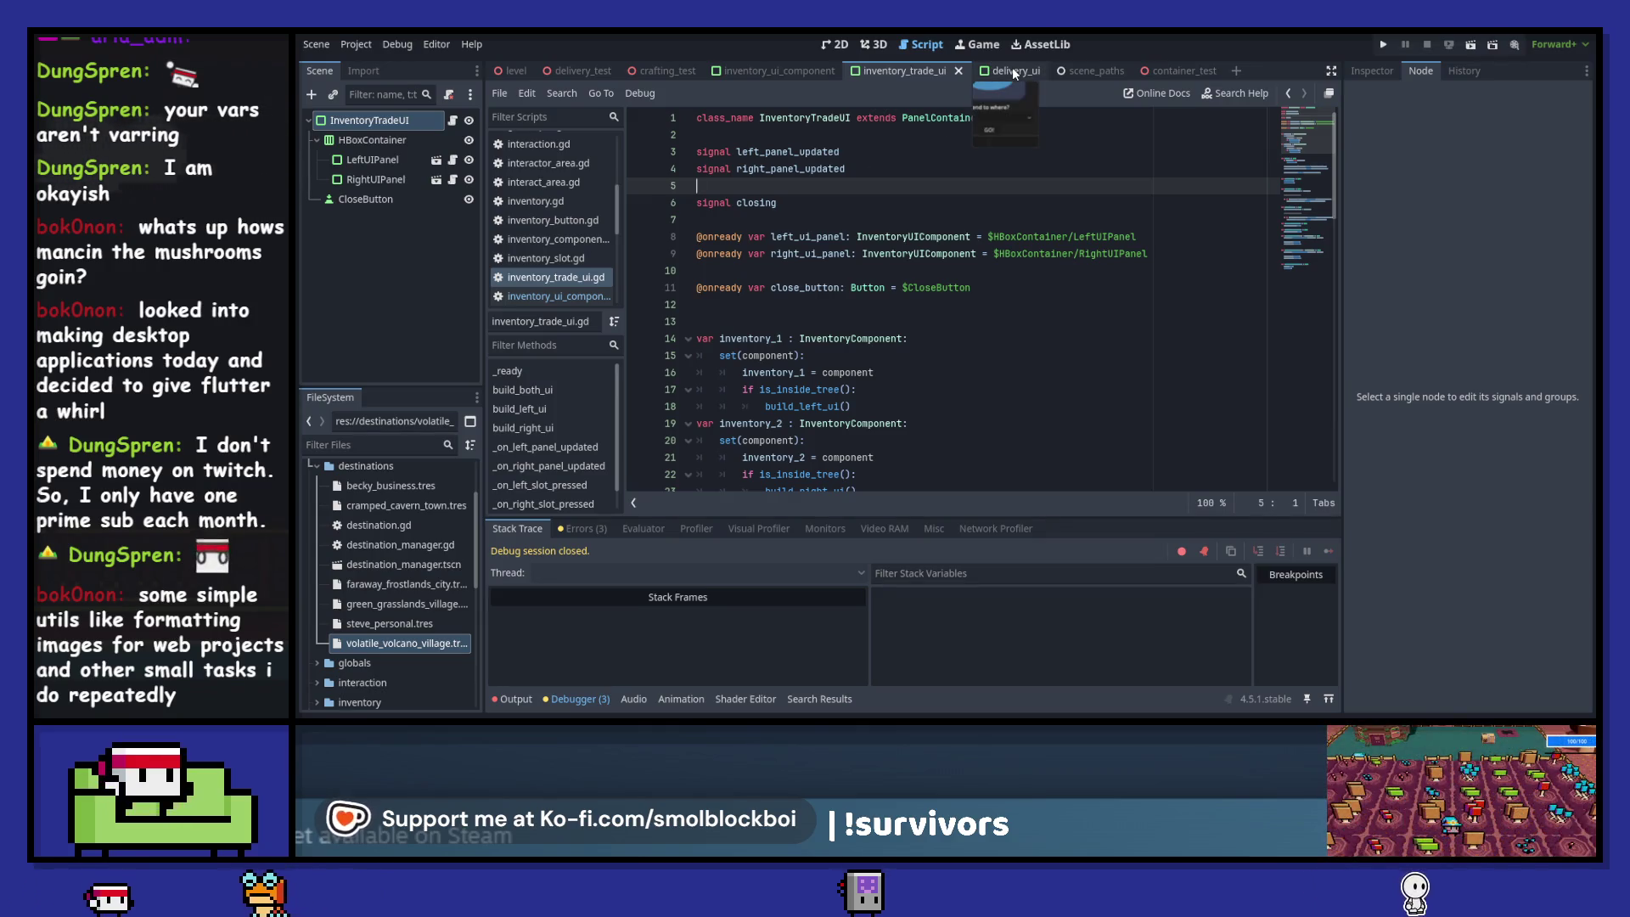
pyautogui.click(1014, 73)
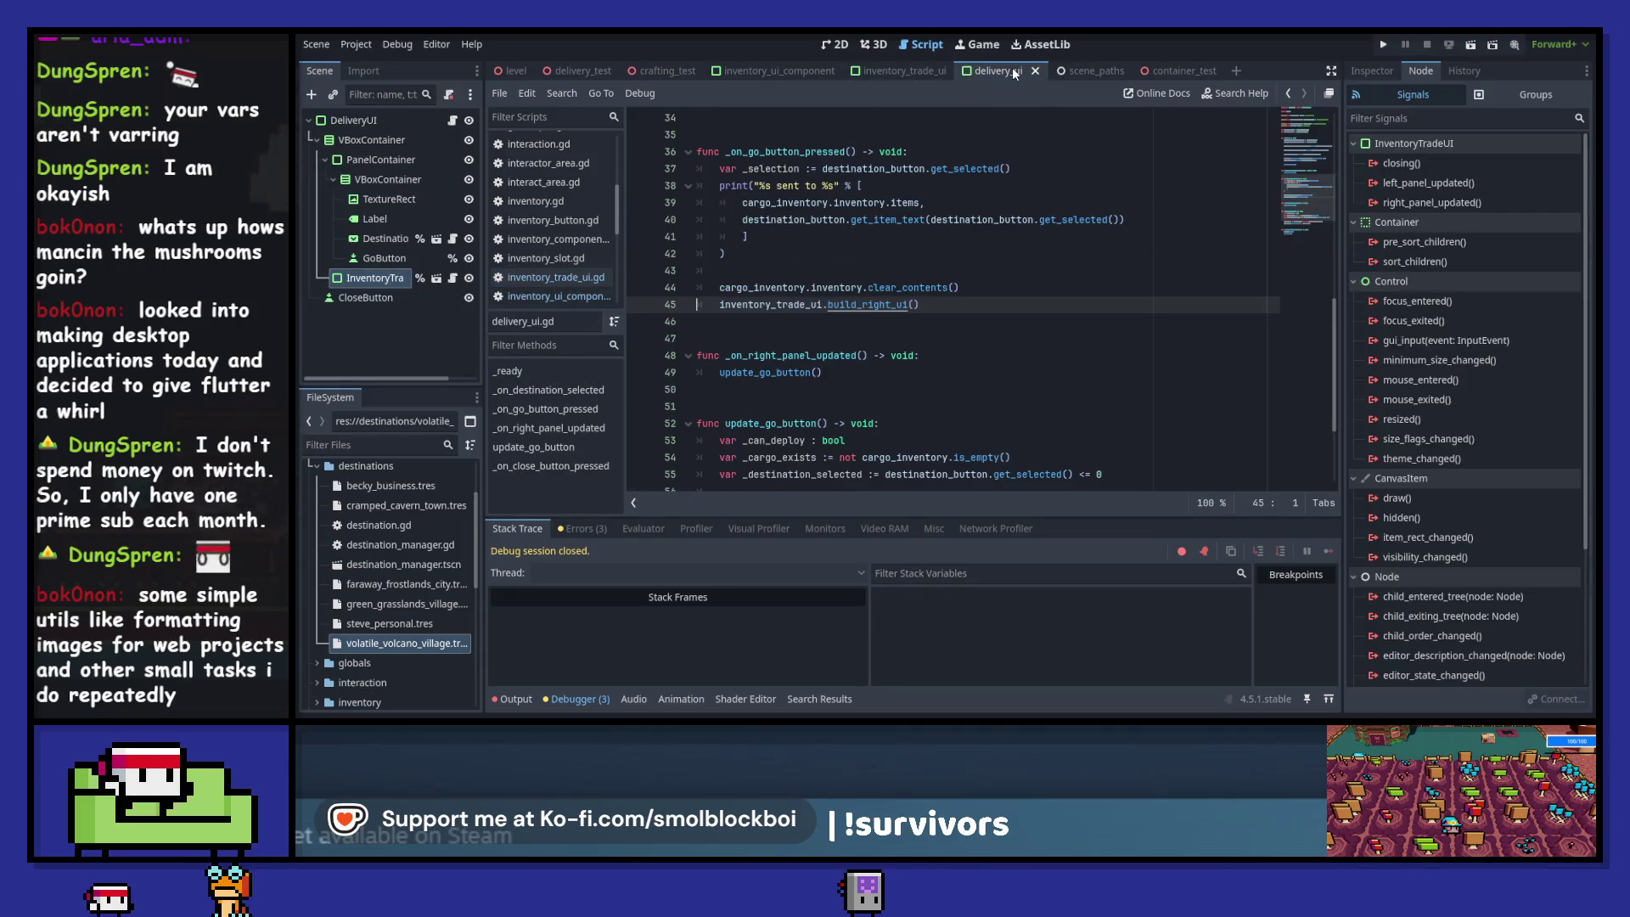
# - Copy the left_panel_updated name and paste it below build_left_ui's connect call
pyautogui.click(907, 73)
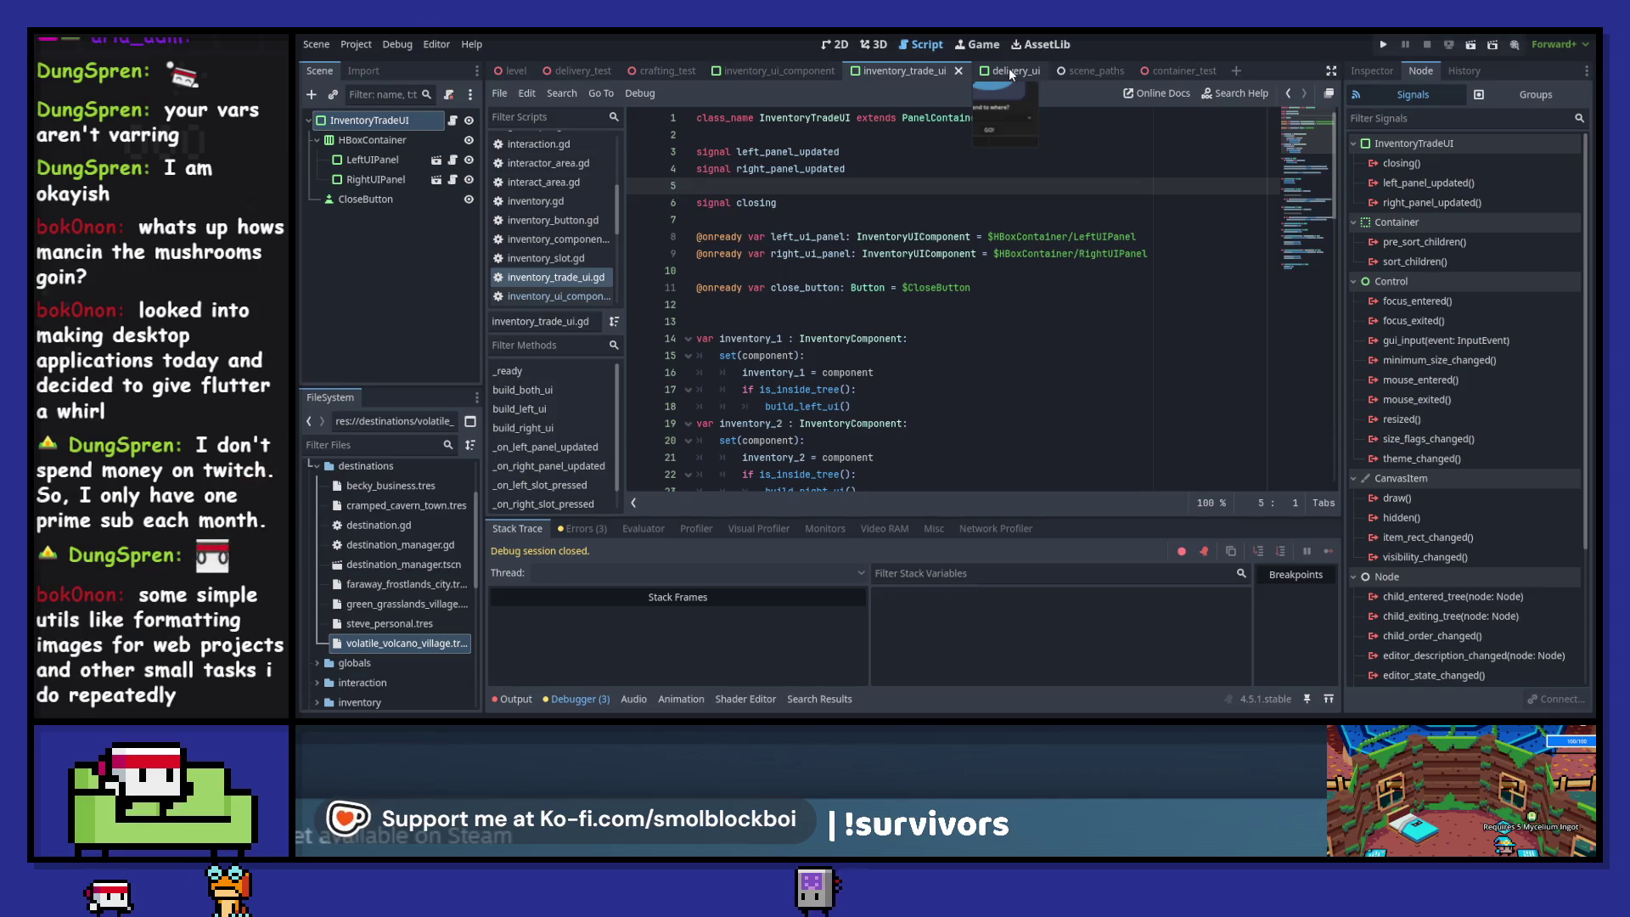
pyautogui.click(1012, 74)
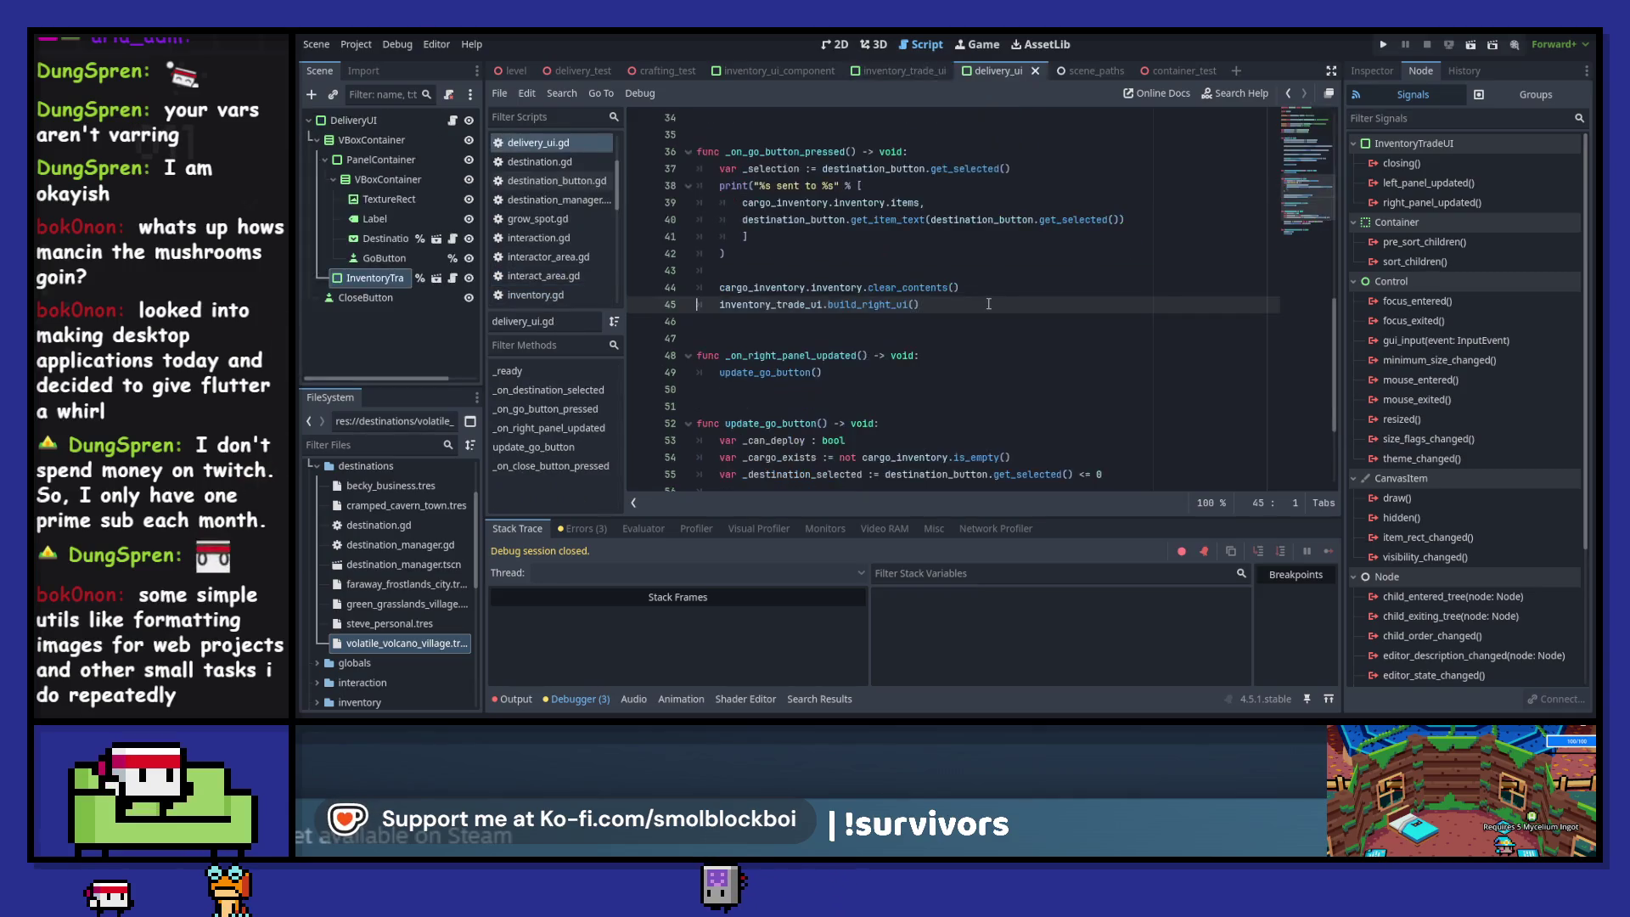
pyautogui.scroll(-8, 988, 304)
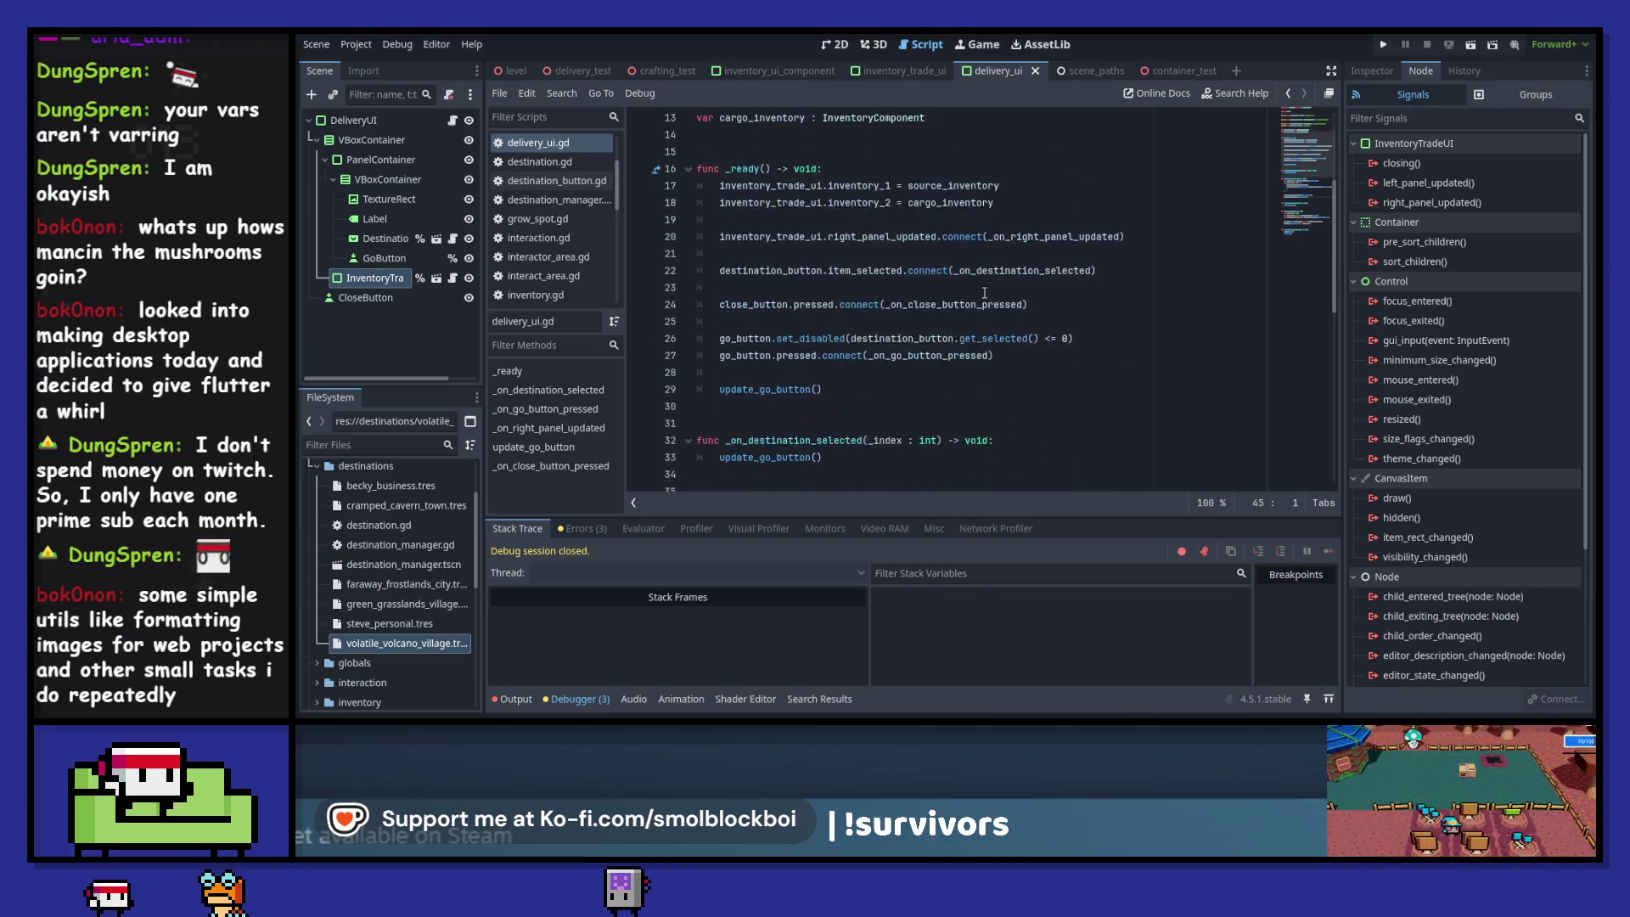
pyautogui.hotkey('ctrl', 'shift', 'Tab')
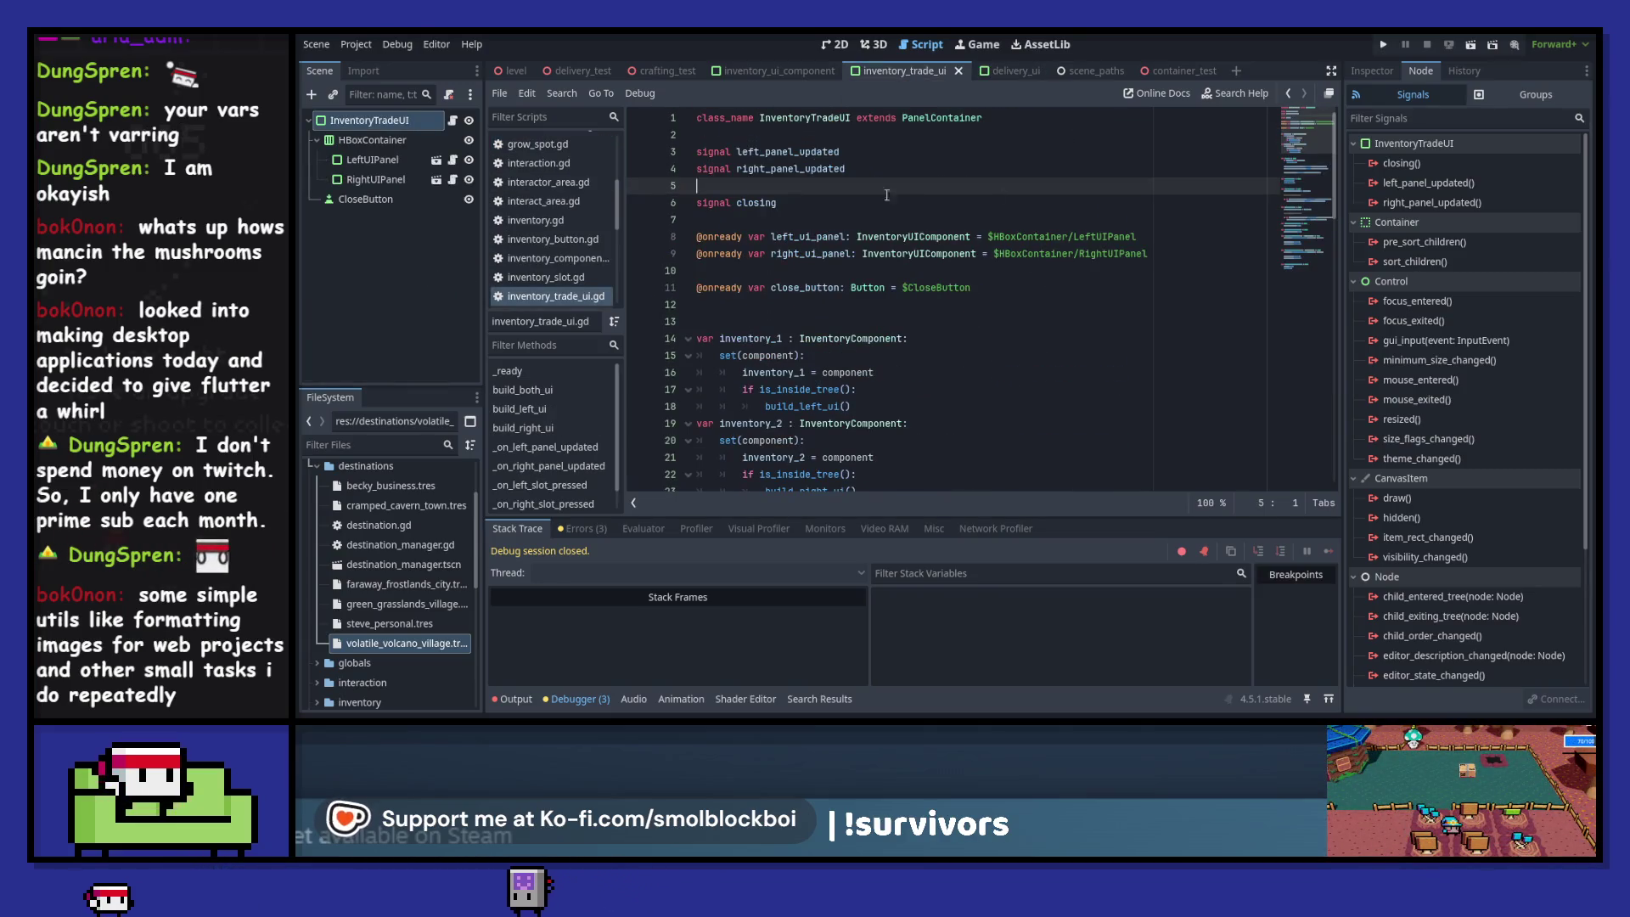
pyautogui.doubleClick(790, 151)
pyautogui.hotkey('ctrl', 'c')
pyautogui.scroll(-5, 1080, 295)
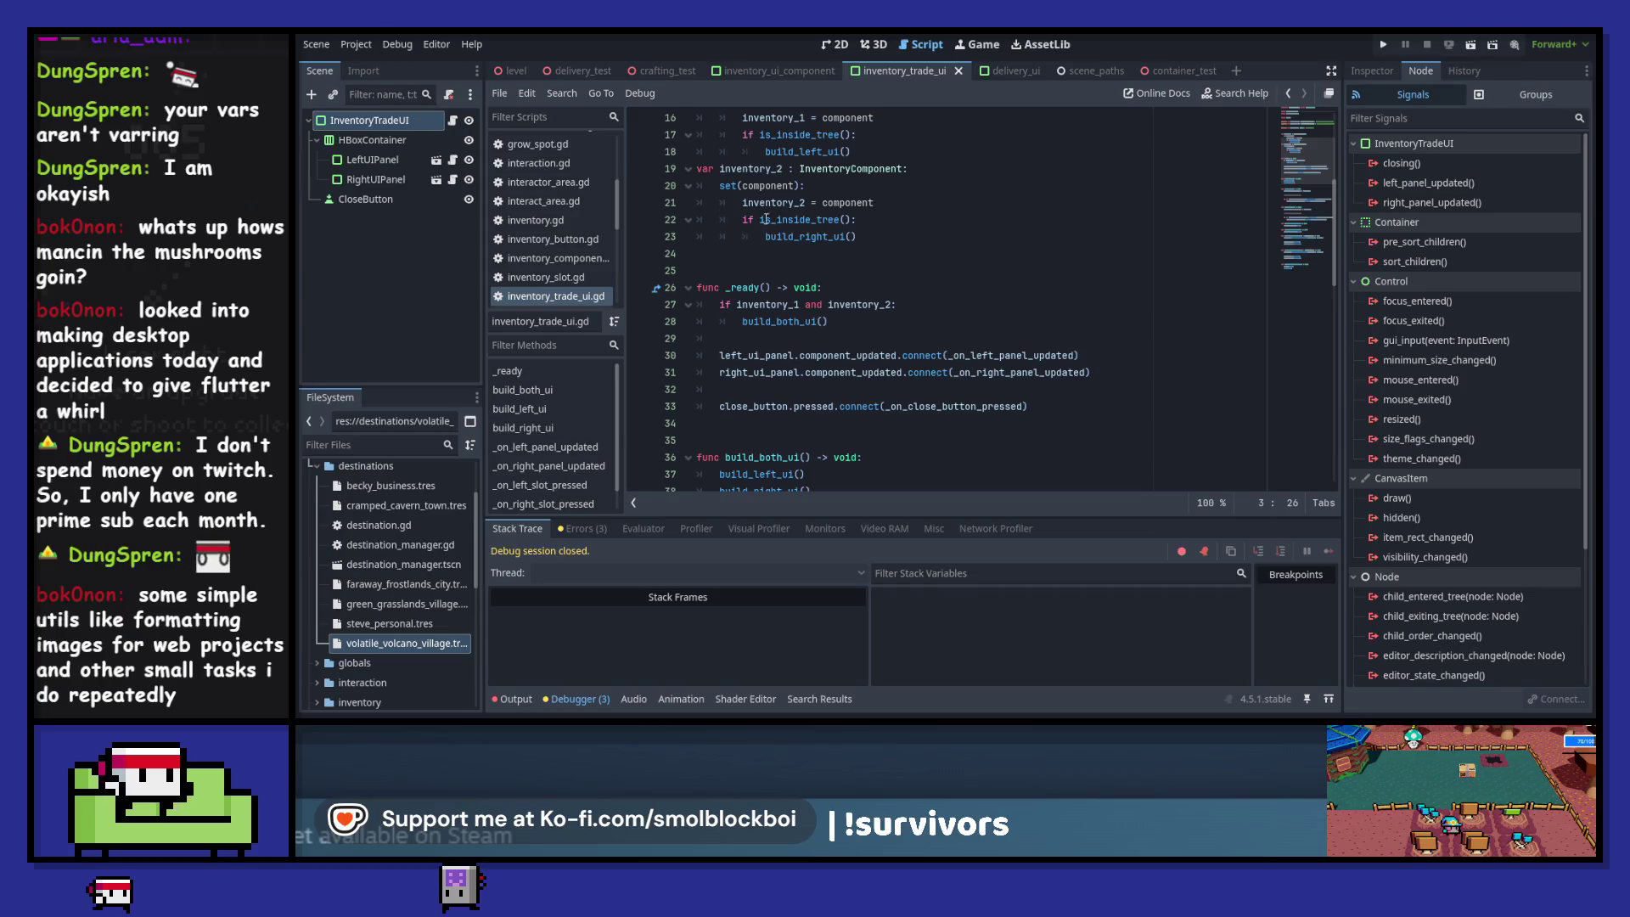
pyautogui.keyDown('ctrl'); pyautogui.click(817, 155); pyautogui.keyUp('ctrl')
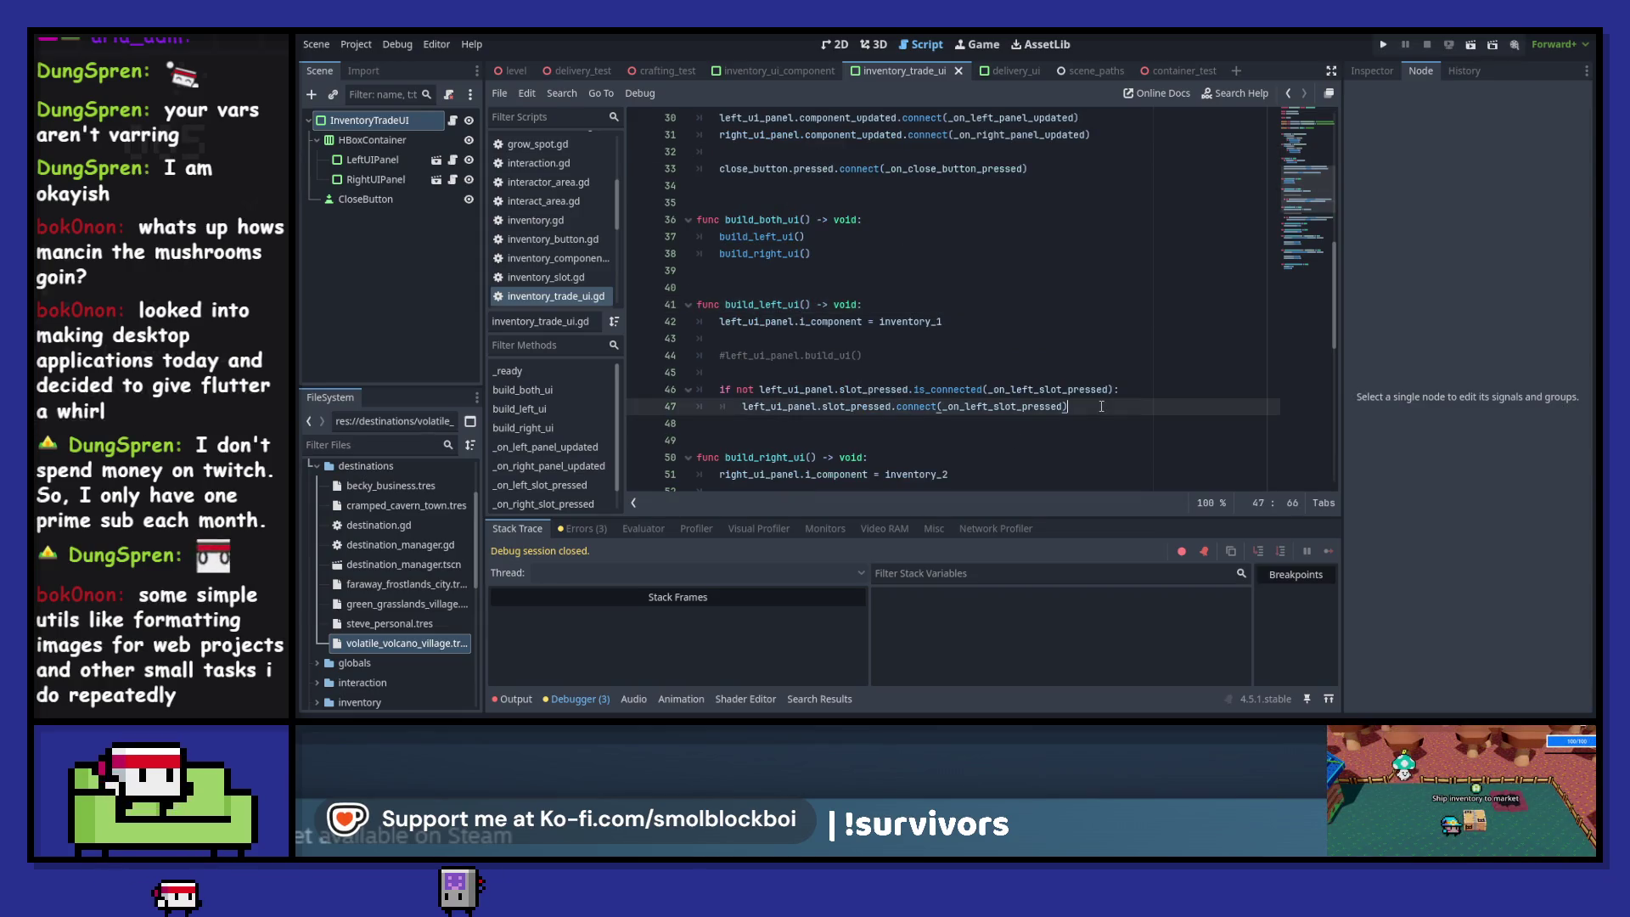
pyautogui.click(1101, 407)
pyautogui.press('Return')
pyautogui.press('Return')
pyautogui.hotkey('ctrl', 'v')
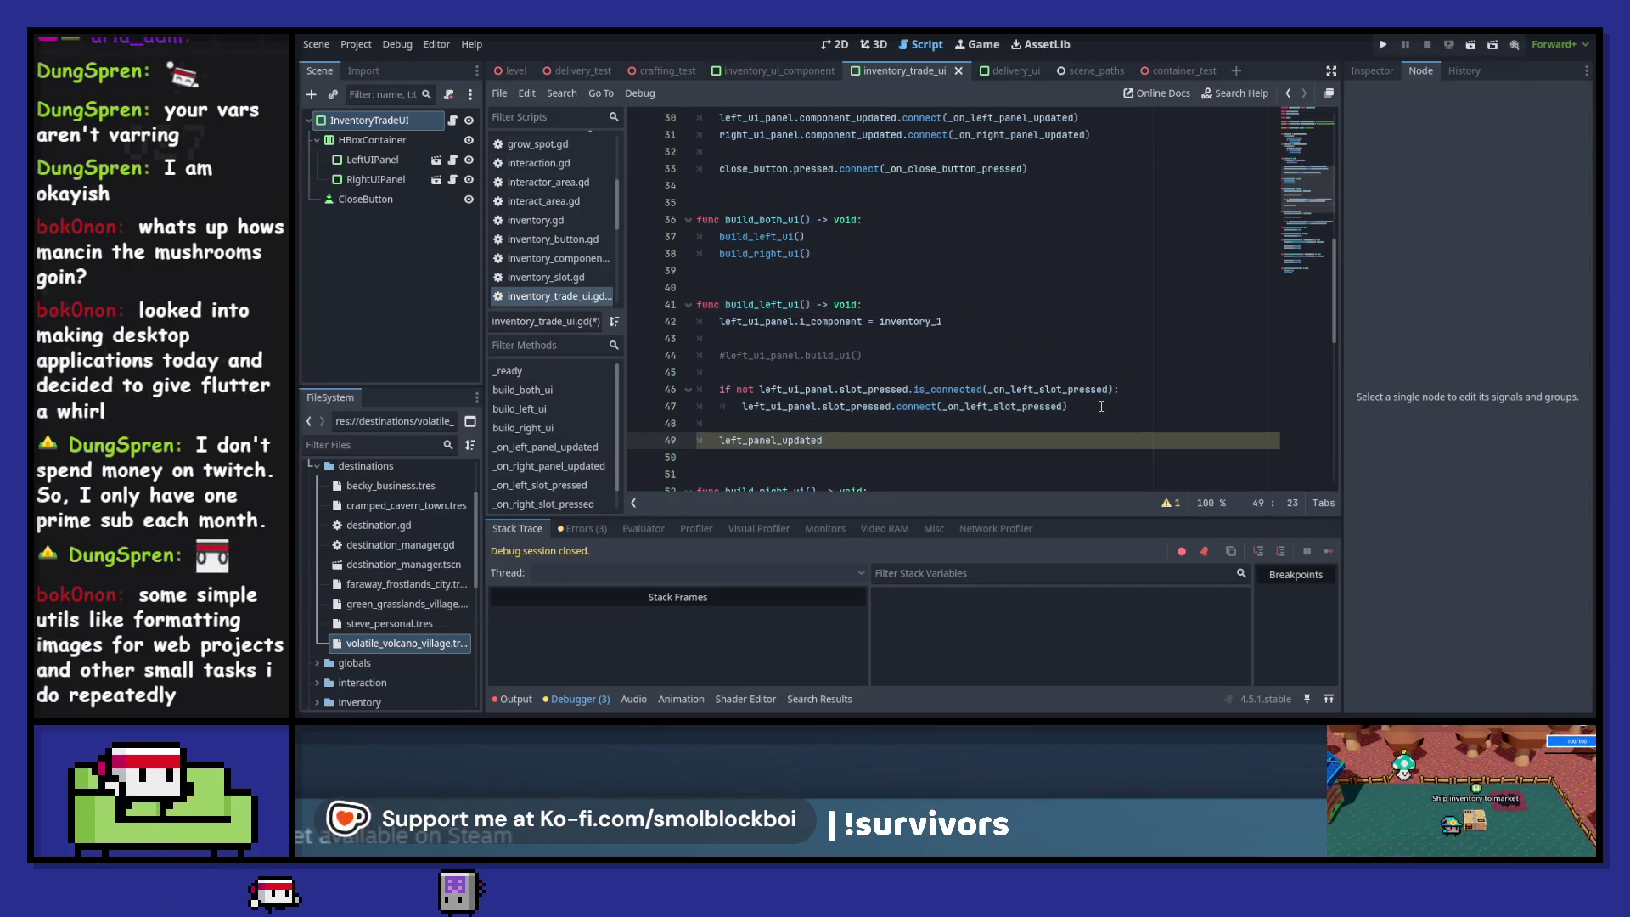
pyautogui.write('.emit()')
# - Duplicate the emit line into build_right_ui as right_panel_updated.emit(), space it out, and save
pyautogui.hotkey('ctrl', 'shift', 'd')
pyautogui.scroll(-4, 1070, 382)
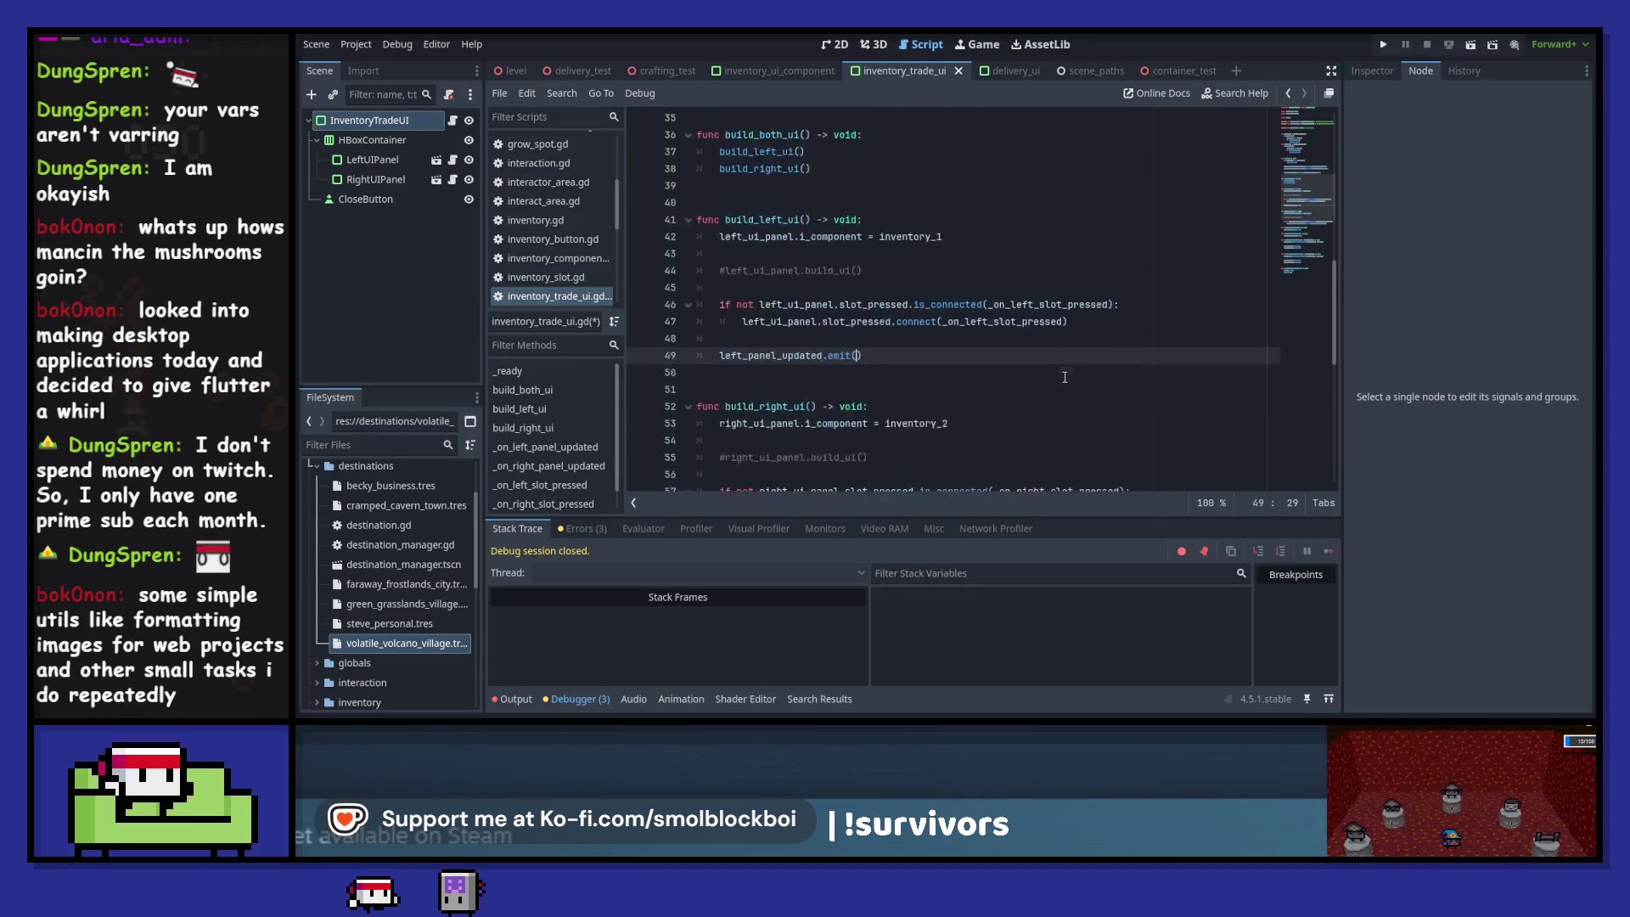
pyautogui.hotkey('alt', 'Down')
pyautogui.hotkey('alt', 'Down')
pyautogui.hotkey('alt', 'Down')
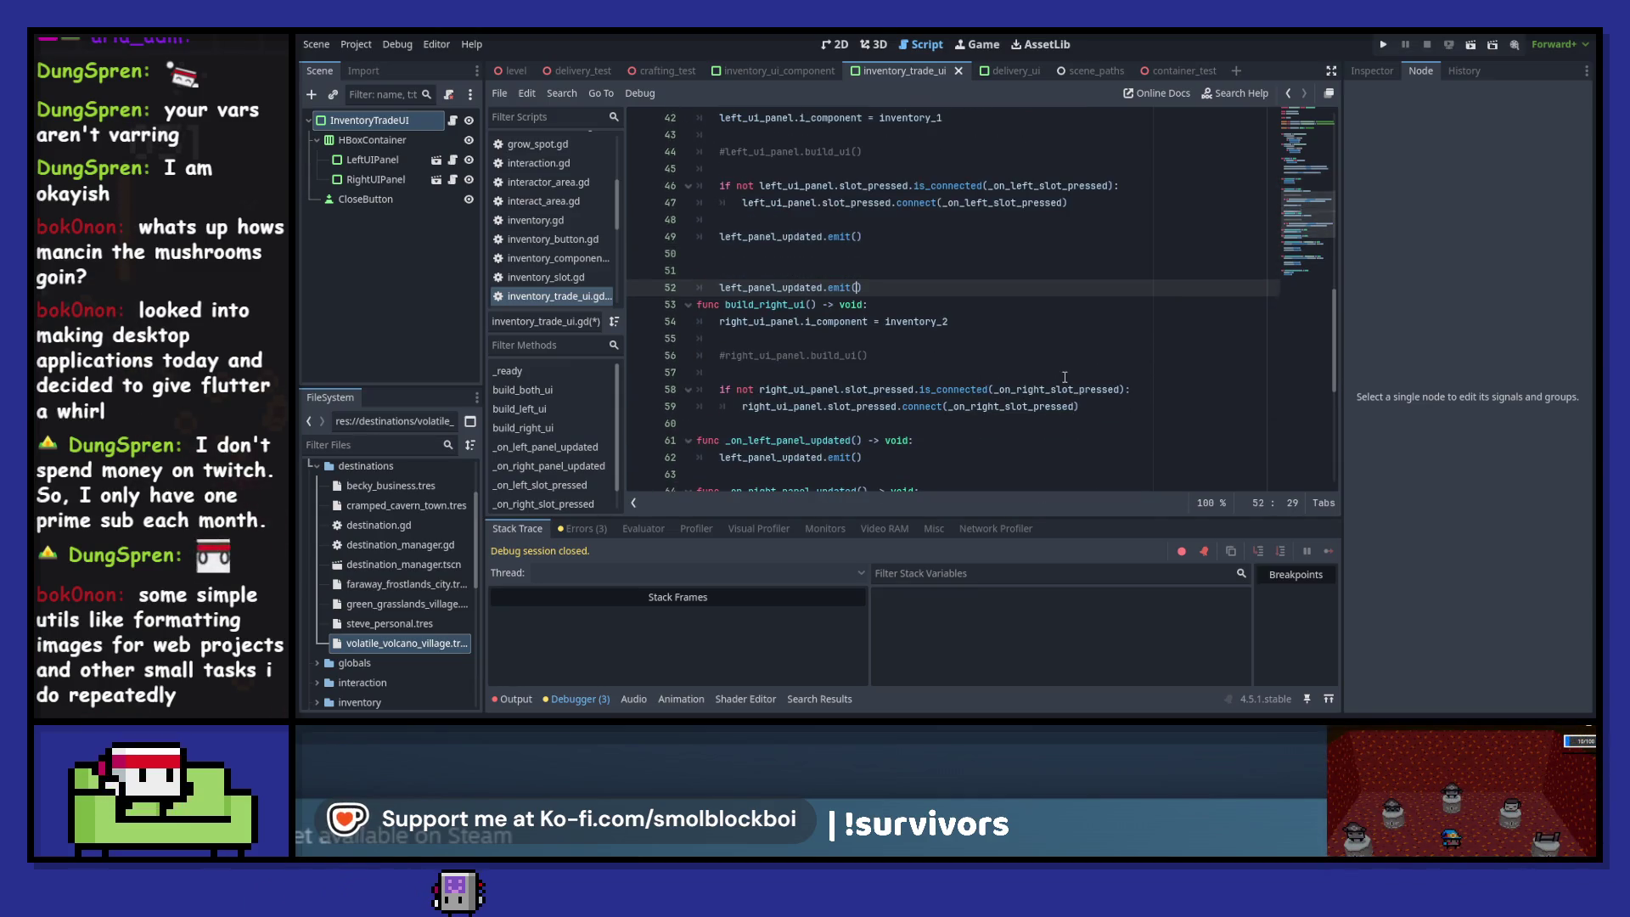
pyautogui.hotkey('ctrl', 'Left')
pyautogui.hotkey('ctrl', 'Left')
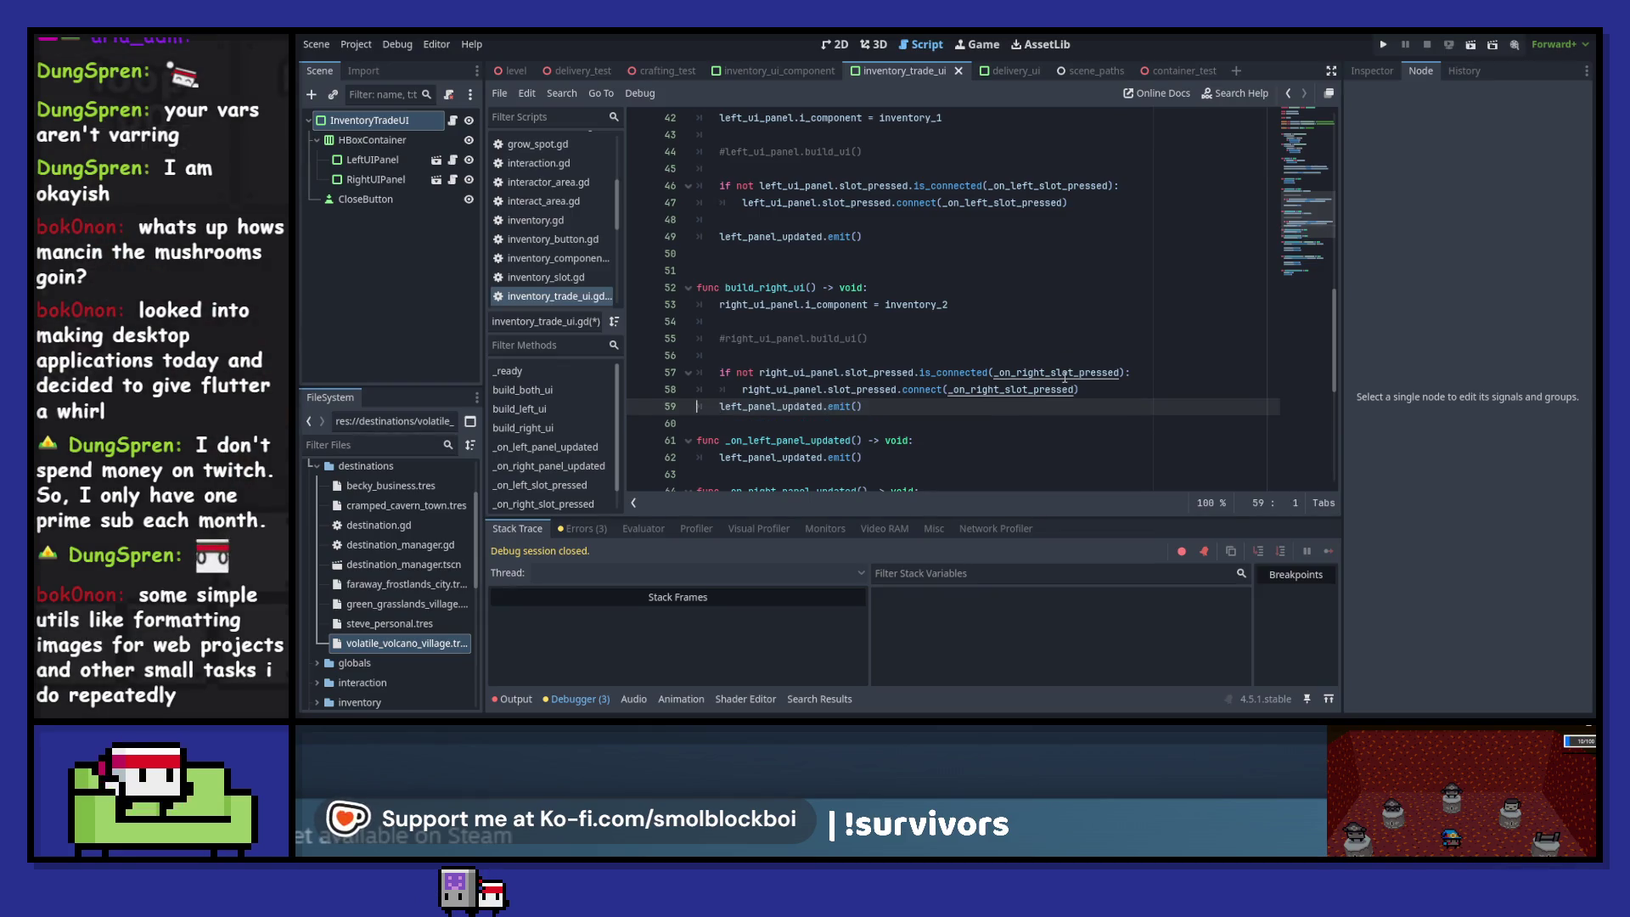
pyautogui.press('Home')
pyautogui.press('Return')
pyautogui.press('Down')
pyautogui.press('Return')
pyautogui.press('Up')
pyautogui.press('Up')
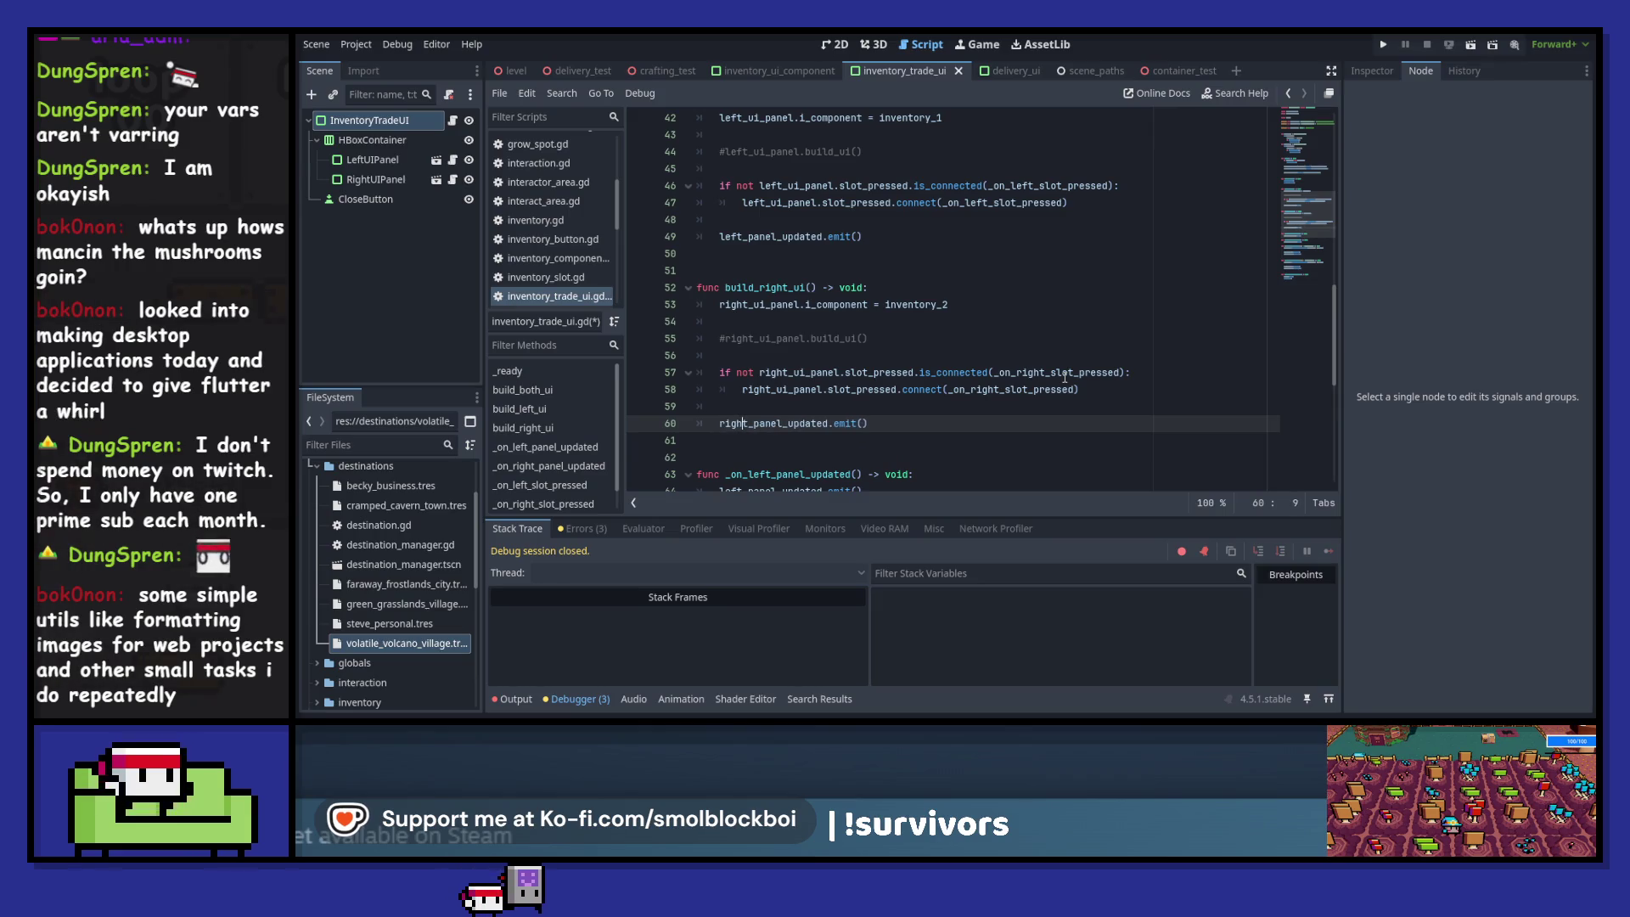
pyautogui.hotkey('ctrl', 's')
# - Separate the two handler functions with blank lines and return to delivery_ui
pyautogui.scroll(-2, 1065, 377)
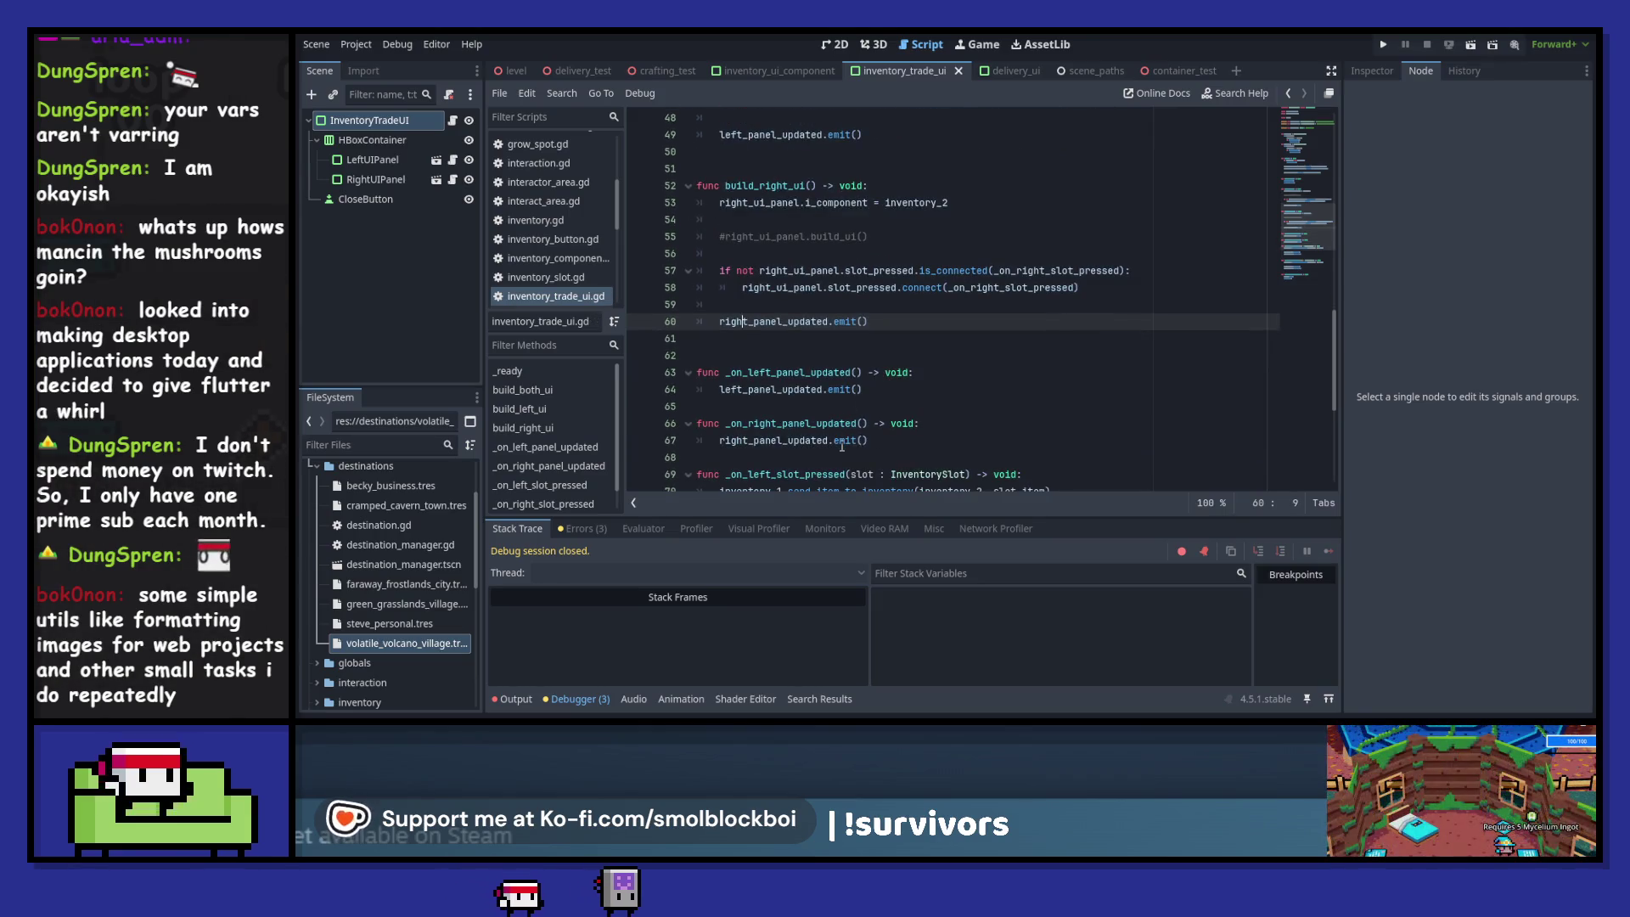
pyautogui.click(850, 459)
pyautogui.press('Return')
pyautogui.press('Up')
pyautogui.press('Up')
pyautogui.press('Up')
pyautogui.press('Return')
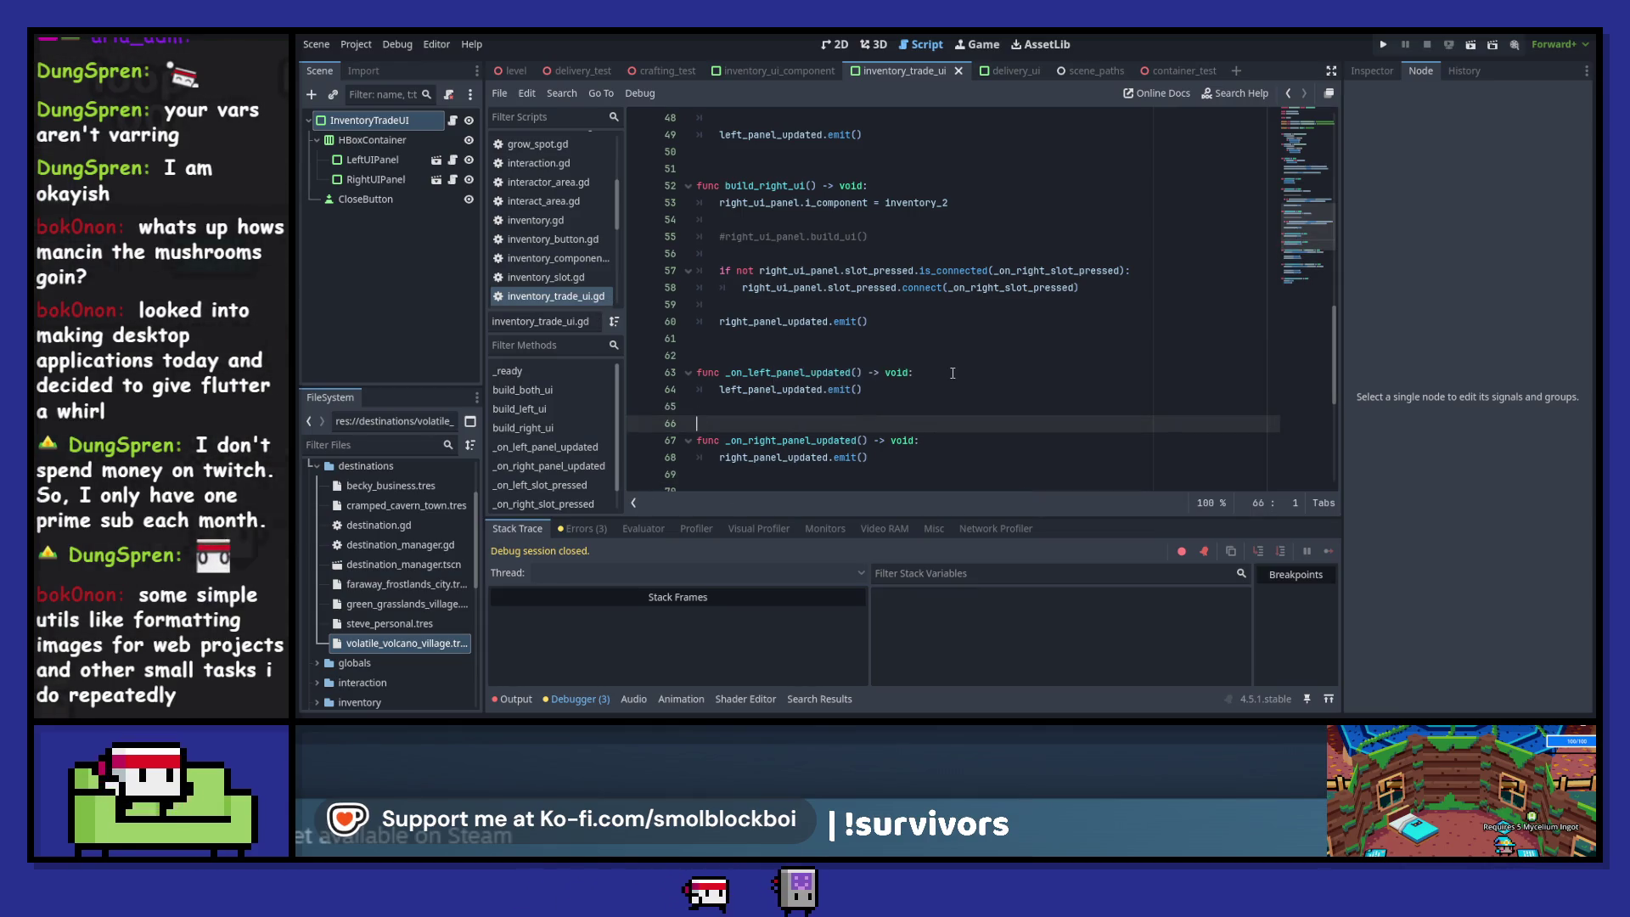
pyautogui.click(1010, 72)
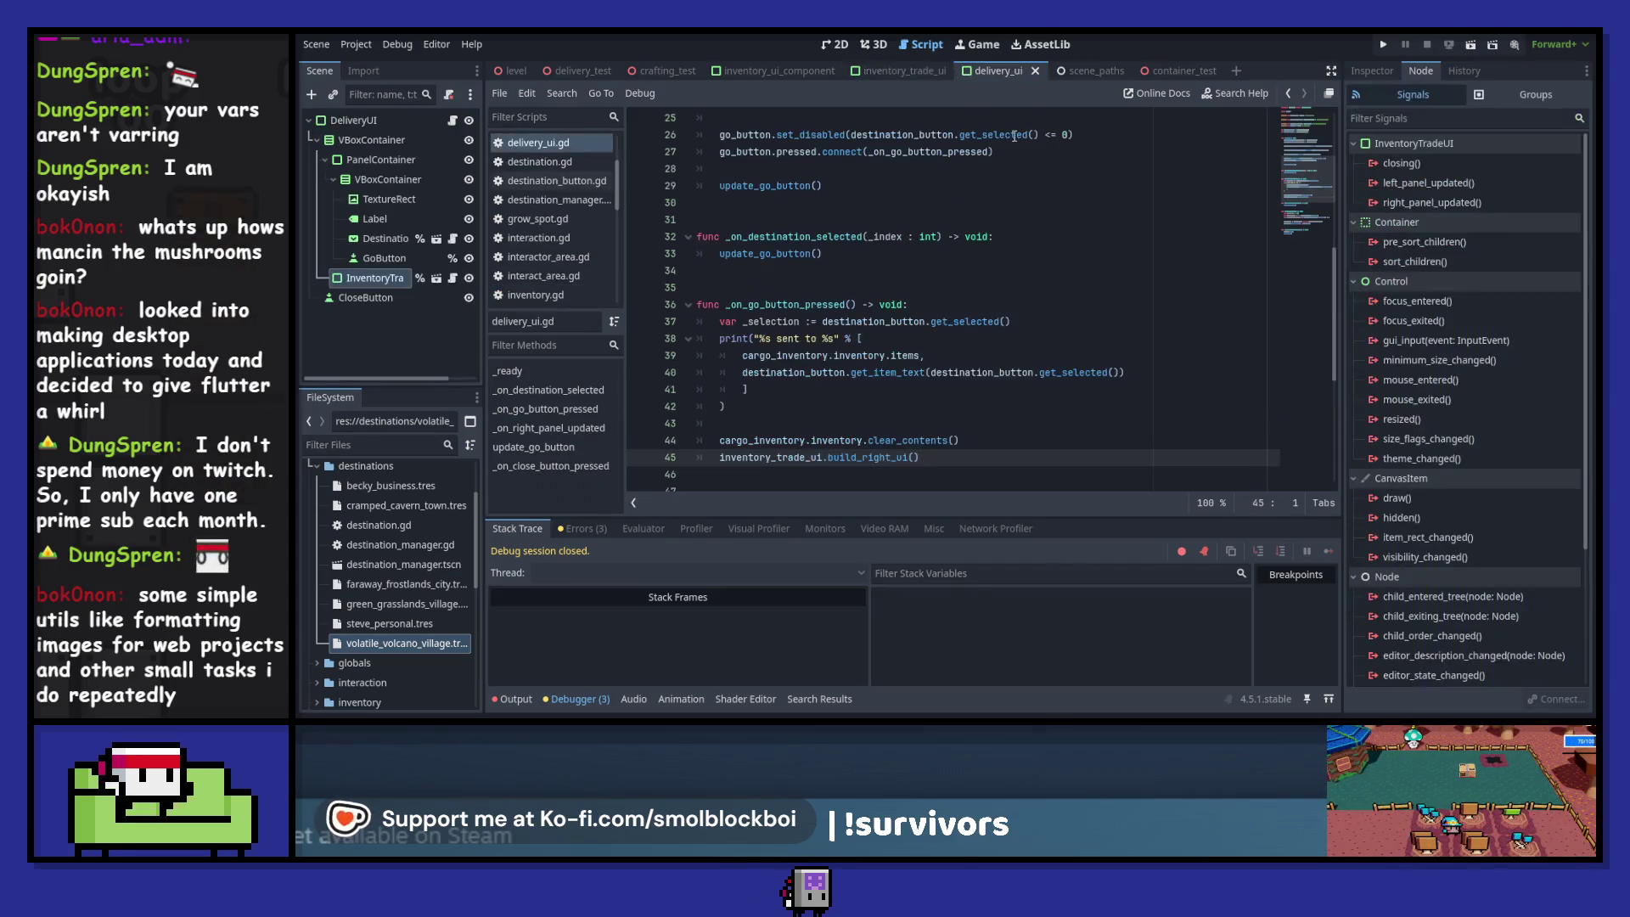
pyautogui.moveTo(1002, 327)
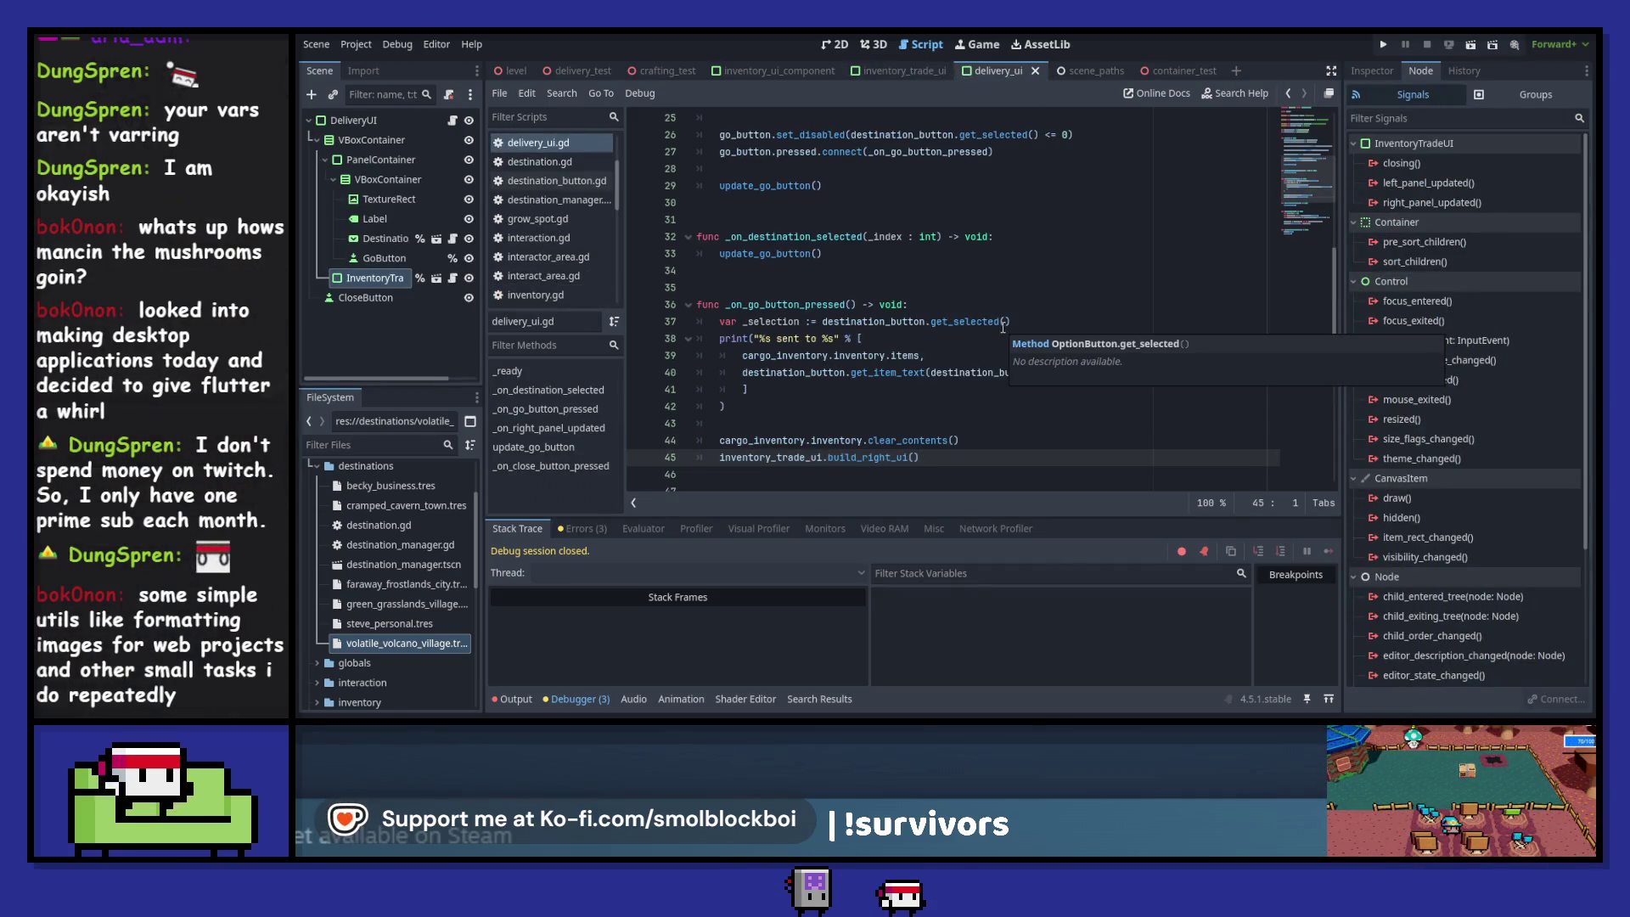
pyautogui.scroll(6, 1003, 327)
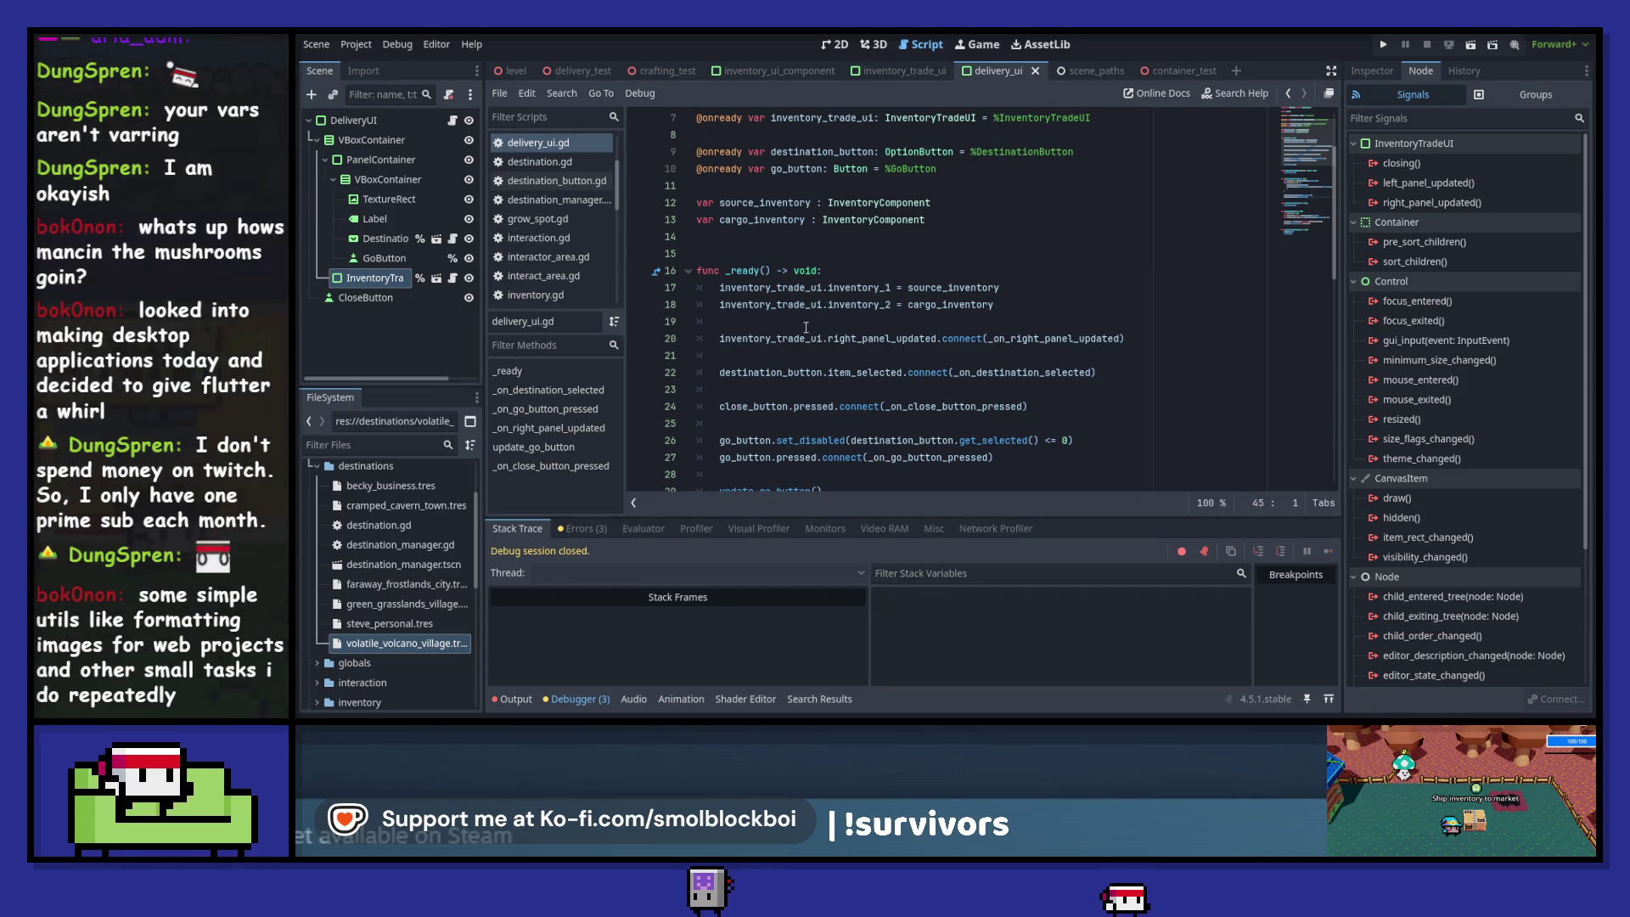
pyautogui.keyDown('ctrl'); pyautogui.click(875, 338); pyautogui.keyUp('ctrl')
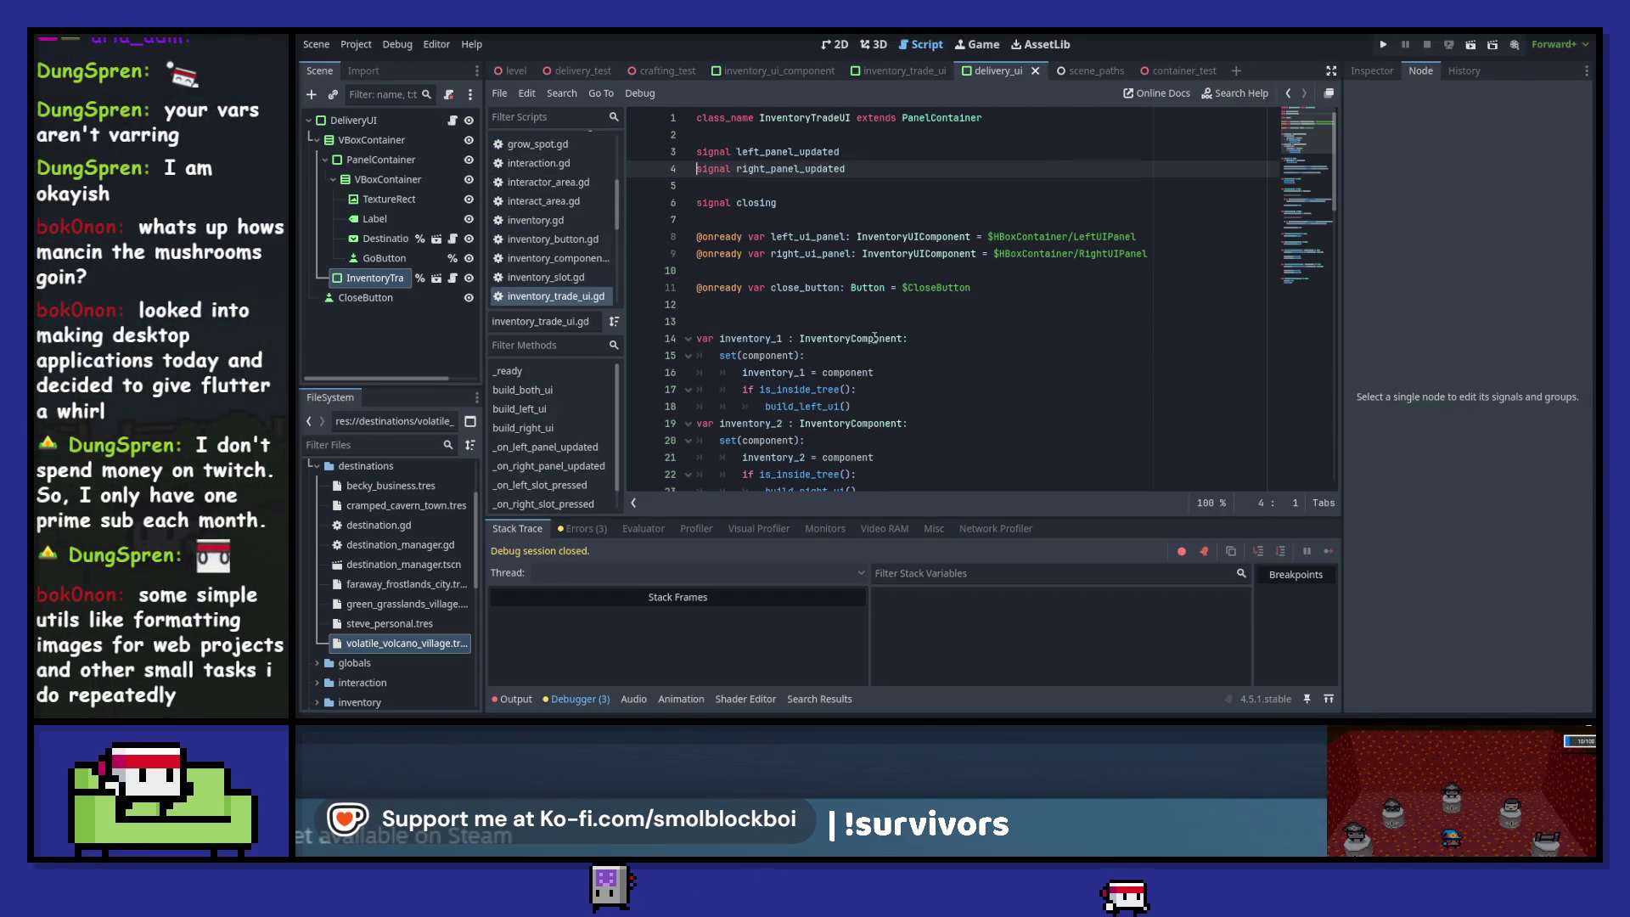
pyautogui.scroll(-12, 1308, 115)
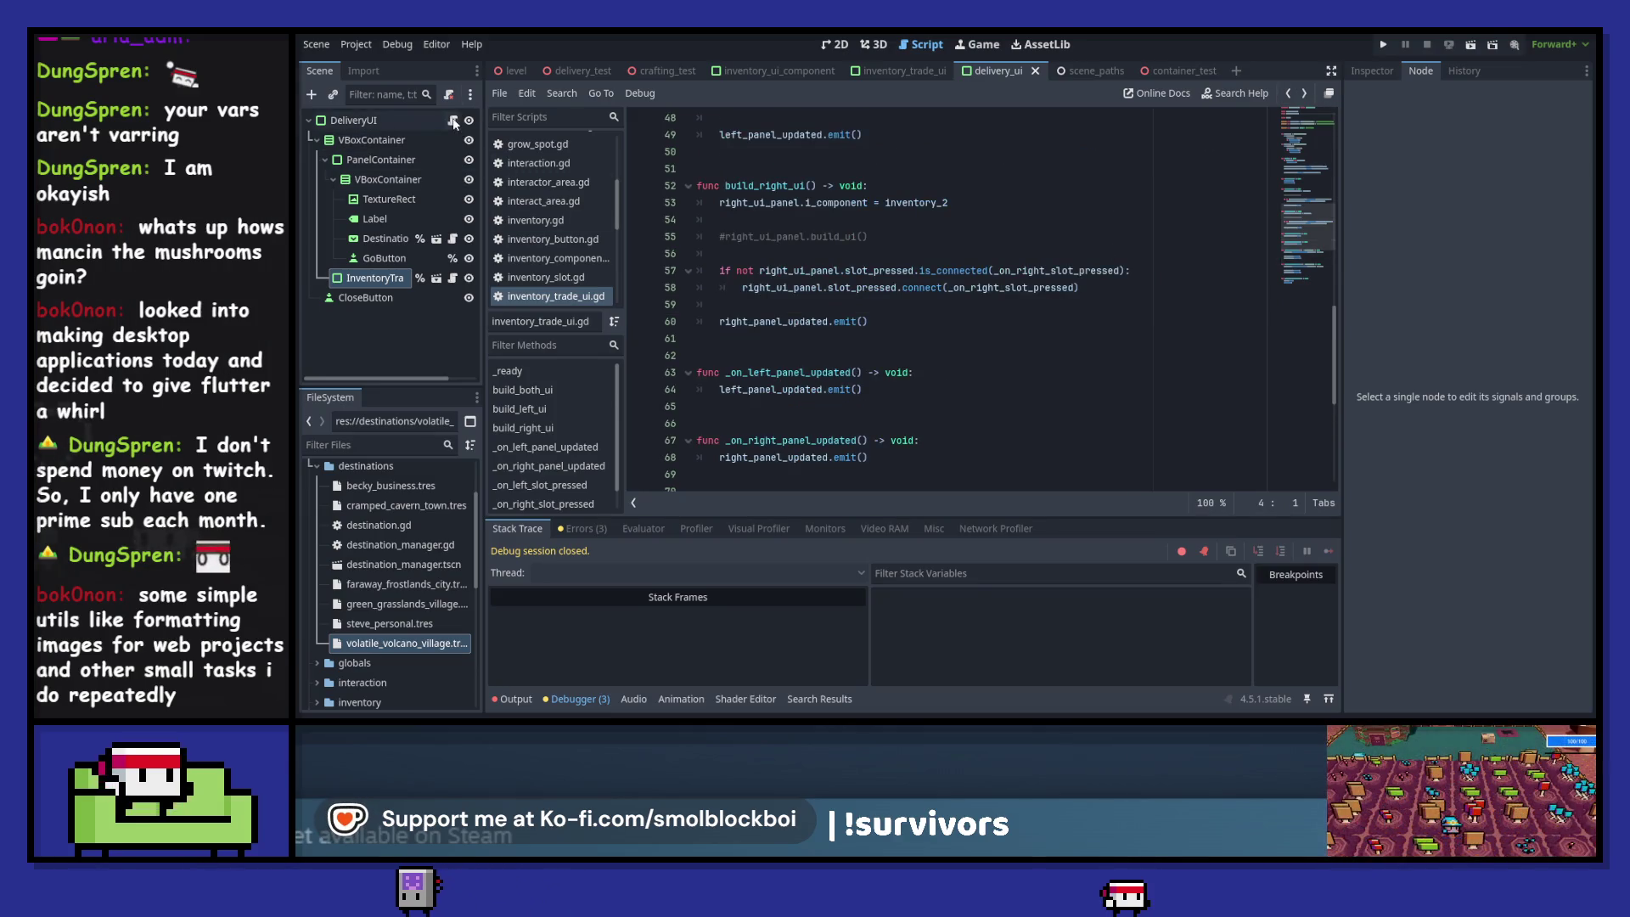
pyautogui.hotkey('alt', 'Left')
pyautogui.doubleClick(1053, 338)
pyautogui.scroll(-12, 1053, 340)
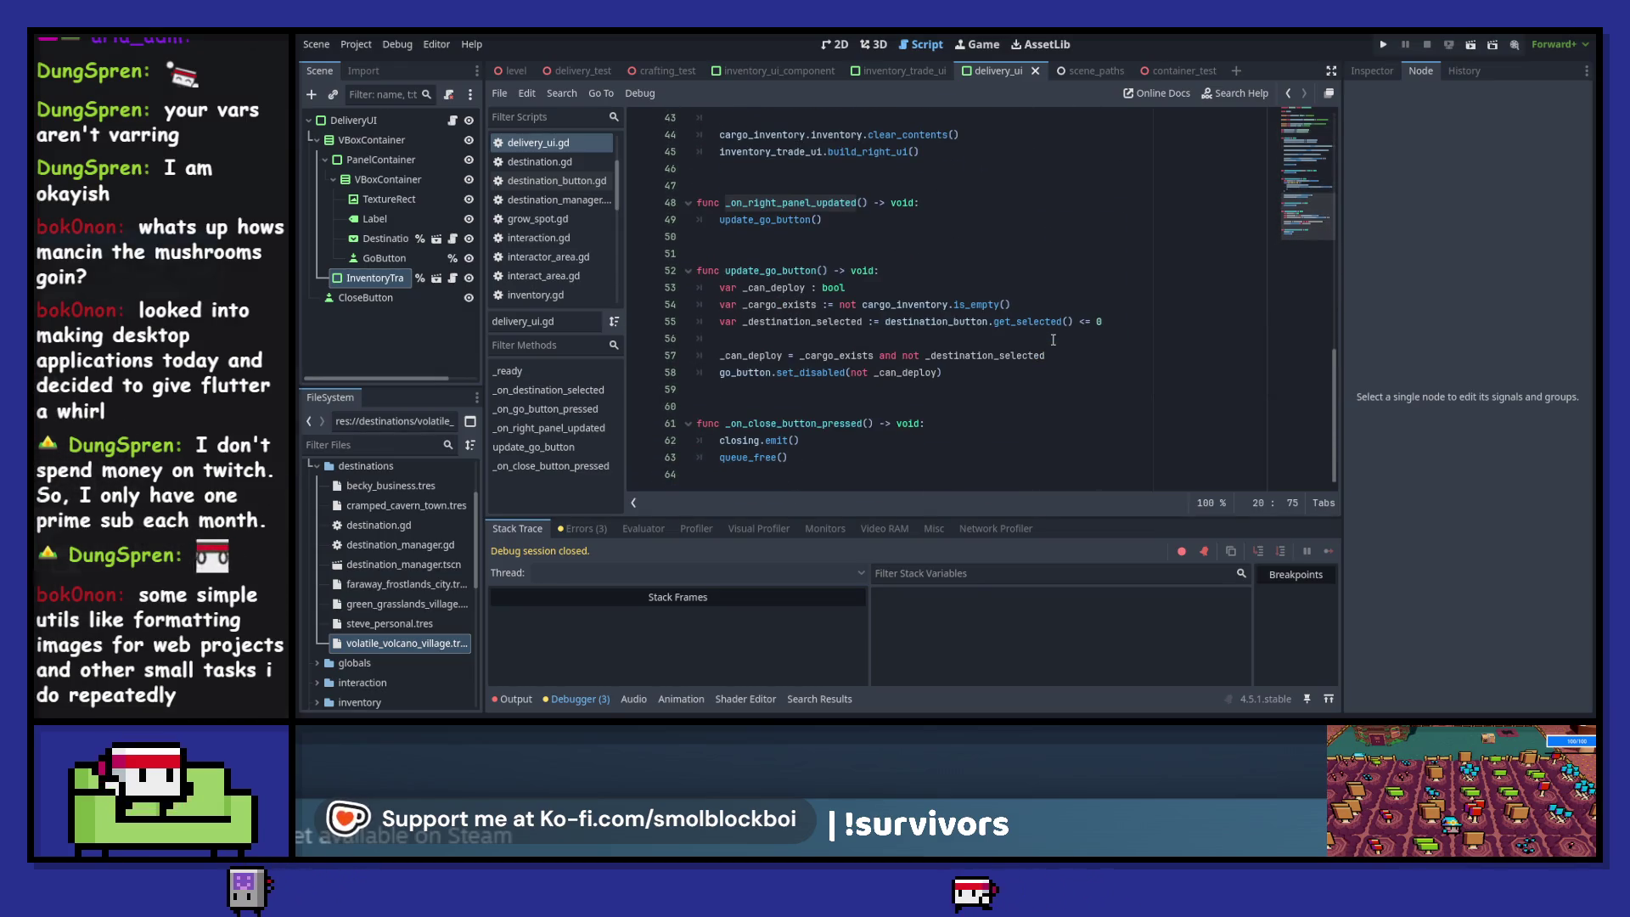
pyautogui.press('F5')
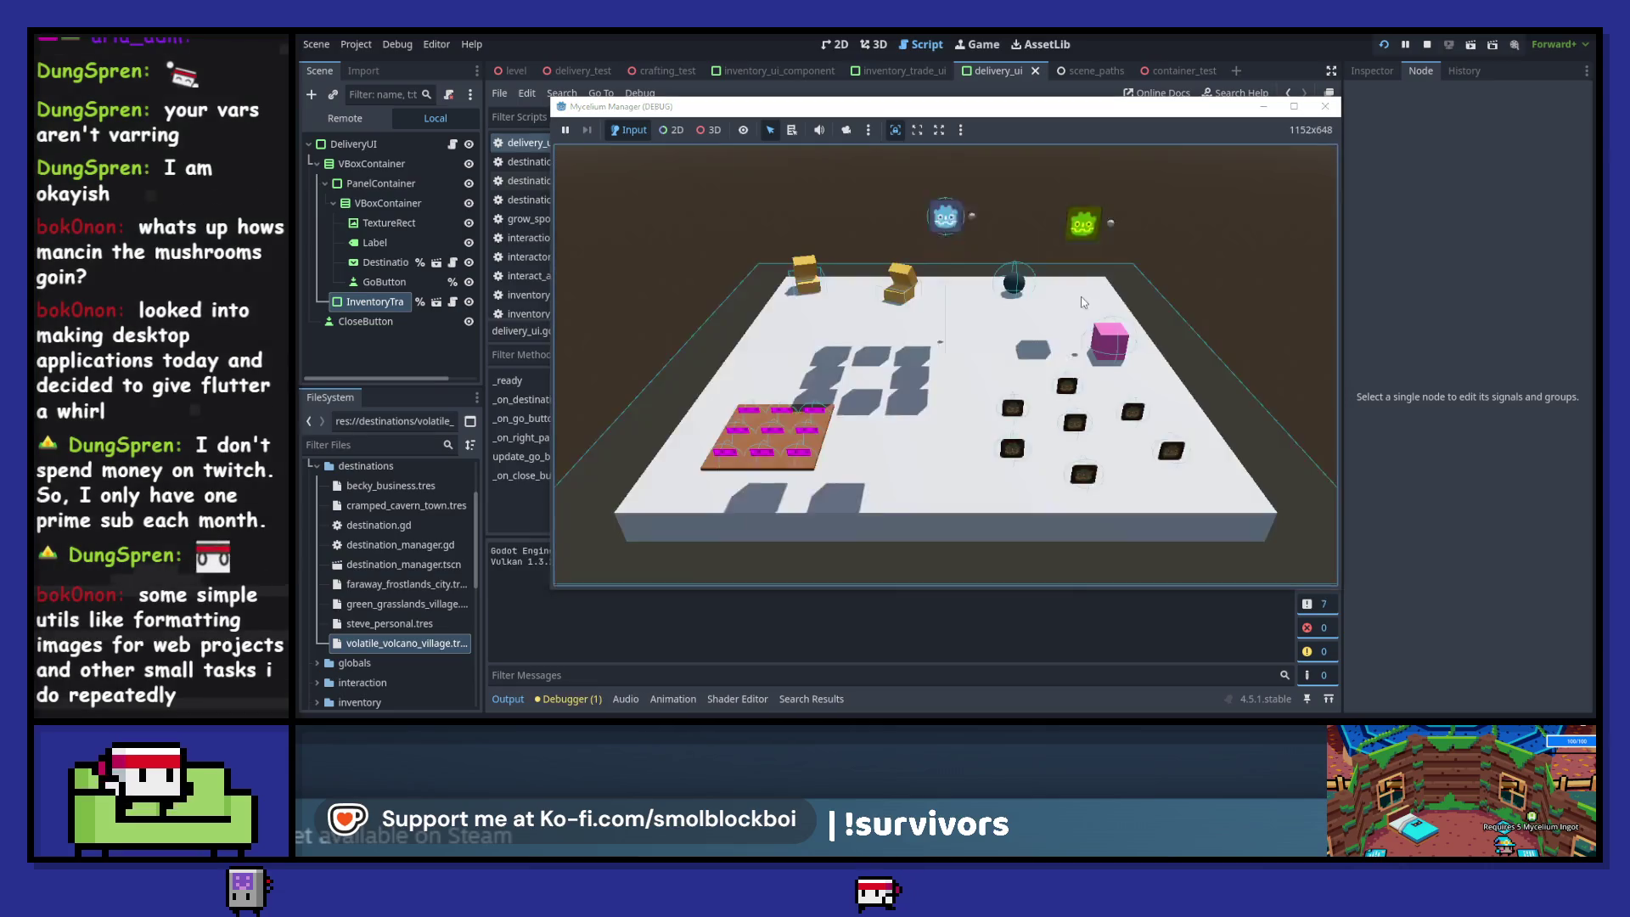
# - Walk to the delivery dialog, load a mushroom, and send it to Cramped Cavern Town
pyautogui.press('s')
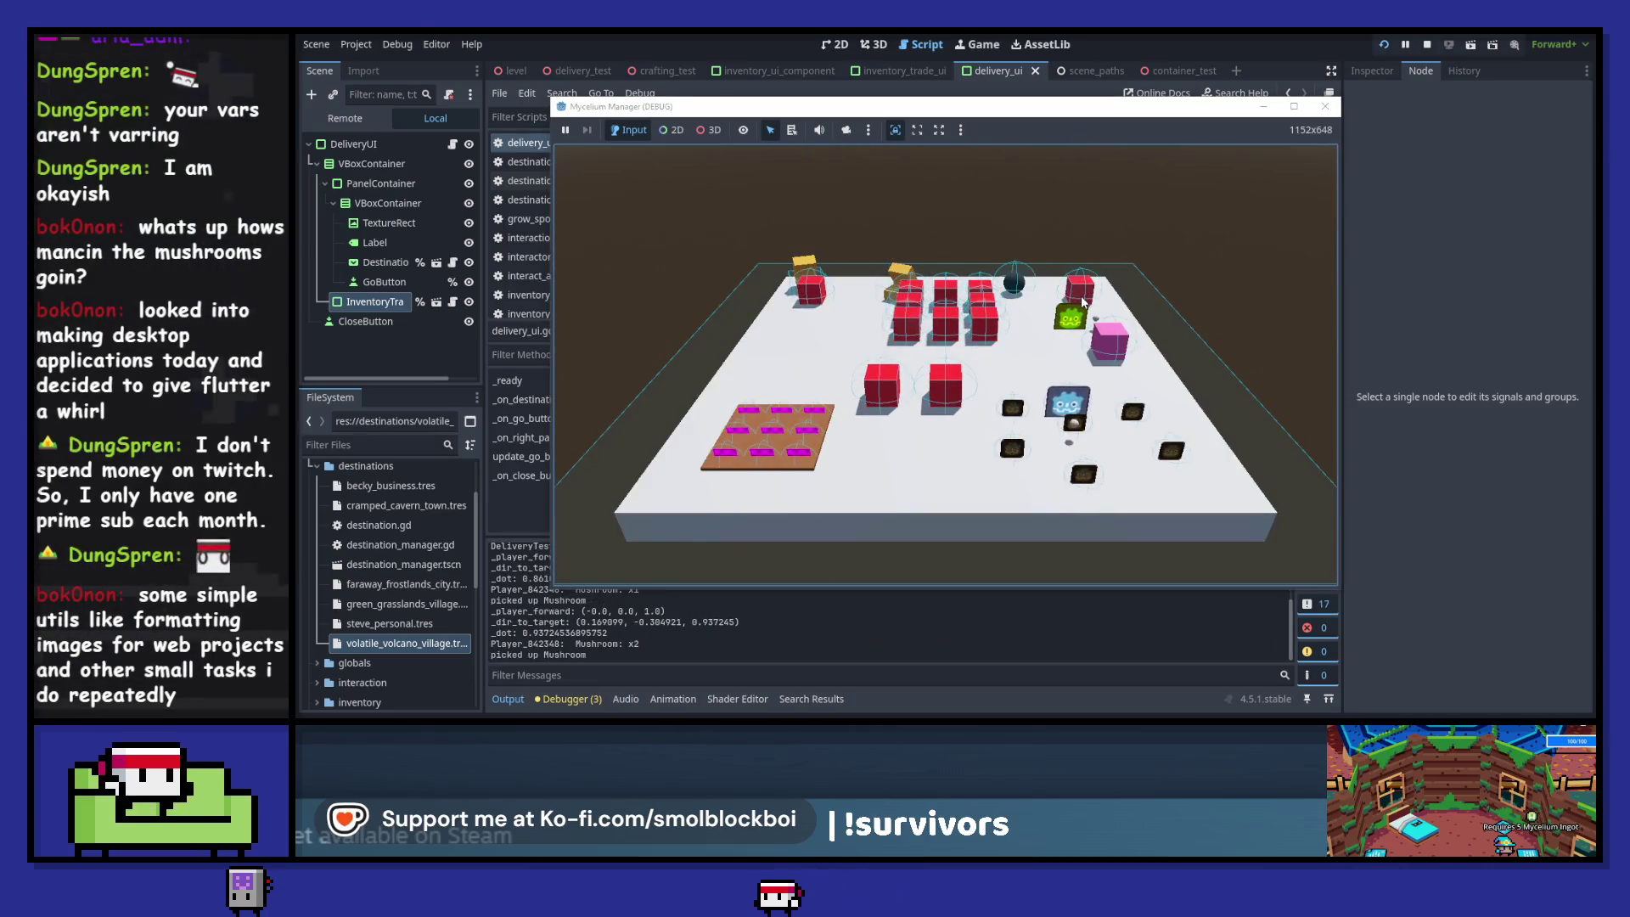
pyautogui.press('w')
pyautogui.press('e')
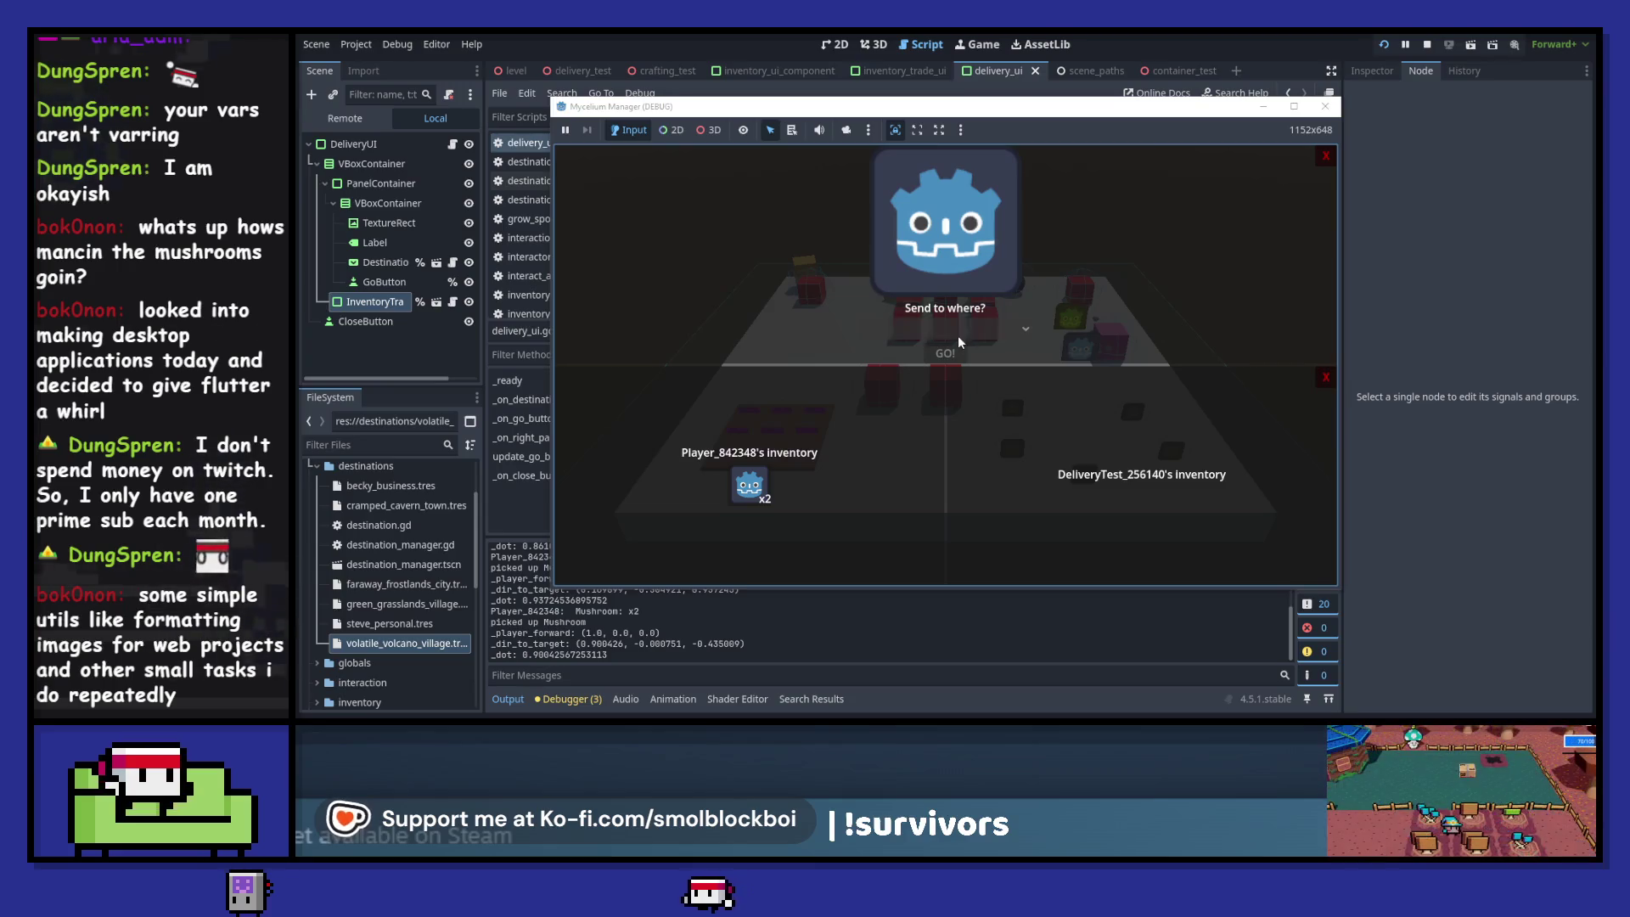
pyautogui.click(749, 486)
pyautogui.click(1066, 499)
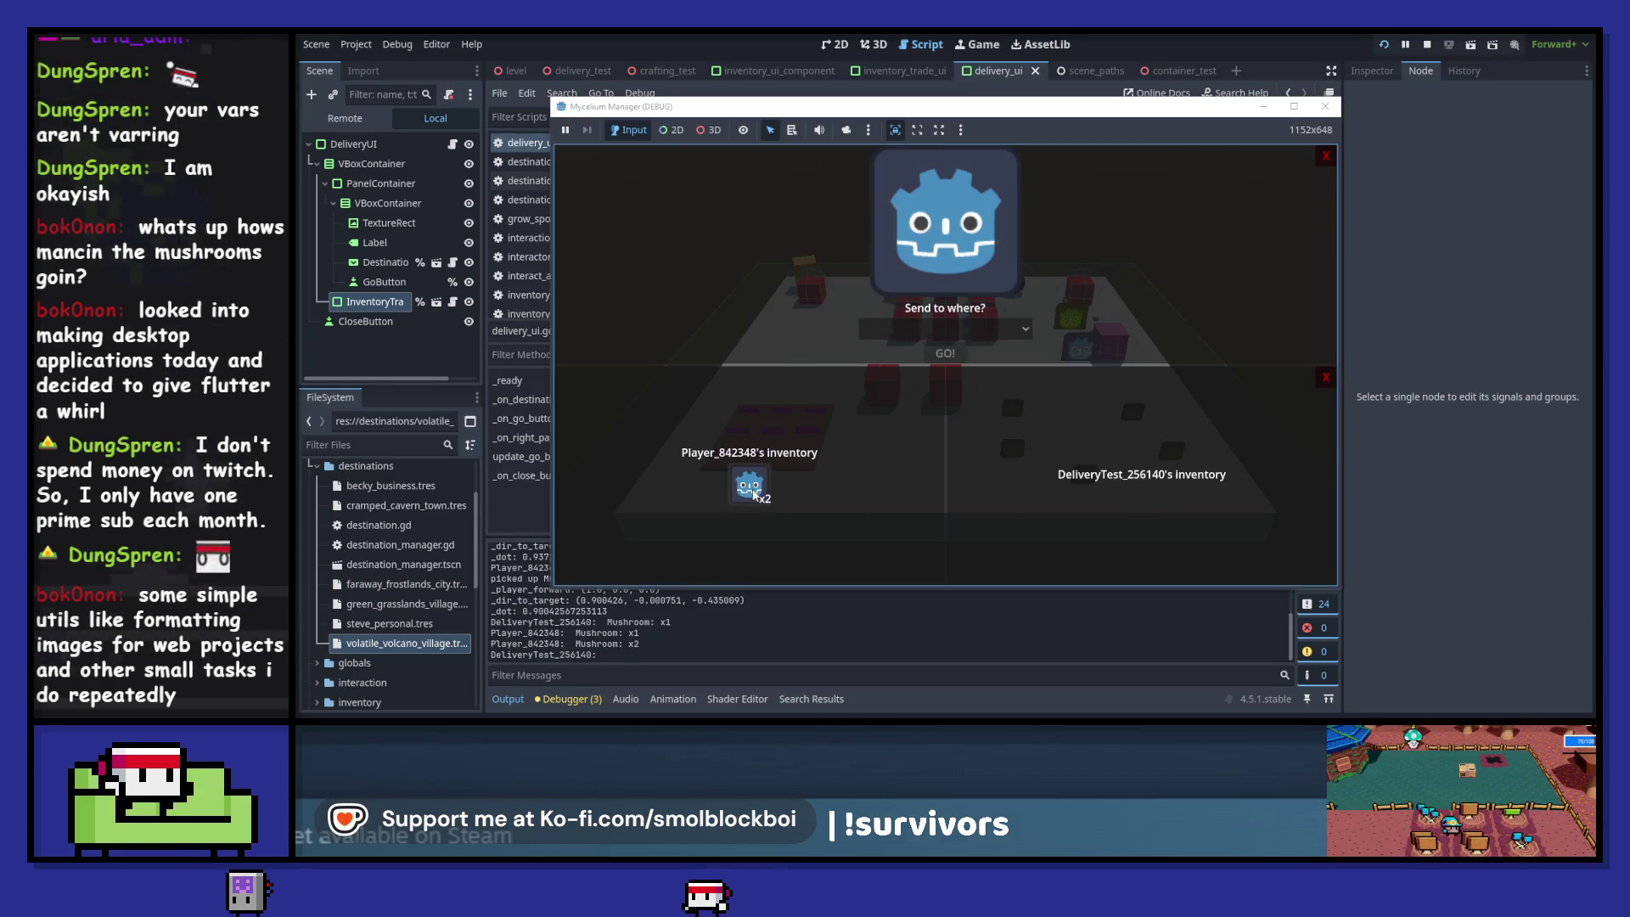
pyautogui.click(749, 486)
pyautogui.click(945, 329)
pyautogui.click(961, 387)
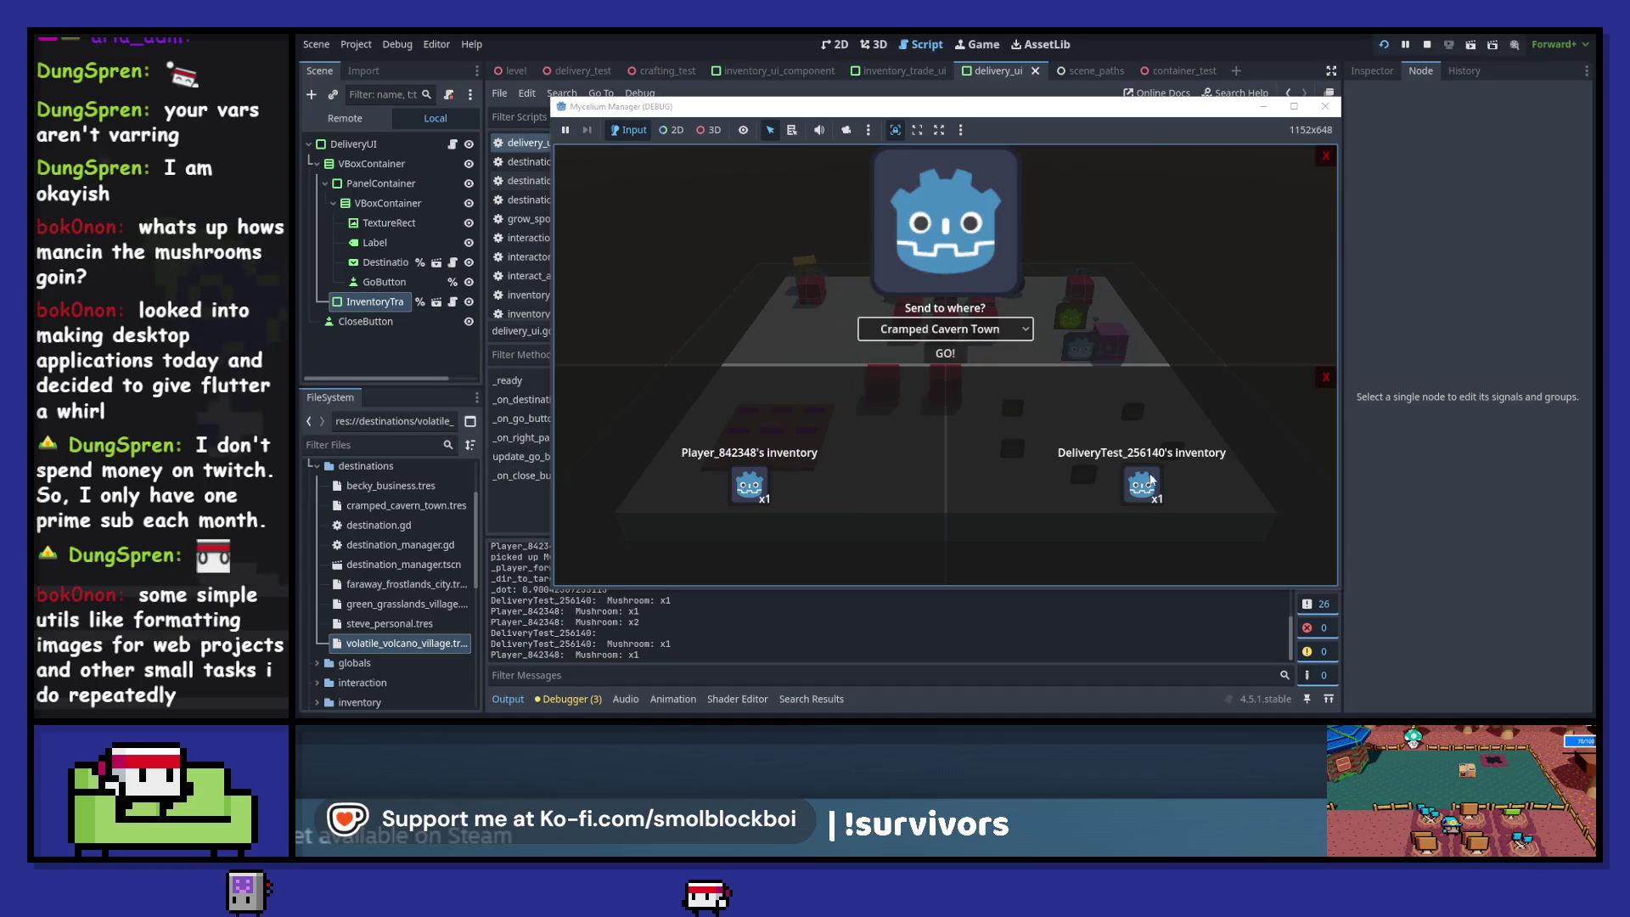
pyautogui.click(951, 354)
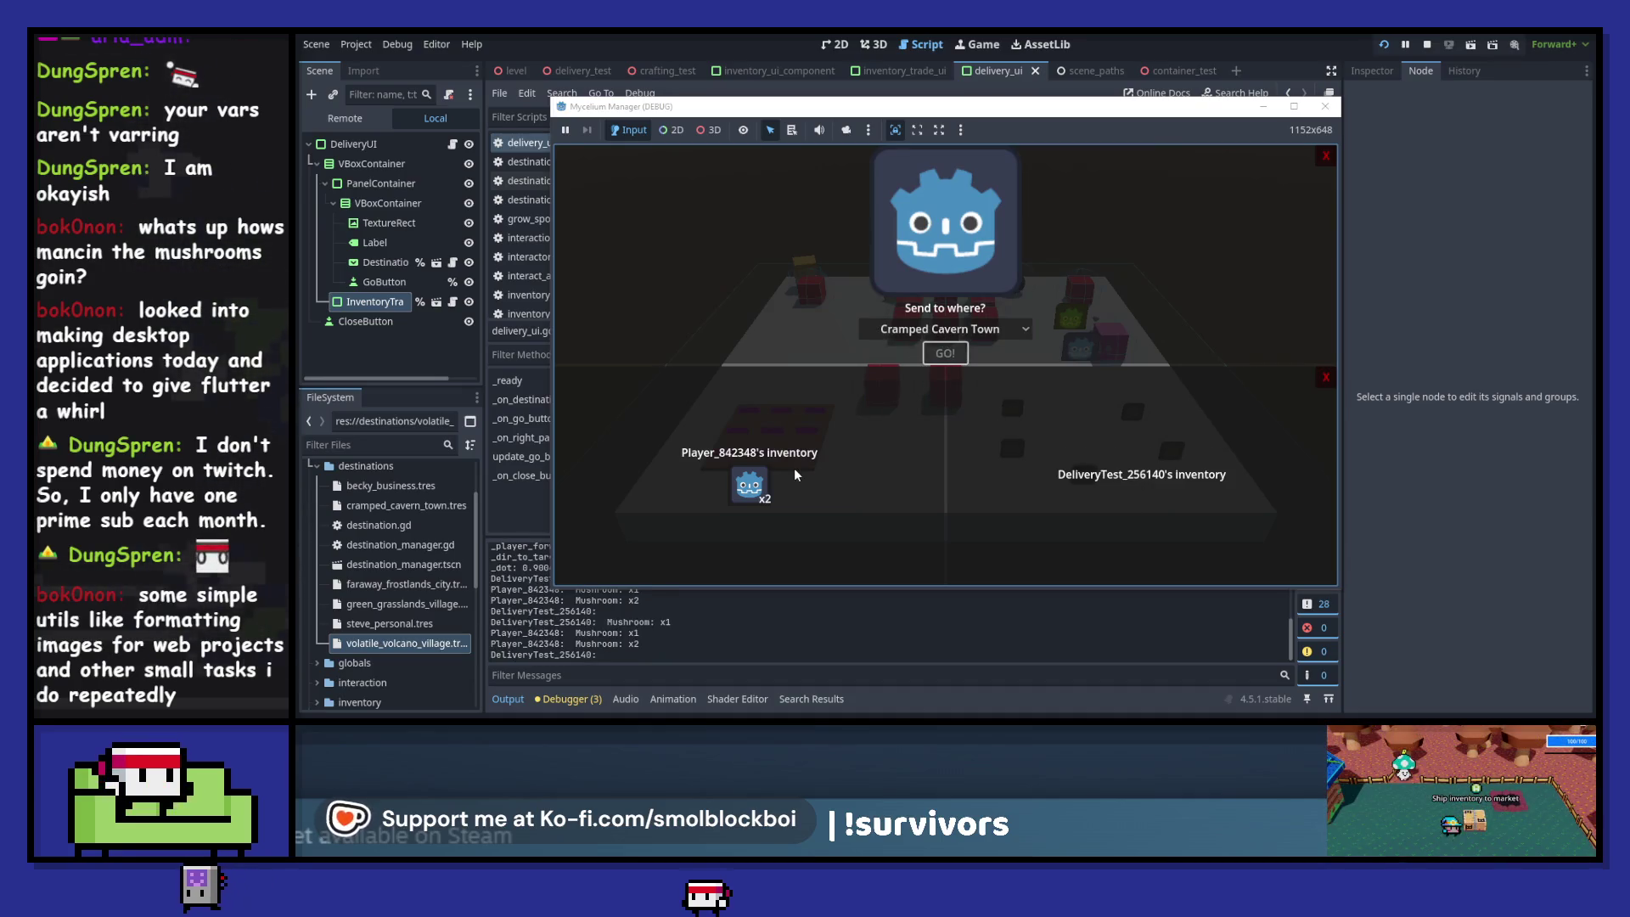
# - Send deliveries to Volatile Volcano Village and then Green Grasslands Village
pyautogui.click(749, 486)
pyautogui.click(985, 330)
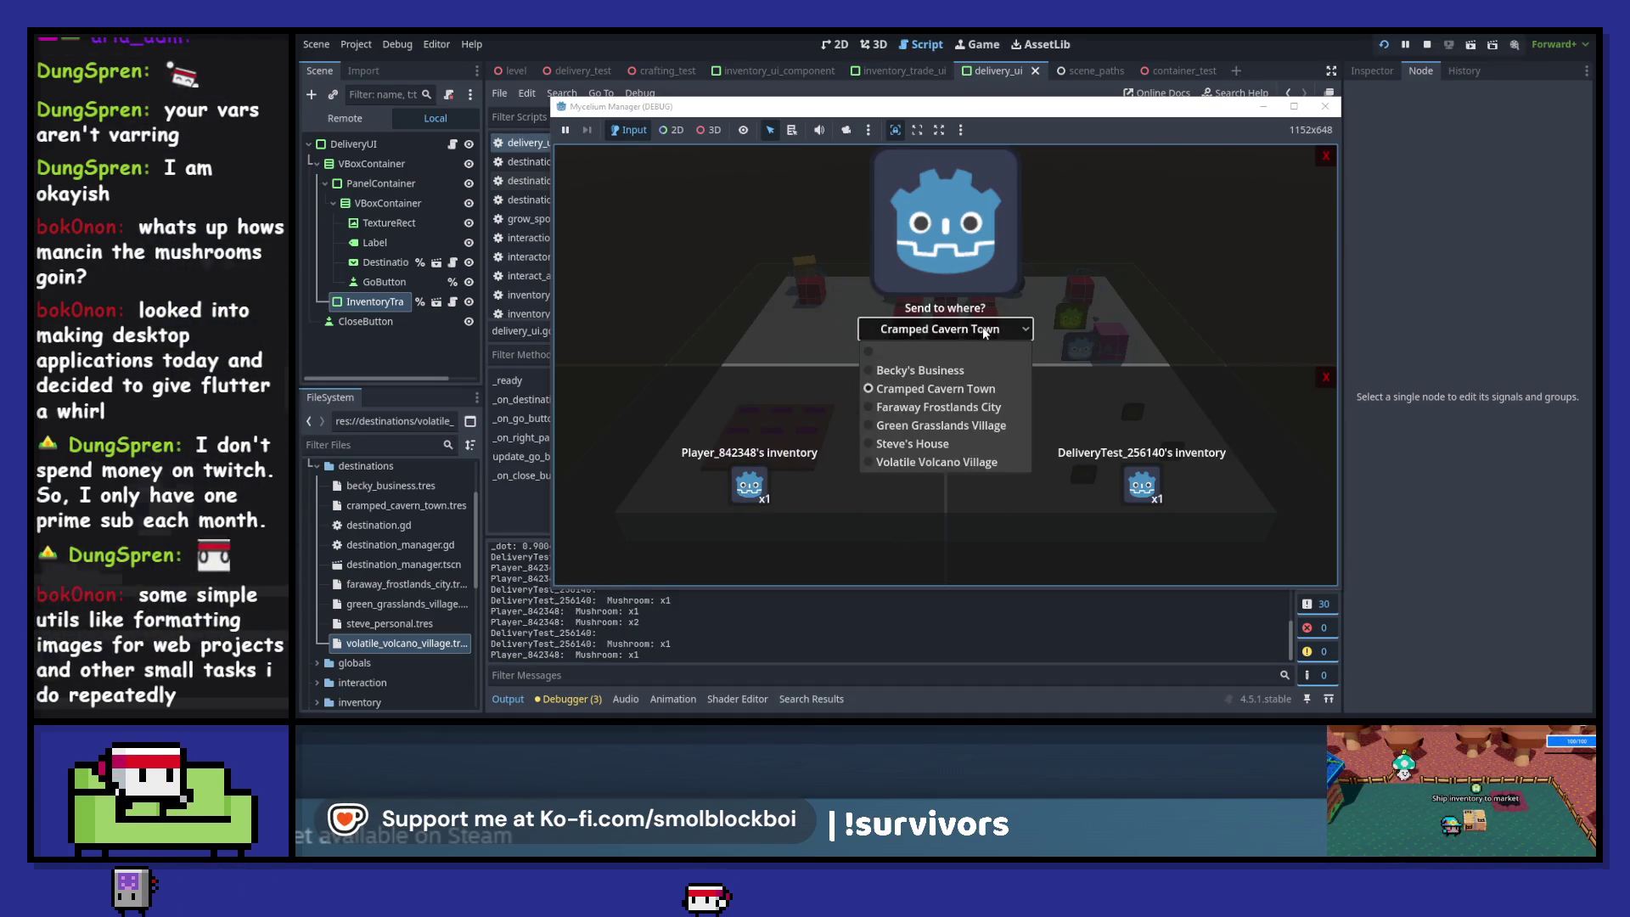
pyautogui.click(936, 462)
pyautogui.click(946, 351)
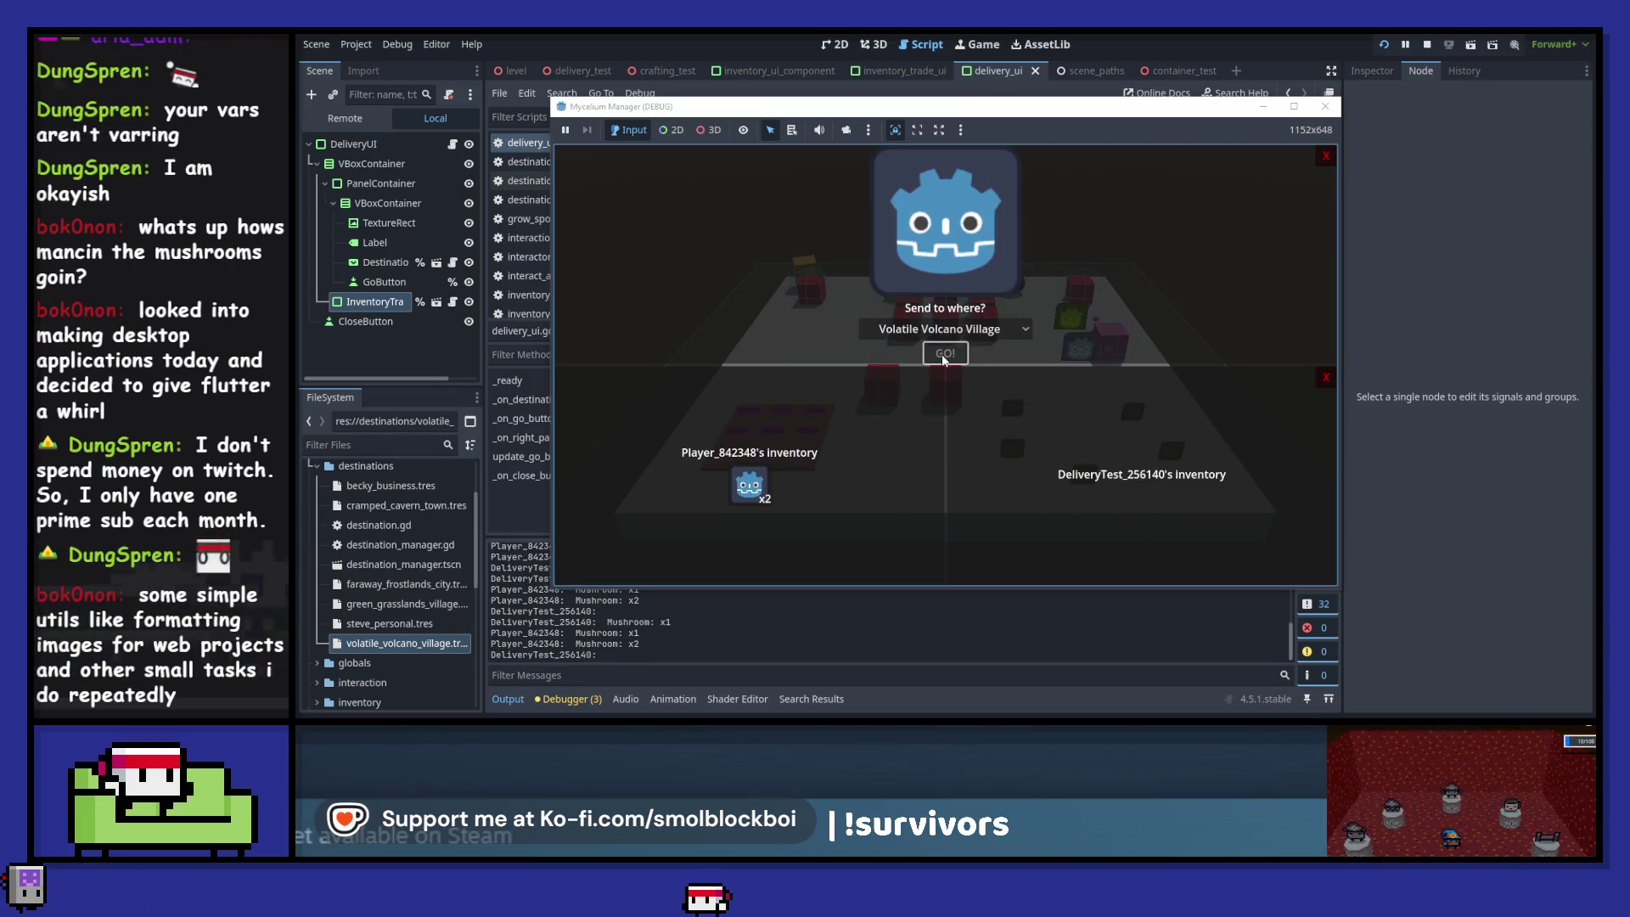
pyautogui.click(977, 330)
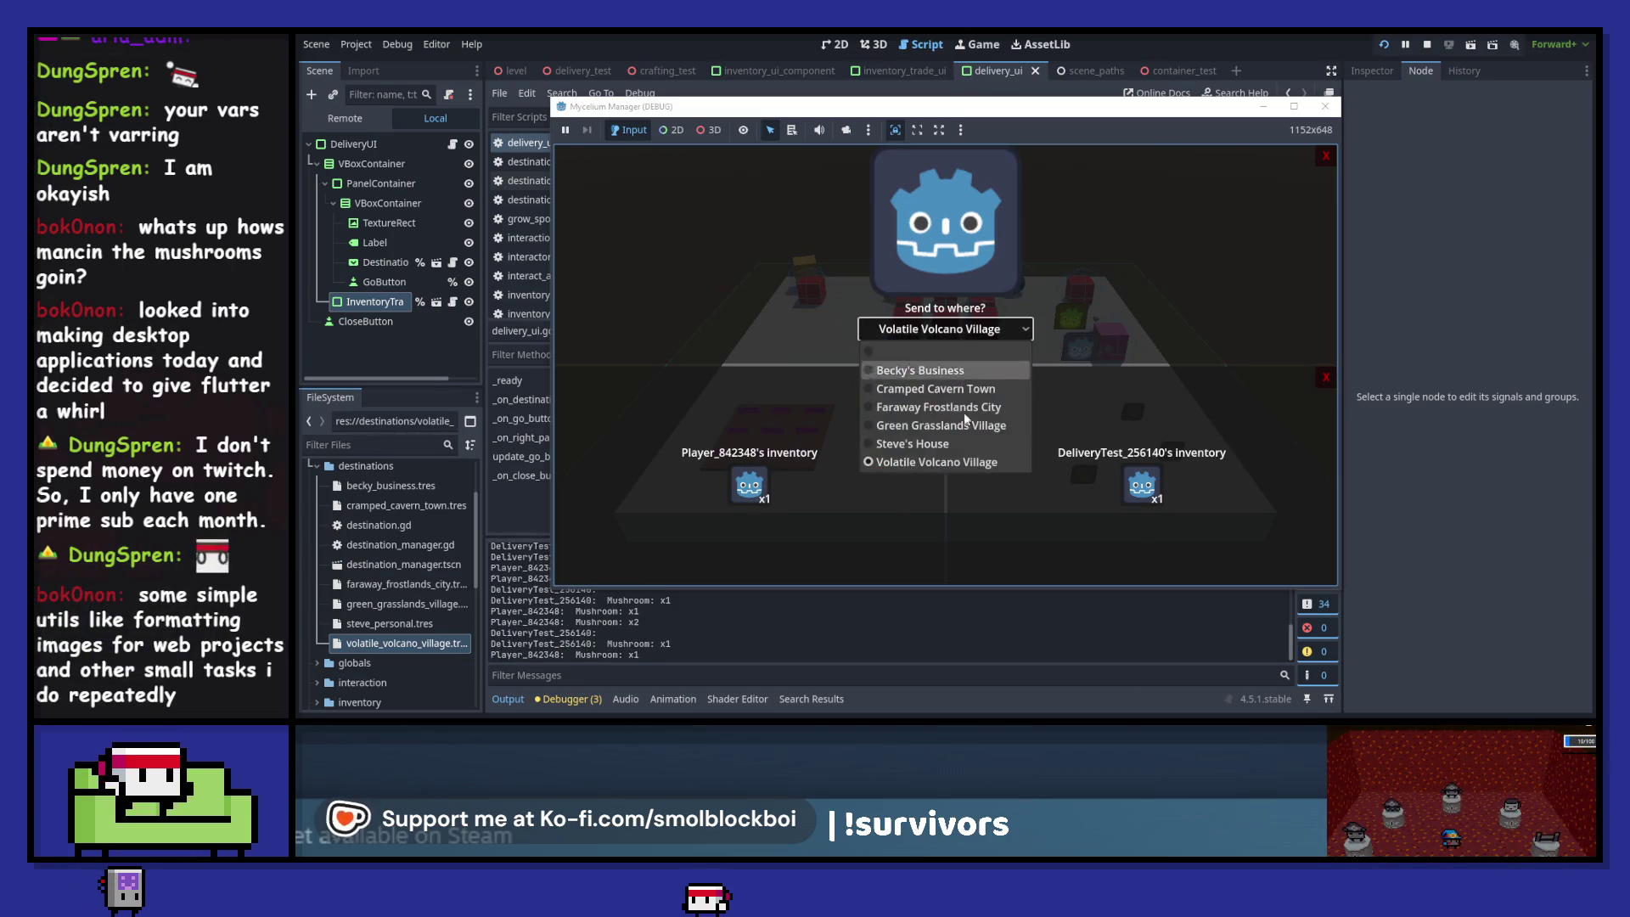
pyautogui.click(942, 425)
pyautogui.click(945, 353)
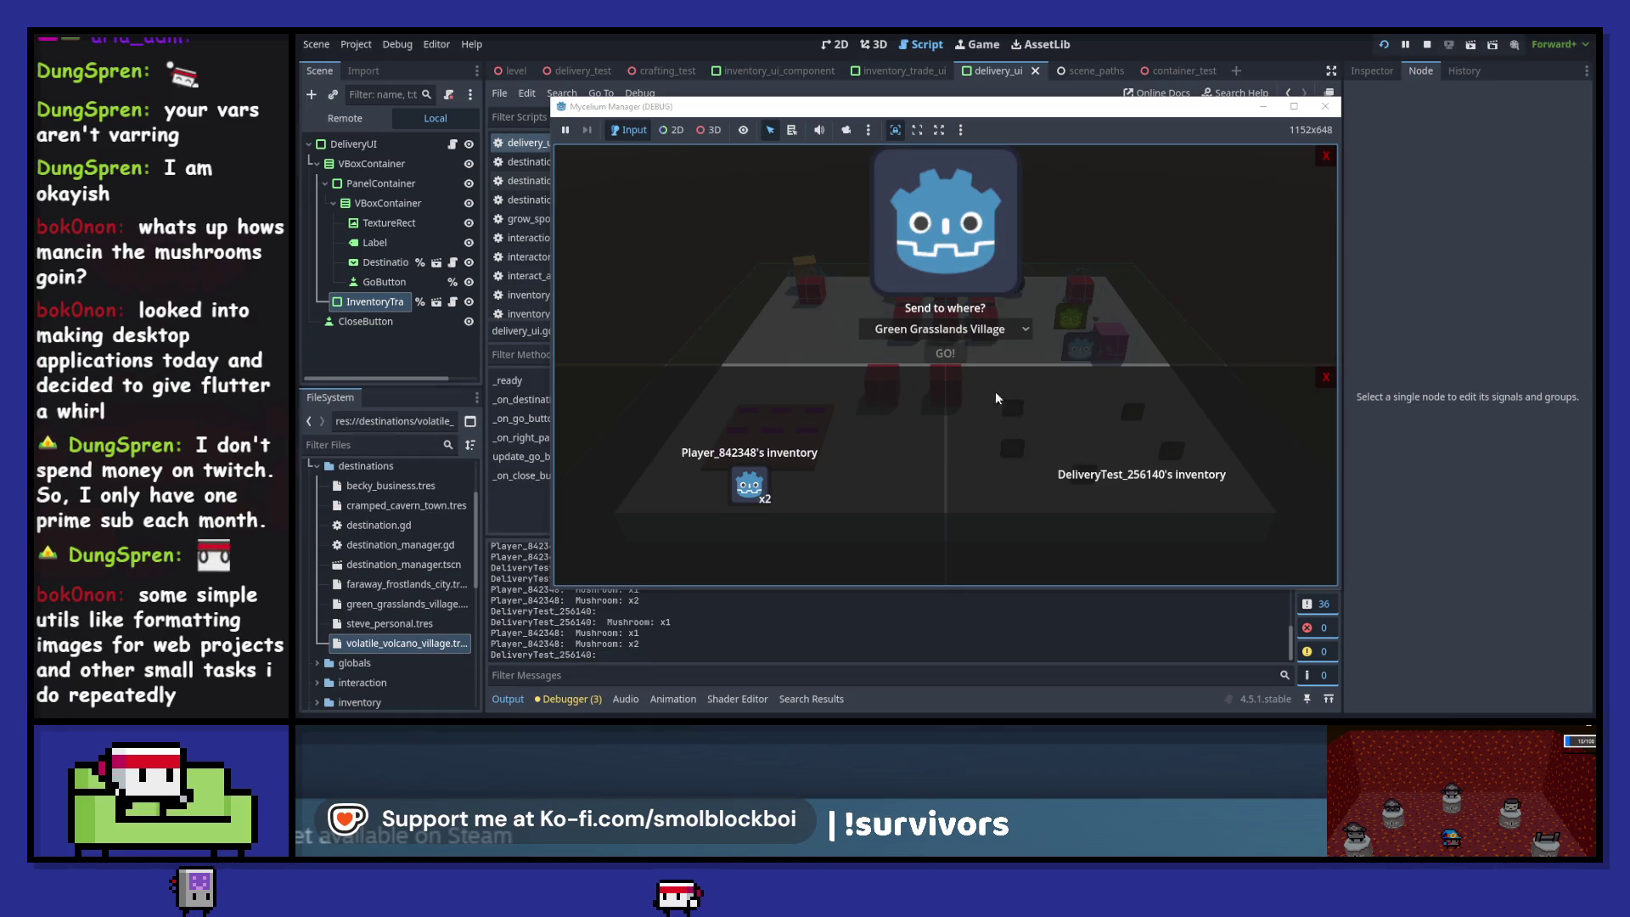
# - Pick Cramped Cavern Town, clear the destination, and shuffle mushrooms between the inventories
pyautogui.click(958, 330)
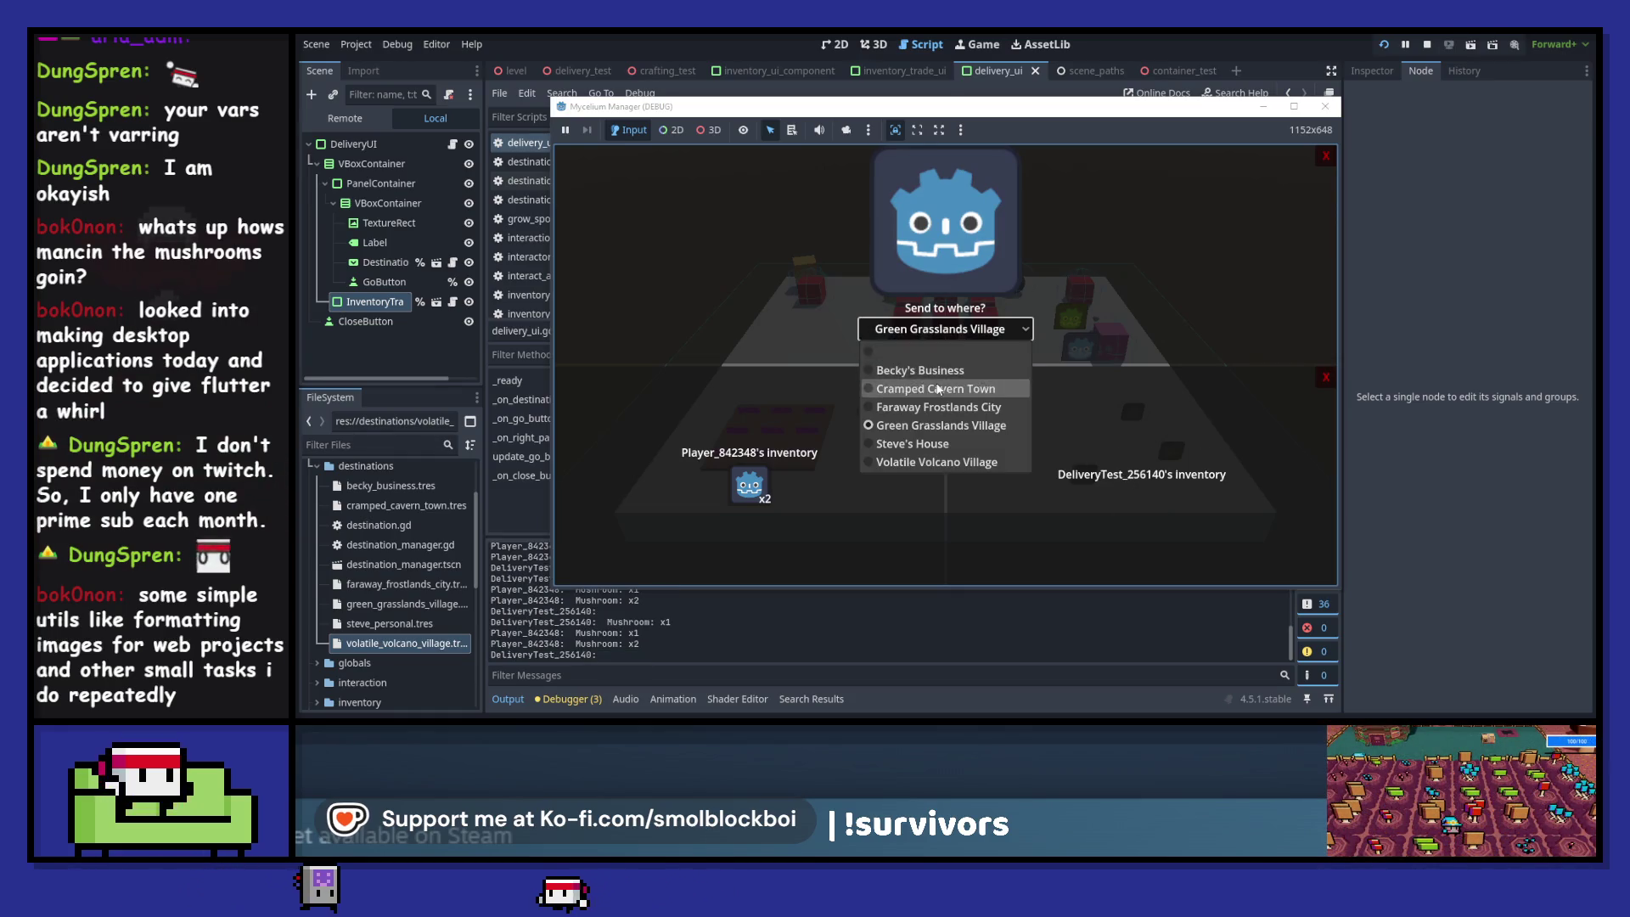
pyautogui.click(938, 389)
pyautogui.click(947, 329)
pyautogui.click(947, 351)
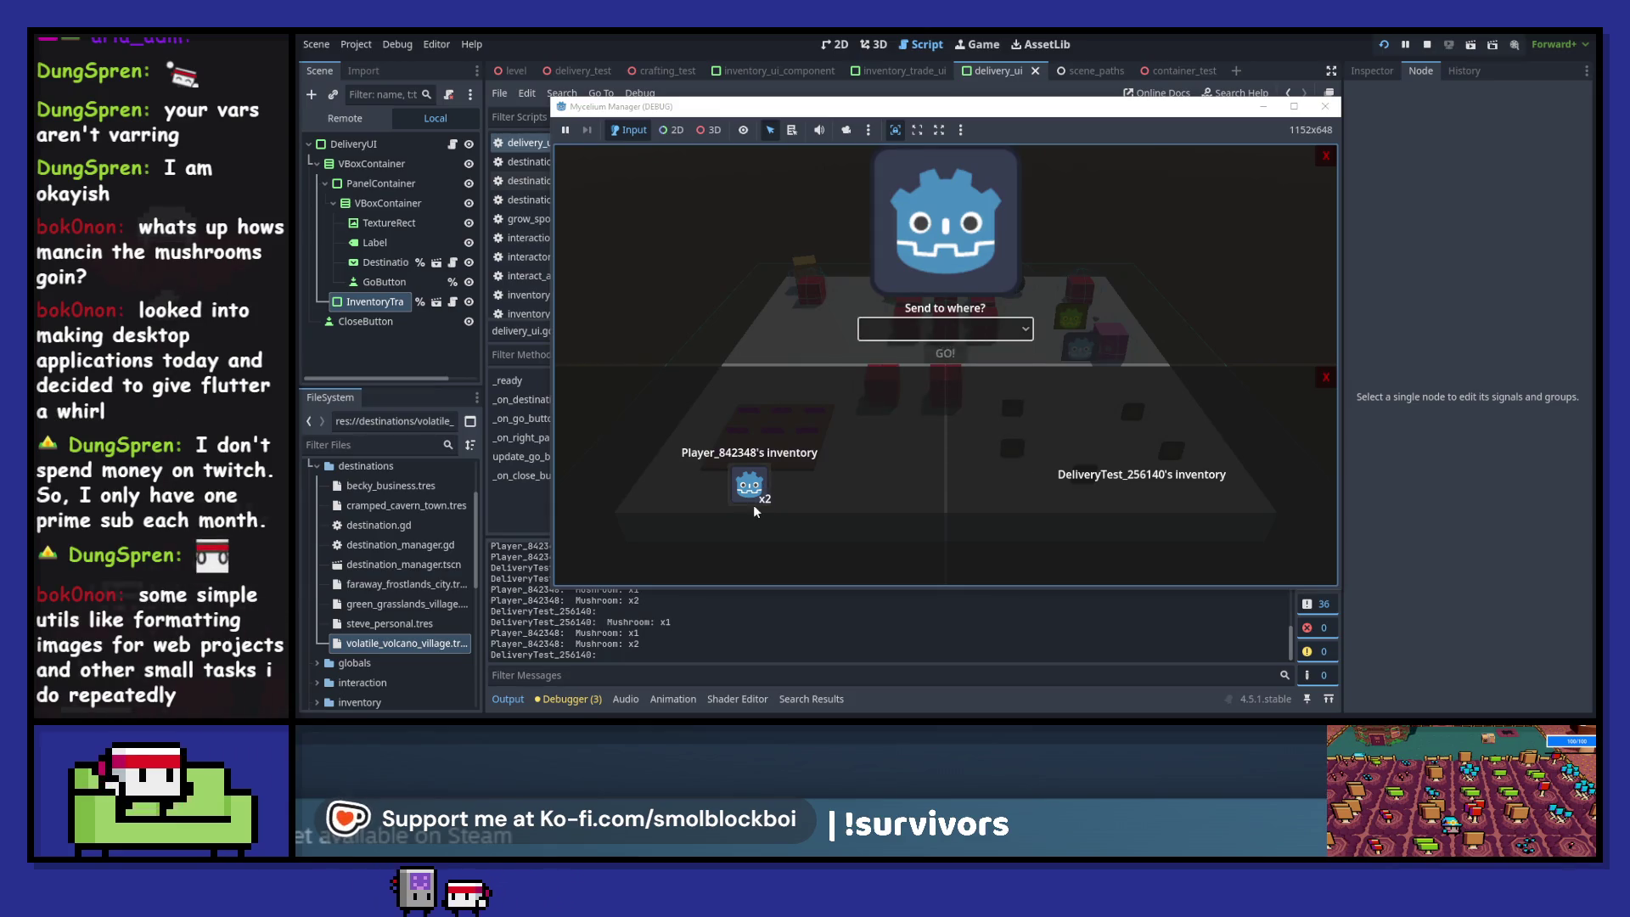
pyautogui.click(749, 486)
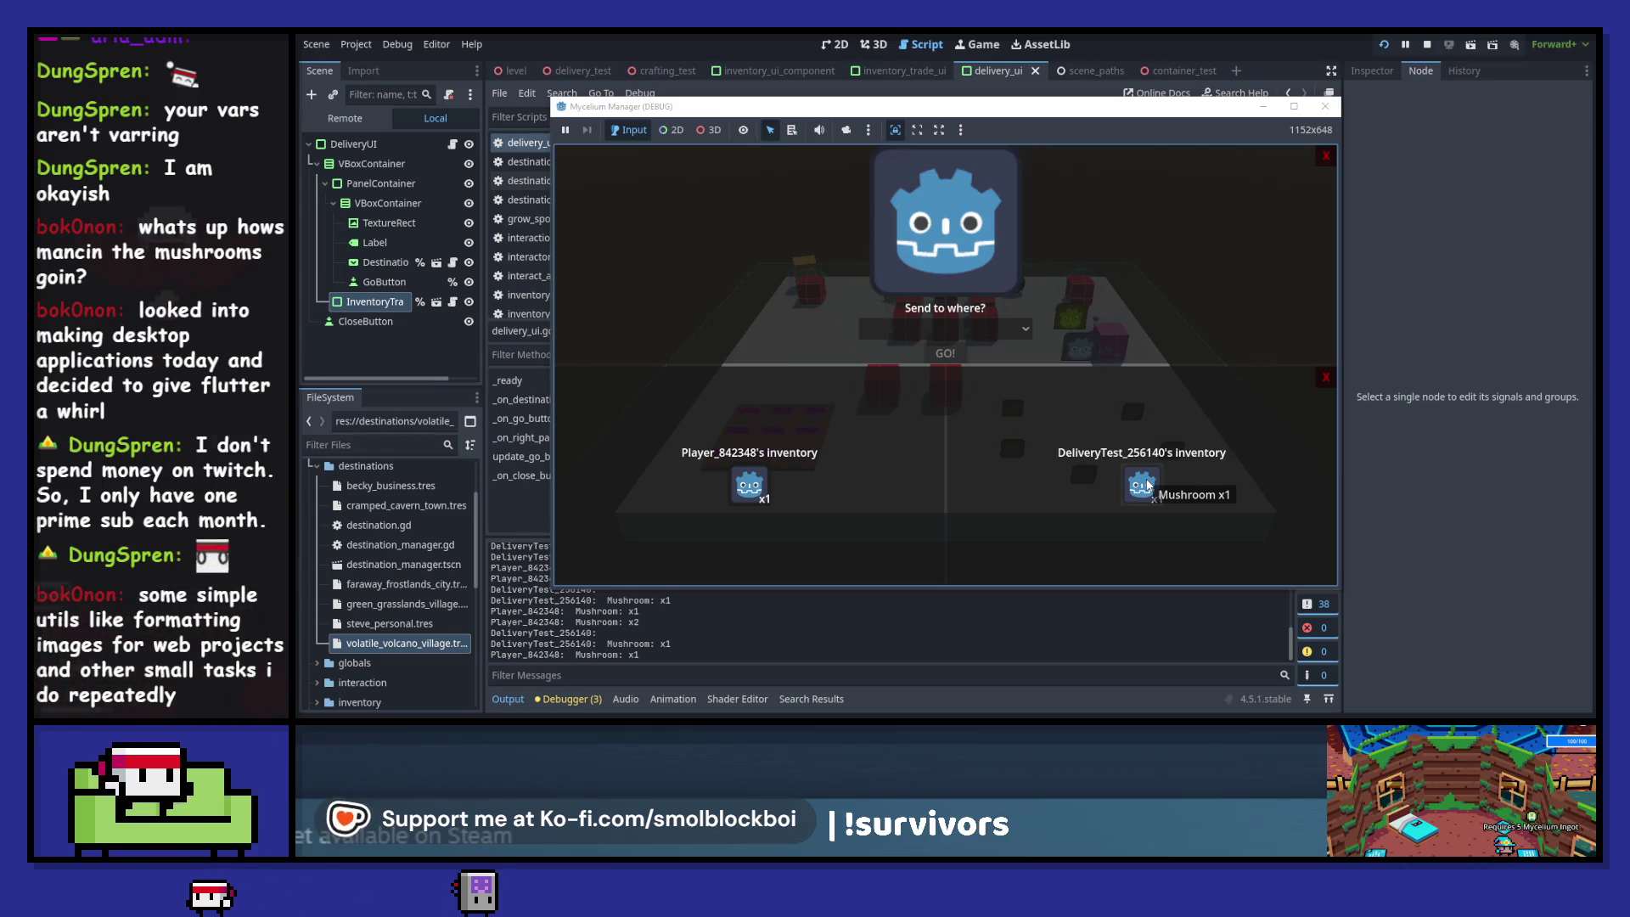
pyautogui.click(1149, 485)
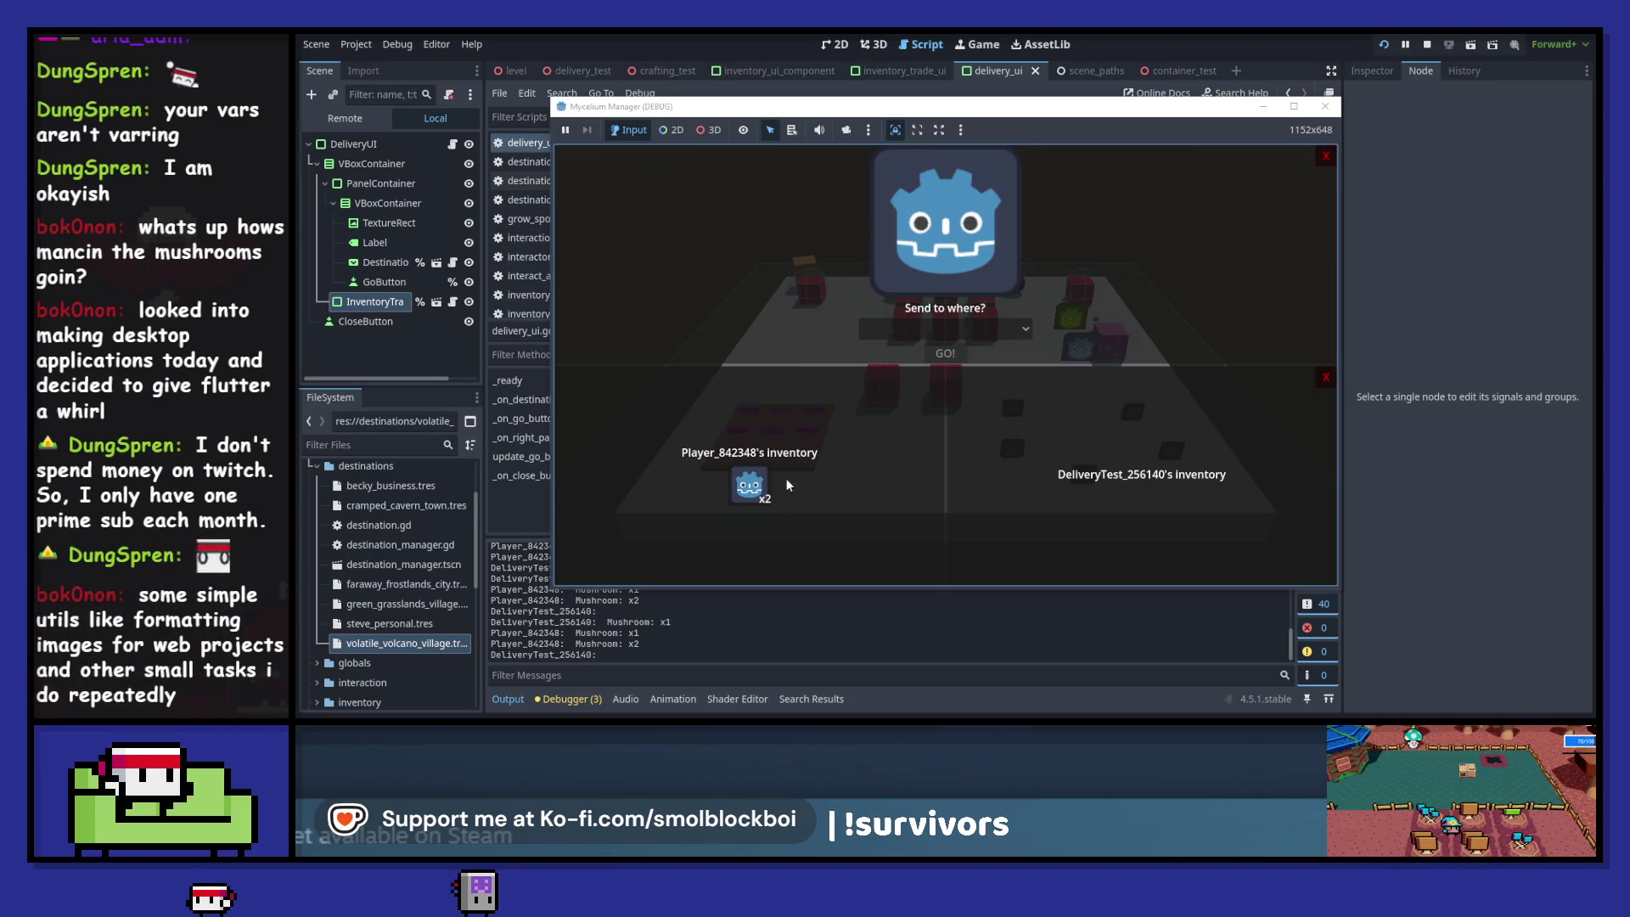
pyautogui.click(741, 490)
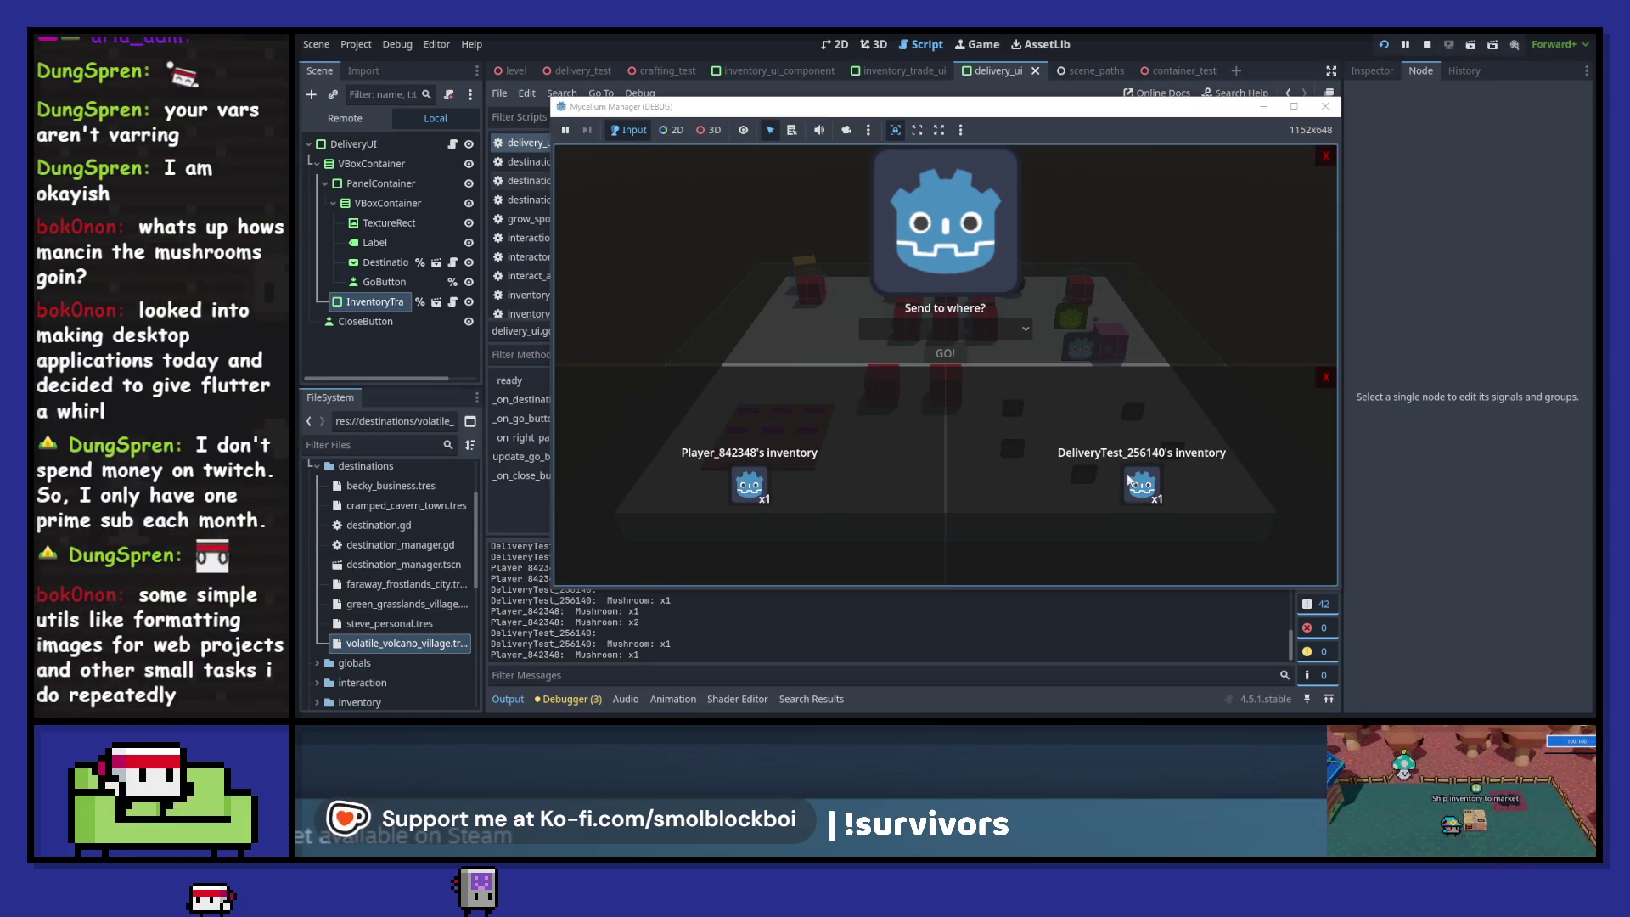
pyautogui.click(1139, 499)
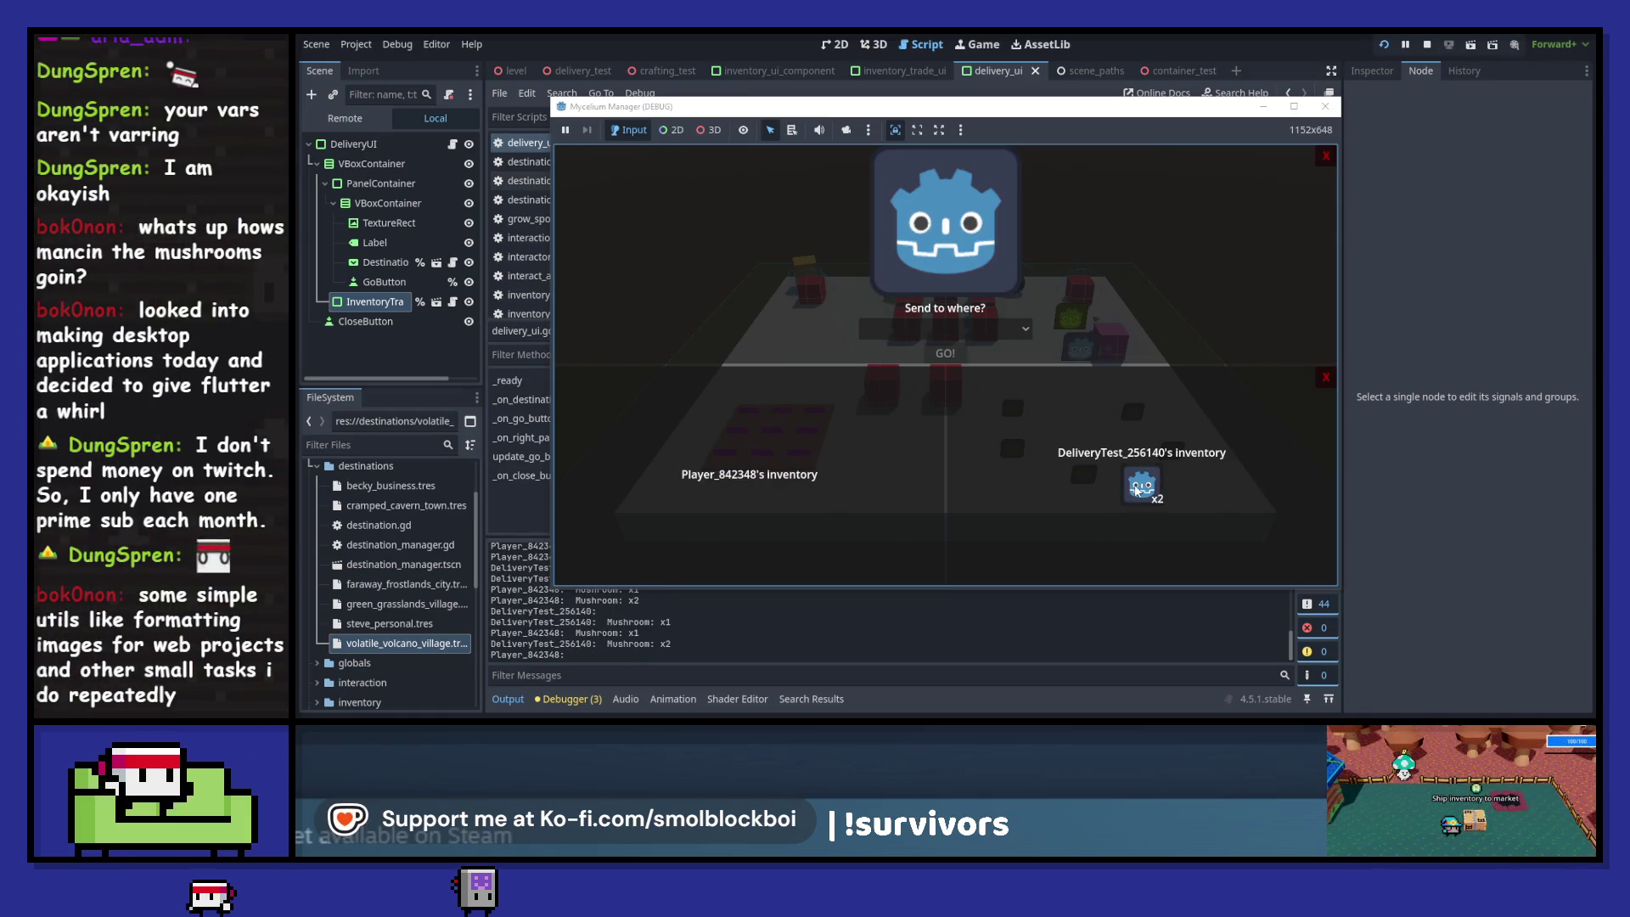
pyautogui.click(1142, 500)
# - Send the remaining mushroom to Green Grasslands Village and stop the game
pyautogui.click(945, 329)
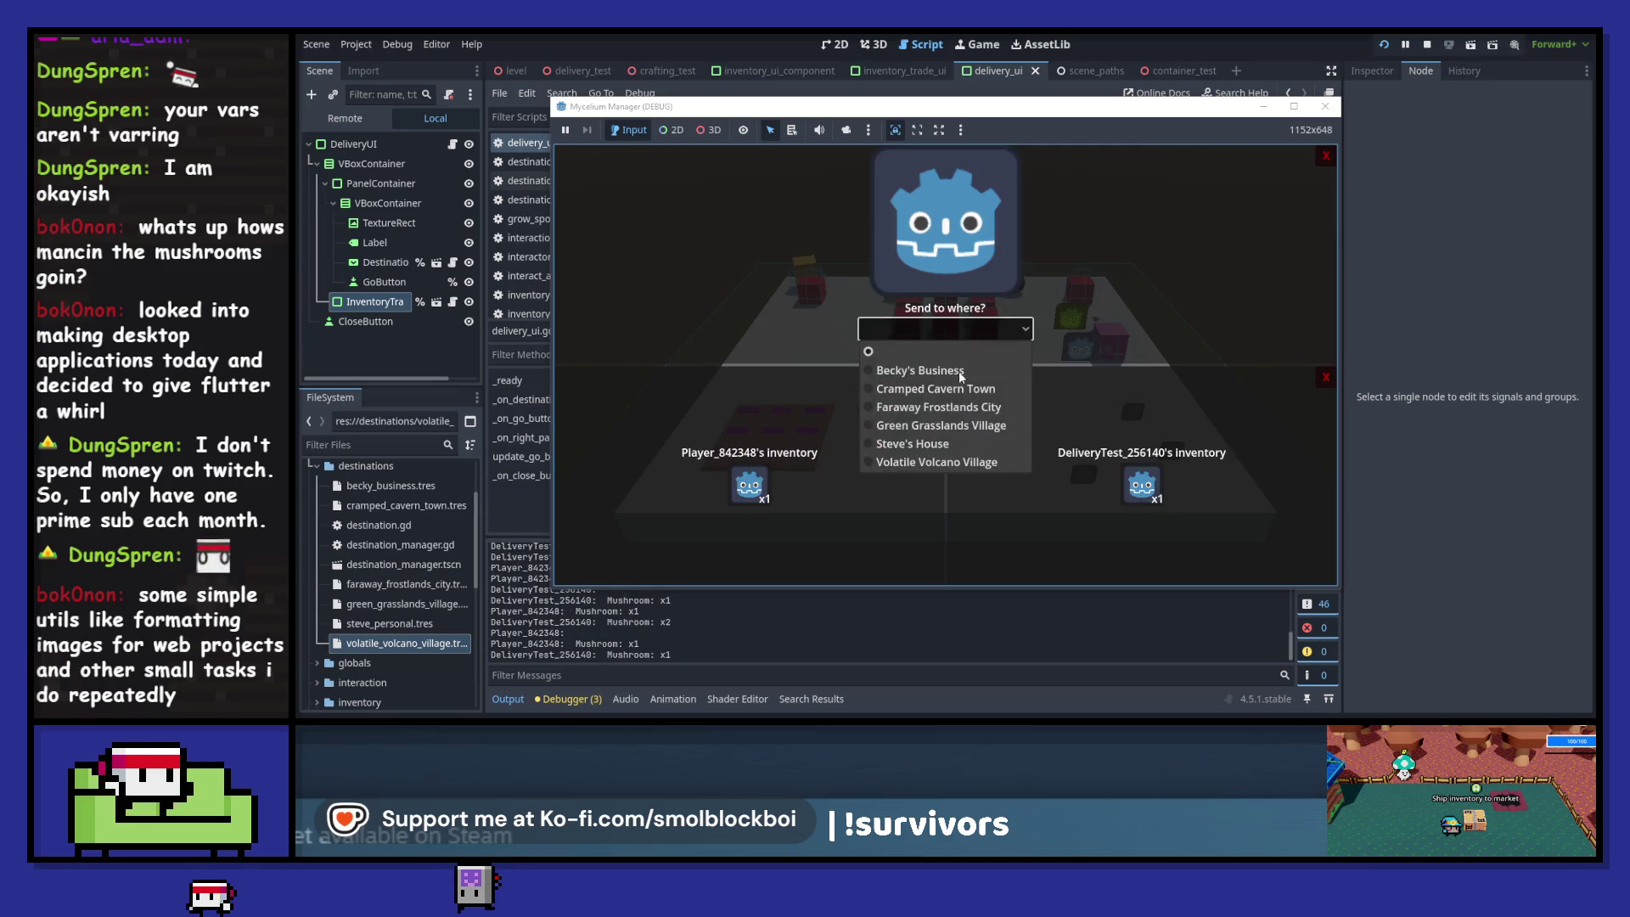
pyautogui.click(955, 427)
pyautogui.press('Tab')
pyautogui.press('Return')
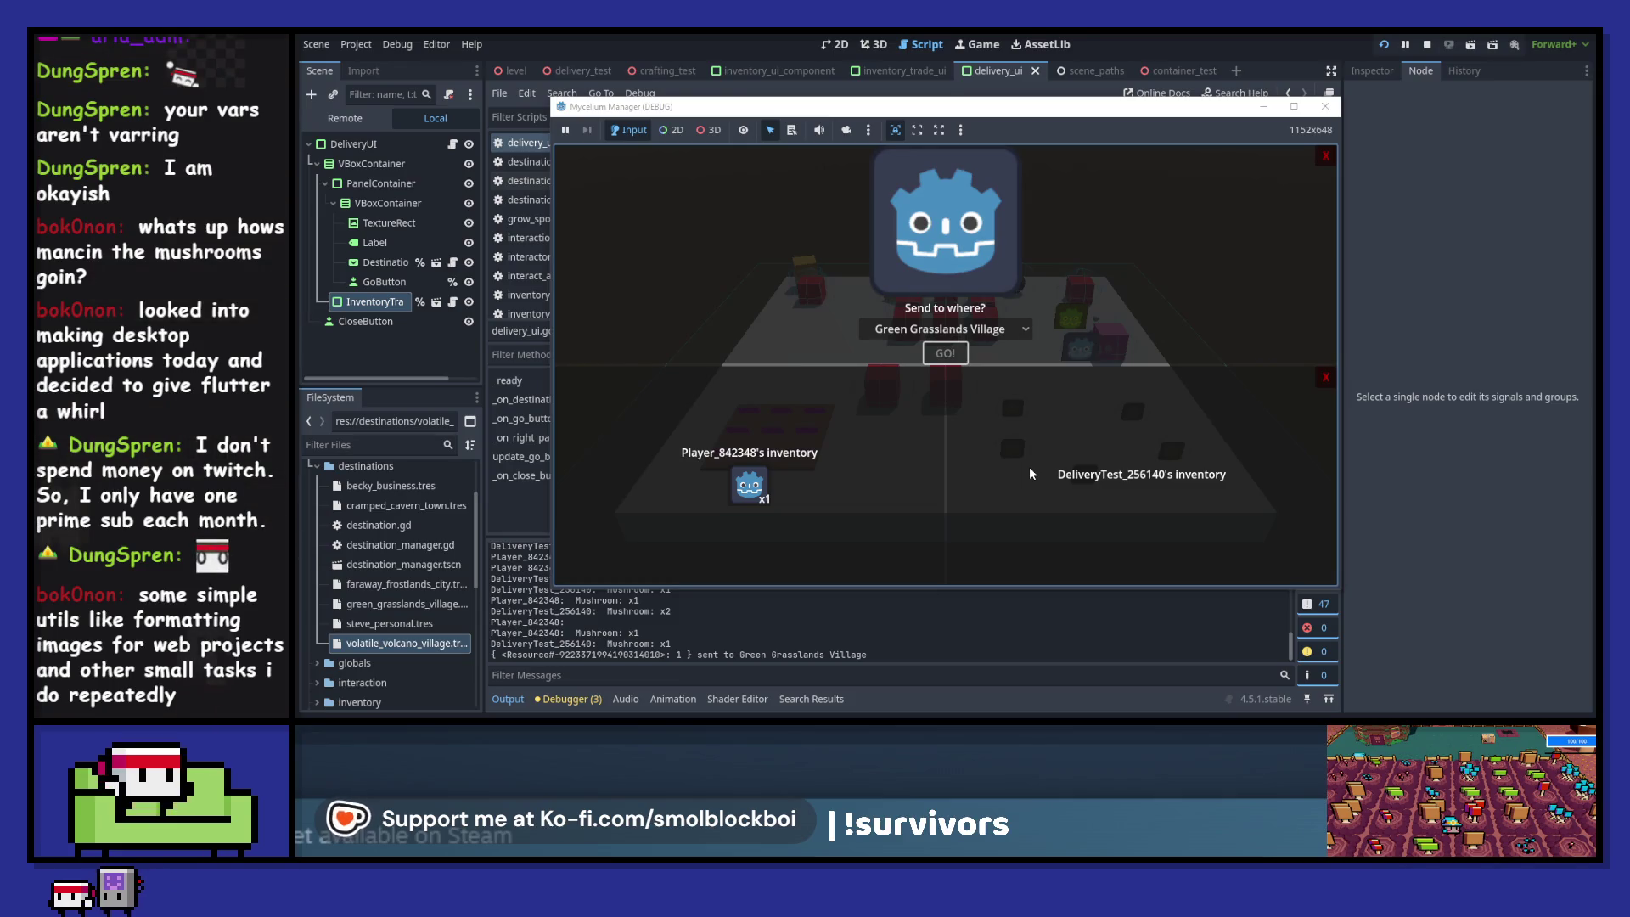
pyautogui.click(1335, 107)
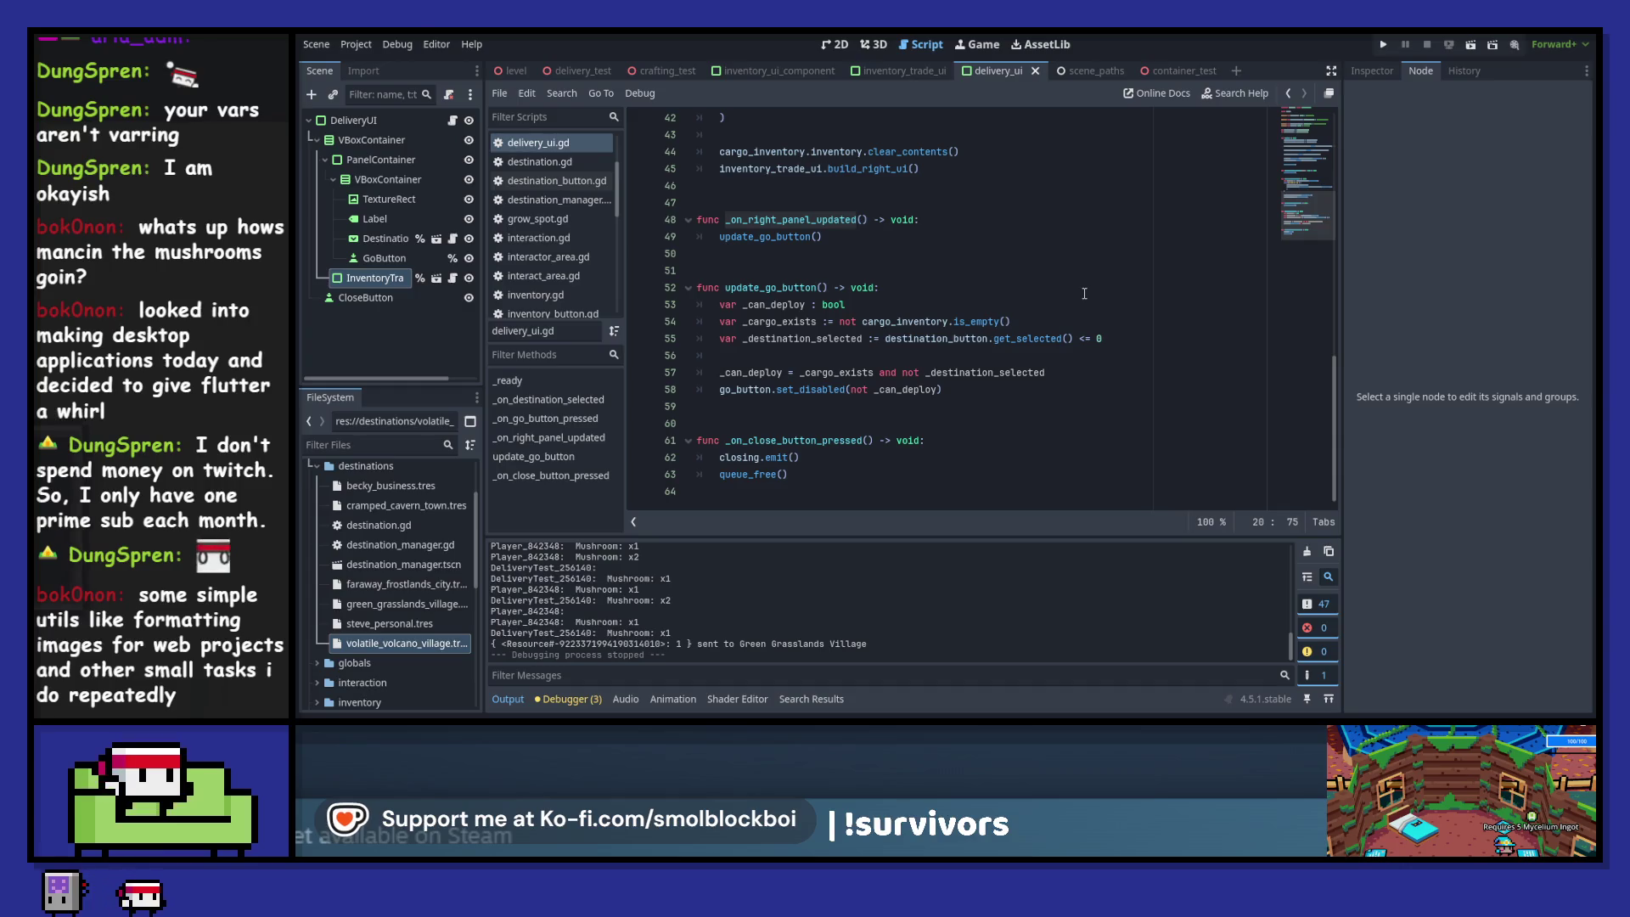
# - Search all project scripts for 'read' and browse the results
pyautogui.hotkey('ctrl', 'shift', 'f')
pyautogui.write('read')
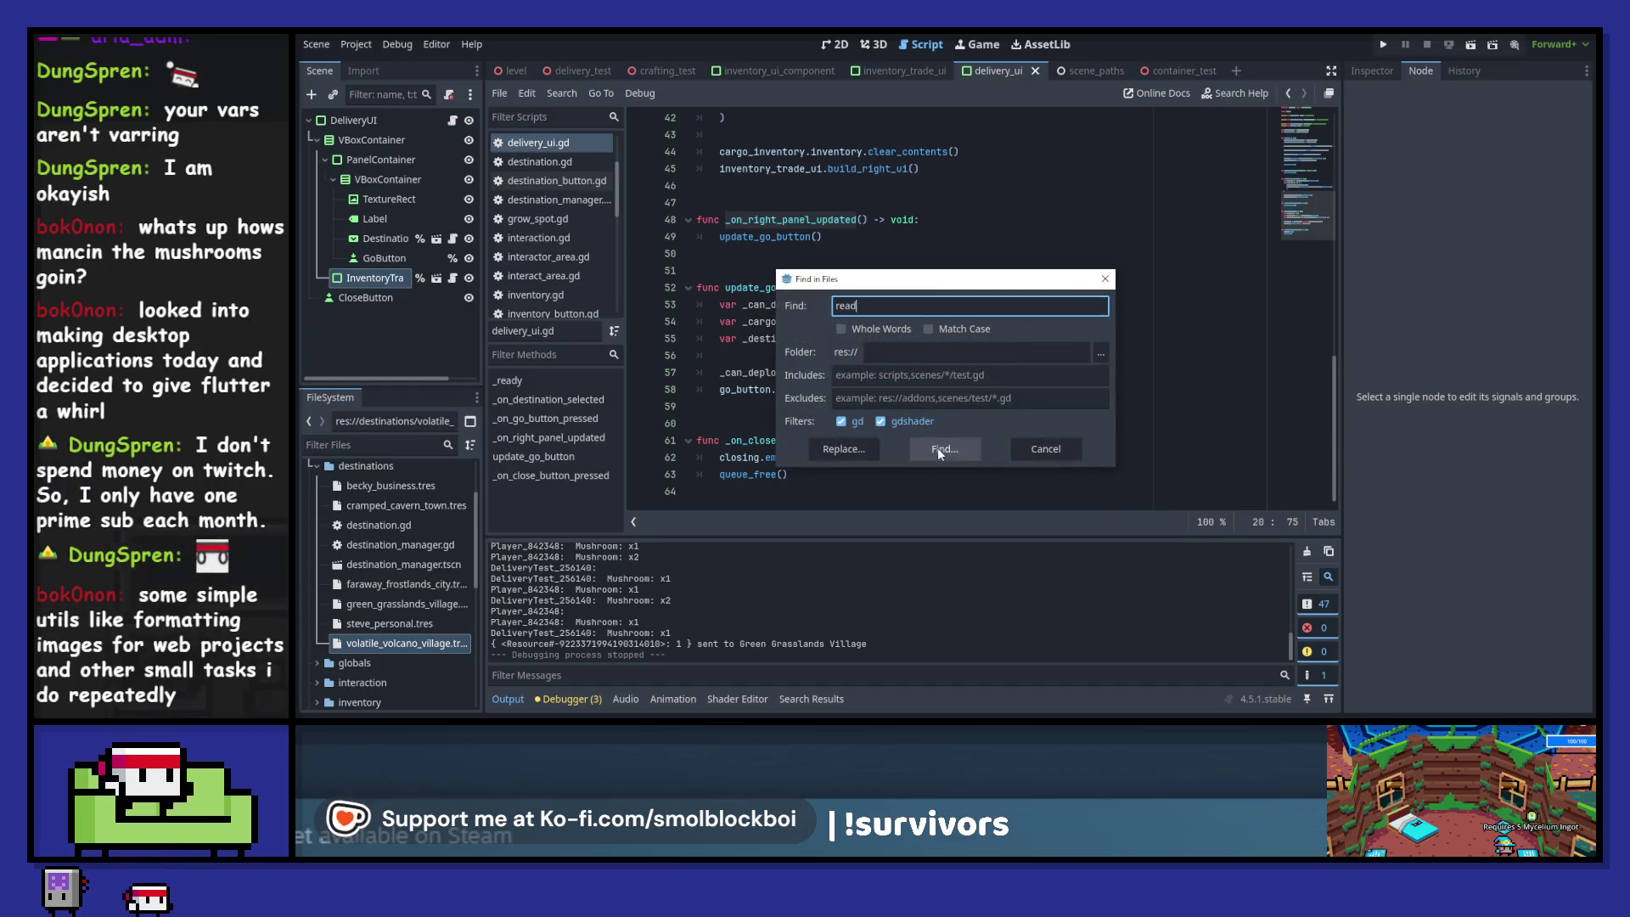
pyautogui.click(935, 447)
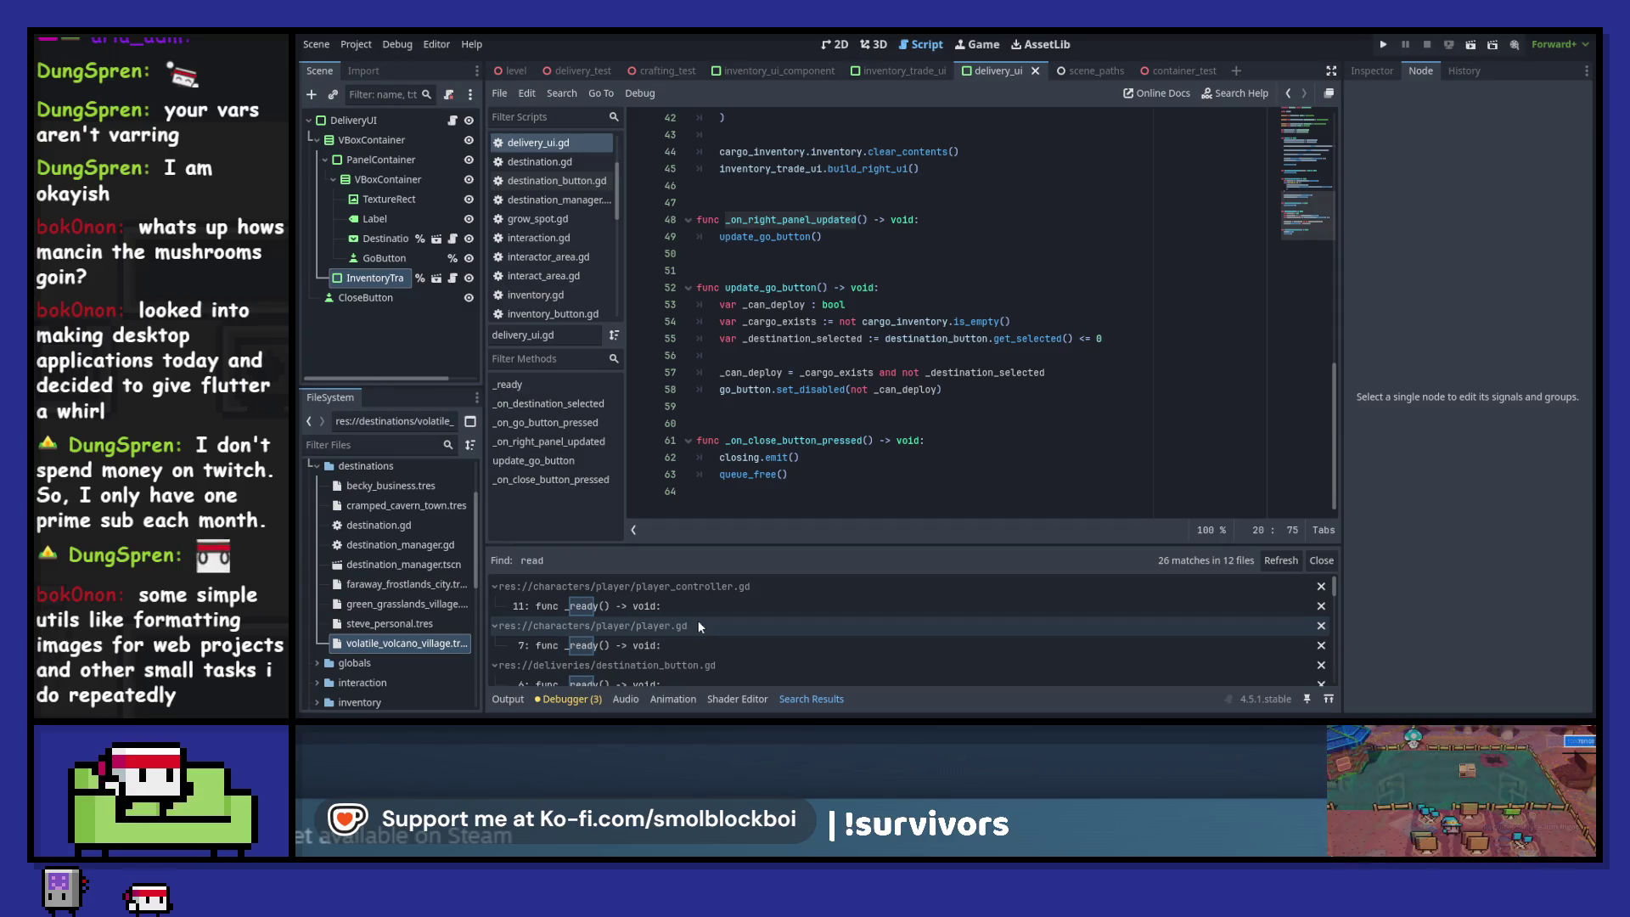
pyautogui.scroll(1, 697, 620)
pyautogui.scroll(-2, 698, 615)
pyautogui.scroll(-2, 698, 613)
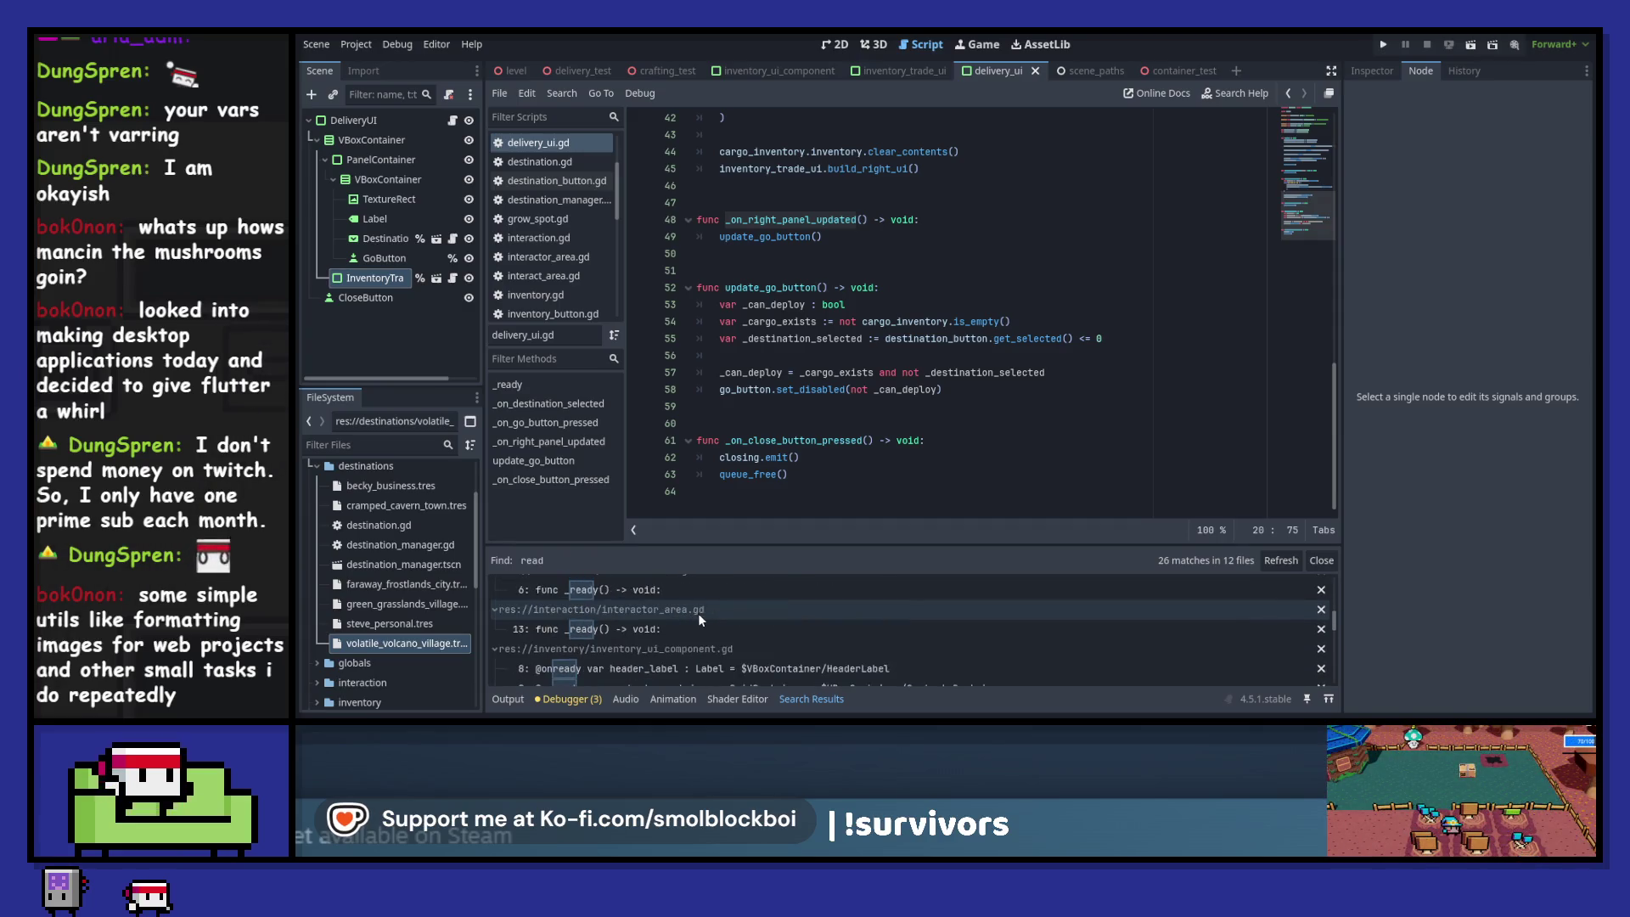
pyautogui.scroll(-2, 698, 613)
pyautogui.scroll(-5, 699, 615)
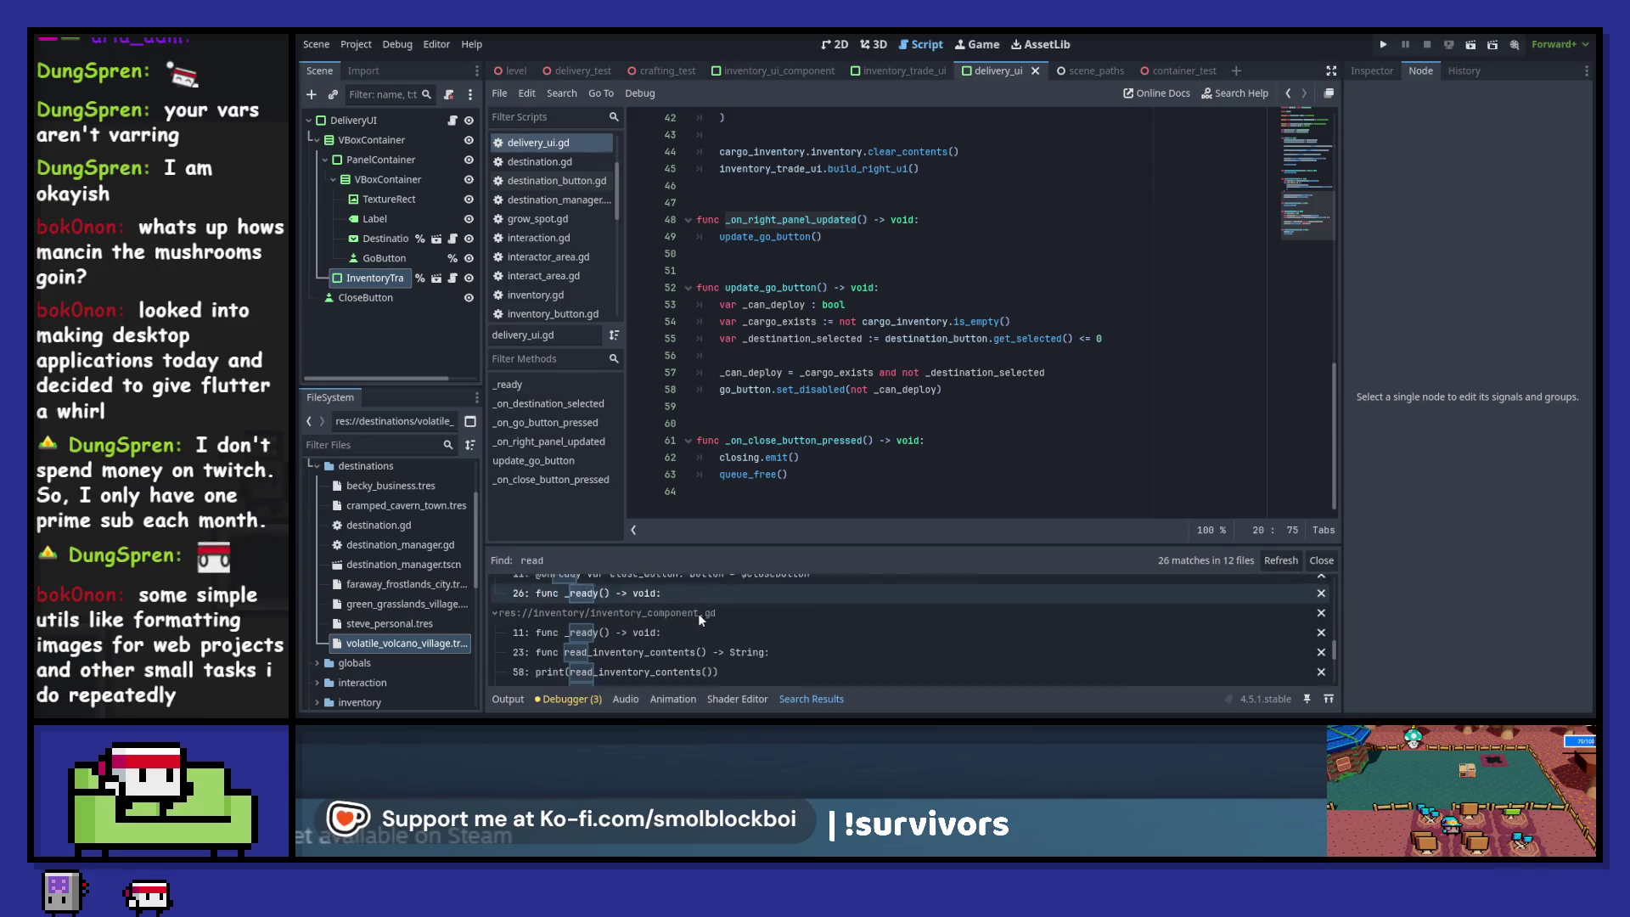
# - Jump from the print(read_inventory_contents()) result to the function's definition and close Search Results
pyautogui.click(698, 613)
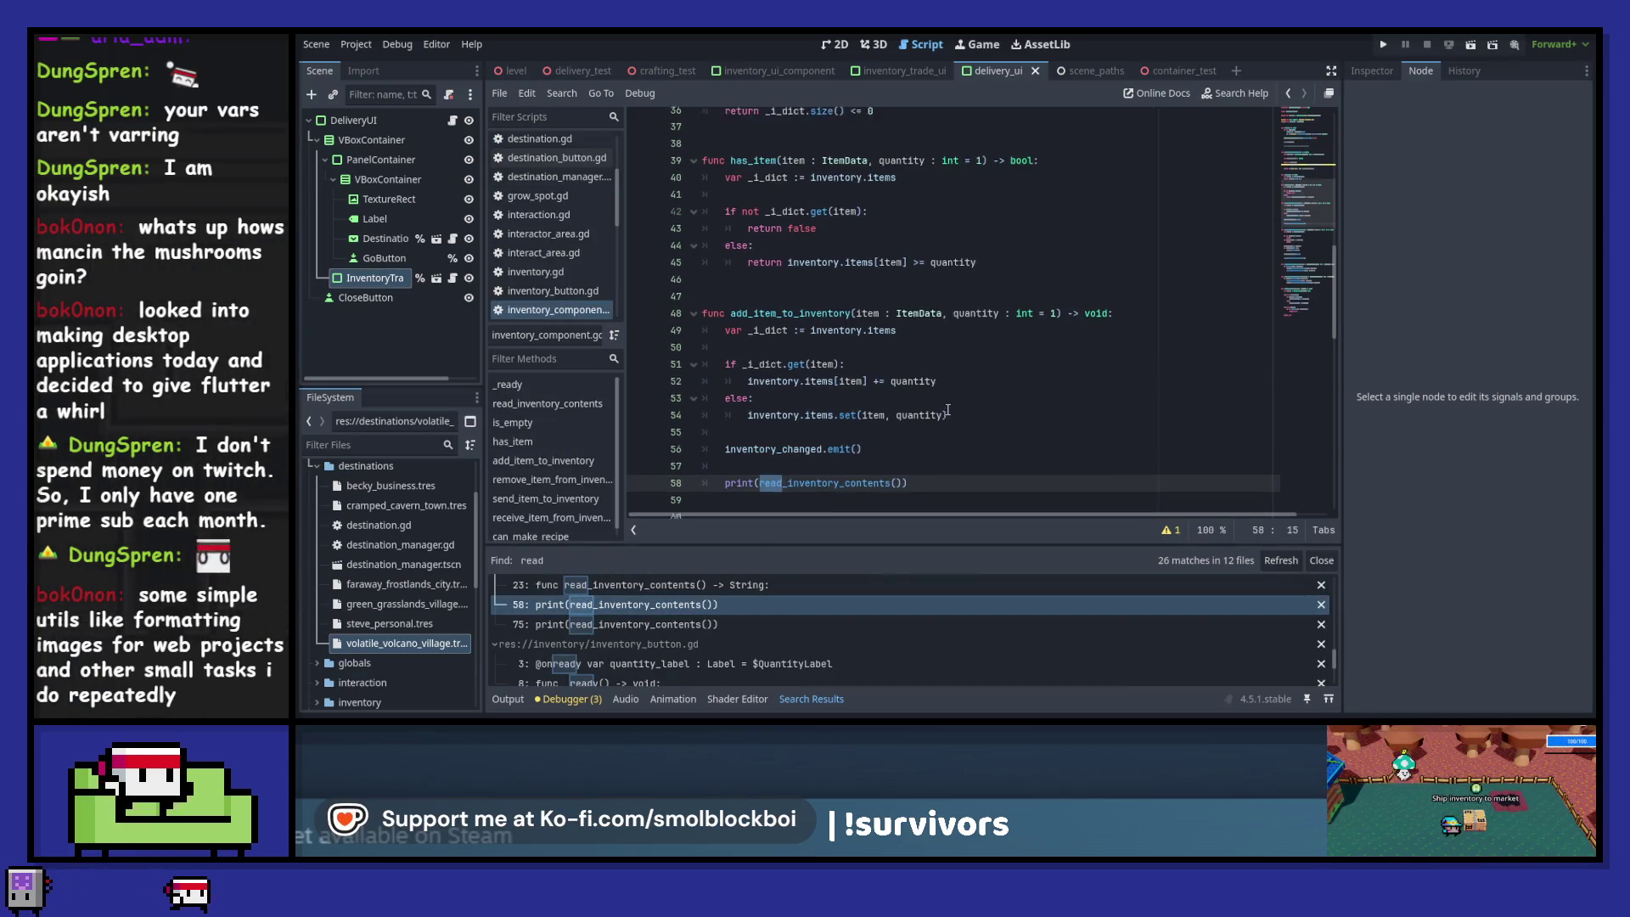
pyautogui.keyDown('ctrl'); pyautogui.click(837, 474); pyautogui.keyUp('ctrl')
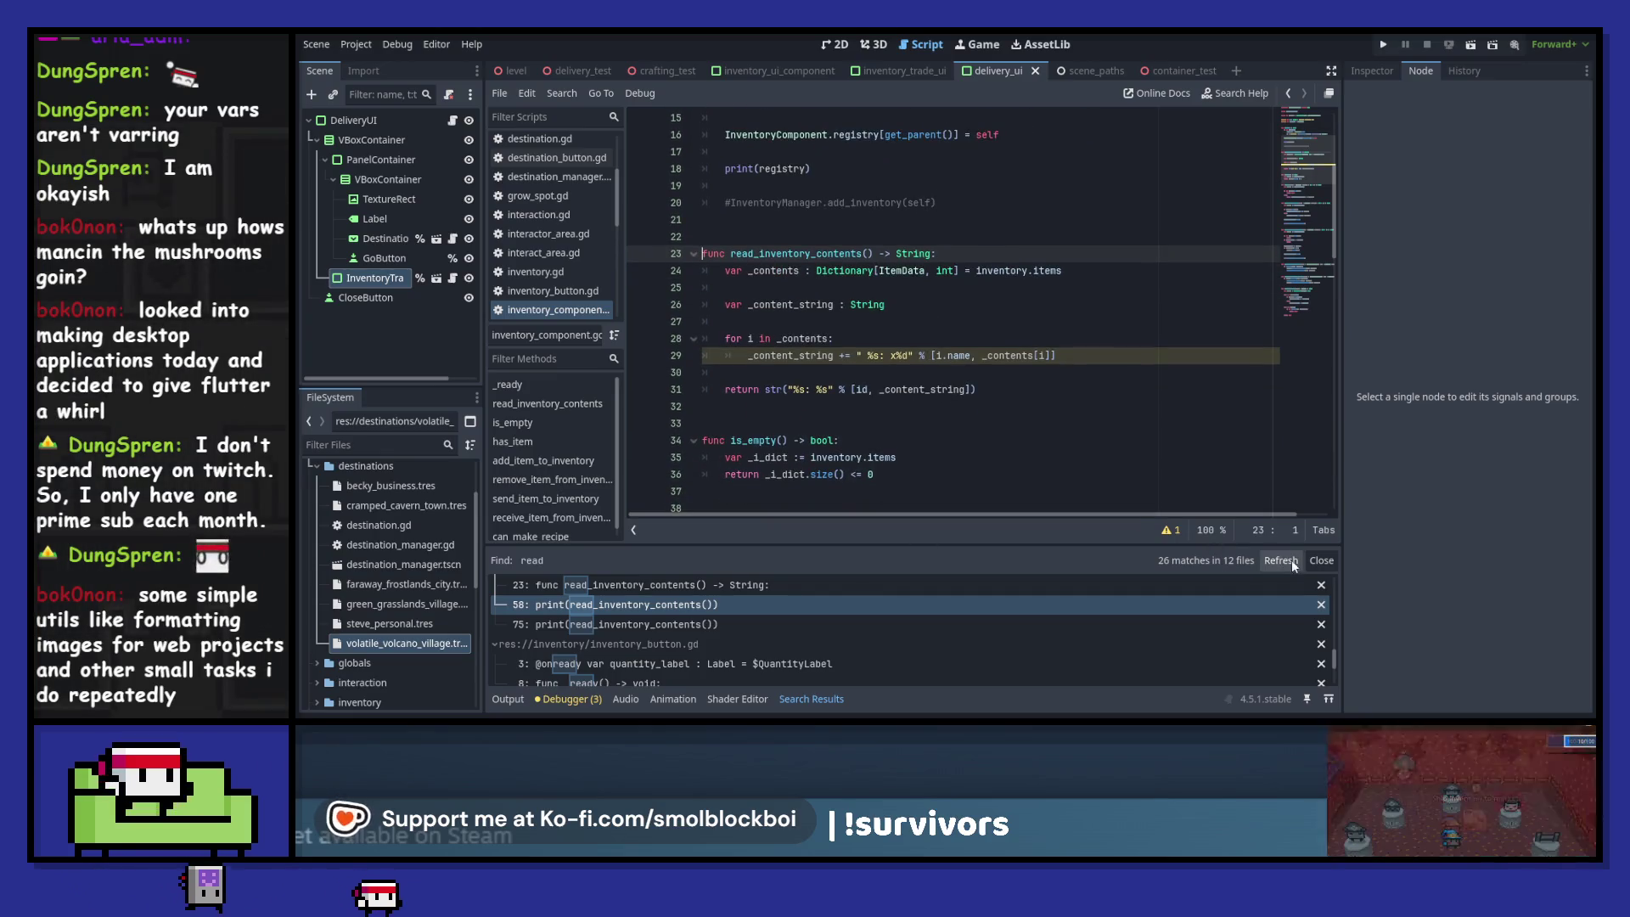
pyautogui.click(1321, 560)
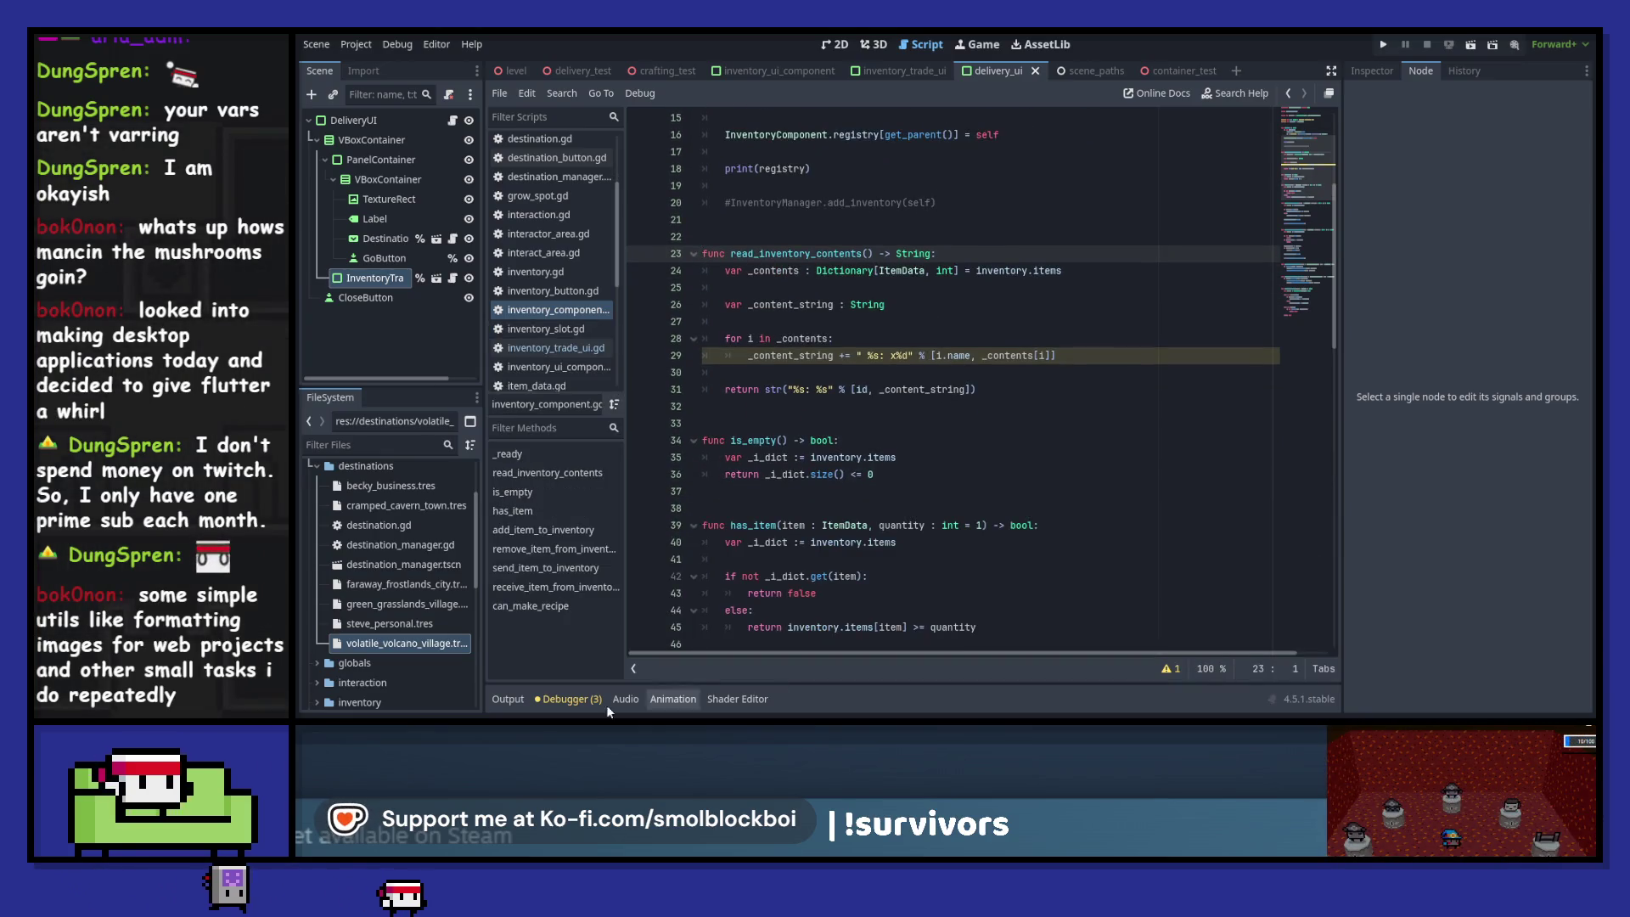
pyautogui.click(916, 338)
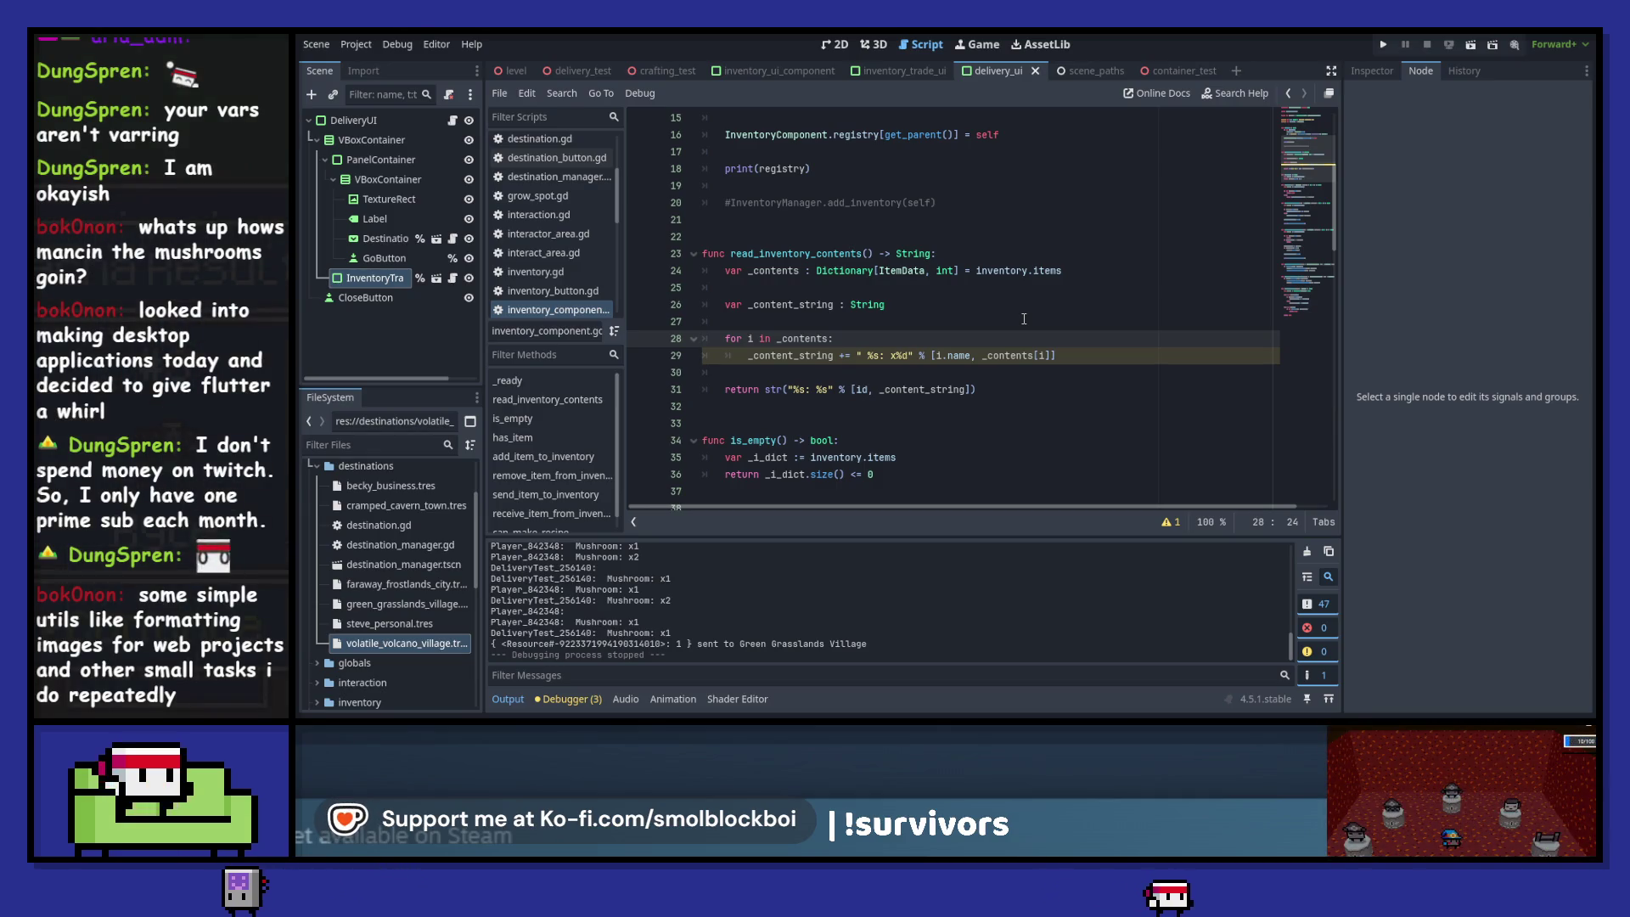
pyautogui.click(1052, 329)
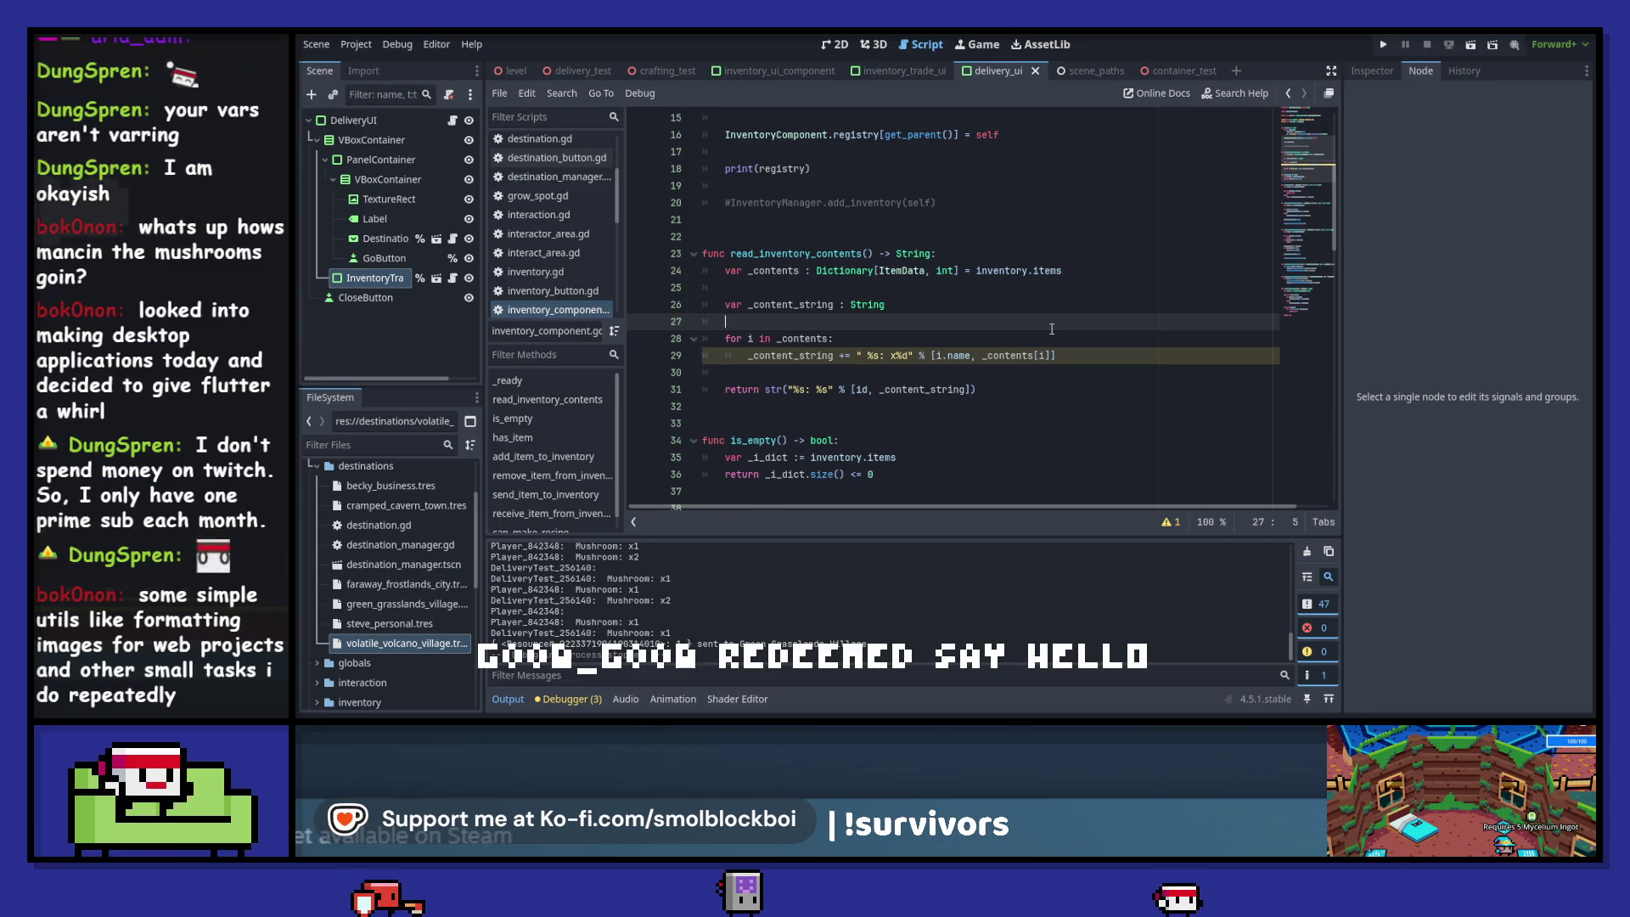
# - Write _content_string.join() on a new line 28 and look up join in the String docs
pyautogui.press('Return')
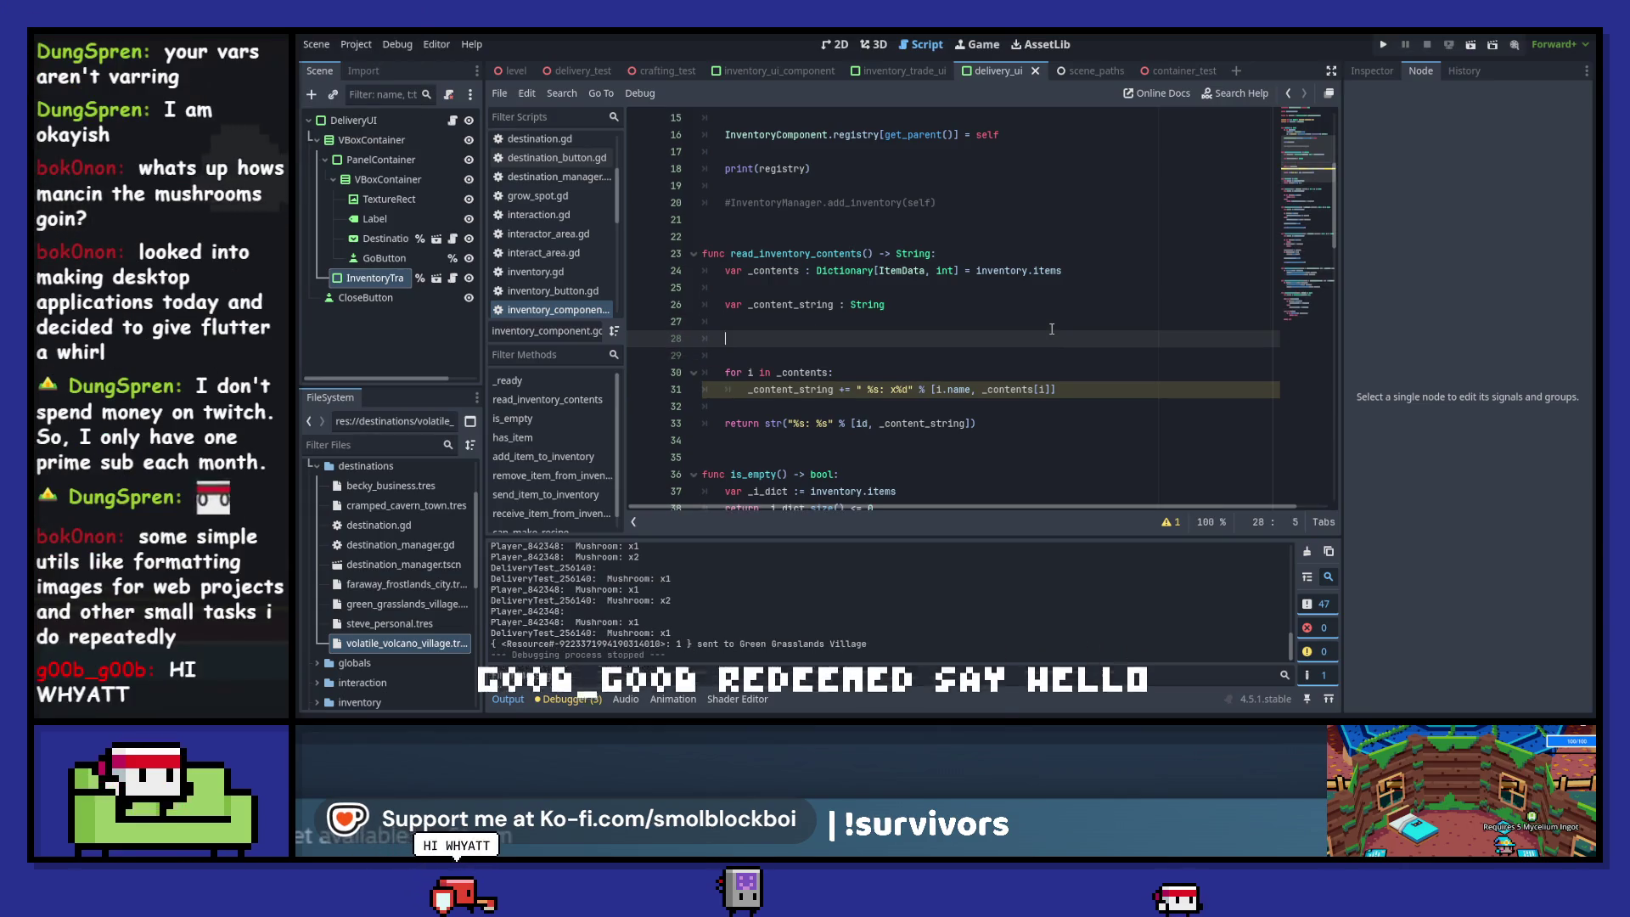
pyautogui.write('rpint(')
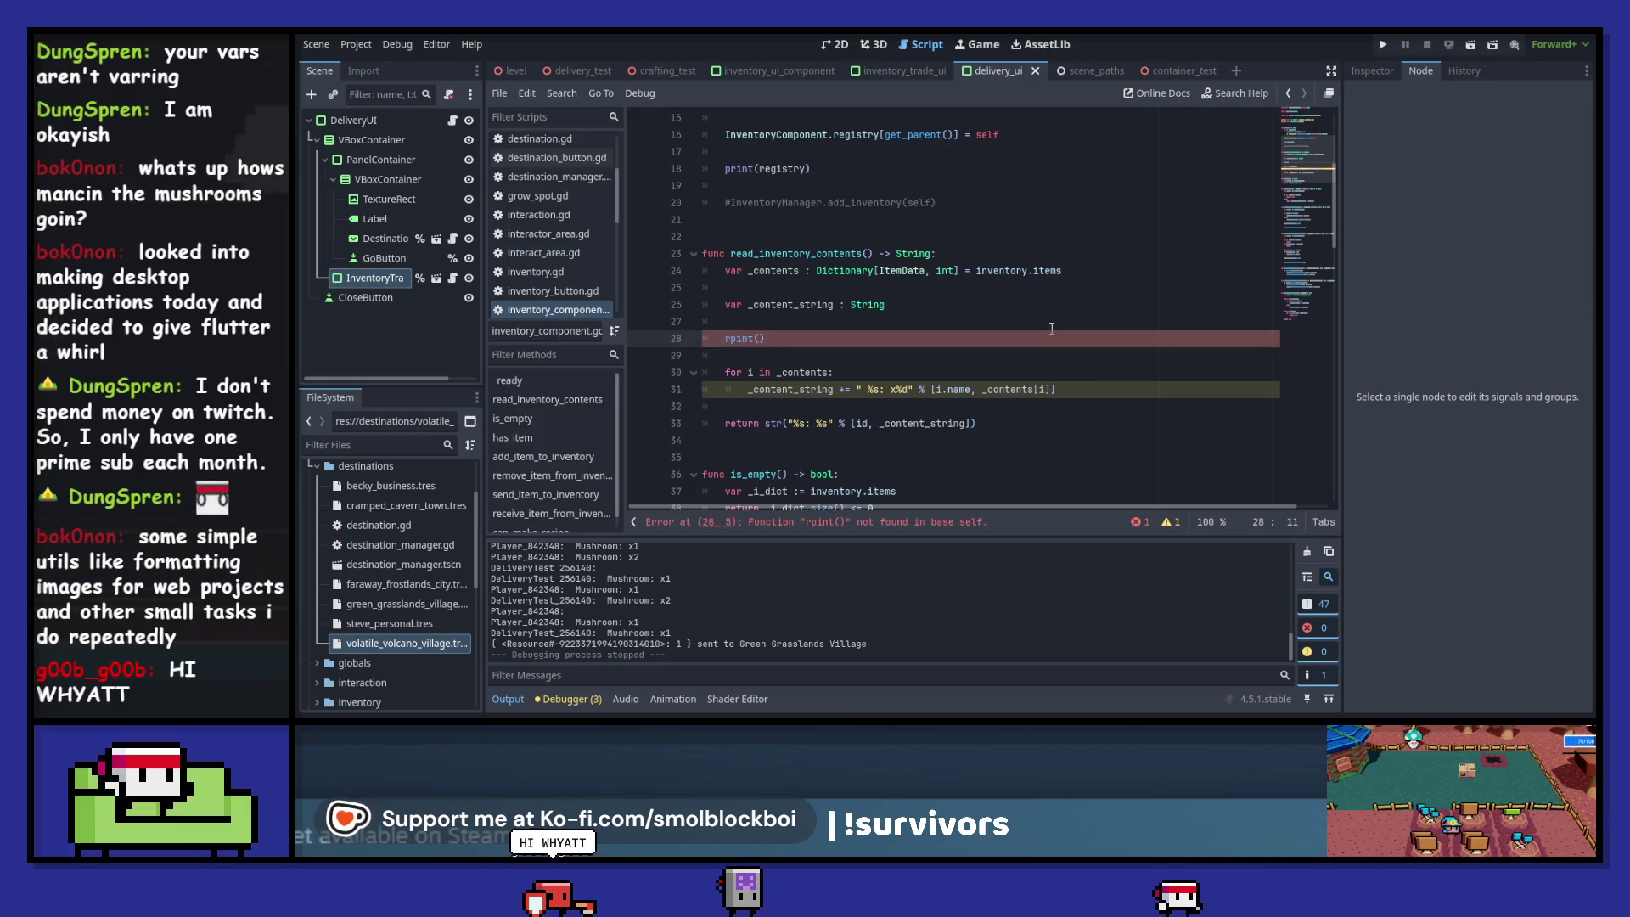
pyautogui.press('BackSpace')
pyautogui.press('BackSpace')
pyautogui.press('BackSpace')
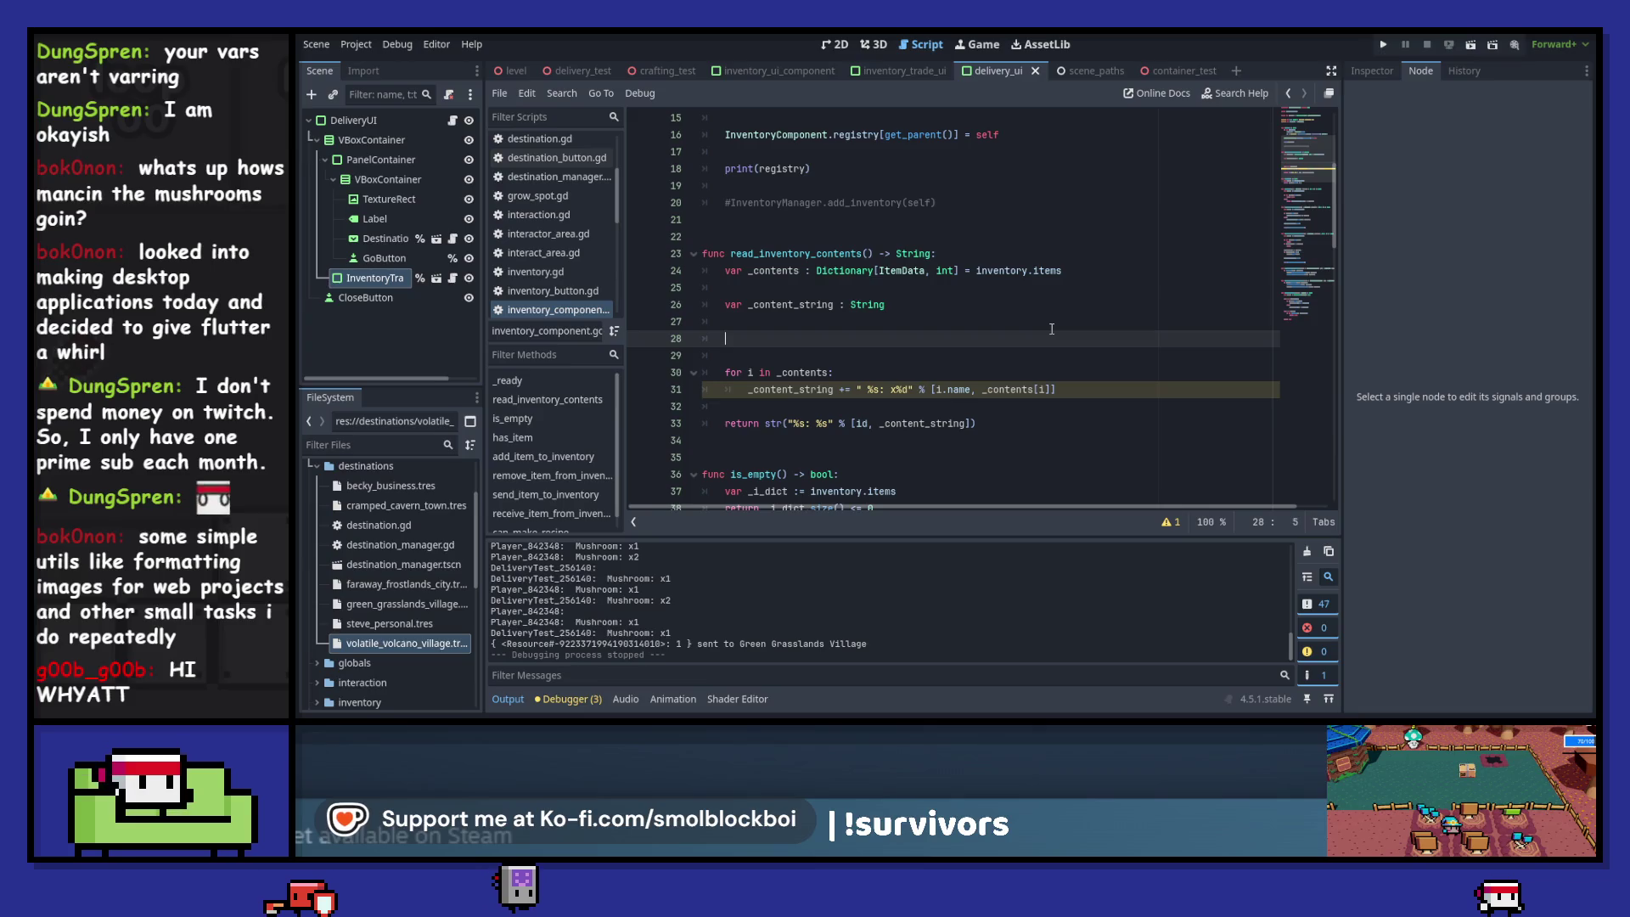
pyautogui.write('_co')
pyautogui.press('Down')
pyautogui.press('Return')
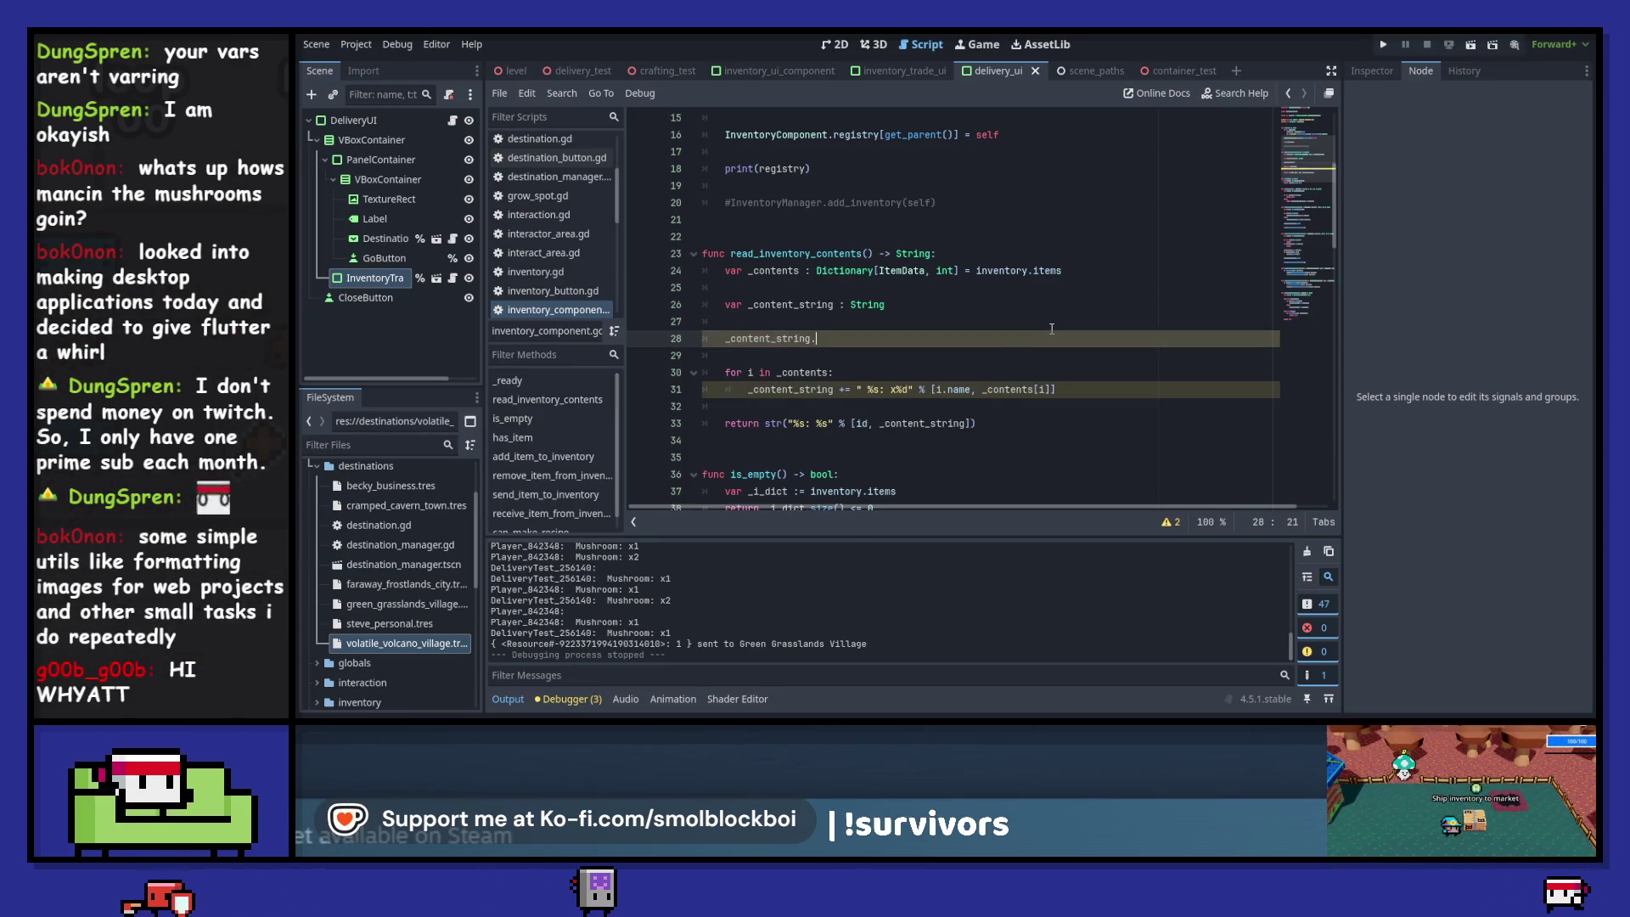
pyautogui.write('j')
pyautogui.press('Return')
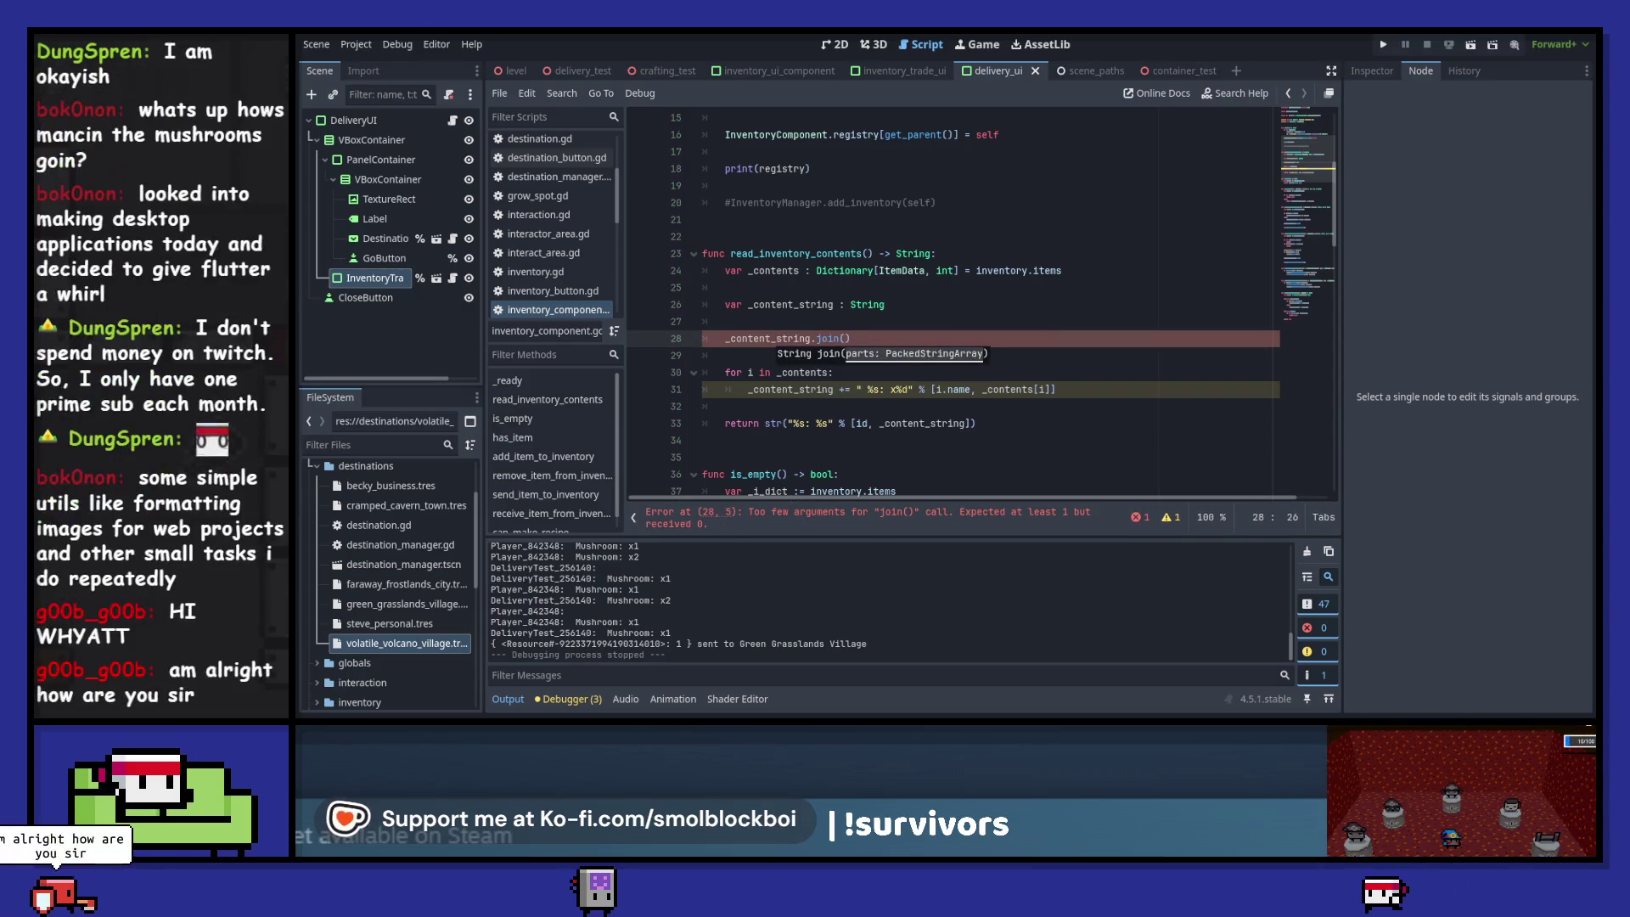
pyautogui.keyDown('ctrl'); pyautogui.click(833, 336); pyautogui.keyUp('ctrl')
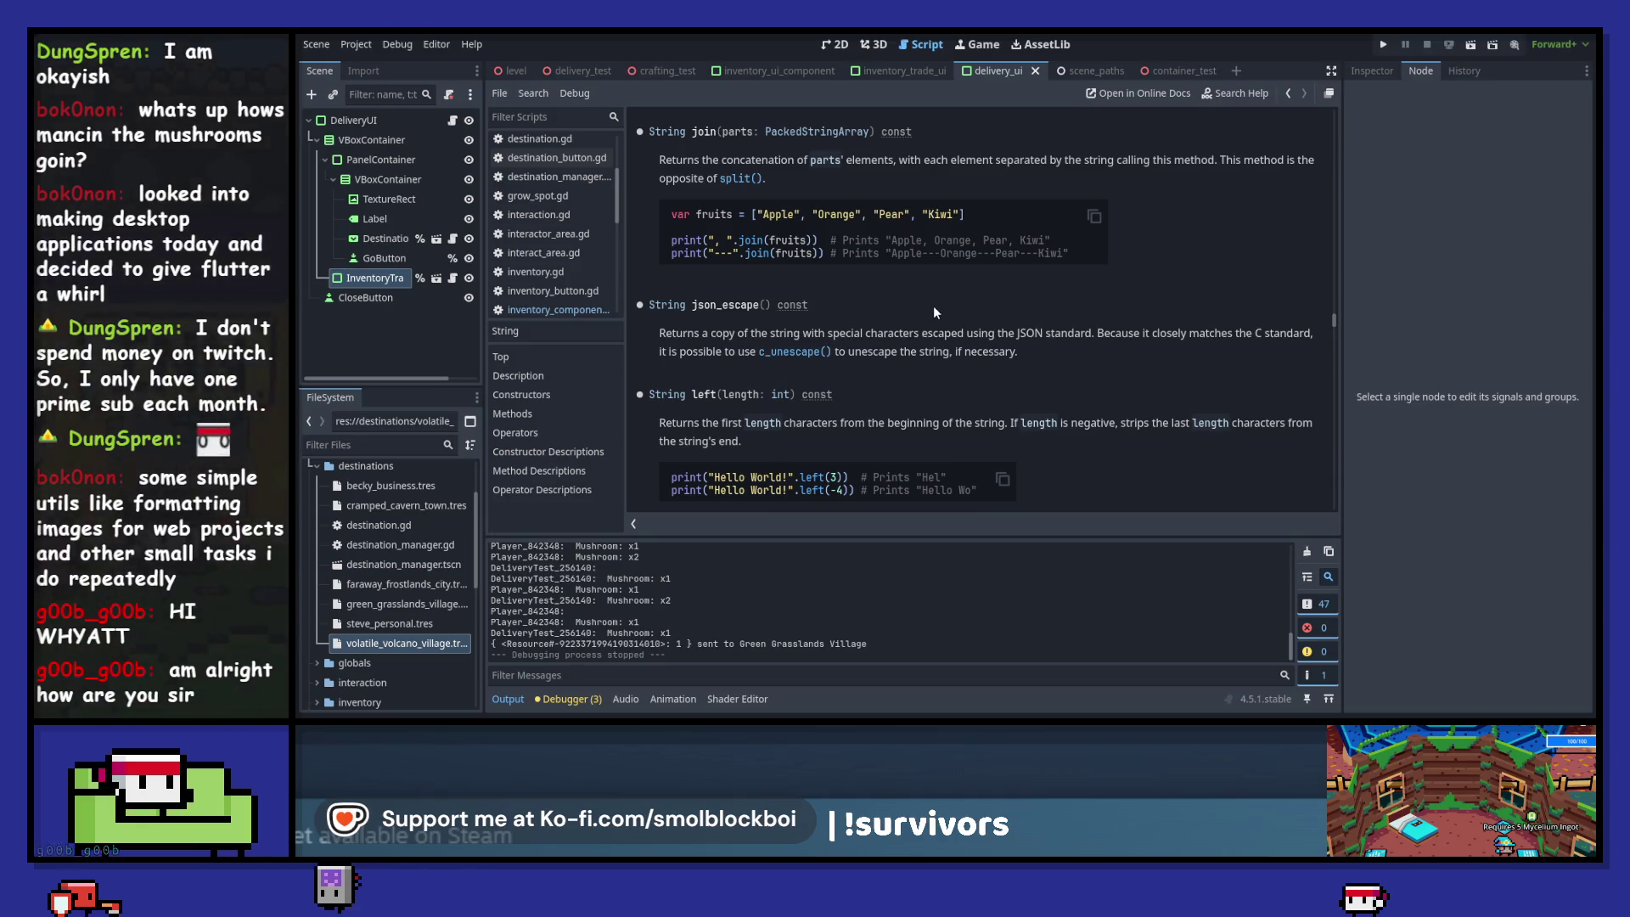
# - Scroll the String docs down to split() and go back to inventory_component.gd
pyautogui.scroll(-15, 1005, 242)
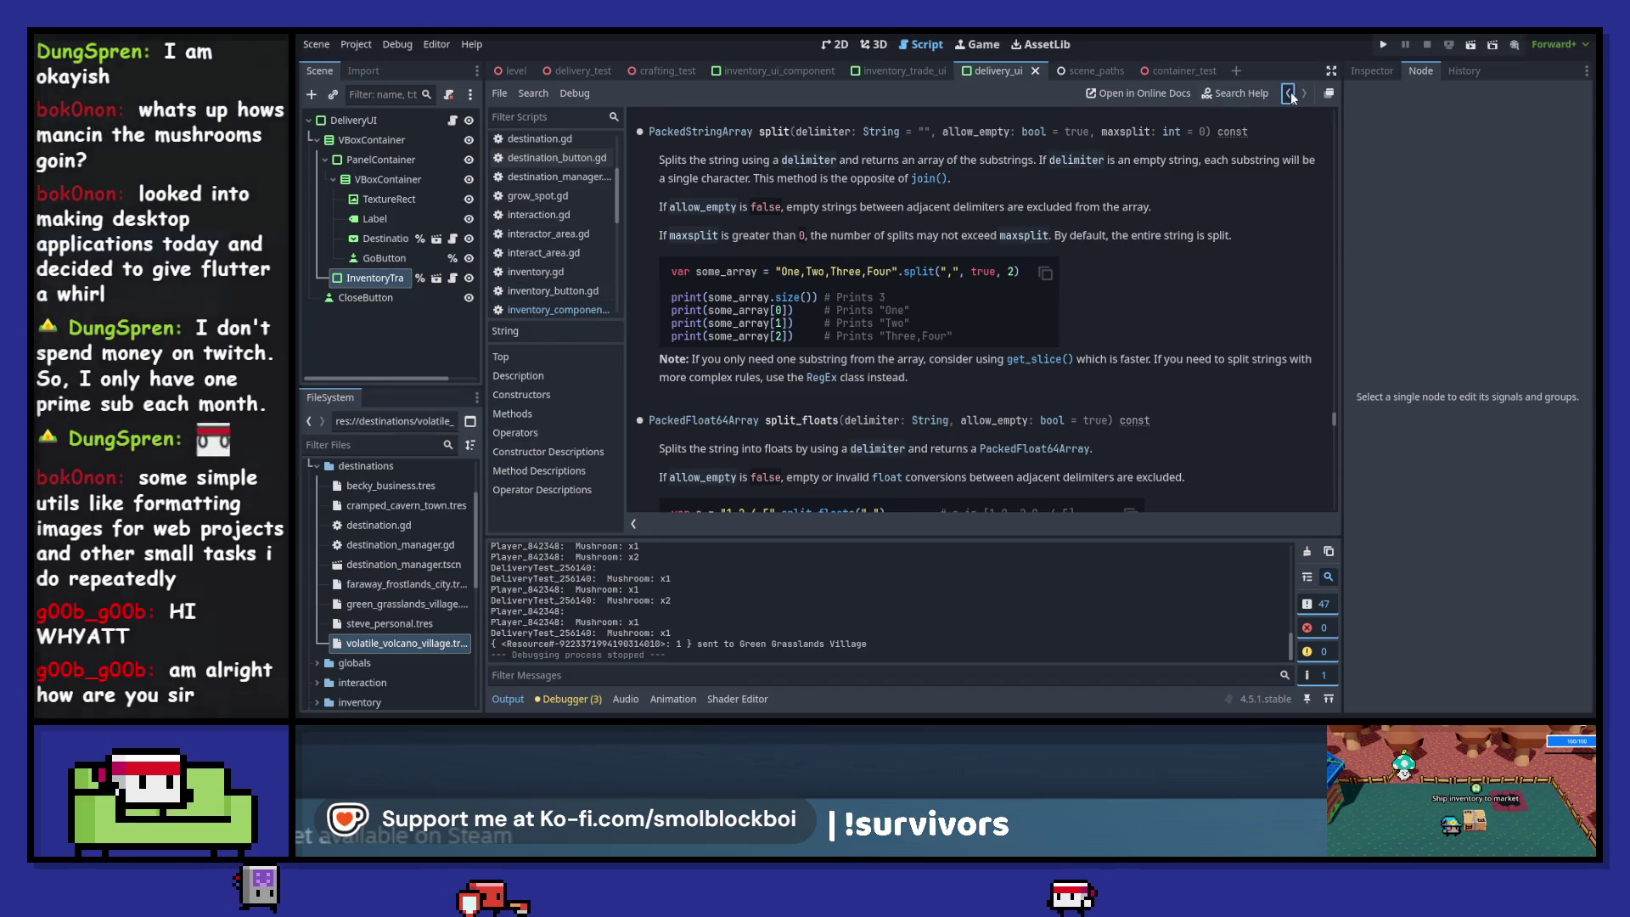
pyautogui.click(552, 309)
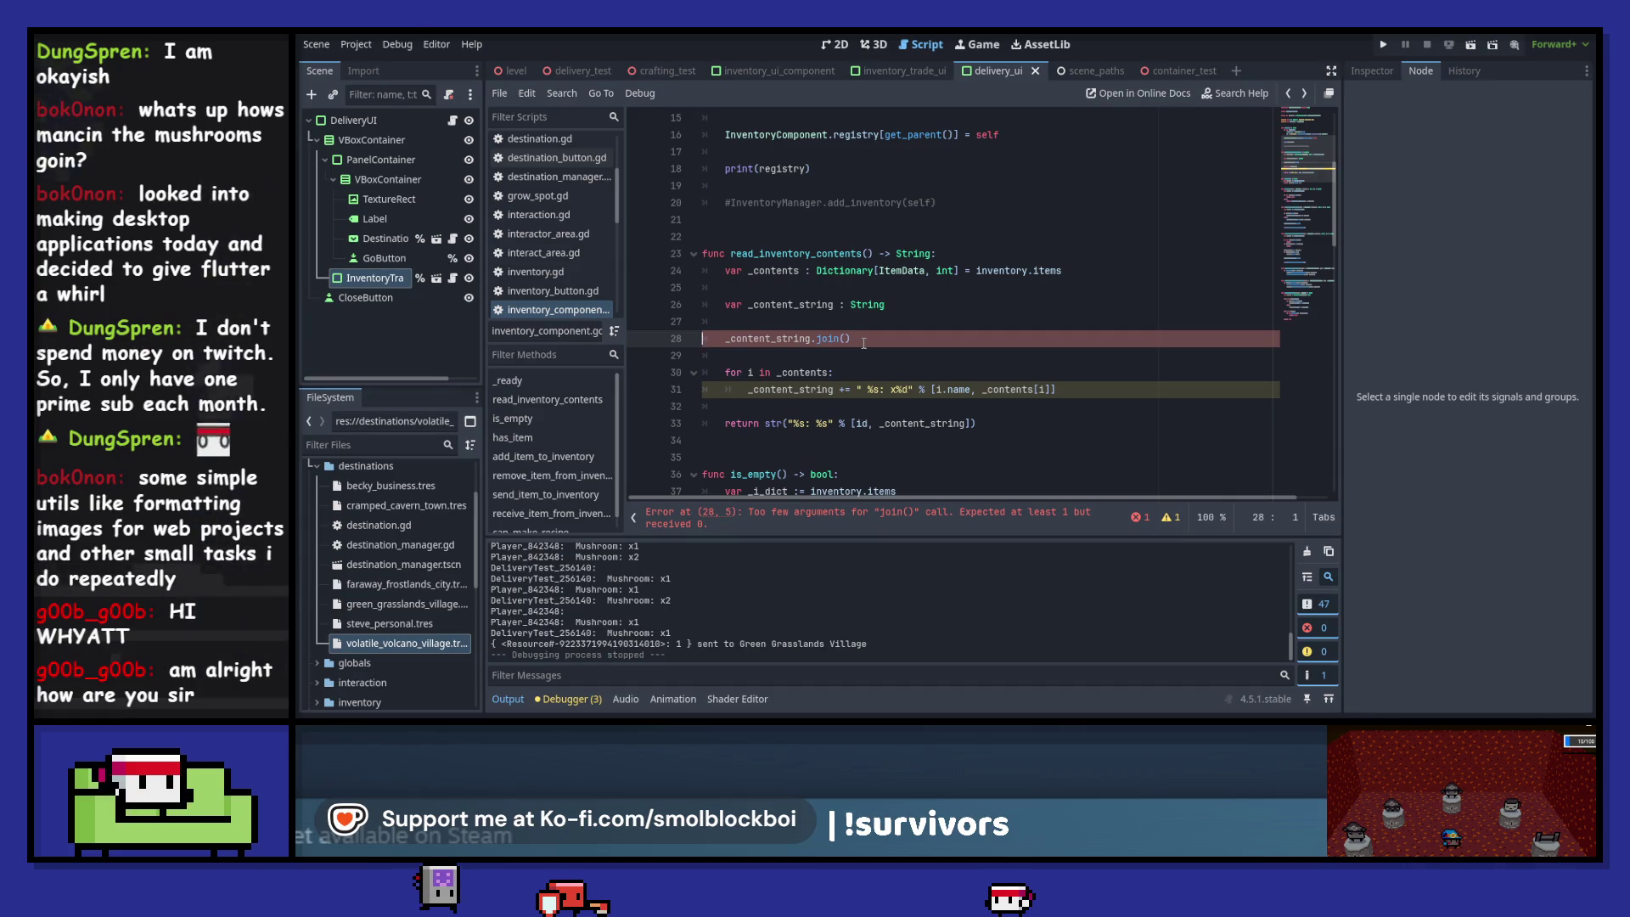
# - Delete the _content_string.join() line below the line 26 declaration
pyautogui.click(912, 304)
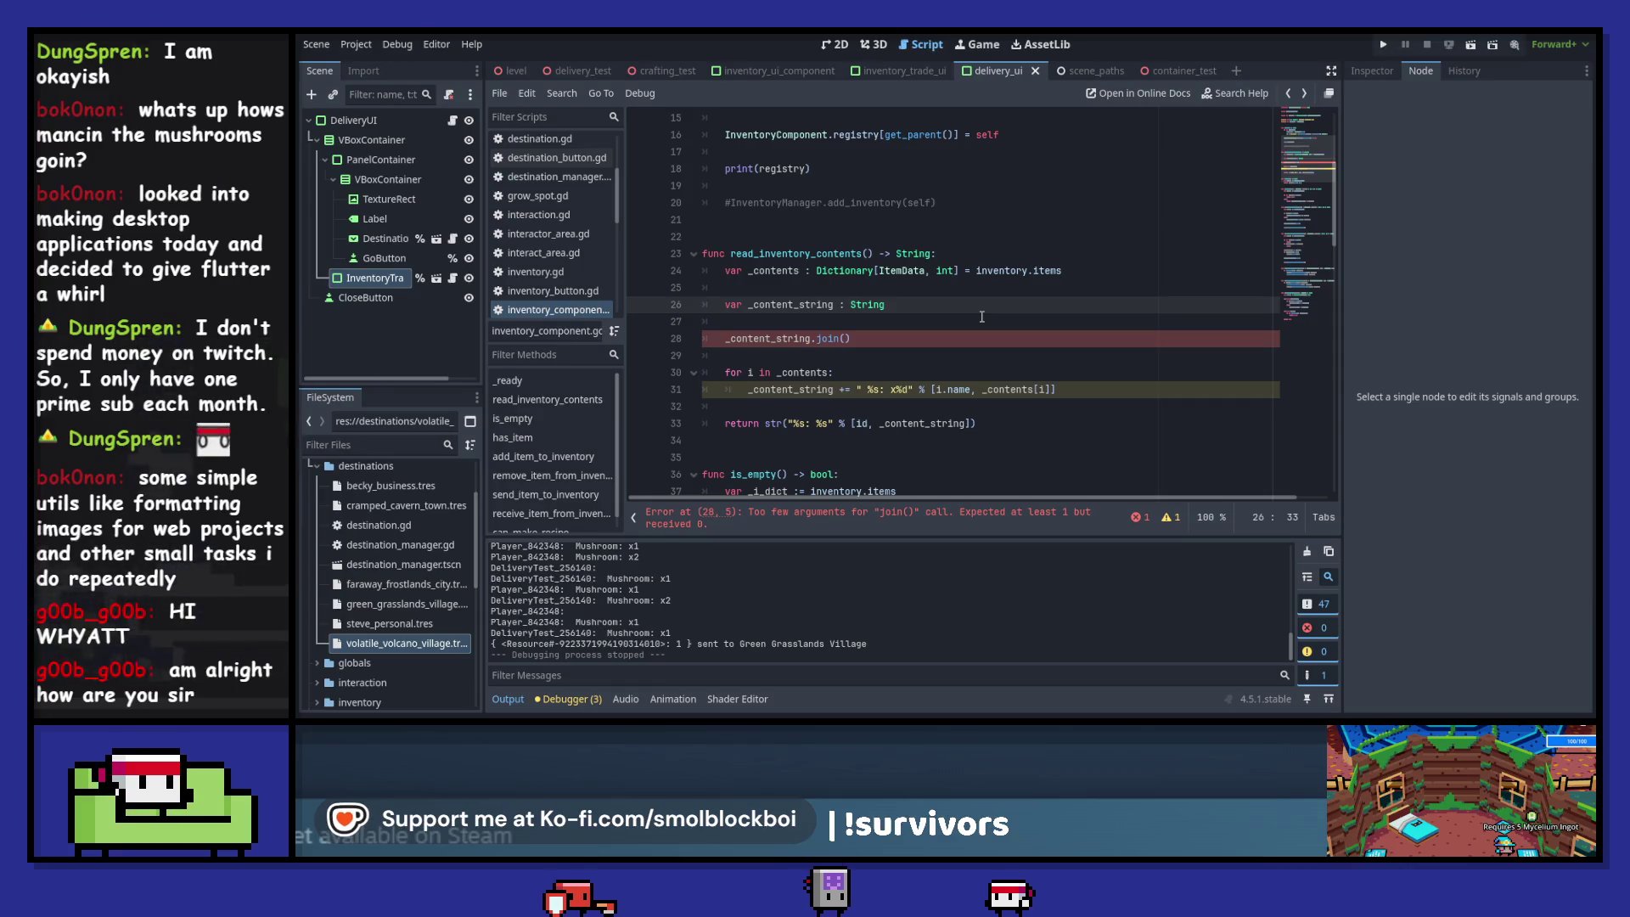
pyautogui.press('Down')
pyautogui.press('Down')
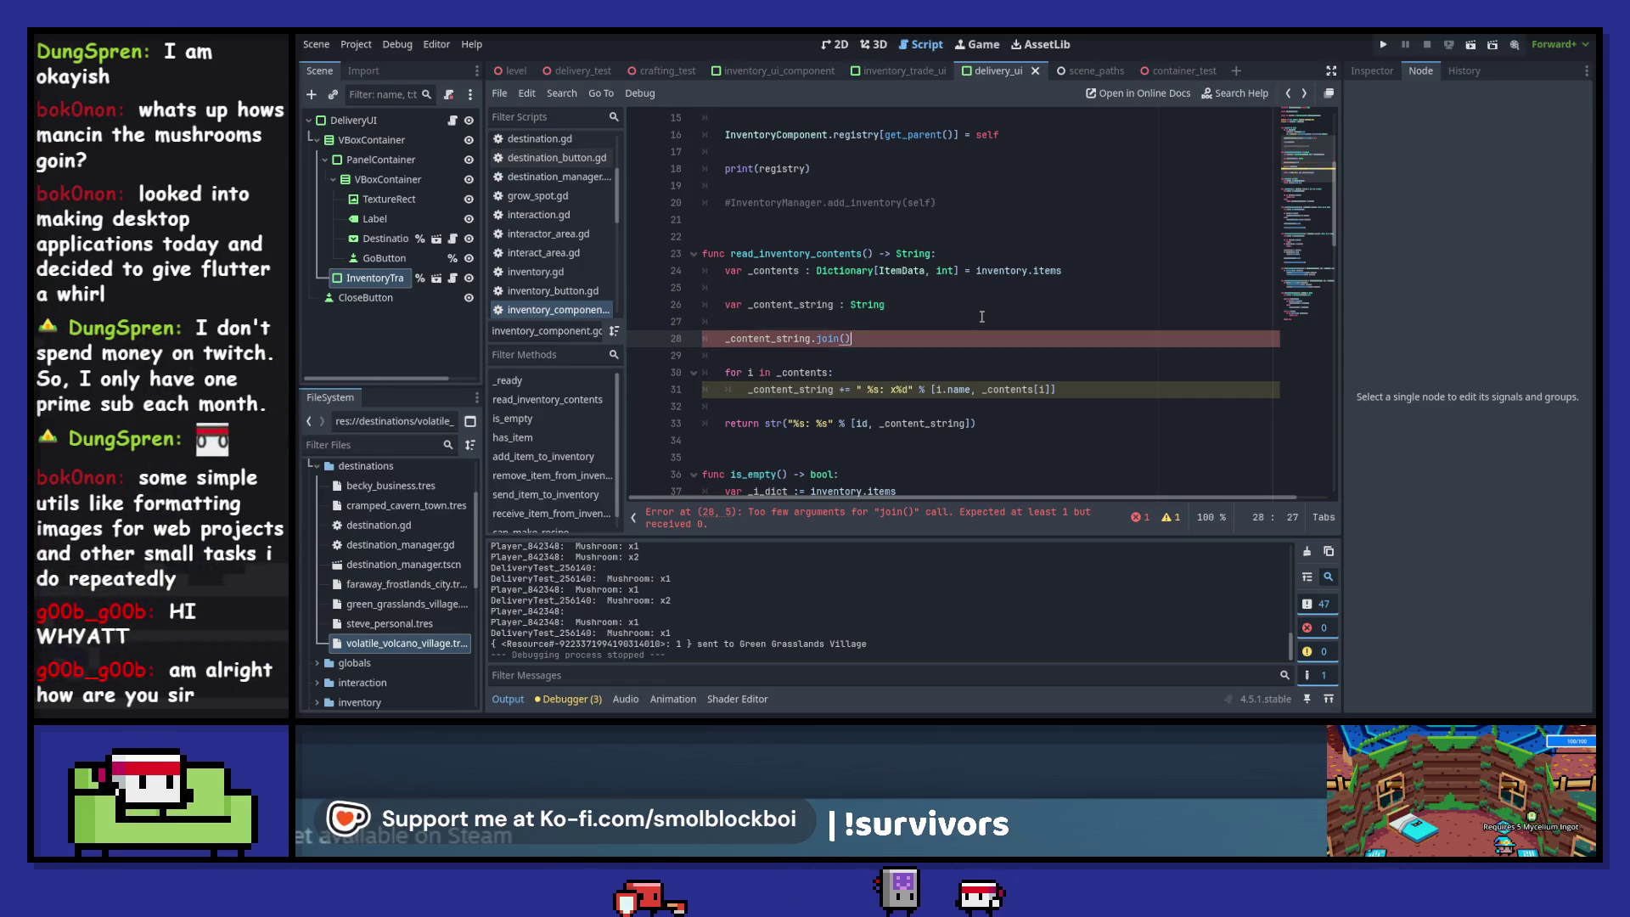
pyautogui.hotkey('shift', 'Home')
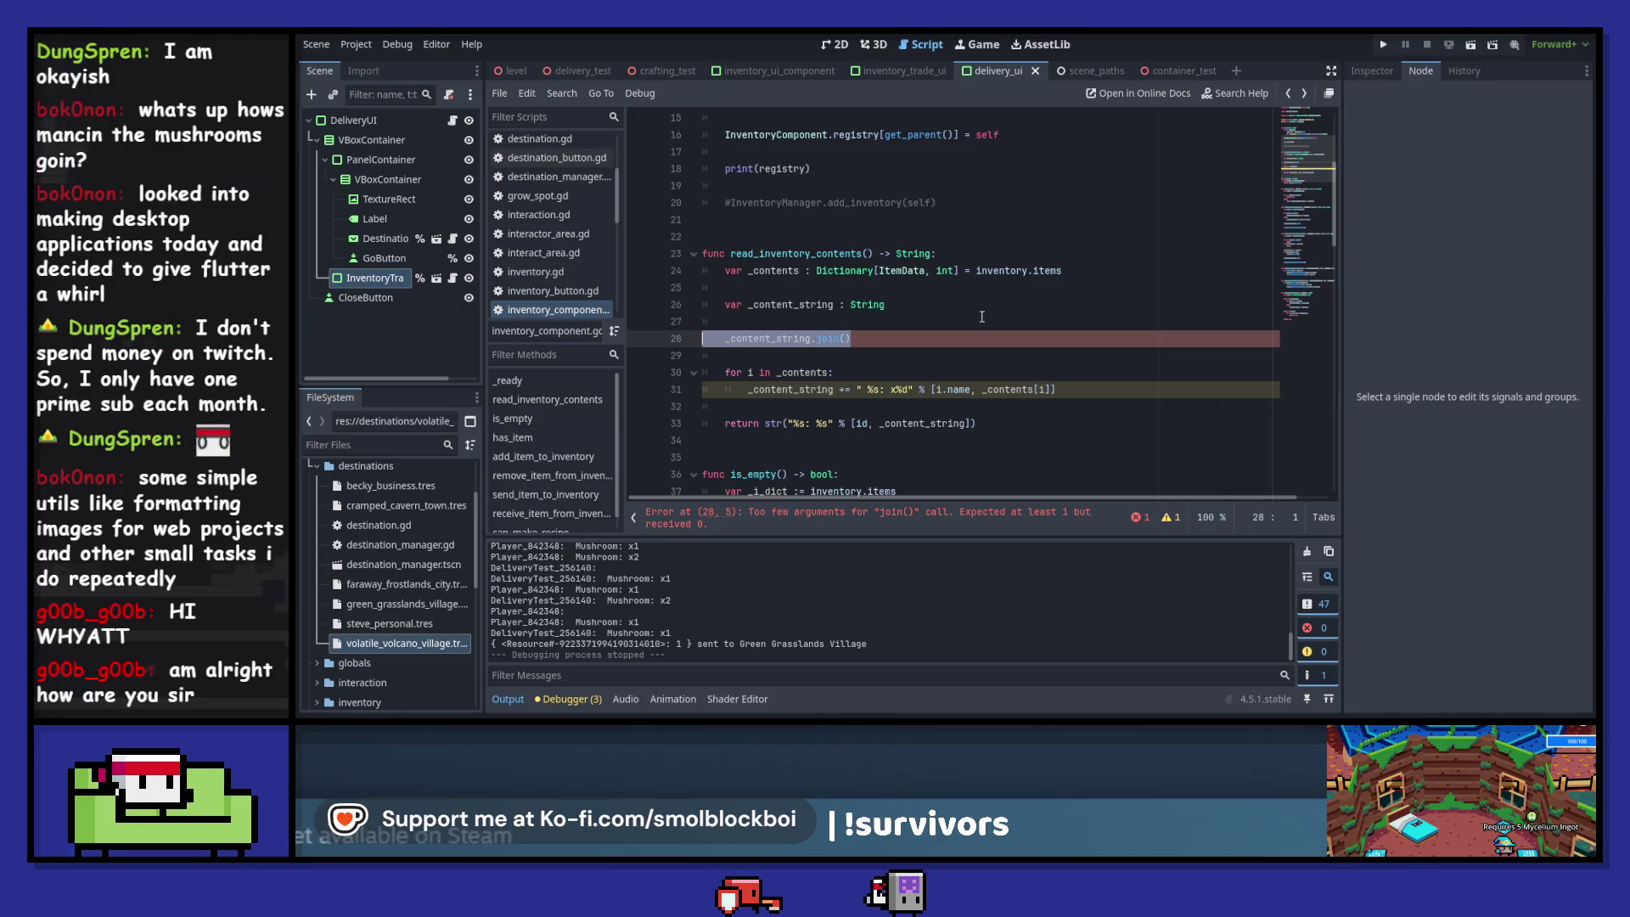
pyautogui.press('BackSpace')
pyautogui.press('BackSpace')
pyautogui.press('BackSpace')
pyautogui.press('BackSpace')
pyautogui.press('BackSpace')
# - Add blank lines above the loop and type ",".join(, checking the join docs
pyautogui.press('Down')
pyautogui.press('Down')
pyautogui.press('Down')
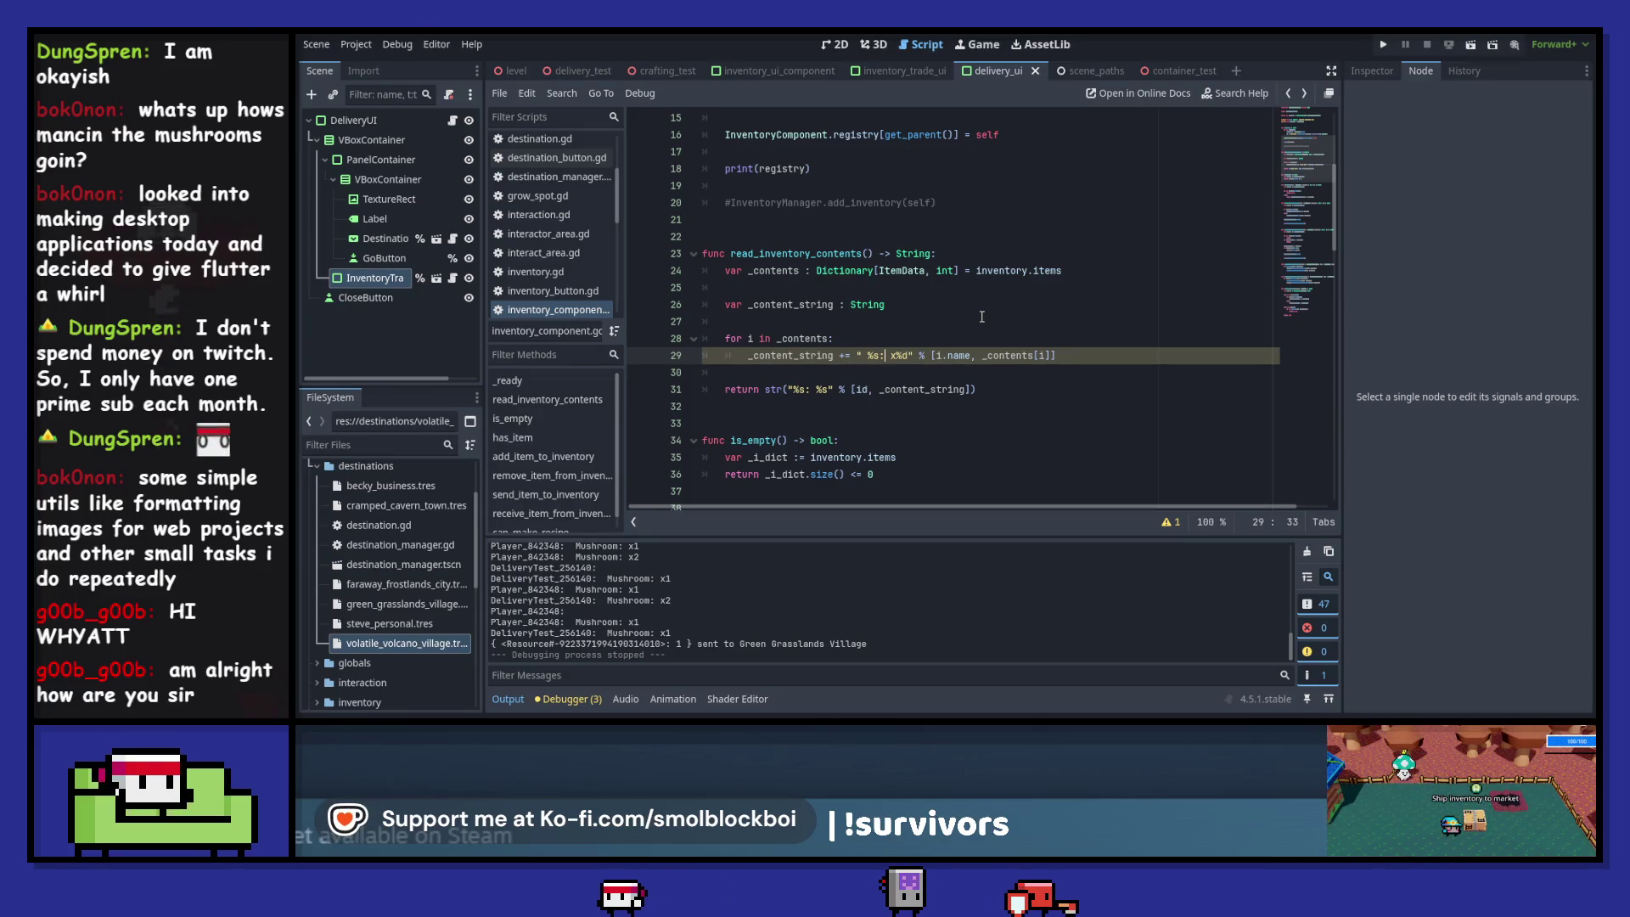
pyautogui.press('Up')
pyautogui.press('Up')
pyautogui.press('Return')
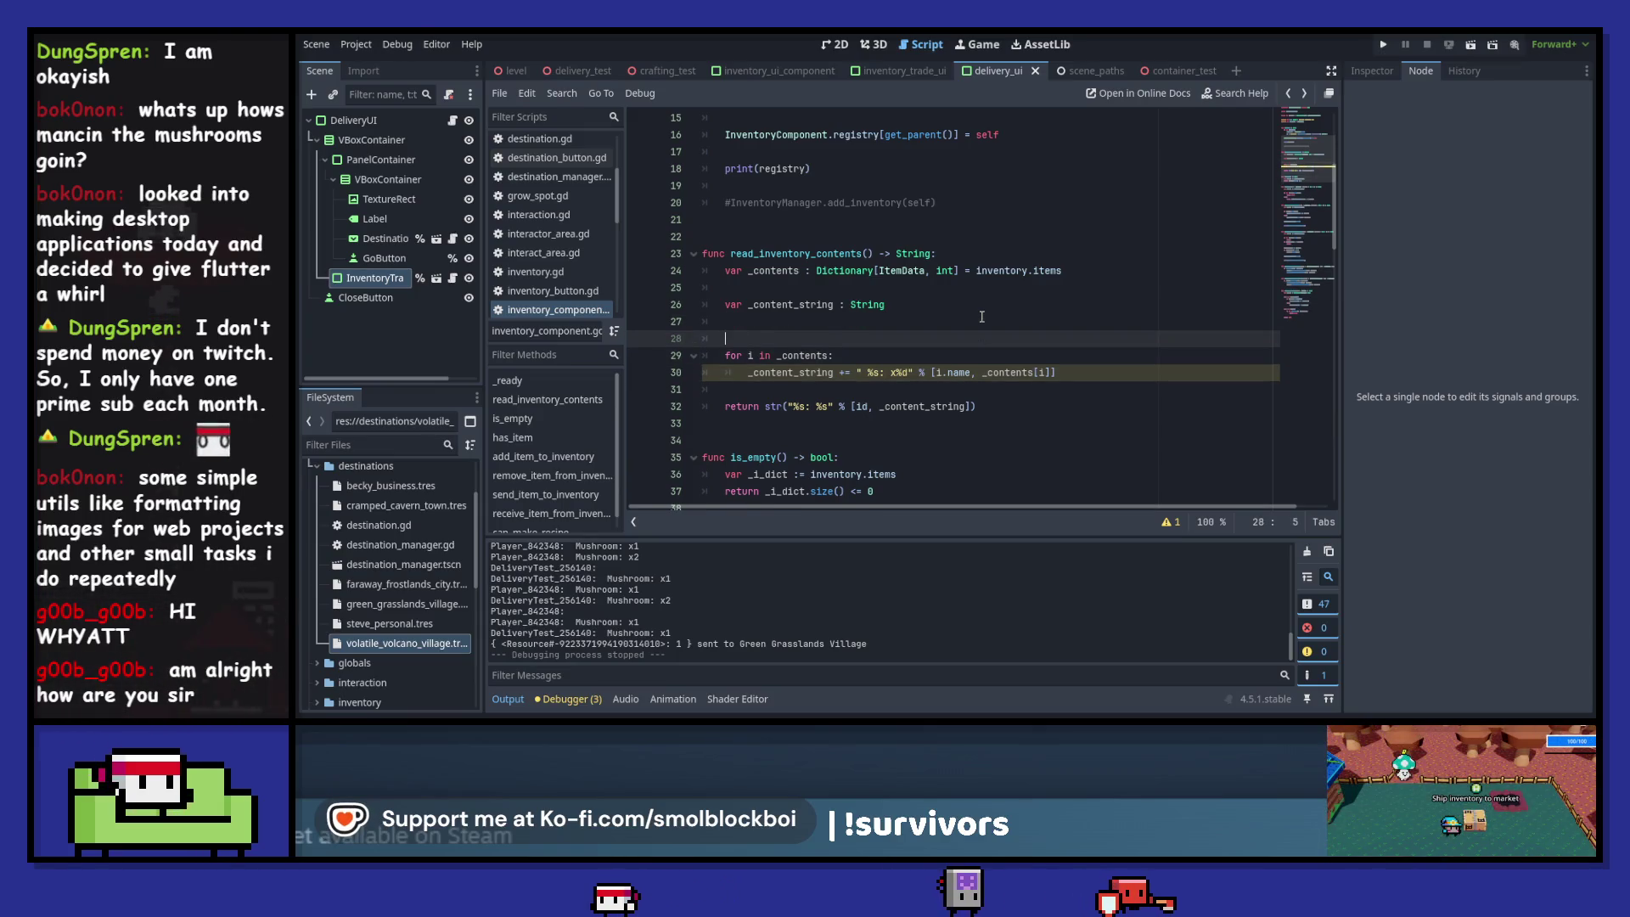
pyautogui.press('Return')
pyautogui.press('Up')
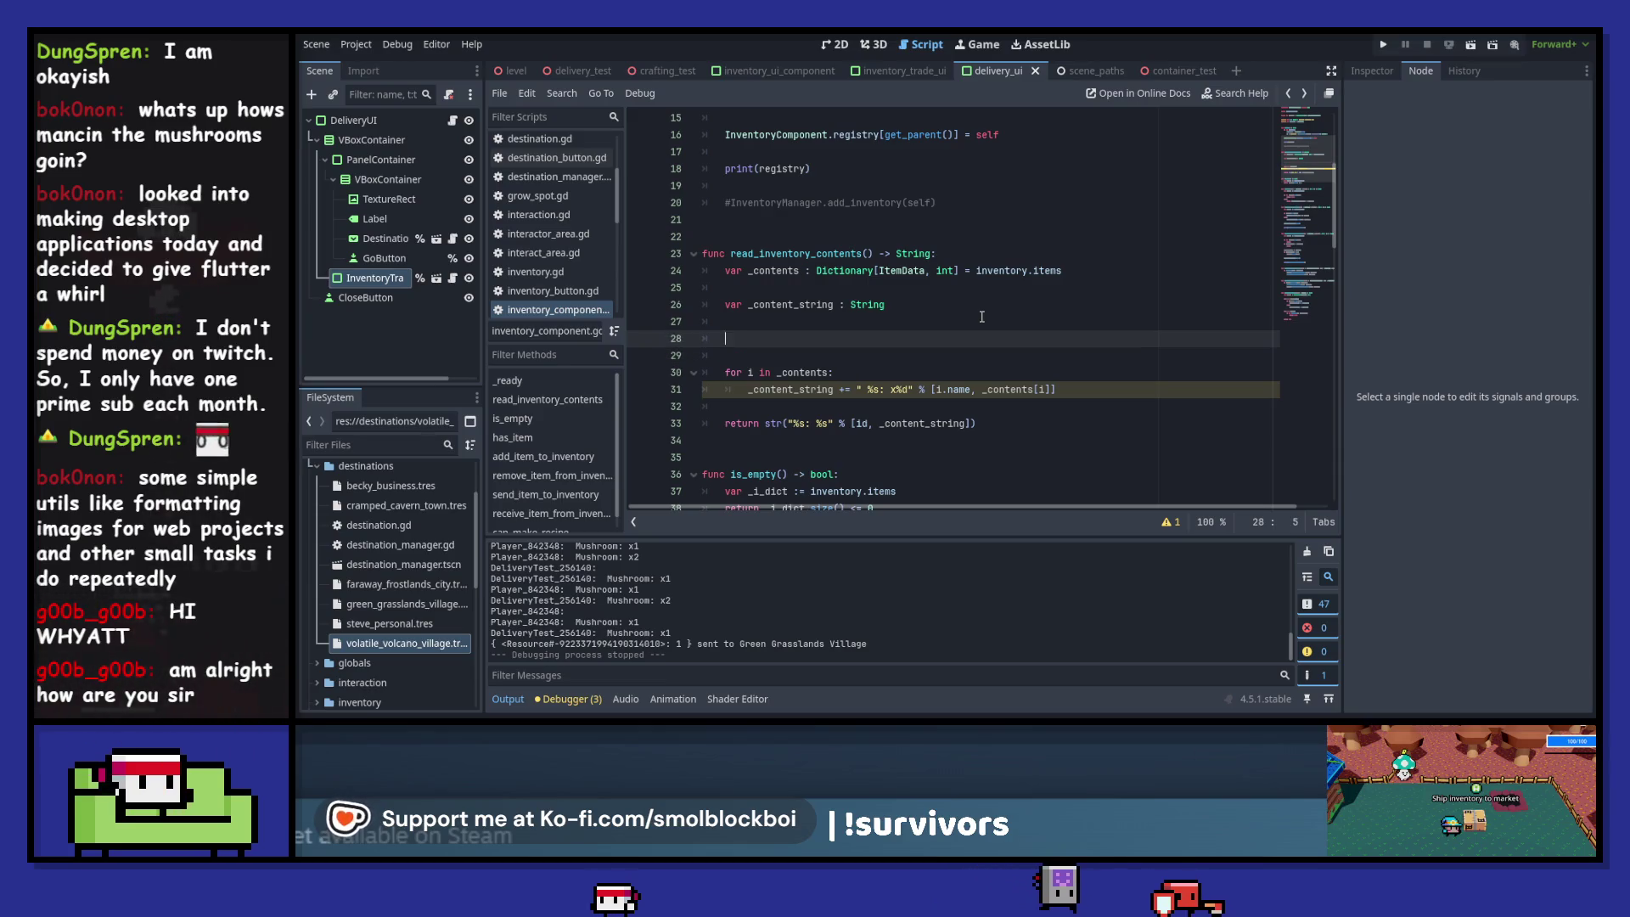
pyautogui.write('","')
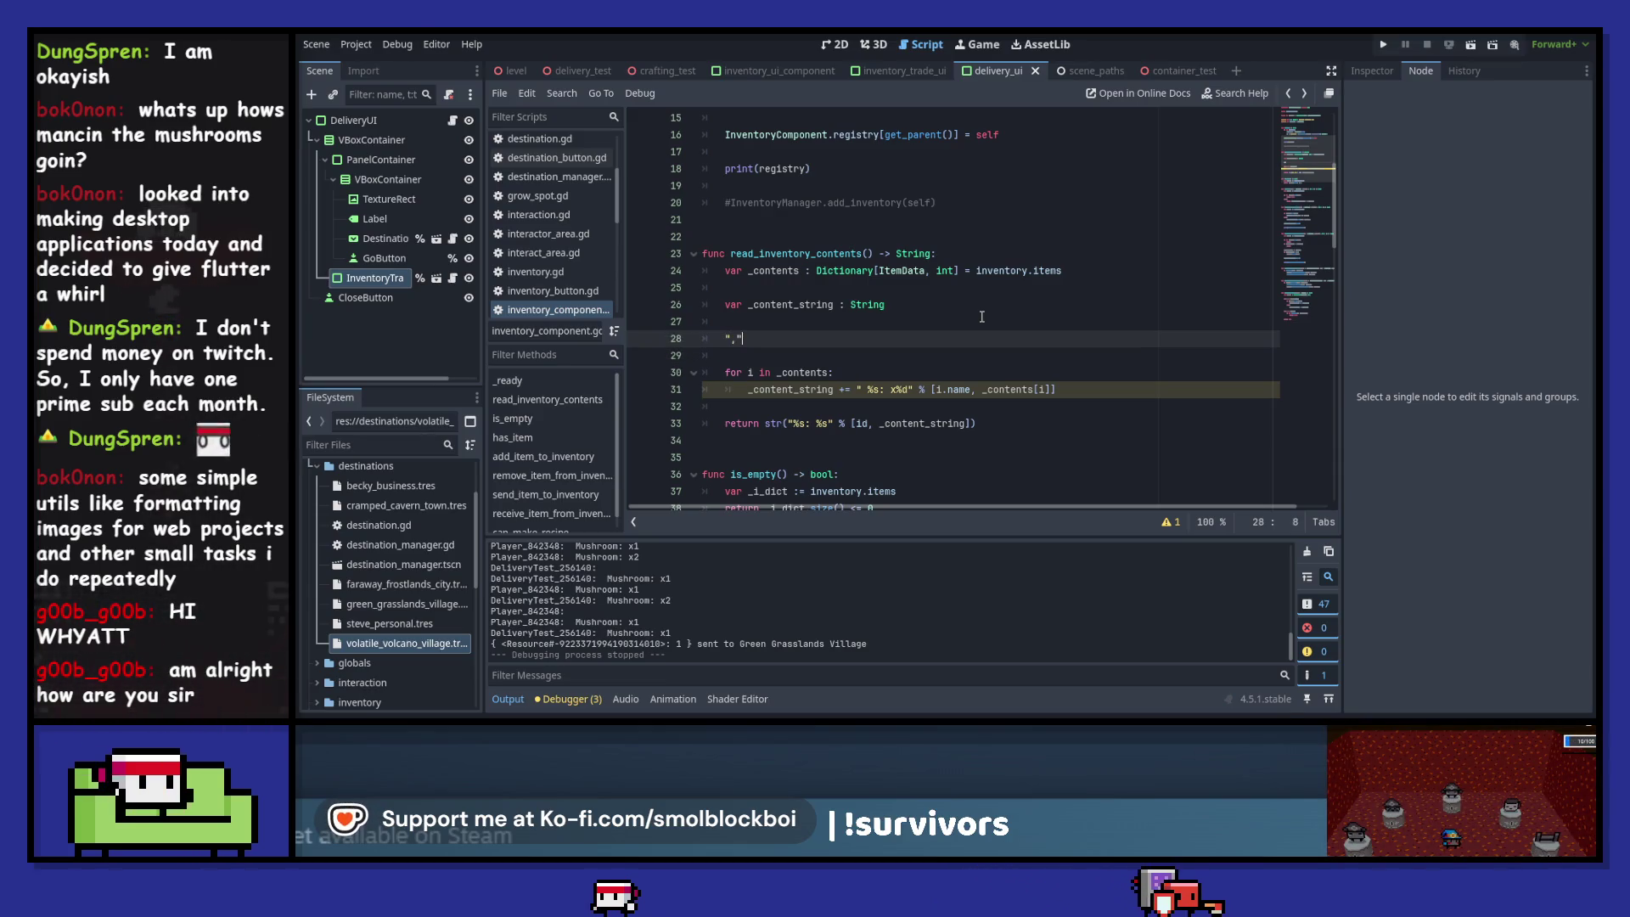
pyautogui.write('.join(')
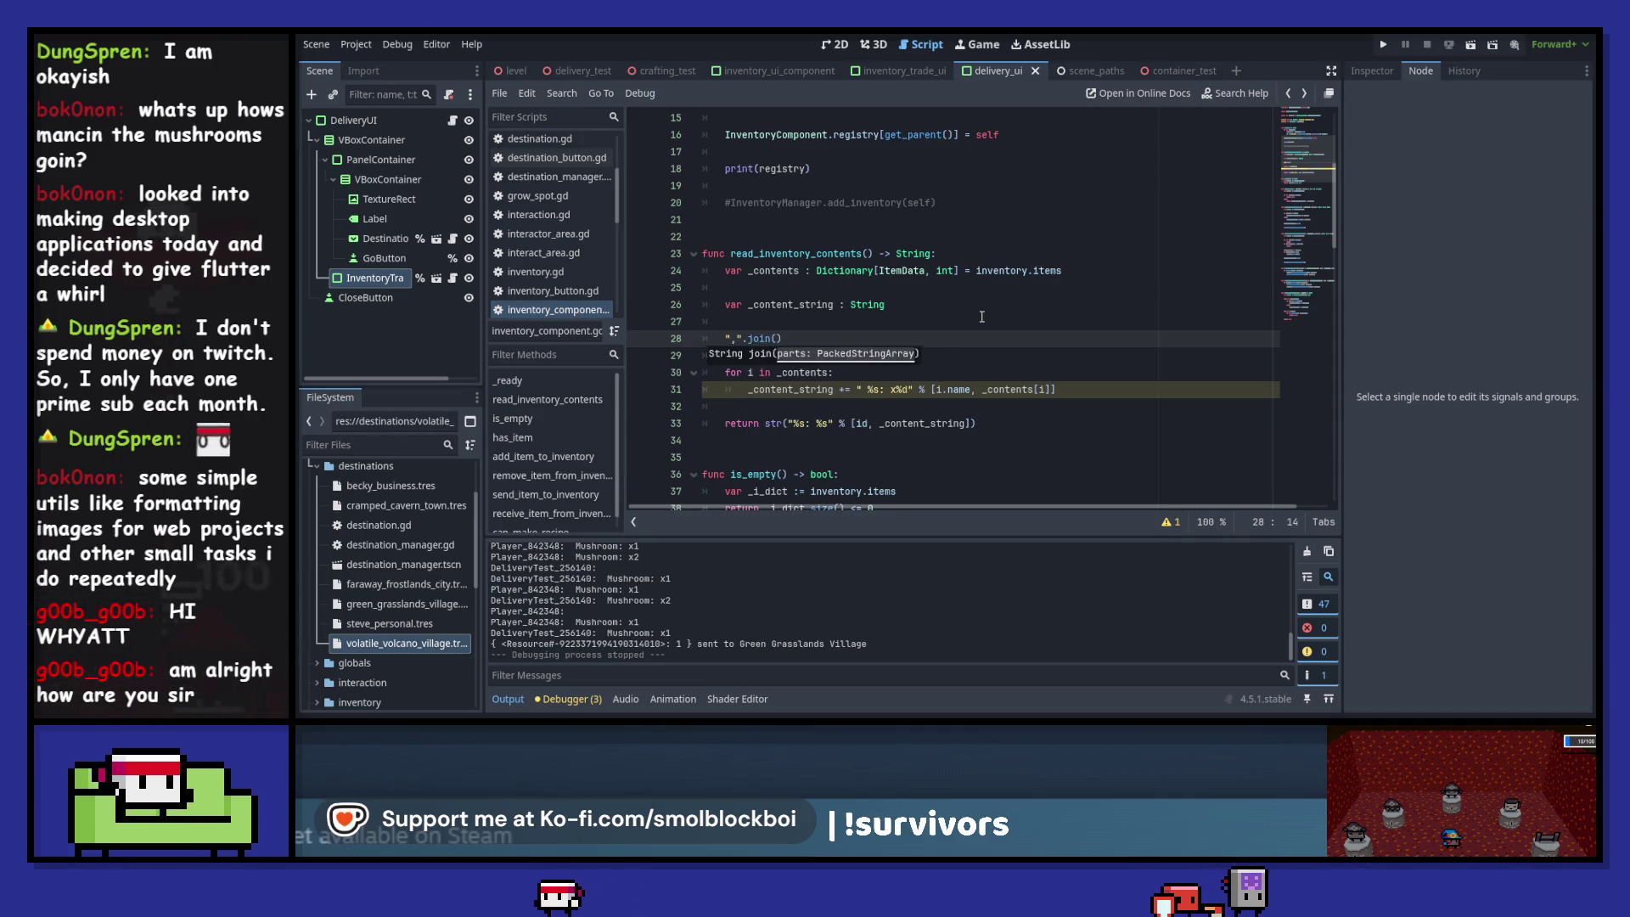
pyautogui.keyDown('ctrl'); pyautogui.click(764, 338); pyautogui.keyUp('ctrl')
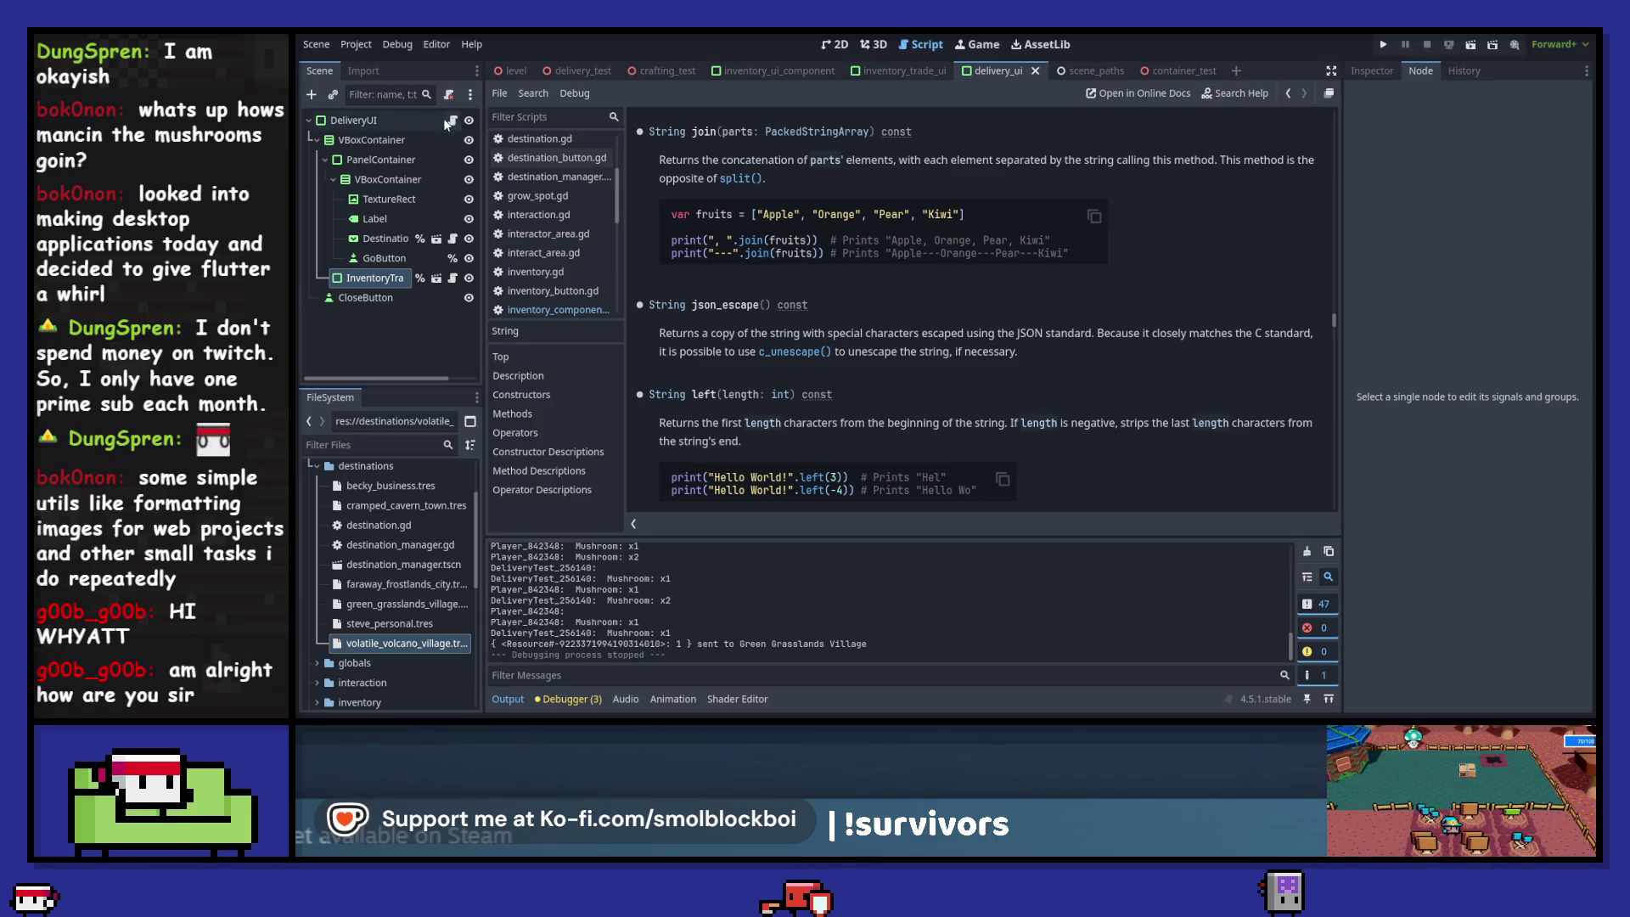
pyautogui.click(1289, 93)
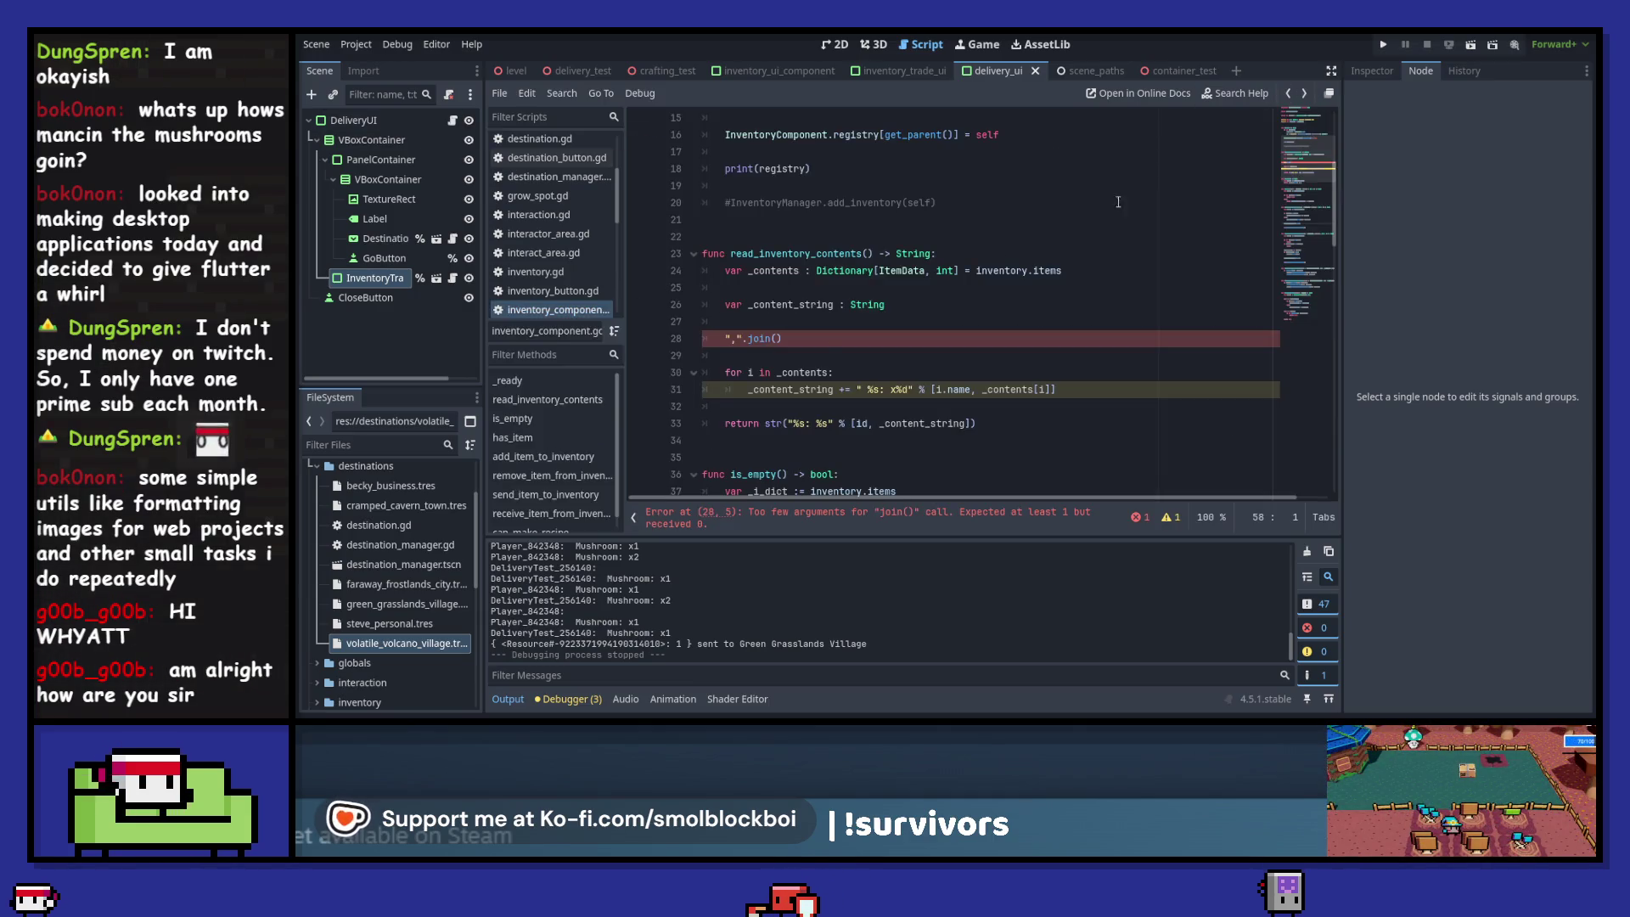
# - Pass _contents.keys() to join and wrap line 28 in print()
pyautogui.click(776, 339)
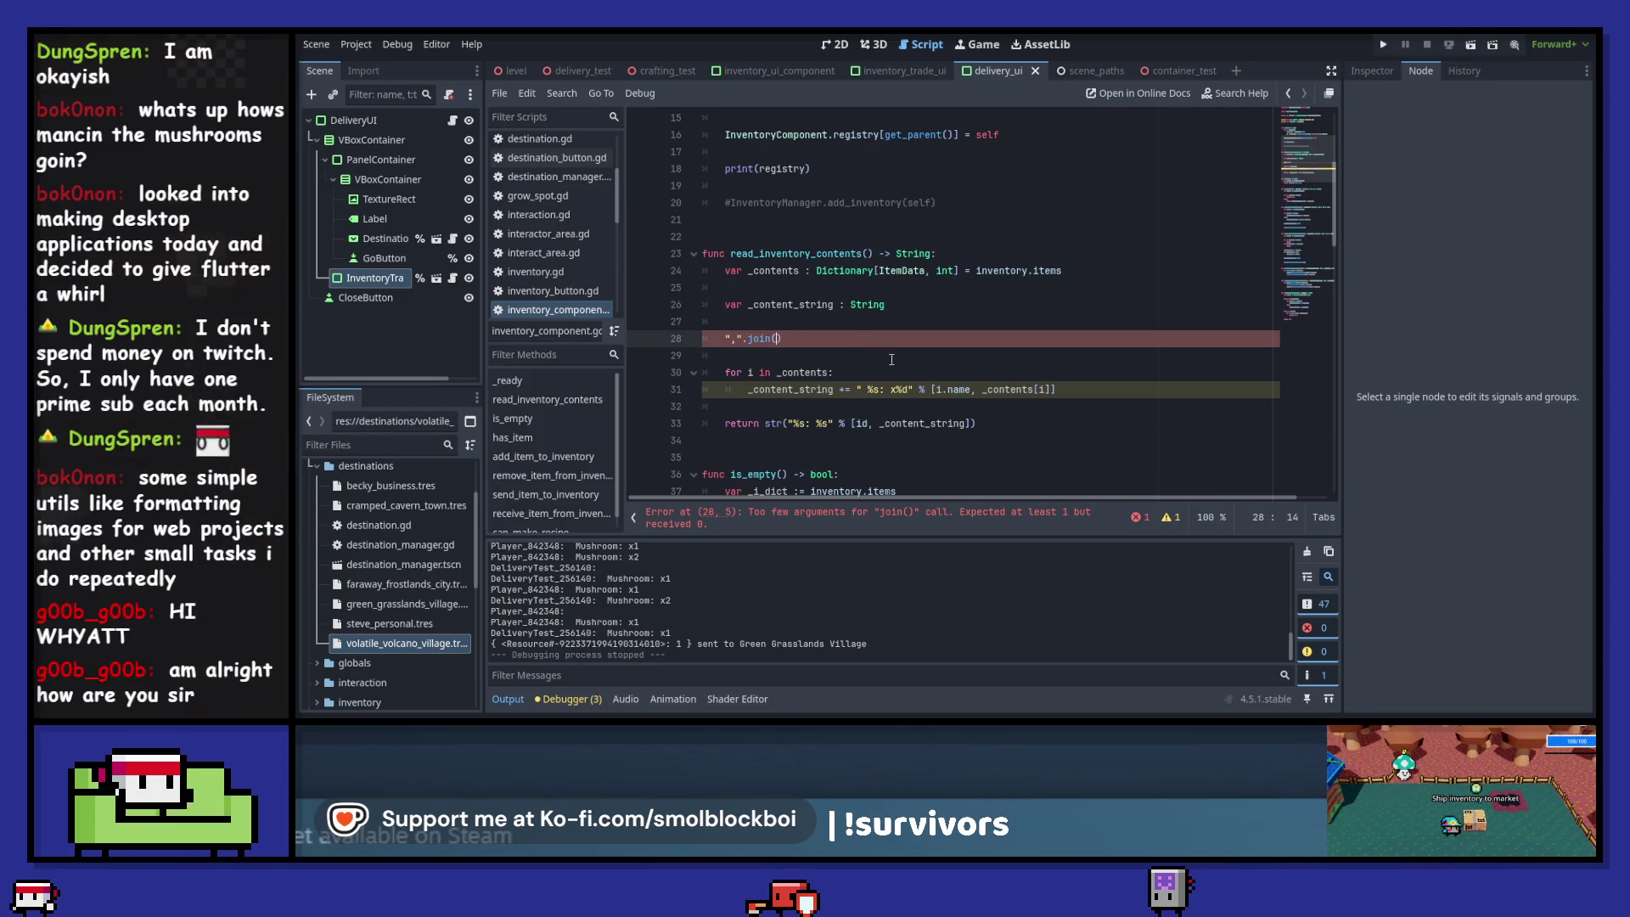
pyautogui.write('_contents.')
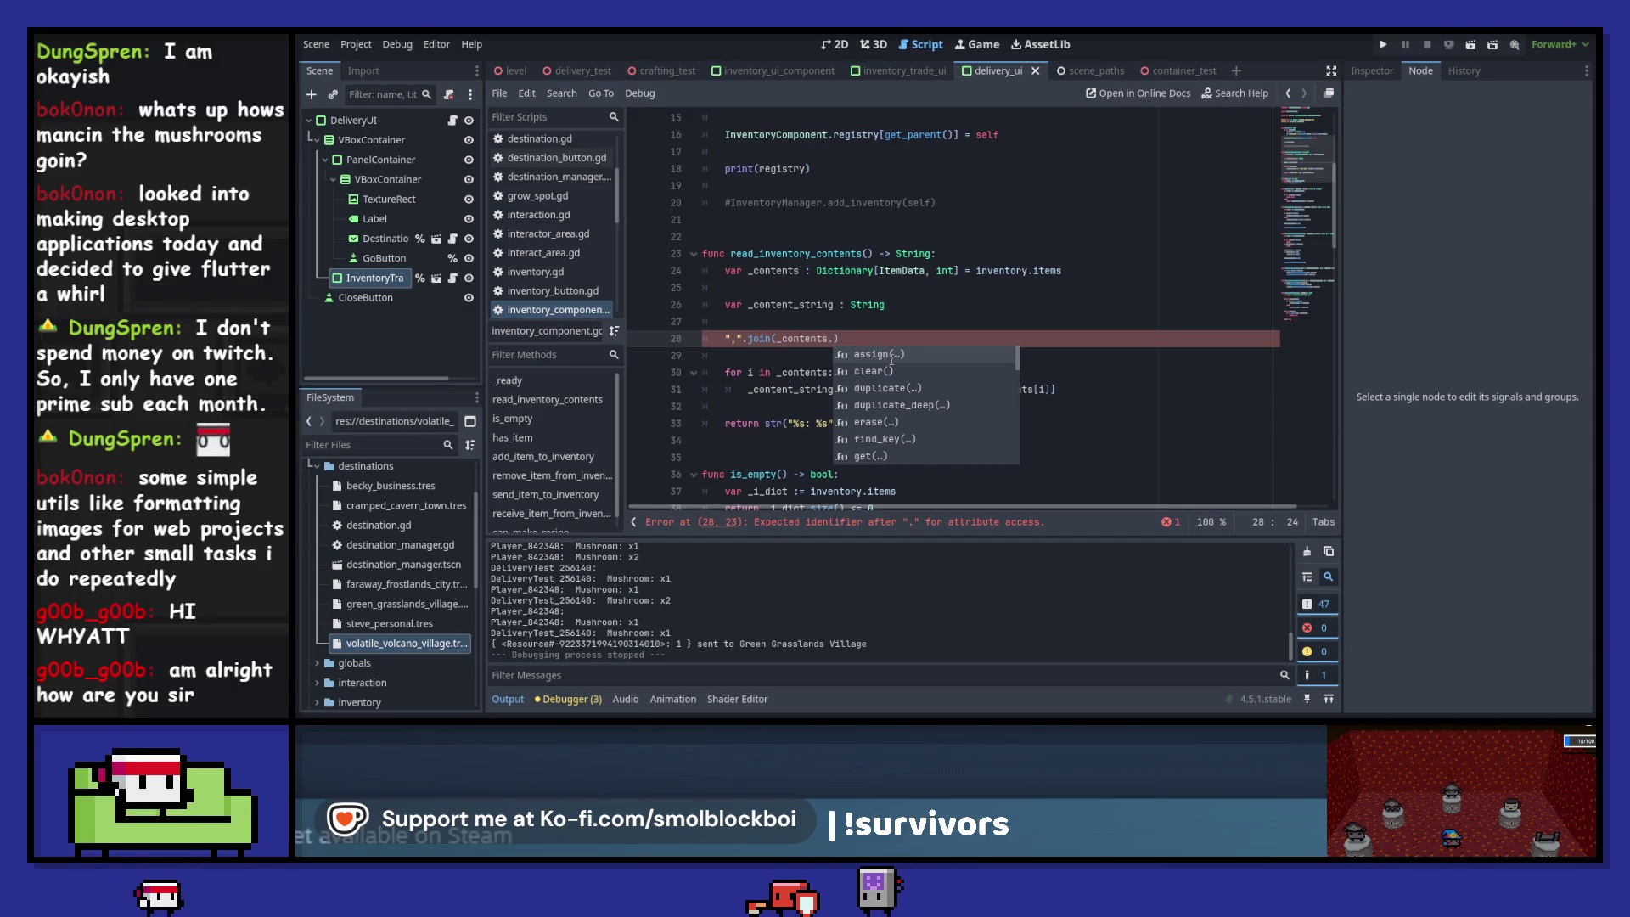
pyautogui.write('keys(')
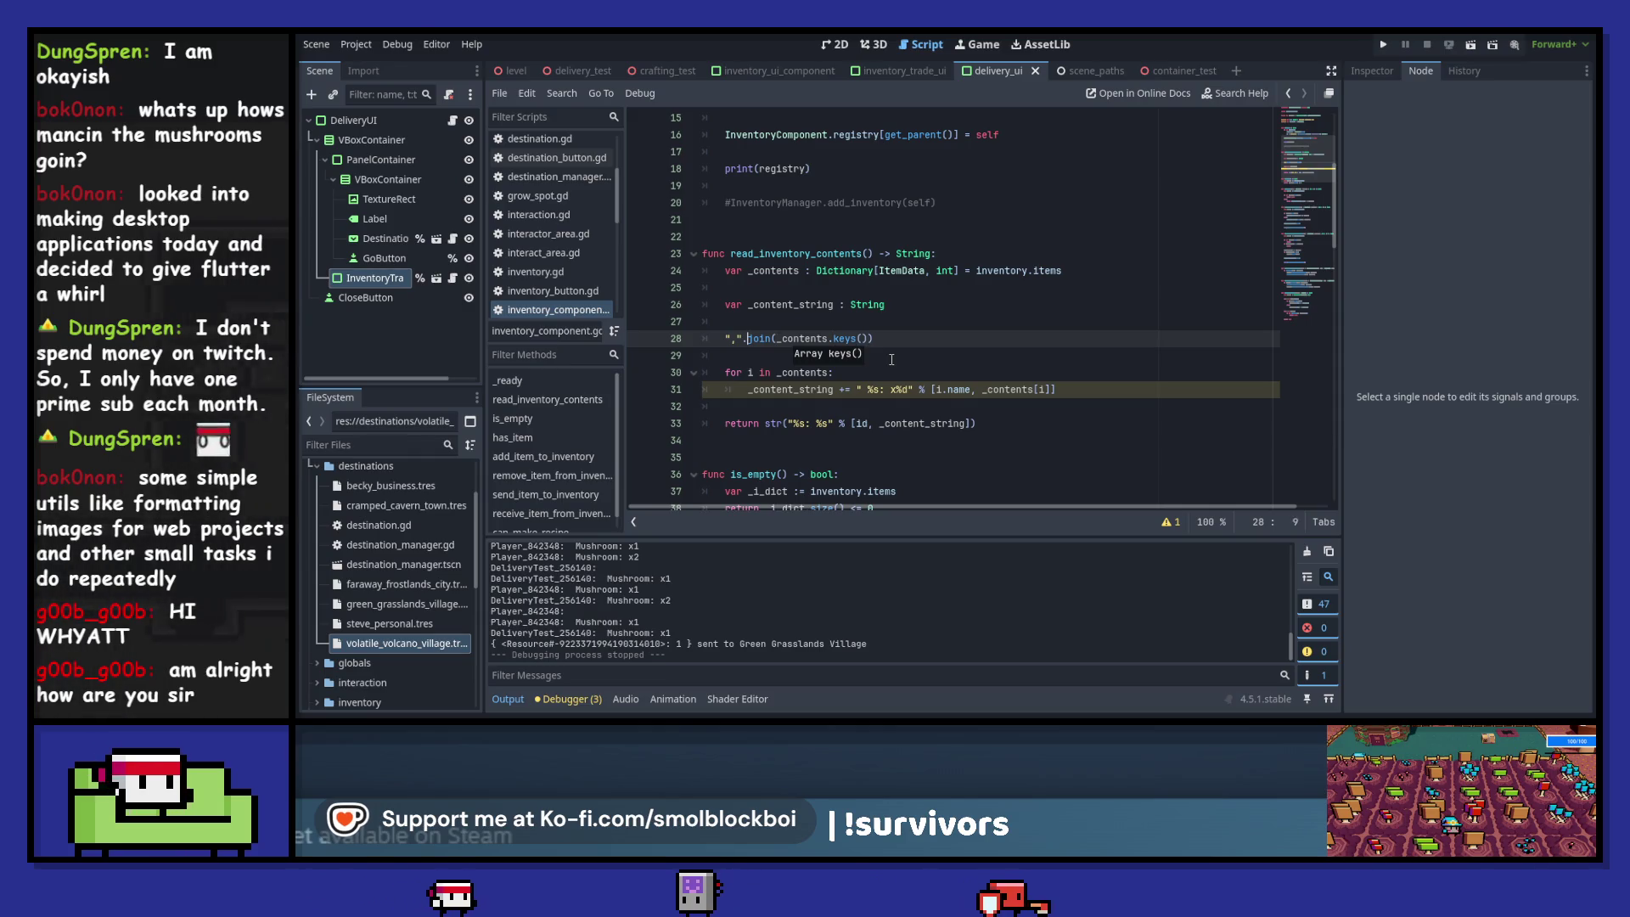
pyautogui.press('Home')
pyautogui.press('Home')
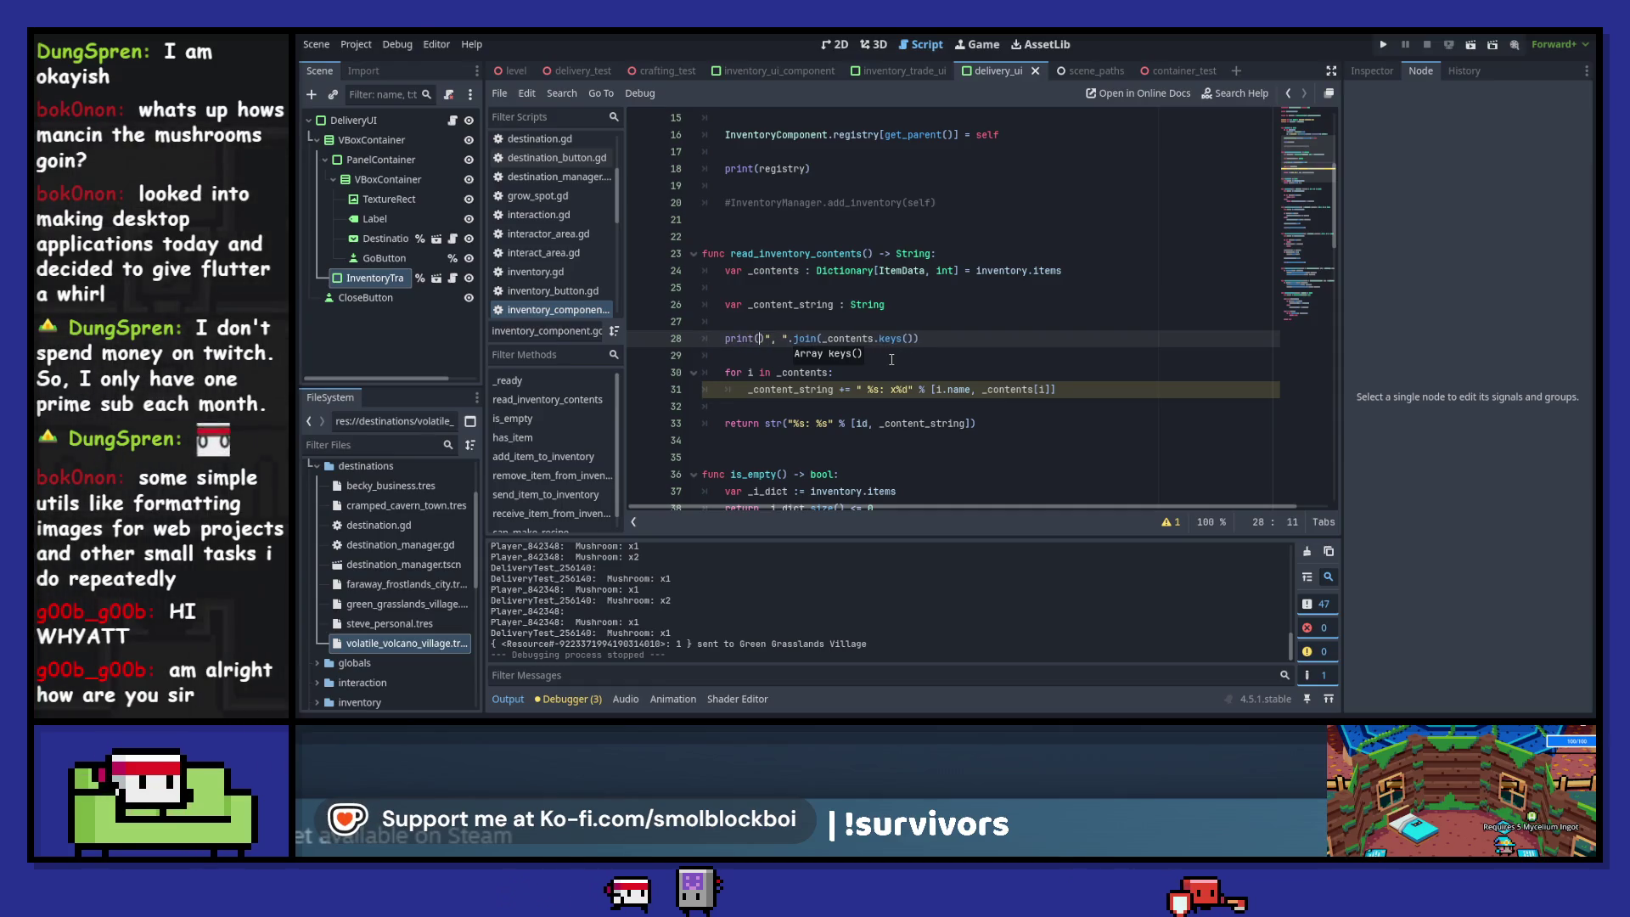
pyautogui.write(')')
pyautogui.hotkey('ctrl', 'Right')
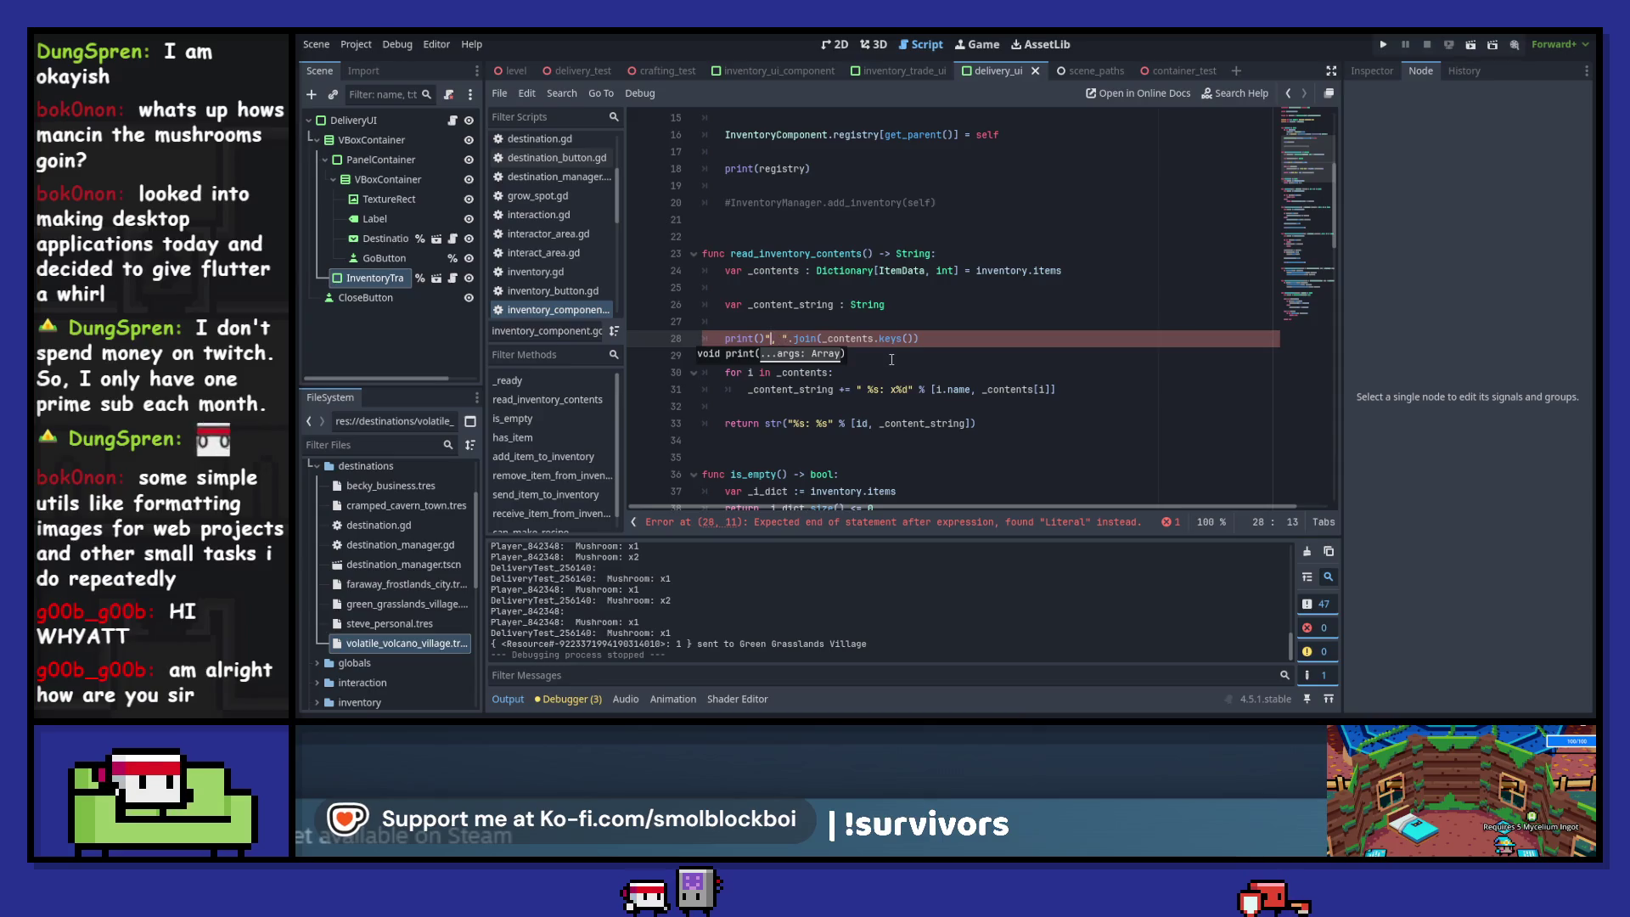
pyautogui.press('Left')
pyautogui.press('Left')
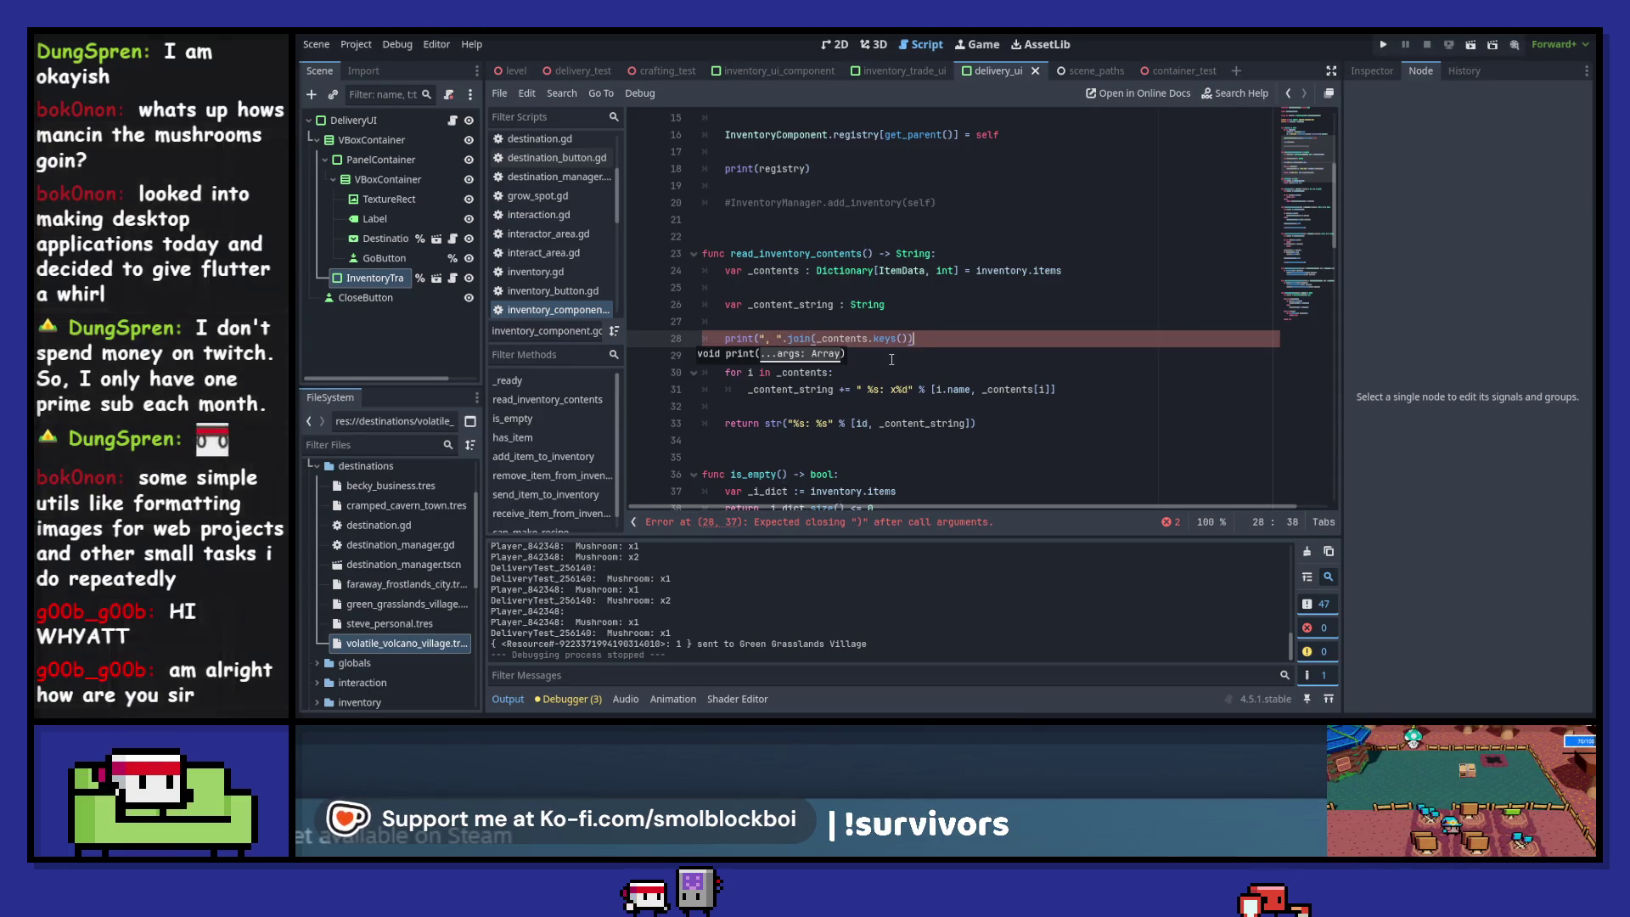
# - Comment out the two old for-loop lines with Ctrl+K
pyautogui.press('Down')
pyautogui.press('Down')
pyautogui.hotkey('shift', 'Down')
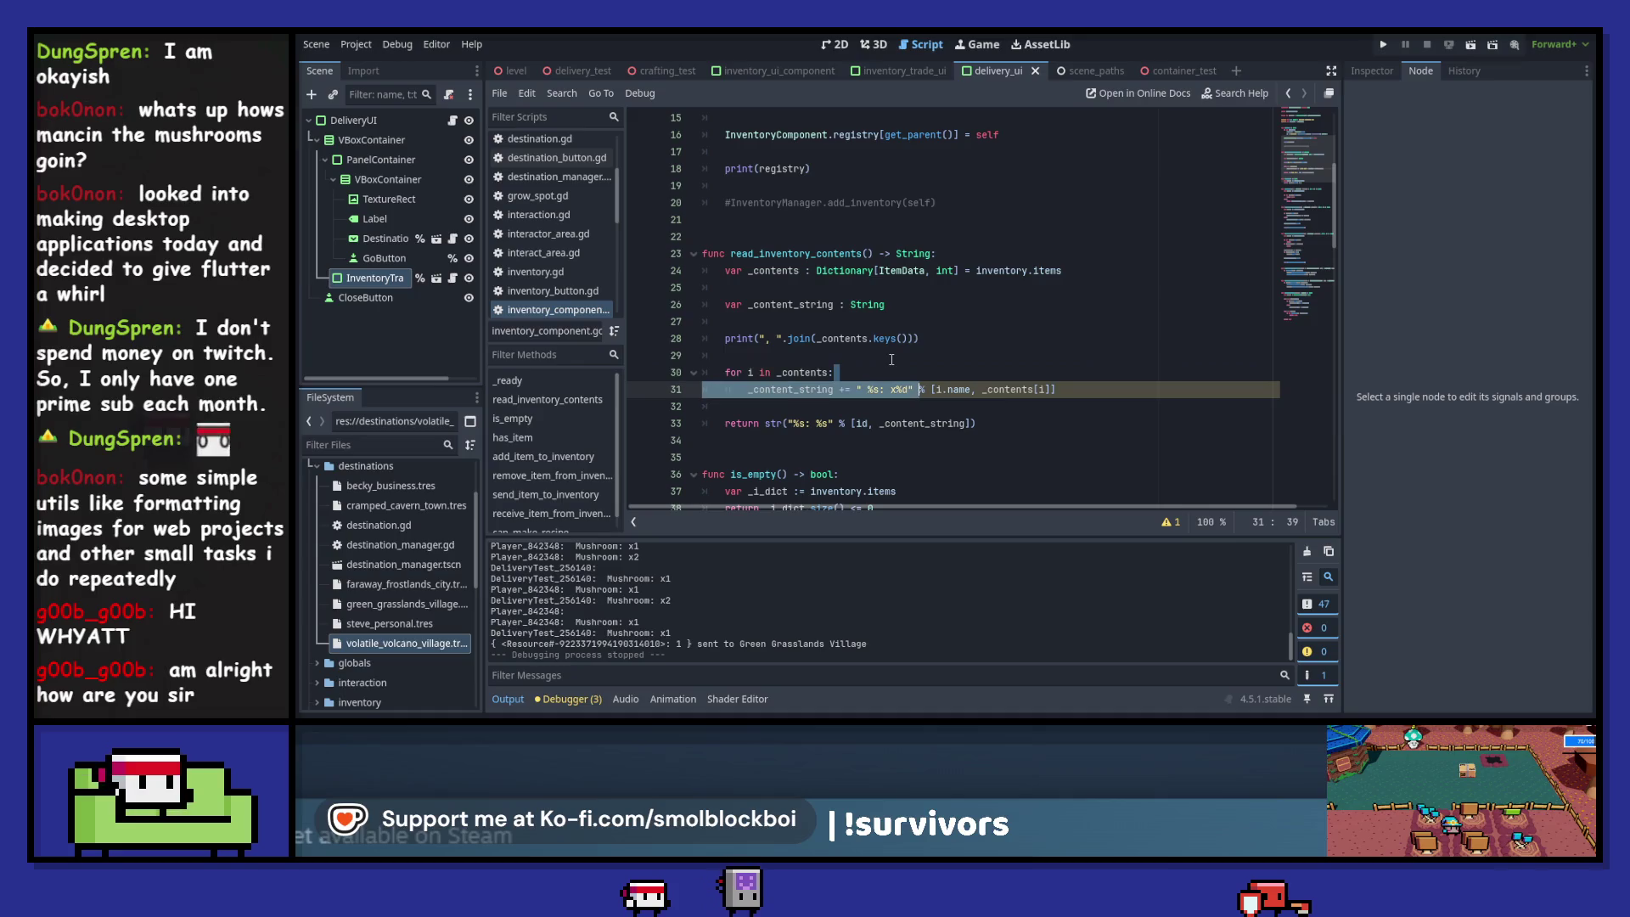
pyautogui.hotkey('ctrl', 'k')
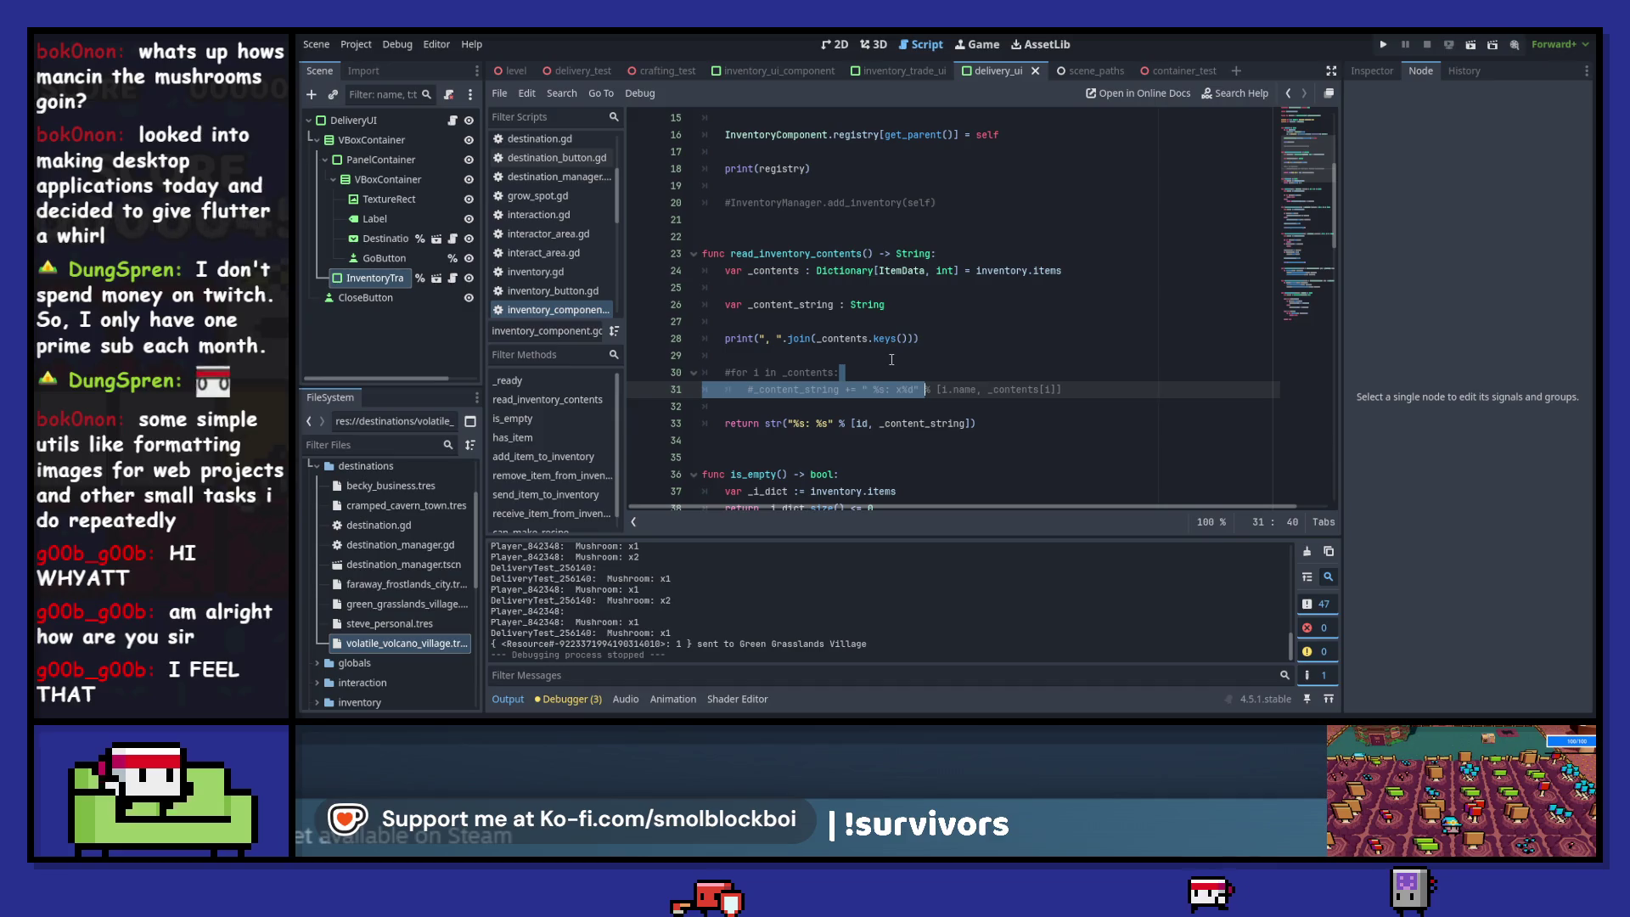
# - Uncomment the for loop again and delete the join print line on line 28
pyautogui.hotkey('ctrl', 'k')
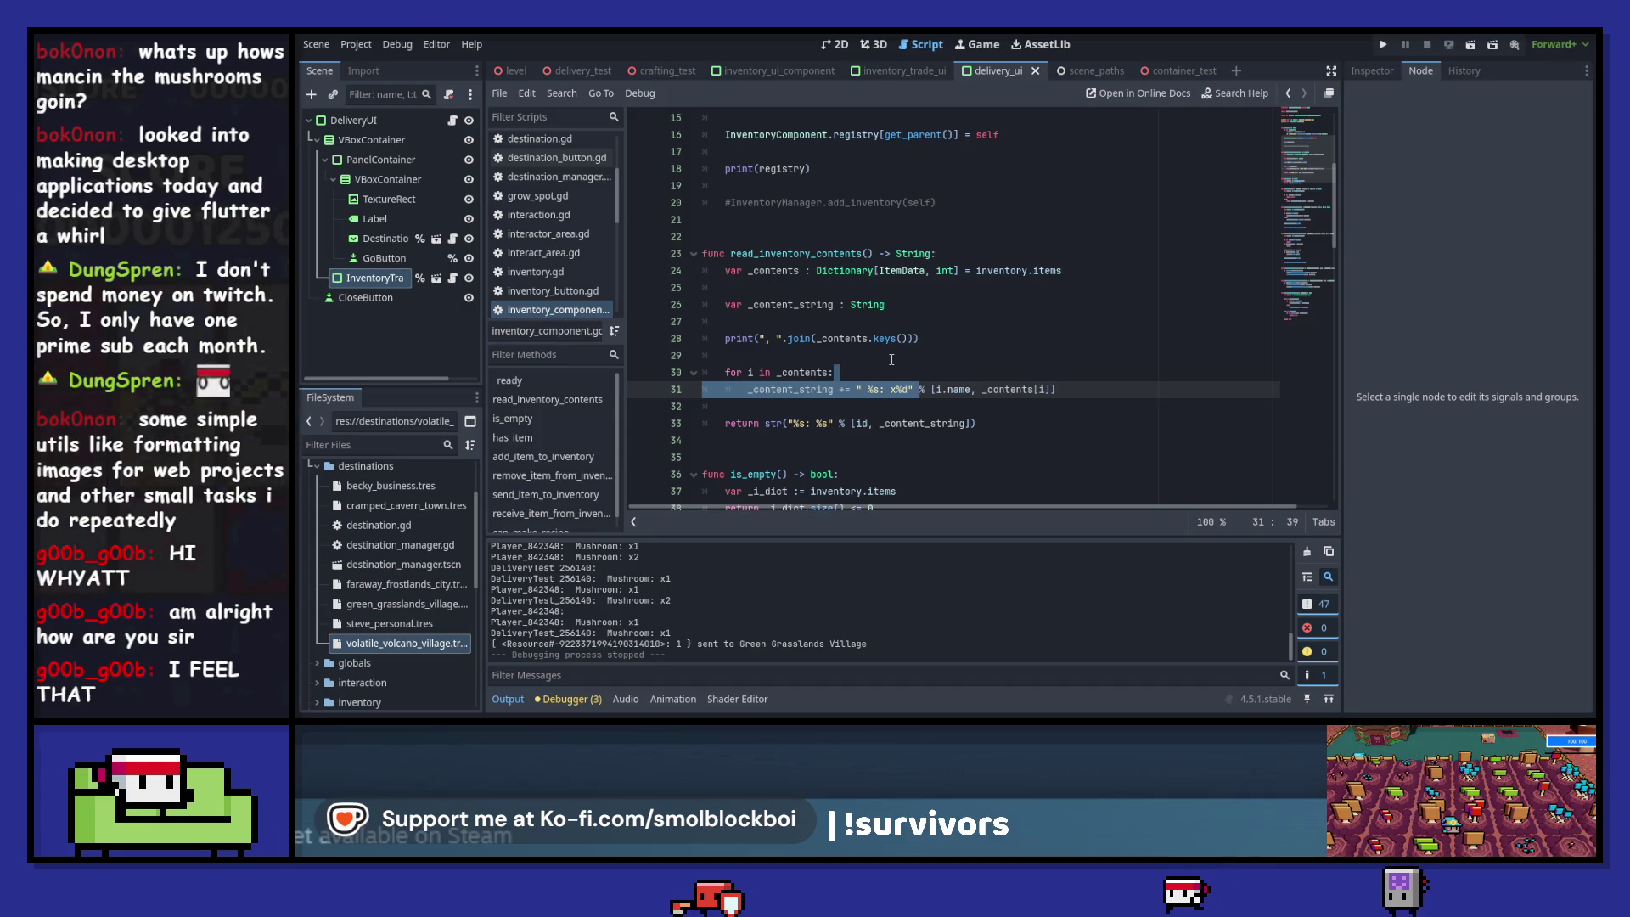
pyautogui.press('Up')
pyautogui.press('Up')
pyautogui.press('Up')
pyautogui.press('Home')
pyautogui.hotkey('shift', 'End')
pyautogui.write('","')
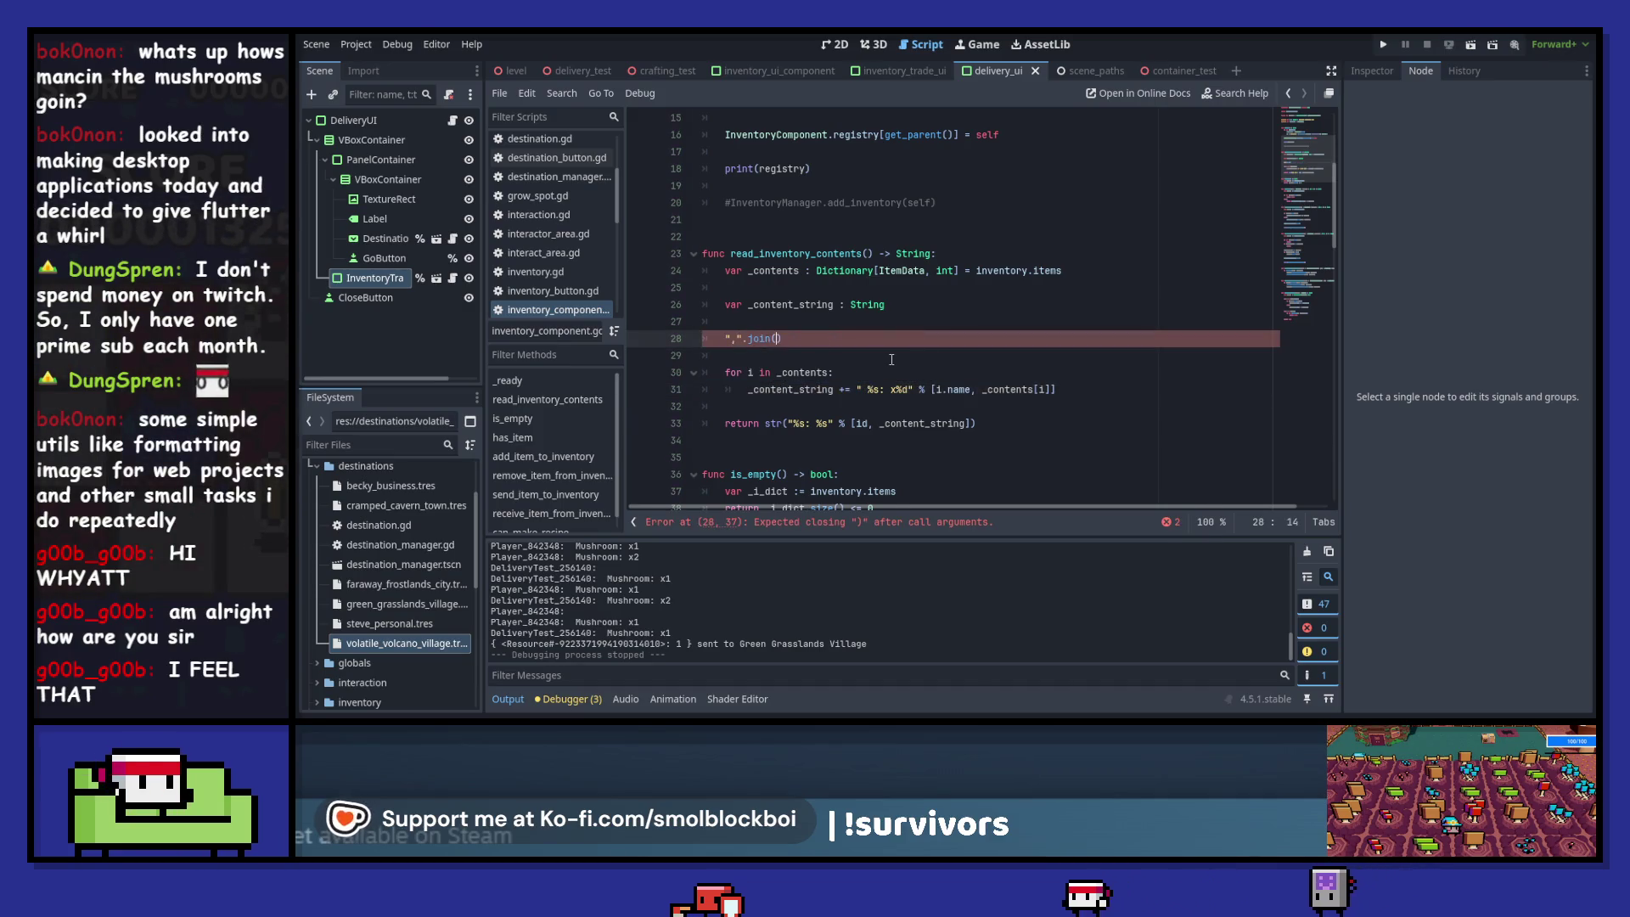
pyautogui.press('BackSpace')
pyautogui.press('BackSpace')
pyautogui.press('BackSpace')
pyautogui.press('Delete')
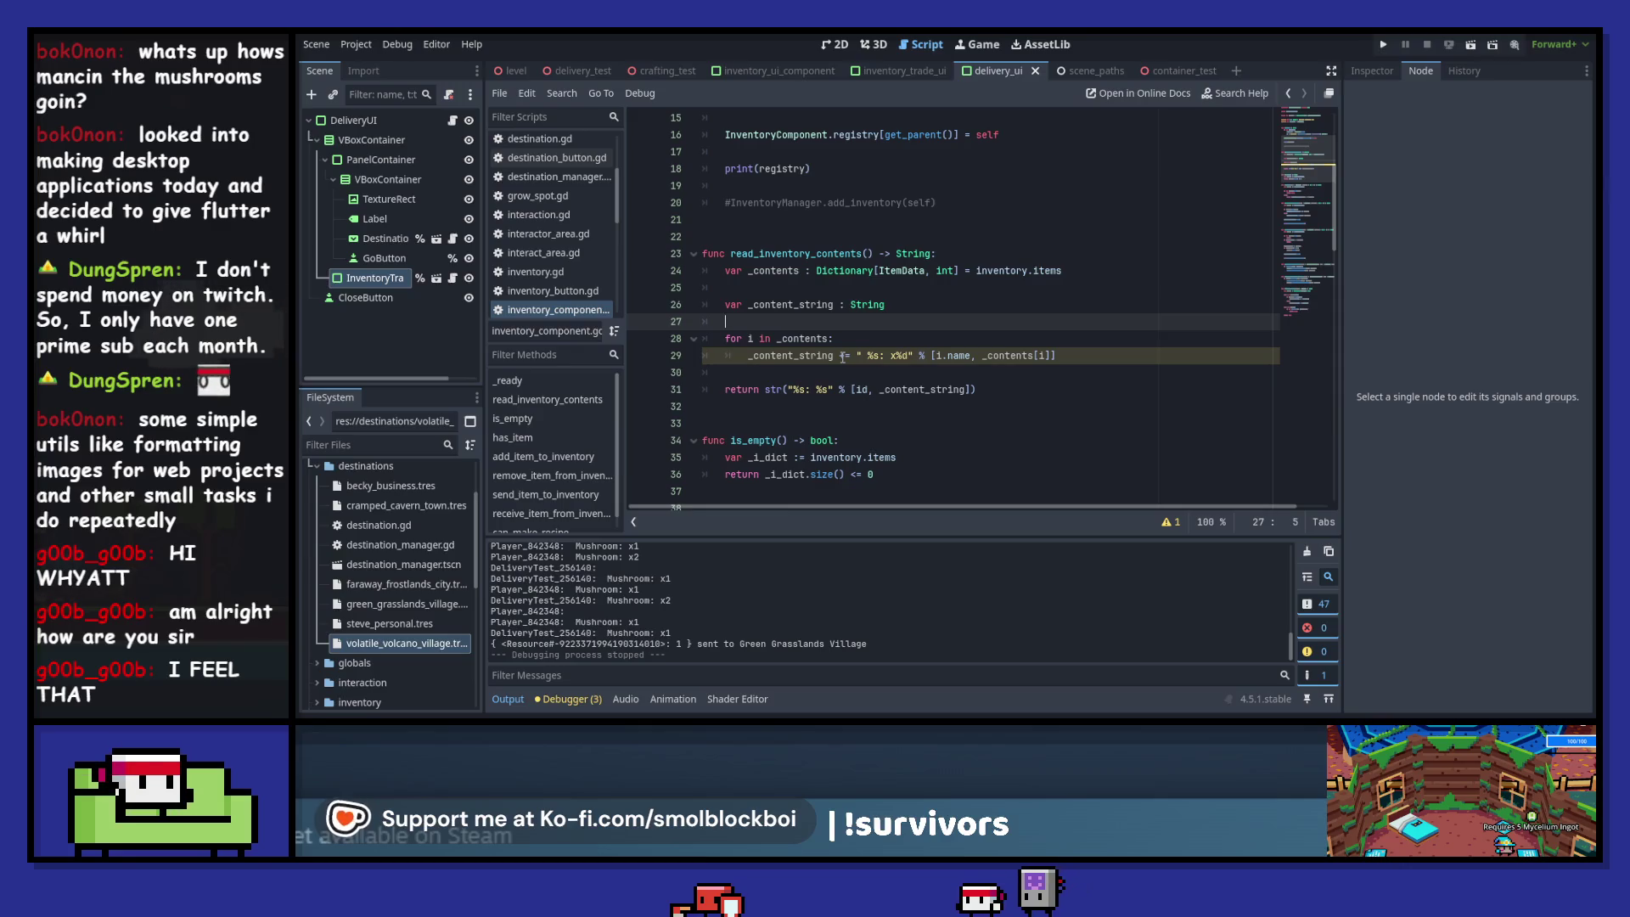
# - Check the unassigned-variable warning and initialize _content_string on line 26 to an empty string ""
pyautogui.click(1168, 522)
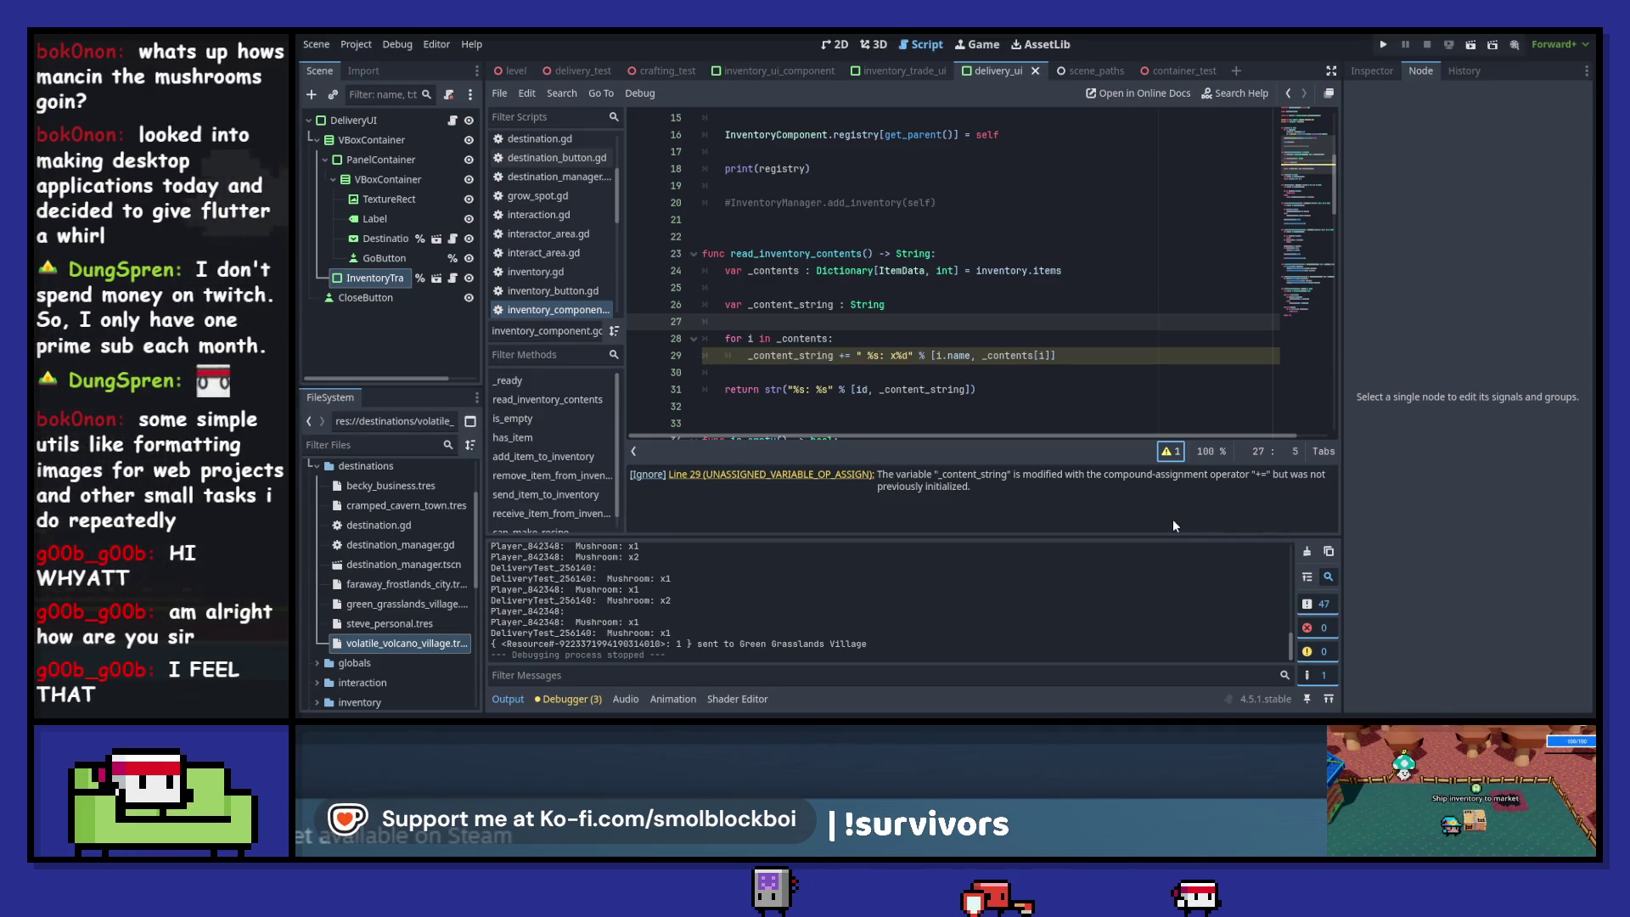
pyautogui.click(929, 301)
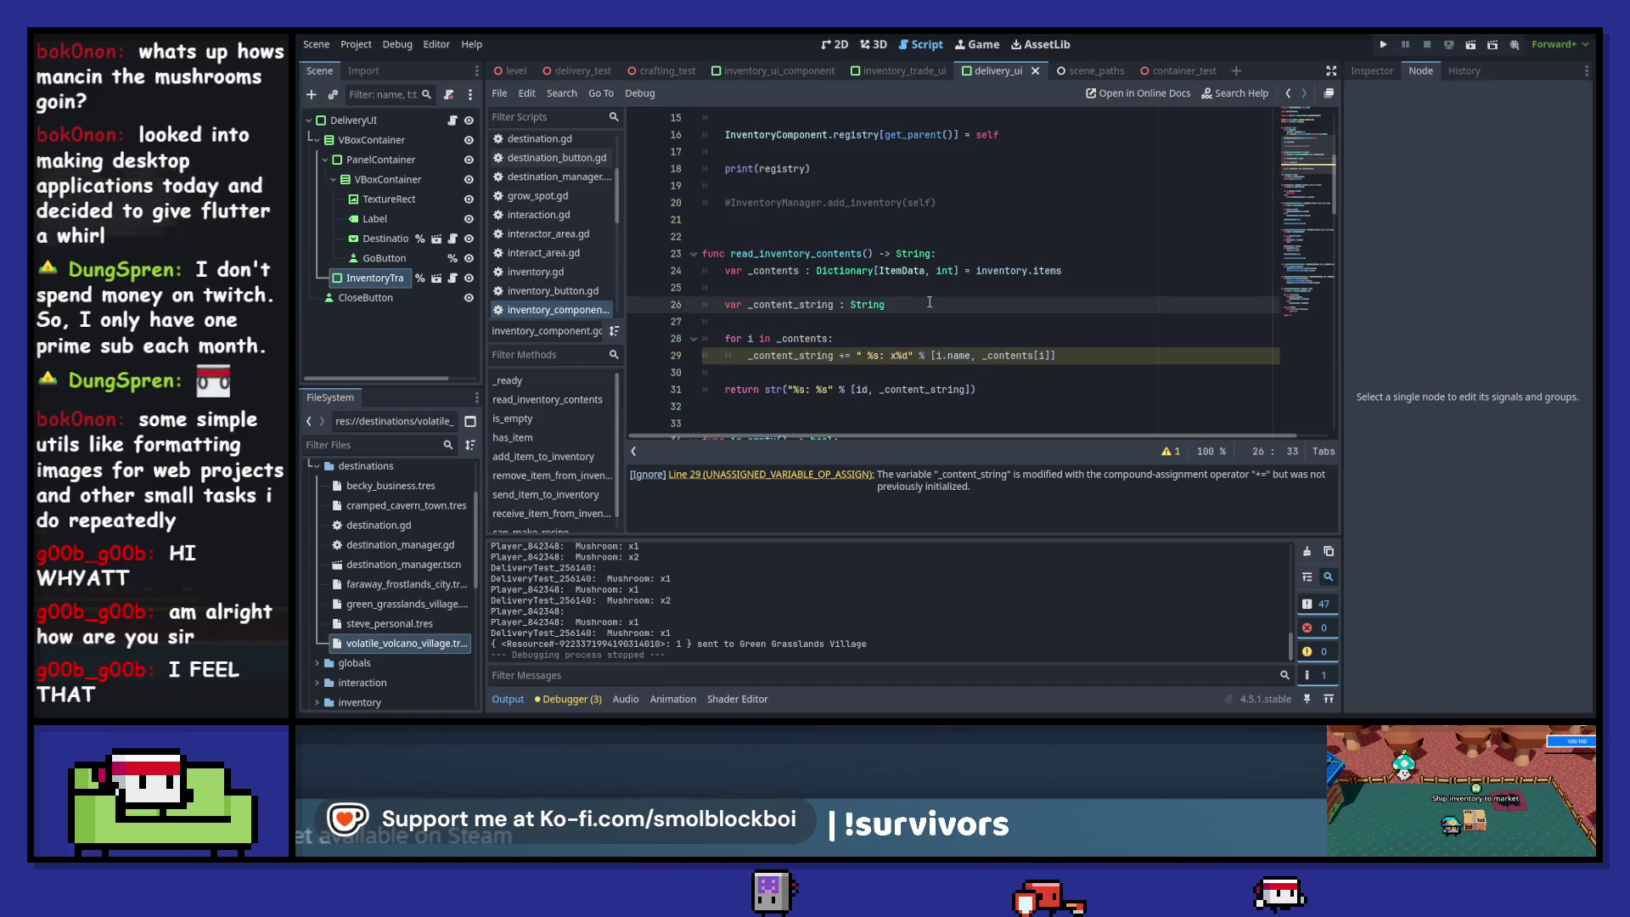
pyautogui.hotkey('ctrl', 'shift', 'Left')
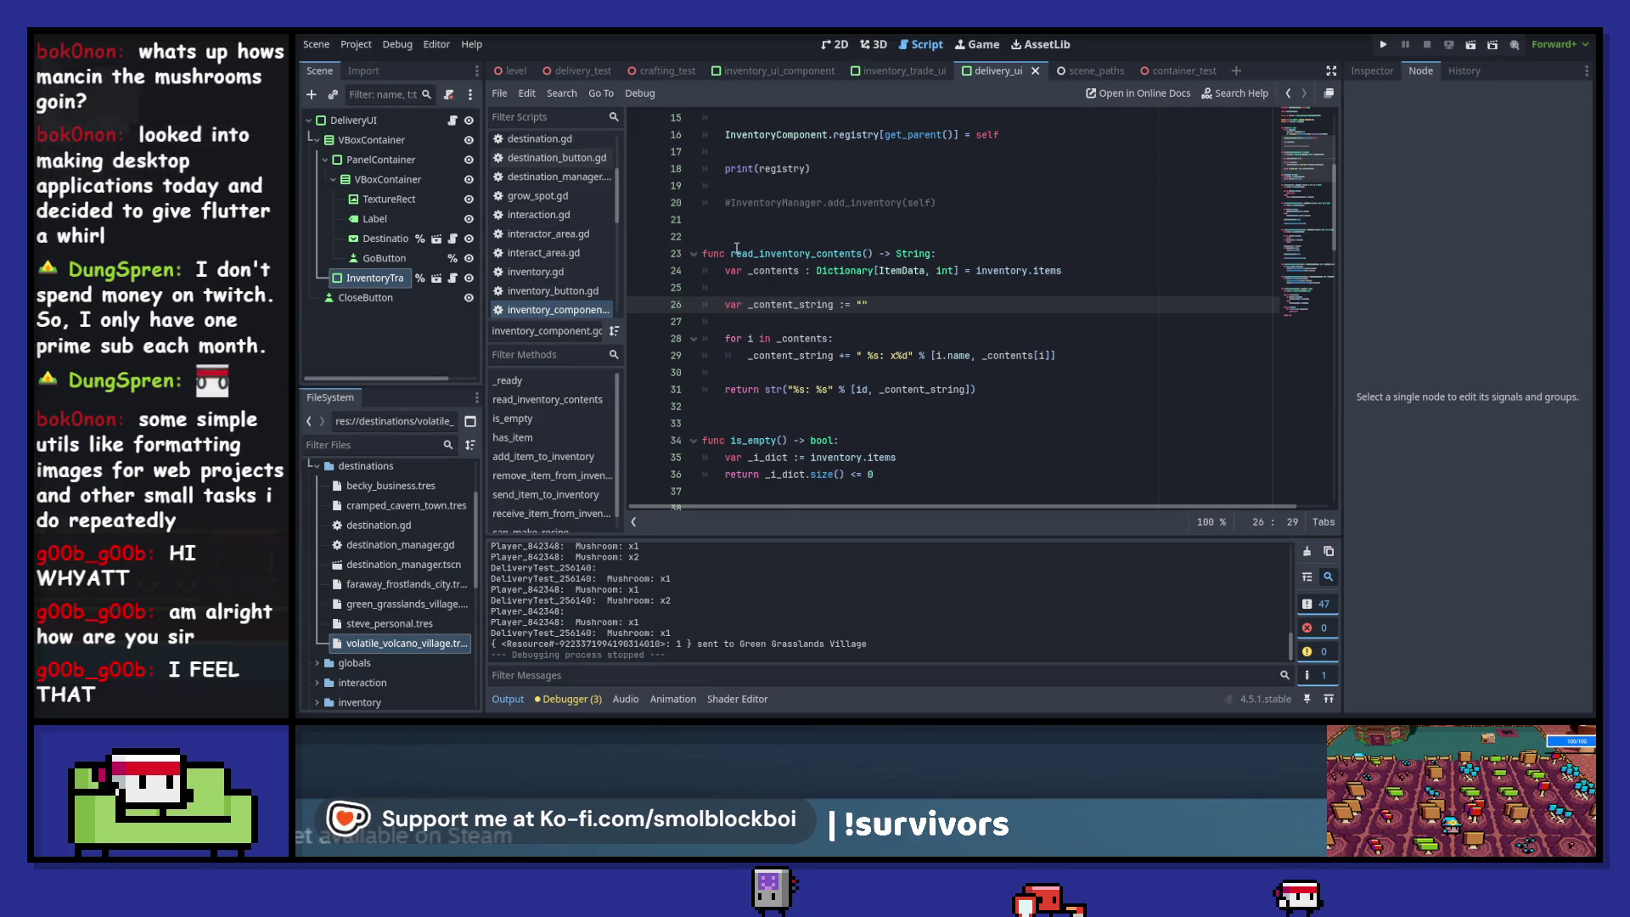
pyautogui.moveTo(734, 252); pyautogui.dragTo(873, 253)
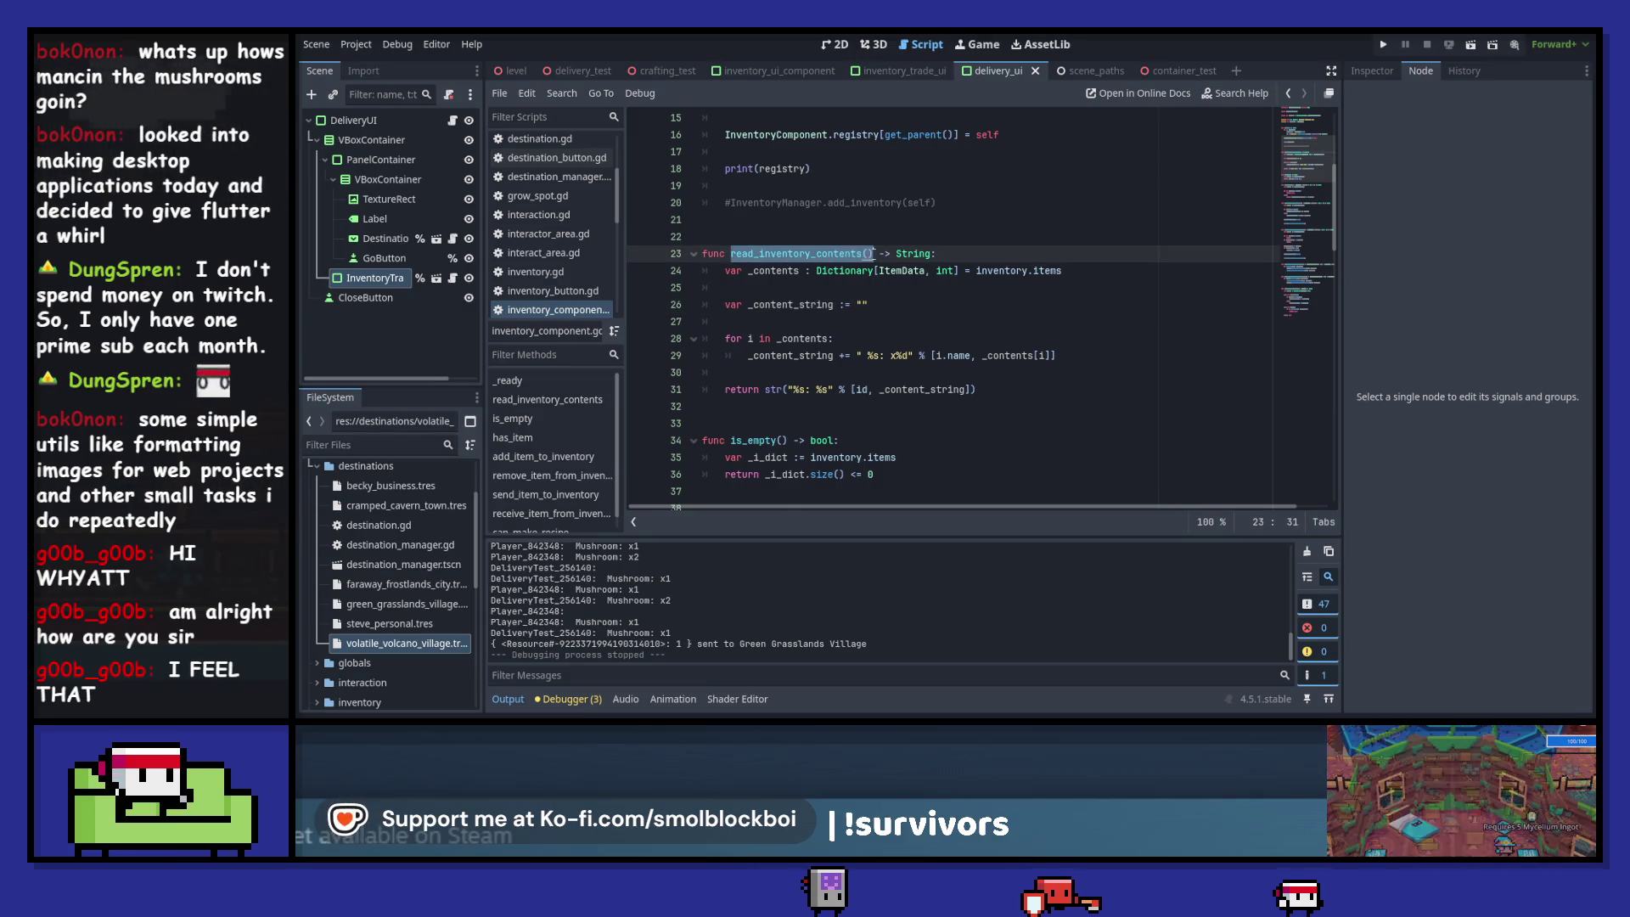
# - In the DeliveryUI script, locate inventory.items in the Go print on line 39
pyautogui.click(455, 124)
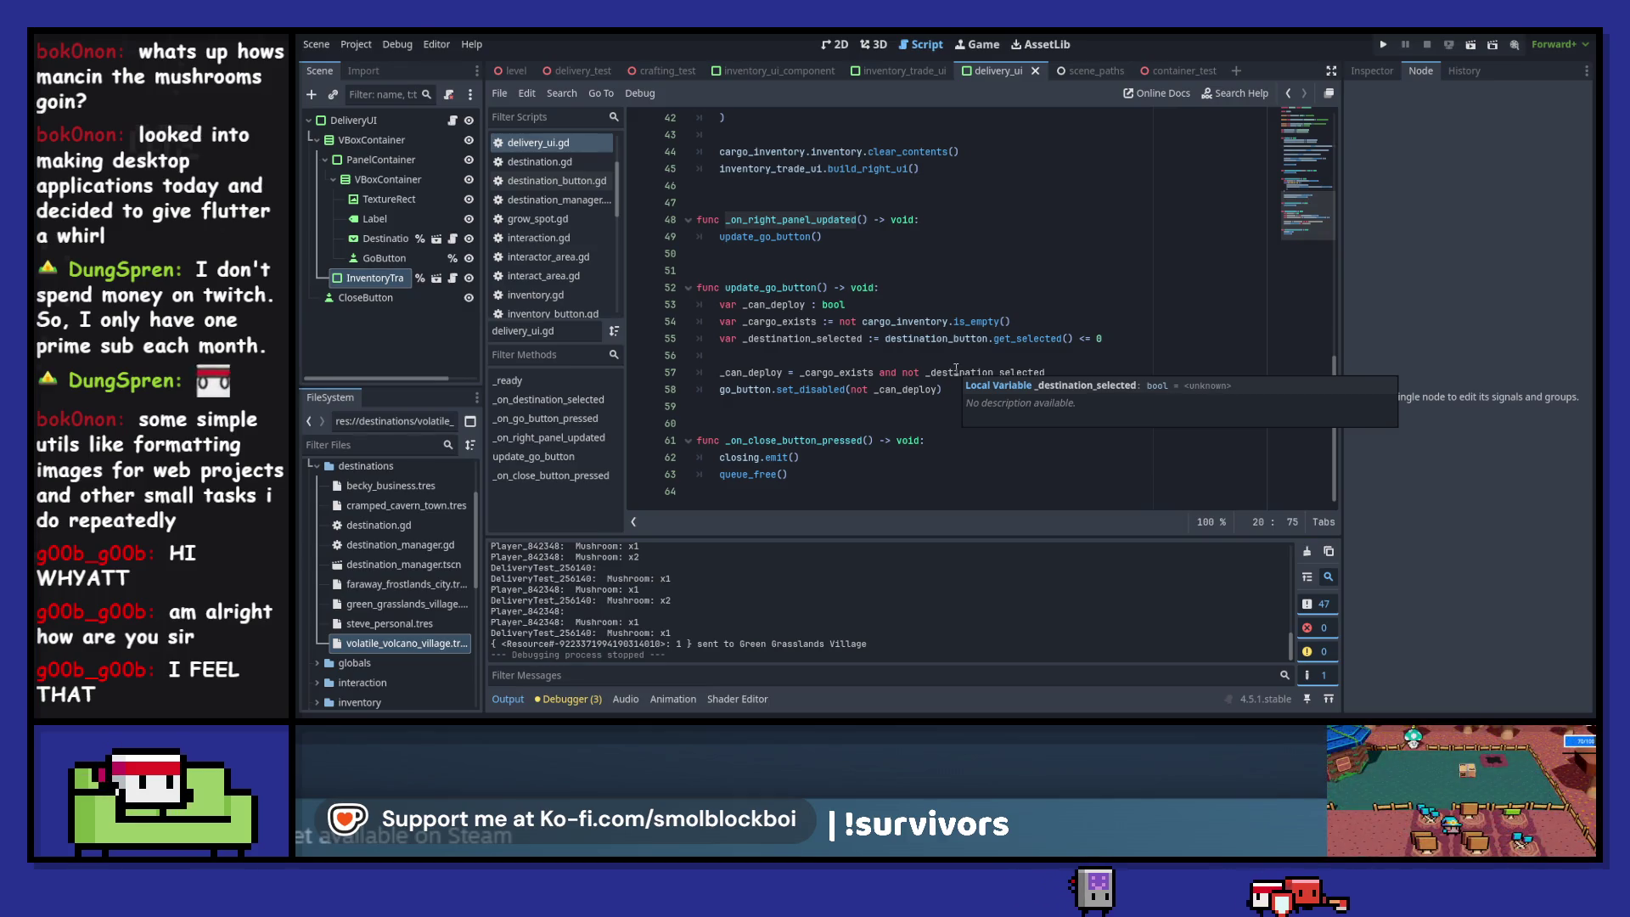
pyautogui.scroll(4, 956, 370)
pyautogui.scroll(1, 956, 370)
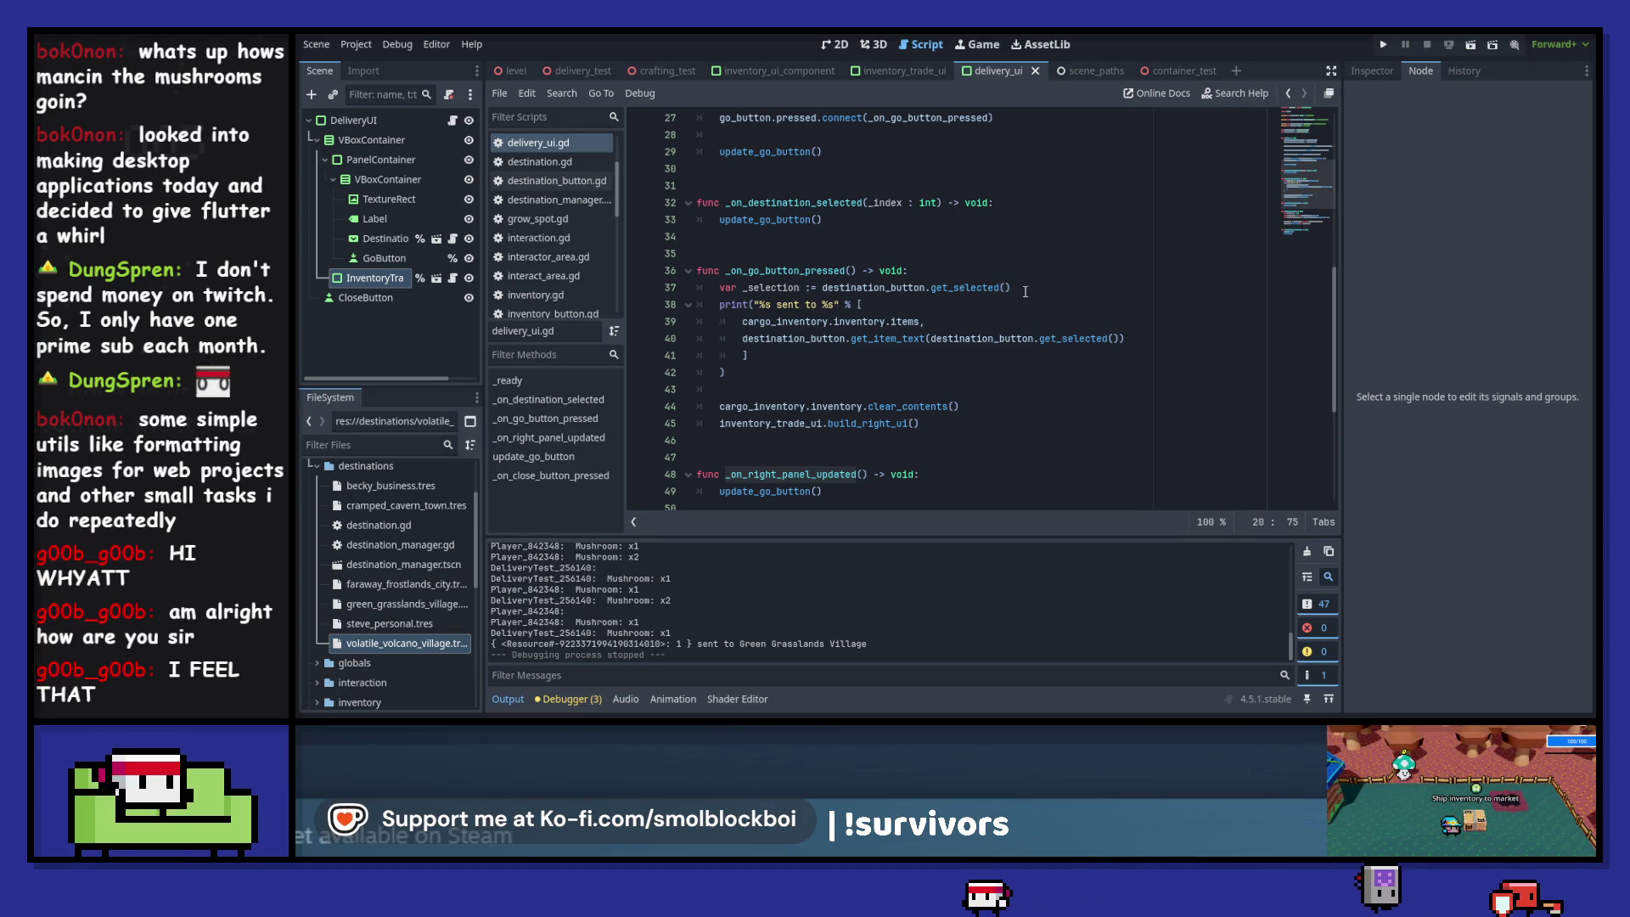
pyautogui.click(743, 324)
pyautogui.moveTo(836, 323); pyautogui.dragTo(922, 322)
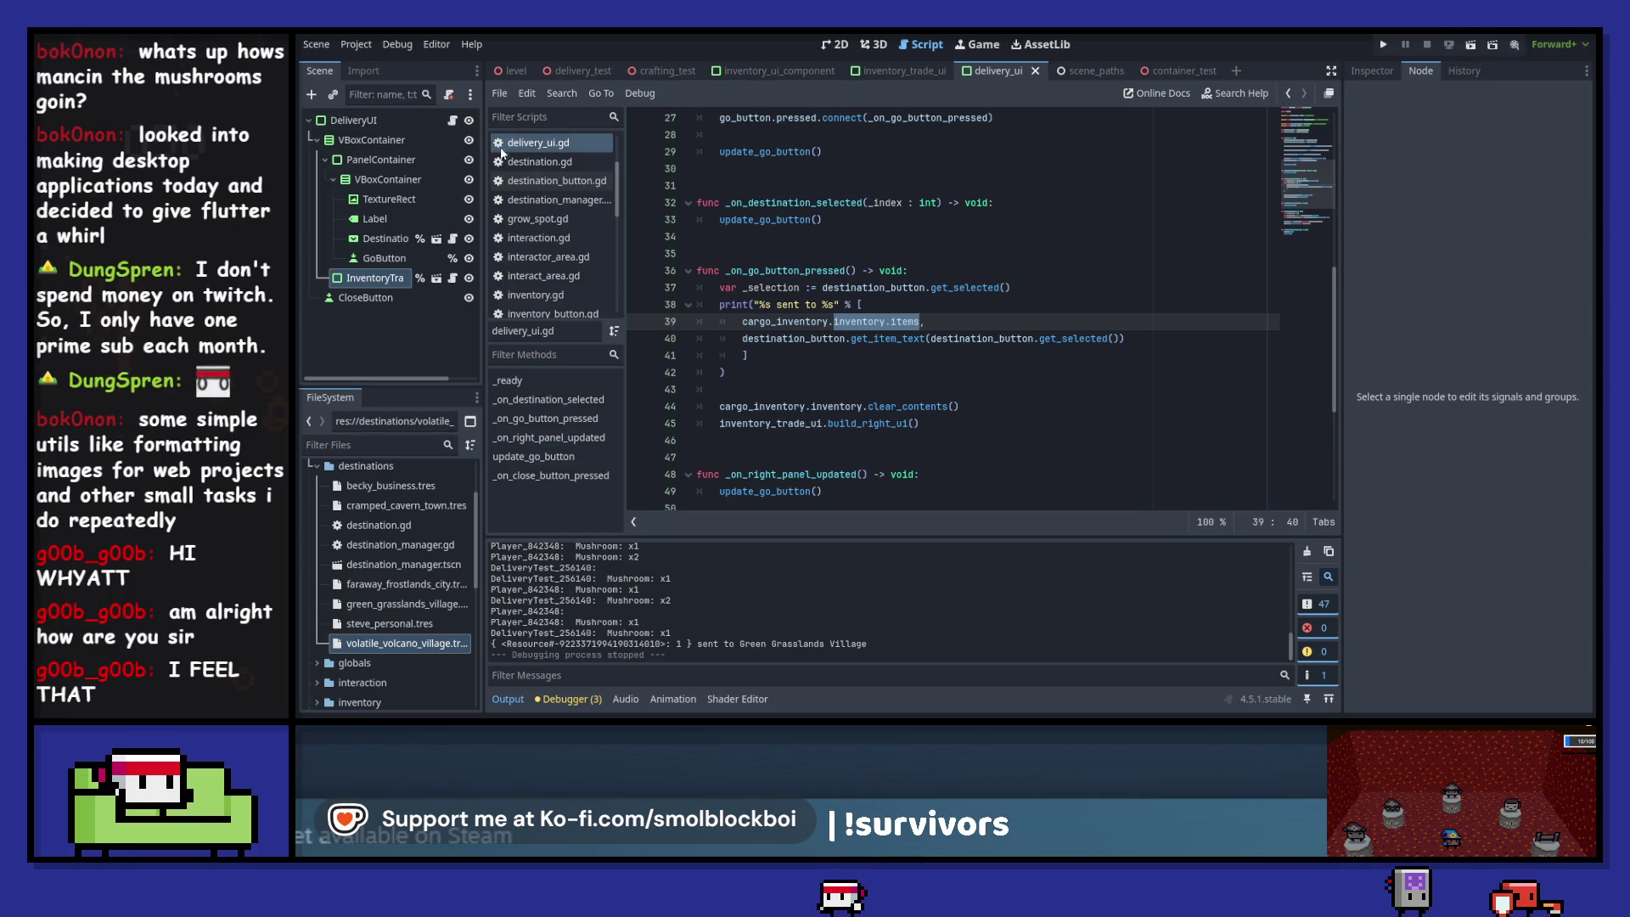
# - Follow cargo_inventory to the InventoryComponent script and inspect its read_inventory_contents definition
pyautogui.scroll(9, 806, 313)
pyautogui.click(806, 314)
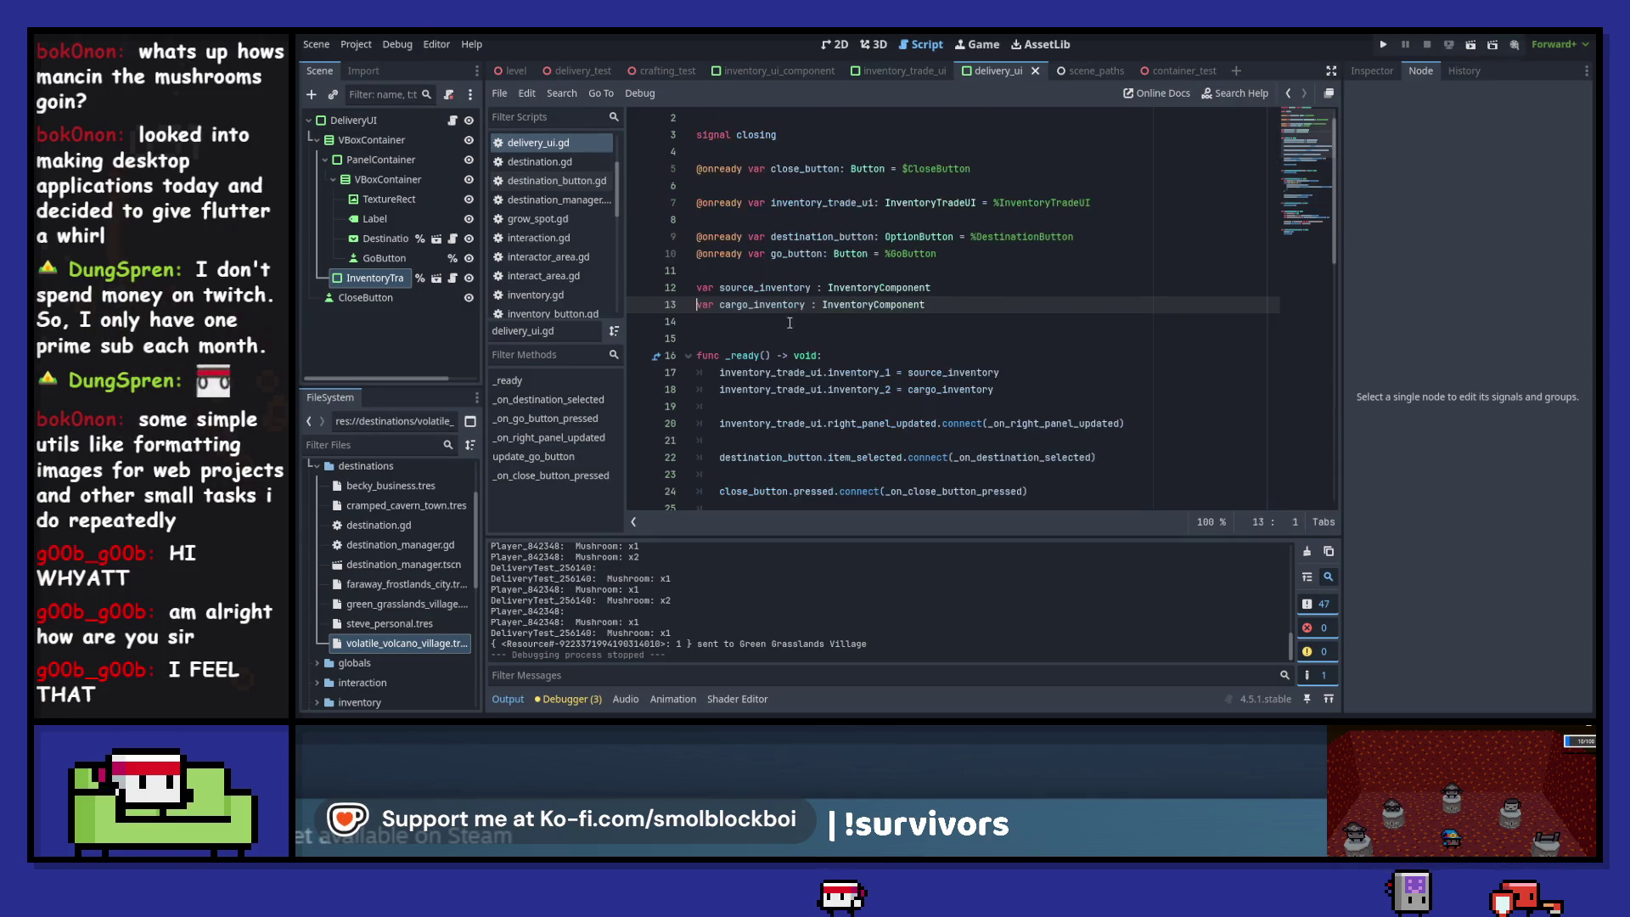
pyautogui.scroll(-6, 788, 330)
pyautogui.scroll(5, 789, 329)
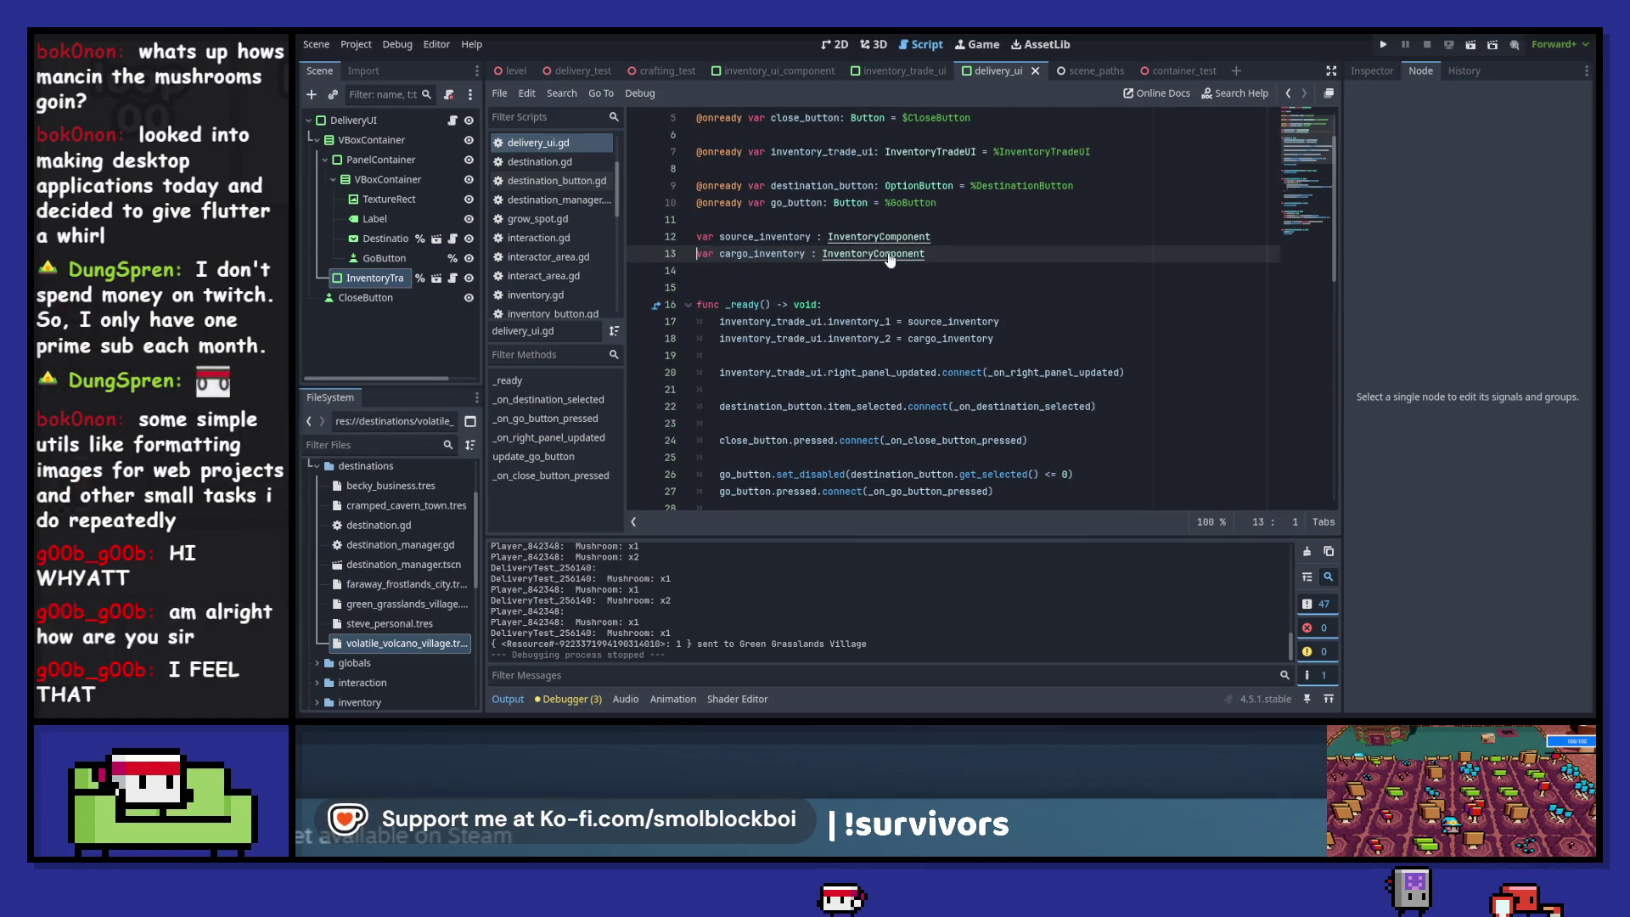
pyautogui.keyDown('ctrl'); pyautogui.click(890, 255); pyautogui.keyUp('ctrl')
pyautogui.scroll(-9, 875, 297)
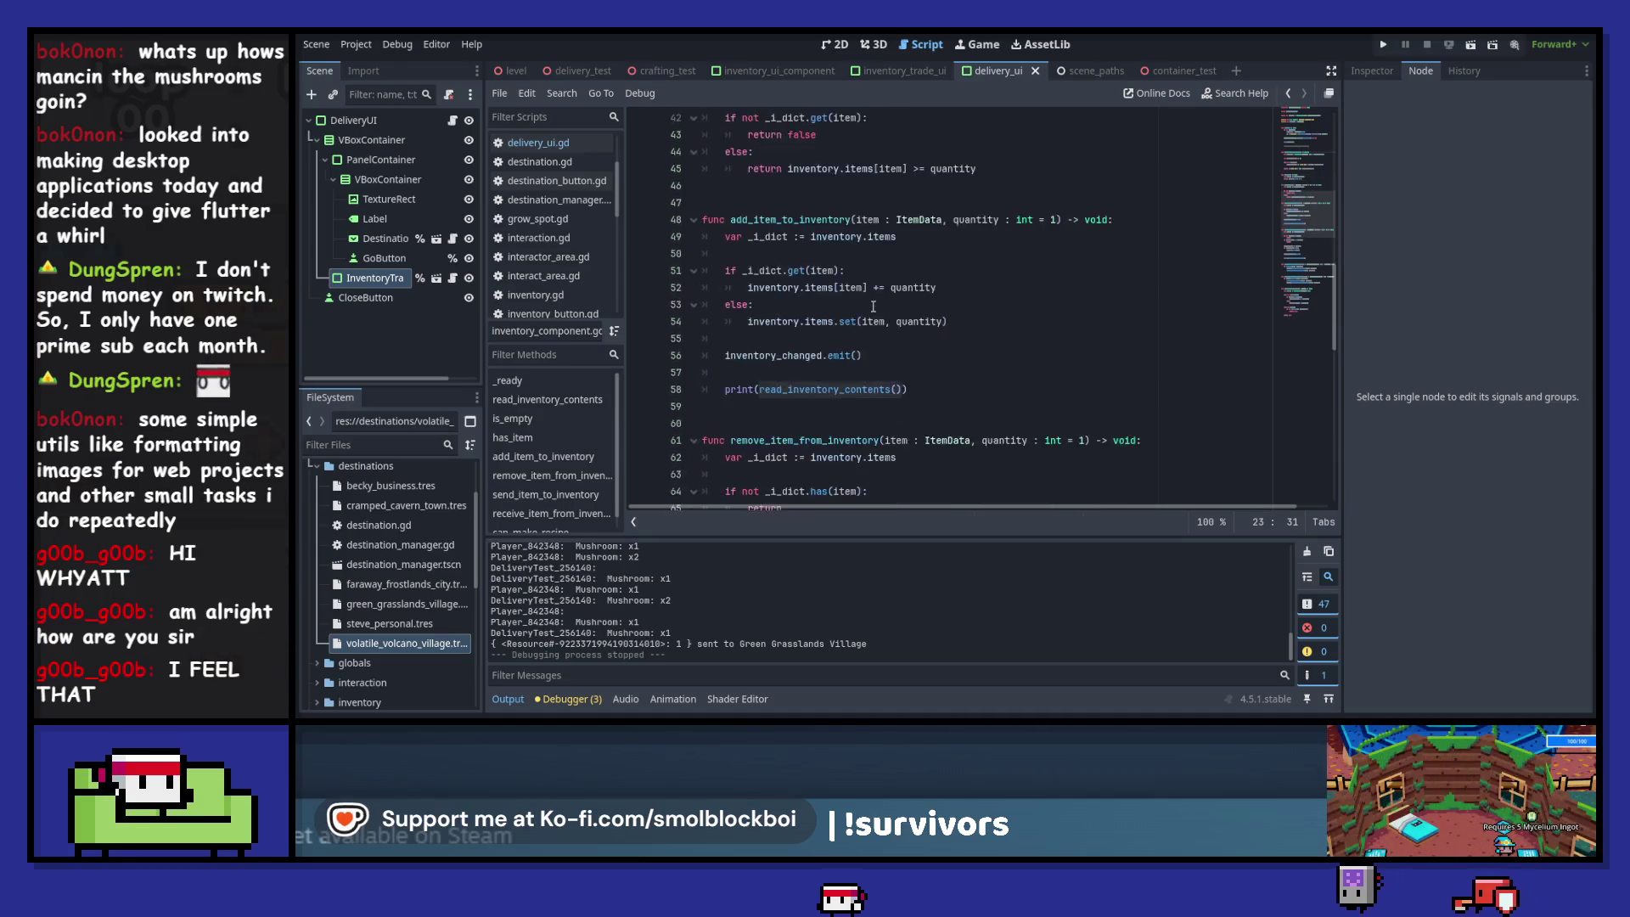
pyautogui.scroll(-10, 873, 306)
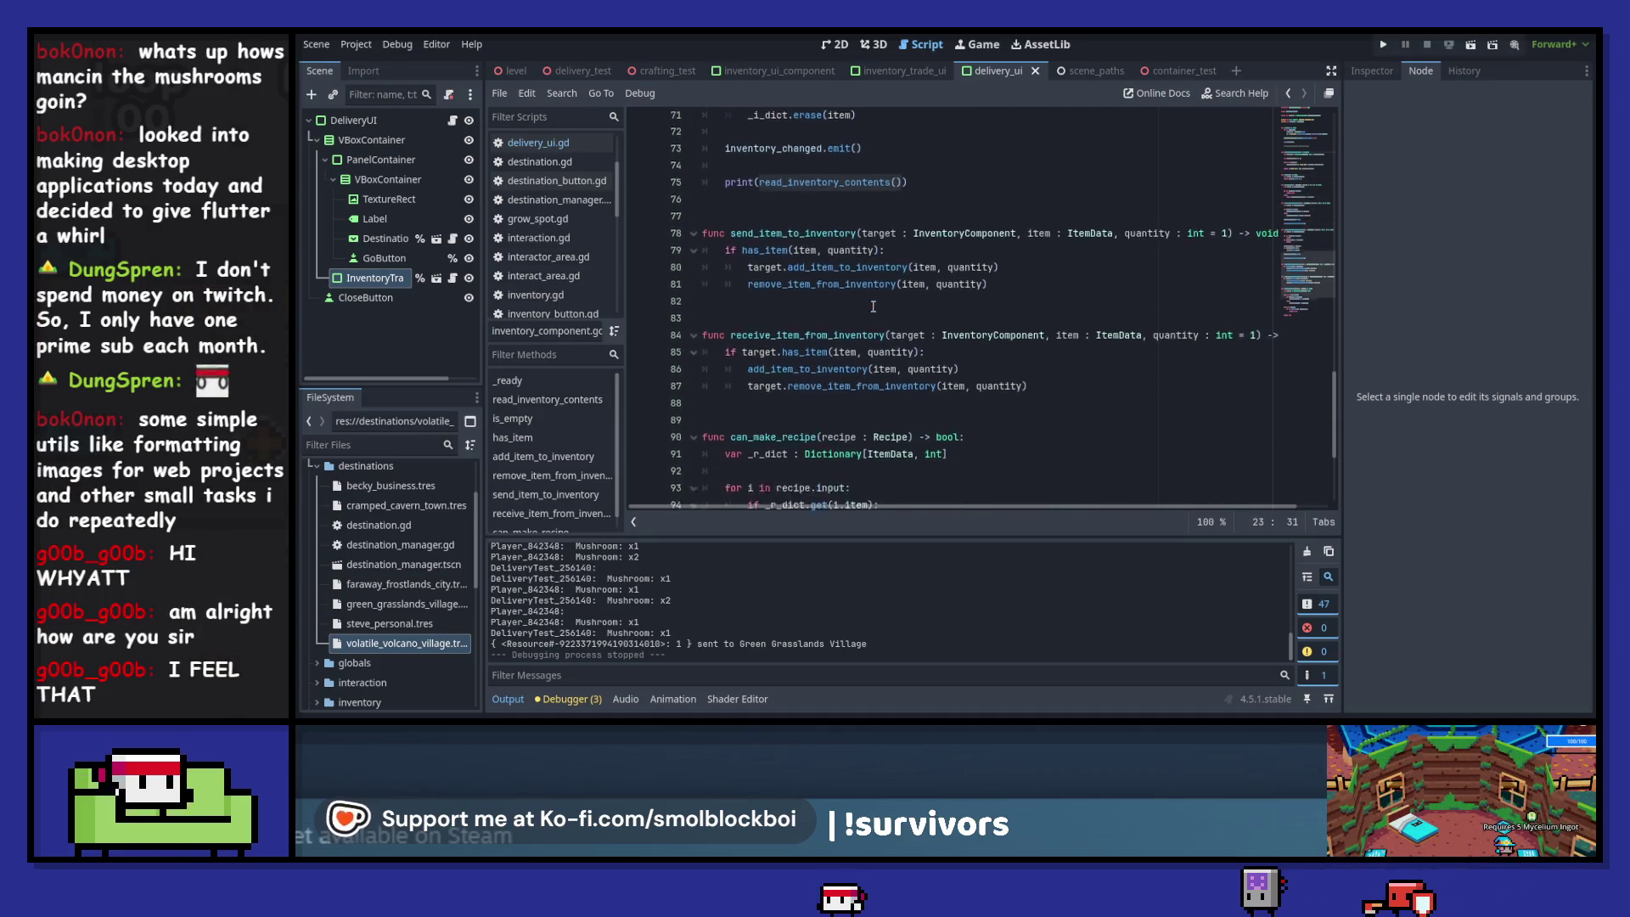
pyautogui.scroll(8, 873, 306)
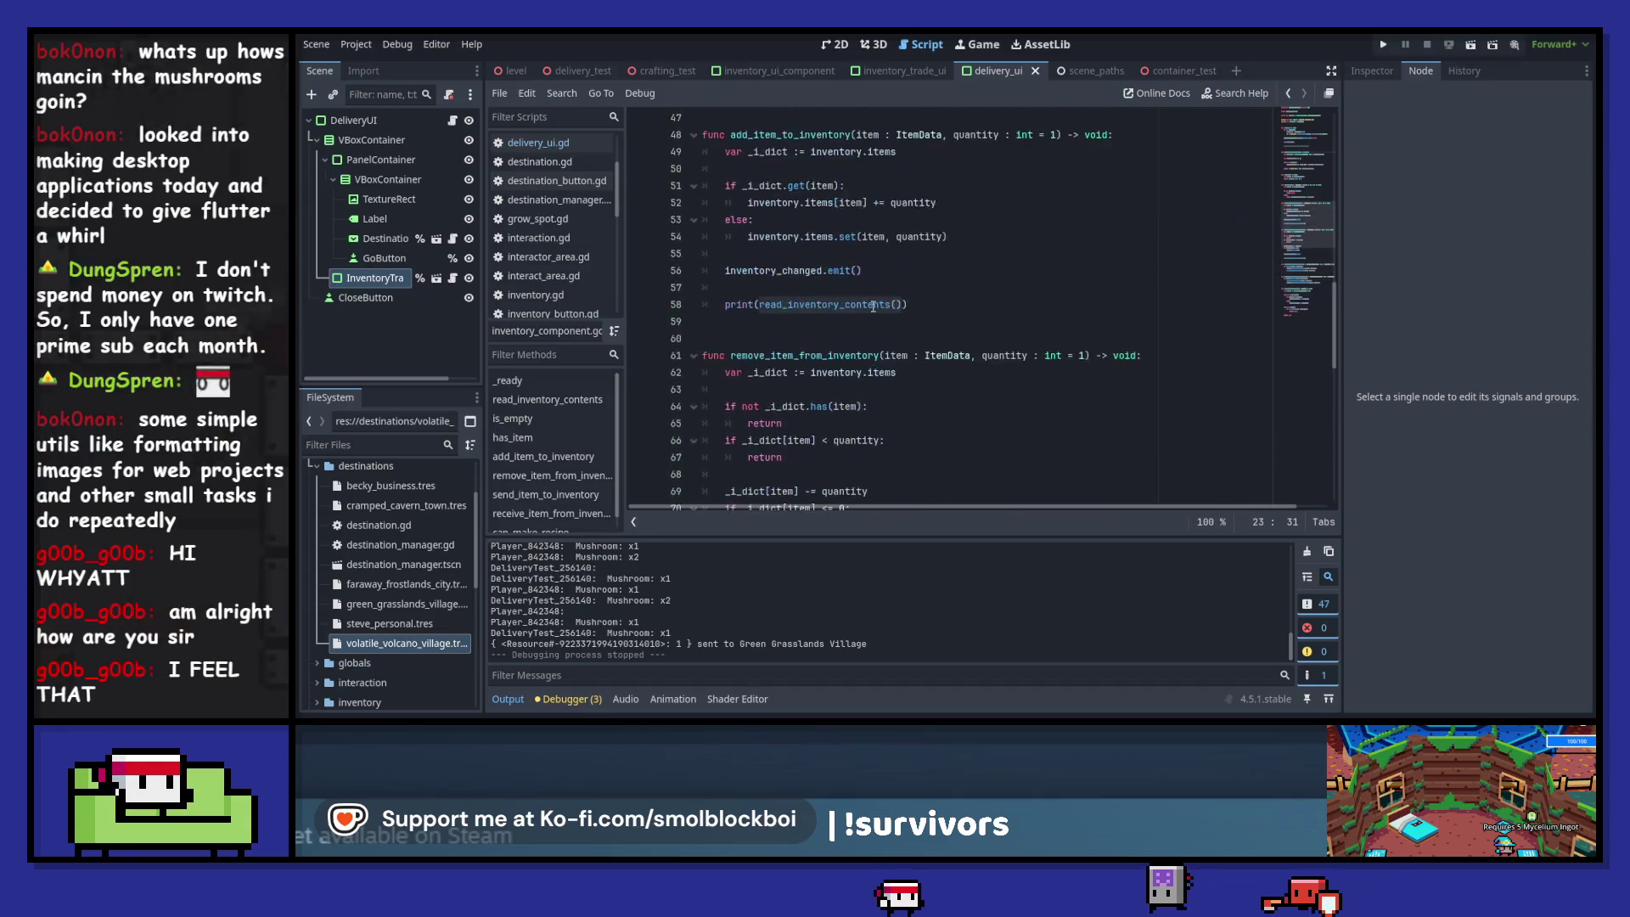
pyautogui.keyDown('ctrl'); pyautogui.click(873, 306); pyautogui.keyUp('ctrl')
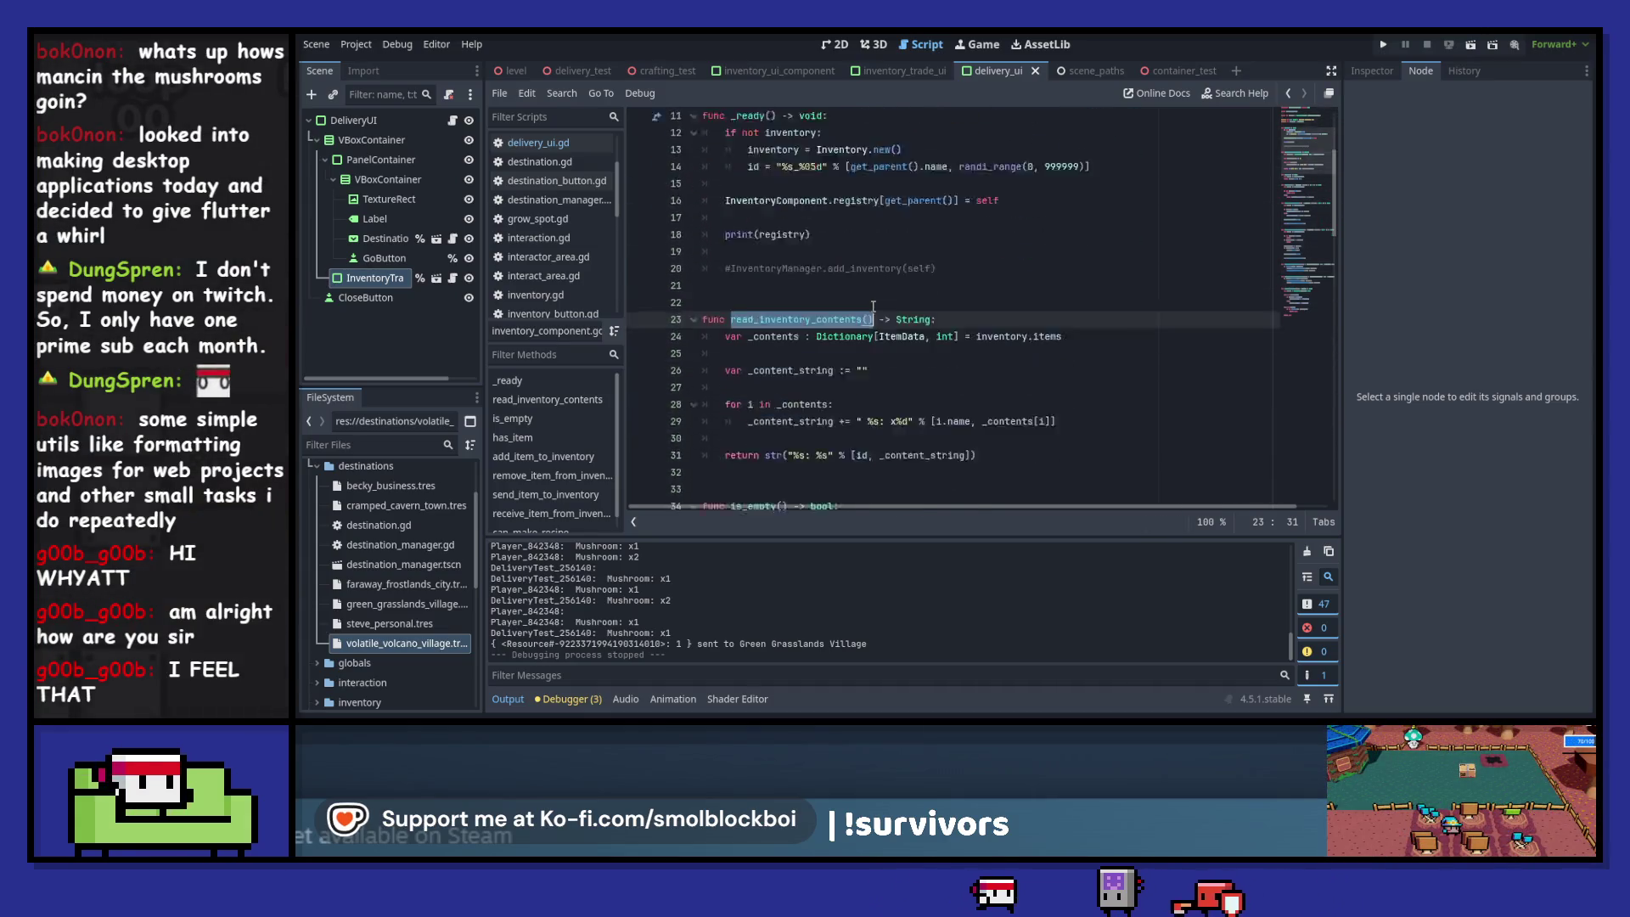
pyautogui.scroll(-2, 835, 252)
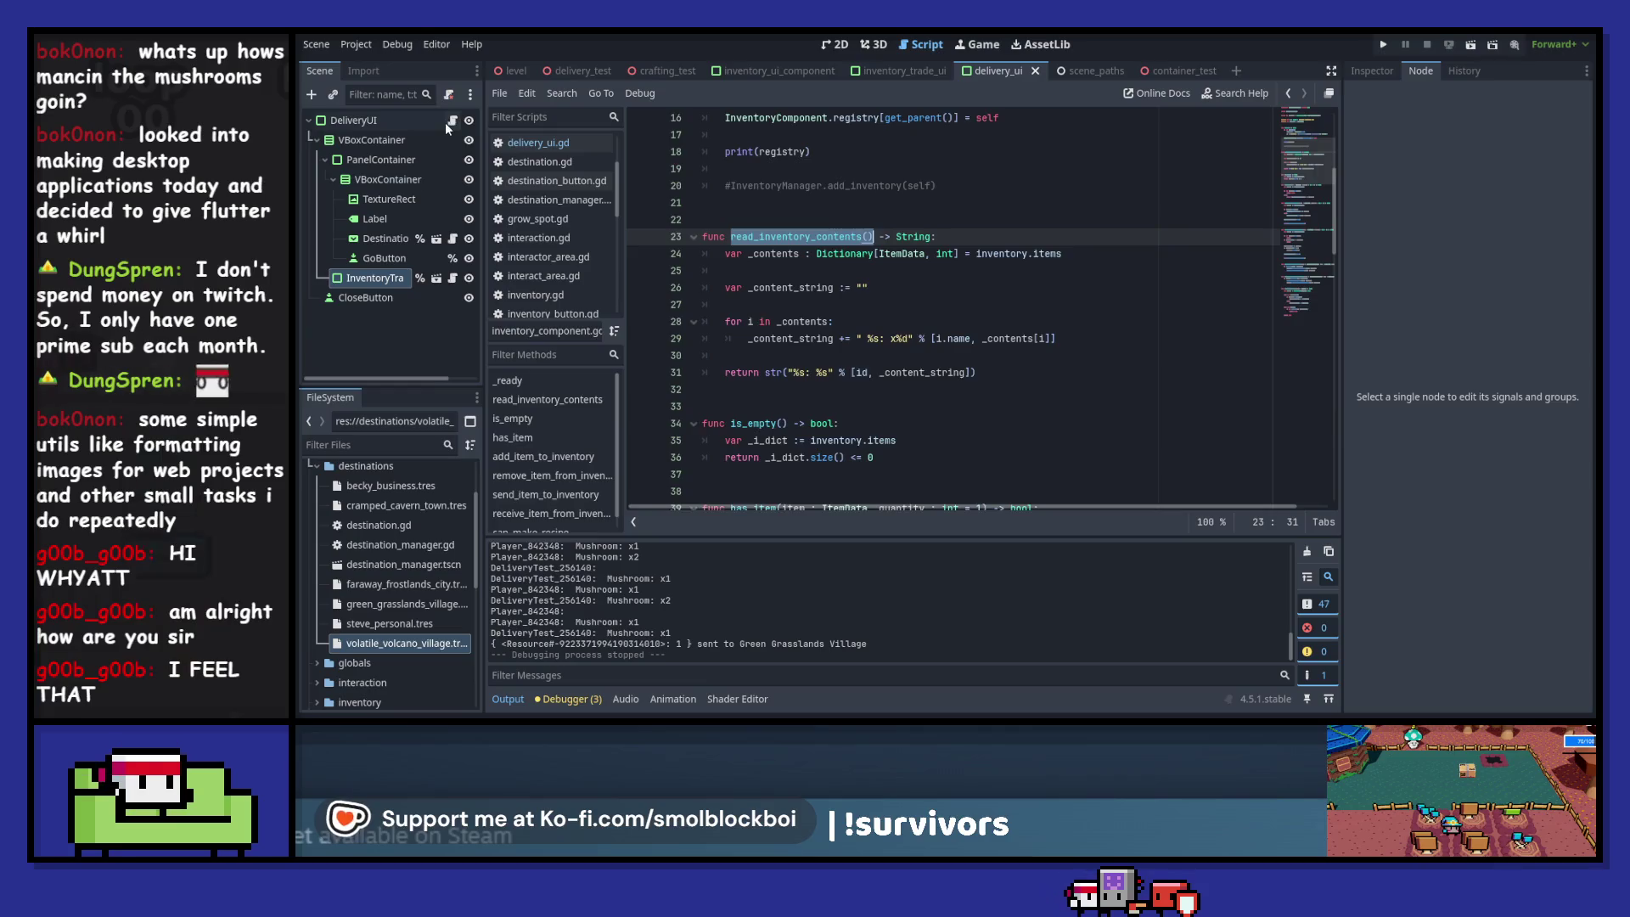
# - Replace inventory.items on line 39 with read_inventory_contents() and run the game
pyautogui.hotkey('alt', 'Left')
pyautogui.scroll(-9, 835, 293)
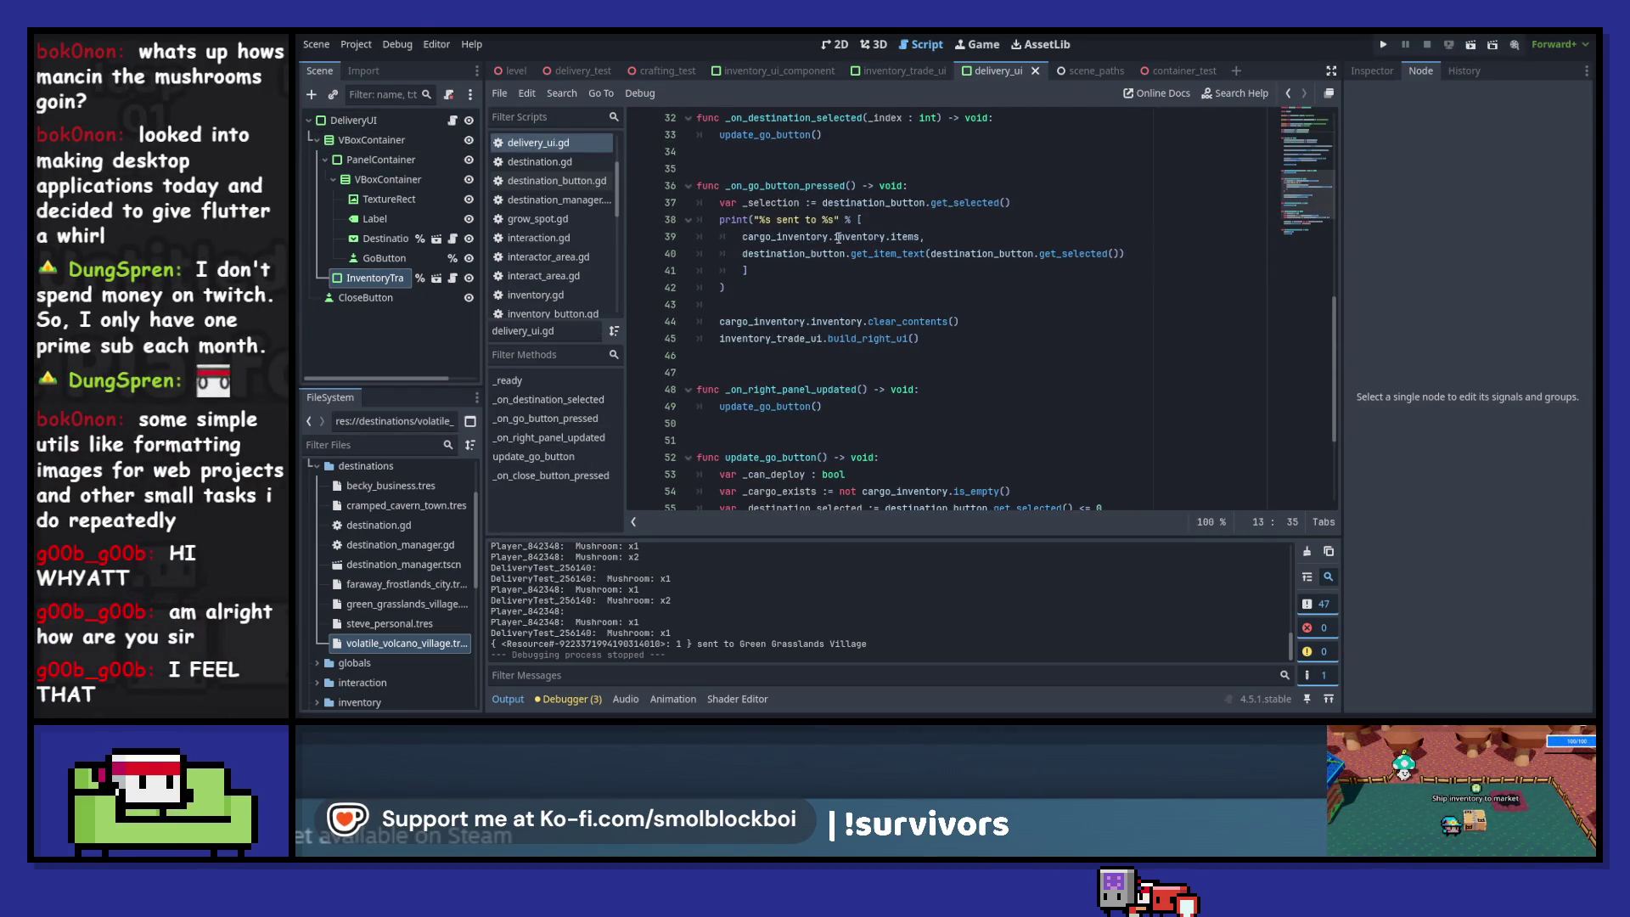
pyautogui.moveTo(835, 237); pyautogui.dragTo(931, 237)
pyautogui.write('read_inventory_contents()')
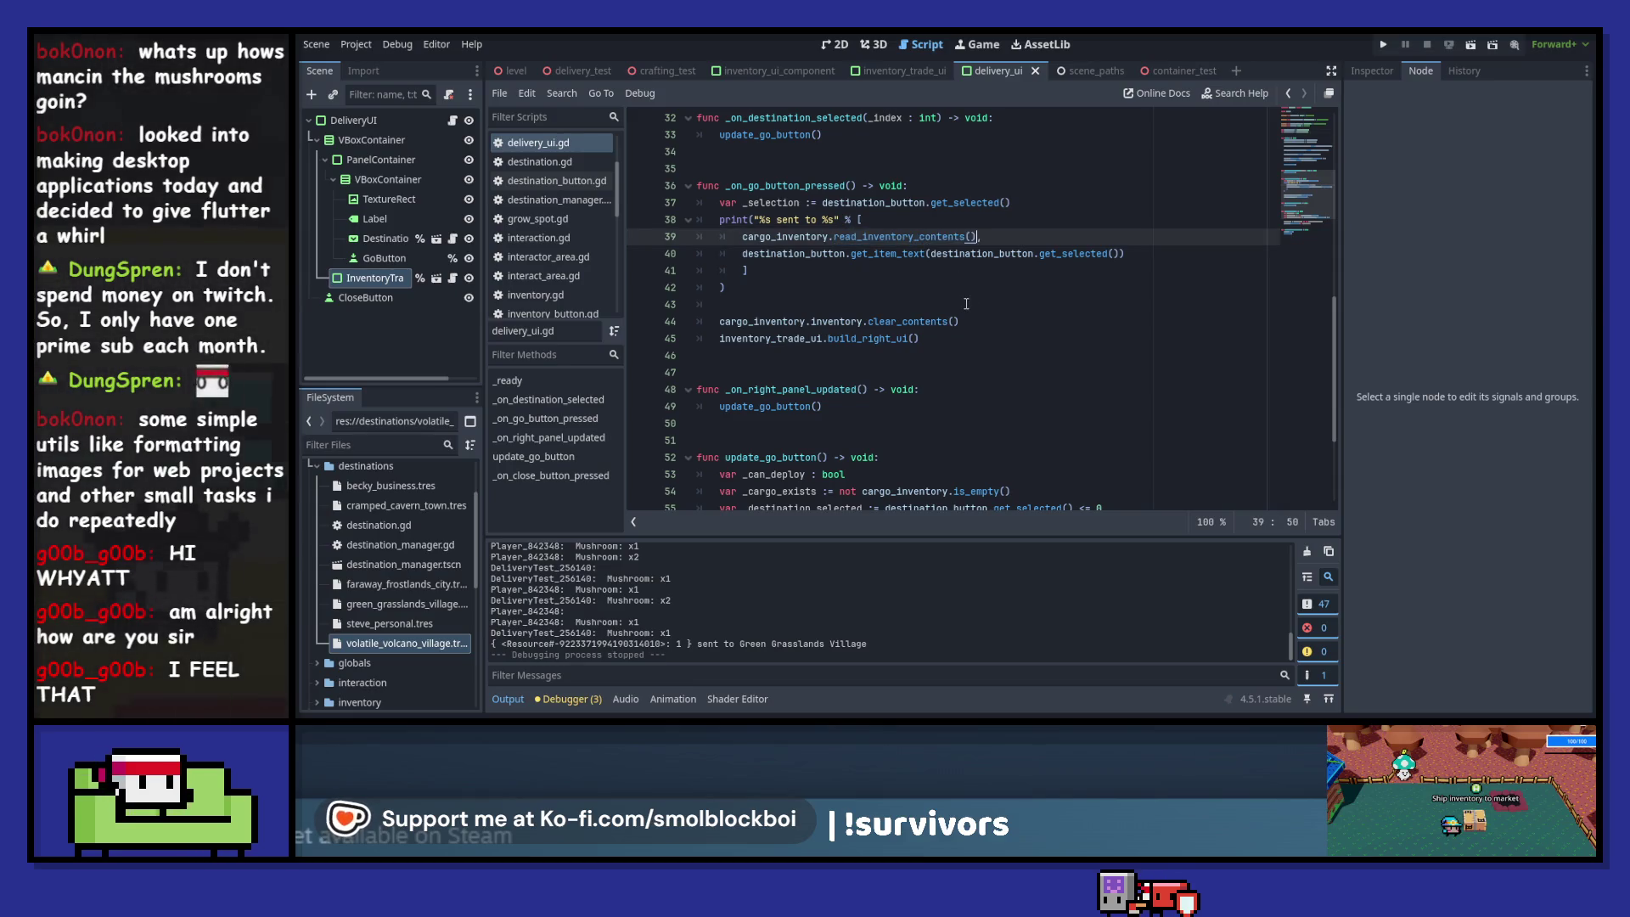
pyautogui.press('F5')
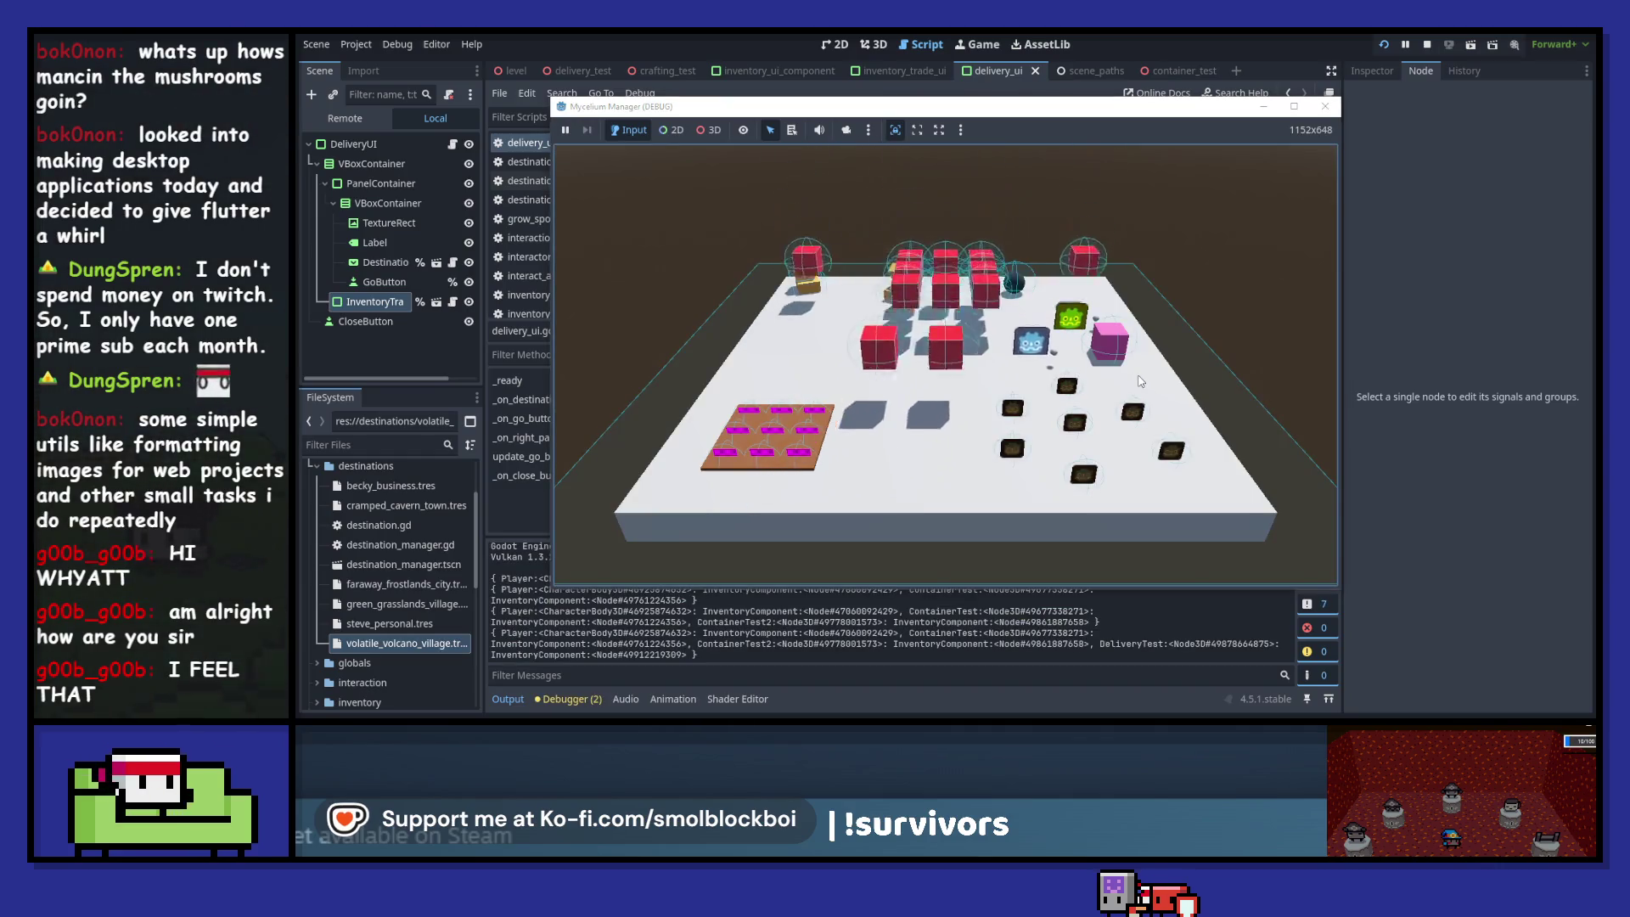
# - Pick up a mushroom, send it to Cramped Cavern Town with GO!, then stop the game
pyautogui.press('w')
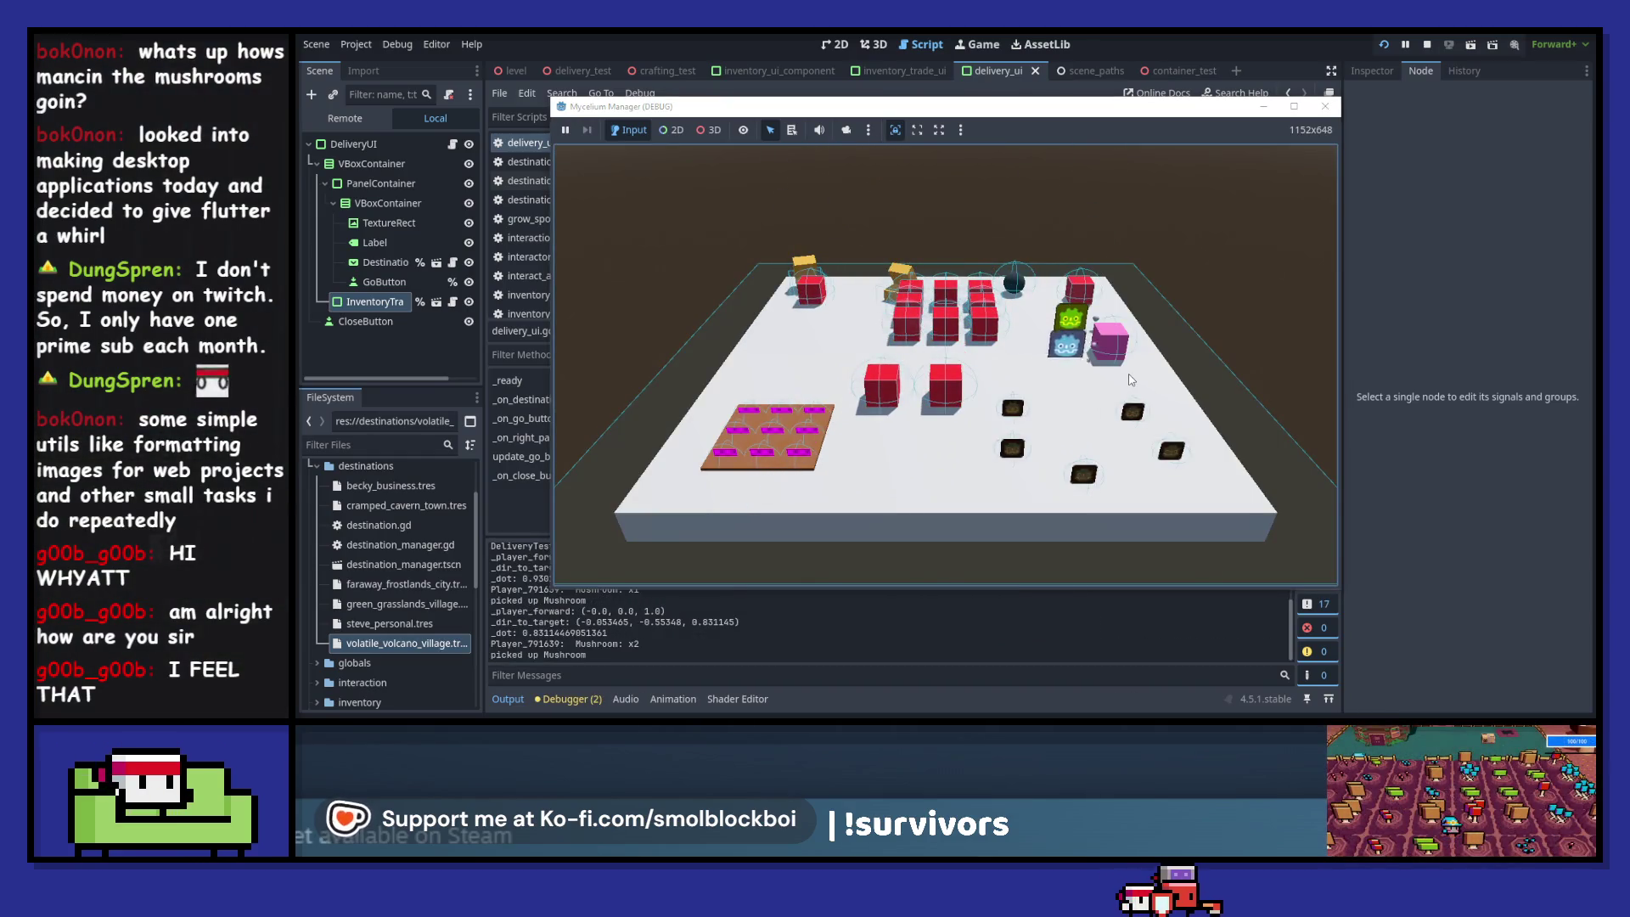
pyautogui.press('e')
pyautogui.click(749, 485)
pyautogui.click(952, 333)
pyautogui.click(936, 388)
pyautogui.click(946, 354)
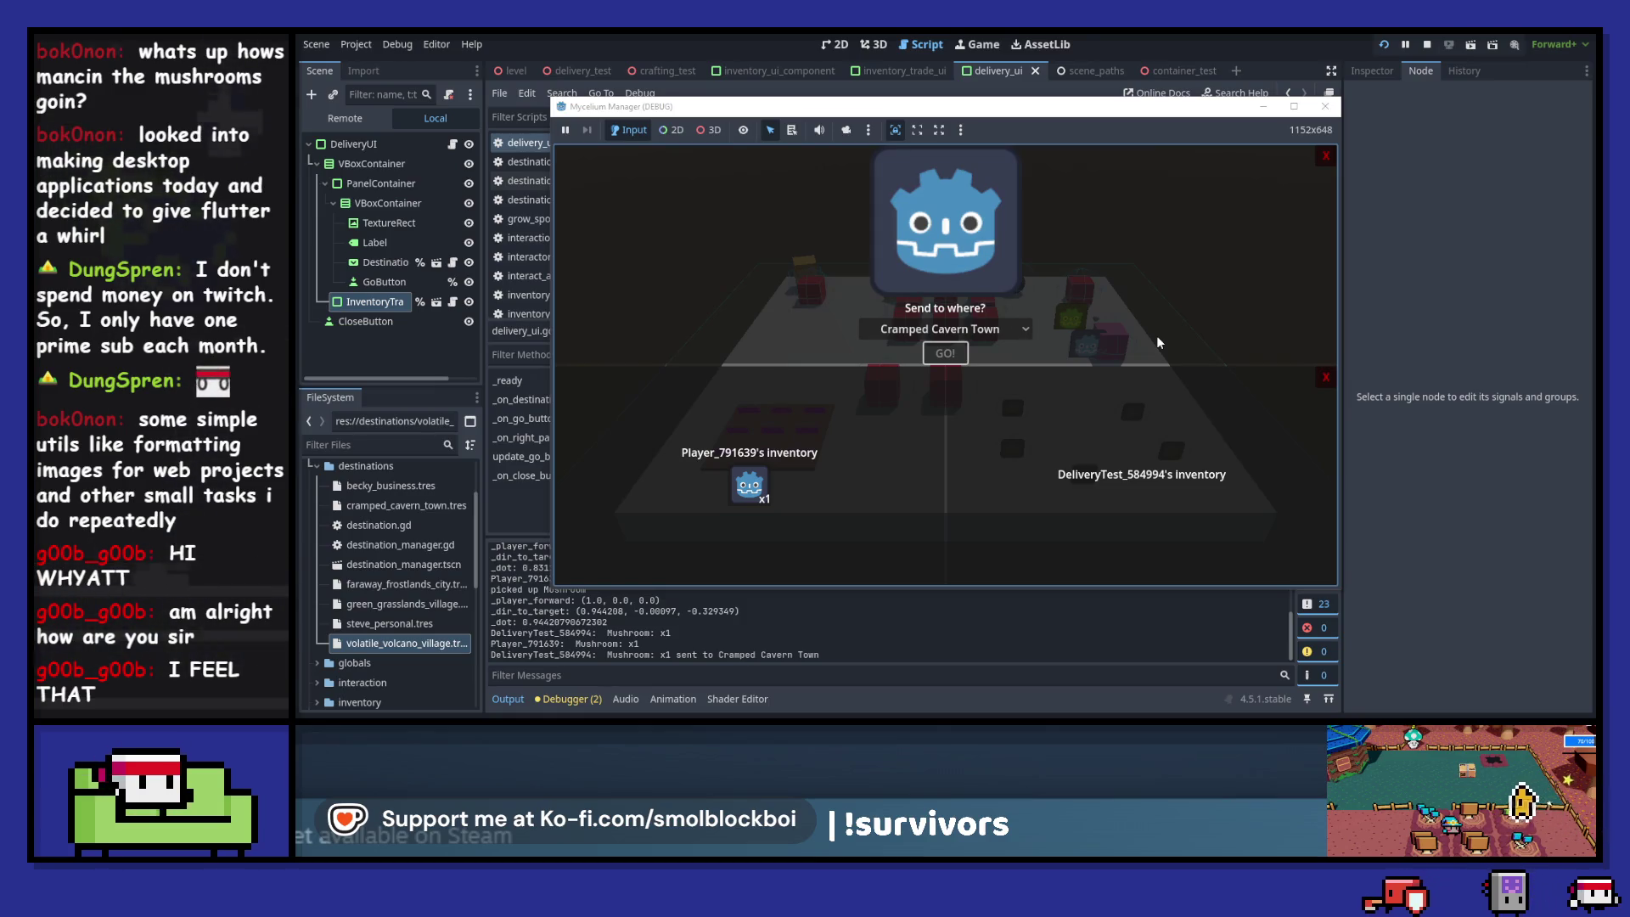
pyautogui.click(1329, 113)
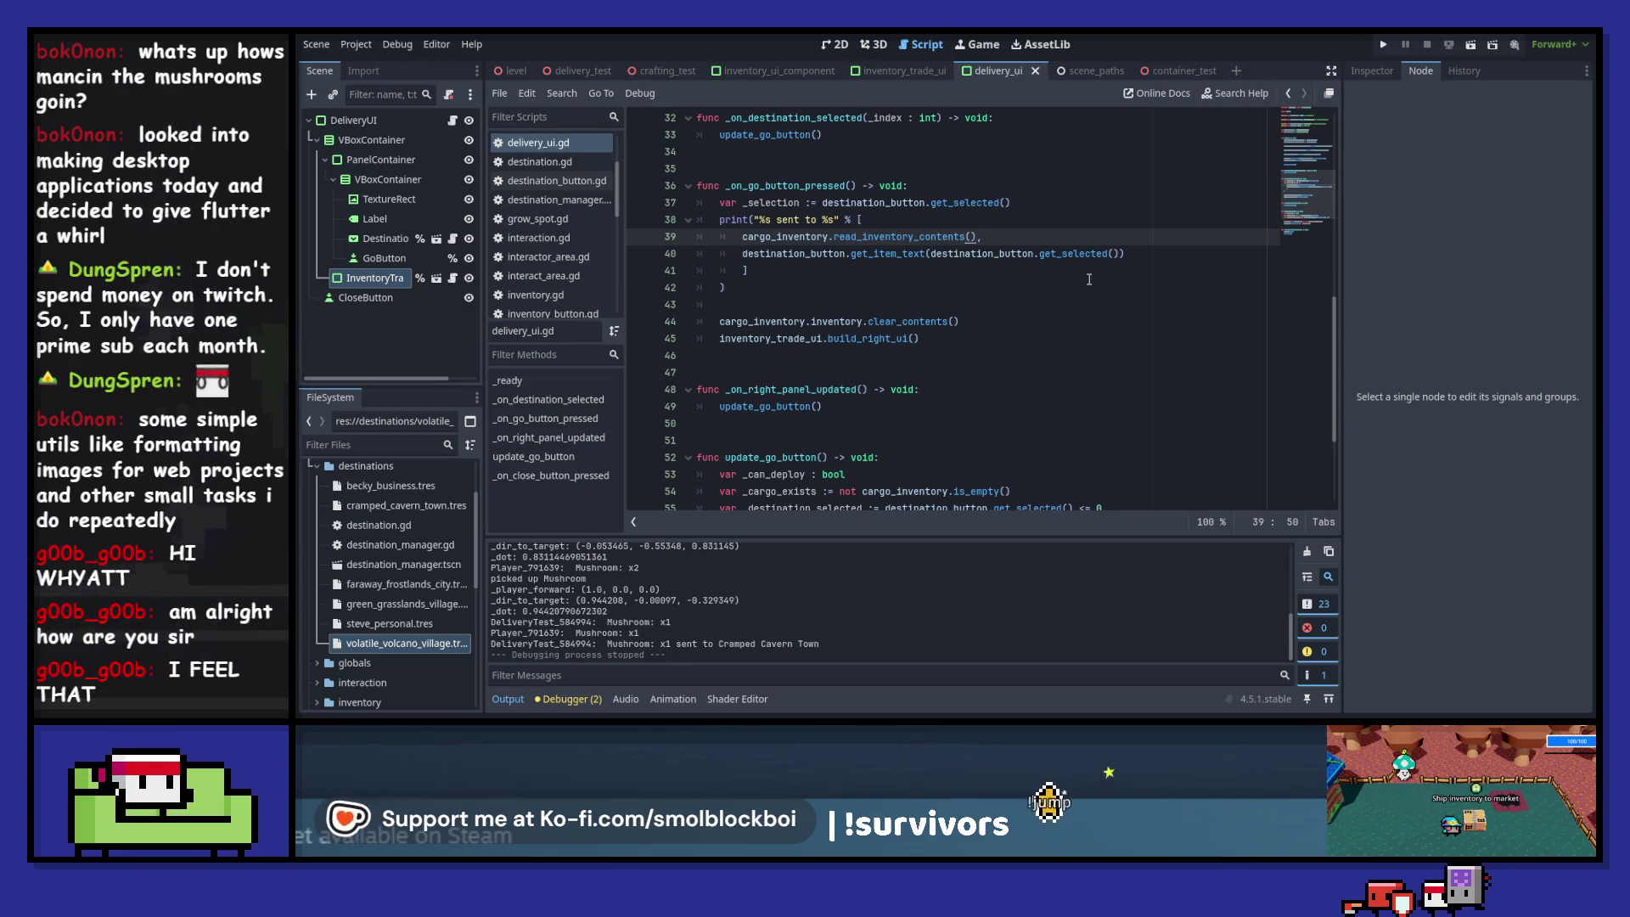
# - Try a bracketed "[%s]" Go message, undo it, then open read_inventory_contents' definition
pyautogui.click(759, 219)
pyautogui.write('[]')
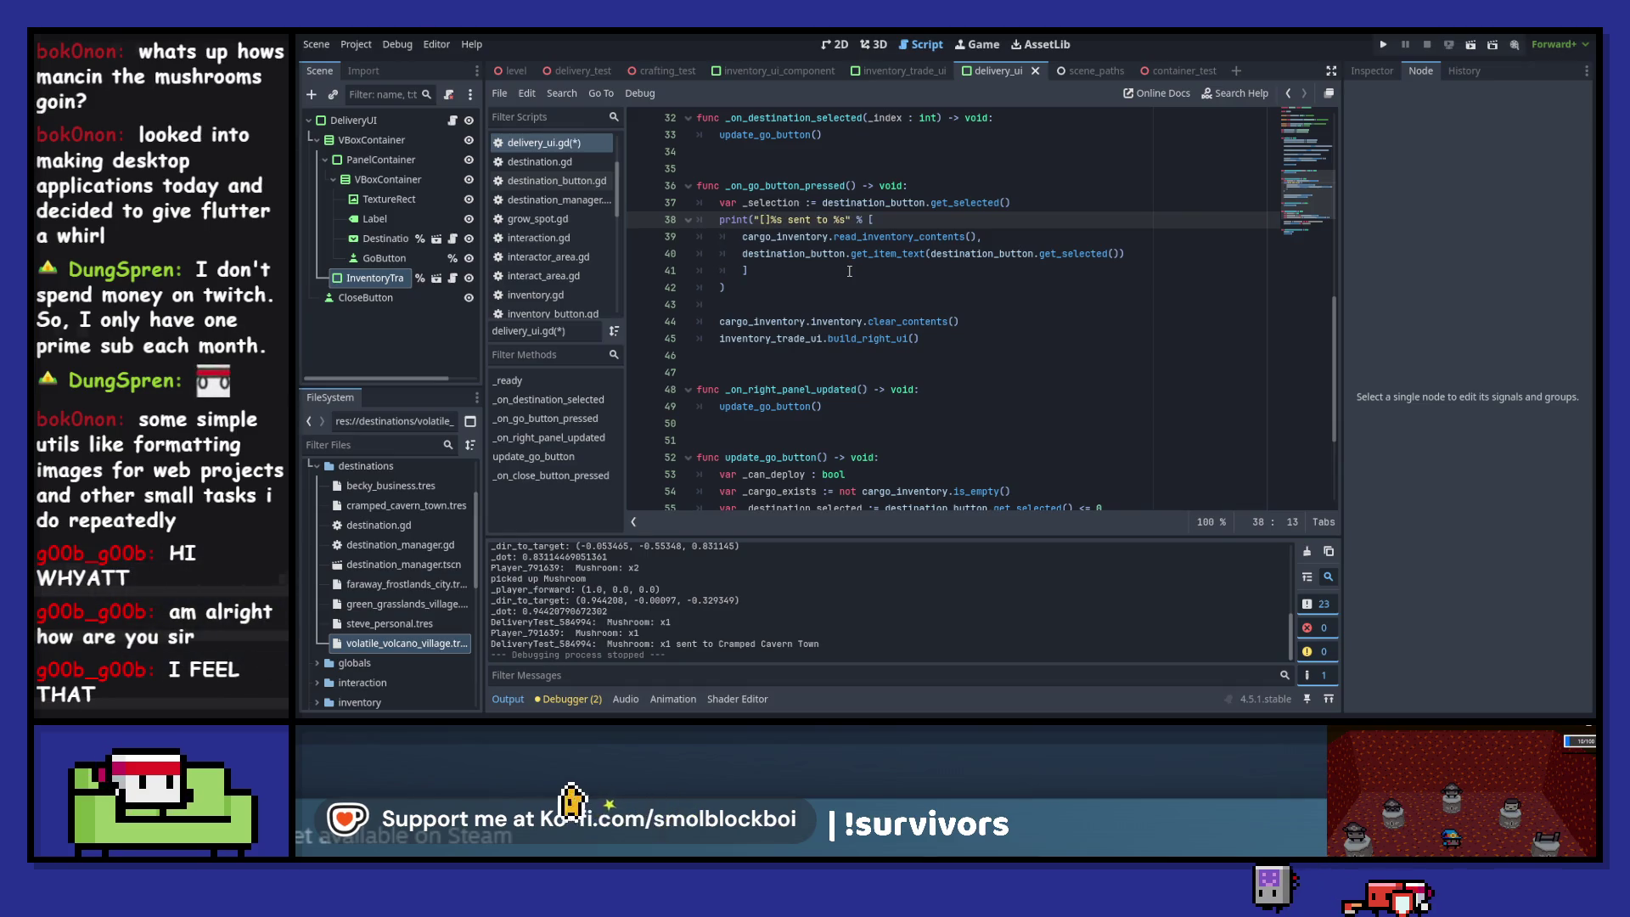
pyautogui.press('Delete')
pyautogui.press('Right')
pyautogui.press('Right')
pyautogui.write(']')
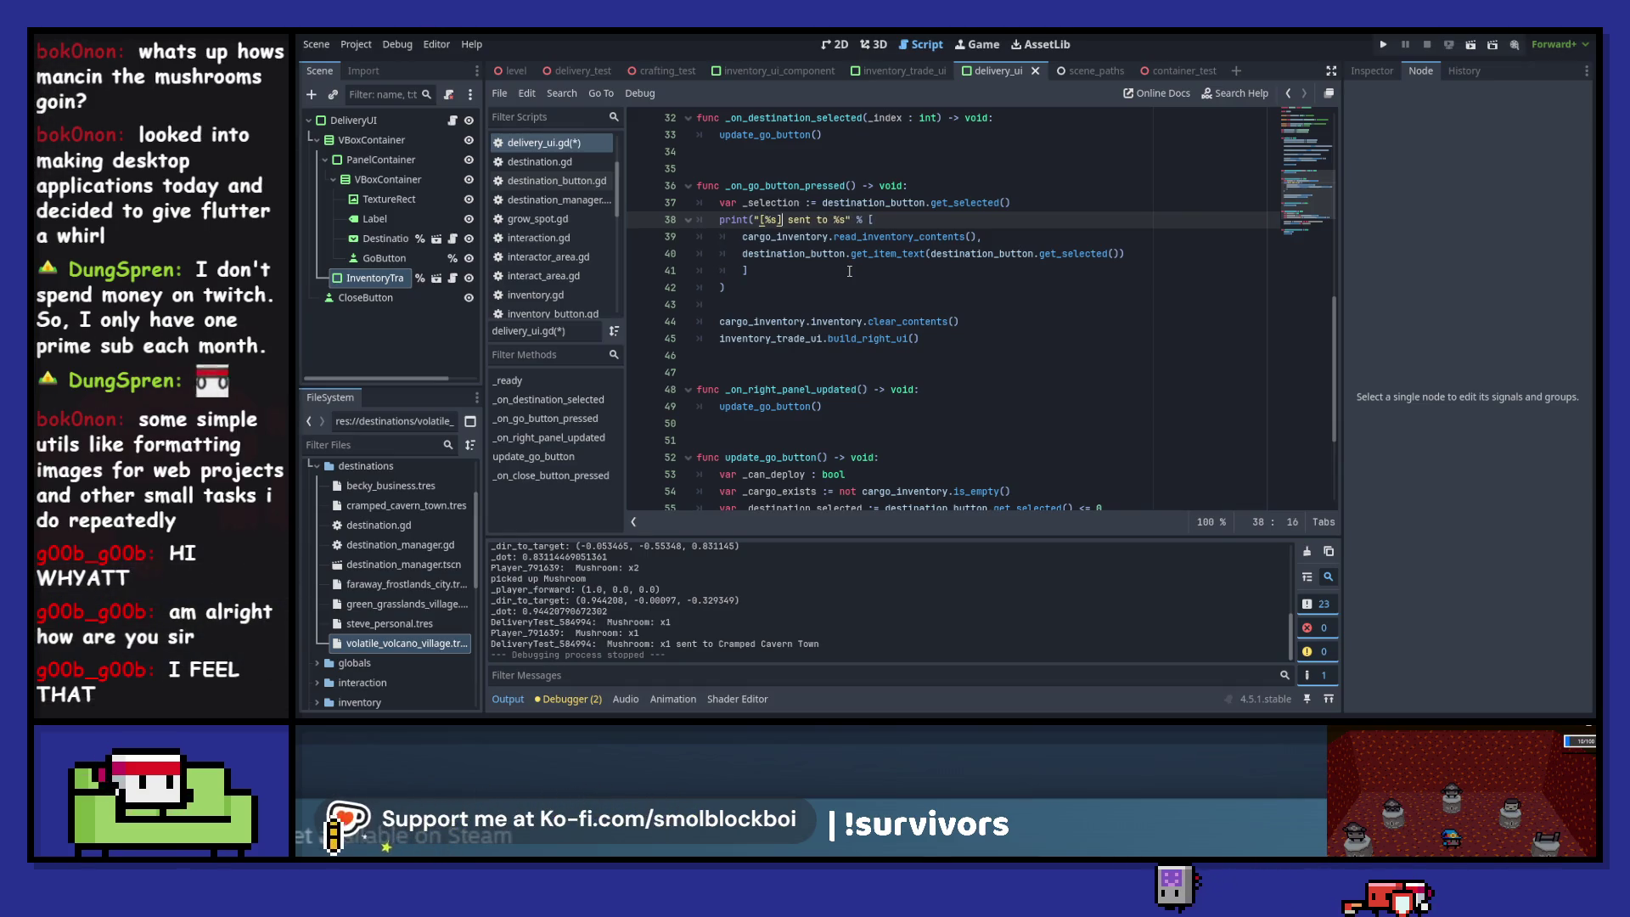
pyautogui.hotkey('ctrl', 's')
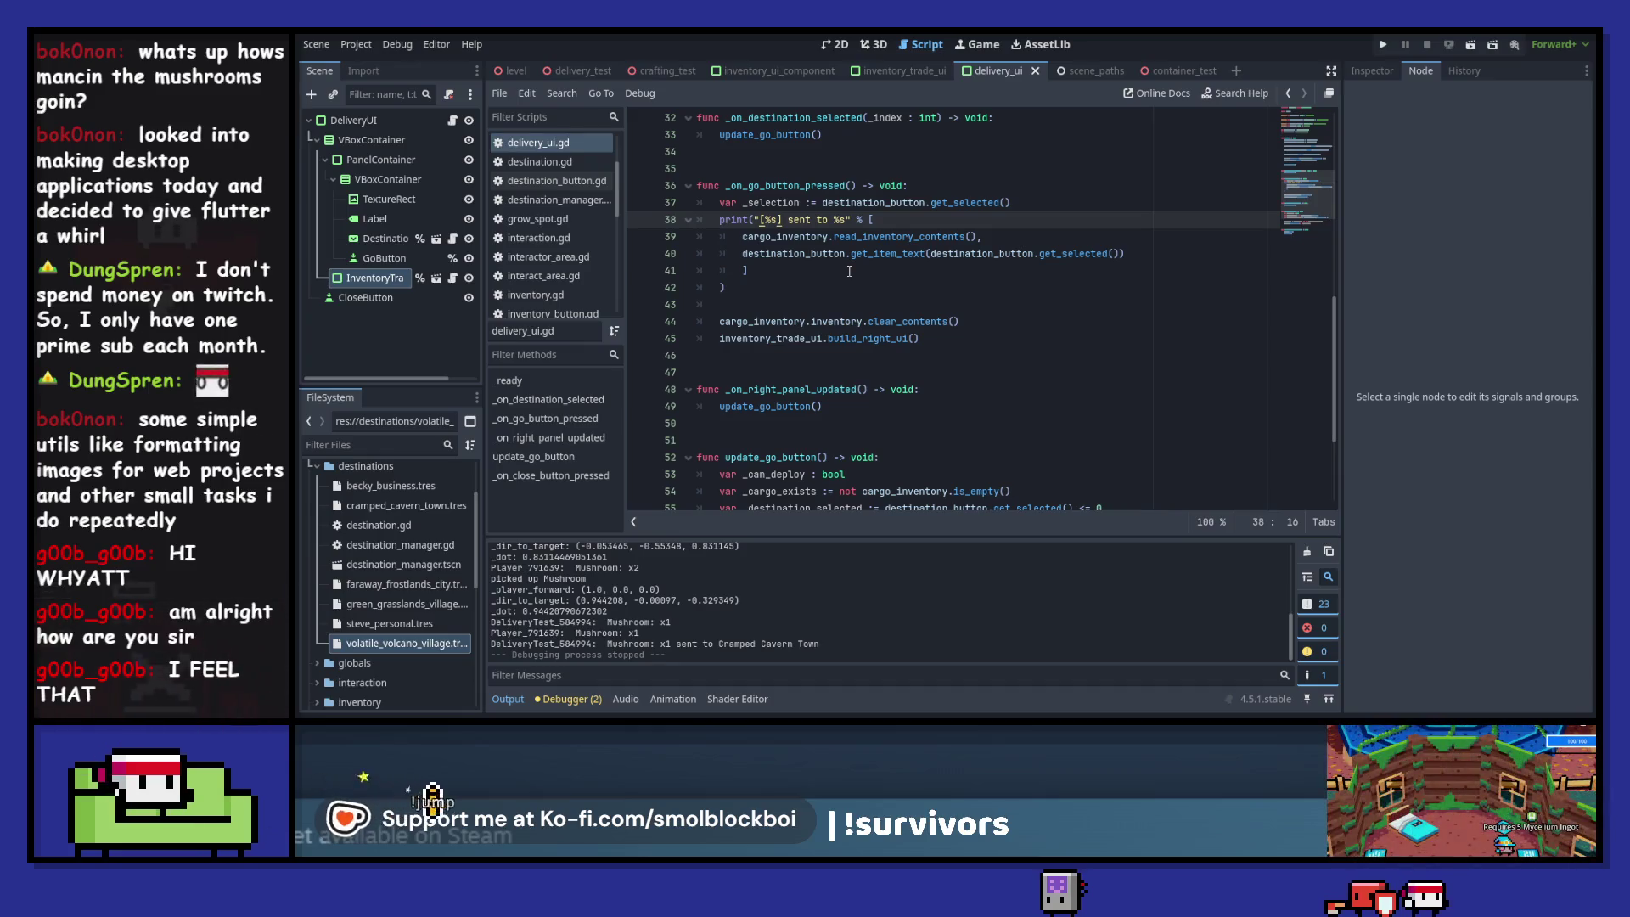
pyautogui.hotkey('ctrl', 'z')
pyautogui.hotkey('ctrl', 's')
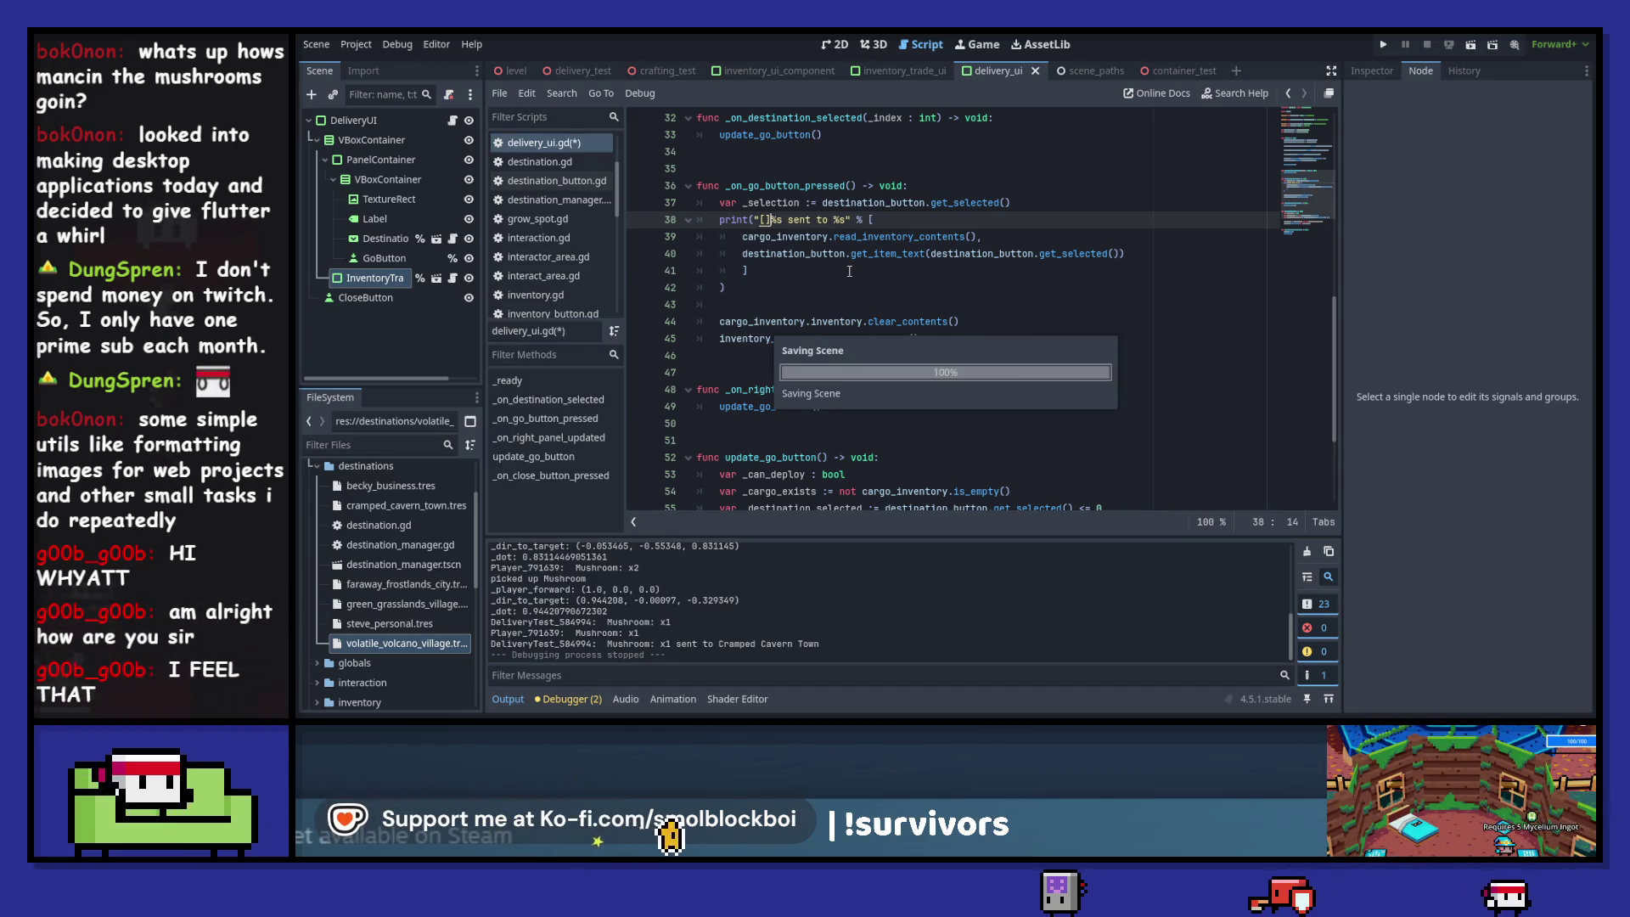
pyautogui.keyDown('ctrl'); pyautogui.click(898, 237); pyautogui.keyUp('ctrl')
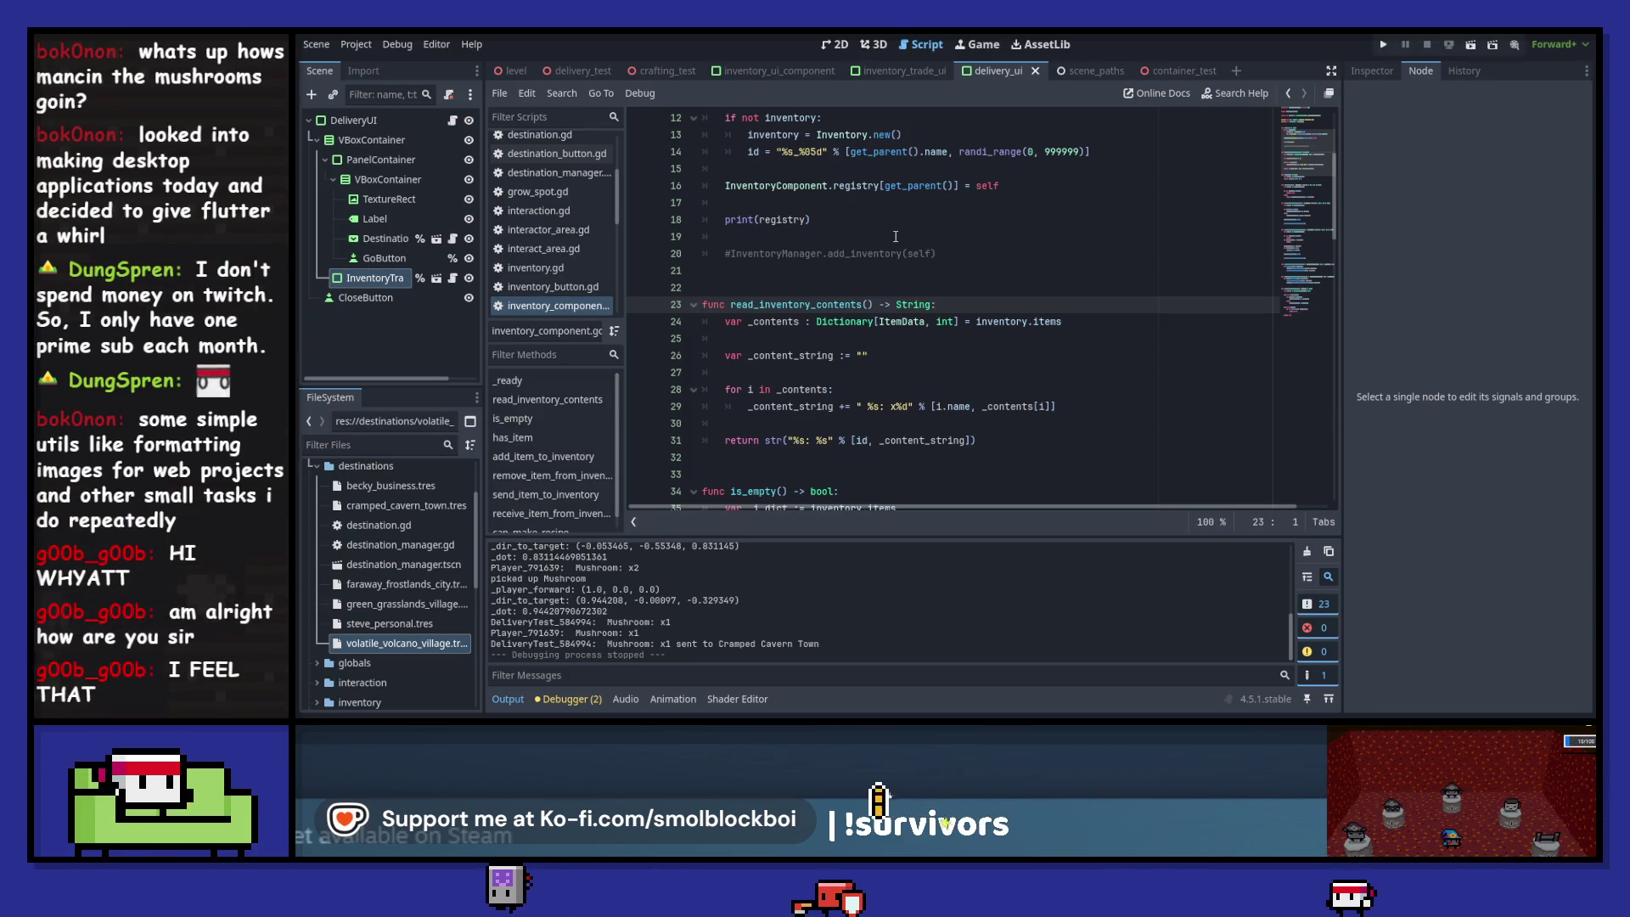
# - Declare var _string_array : PackedStringArray below _contents in read_inventory_contents
pyautogui.click(866, 407)
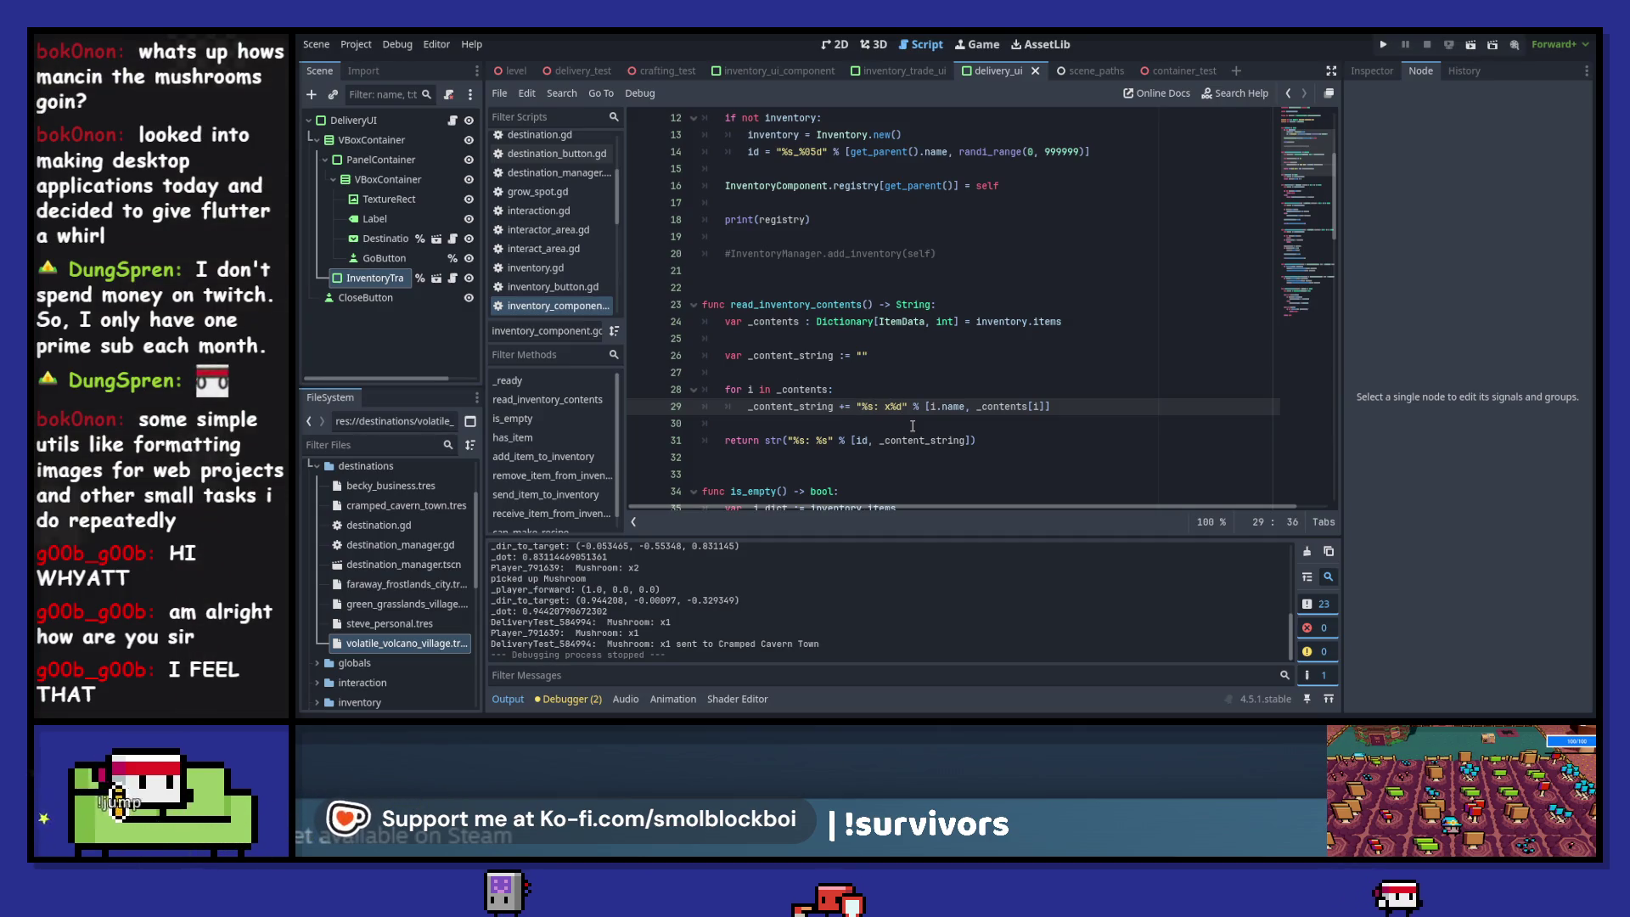
pyautogui.press('Up')
pyautogui.press('Up')
pyautogui.press('Up')
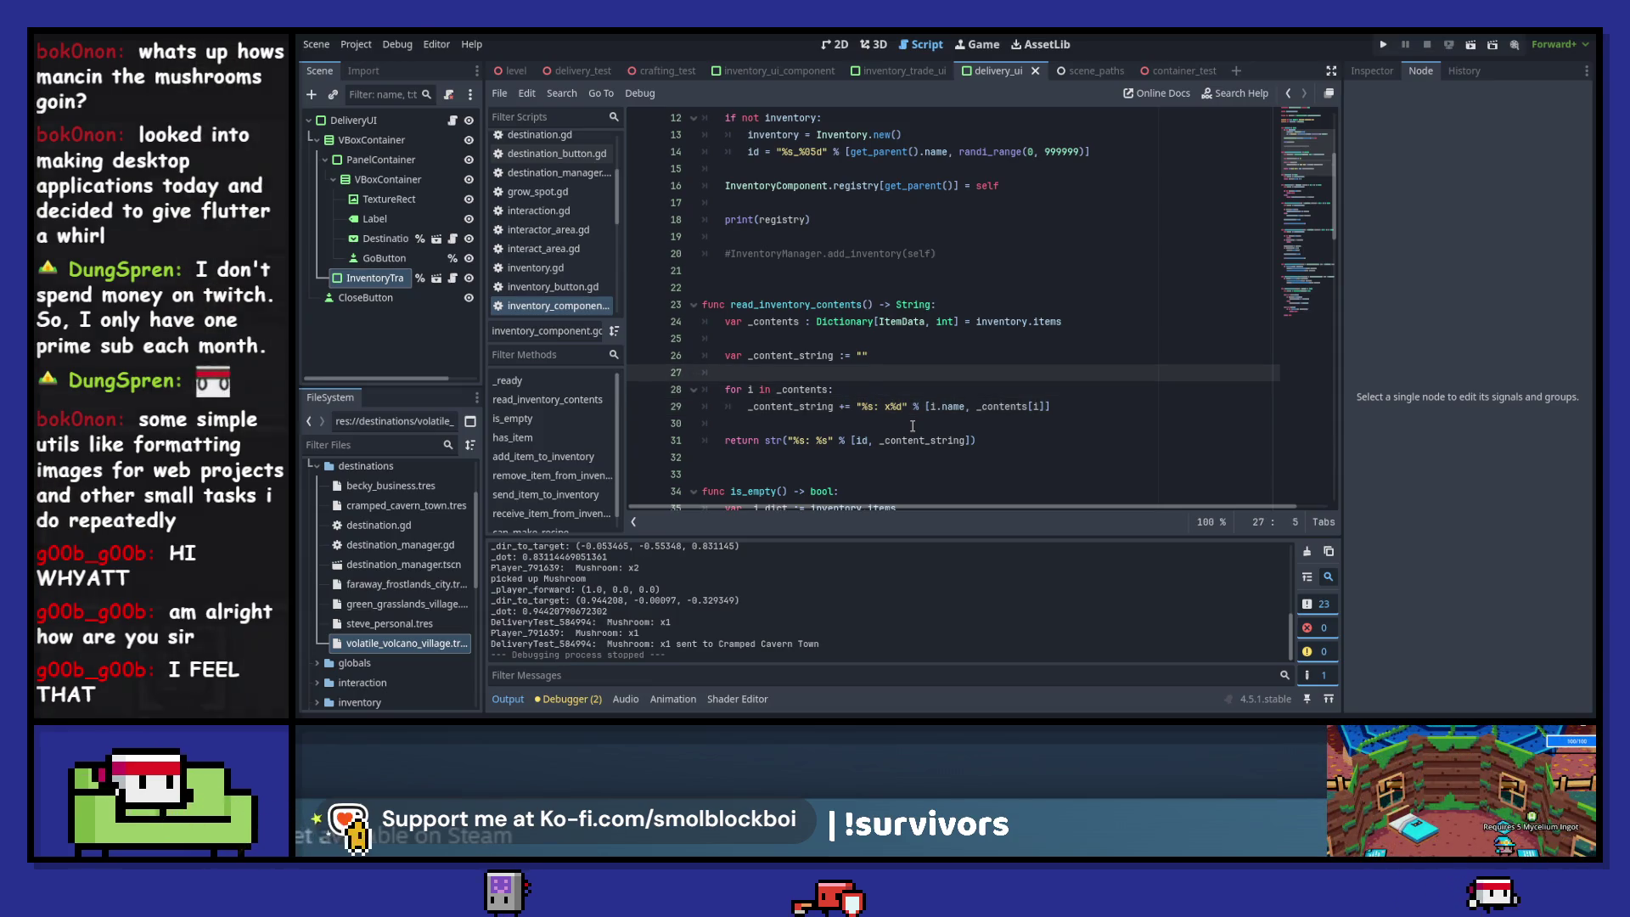
pyautogui.press('Return')
pyautogui.write('var ')
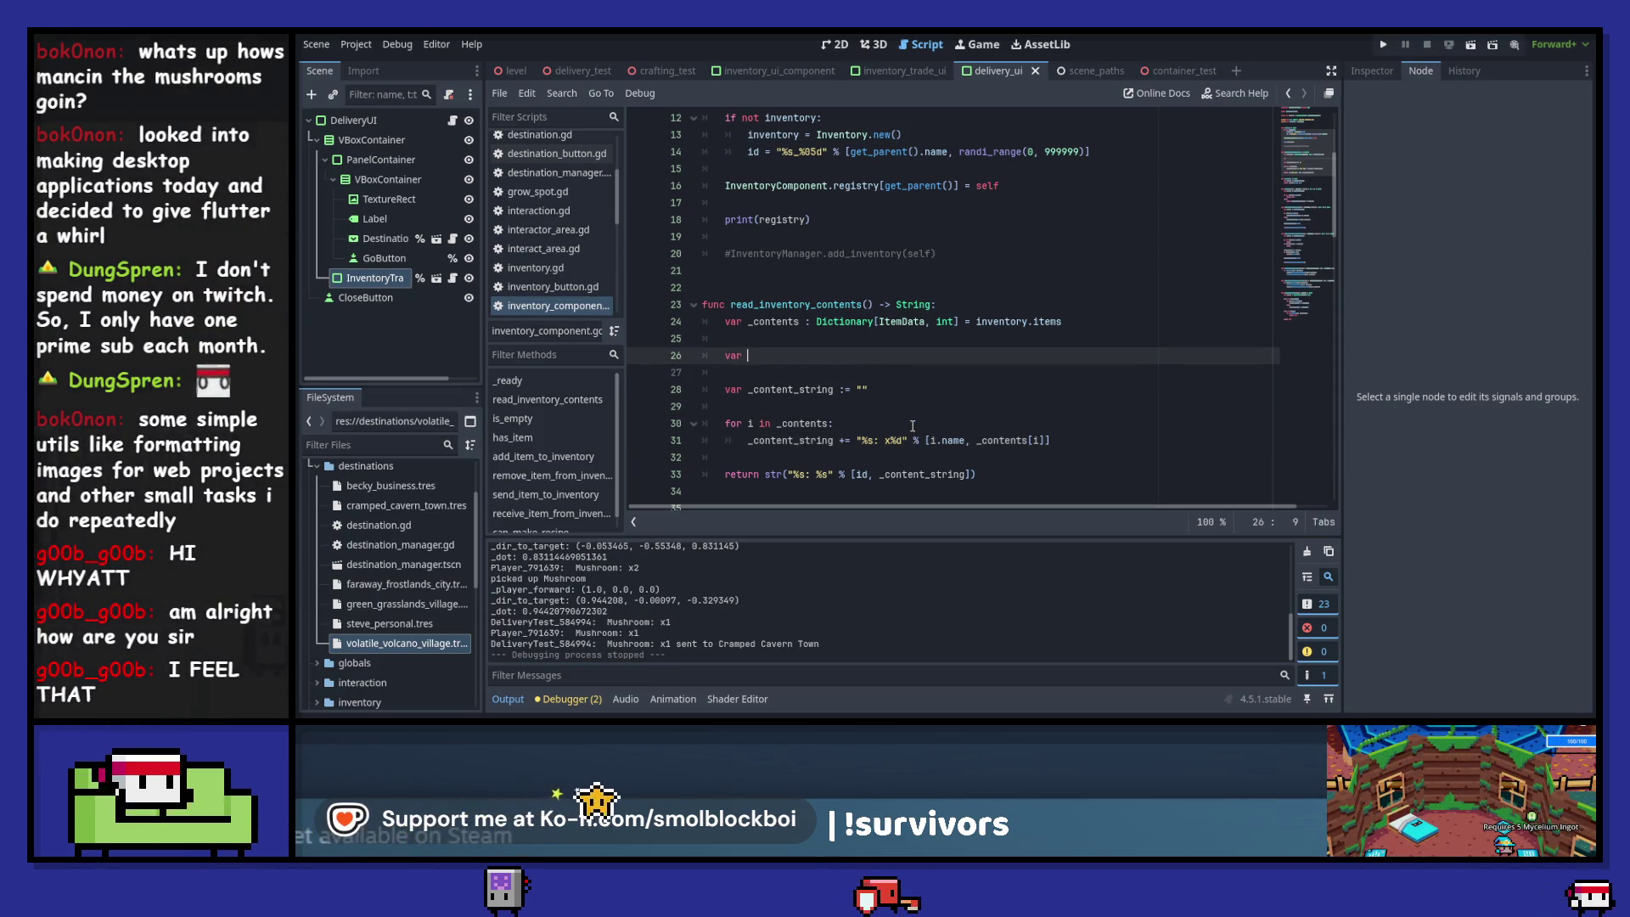
pyautogui.write('_string_a')
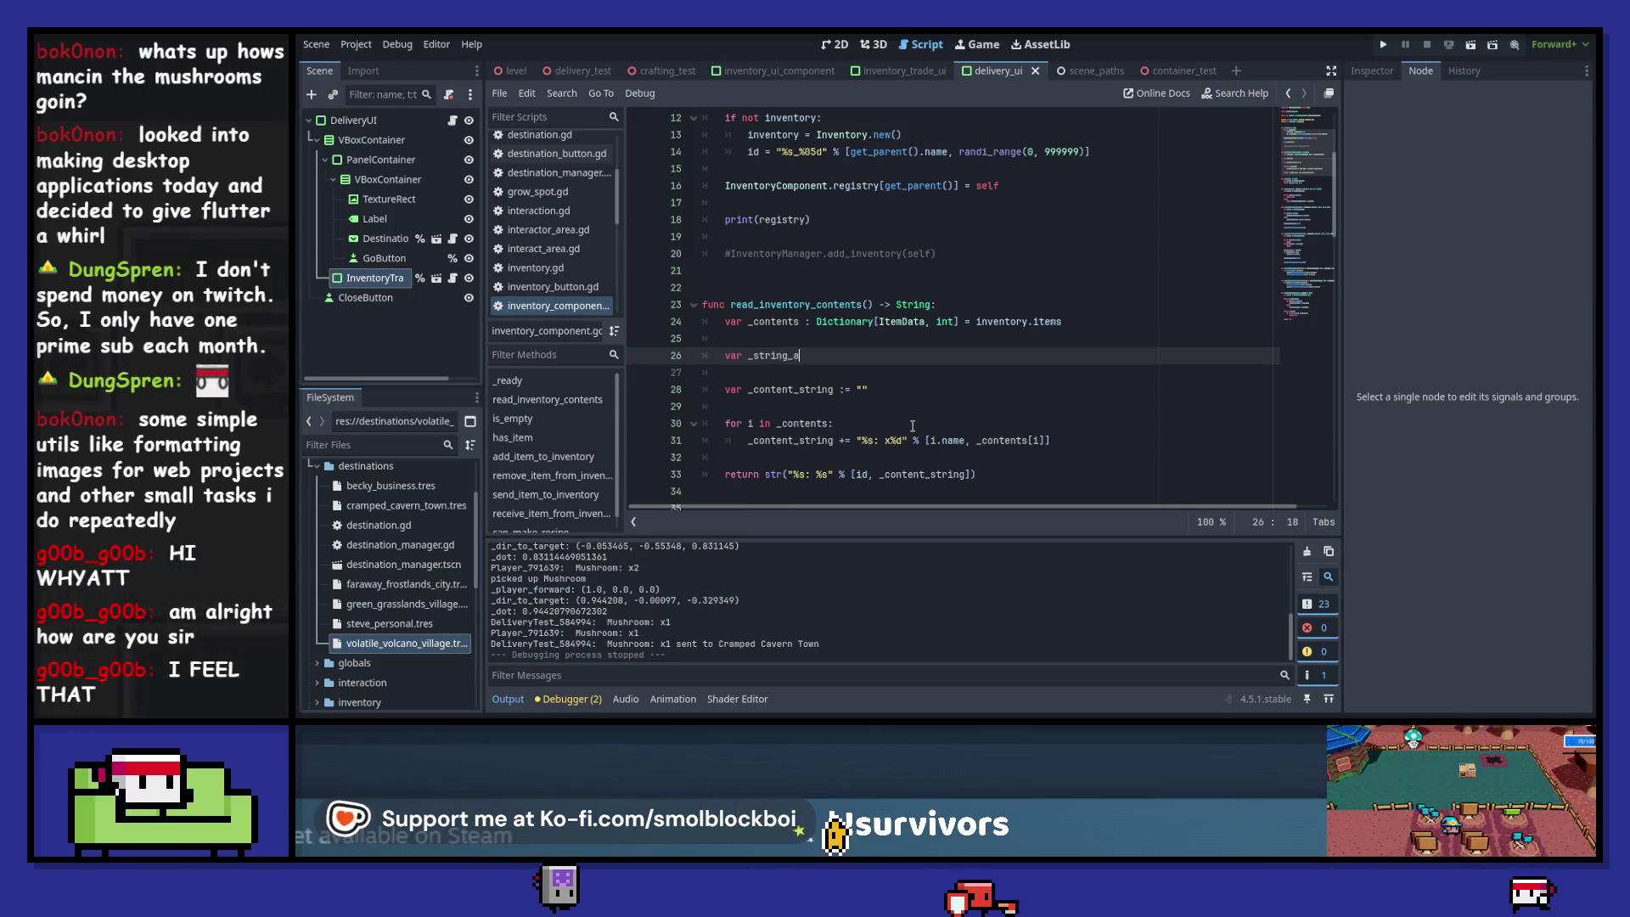
pyautogui.write('rray : ')
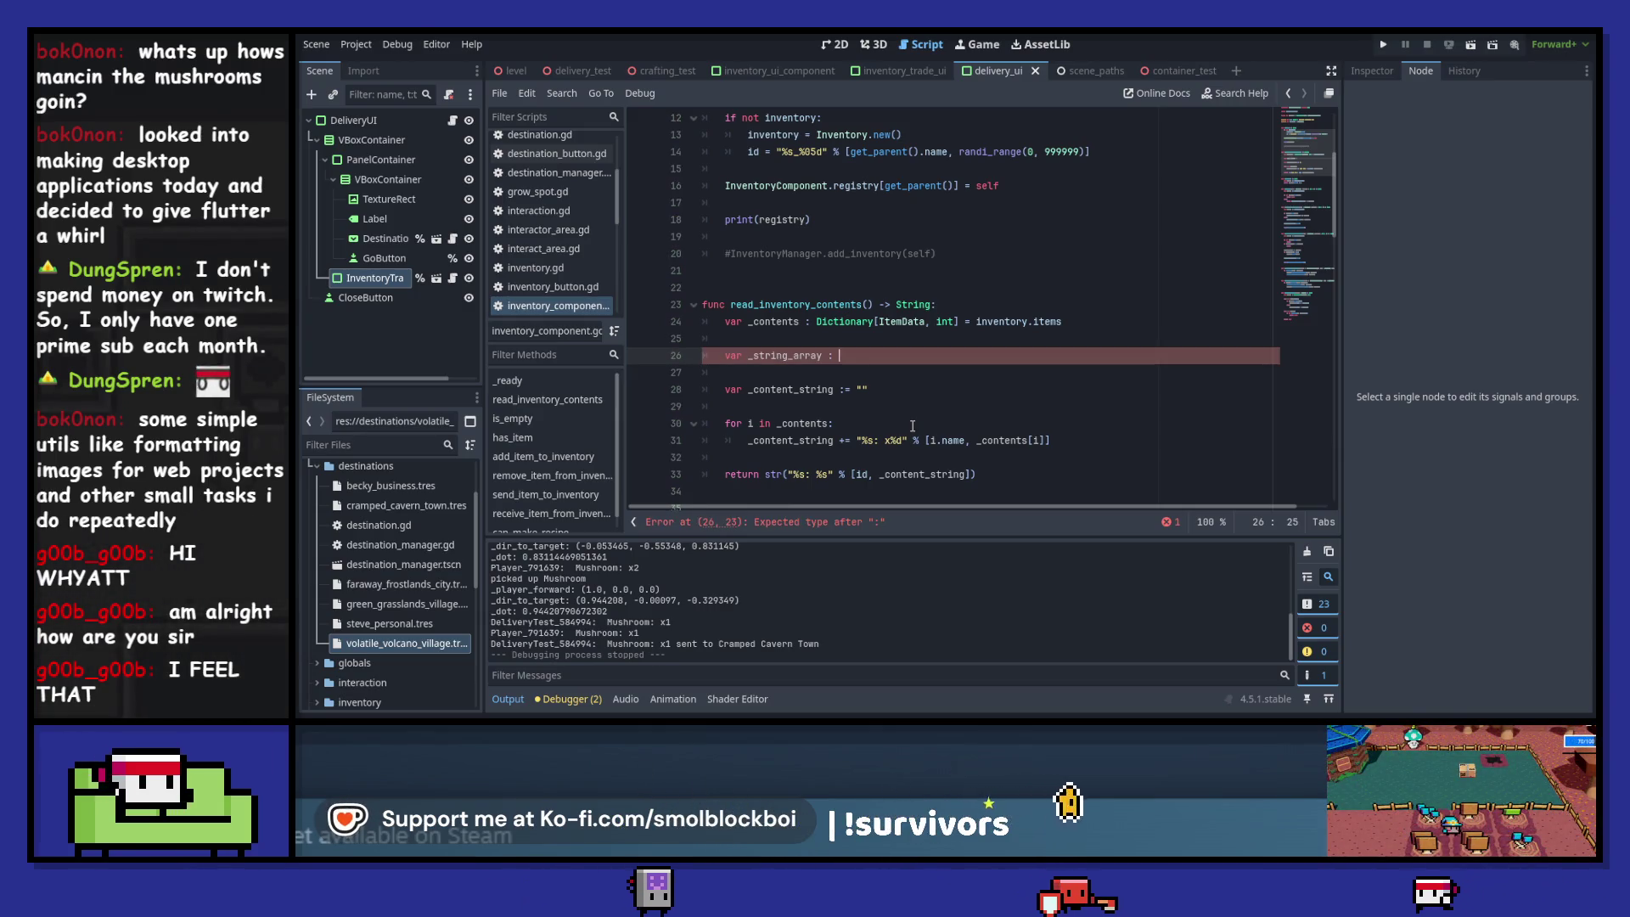
pyautogui.write('PackedS')
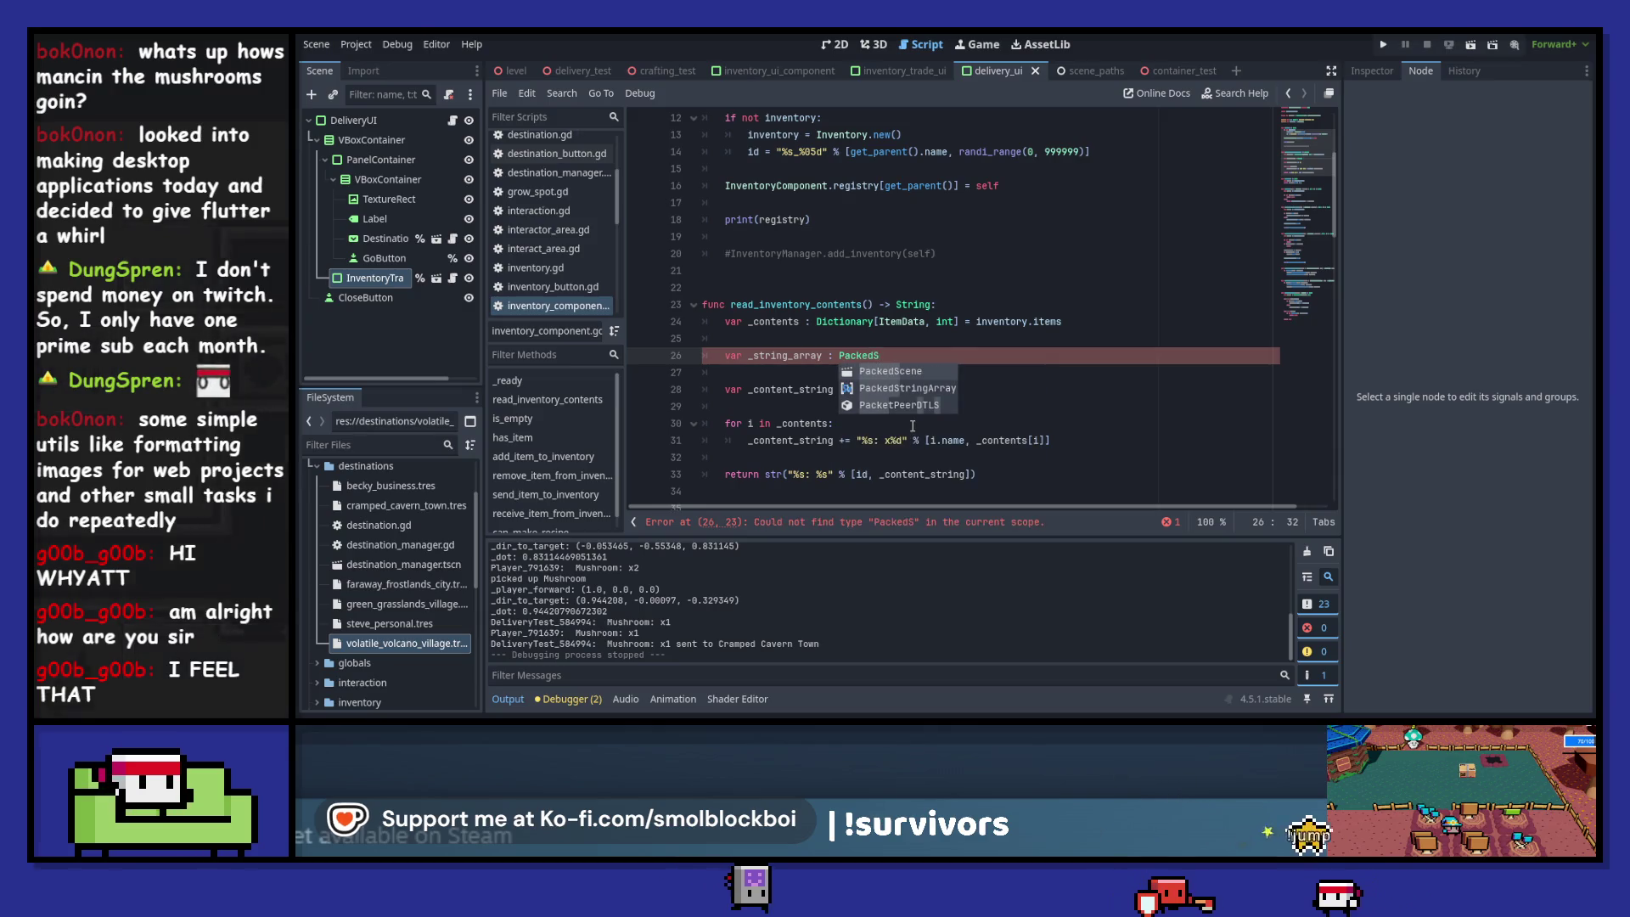
pyautogui.press('Return')
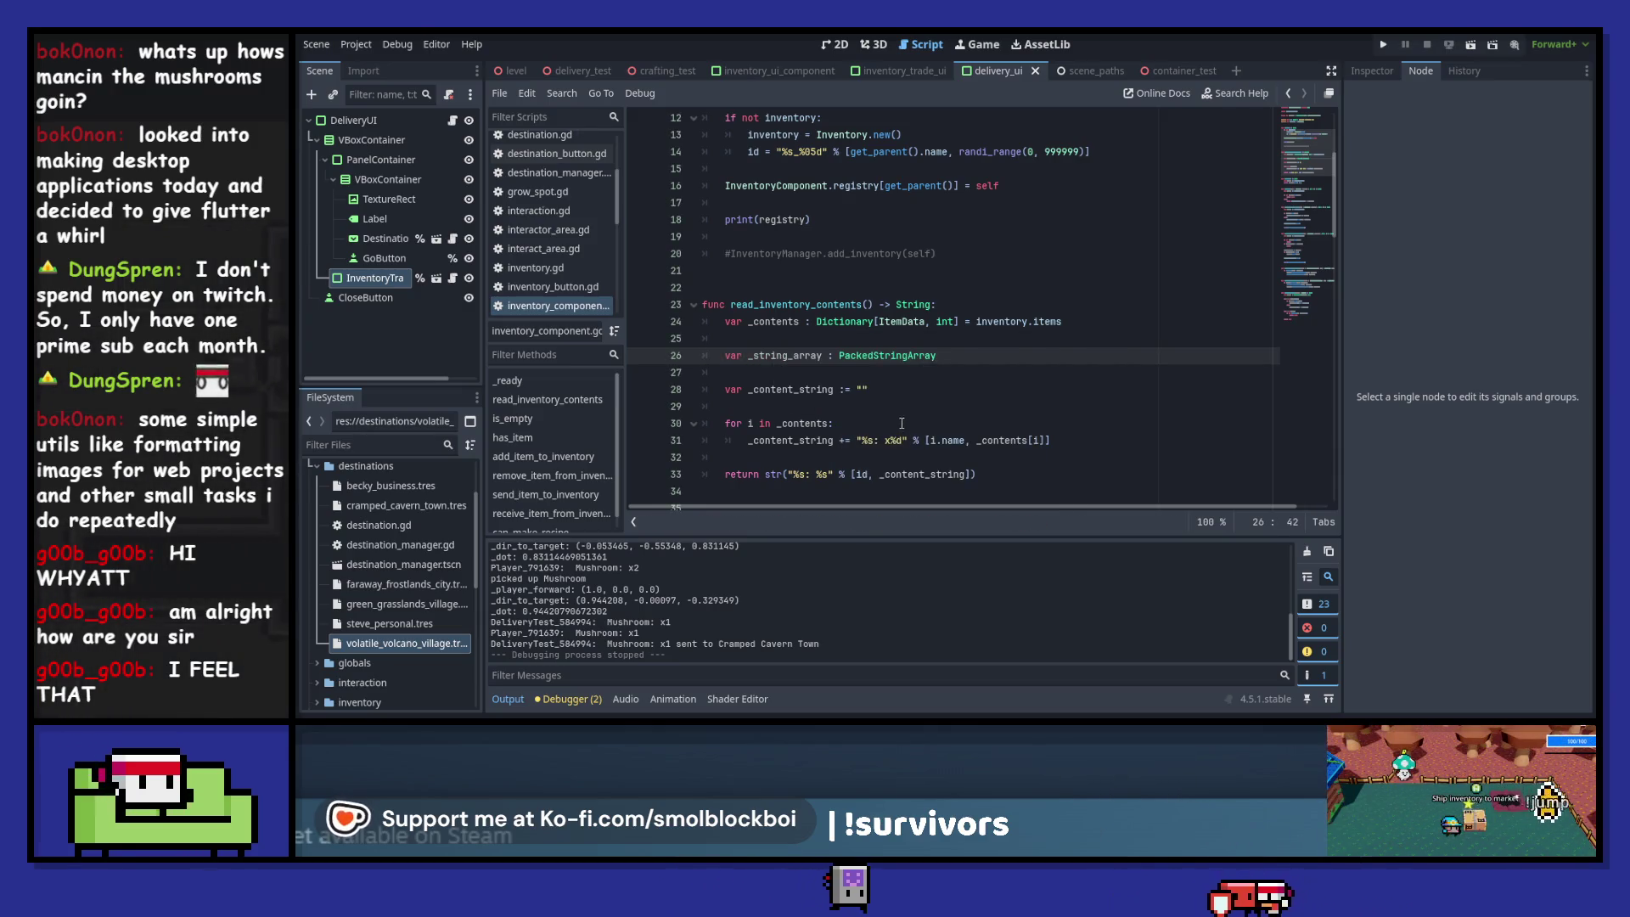
pyautogui.doubleClick(798, 355)
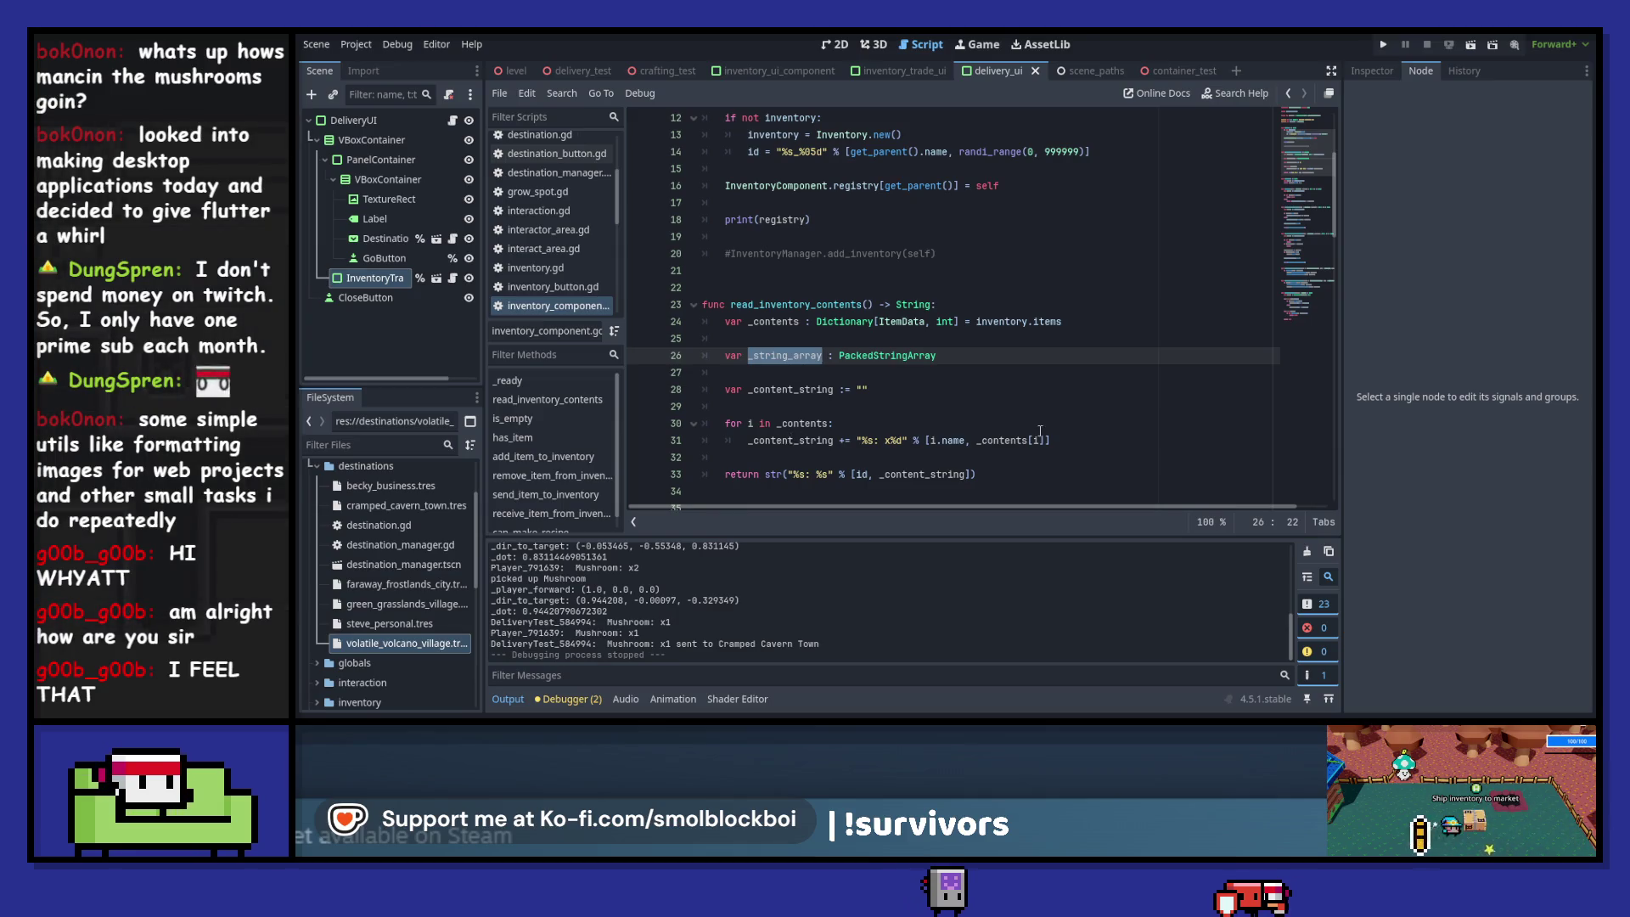
pyautogui.scroll(-1, 916, 416)
# - Add a for loop over _contents calling _string_array.append(), and view append's documentation
pyautogui.click(916, 407)
pyautogui.press('Up')
pyautogui.press('Up')
pyautogui.press('Up')
pyautogui.press('Return')
pyautogui.press('Return')
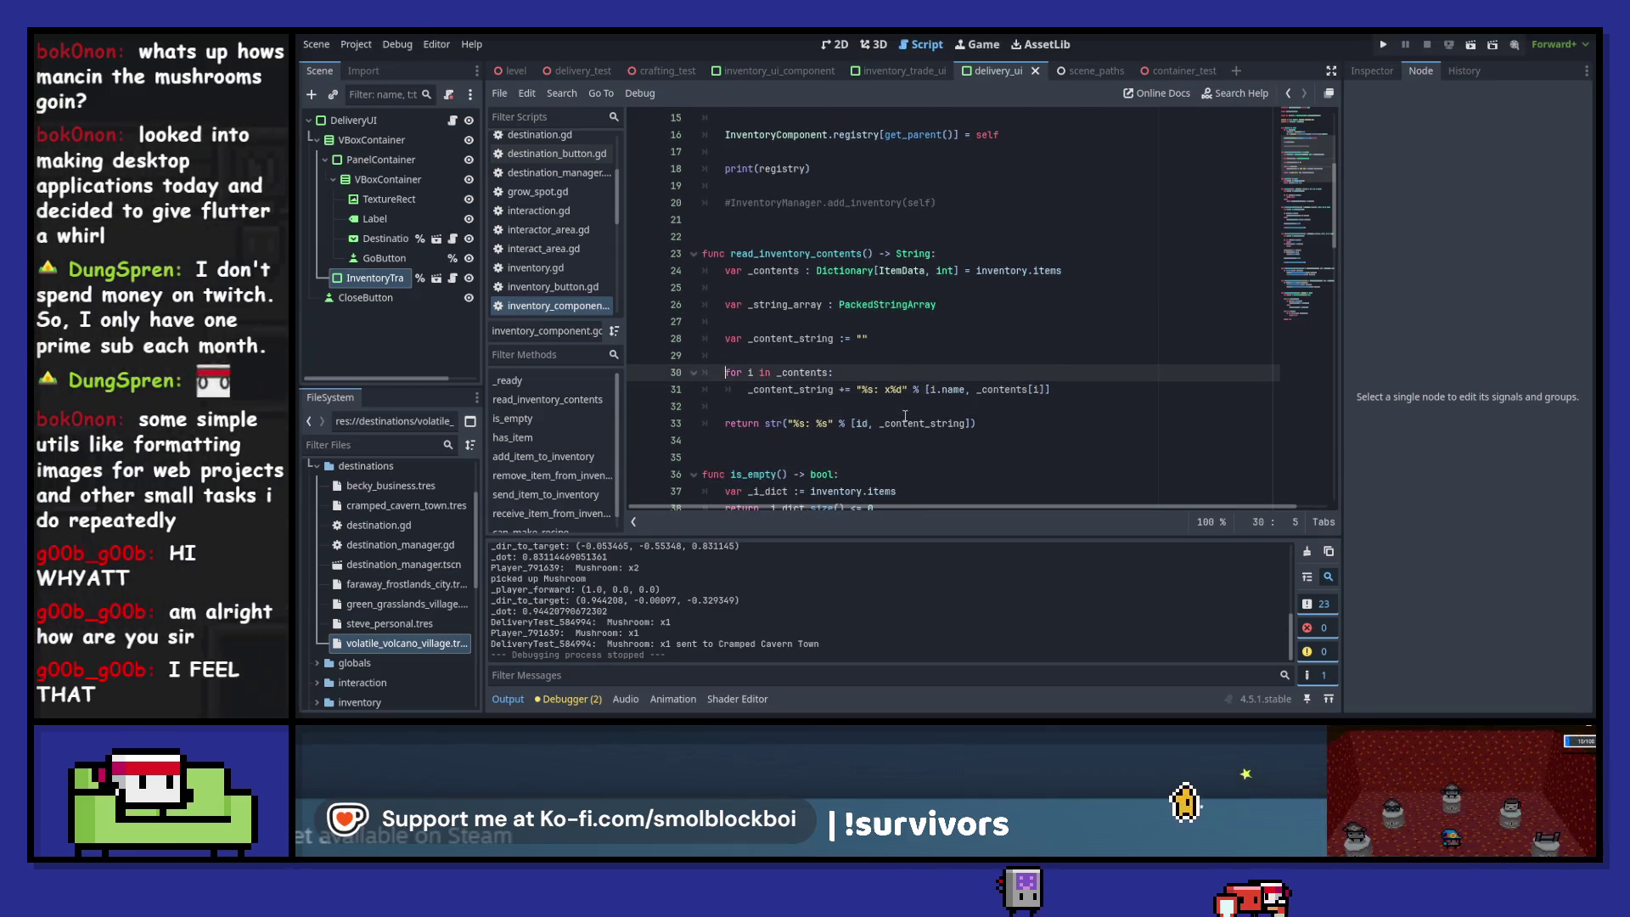
pyautogui.press('Up')
pyautogui.write('r i')
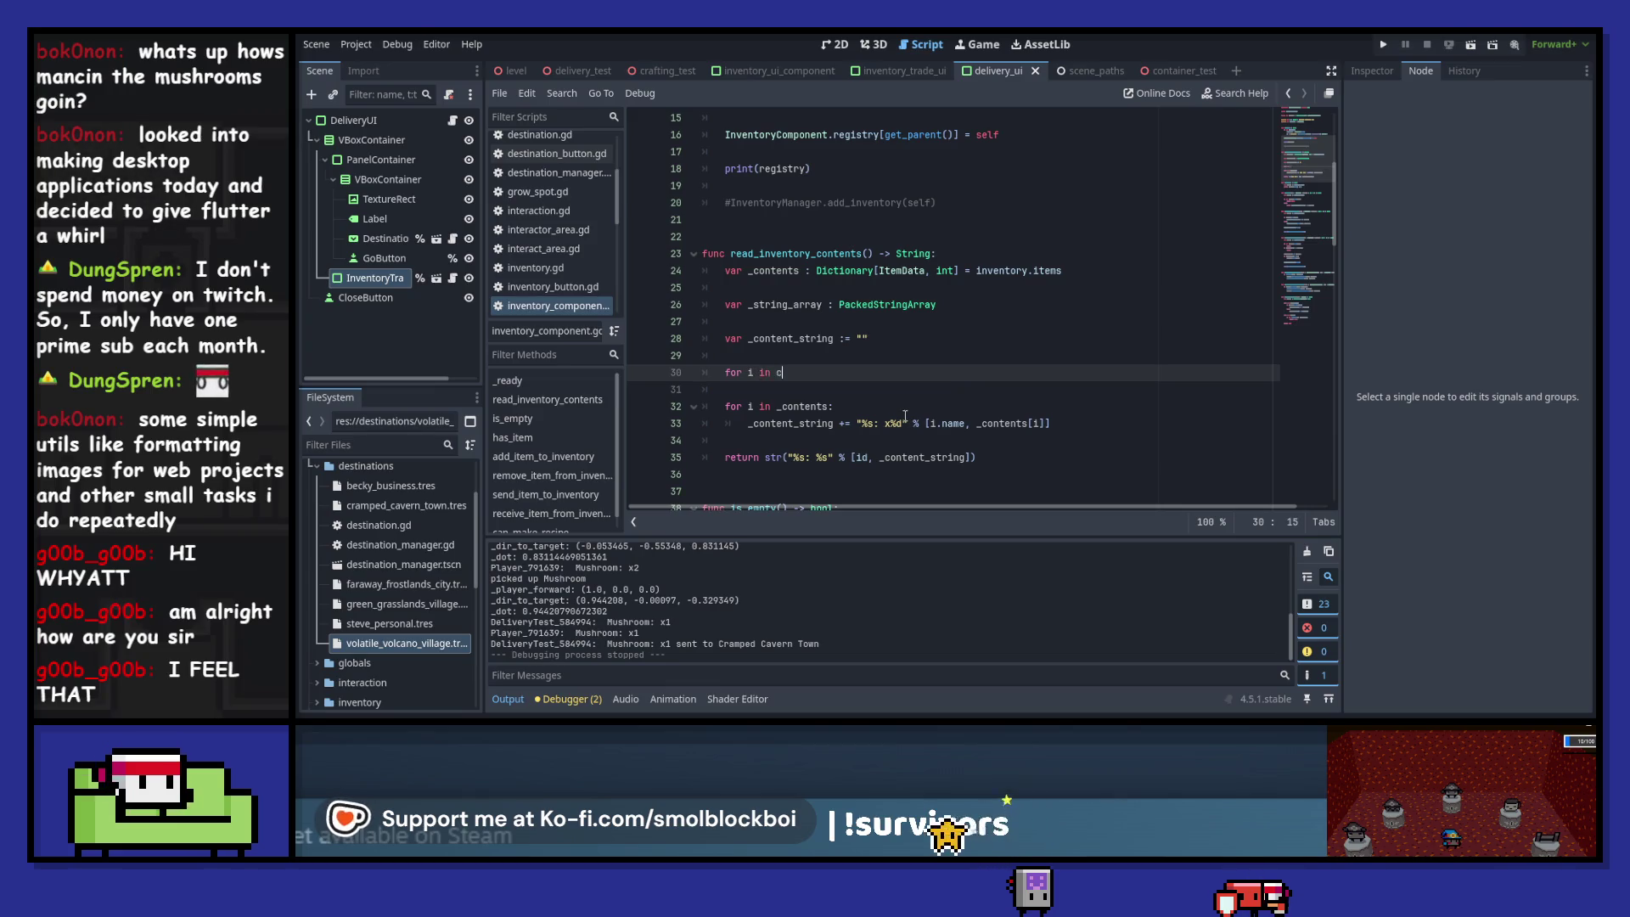
pyautogui.press('BackSpace')
pyautogui.write('_')
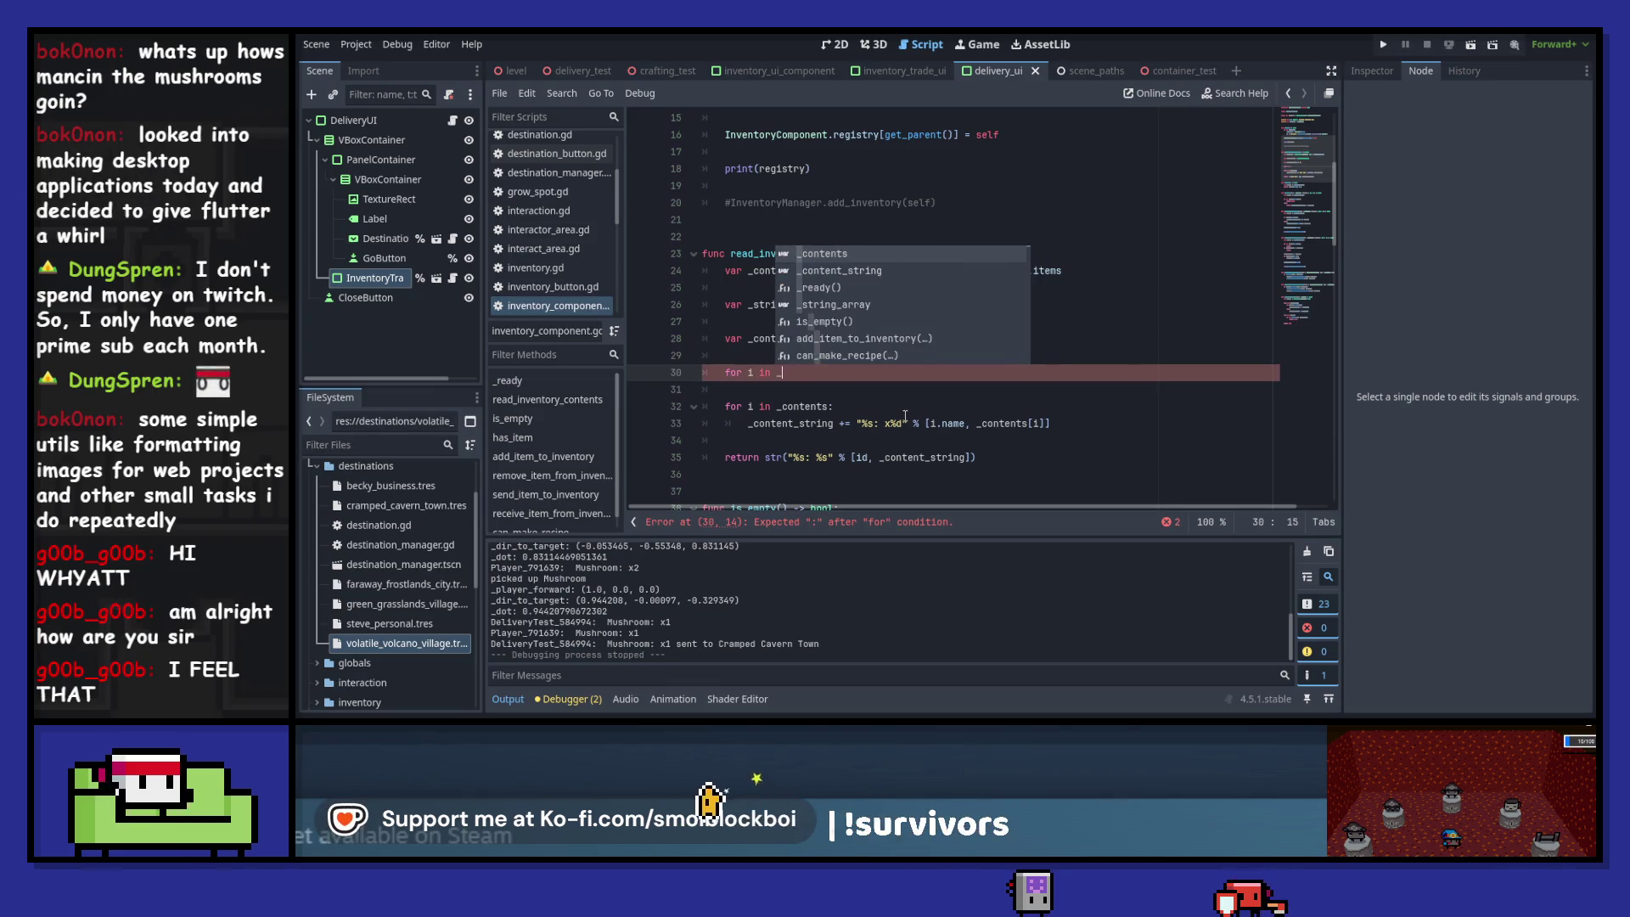
pyautogui.write('contents:')
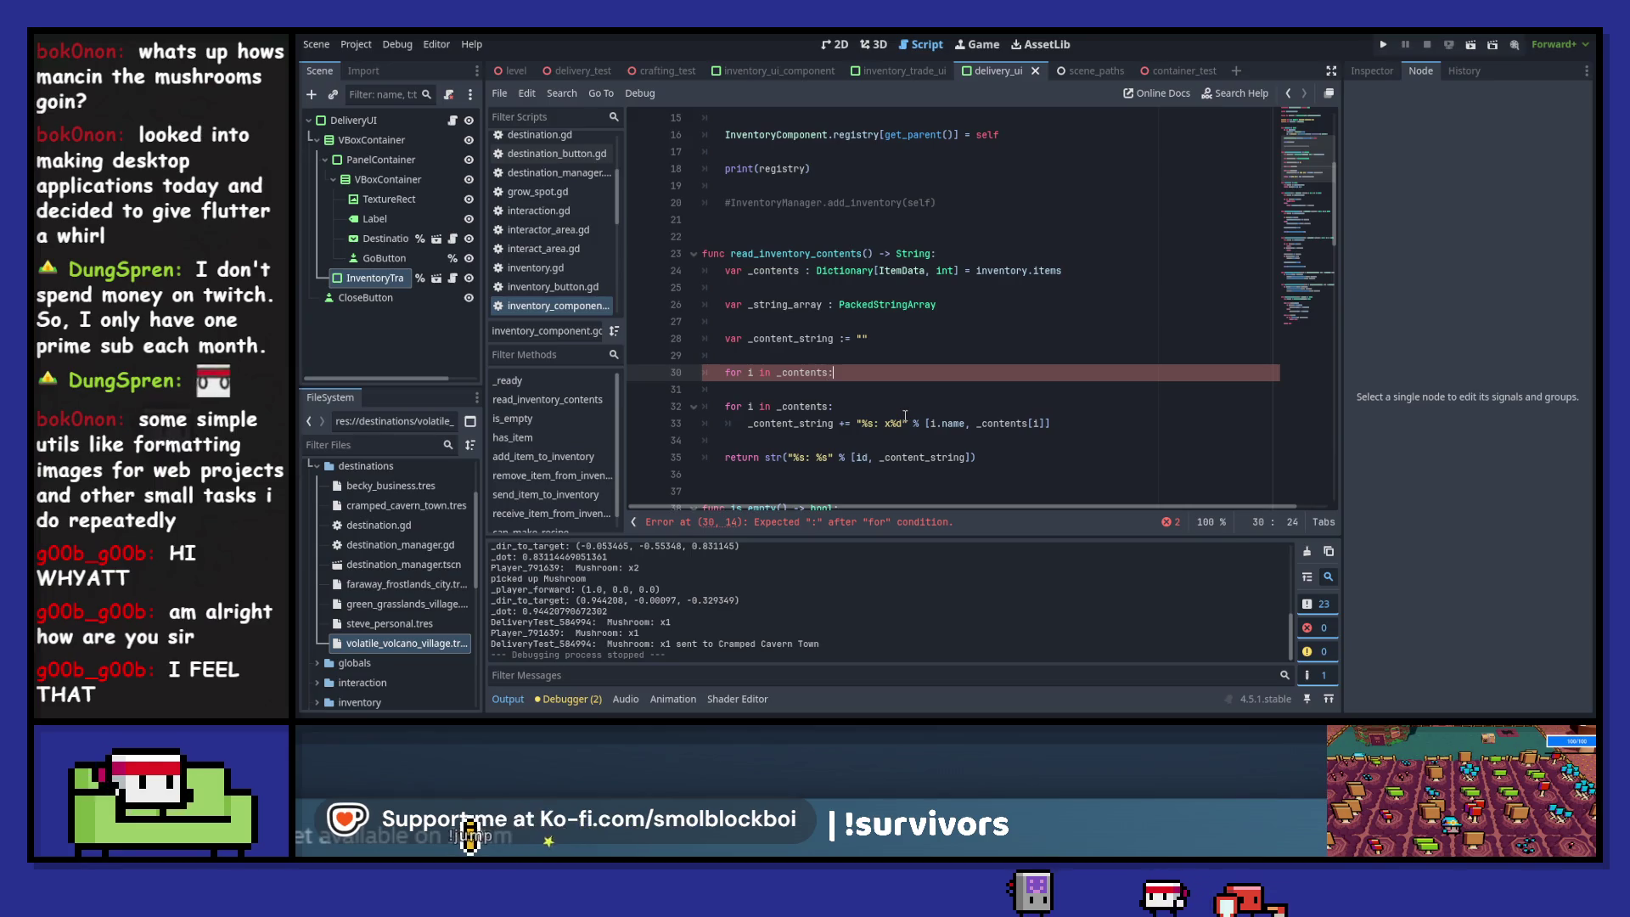
pyautogui.press('Return')
pyautogui.write('_string_array.a')
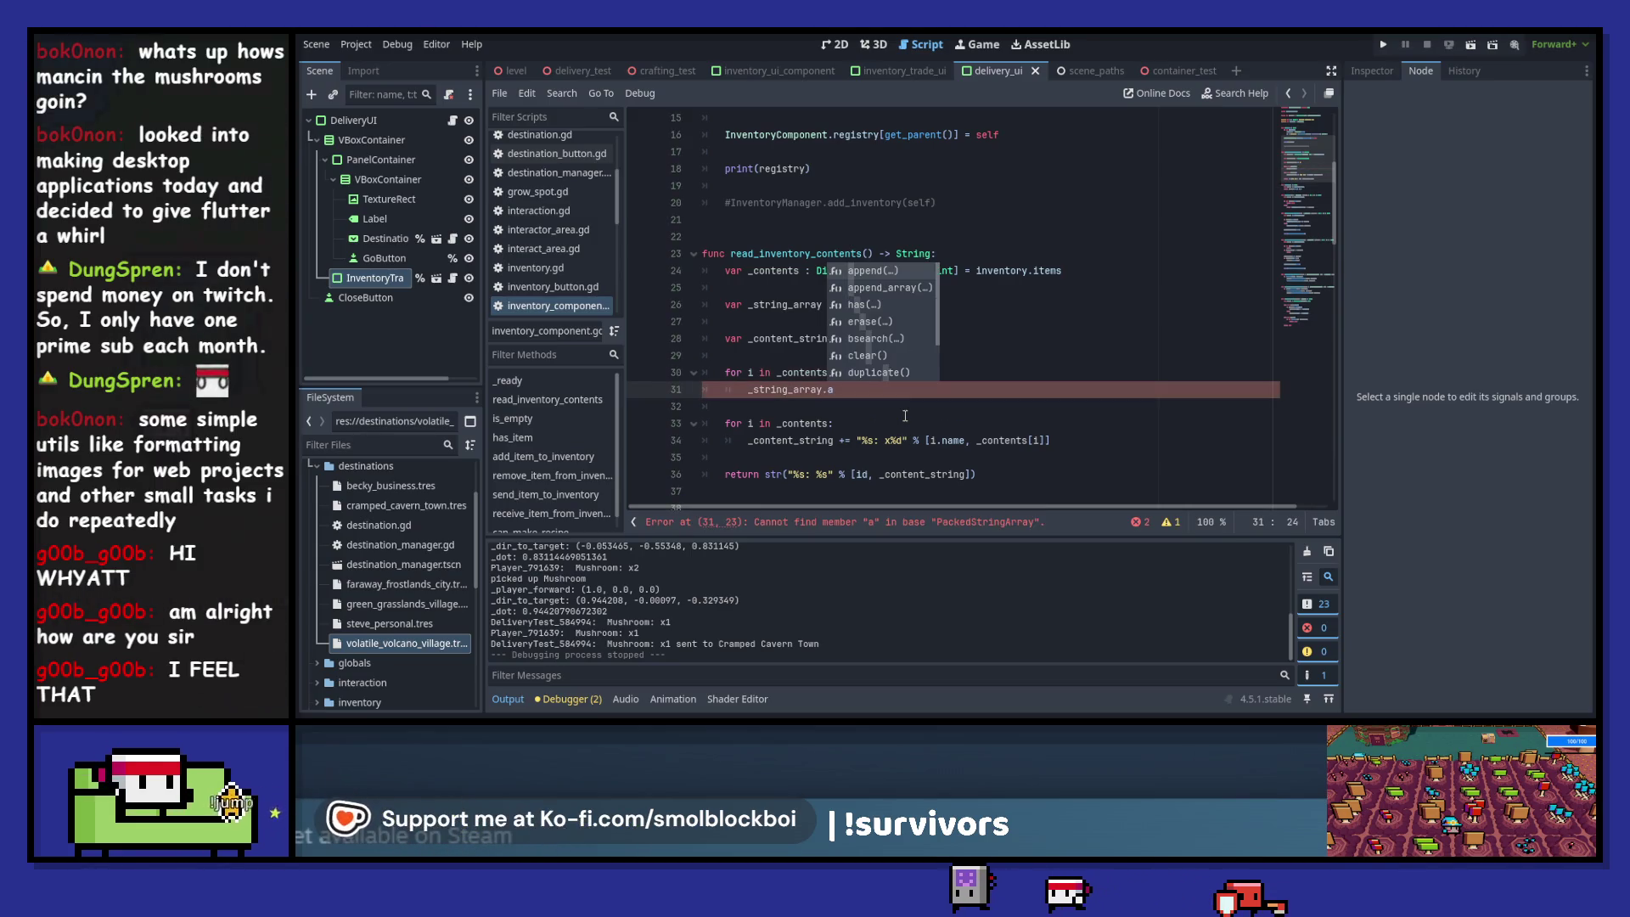
pyautogui.press('Return')
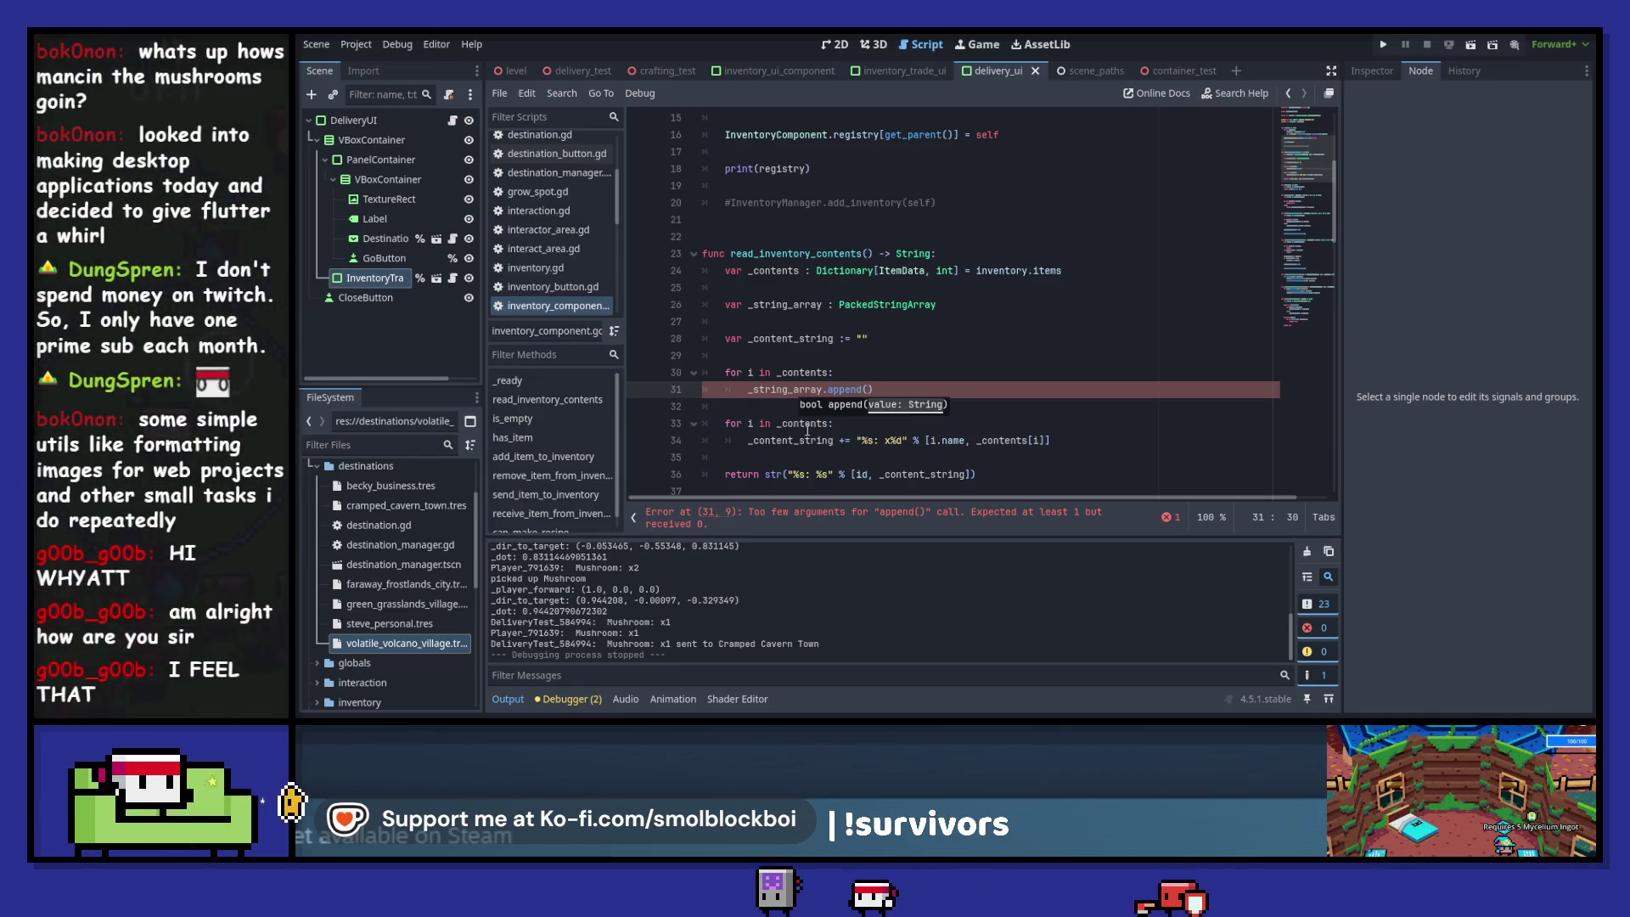
pyautogui.keyDown('ctrl'); pyautogui.click(844, 389); pyautogui.keyUp('ctrl')
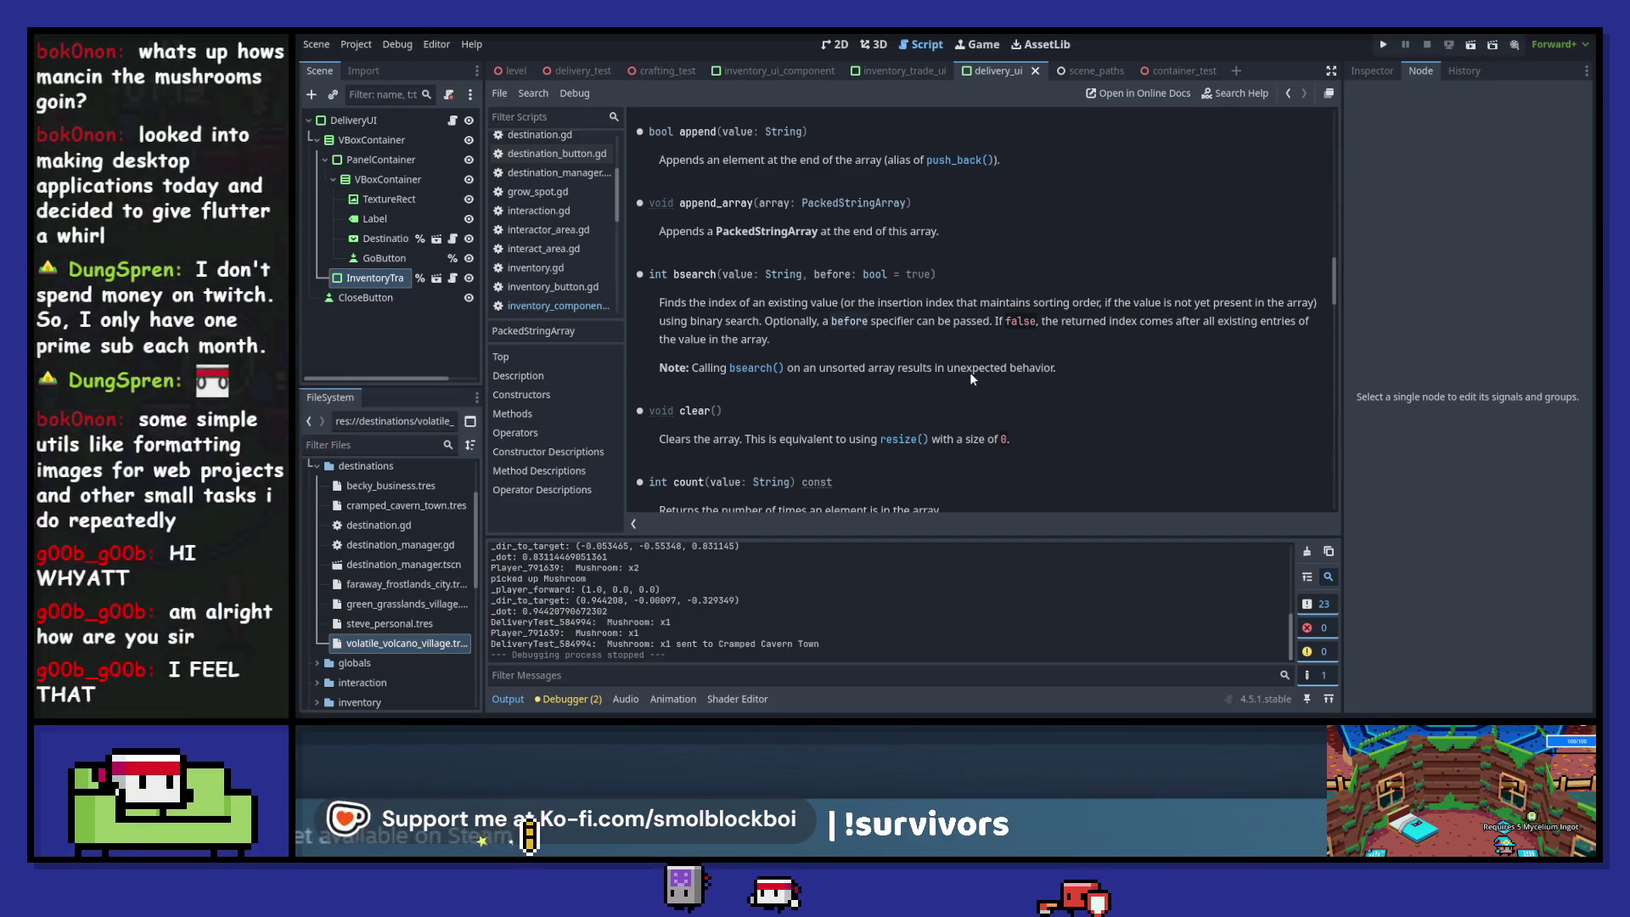
# - Close the PackedStringArray help and fill append with ",%s: x%d" % [i.name, _contents[i]]
pyautogui.scroll(-5, 552, 238)
pyautogui.rightClick(554, 289)
pyautogui.click(564, 302)
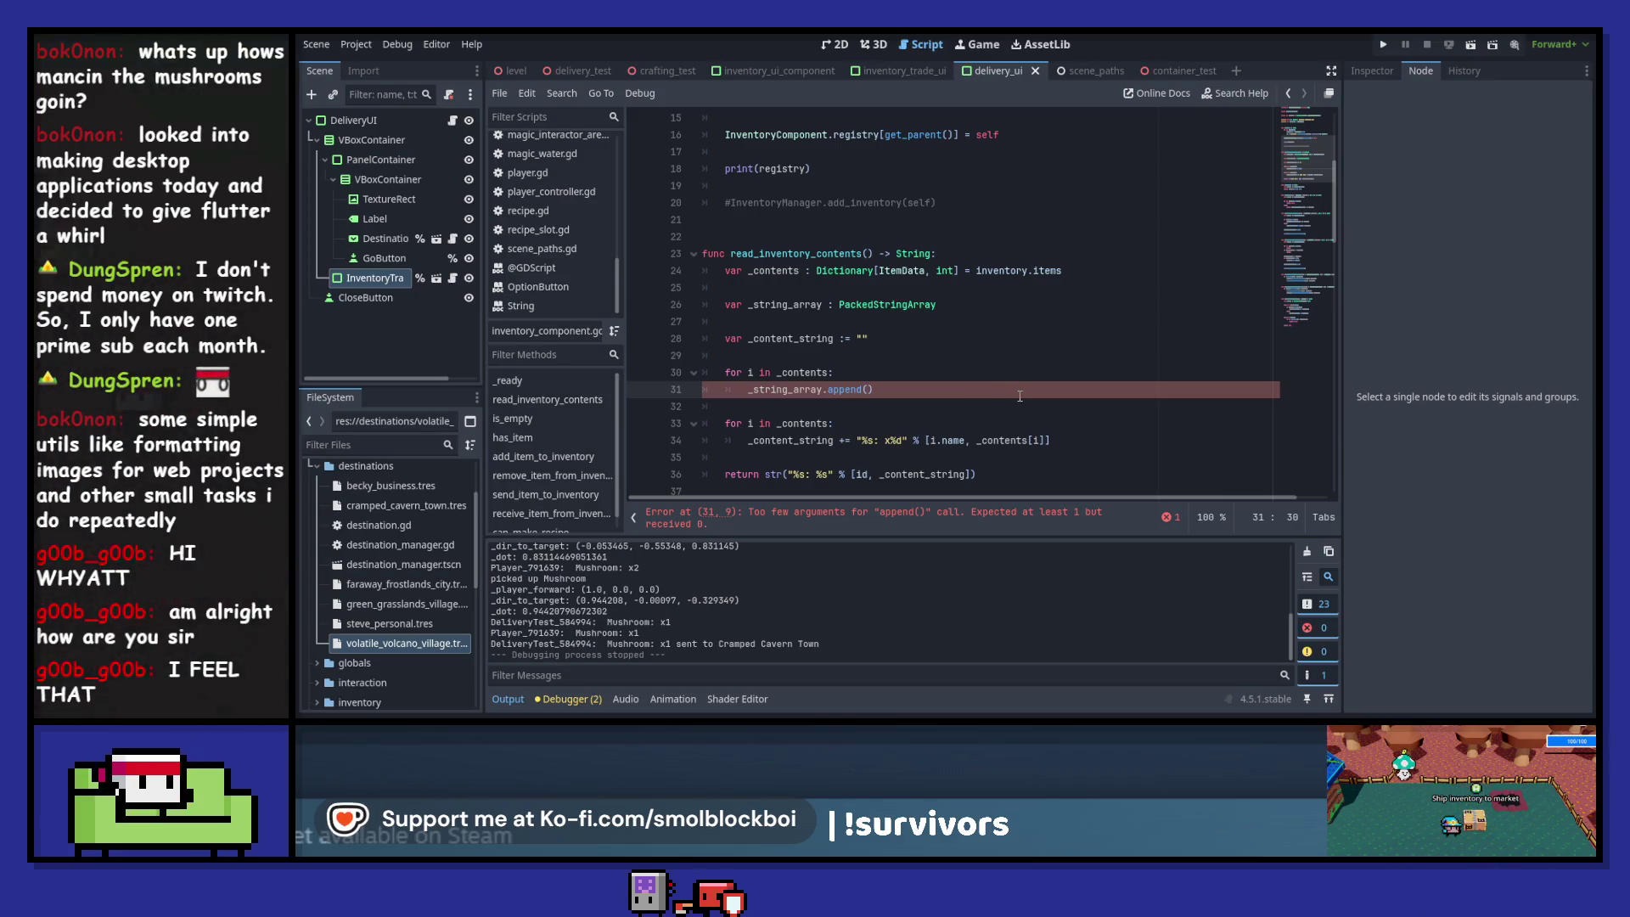
pyautogui.write('",')
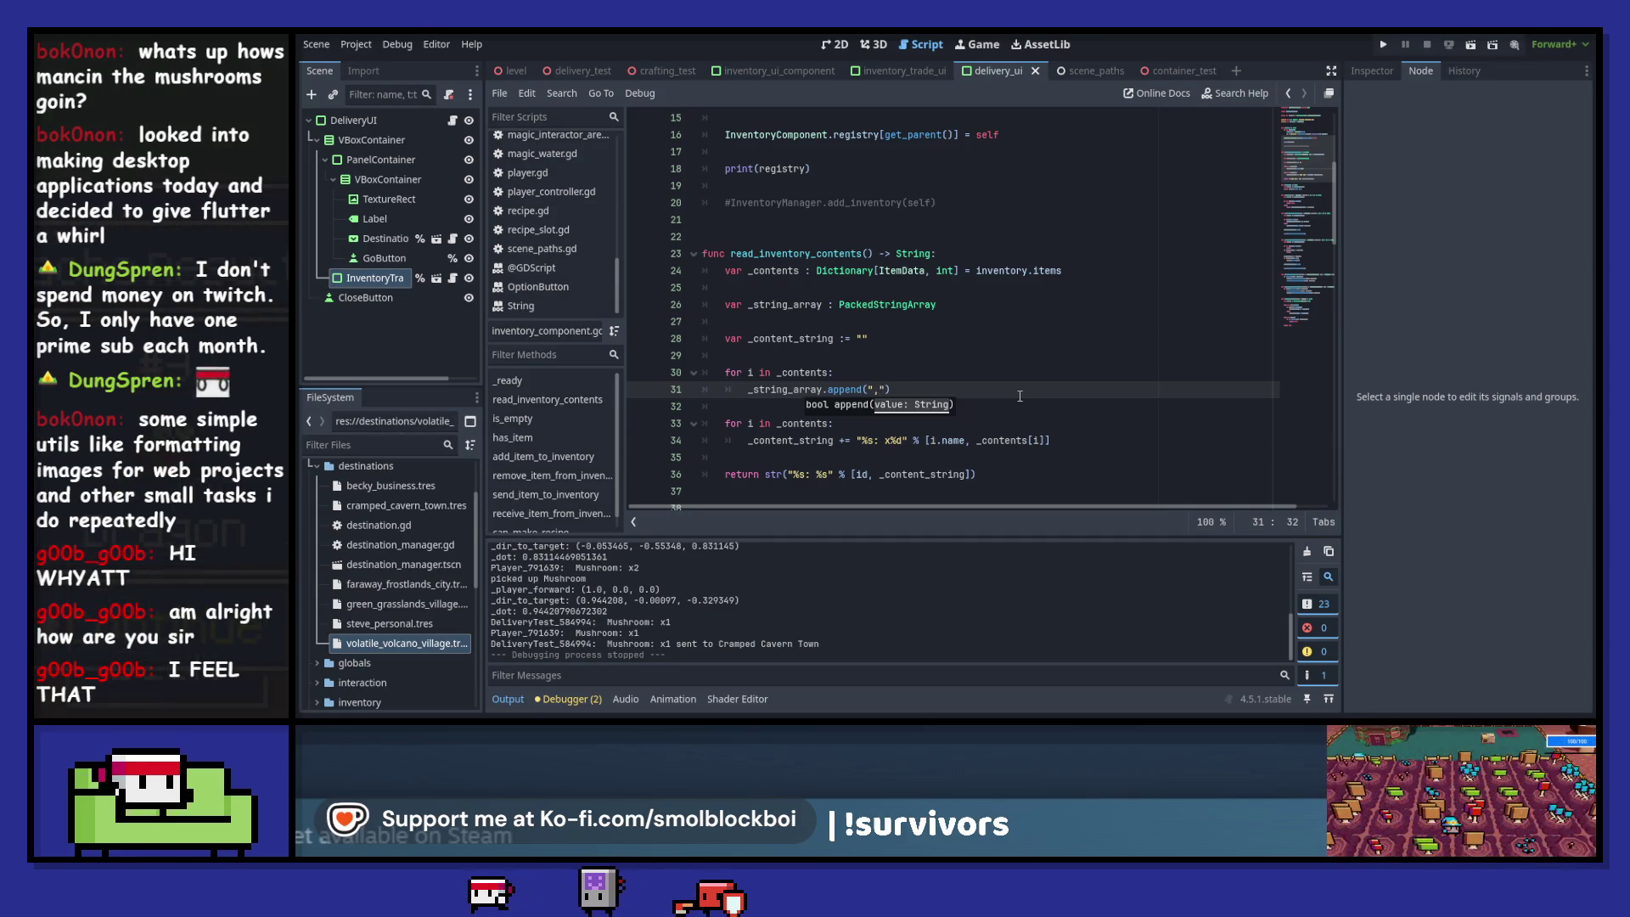
pyautogui.write(': x')
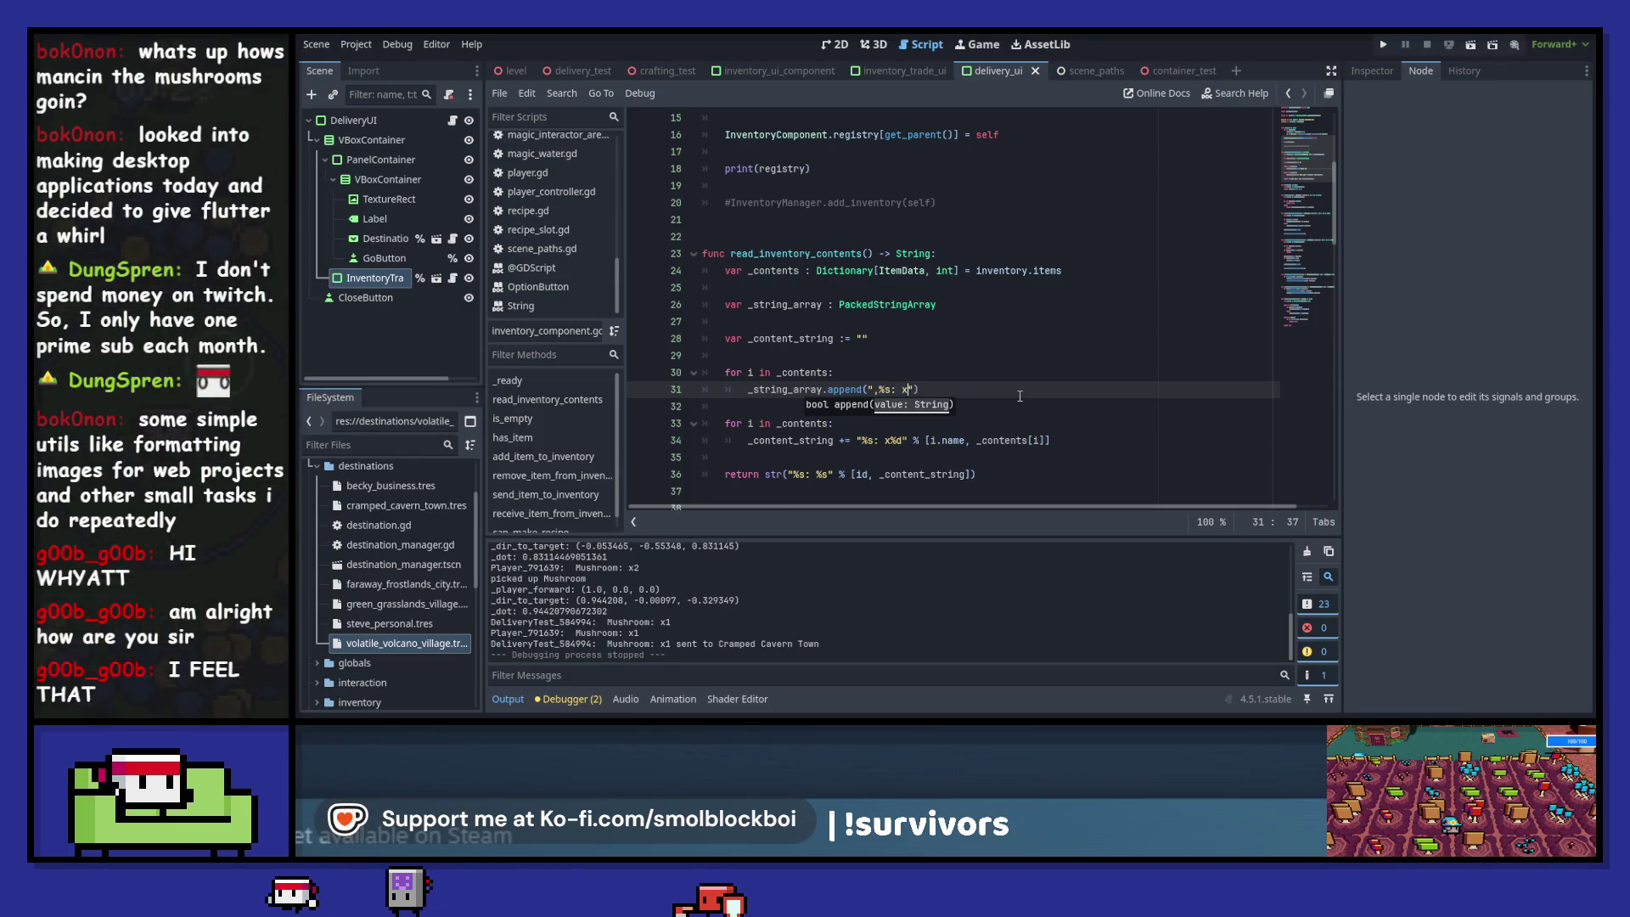
pyautogui.write('%d')
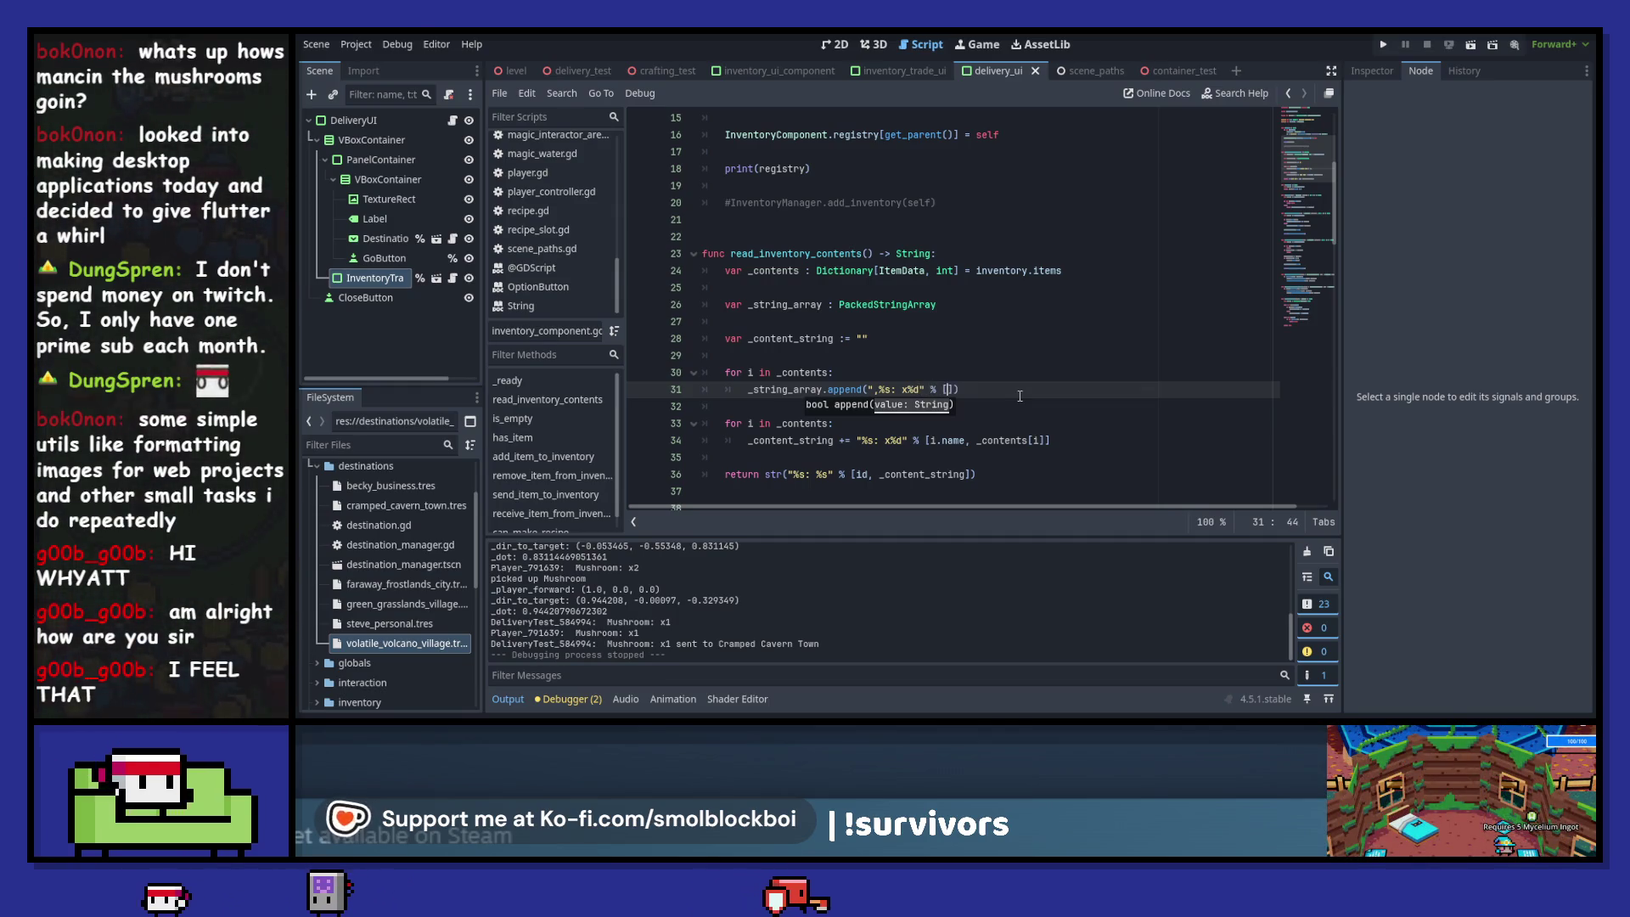
pyautogui.write('i.name, _c')
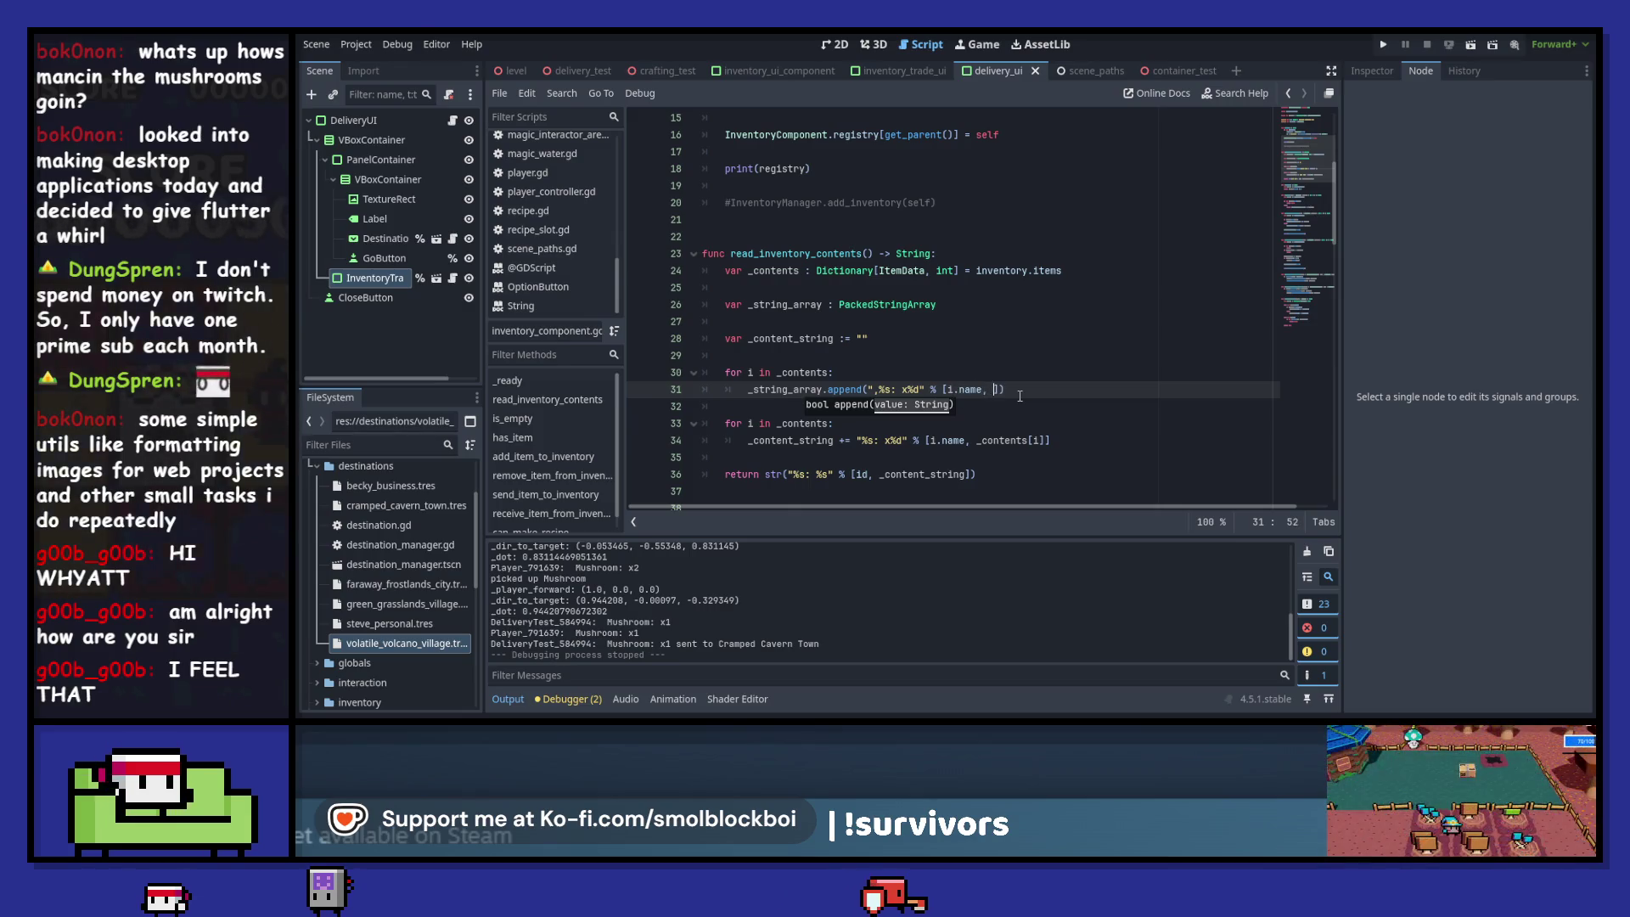
pyautogui.write('ts')
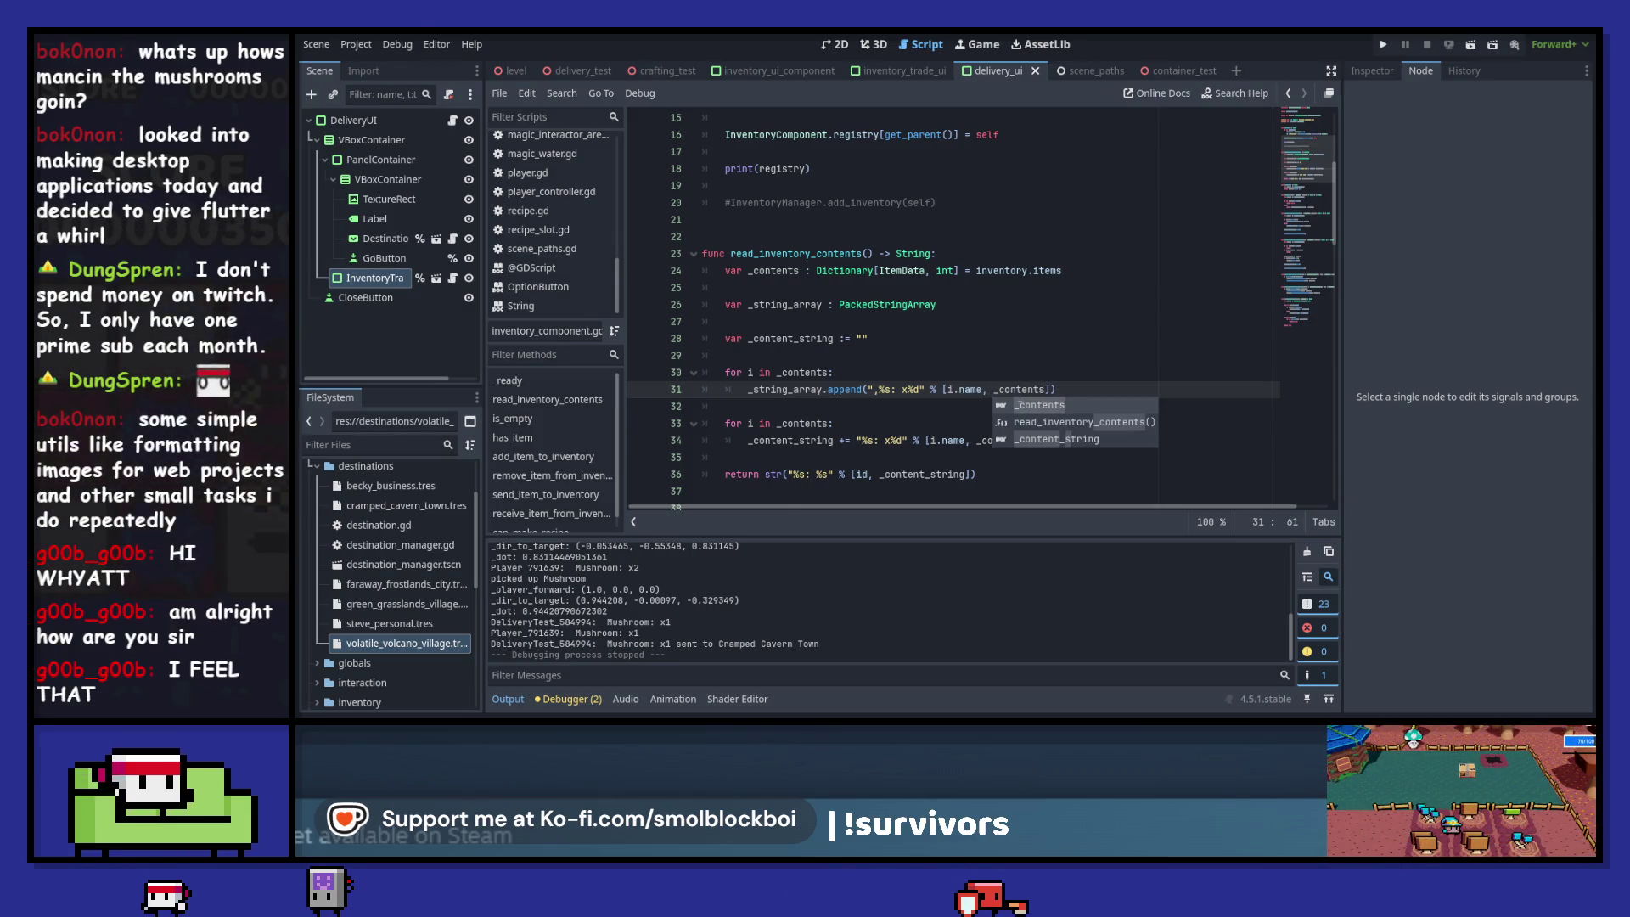
pyautogui.write('p')
pyautogui.press('BackSpace')
pyautogui.write('[i')
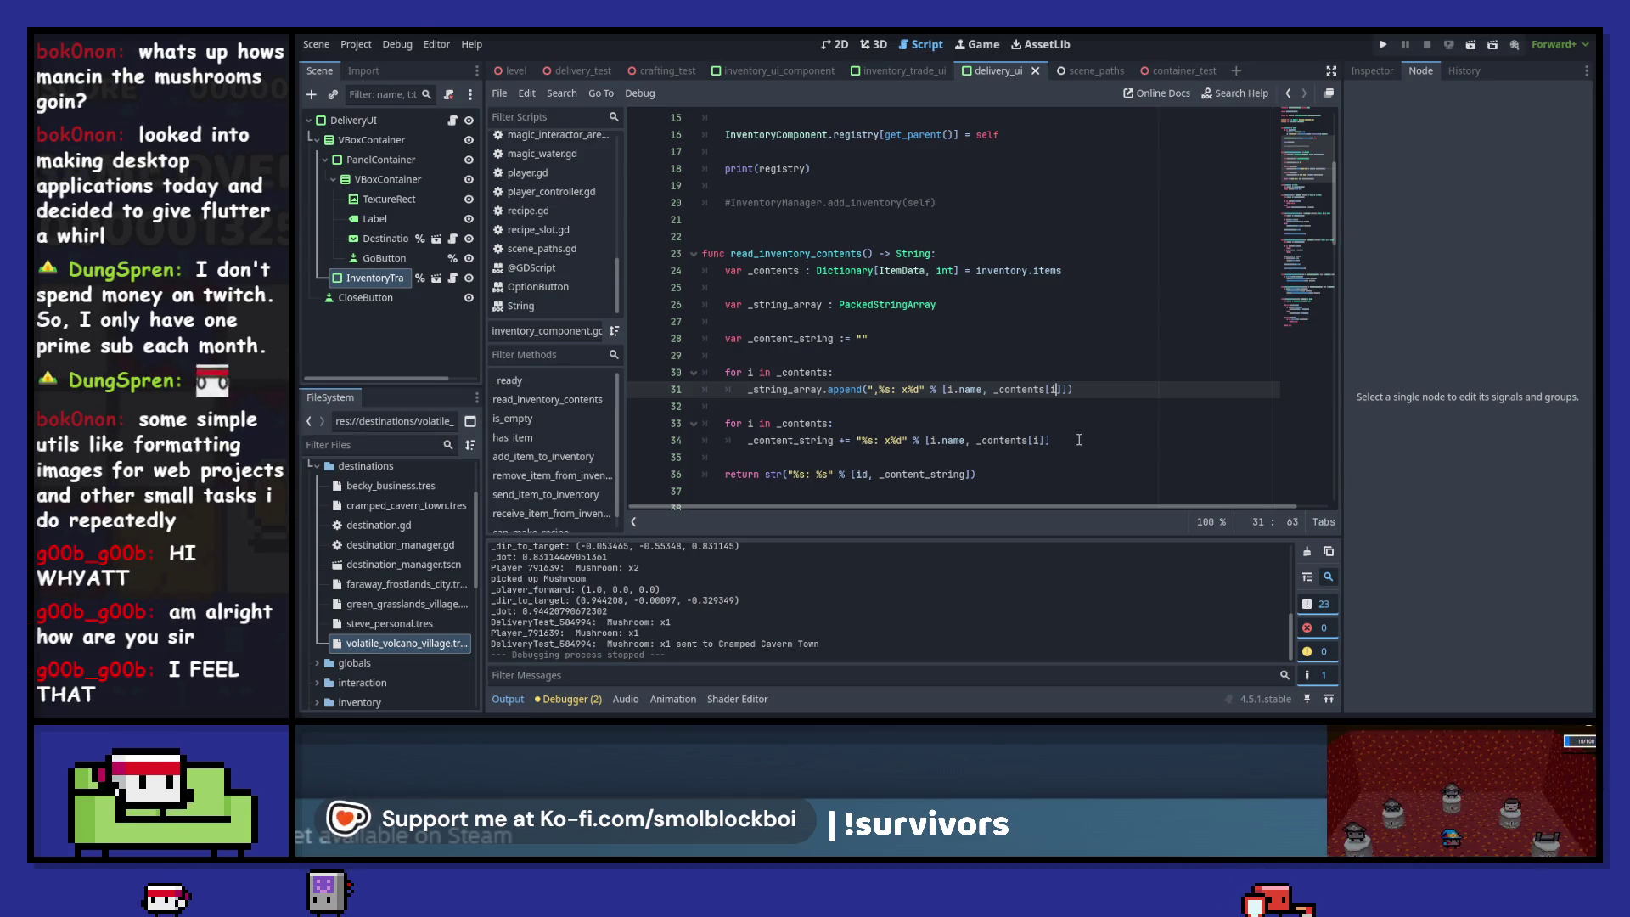
# - Replace the old concatenation loop on lines 33–34 with an assignment to _content_string
pyautogui.moveTo(1079, 440); pyautogui.dragTo(627, 417)
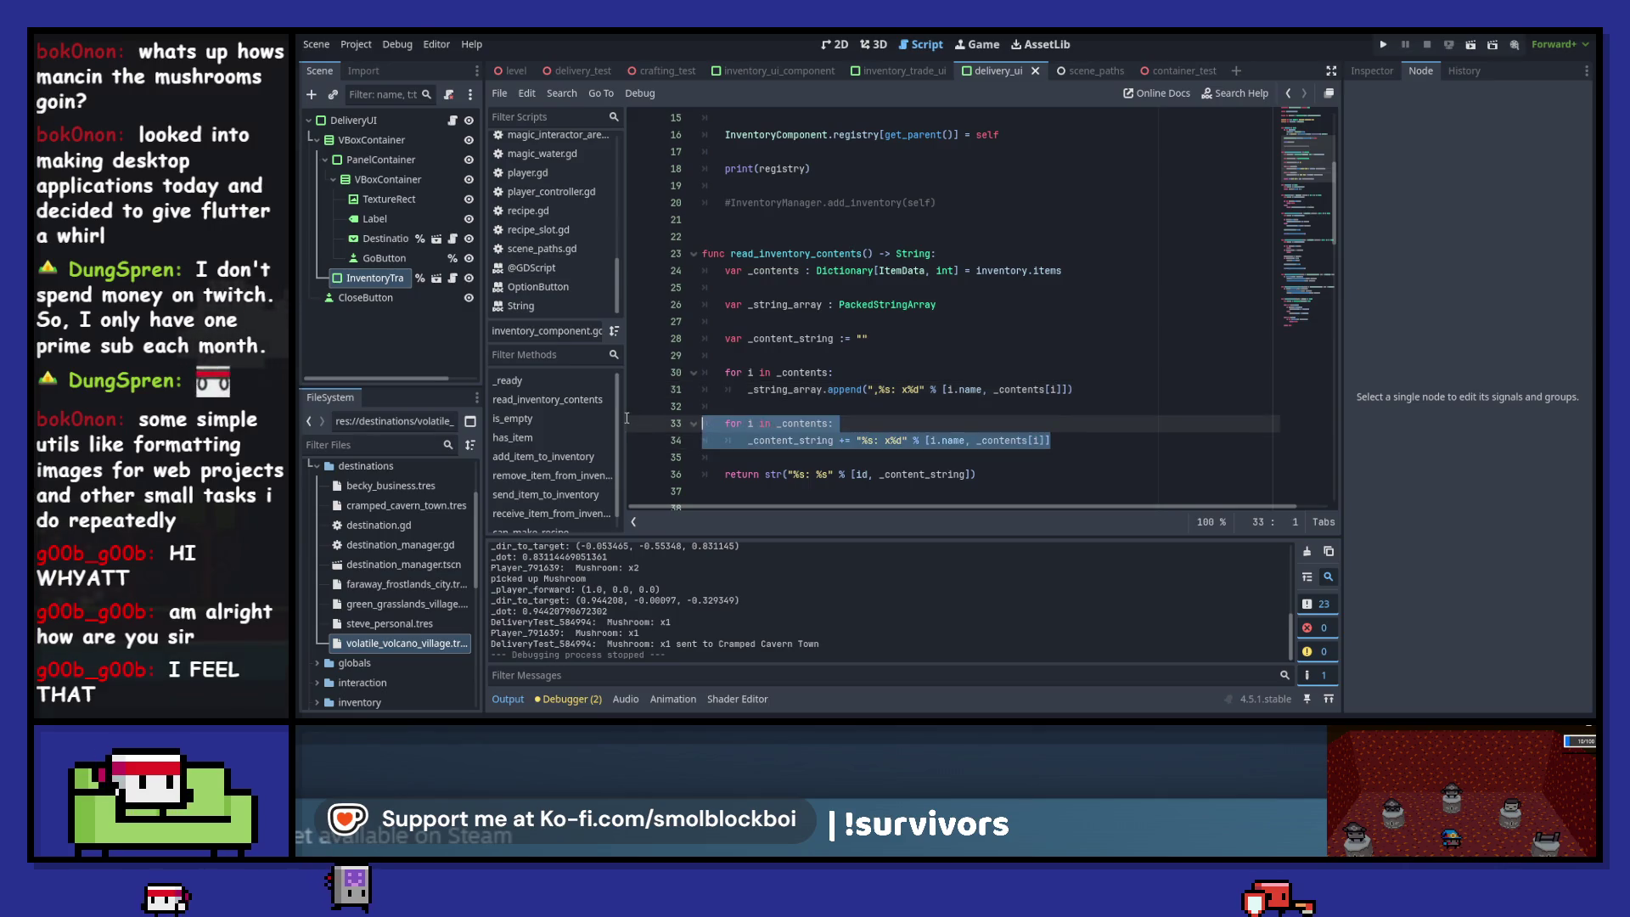
pyautogui.click(800, 412)
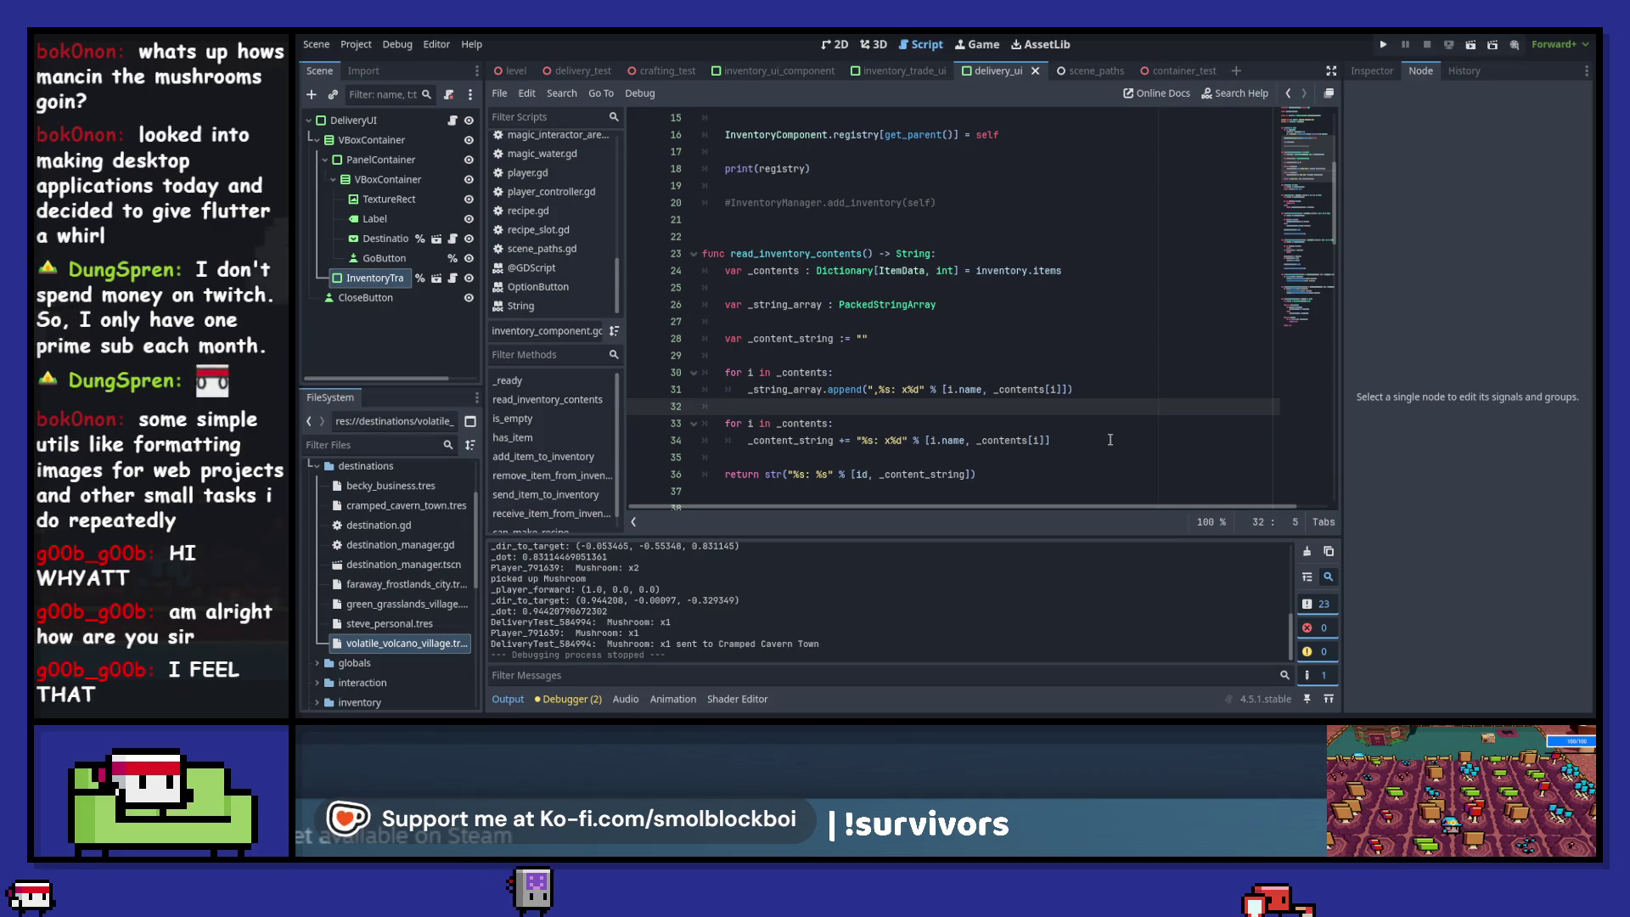
pyautogui.click(796, 345)
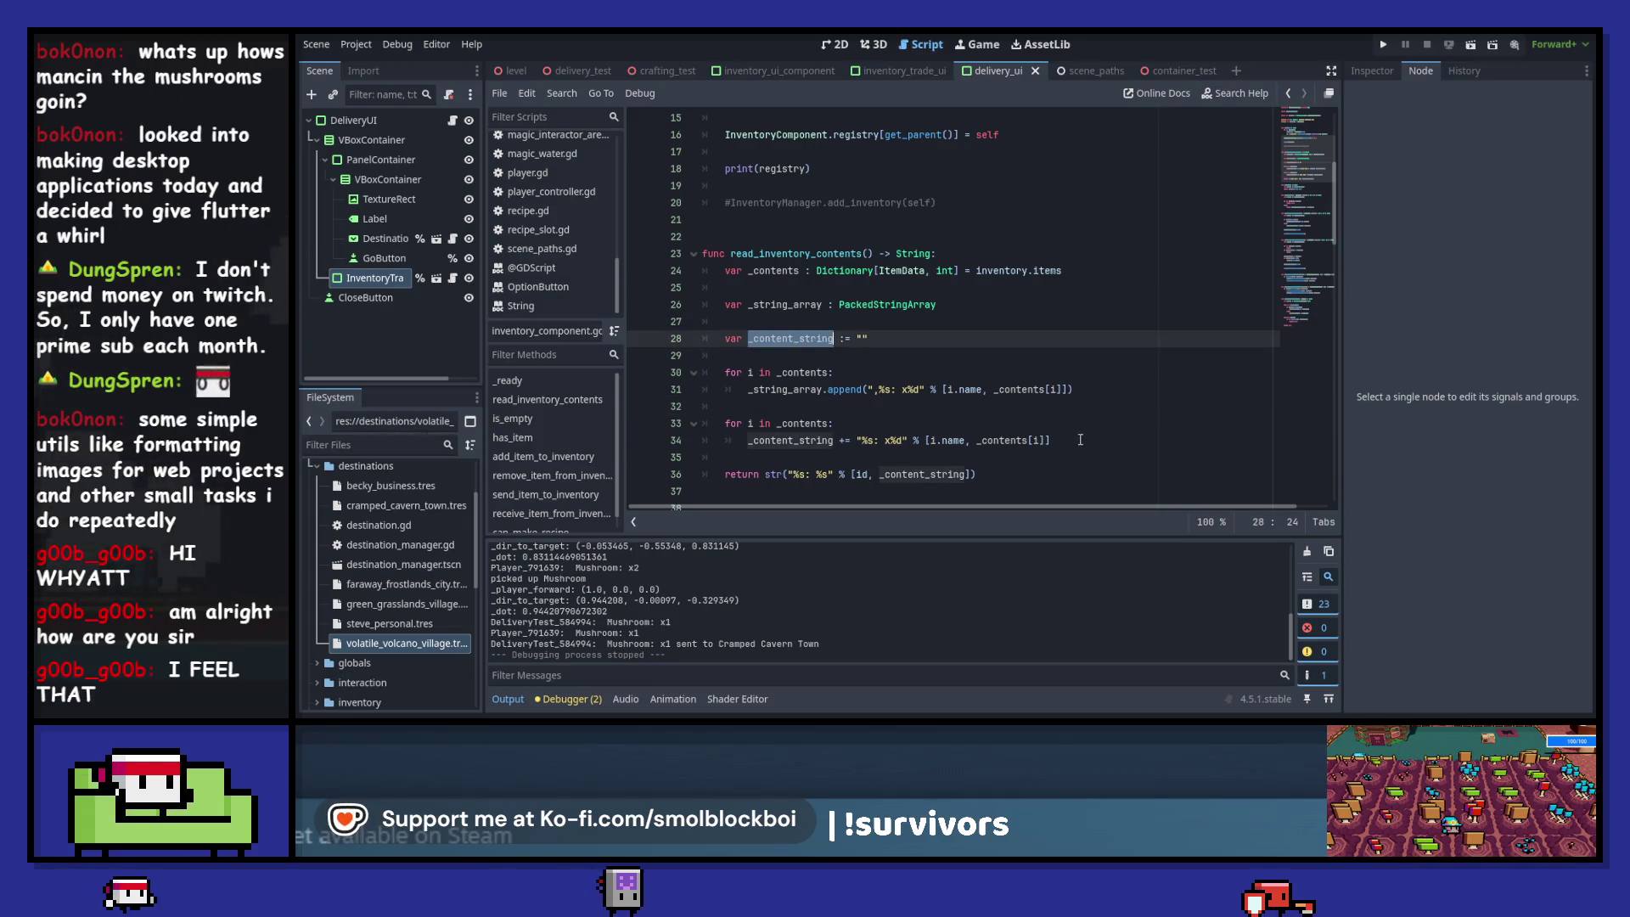
pyautogui.moveTo(1053, 440); pyautogui.dragTo(724, 422)
pyautogui.write('_content_string =')
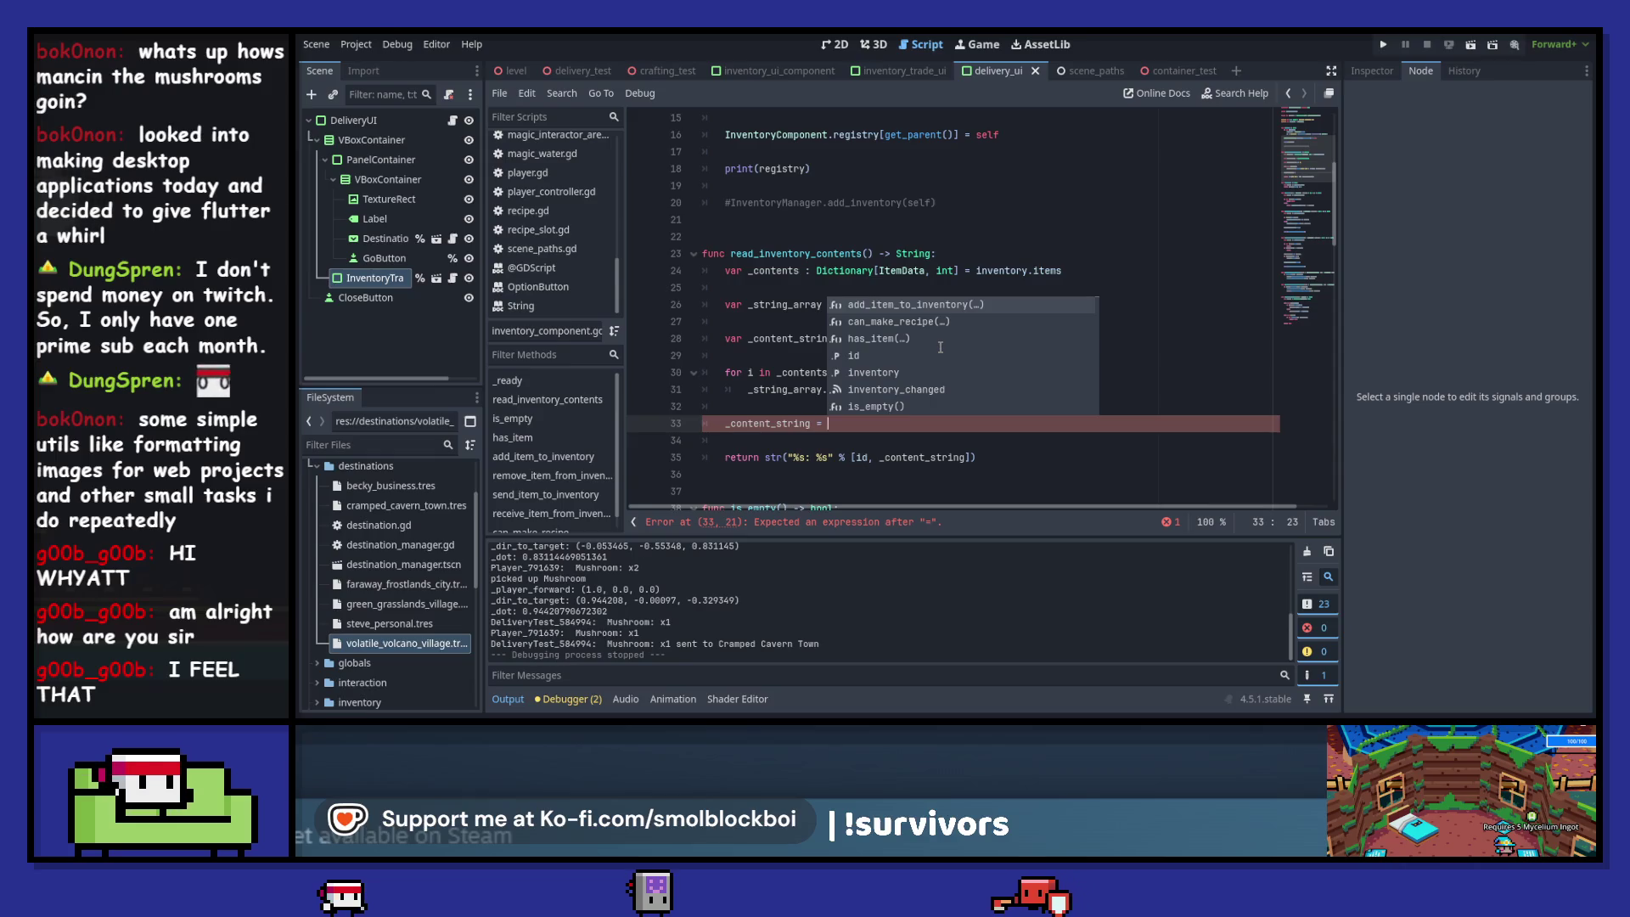
pyautogui.write('_')
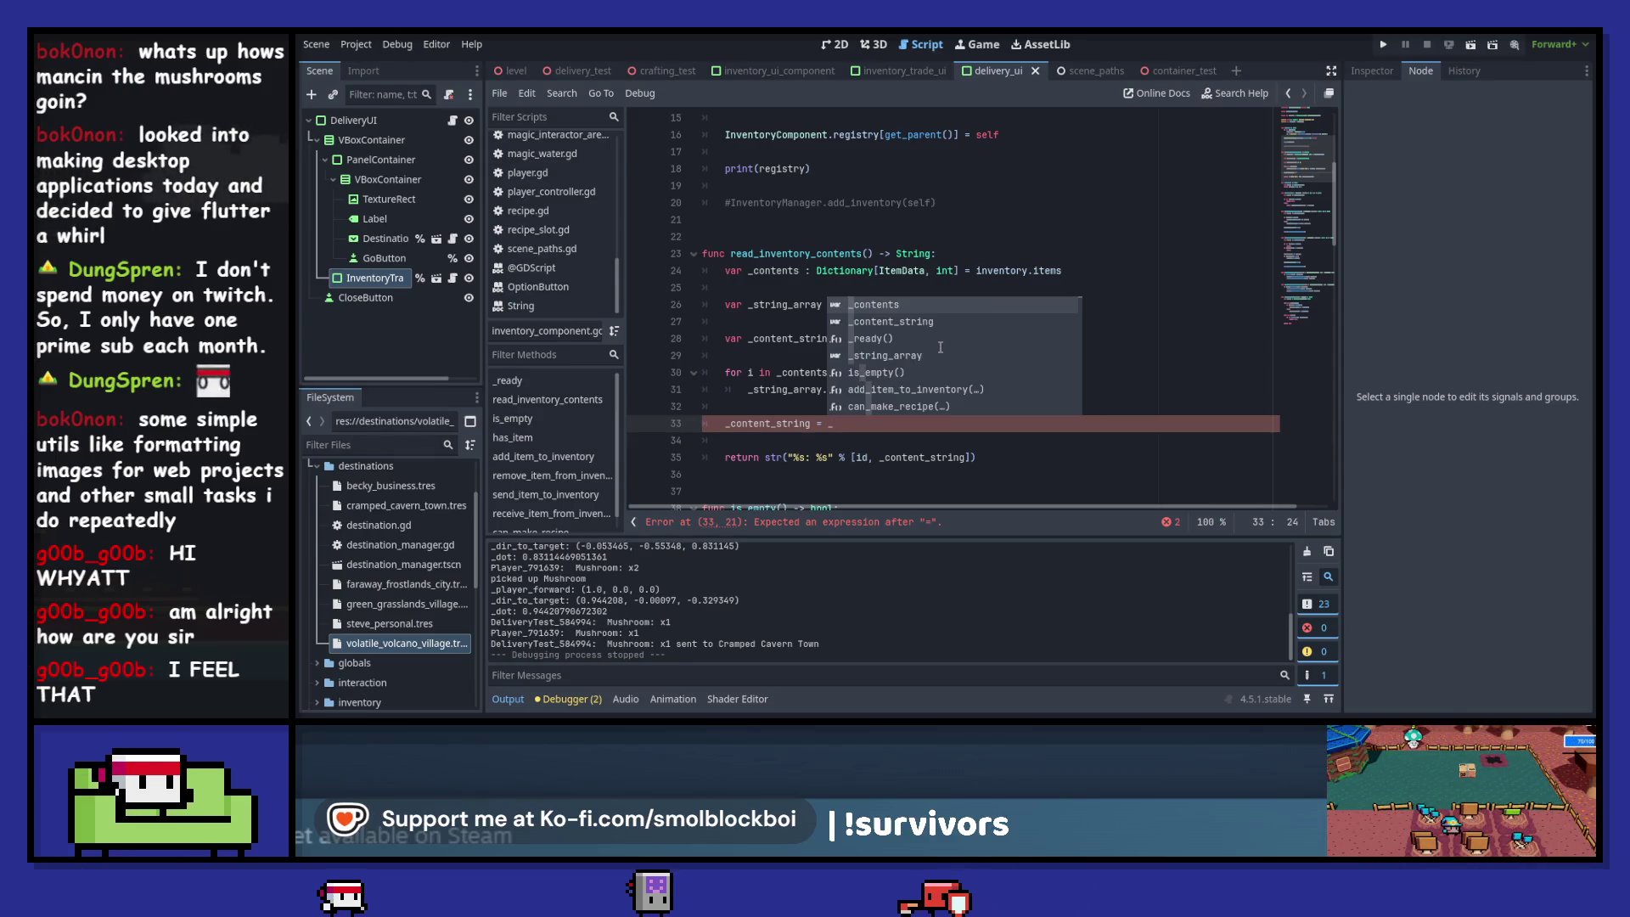
pyautogui.write('c')
pyautogui.press('Return')
# - Complete line 33 as _content_string.join(_string_array) and save
pyautogui.write('.j')
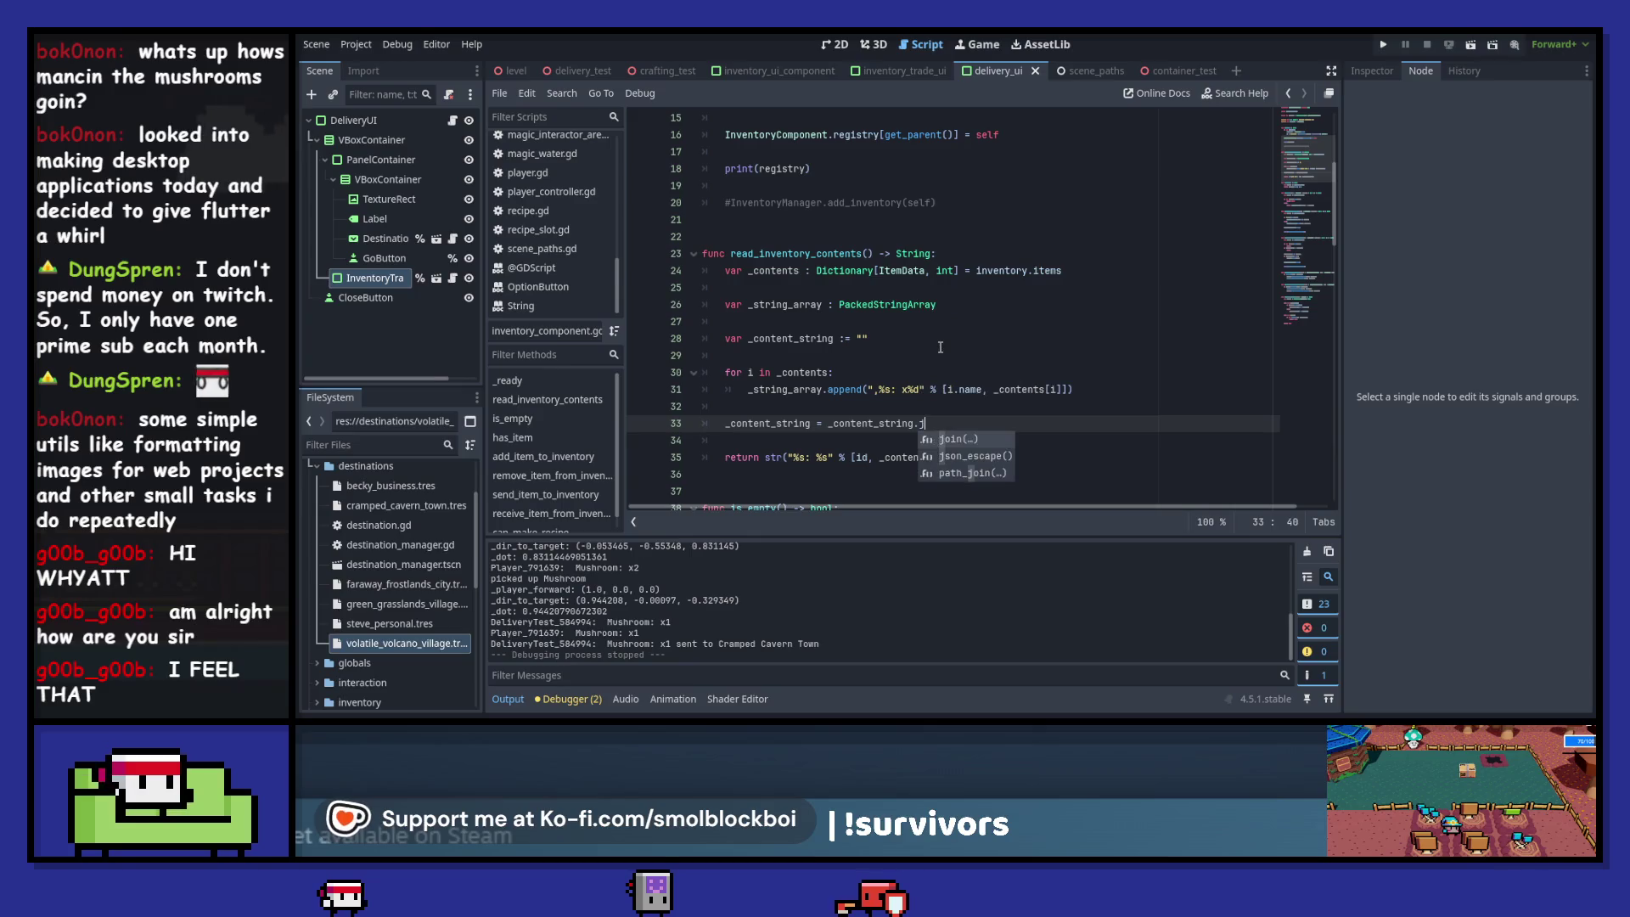
pyautogui.press('Return')
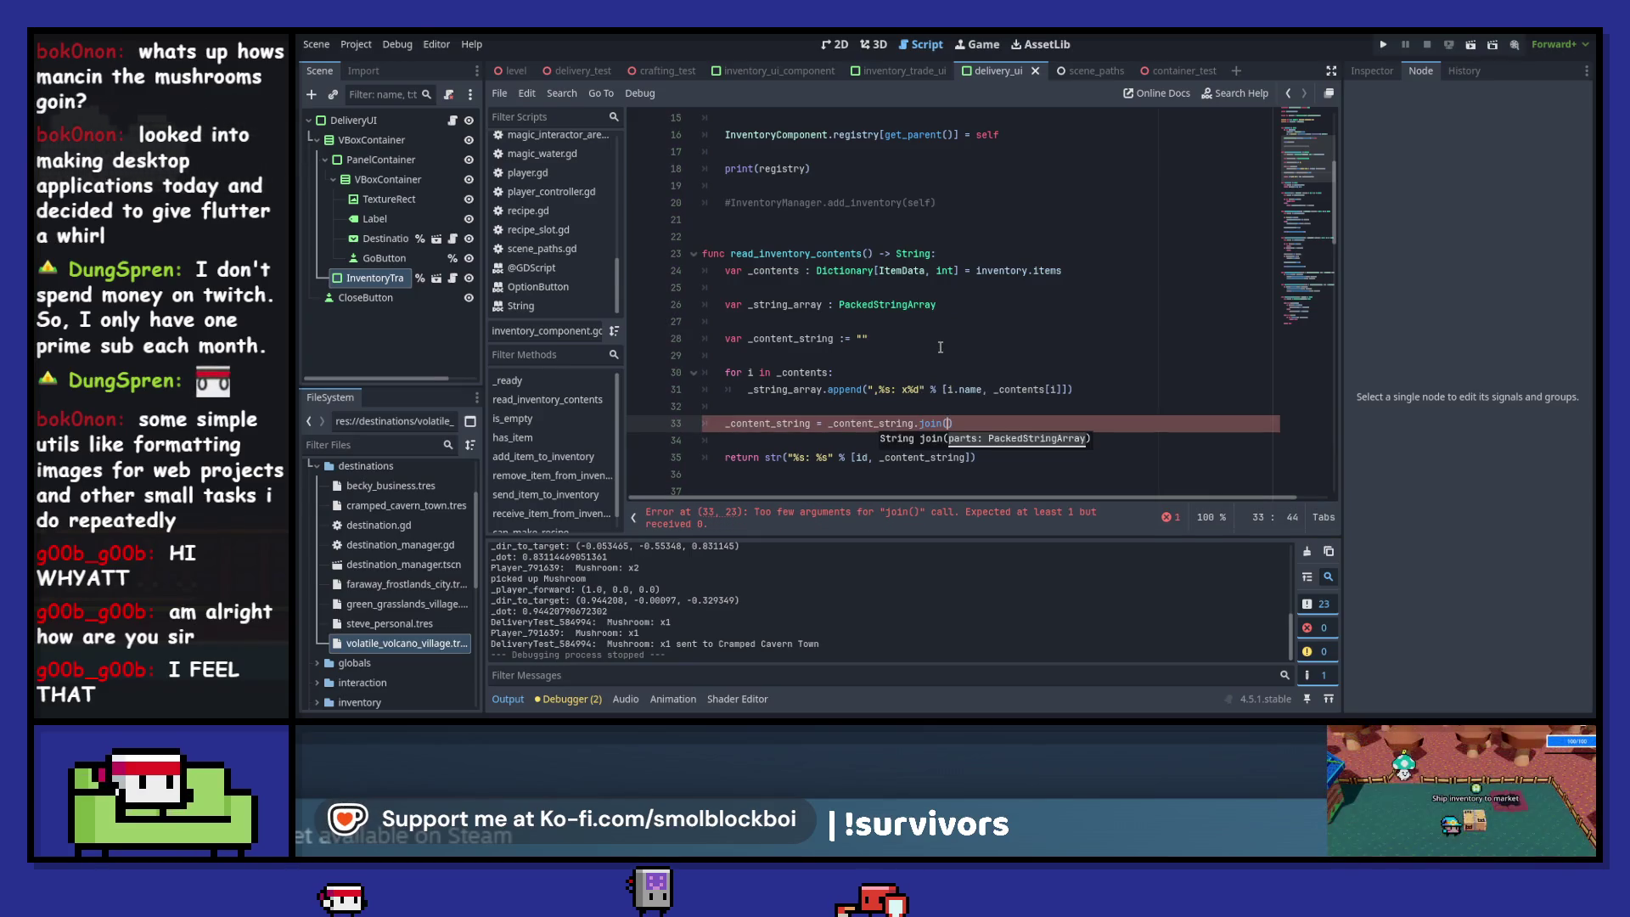
pyautogui.write('_string')
pyautogui.press('Return')
pyautogui.hotkey('ctrl', 's')
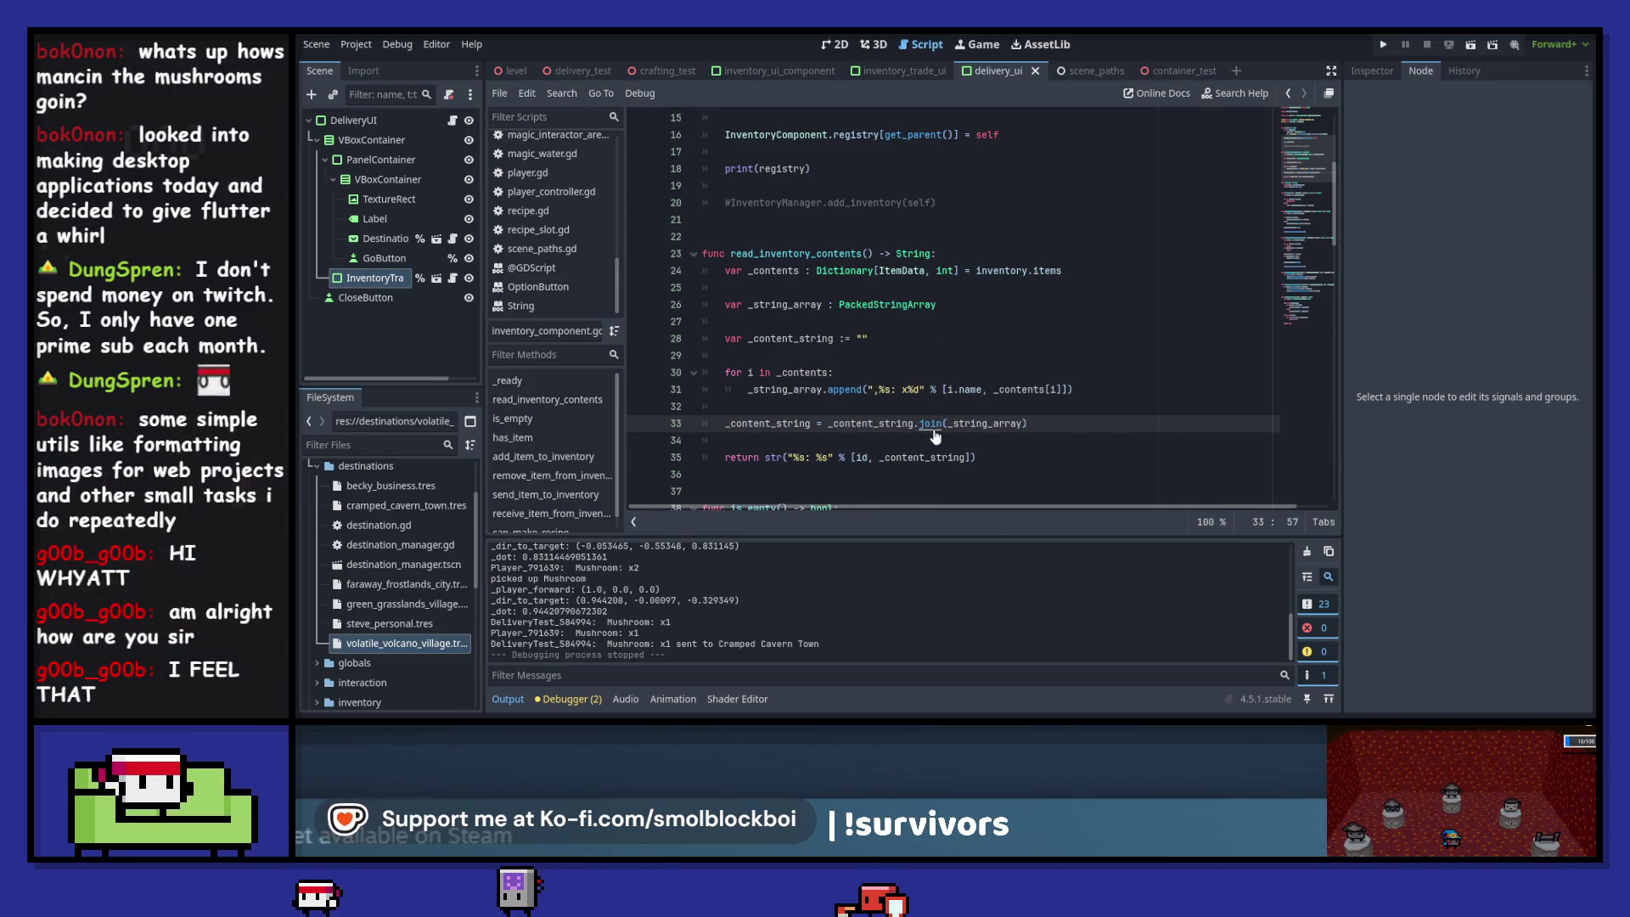
# - Check the String join docs, remove the format's stray comma, and make line 33 ", ".join(_string_array)
pyautogui.keyDown('ctrl'); pyautogui.click(934, 431); pyautogui.keyUp('ctrl')
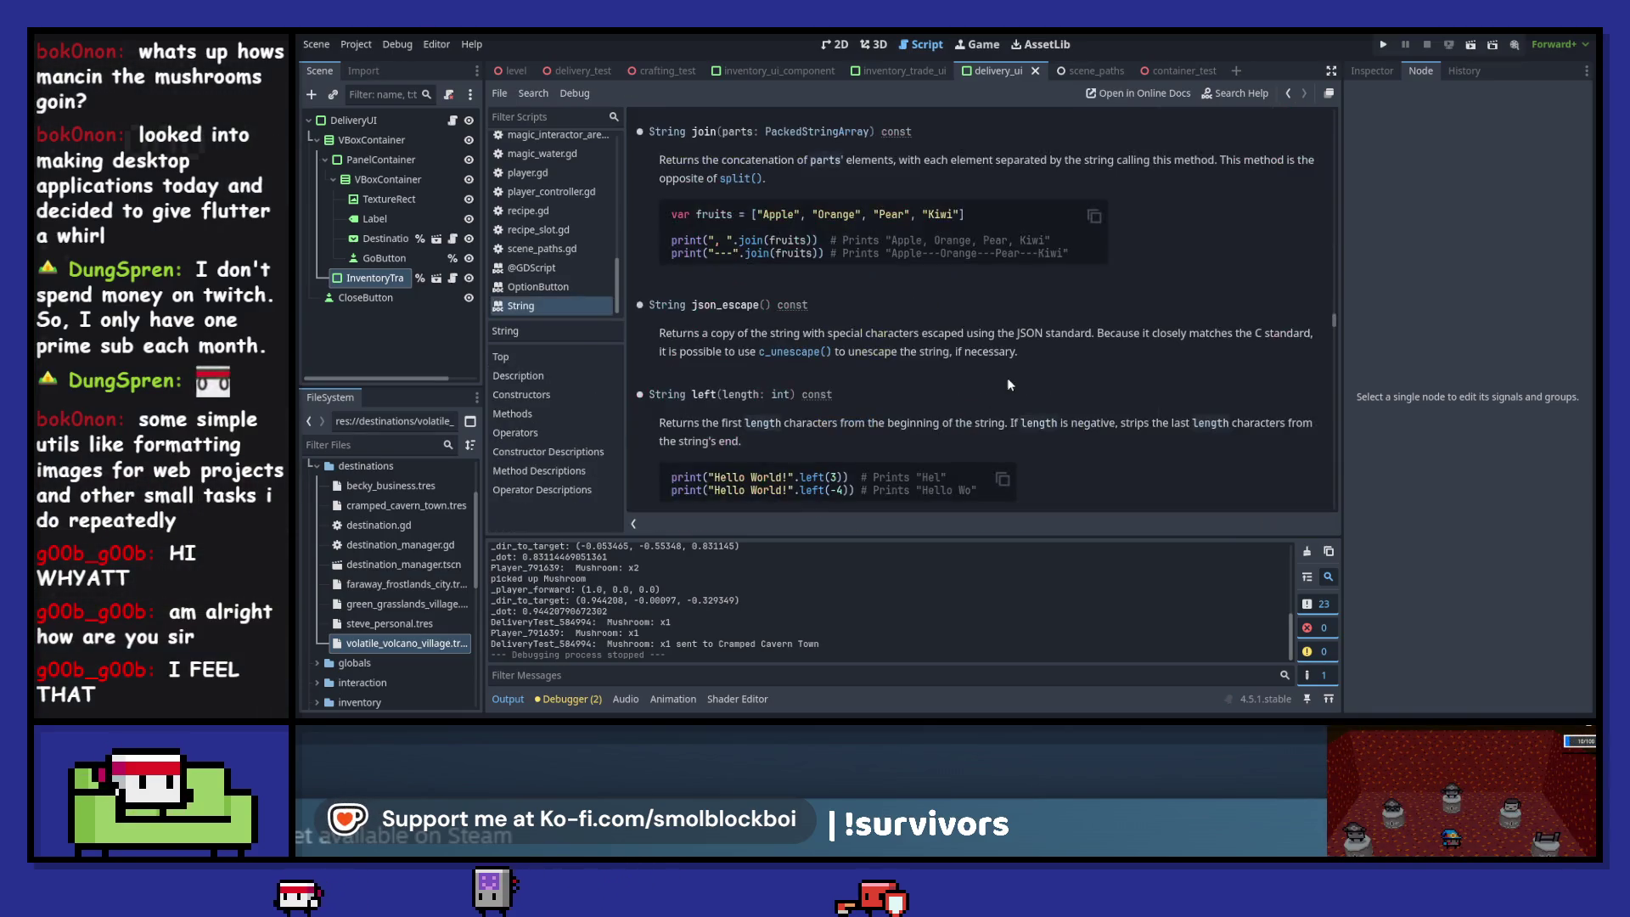
pyautogui.click(1290, 93)
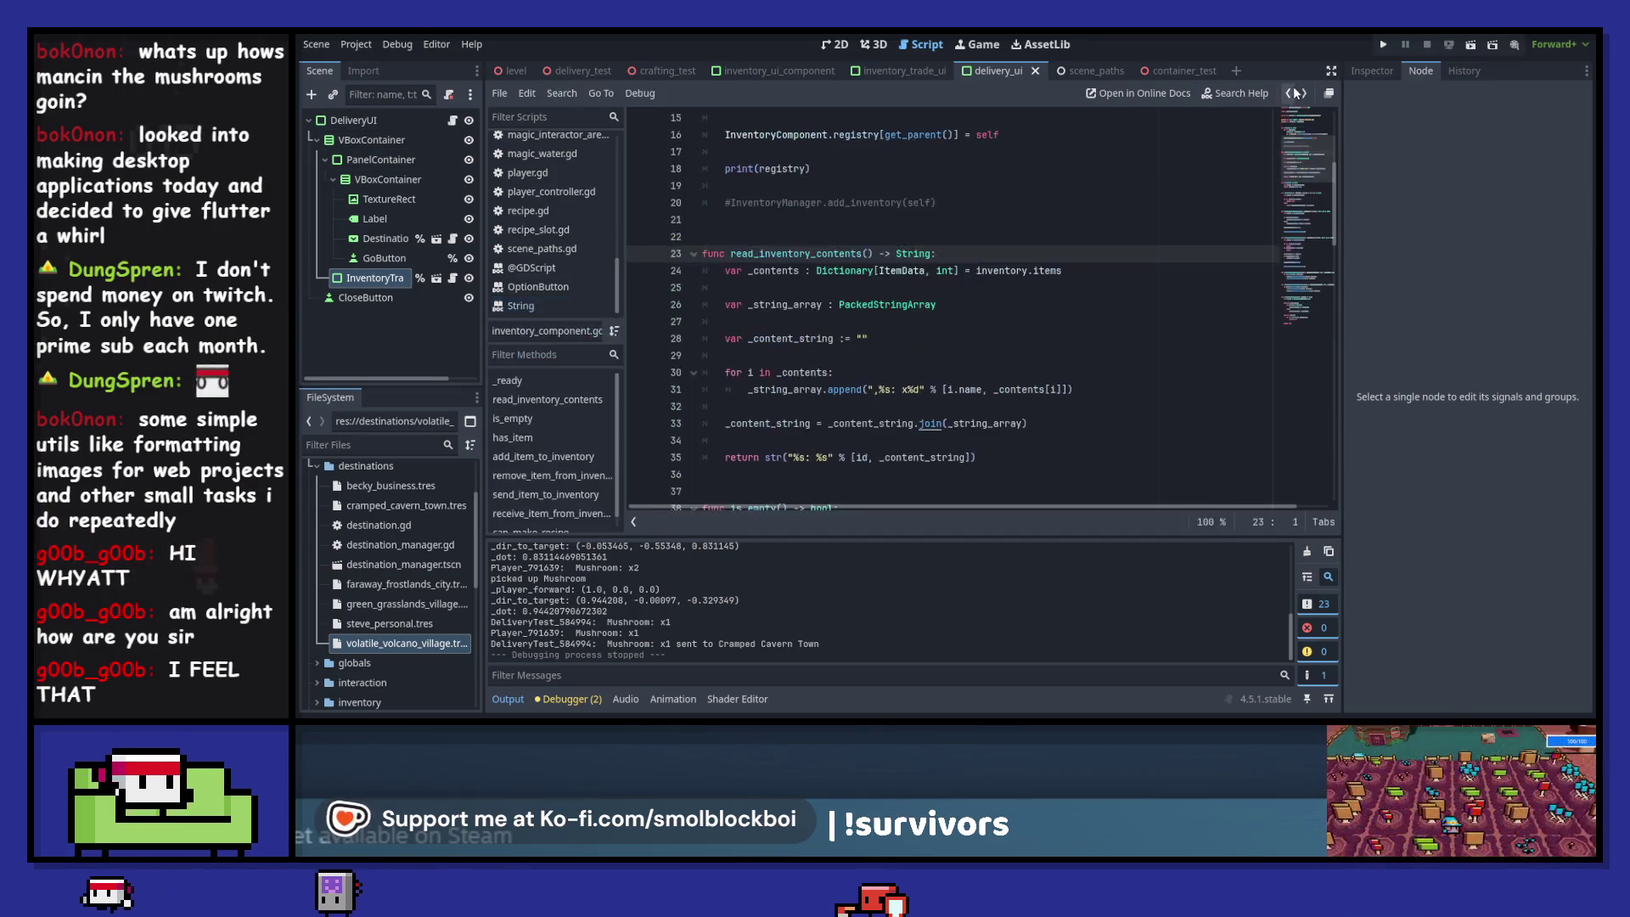
pyautogui.click(880, 391)
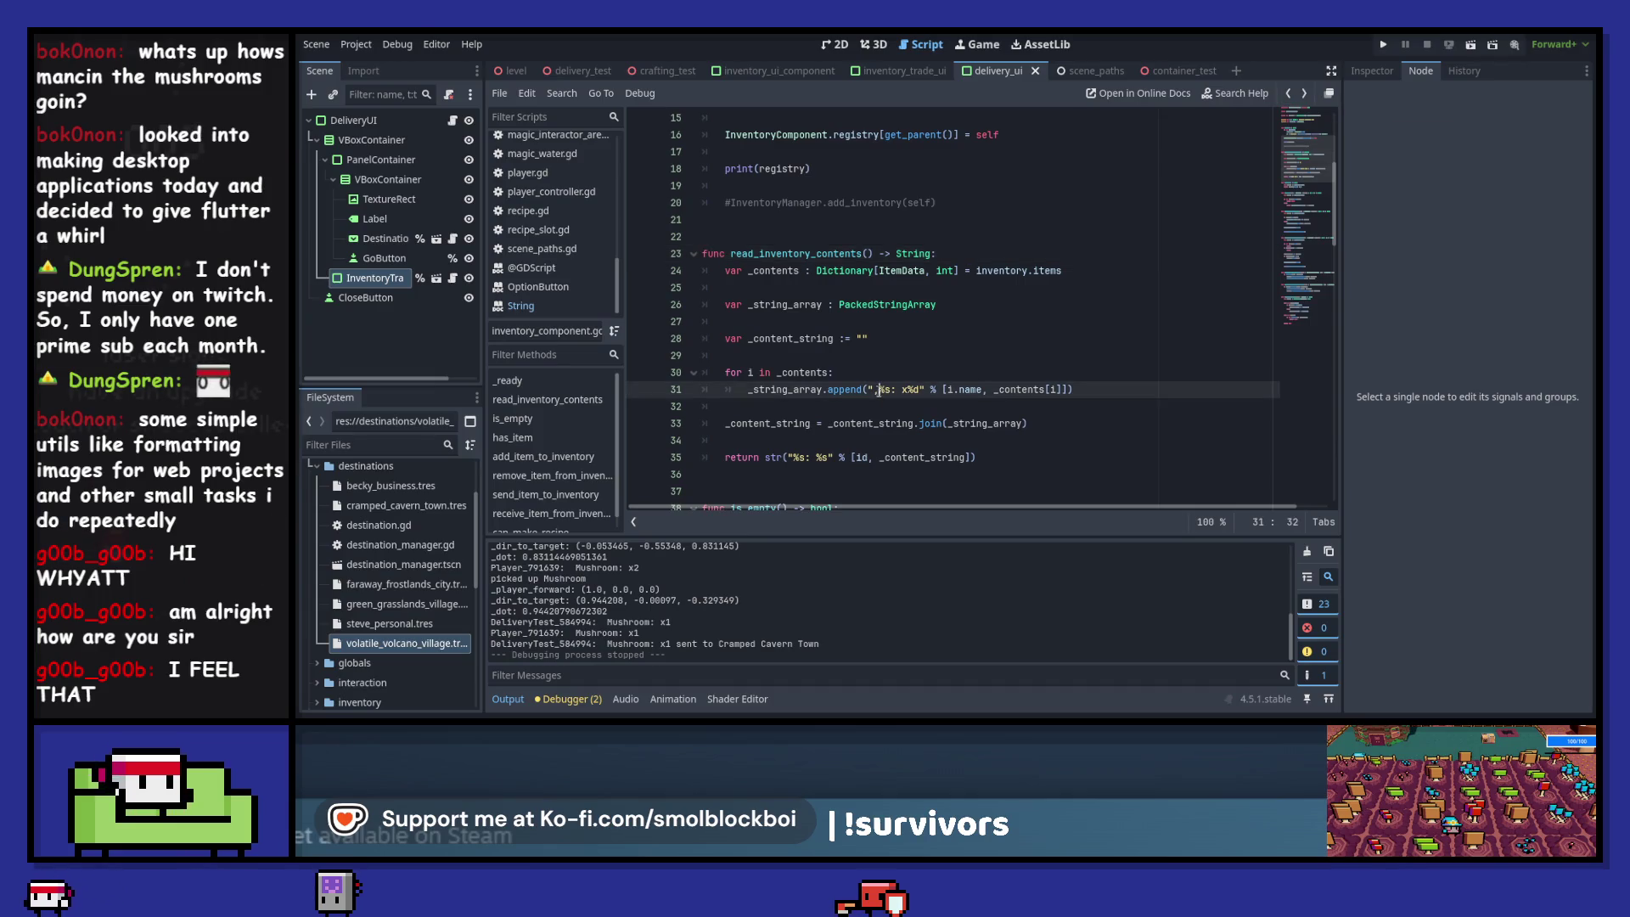
pyautogui.press('Delete')
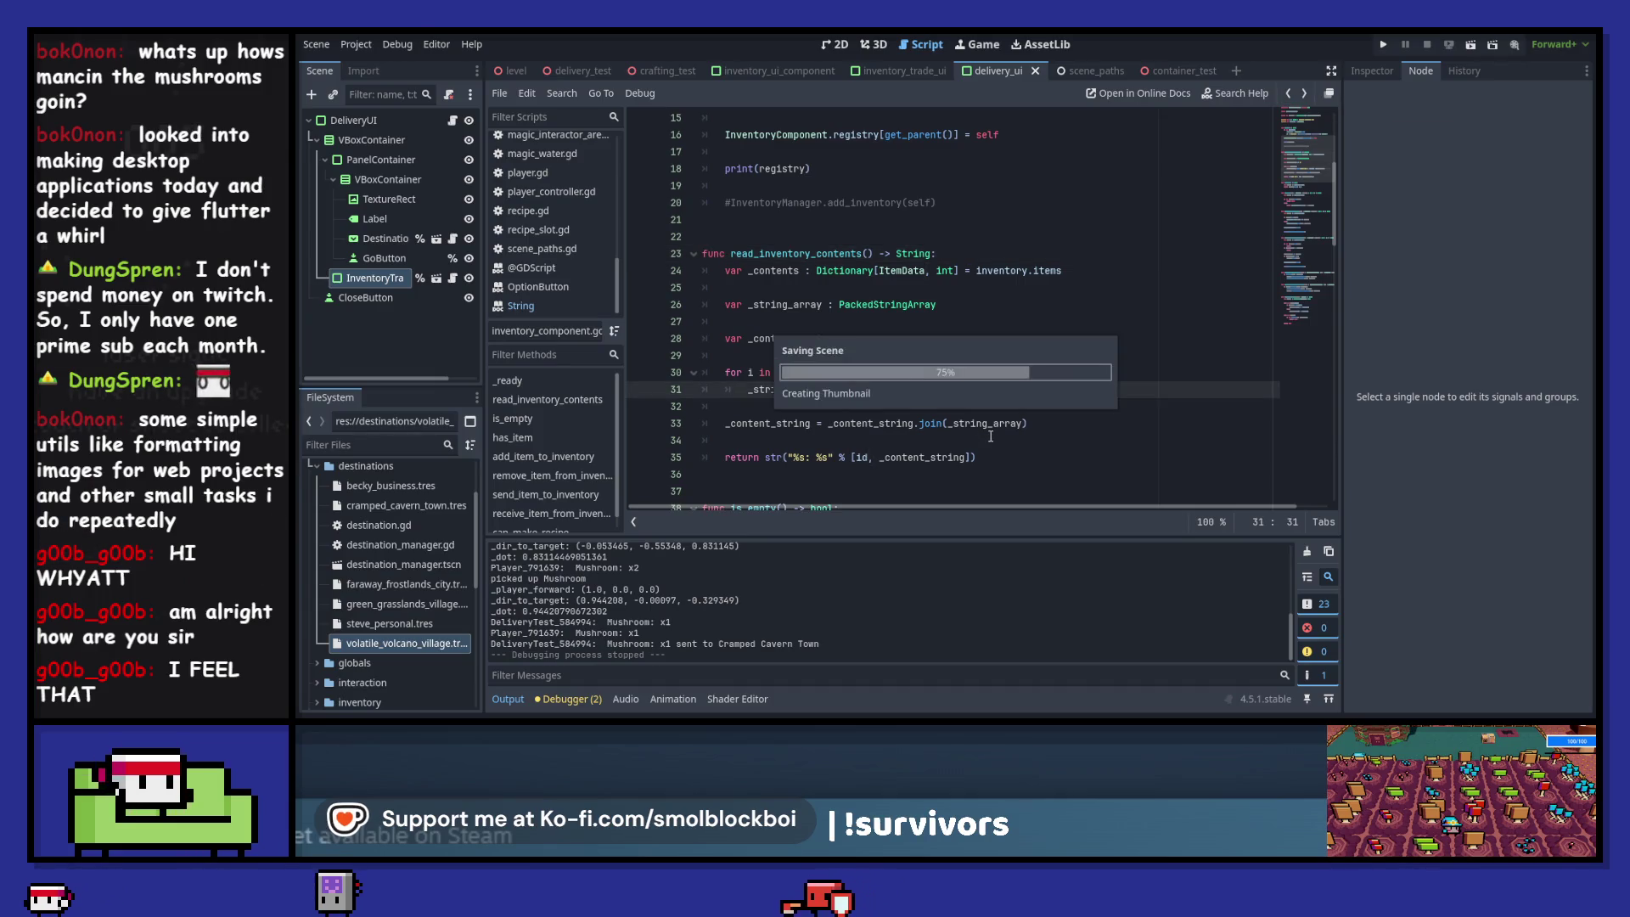
pyautogui.keyDown('ctrl'); pyautogui.click(927, 425); pyautogui.keyUp('ctrl')
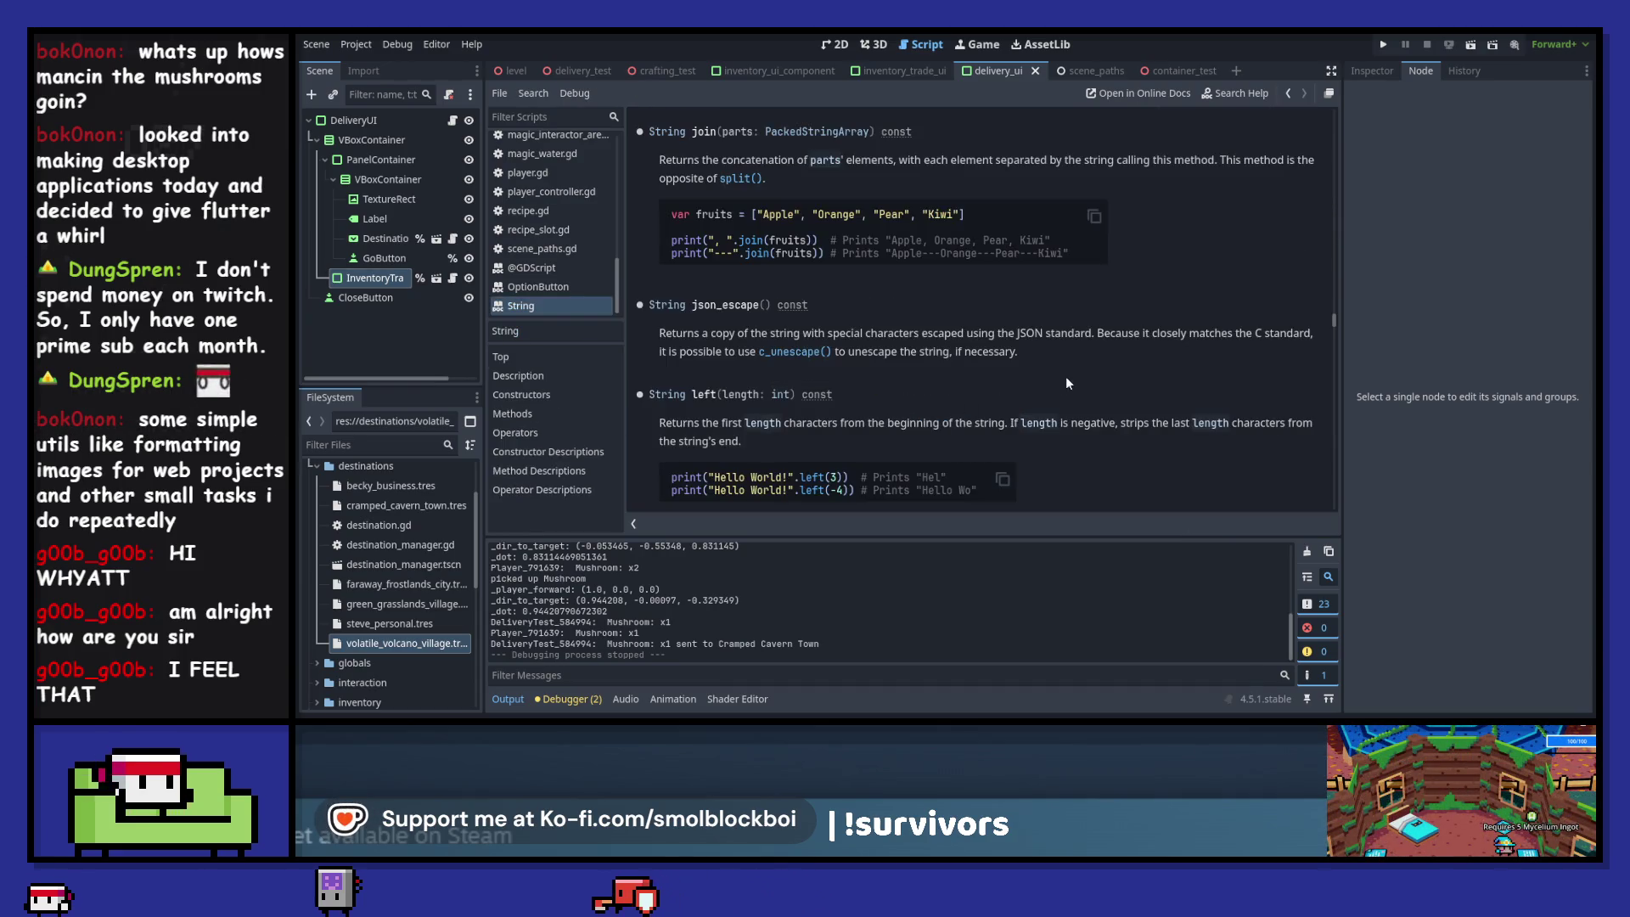
pyautogui.click(1287, 92)
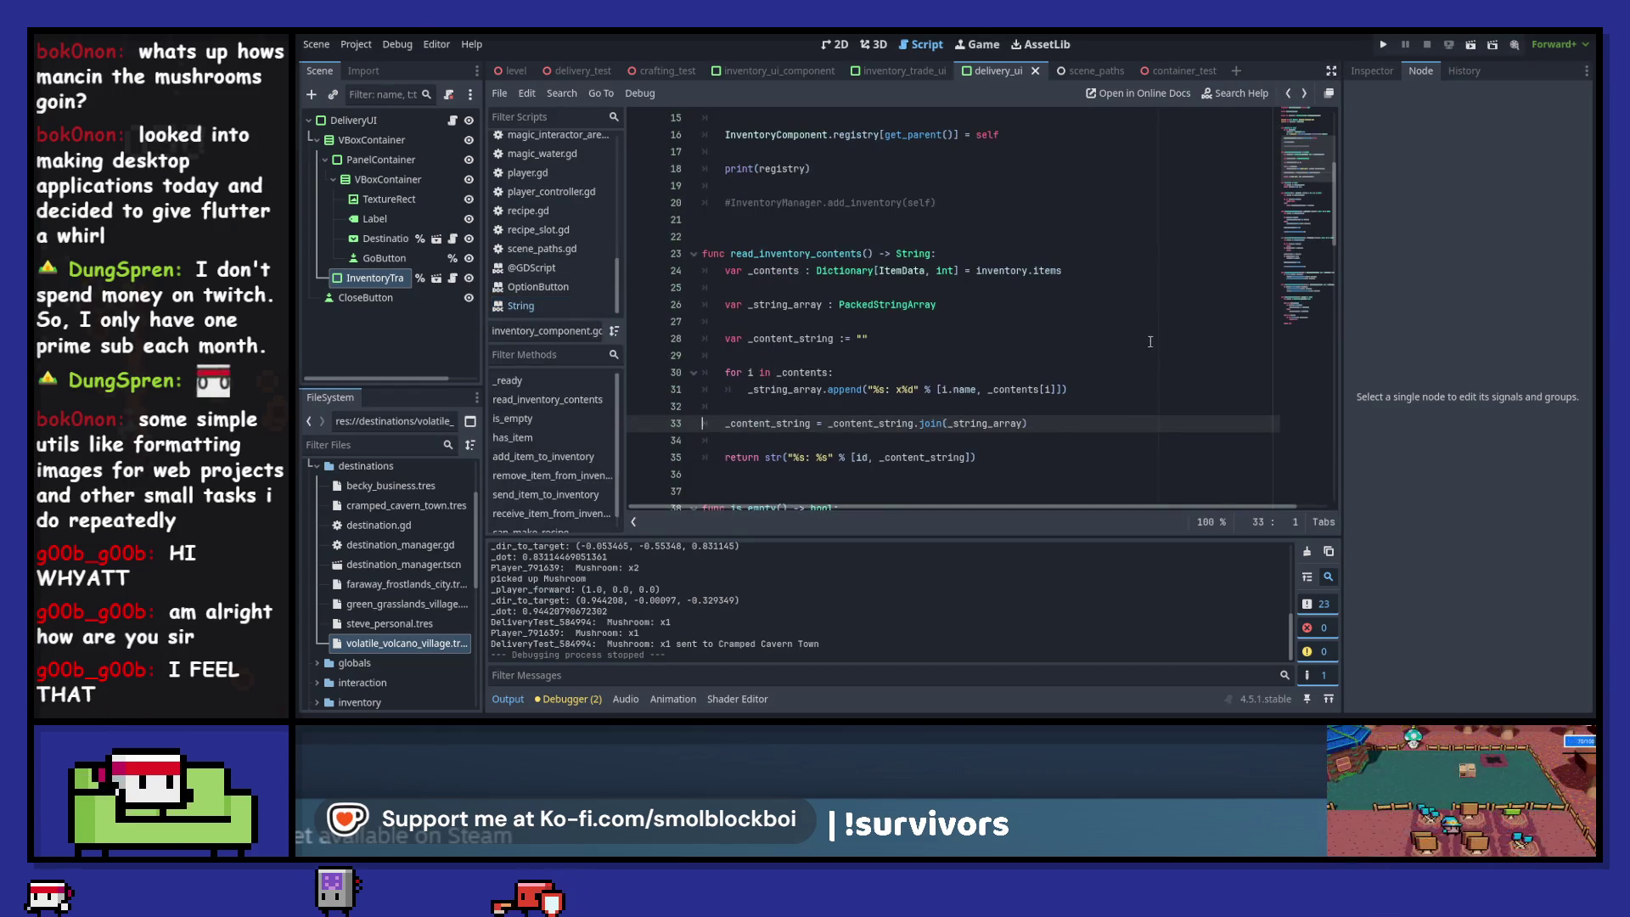
pyautogui.doubleClick(876, 424)
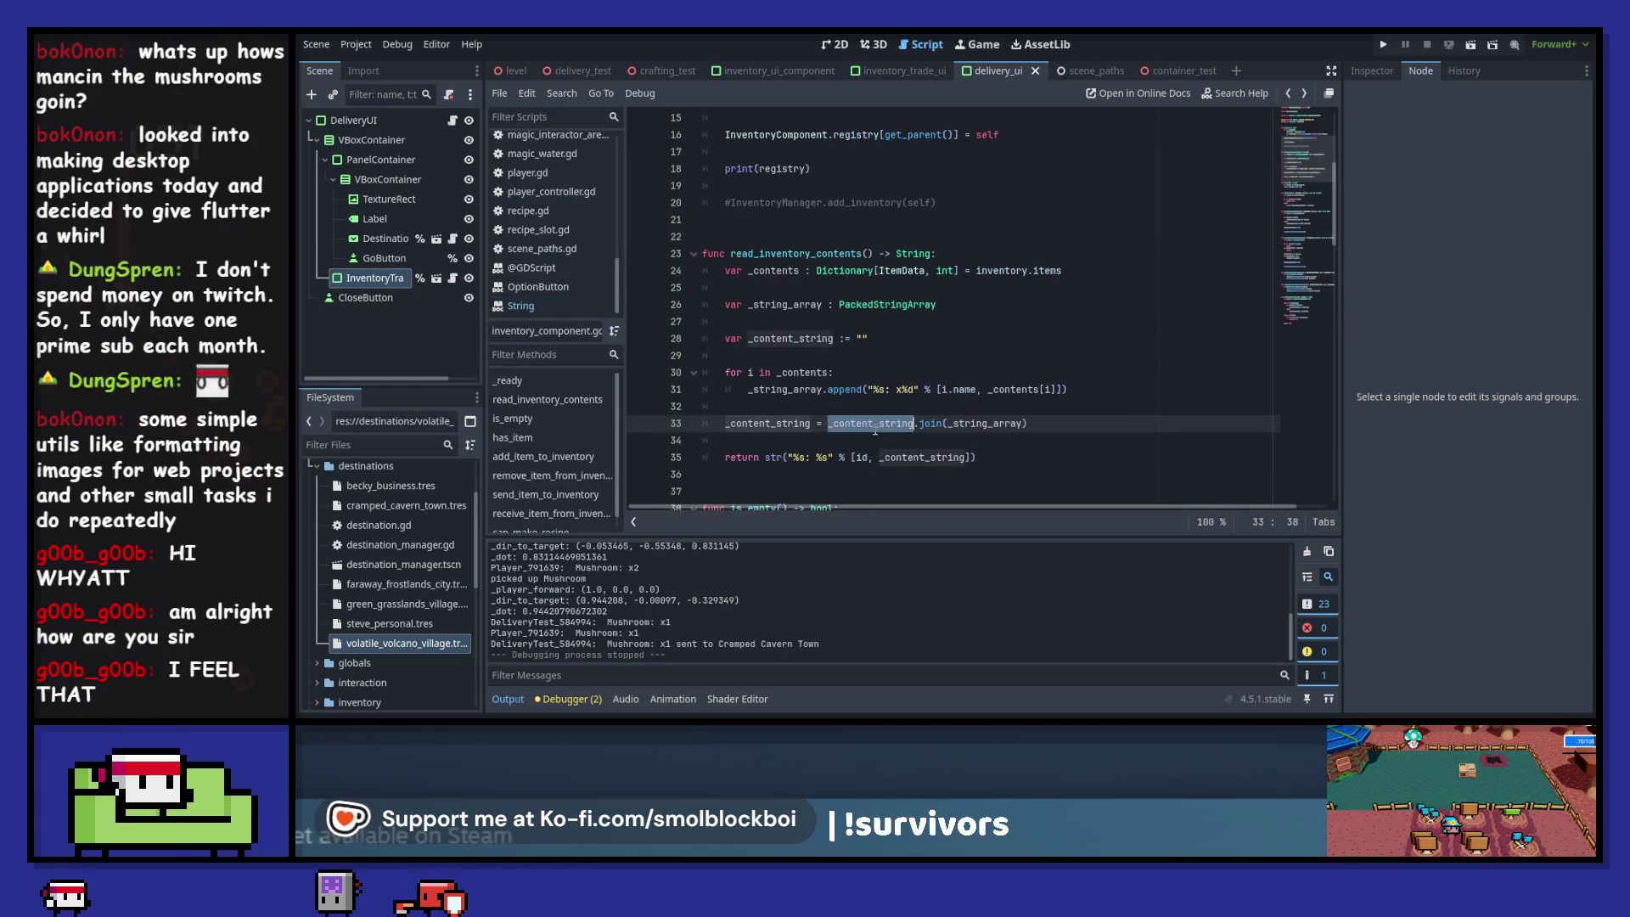
pyautogui.write('"')
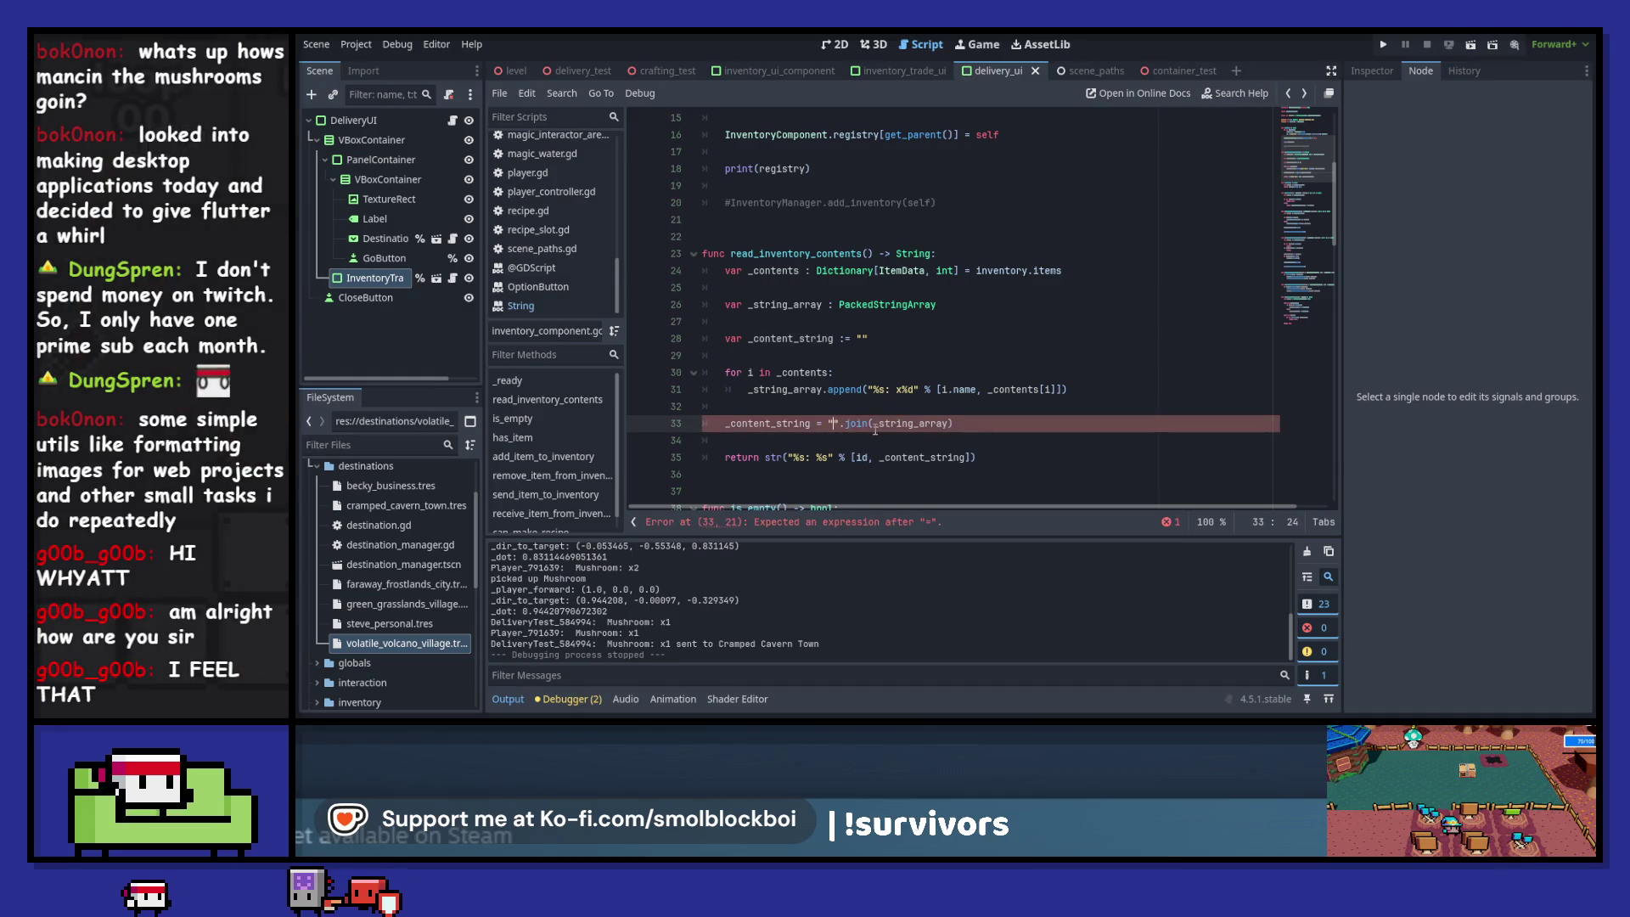
pyautogui.write(',')
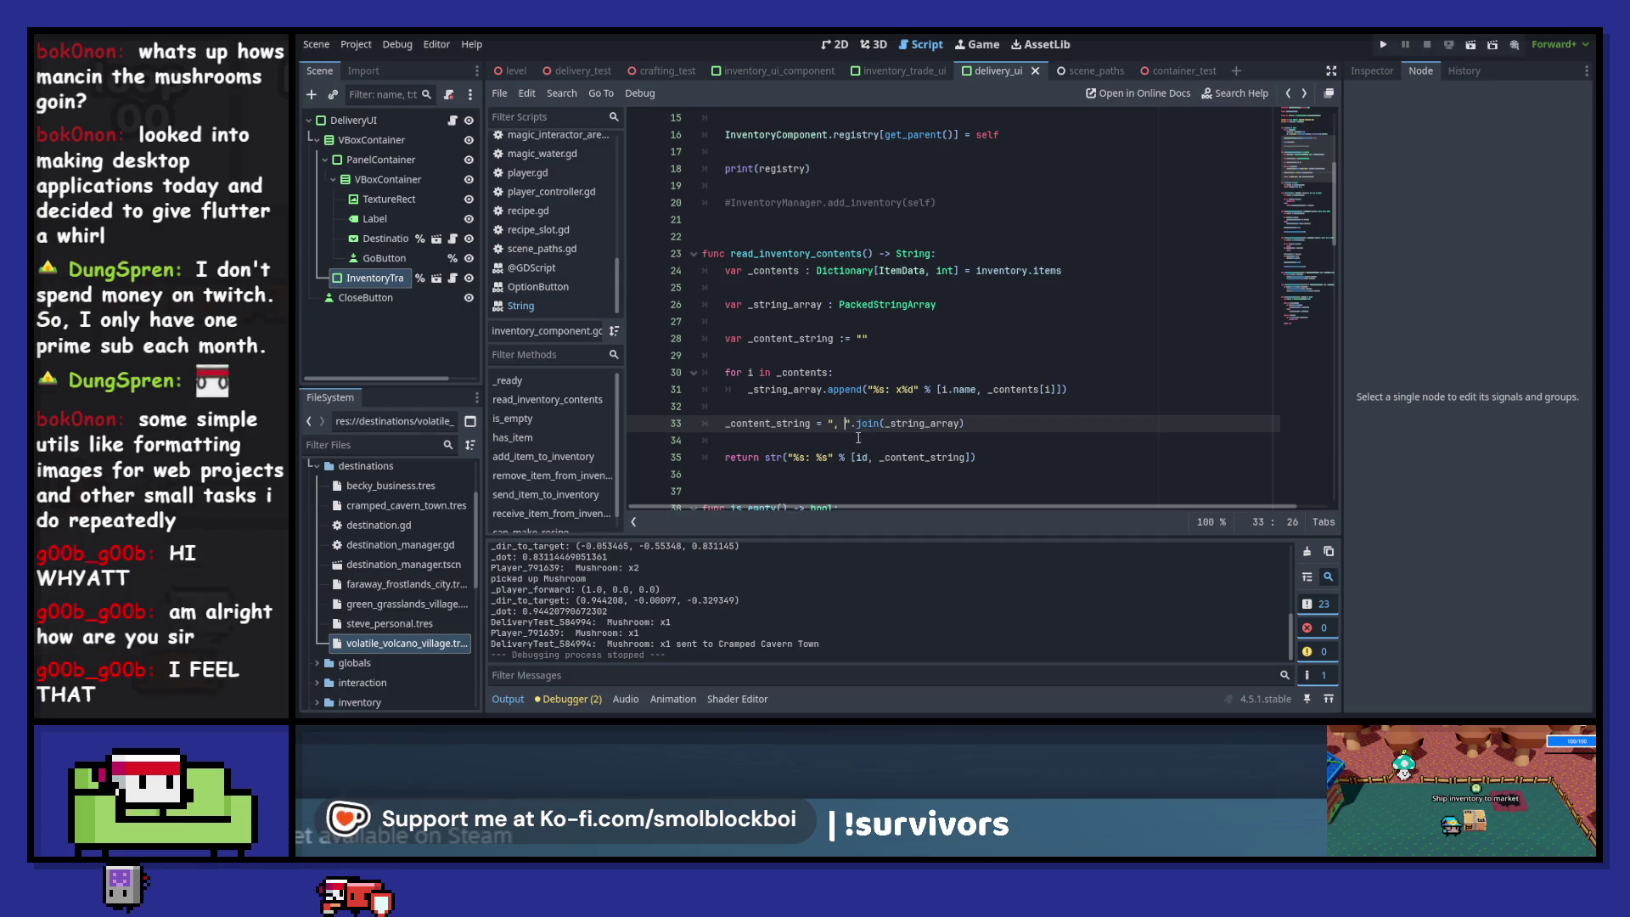
# - Review the _content_string variable on line 33 and launch the game with F5
pyautogui.doubleClick(765, 424)
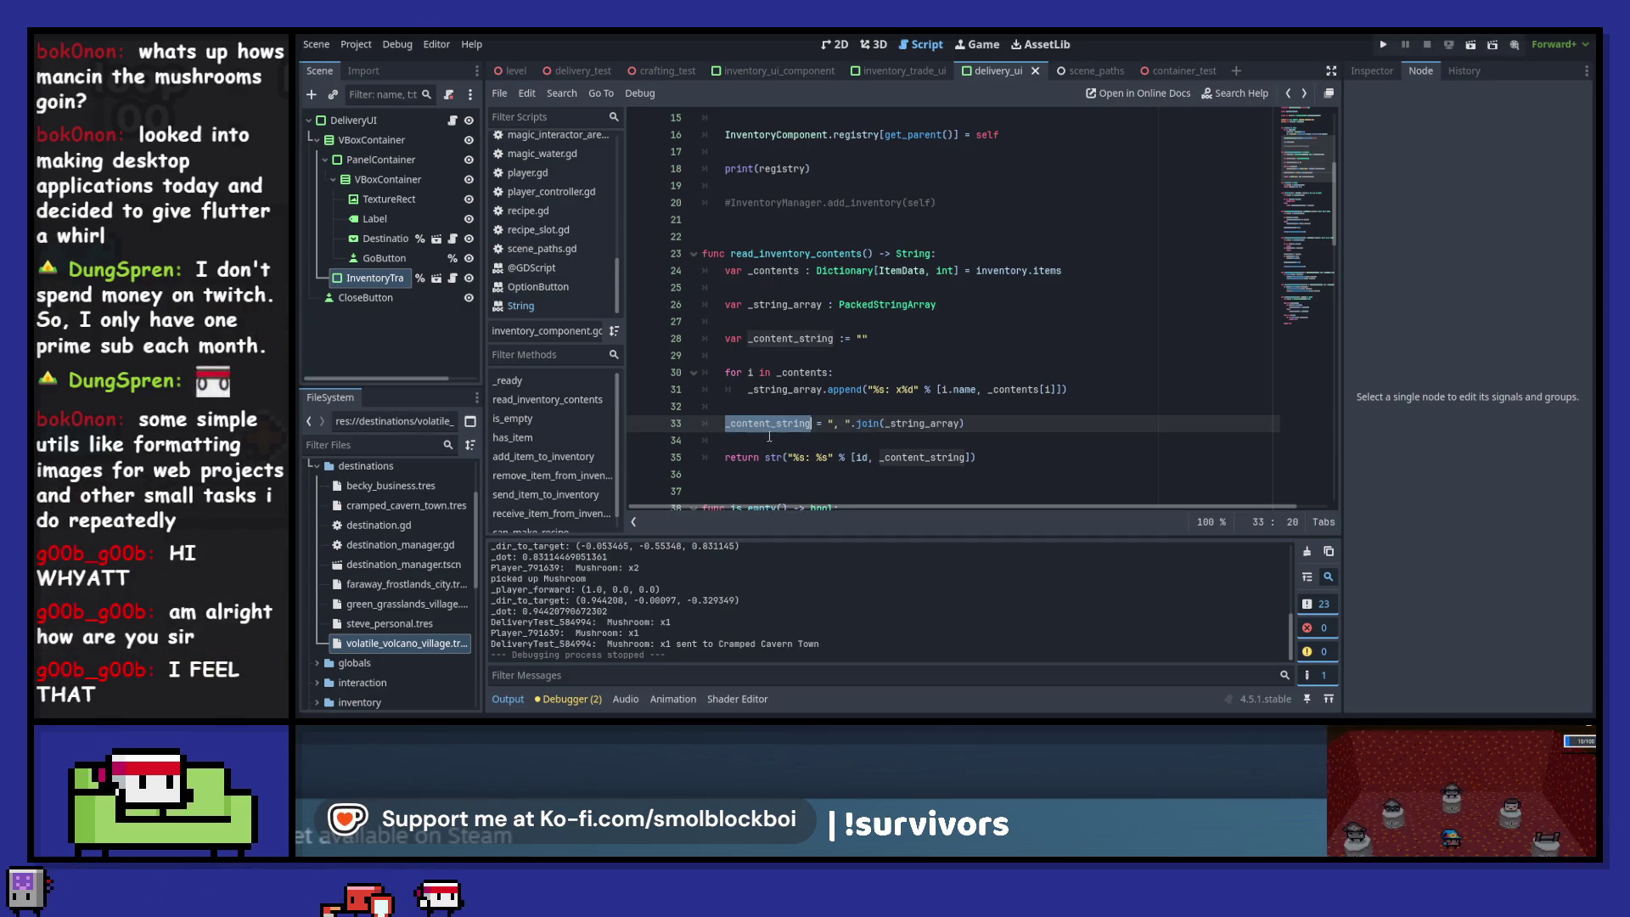
pyautogui.moveTo(767, 461)
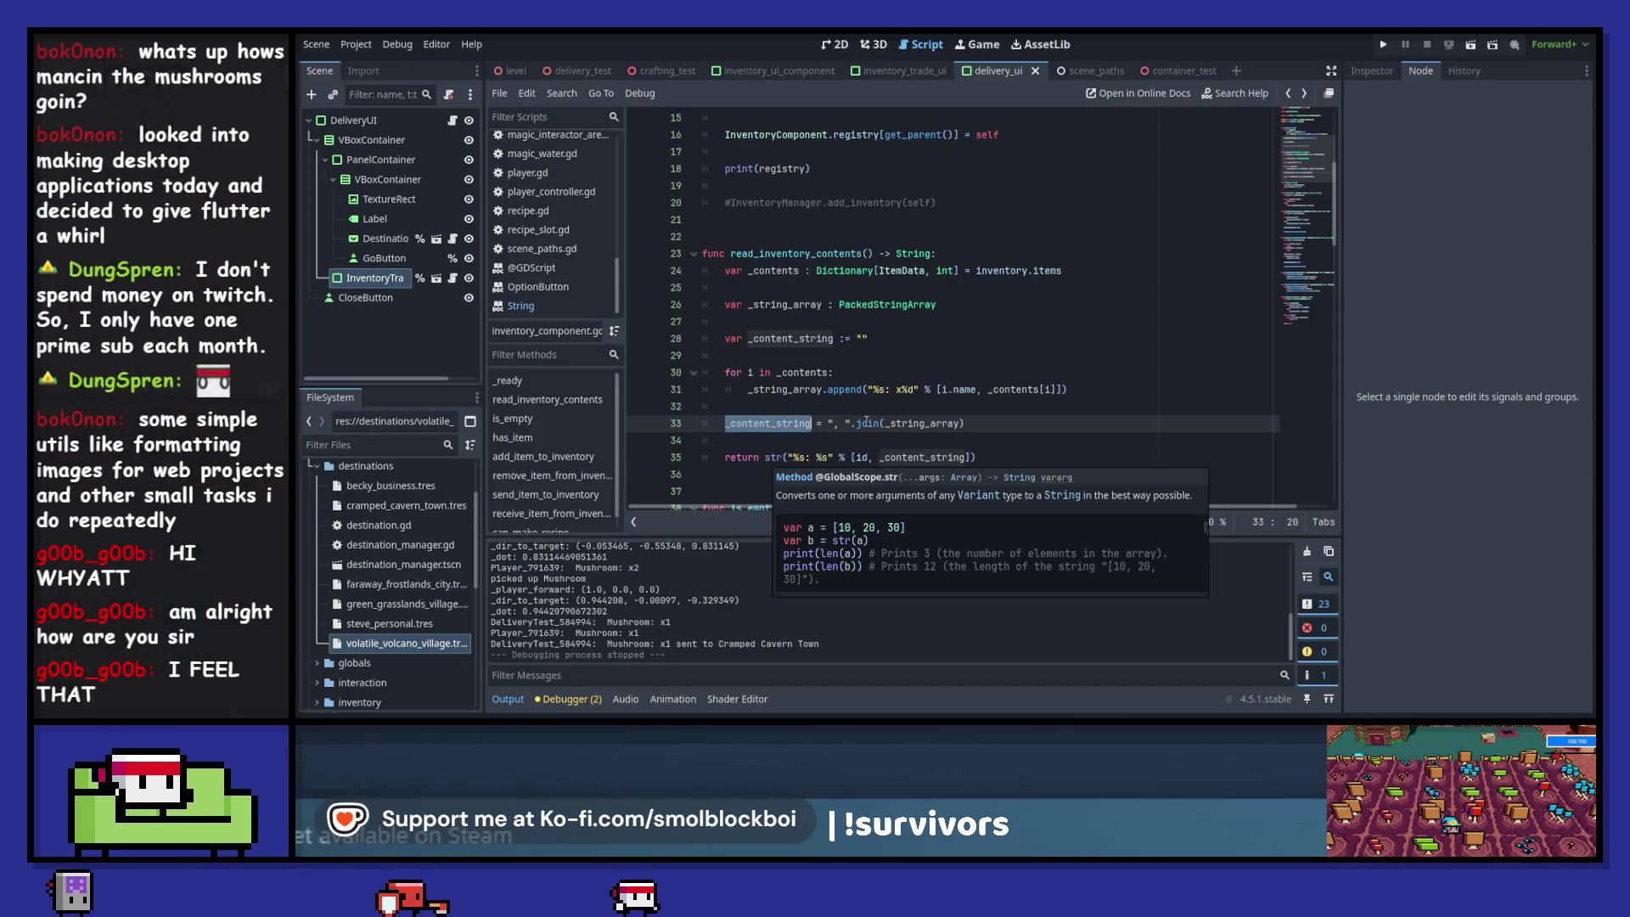
pyautogui.press('F5')
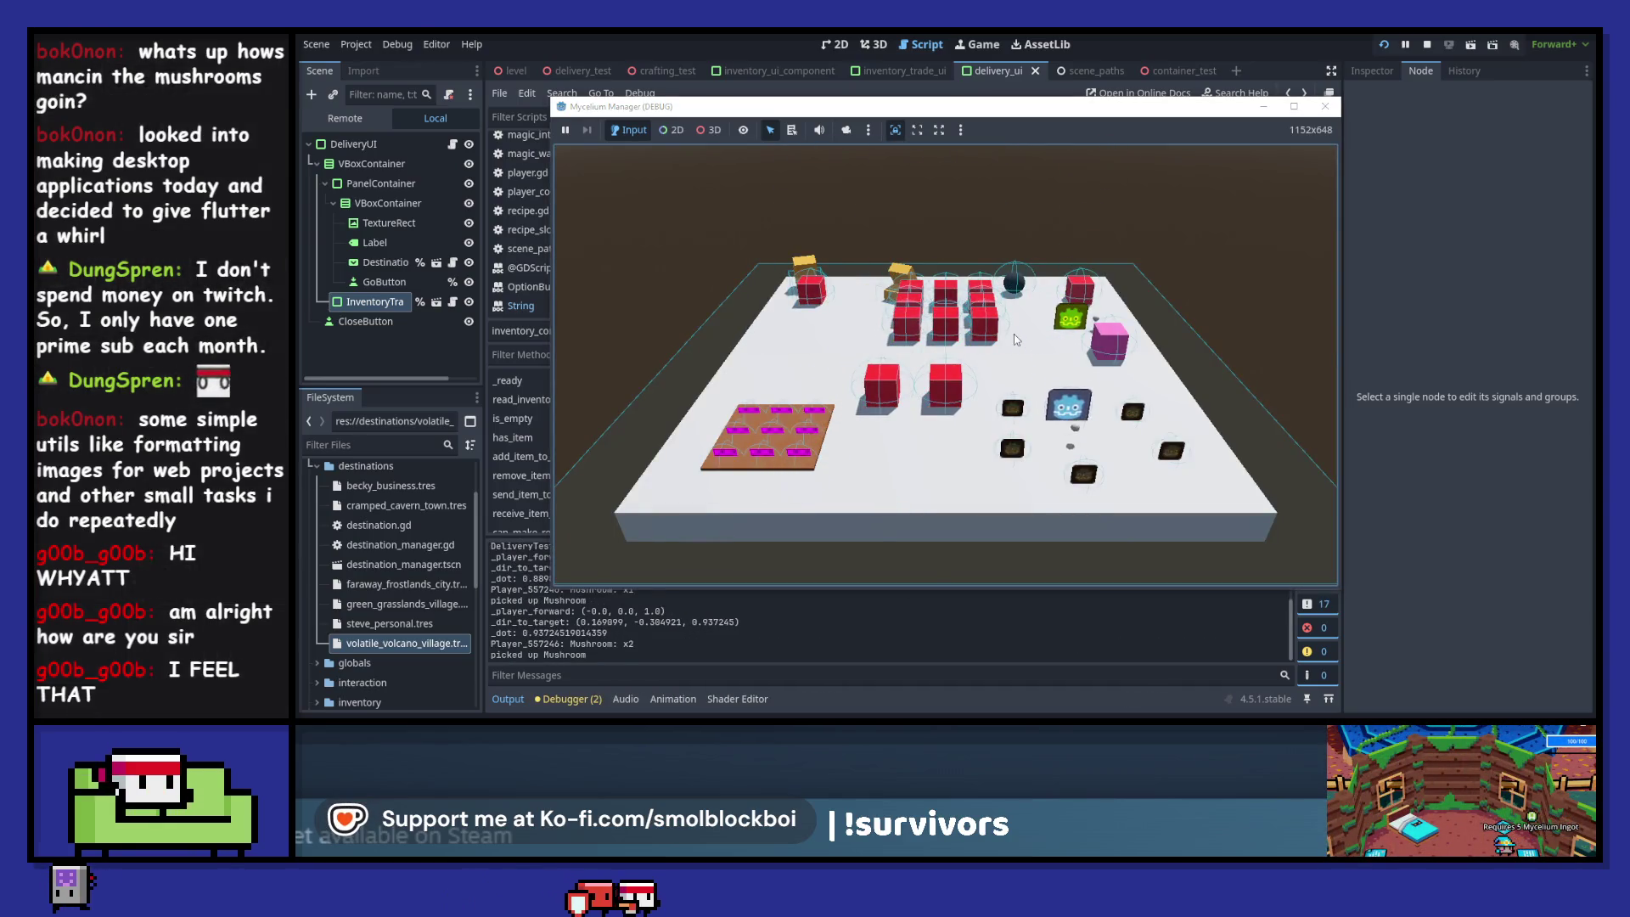
# - Send one mushroom to Cramped Cavern Town and close the delivery panel
pyautogui.press('e')
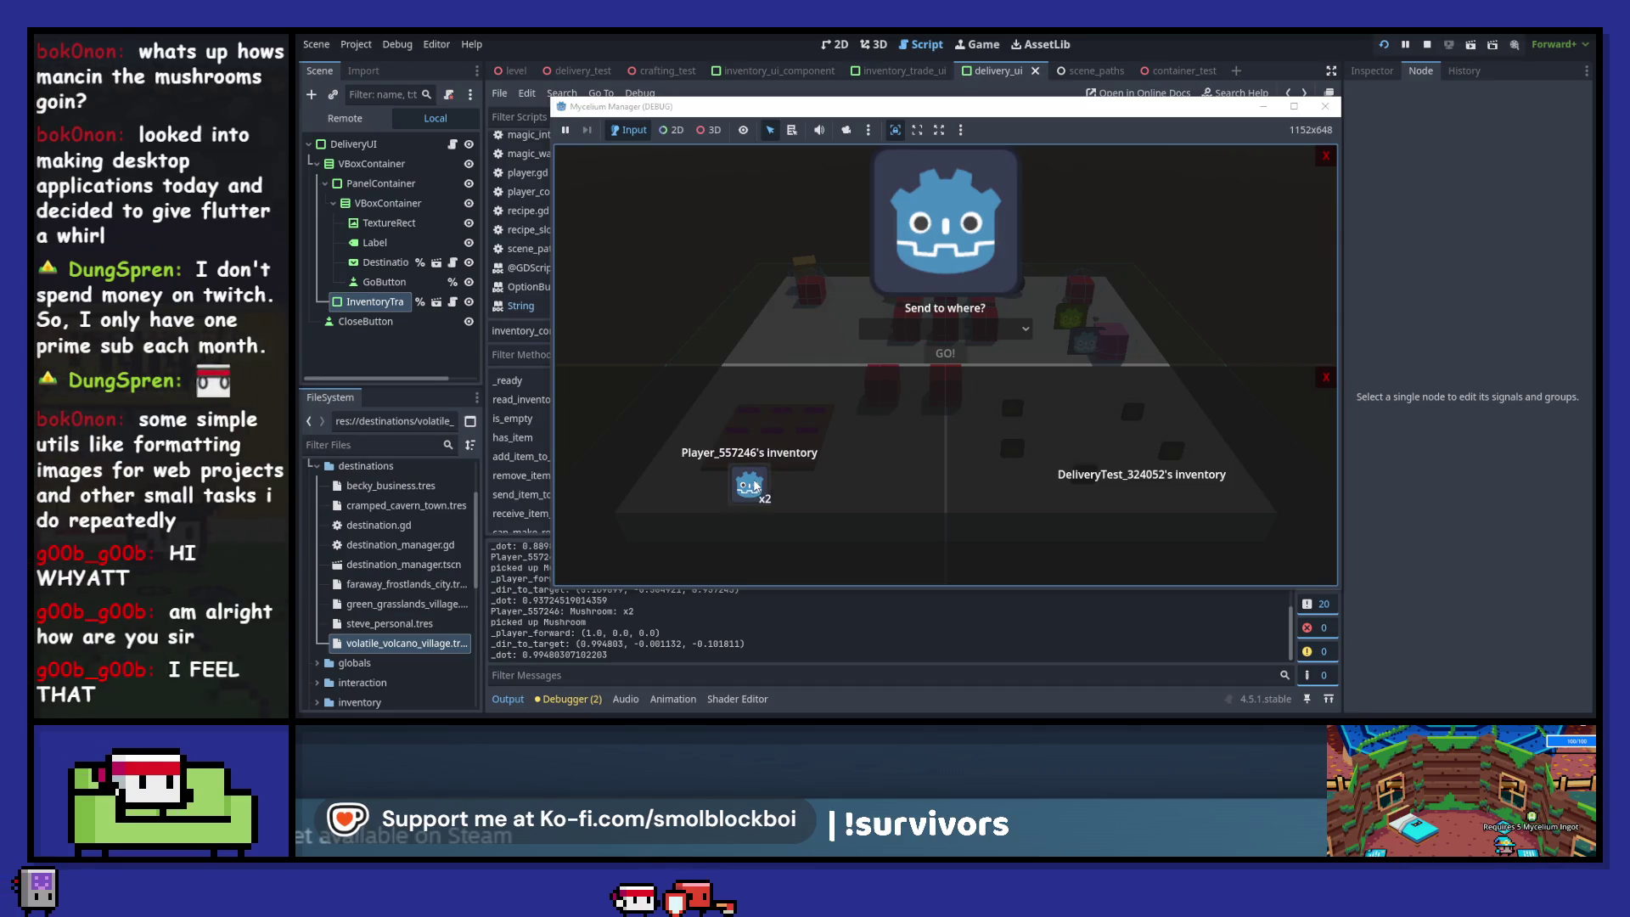
pyautogui.click(945, 329)
pyautogui.click(945, 374)
pyautogui.click(948, 356)
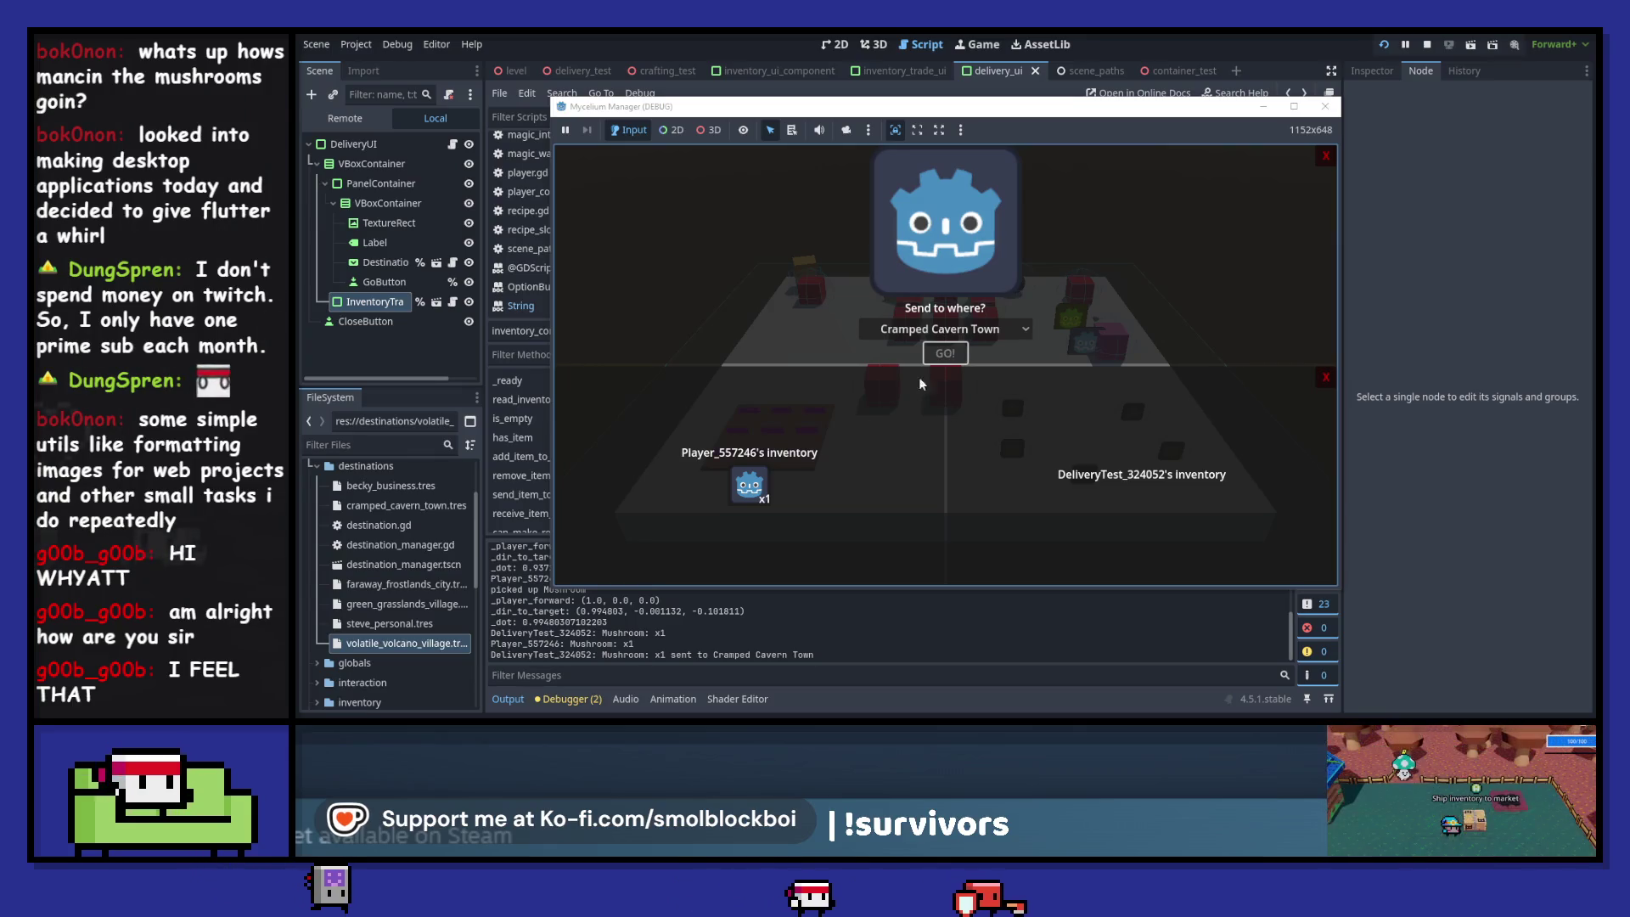
pyautogui.press('Escape')
# - Walk around collecting more mushrooms and reopen the delivery station
pyautogui.press('s')
pyautogui.press('d')
pyautogui.press('w')
pyautogui.press('w')
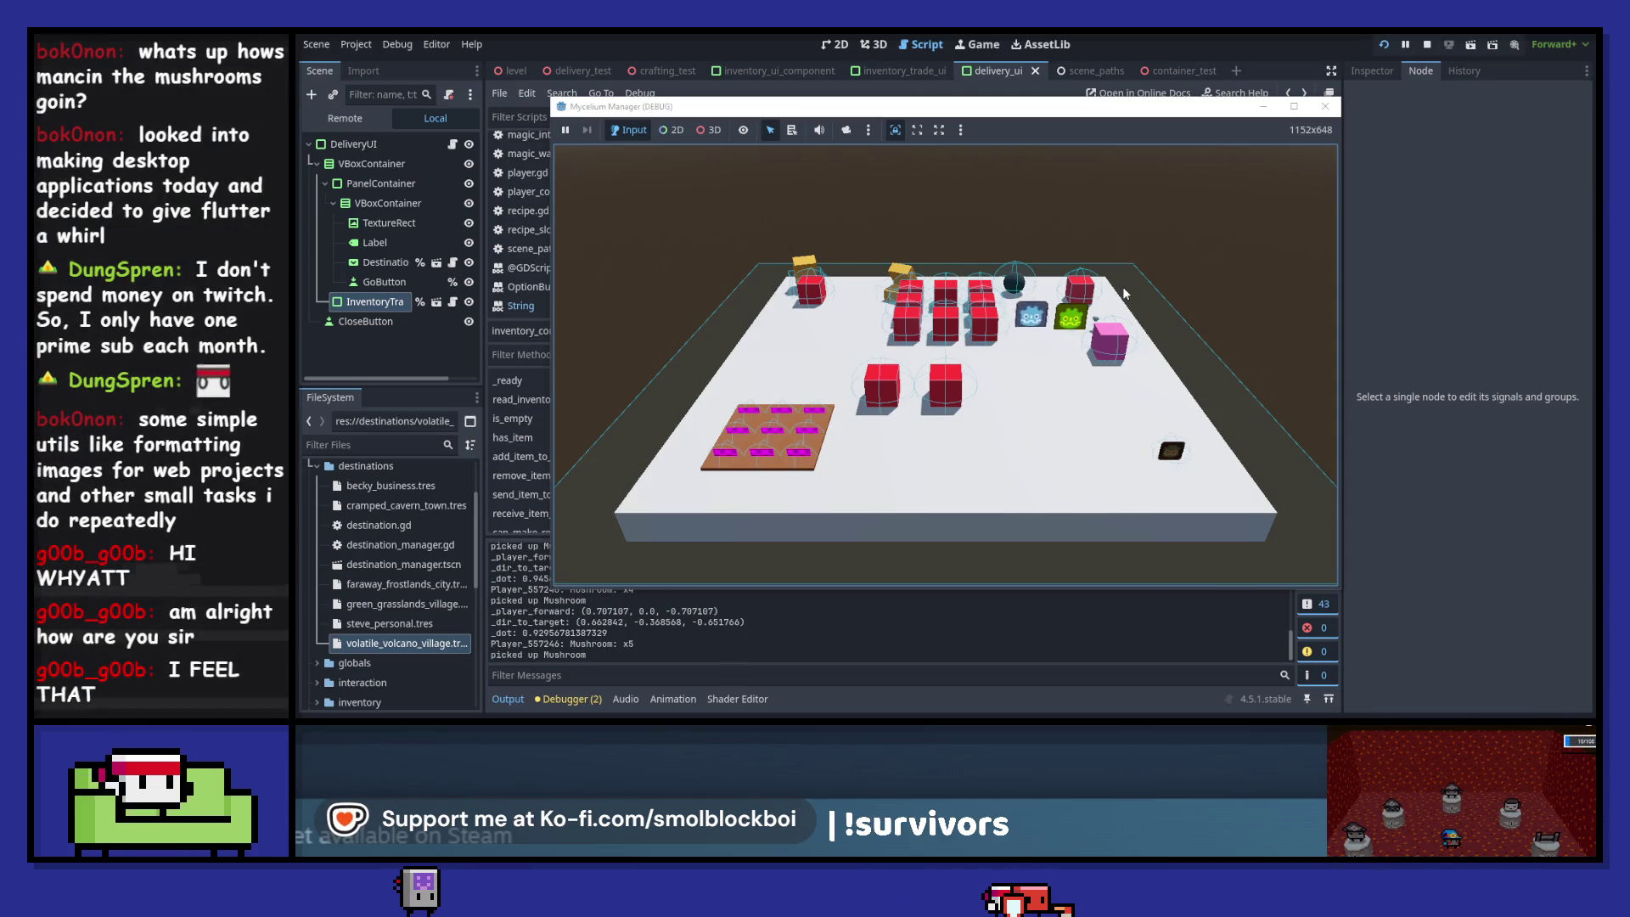
pyautogui.press('s')
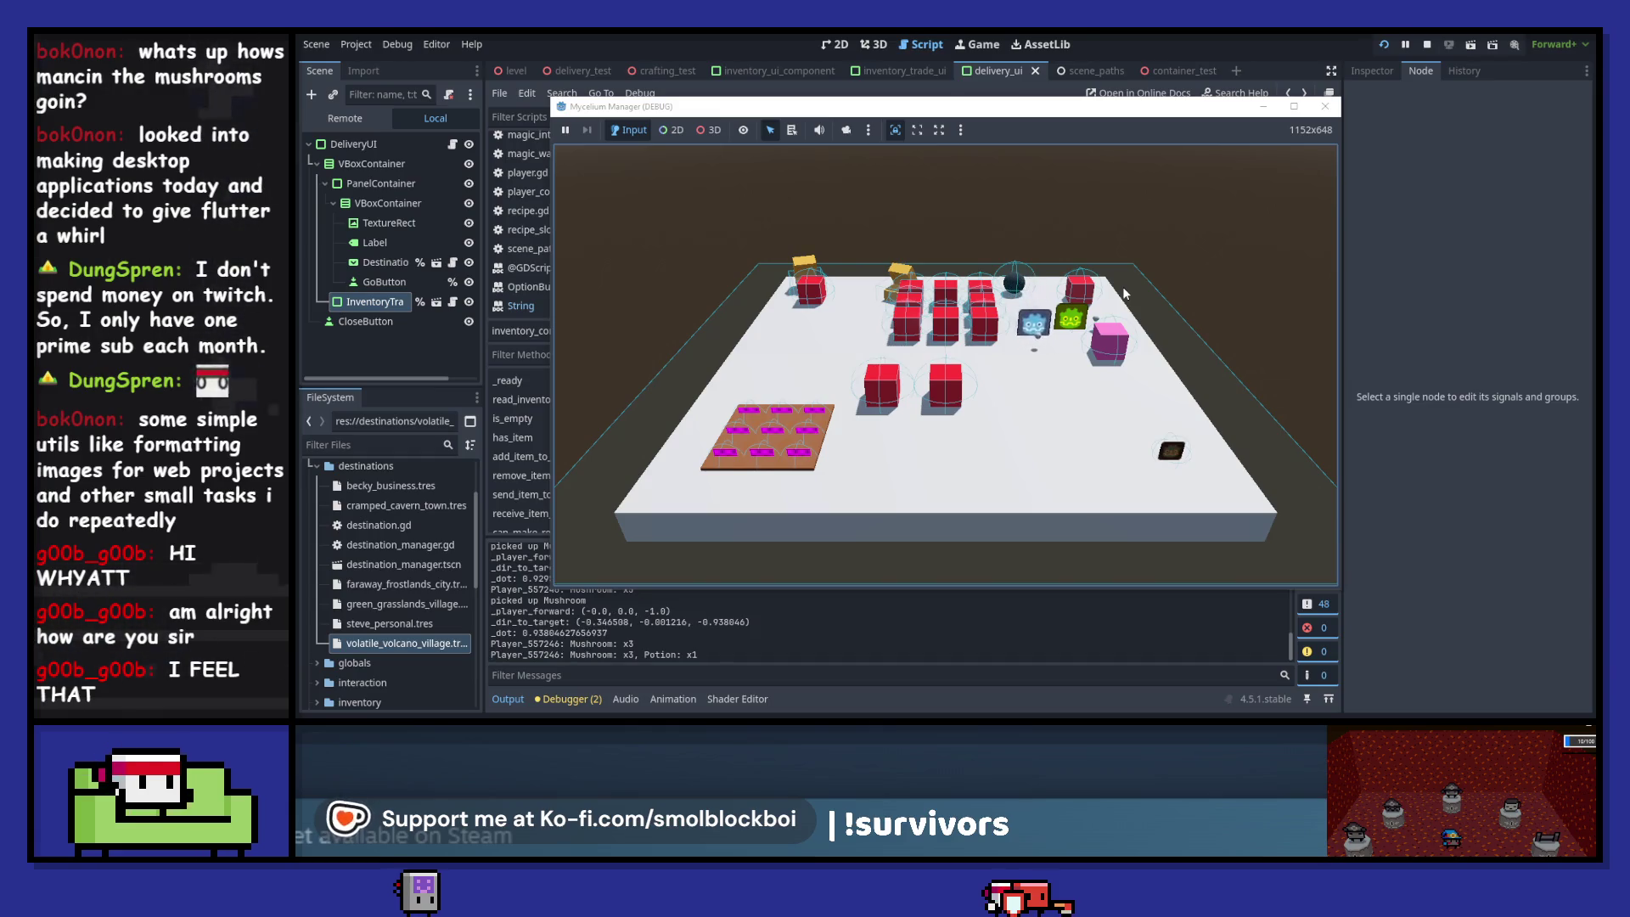
pyautogui.press('d')
pyautogui.press('e')
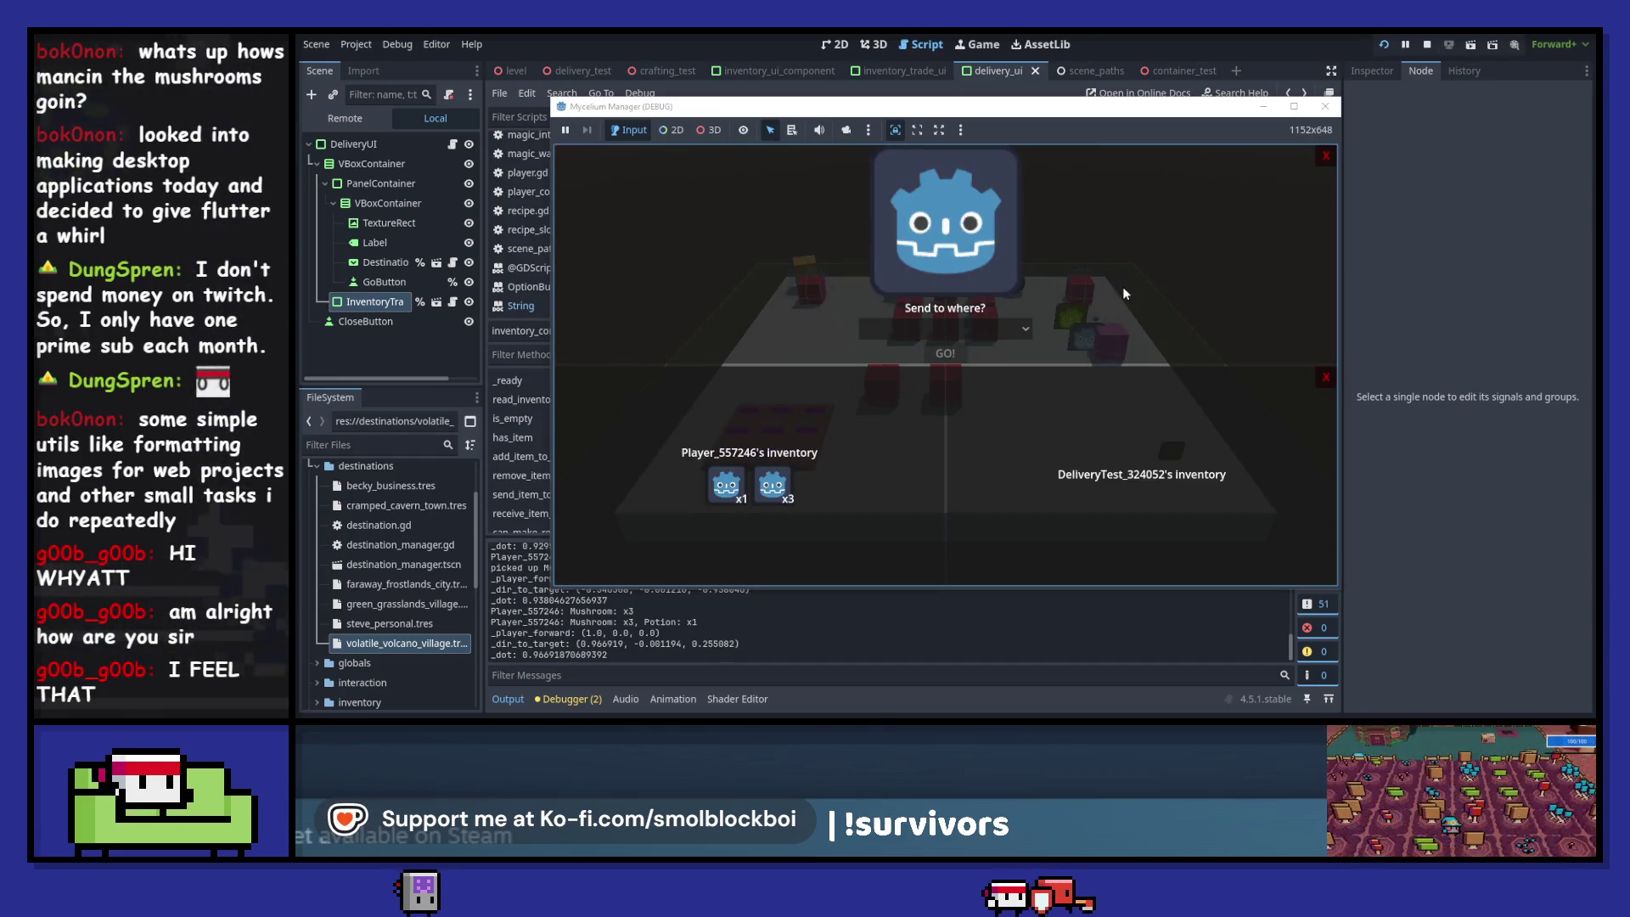
# - Deliver a potion and two mushrooms to Cramped Cavern Town, then stop the game with F8
pyautogui.click(732, 489)
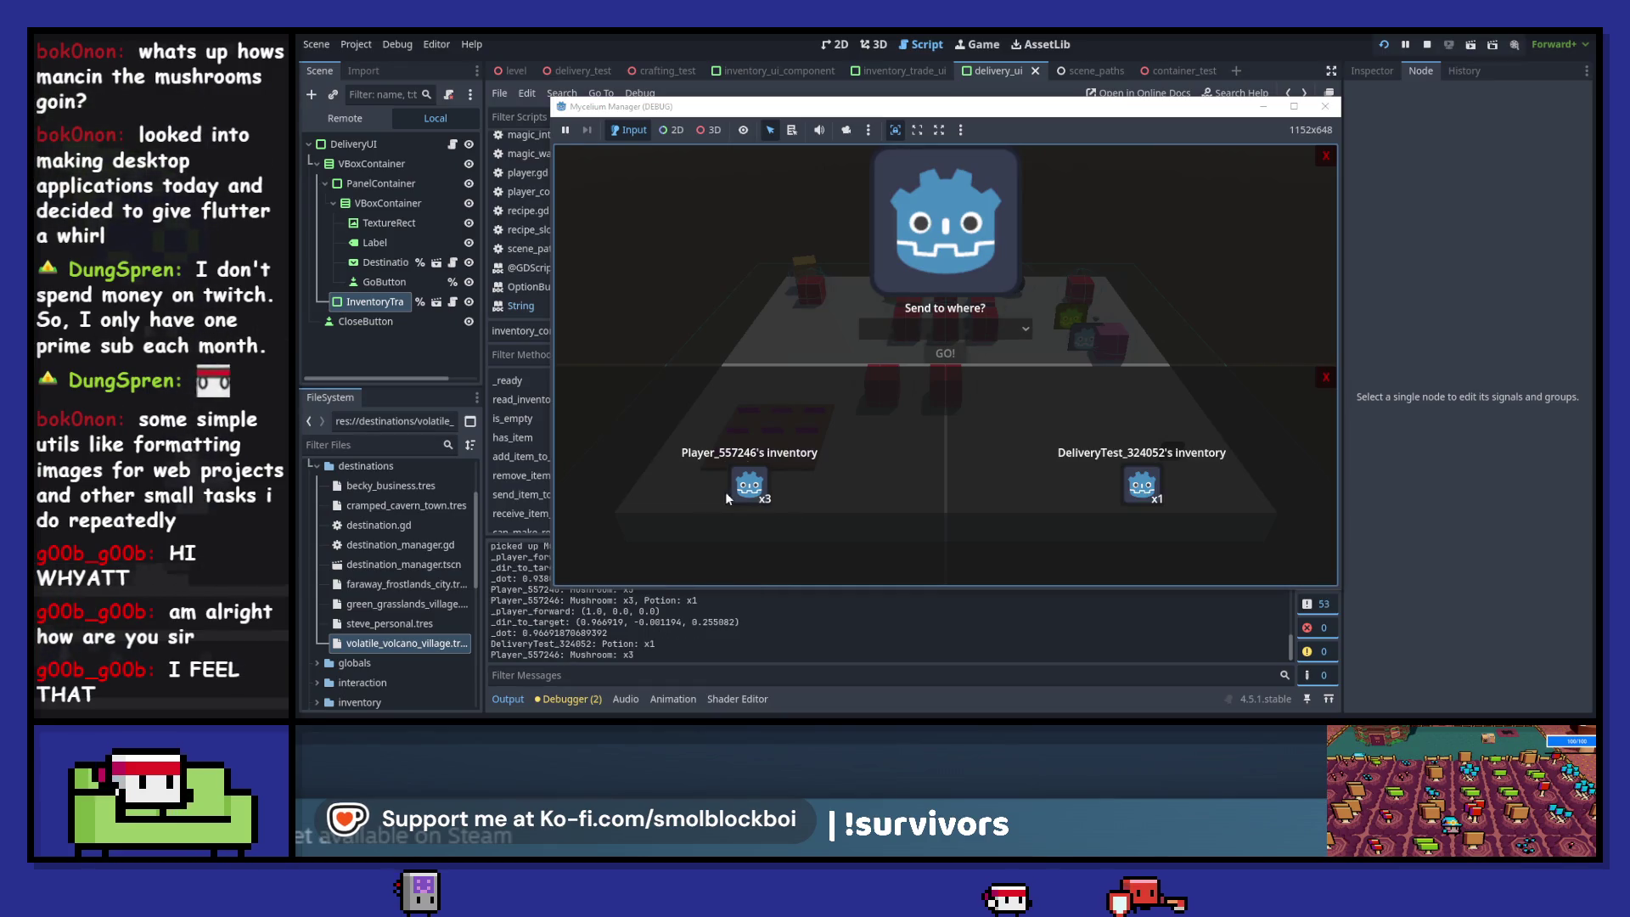
pyautogui.click(754, 490)
pyautogui.click(754, 489)
pyautogui.click(948, 329)
pyautogui.click(948, 393)
pyautogui.click(952, 354)
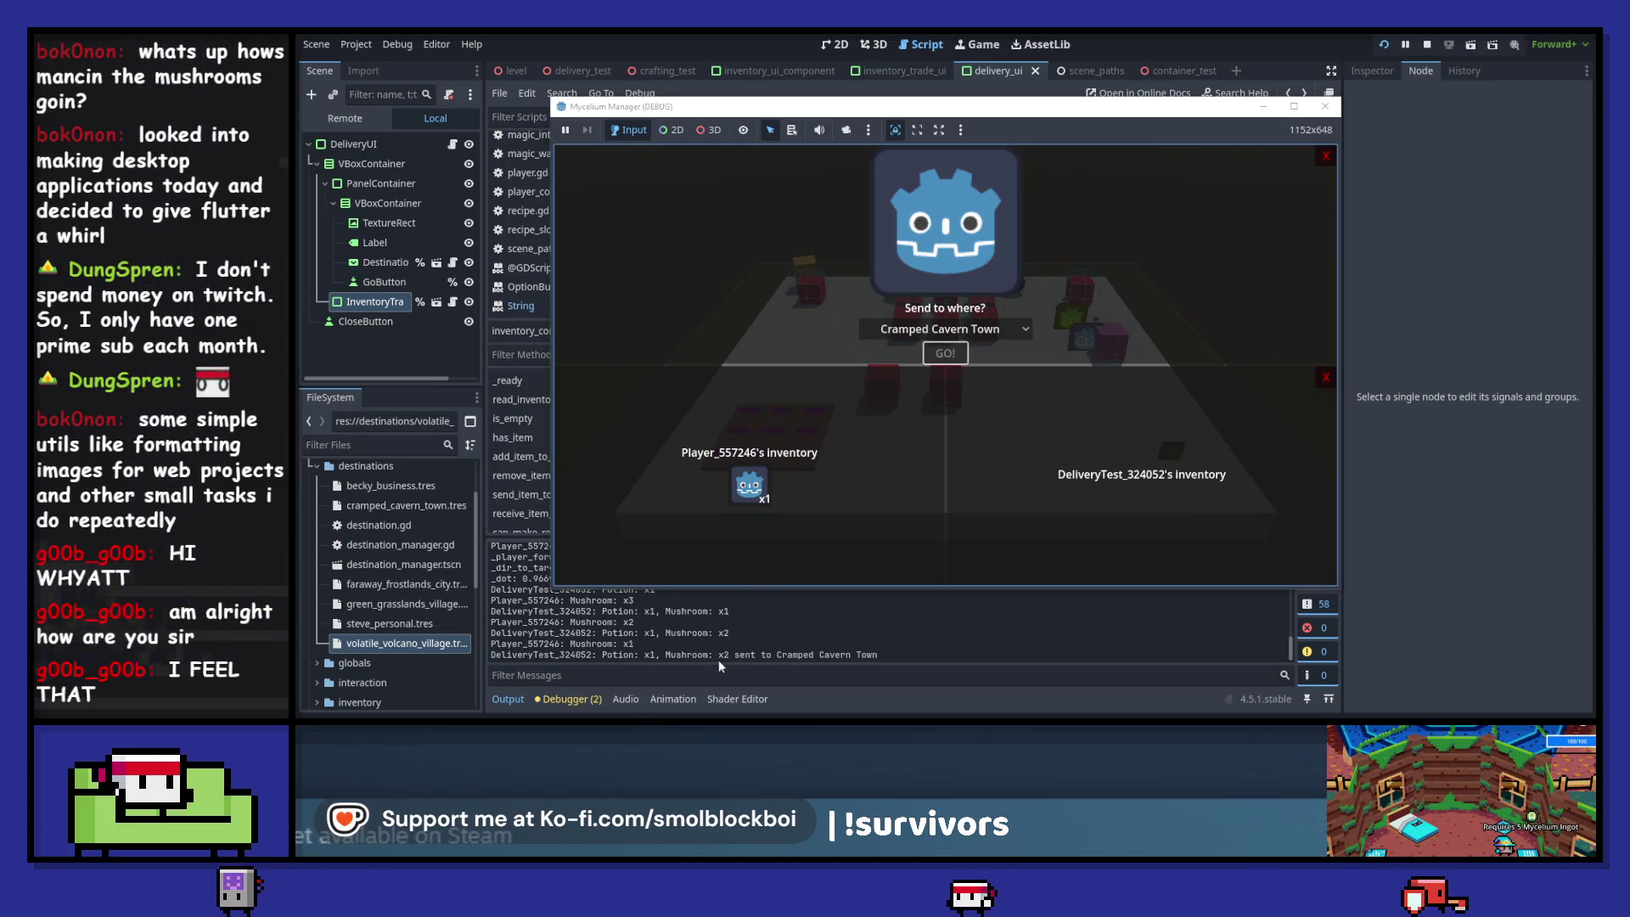
pyautogui.press('F8')
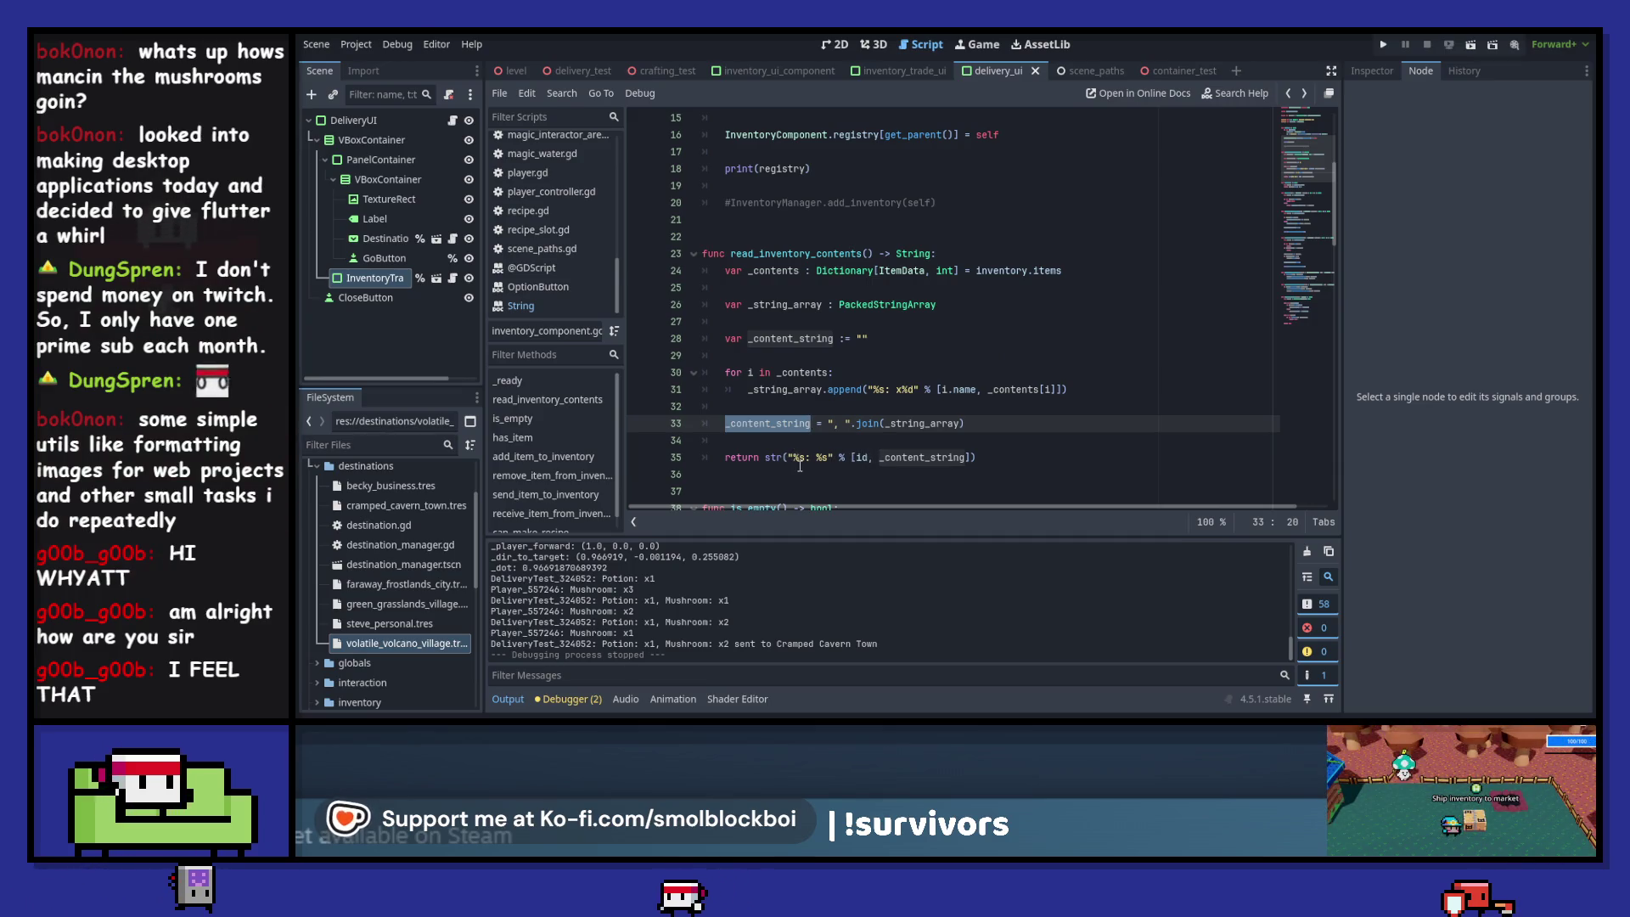
# - Wrap the %s content in square brackets on line 35, clear stray characters, and launch the game
pyautogui.click(817, 459)
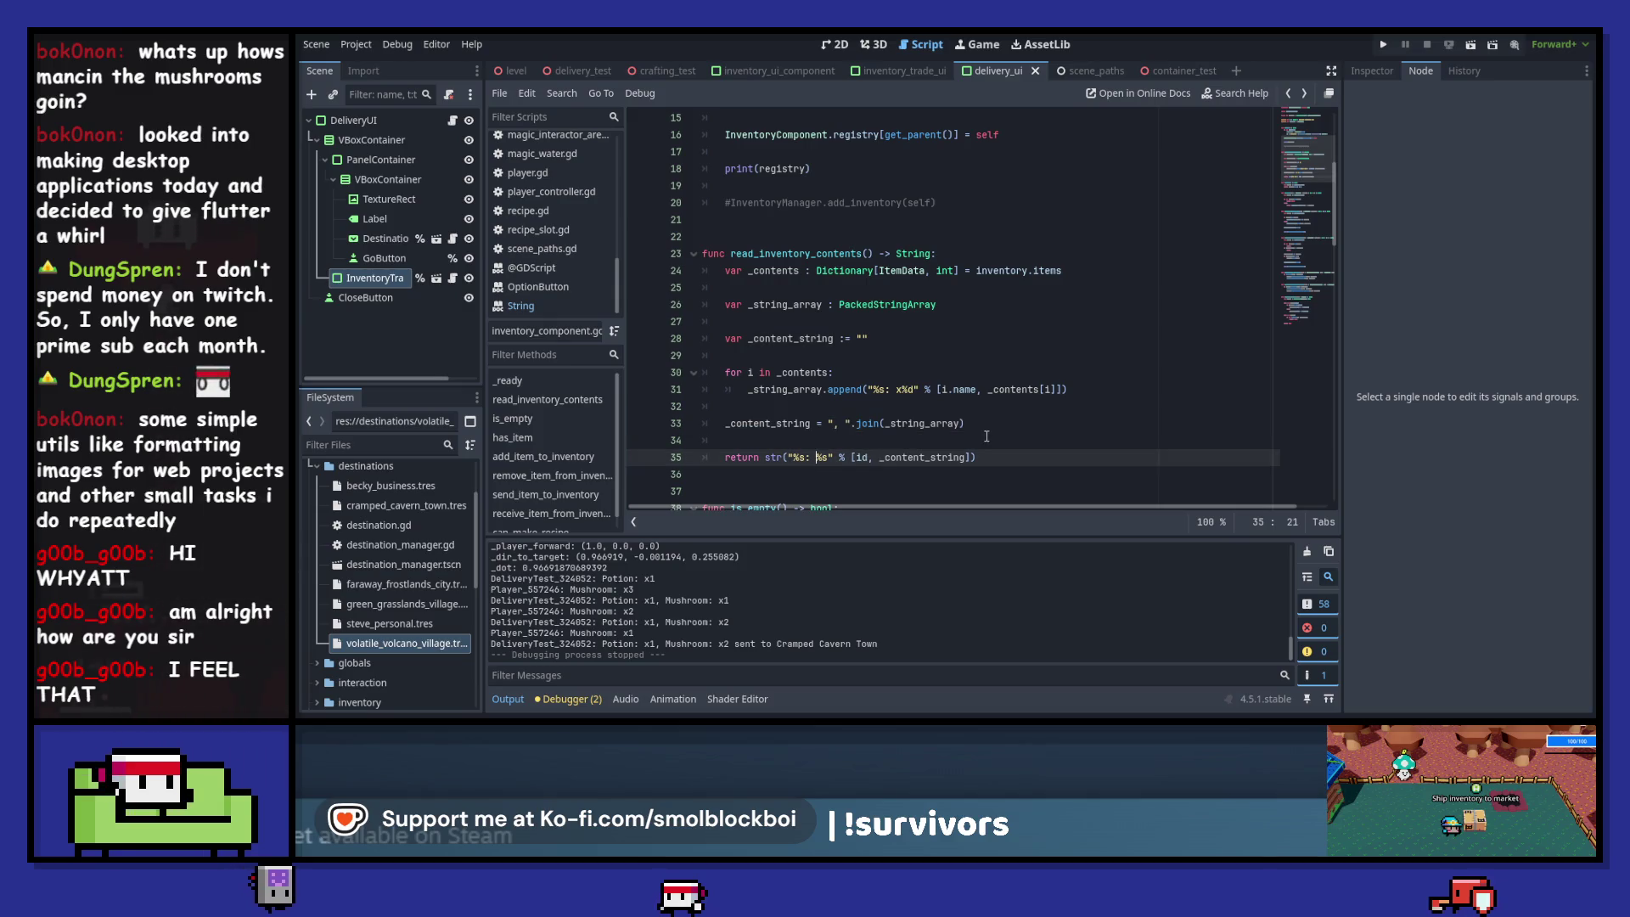
pyautogui.write('[]')
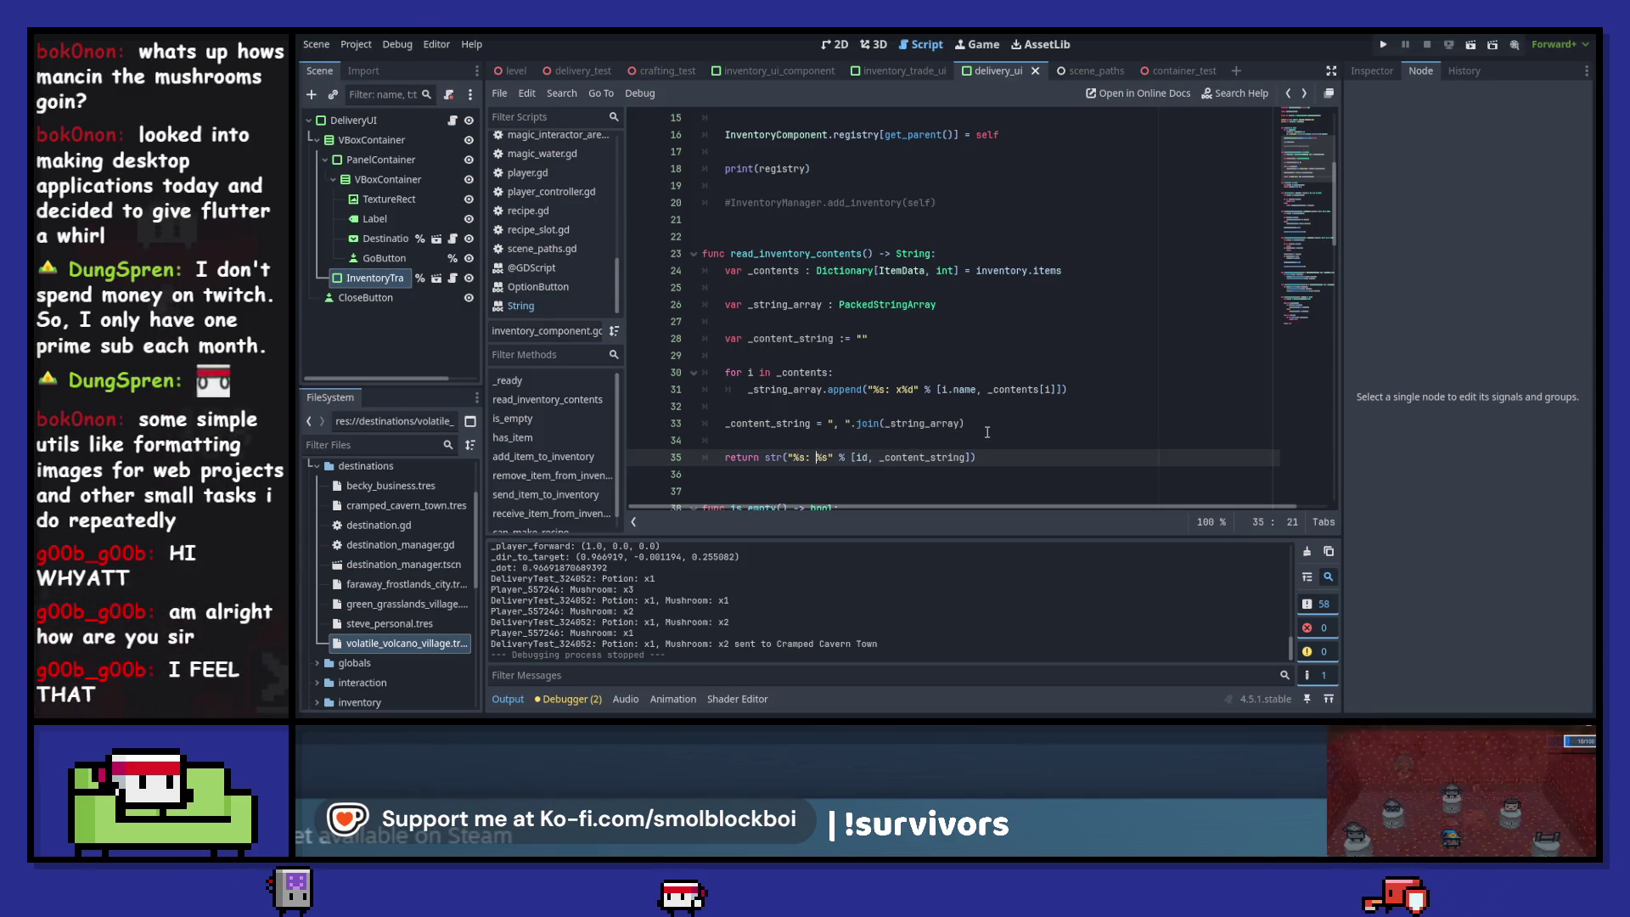
pyautogui.press('BackSpace')
pyautogui.press('Right')
pyautogui.press('Right')
pyautogui.write(']')
pyautogui.press('F5')
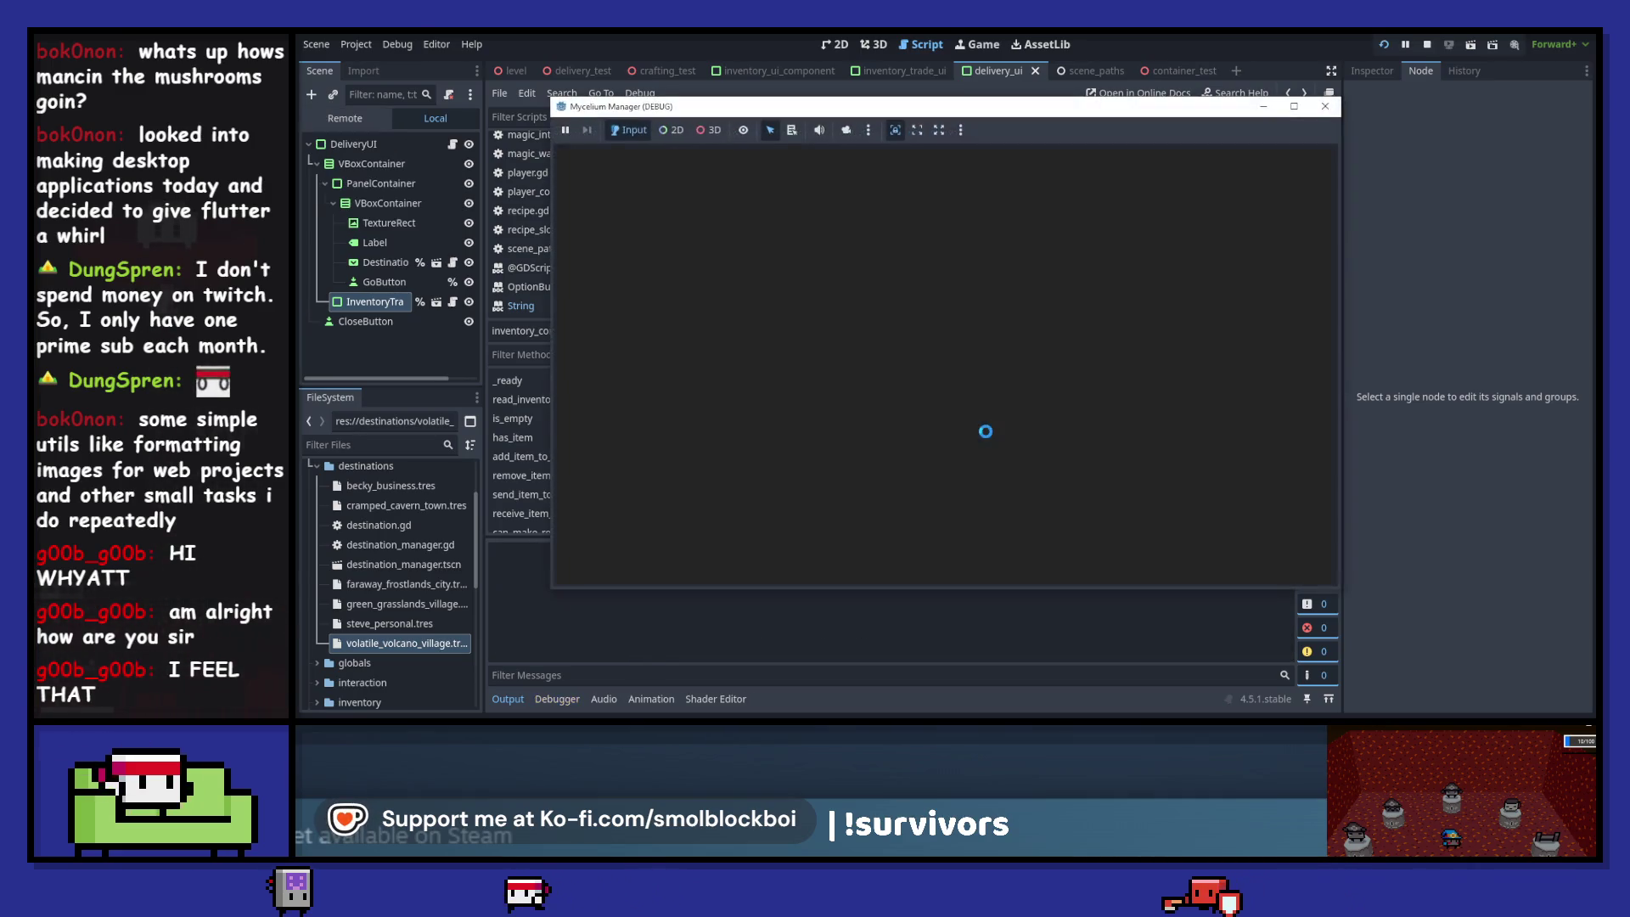
pyautogui.click(759, 82)
pyautogui.write('sd')
pyautogui.press('BackSpace')
pyautogui.press('BackSpace')
pyautogui.press('BackSpace')
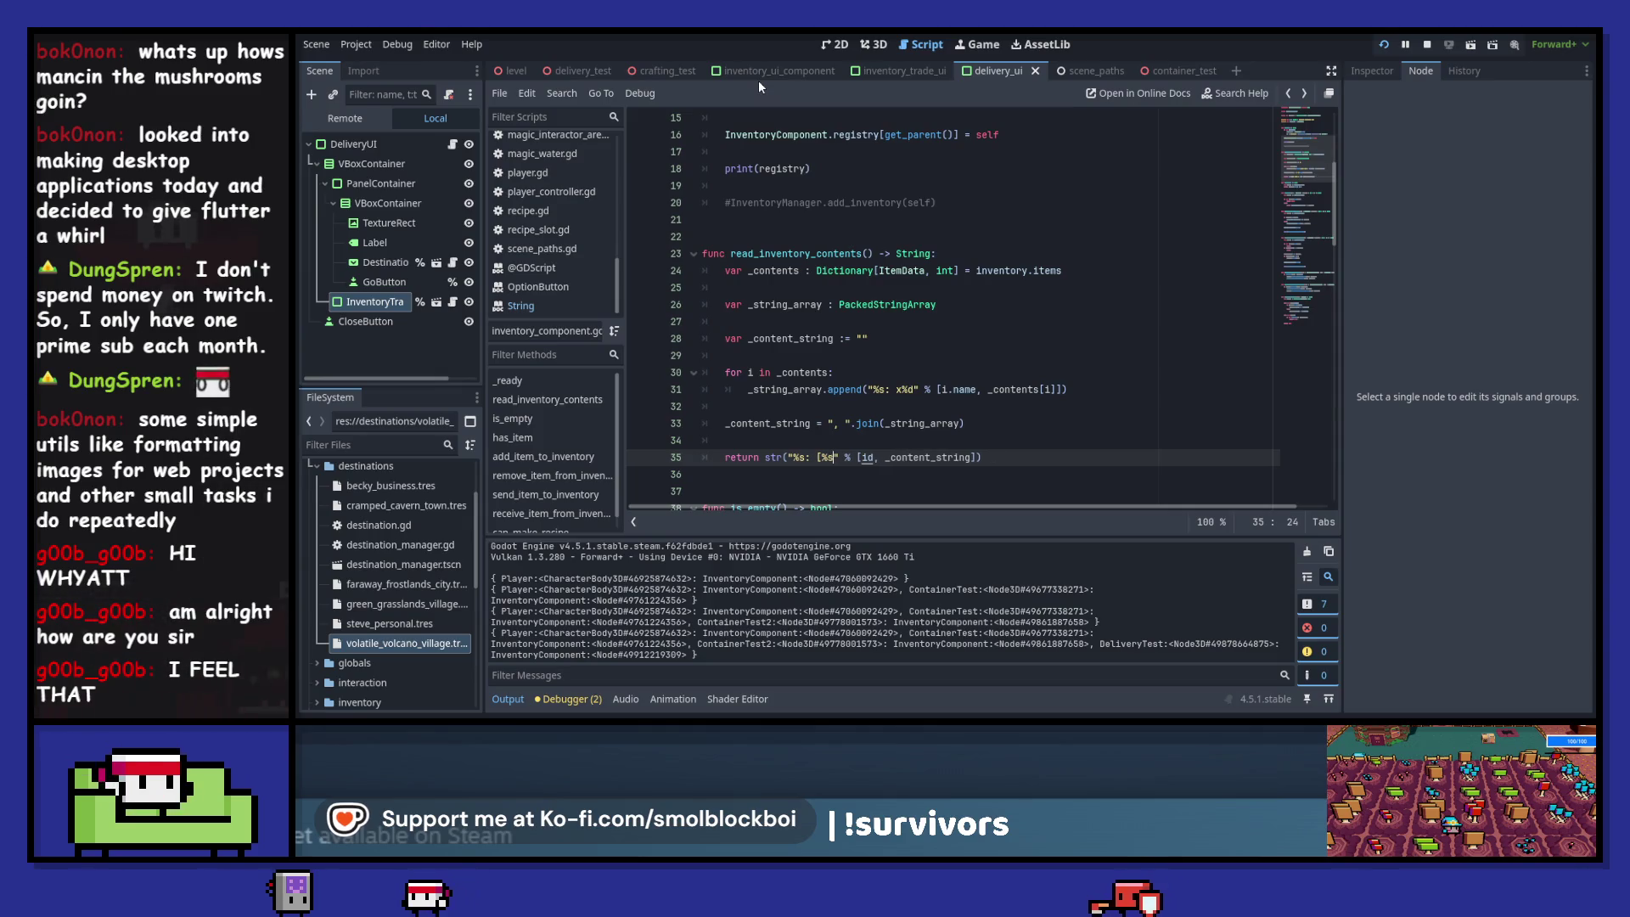
pyautogui.click(1383, 44)
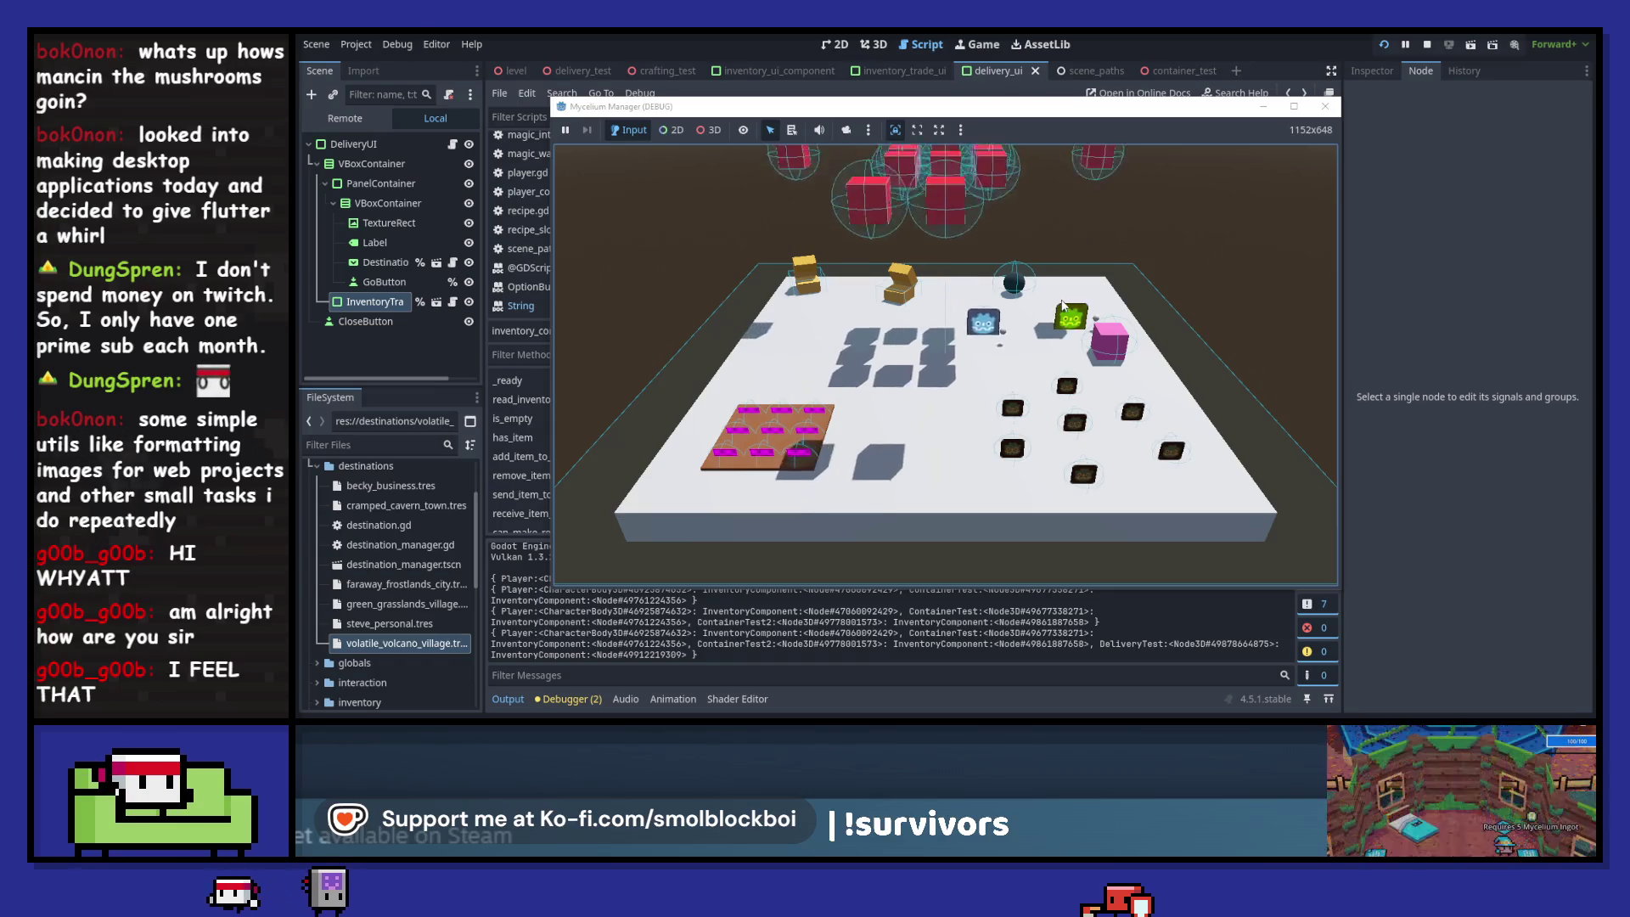
# - Collect mushrooms and deliver two of them to Becky's Business
pyautogui.press('s')
pyautogui.press('a')
pyautogui.press('w')
pyautogui.press('w')
pyautogui.press('d')
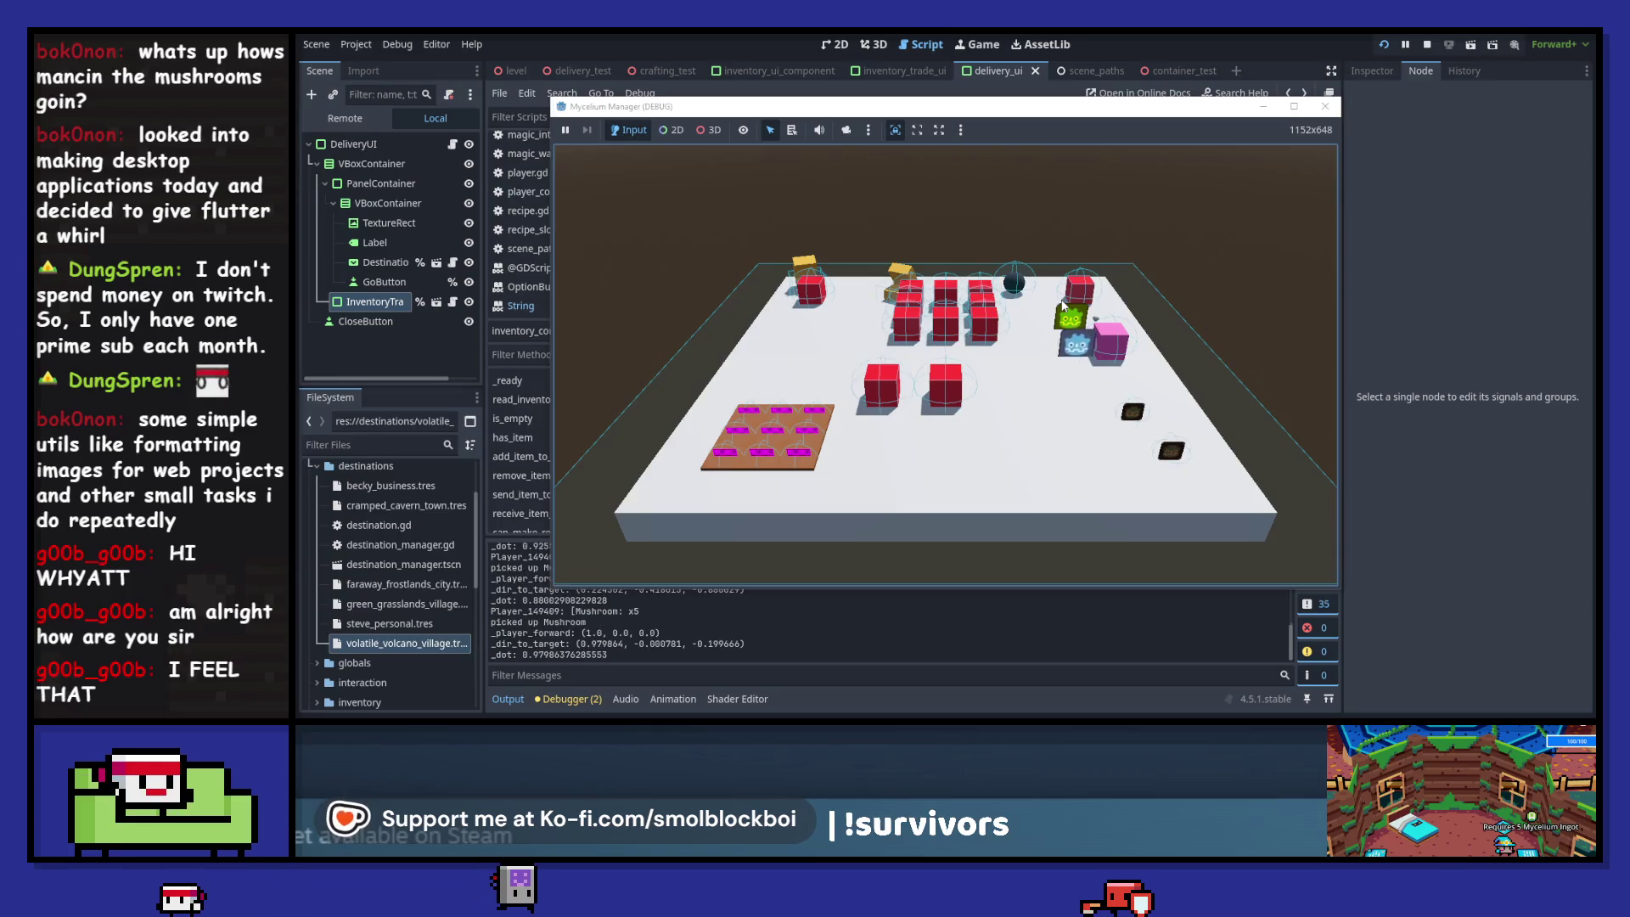
pyautogui.press('e')
pyautogui.click(760, 480)
pyautogui.click(760, 479)
pyautogui.click(945, 328)
pyautogui.click(942, 371)
pyautogui.click(941, 354)
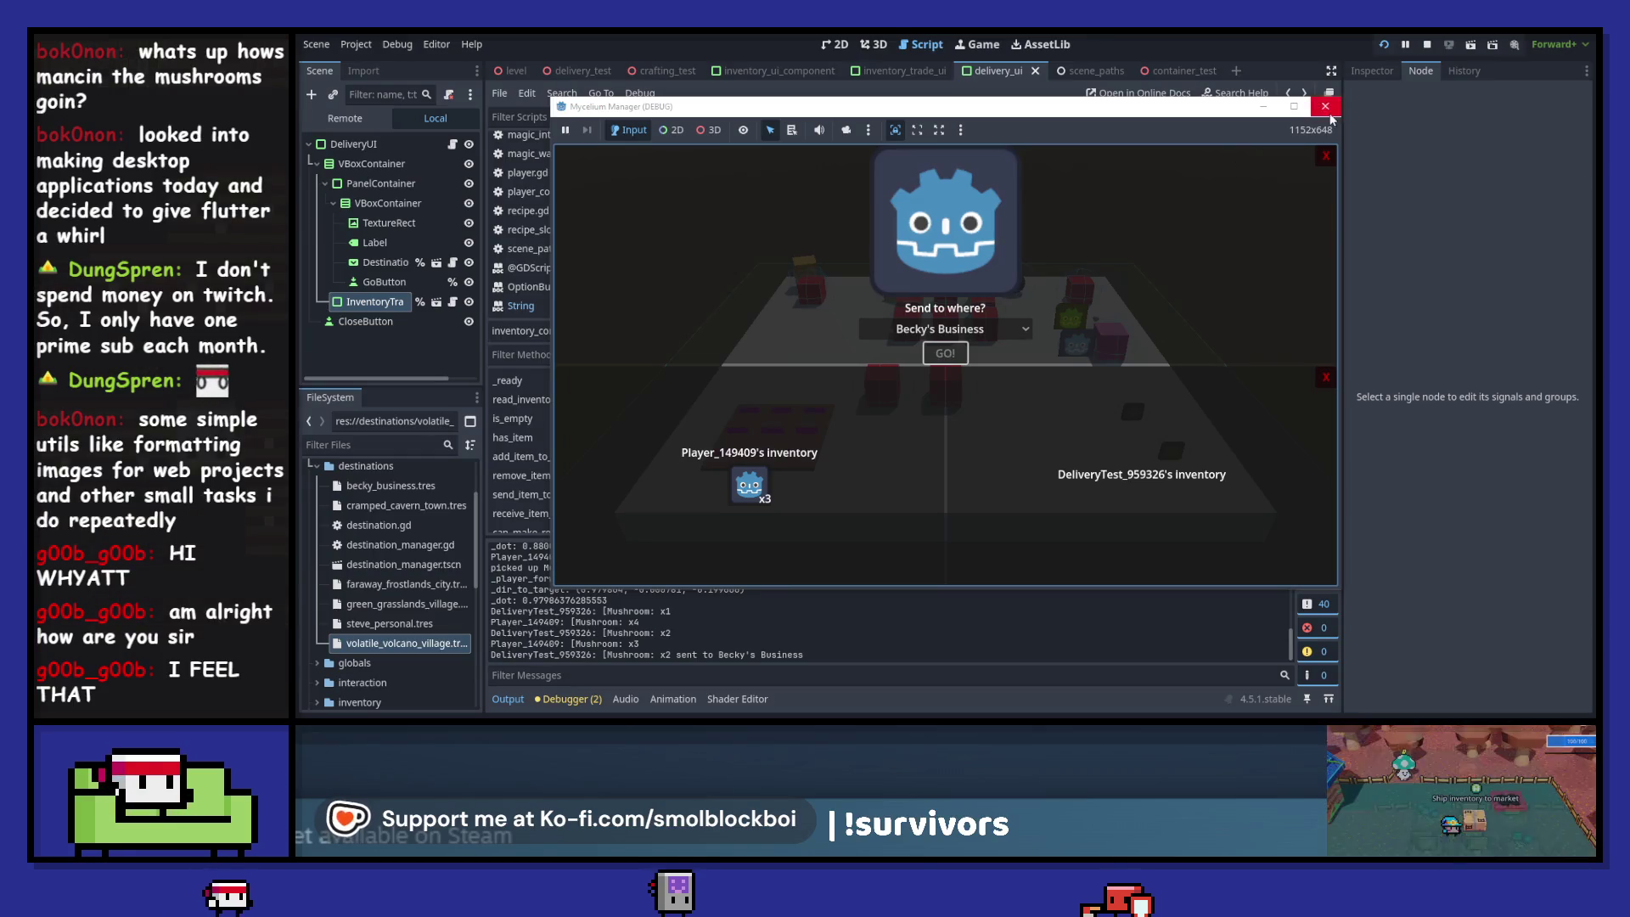
# - Stop the game, add the missing closing bracket on line 35, and rerun
pyautogui.press('F8')
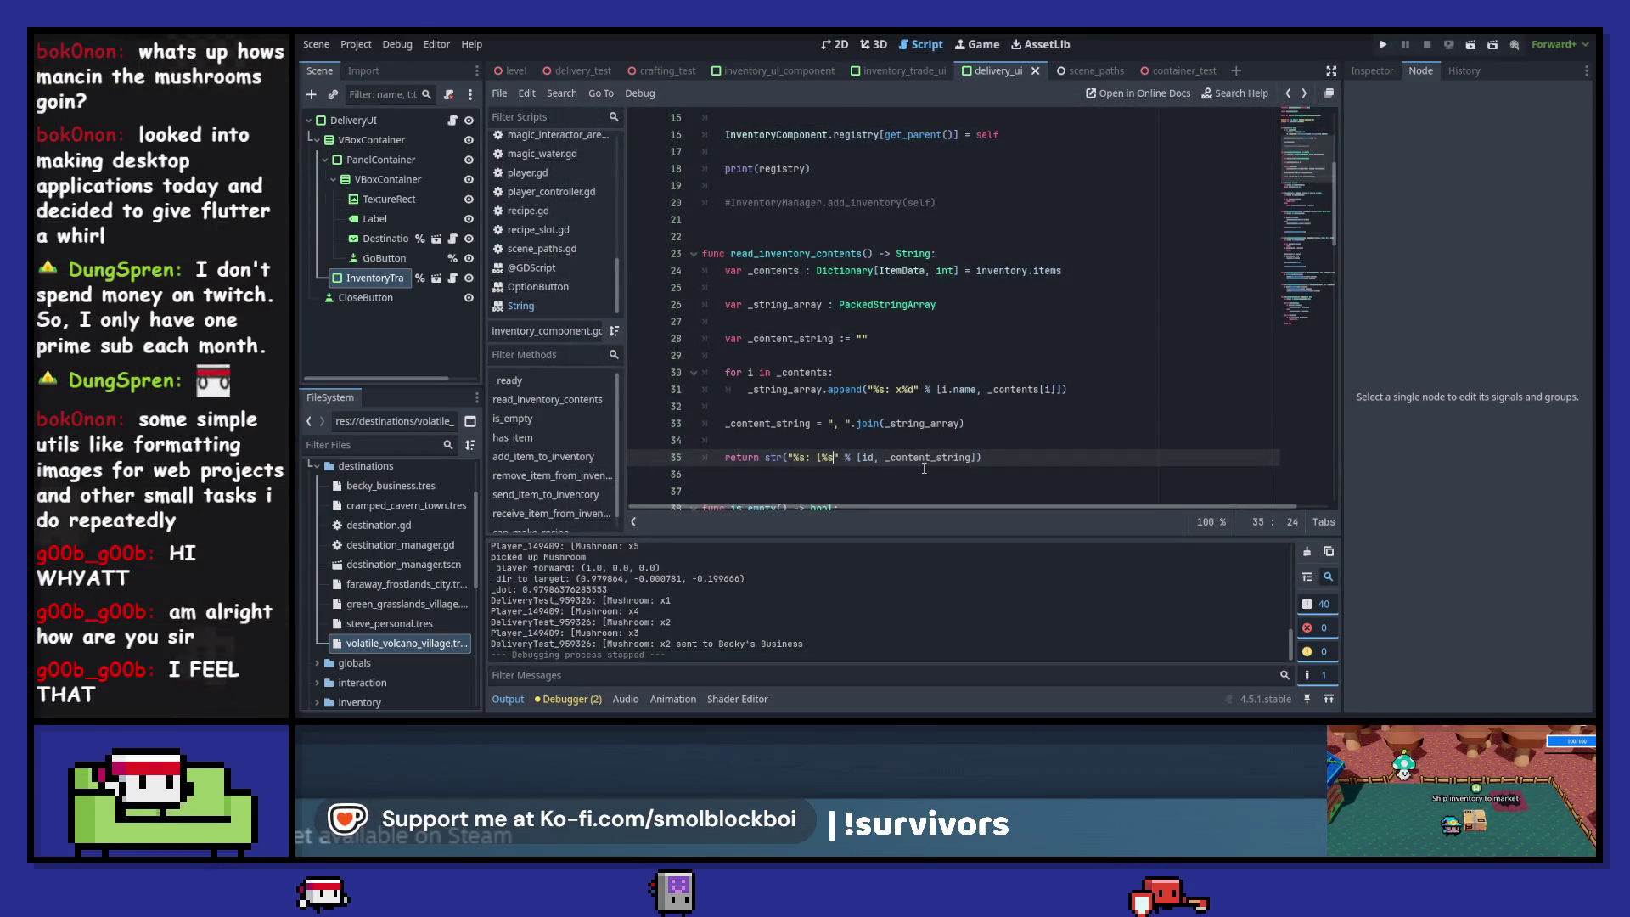
pyautogui.write(']')
pyautogui.press('F5')
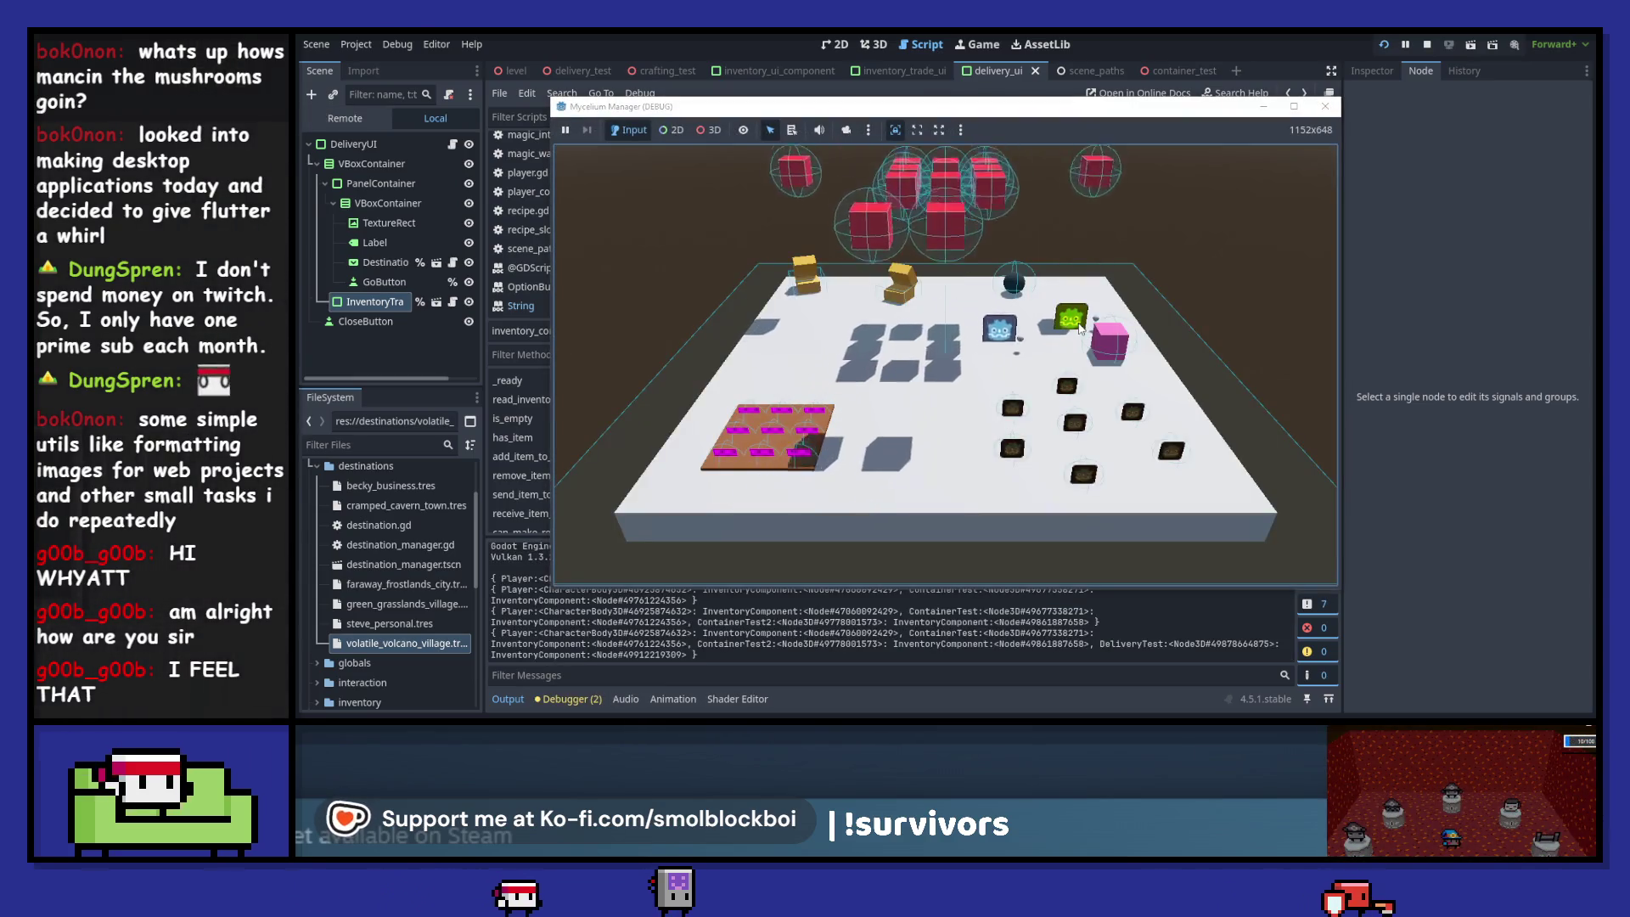
# - Craft a potion from mushrooms and send the items to Volatile Volcano Village, then close the game
pyautogui.press('s')
pyautogui.press('w')
pyautogui.press('w')
pyautogui.press('e')
pyautogui.press('d')
pyautogui.press('e')
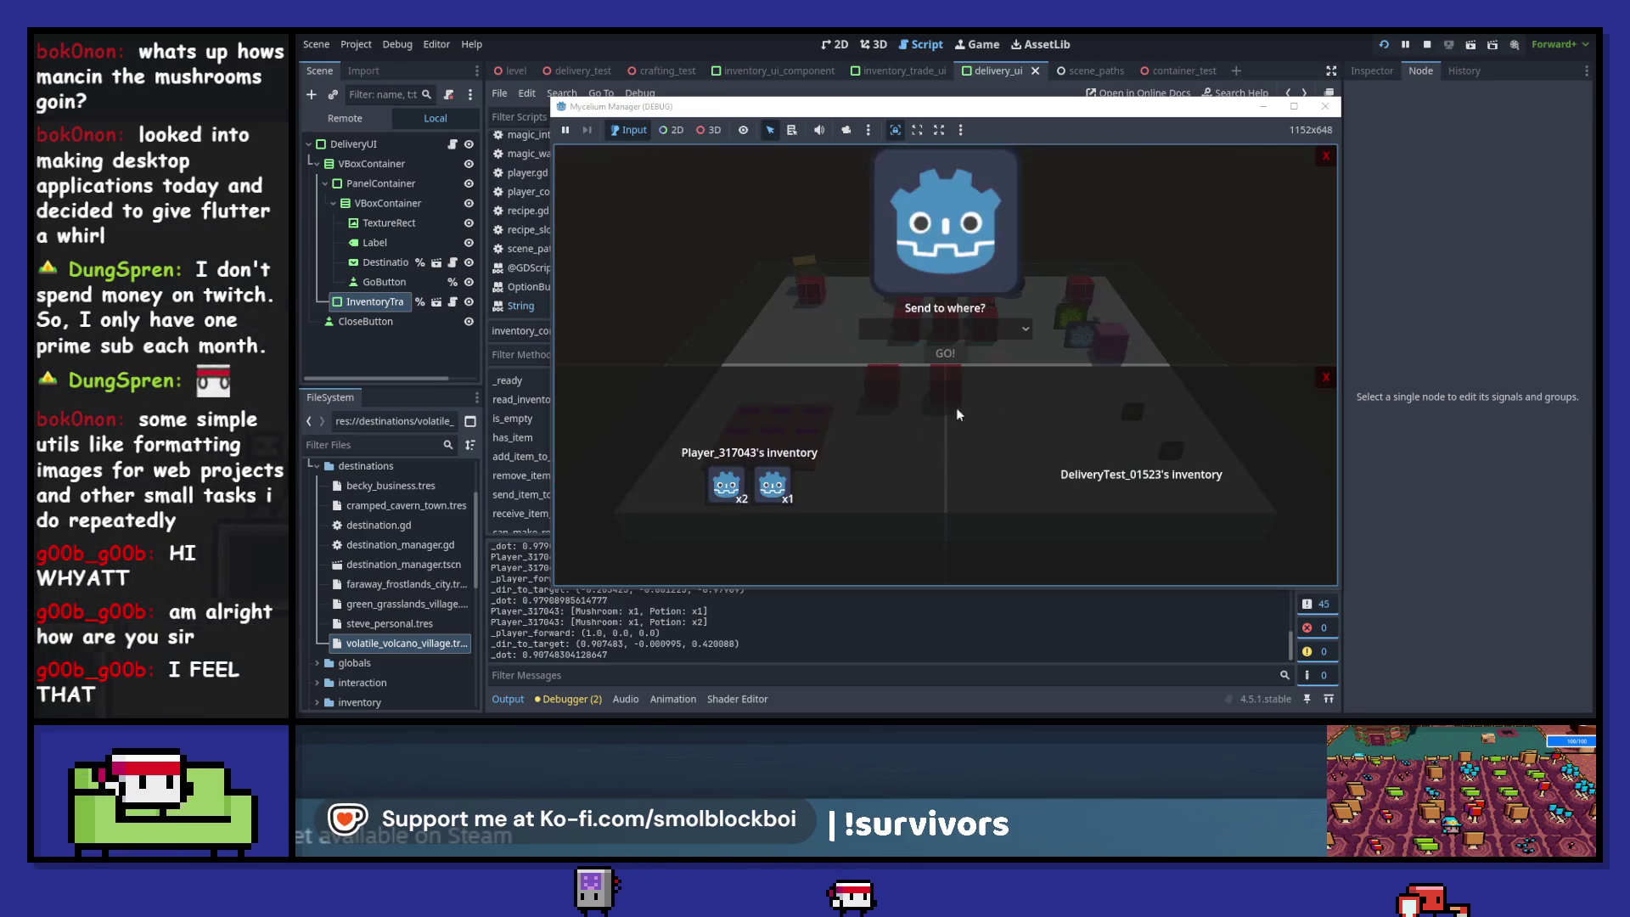
pyautogui.click(728, 492)
pyautogui.click(728, 493)
pyautogui.click(727, 492)
pyautogui.click(927, 334)
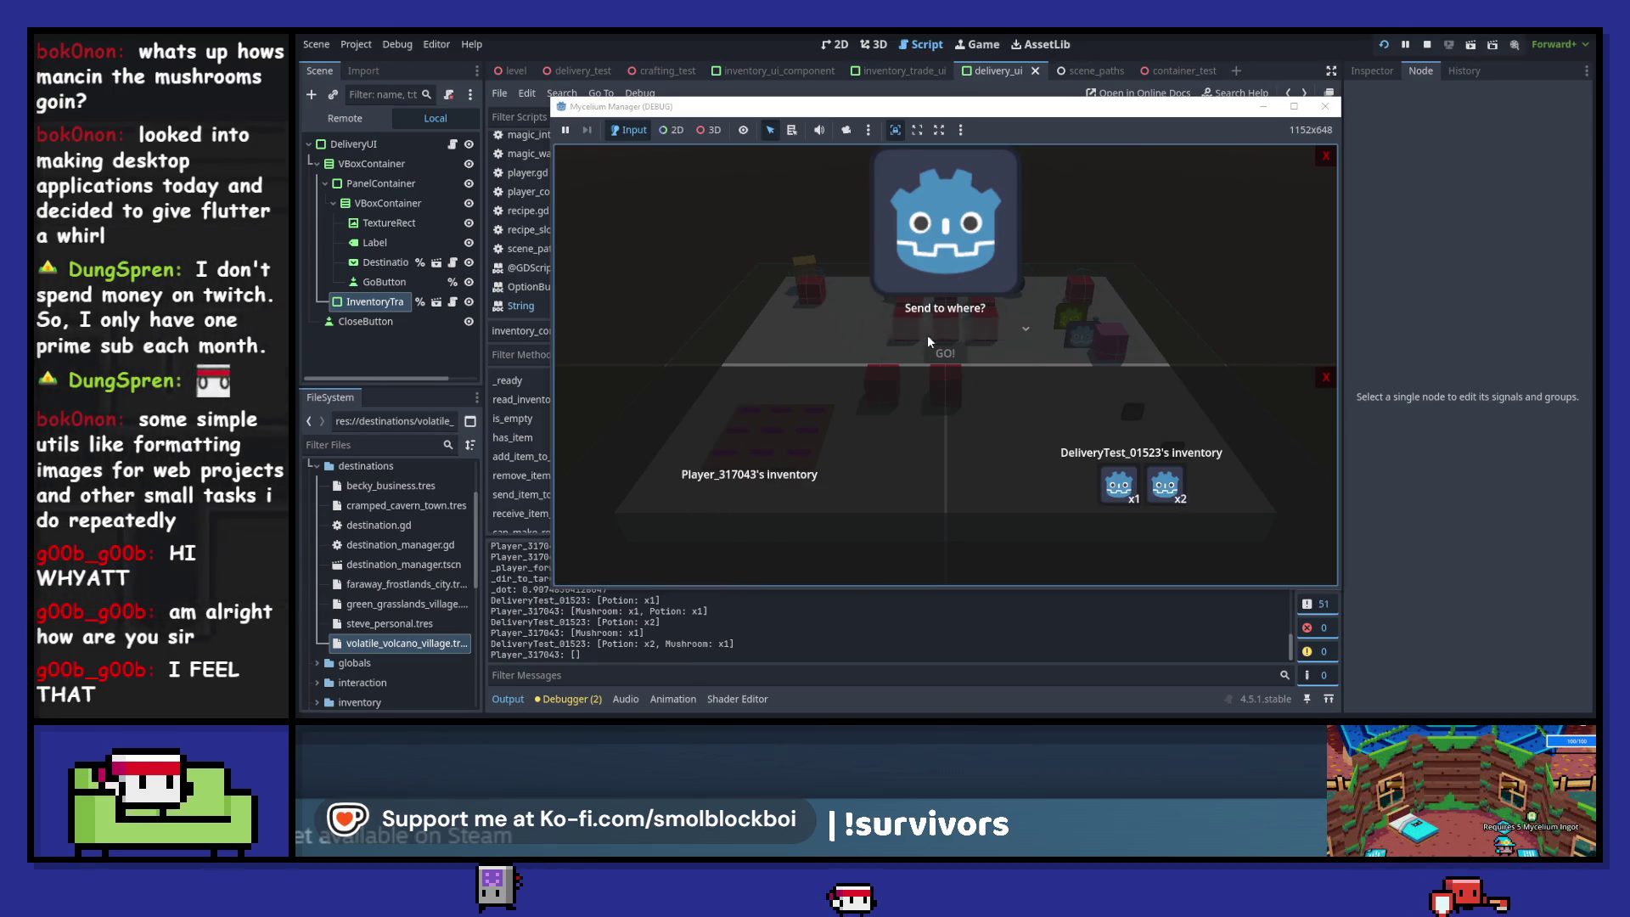
pyautogui.click(955, 454)
pyautogui.click(952, 357)
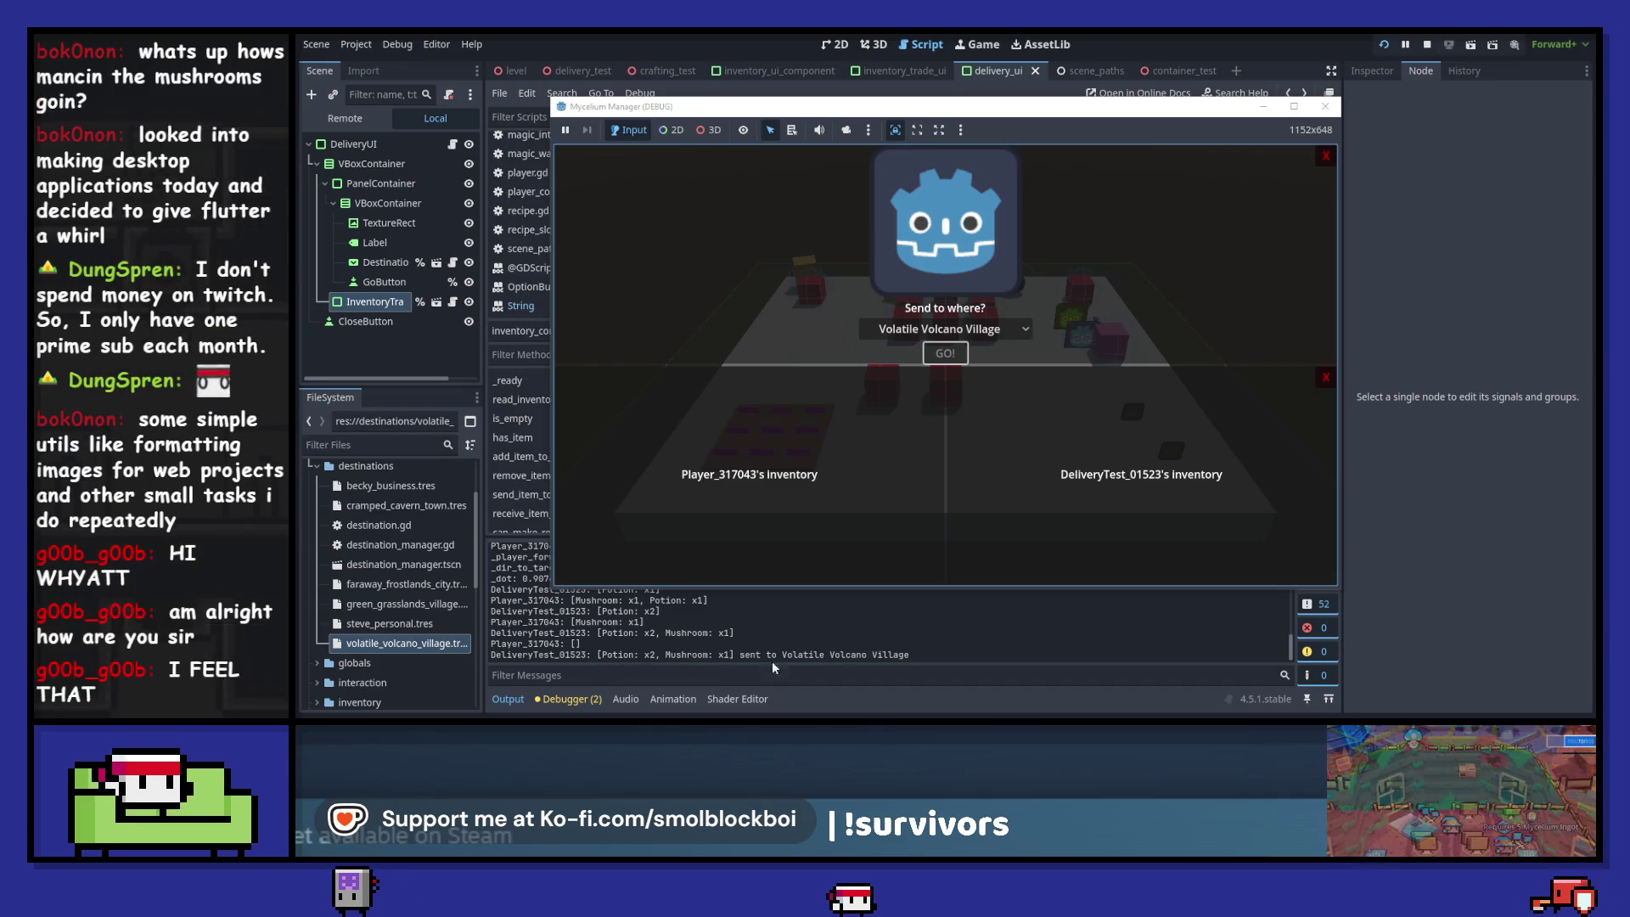
pyautogui.click(1326, 107)
pyautogui.click(900, 354)
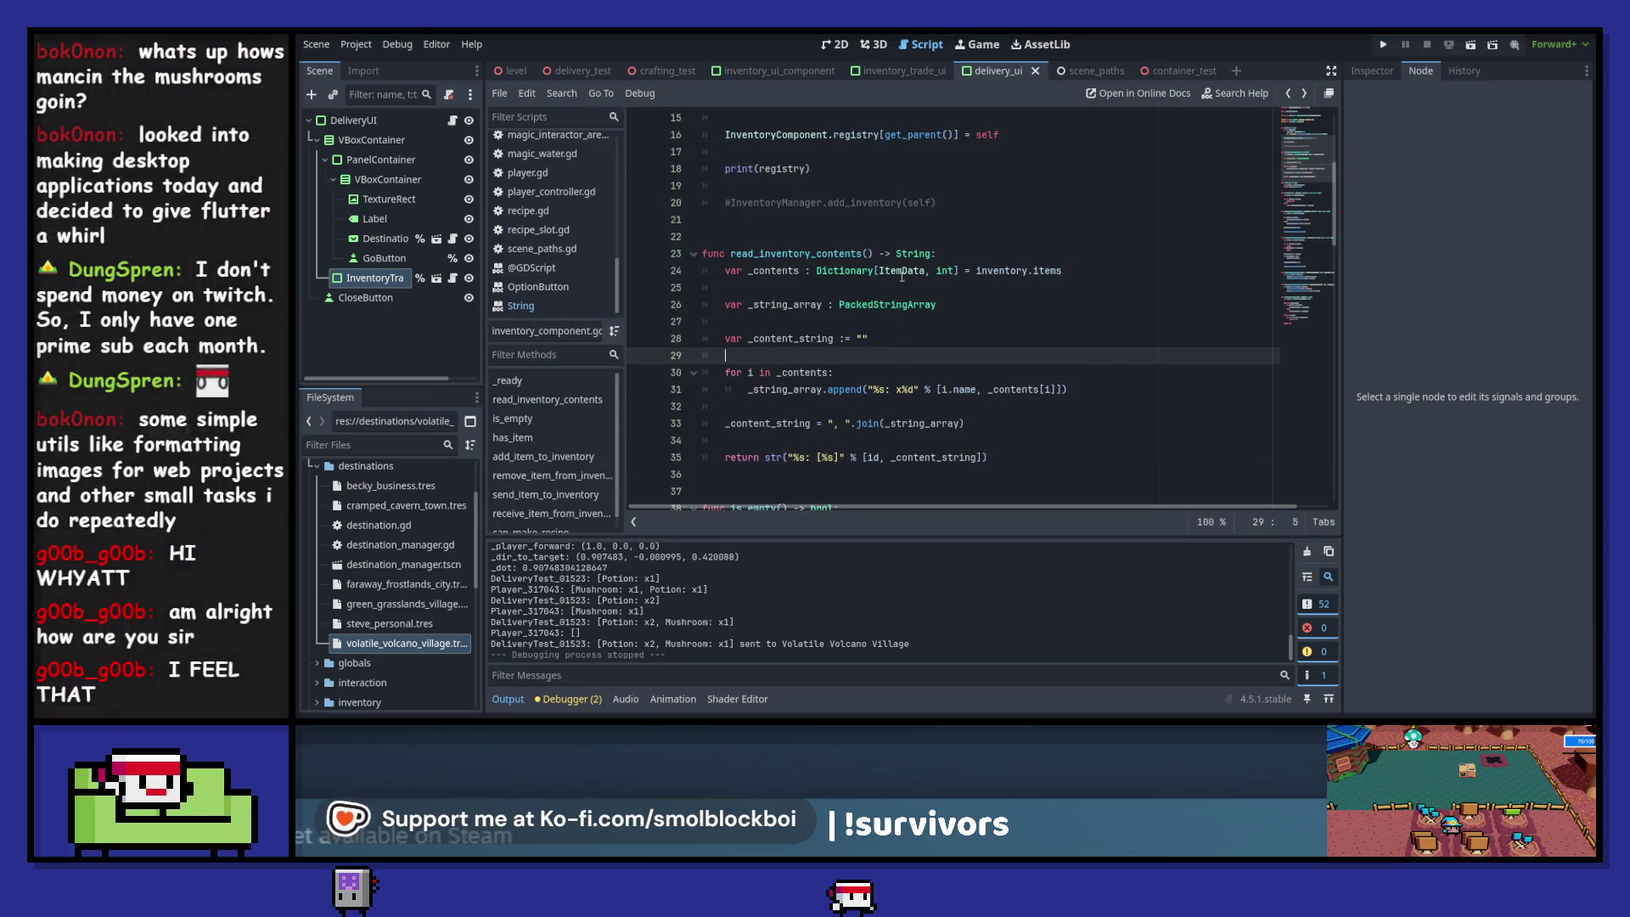
# - Check the loop variable's type, then close every tab except inventory_component.gd
pyautogui.click(922, 270)
pyautogui.click(948, 390)
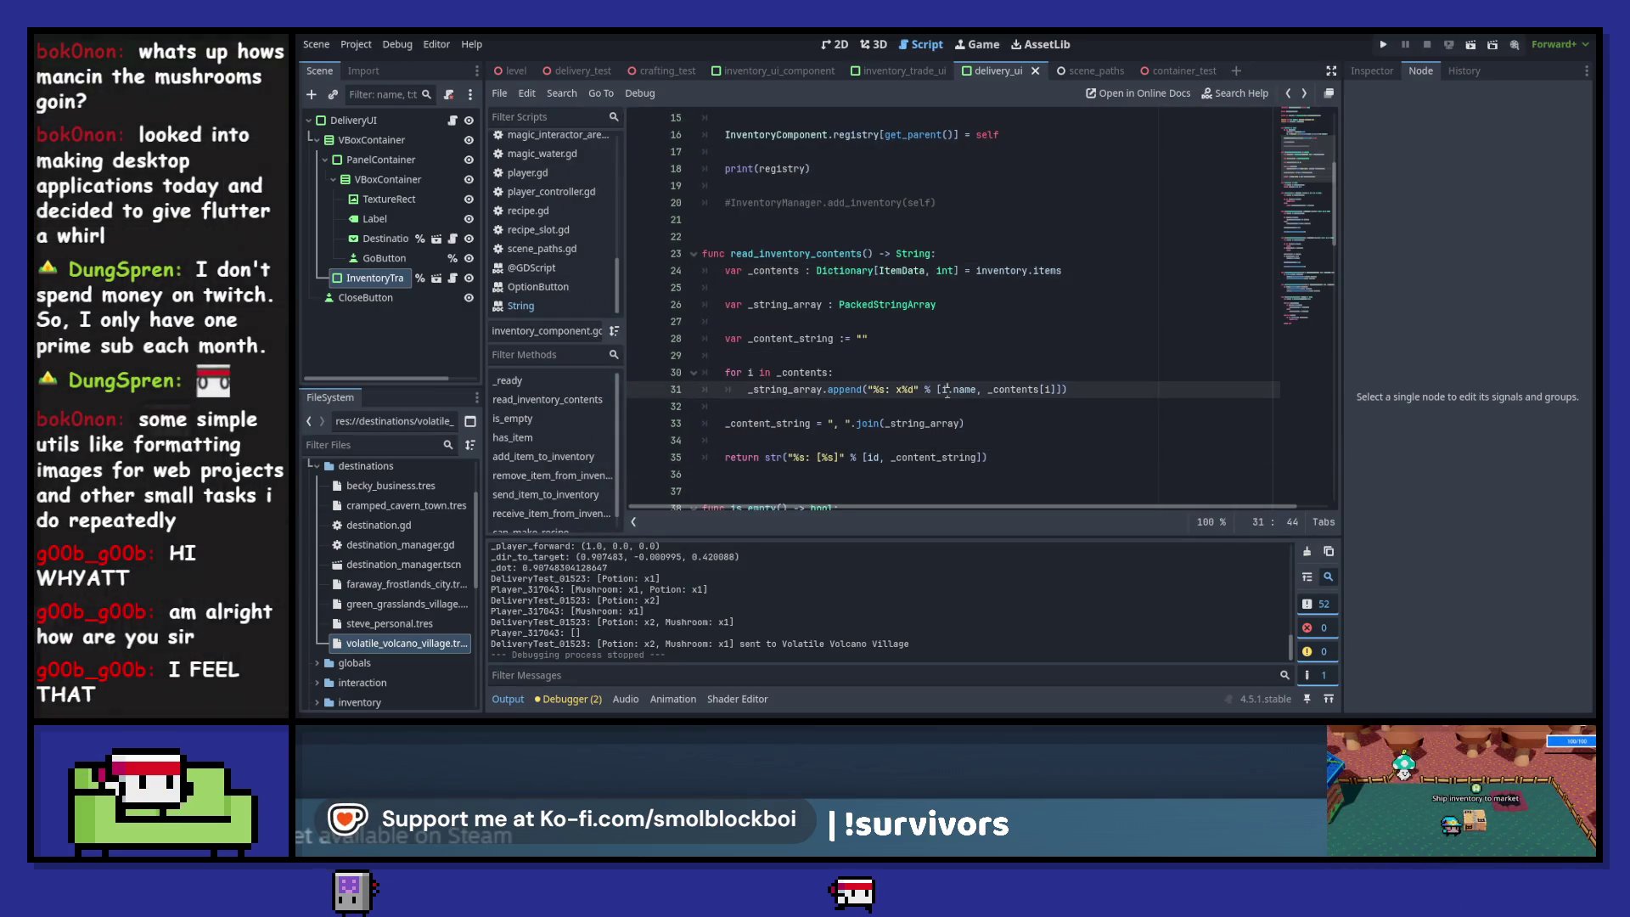
pyautogui.rightClick(595, 304)
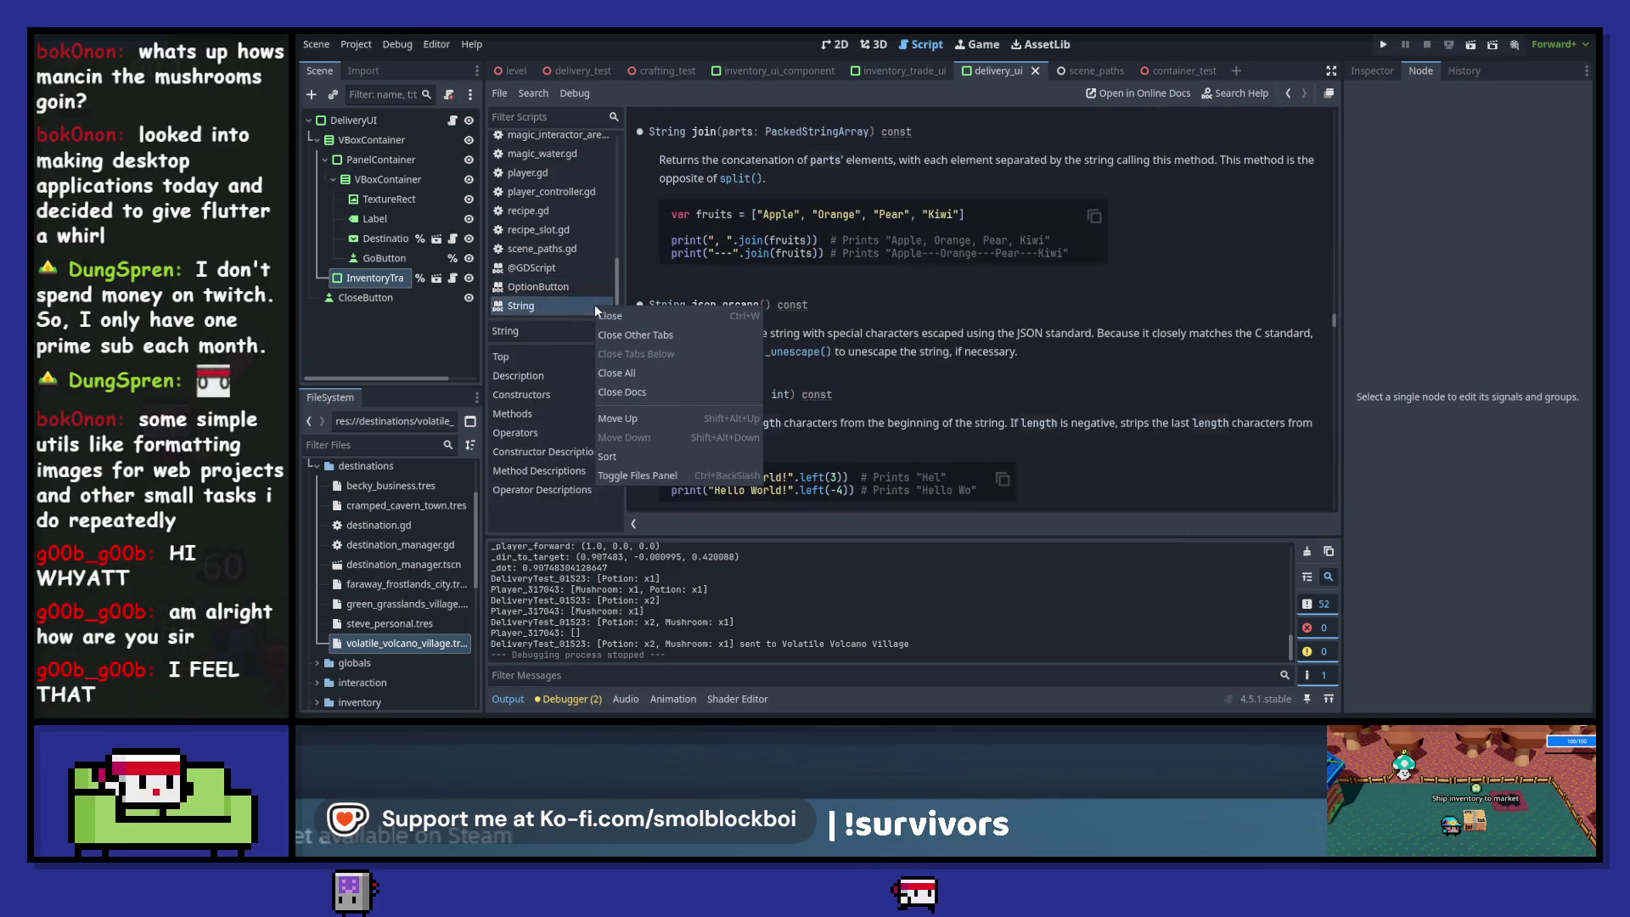
pyautogui.click(665, 390)
# - Save the scene and reopen delivery_ui.gd via the DeliveryUI node's script icon
pyautogui.hotkey('ctrl', 's')
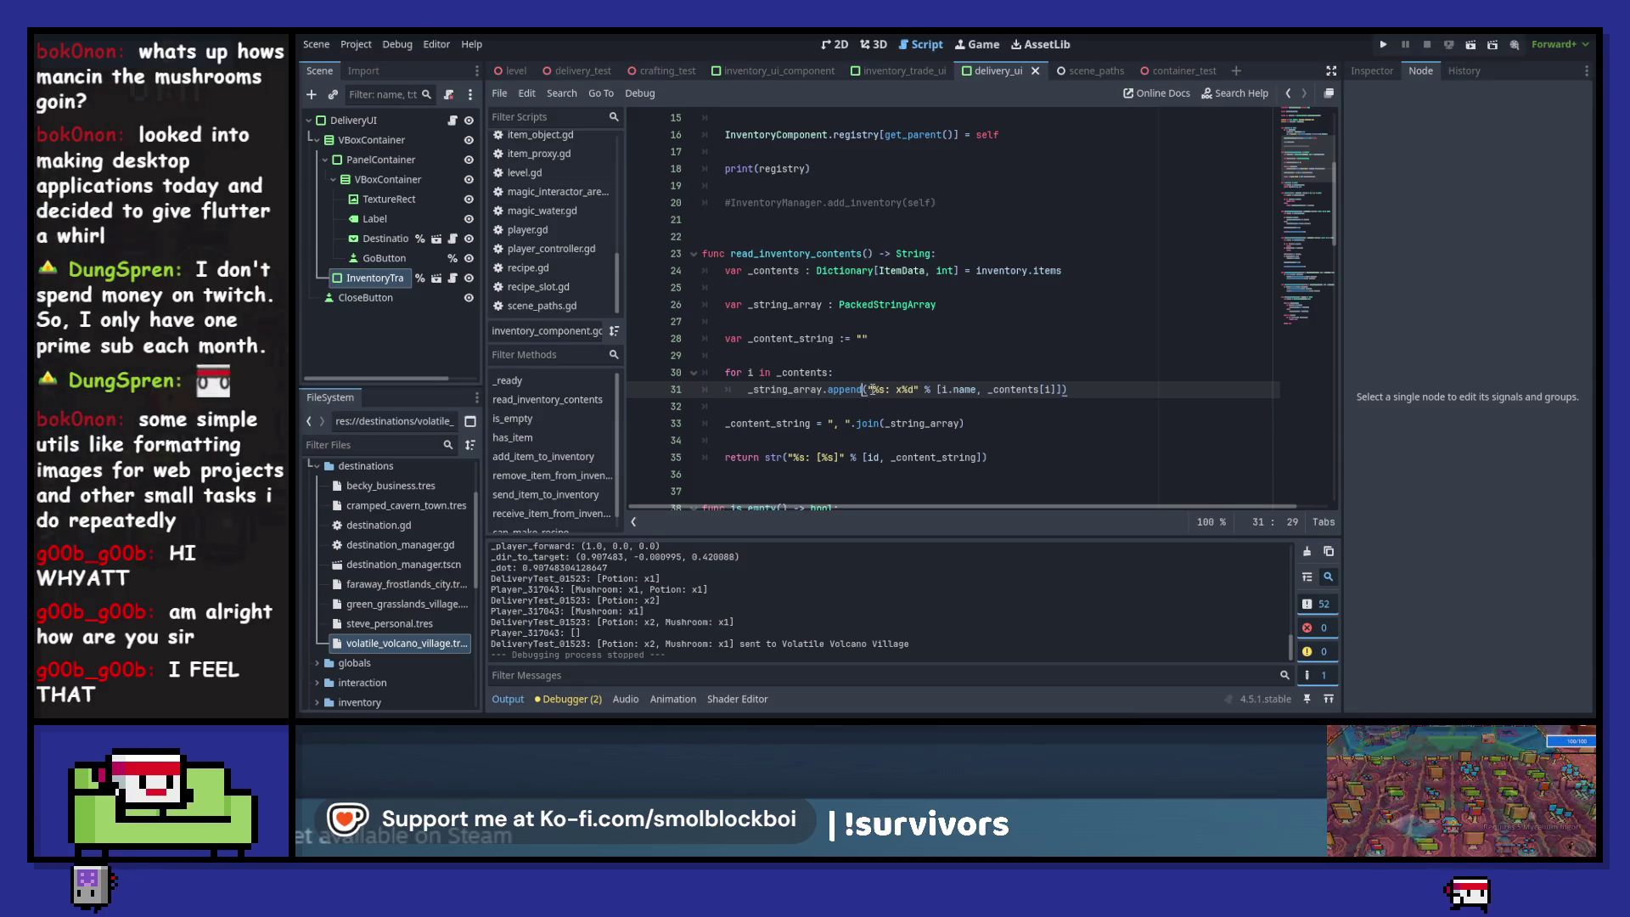
pyautogui.scroll(5, 883, 374)
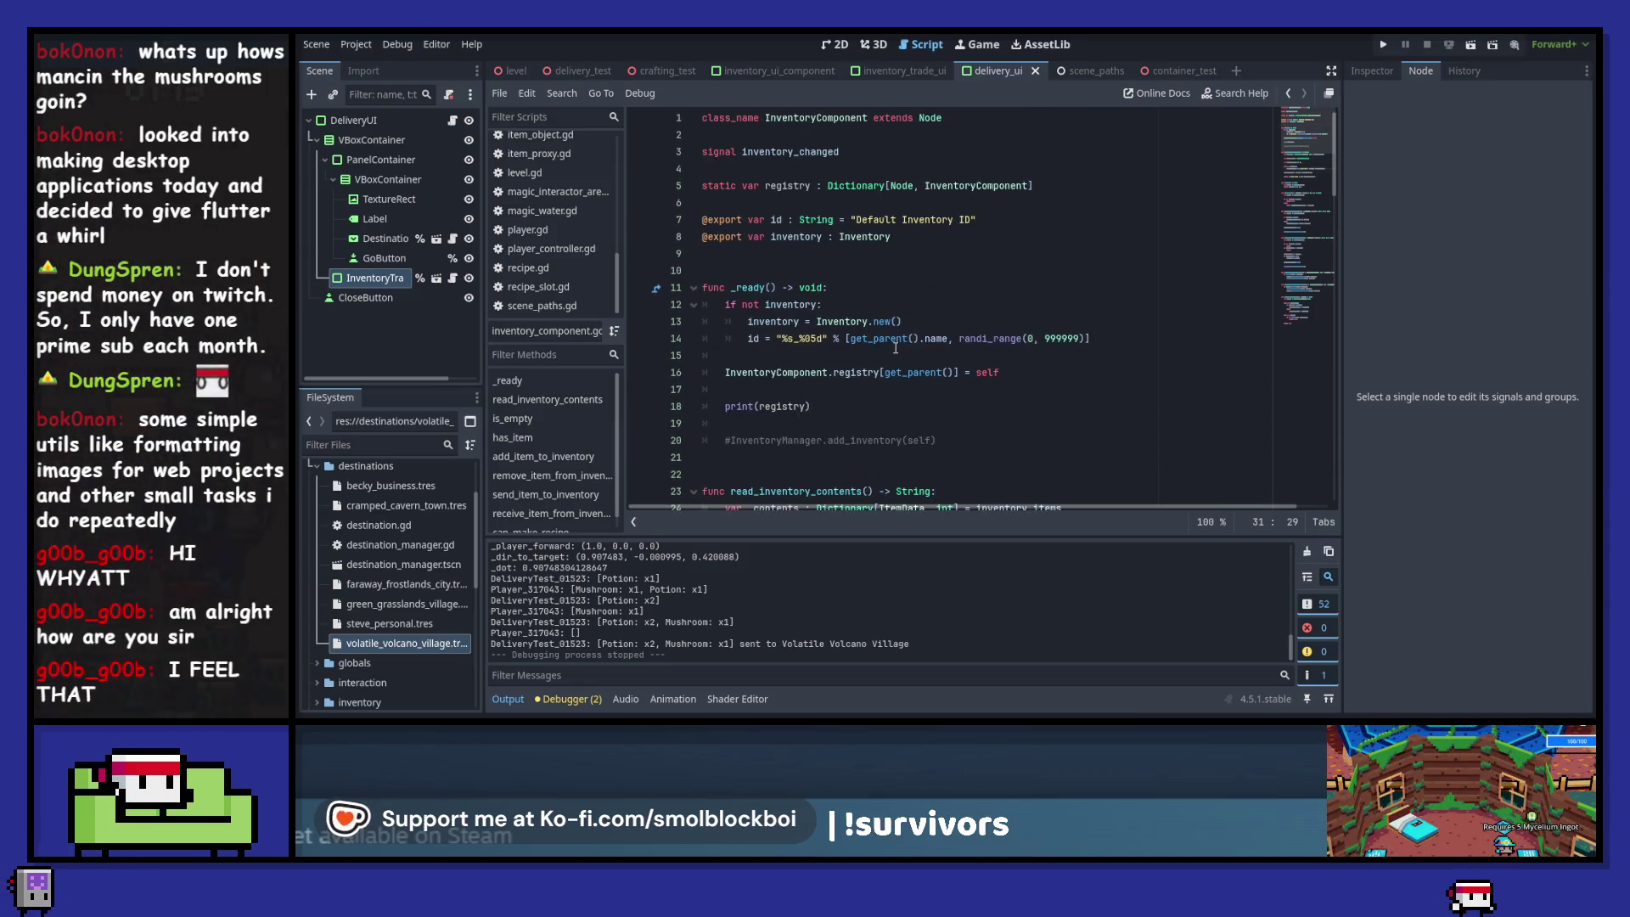
pyautogui.click(423, 121)
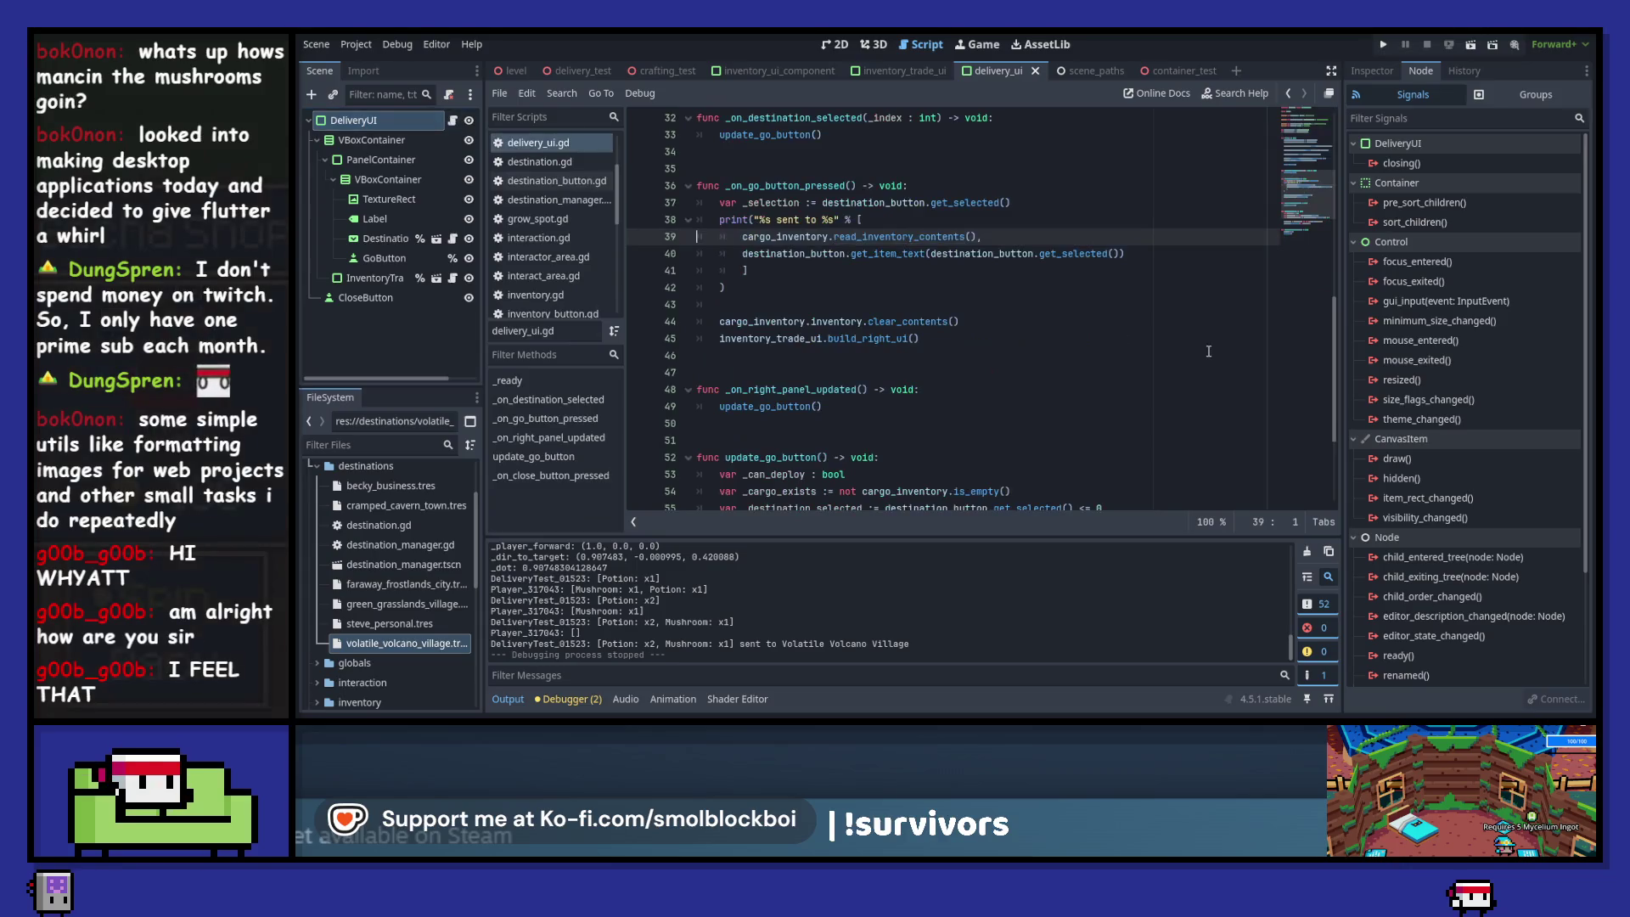
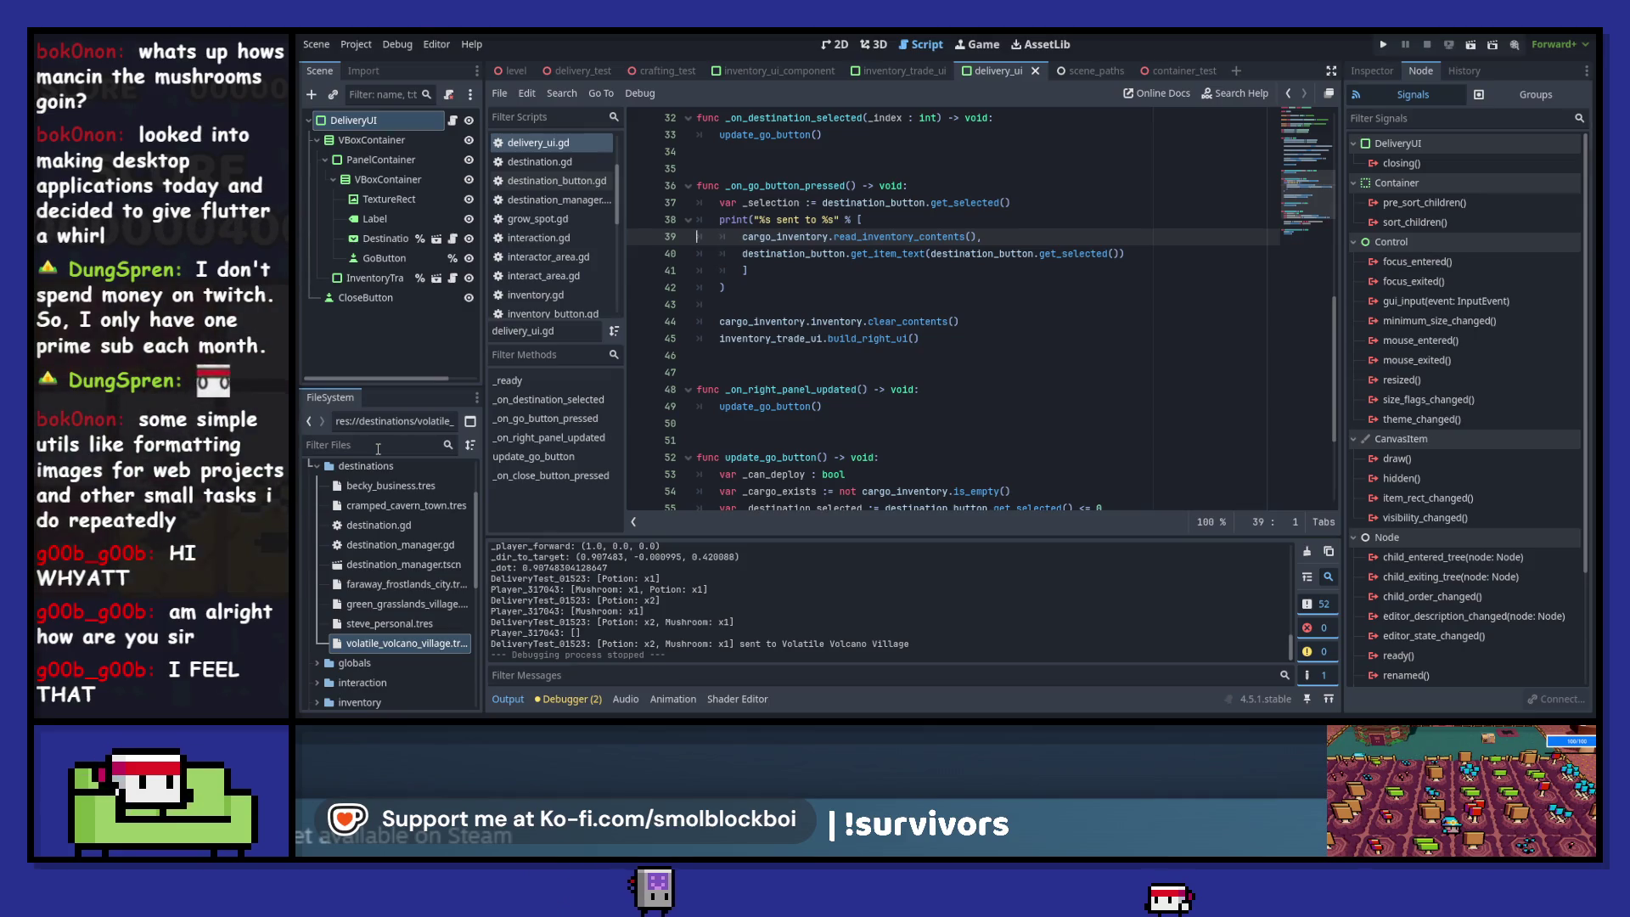
# - Show the 2D delivery UI scene and open delivery.tres from the deliveries folder in the Inspector
pyautogui.click(837, 45)
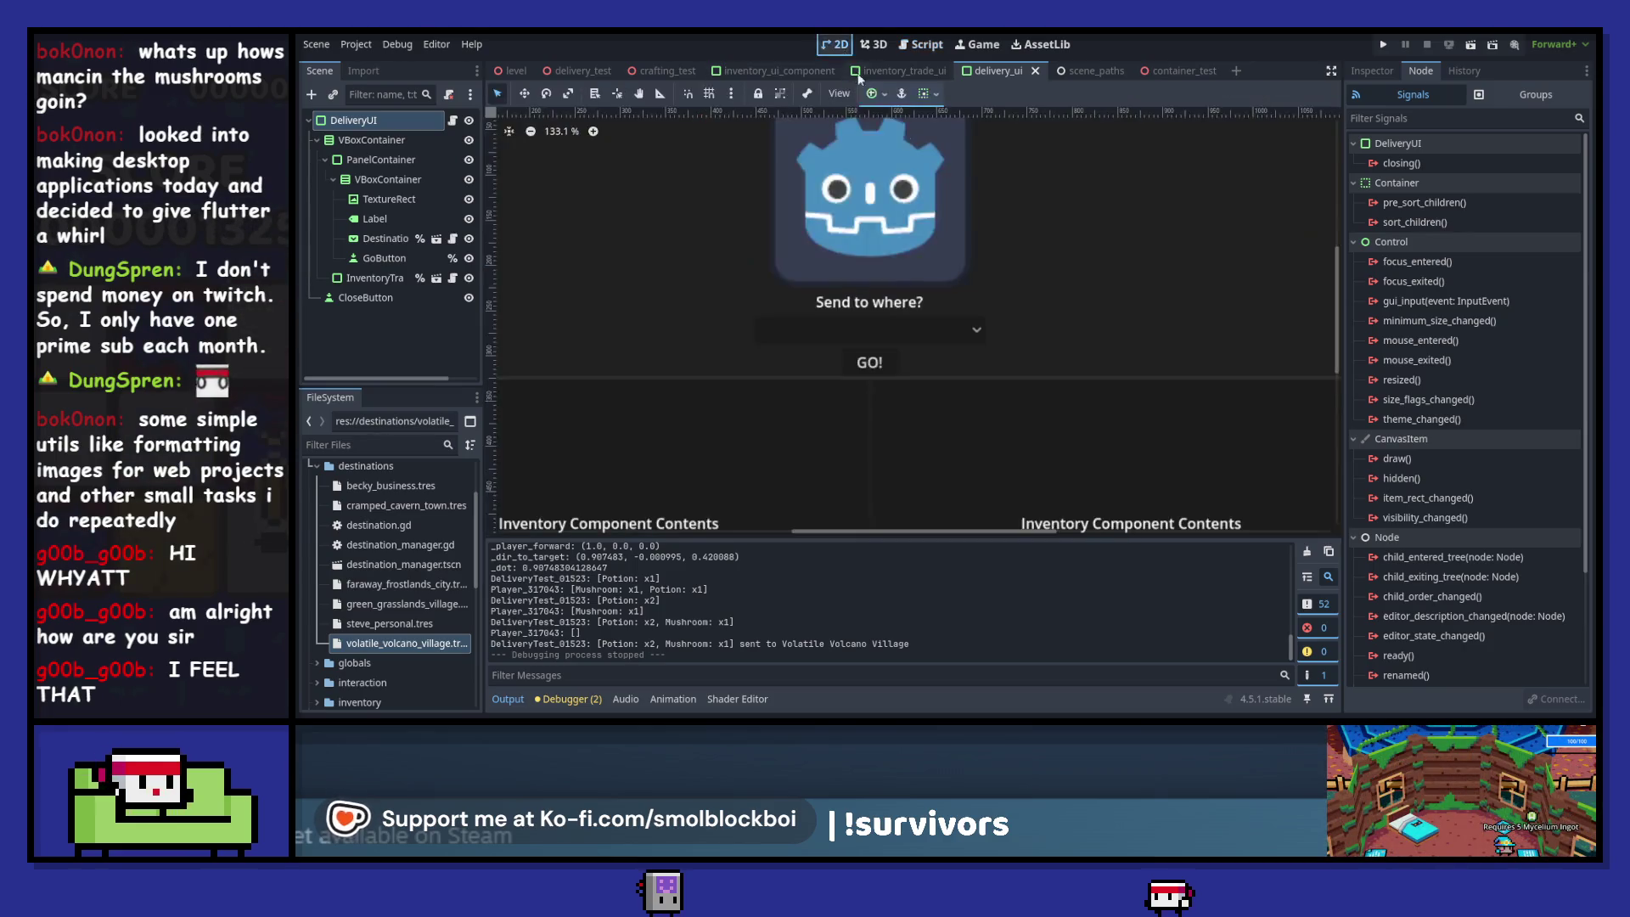
pyautogui.scroll(5, 450, 527)
pyautogui.click(421, 535)
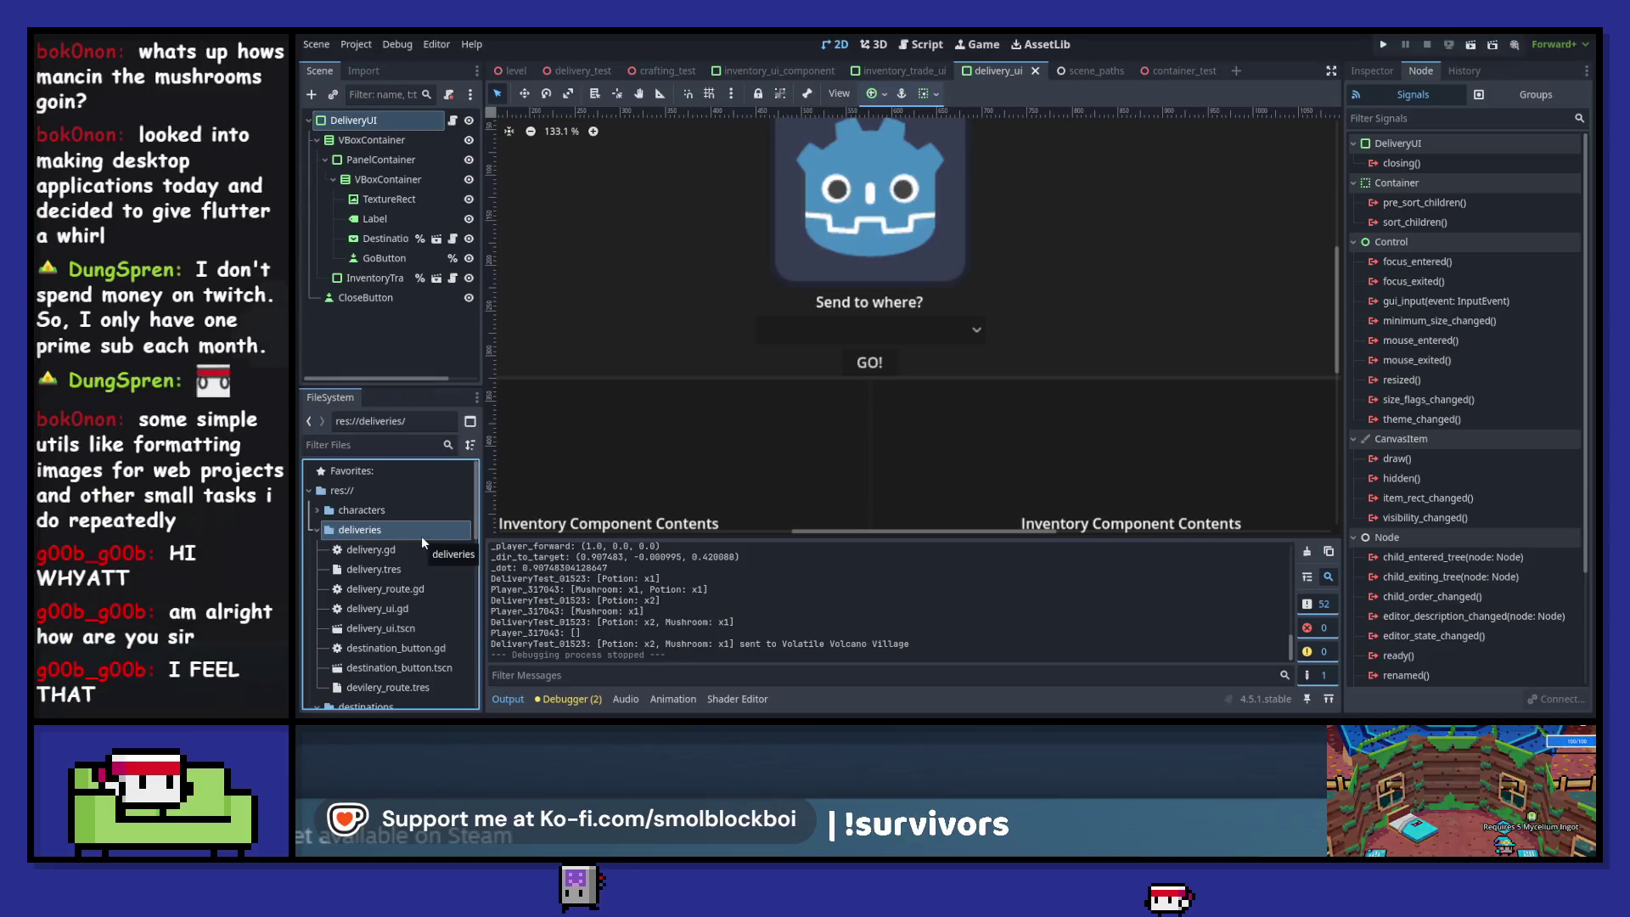
pyautogui.click(416, 570)
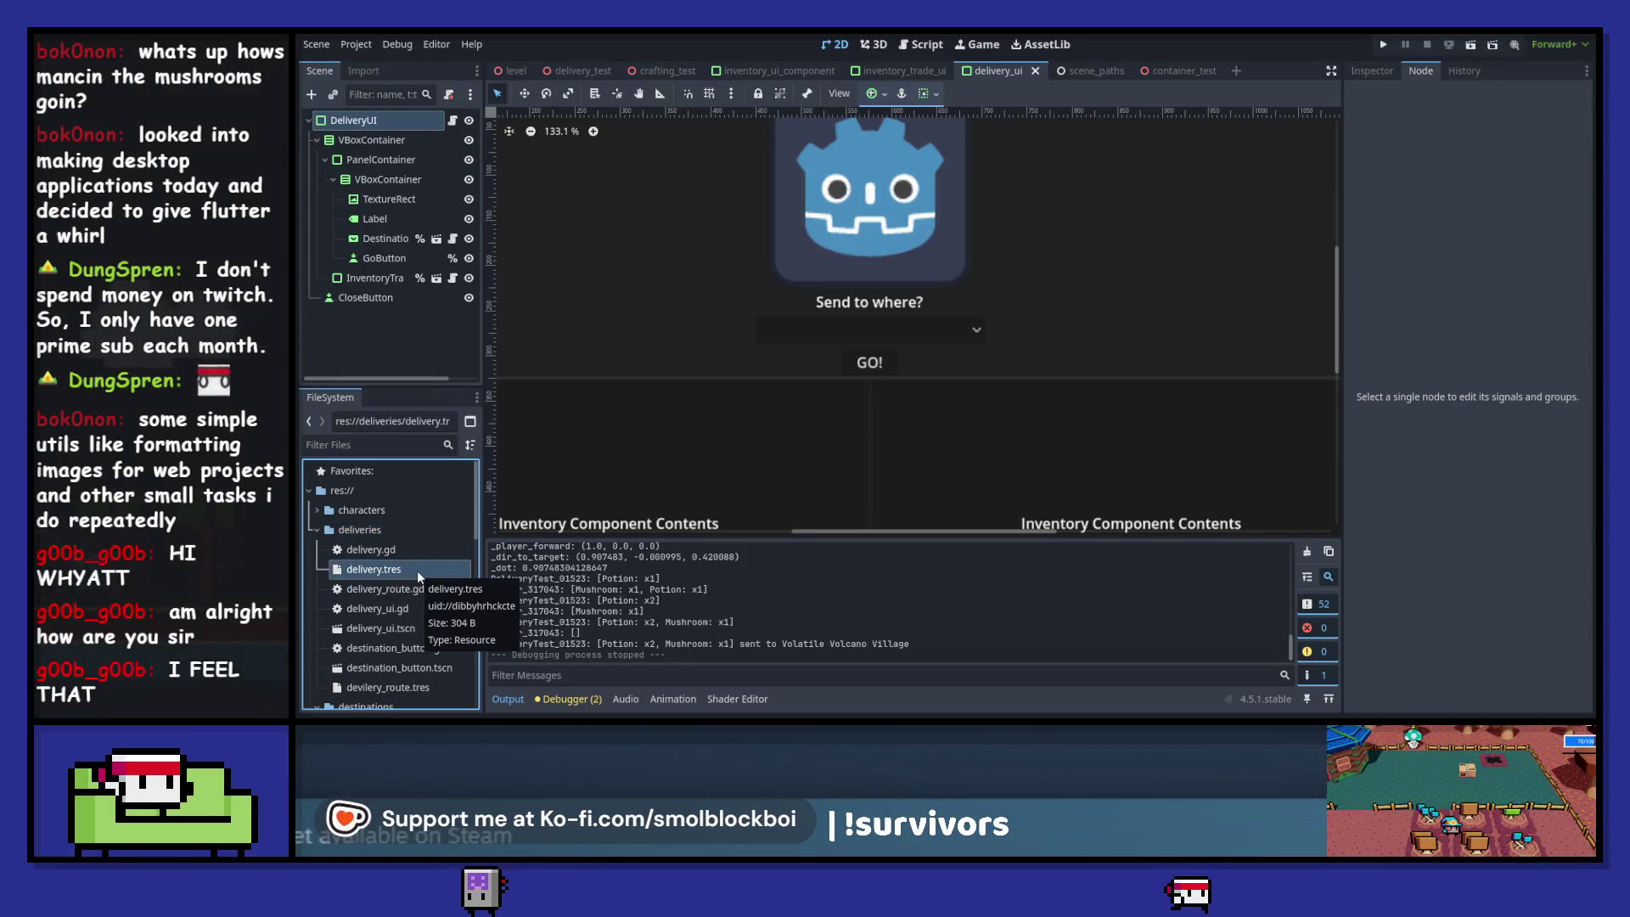
pyautogui.click(1372, 71)
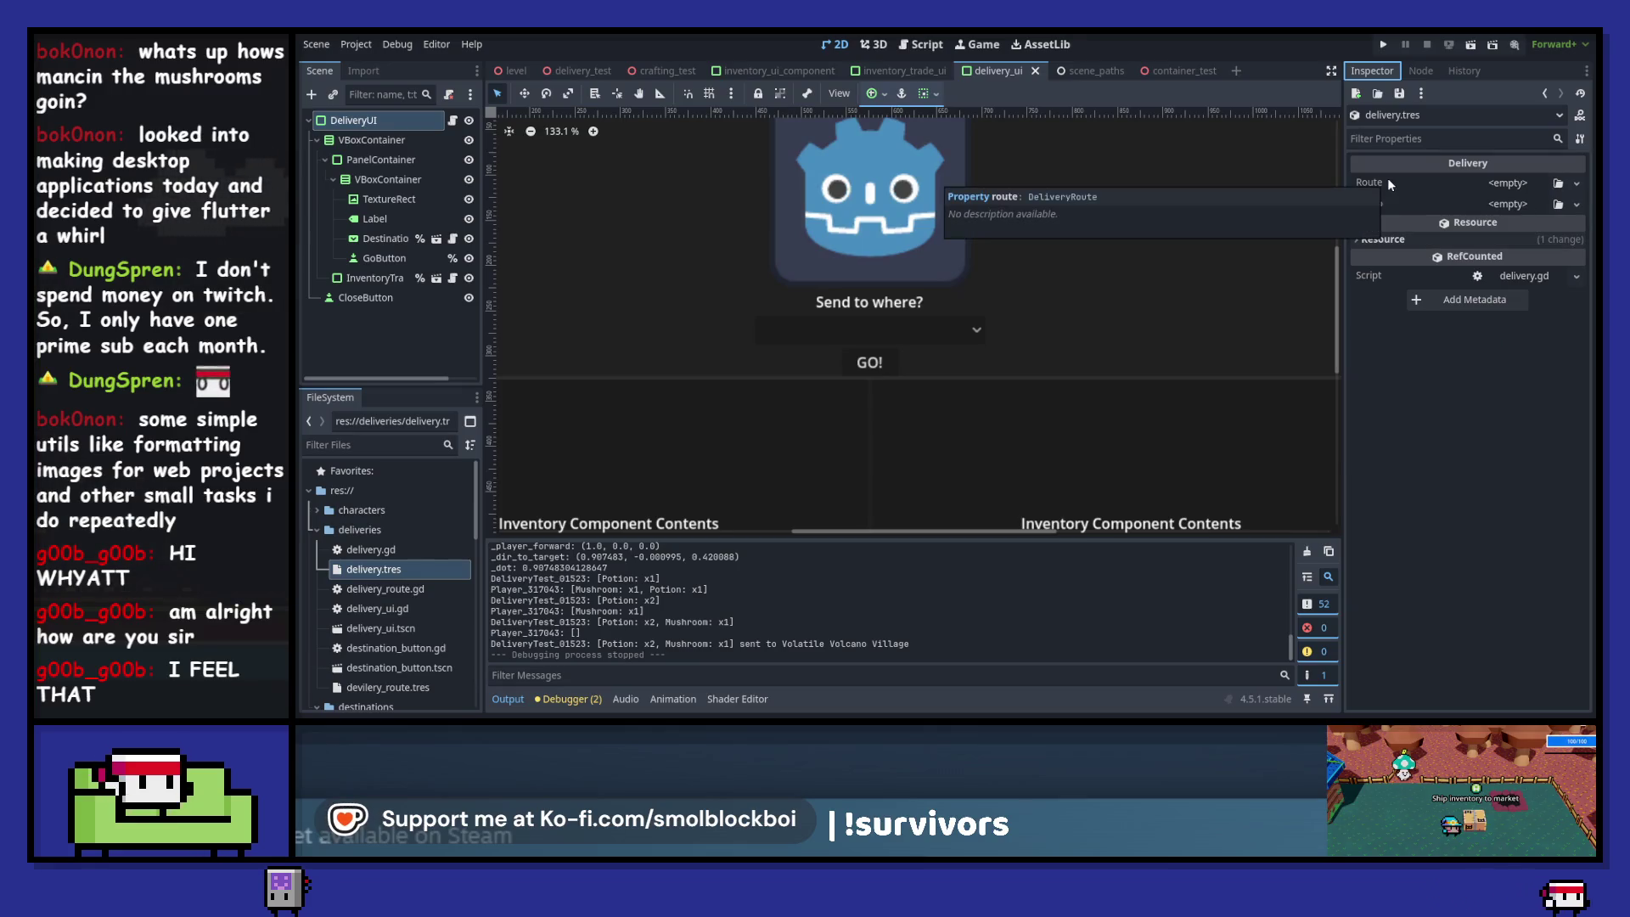
pyautogui.click(1508, 183)
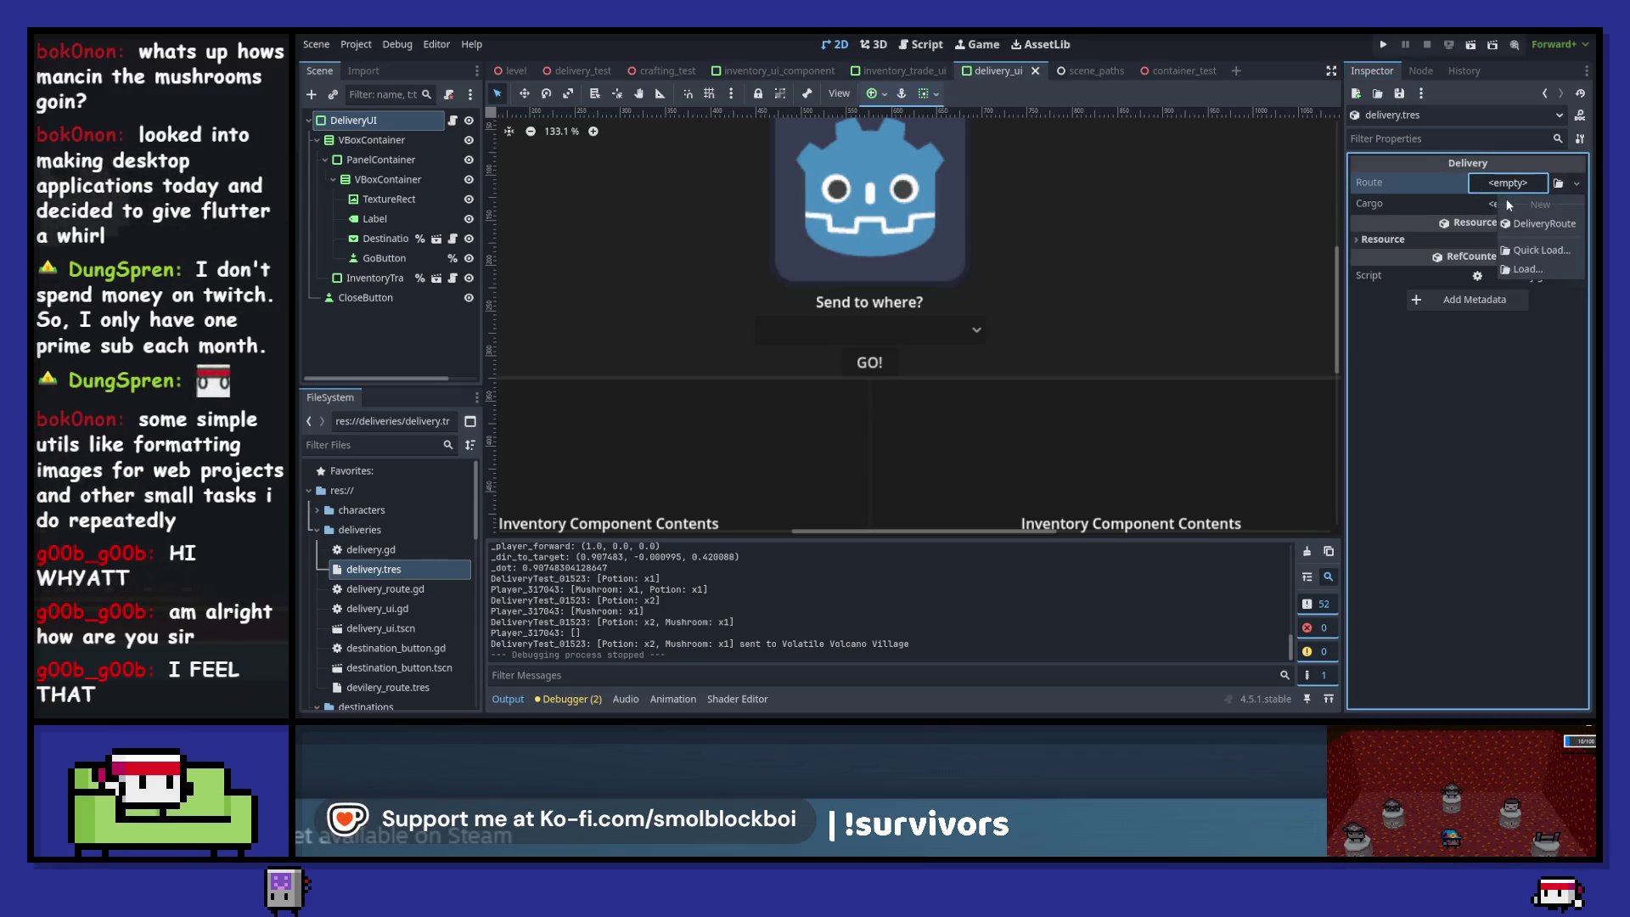
# - Change delivery_route.gd's destination type from String to Destination and save the script
pyautogui.click(1512, 224)
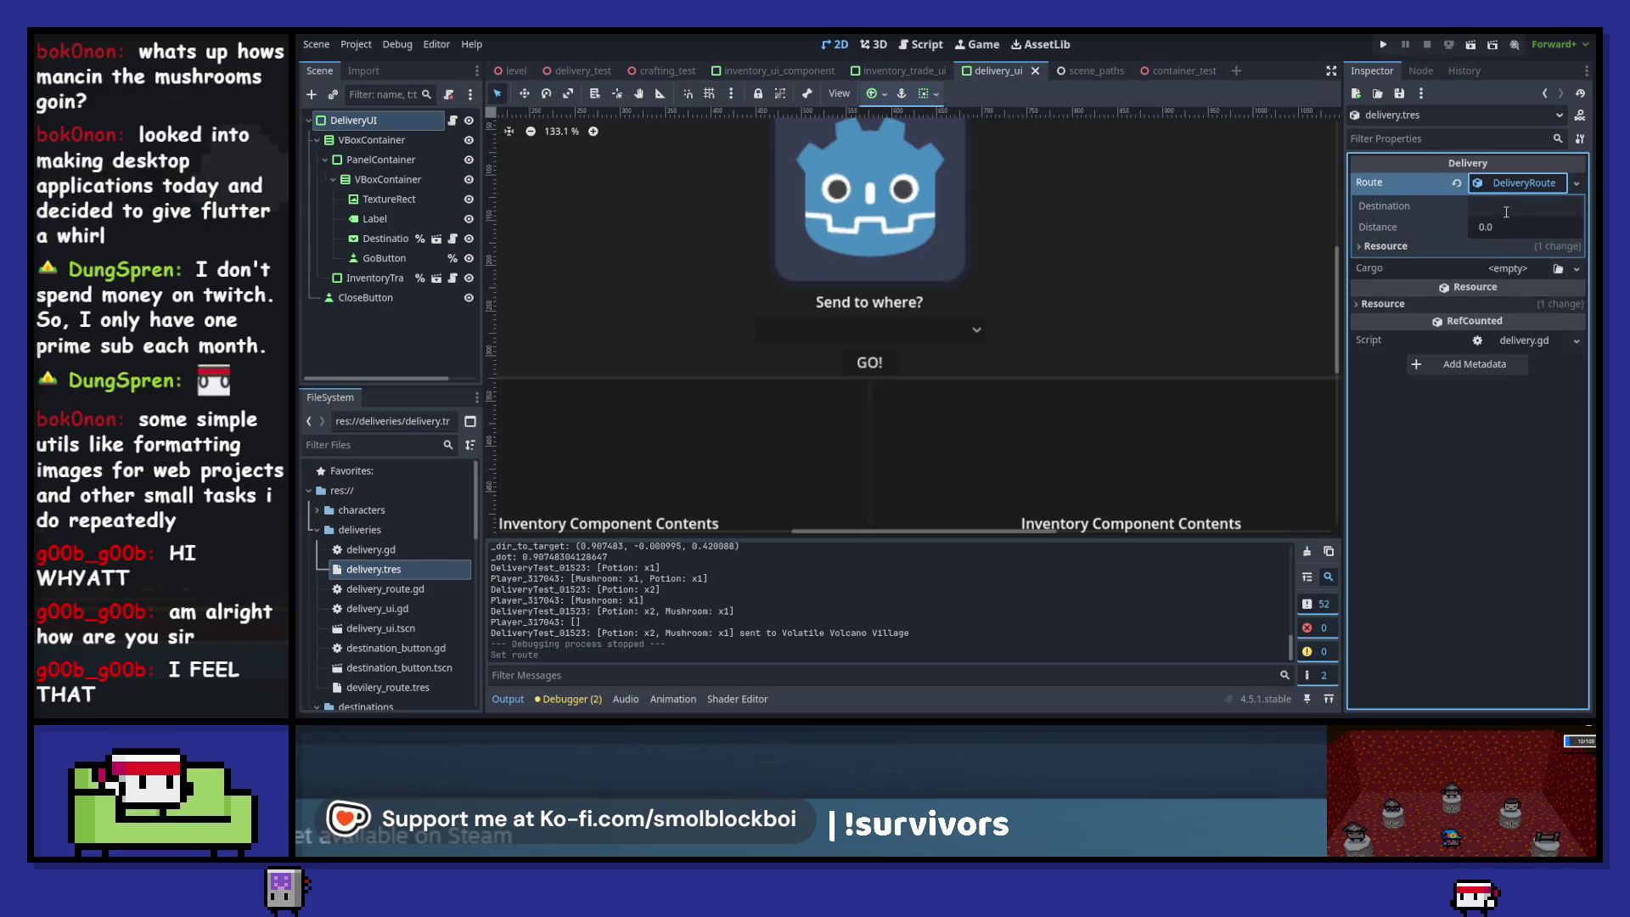
pyautogui.click(1455, 182)
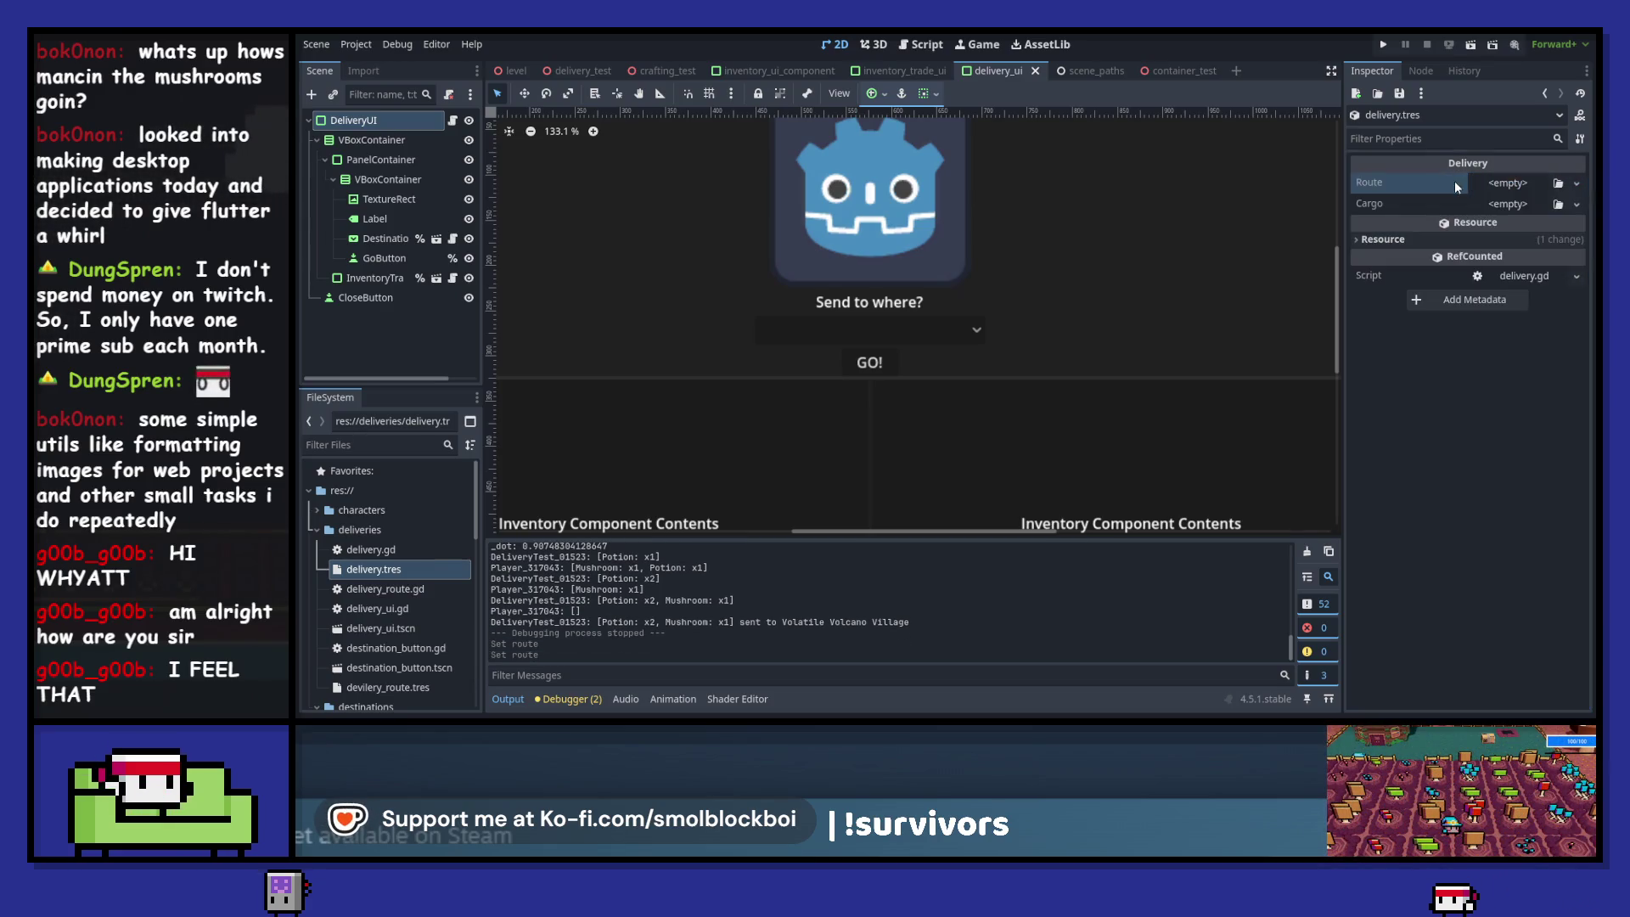
pyautogui.doubleClick(400, 591)
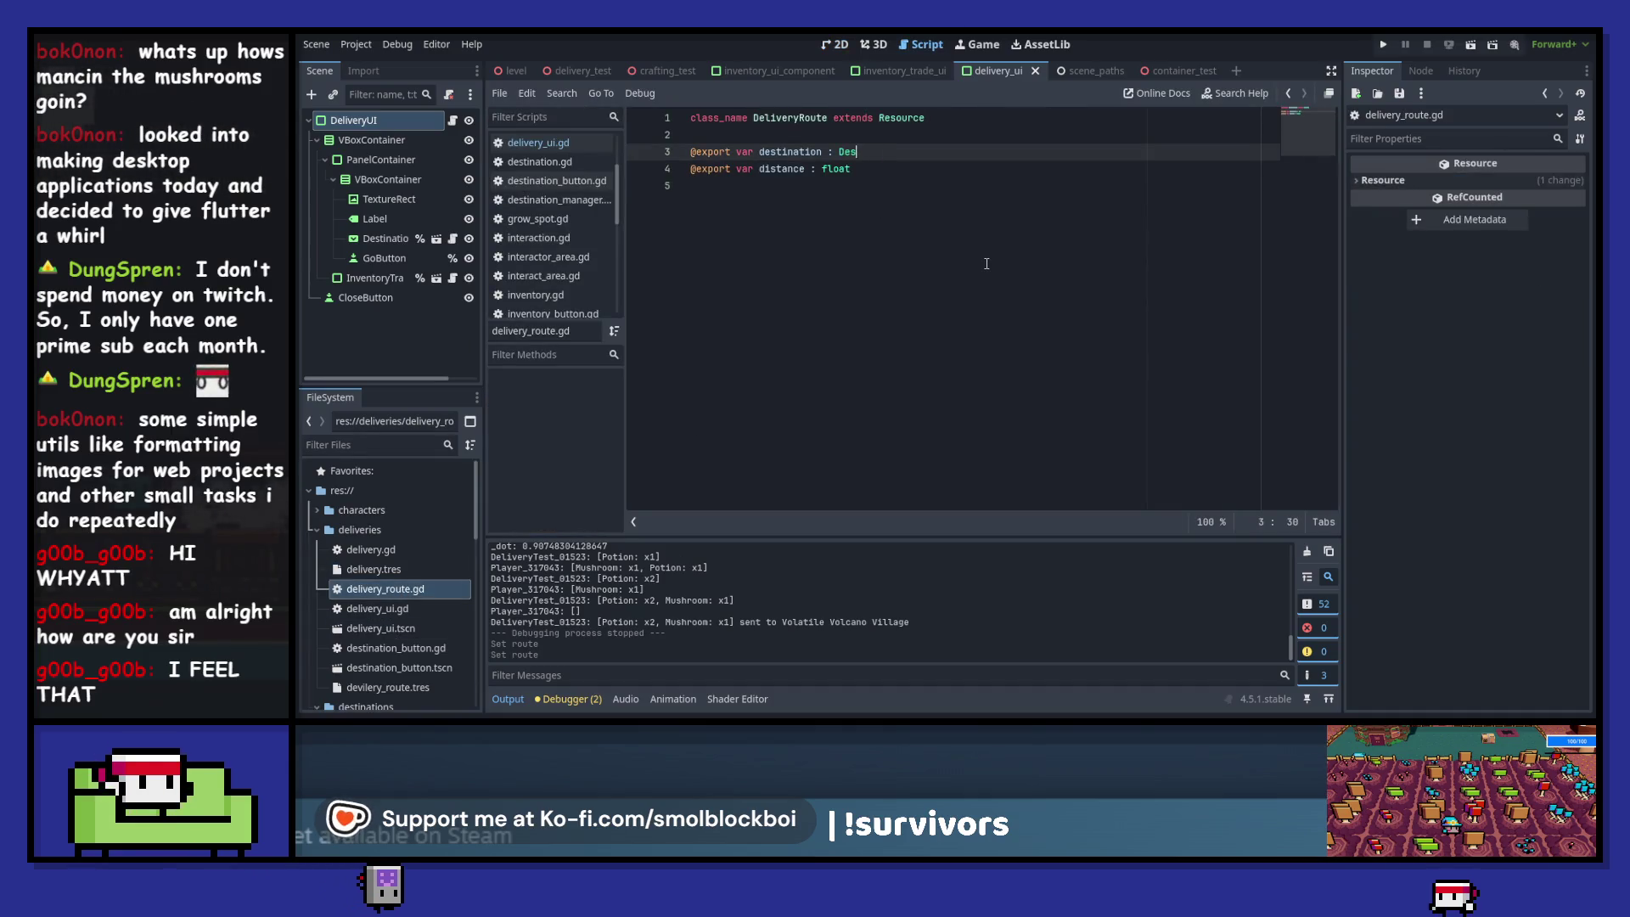
pyautogui.write('Des')
pyautogui.press('Return')
pyautogui.hotkey('ctrl', 's')
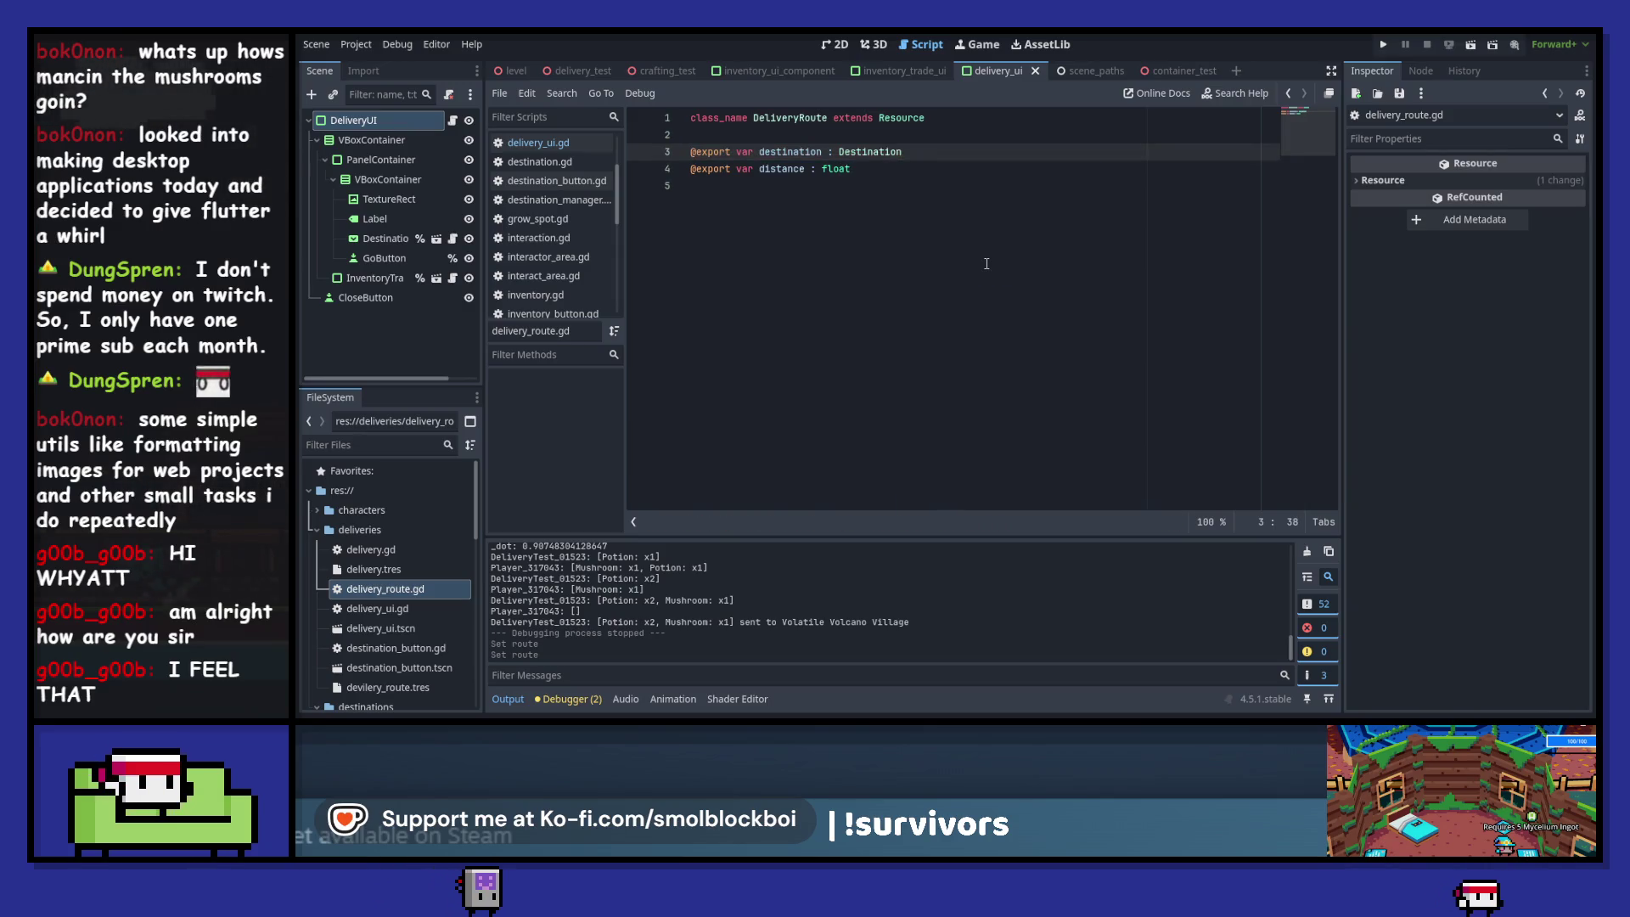
# - Reselect delivery.tres to bring its Route property back up for editing
pyautogui.click(389, 567)
pyautogui.click(835, 44)
pyautogui.click(1500, 186)
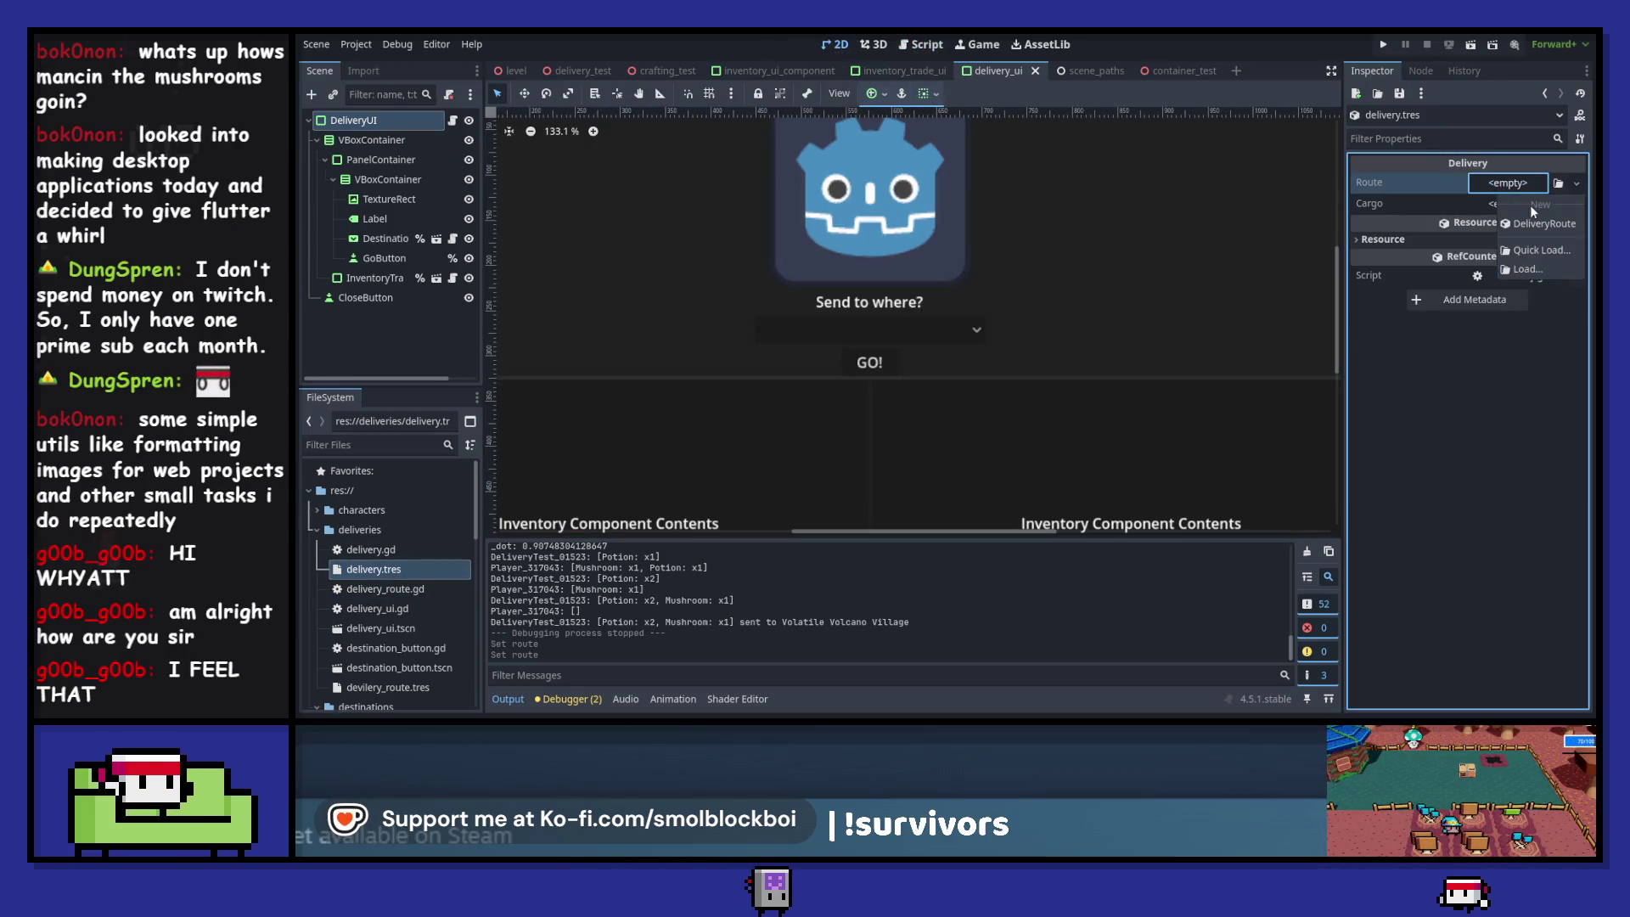
# - Assign a New DeliveryRoute to Route, leaving Destination empty and Distance 0.0, then run the game
pyautogui.click(1530, 205)
pyautogui.click(1508, 206)
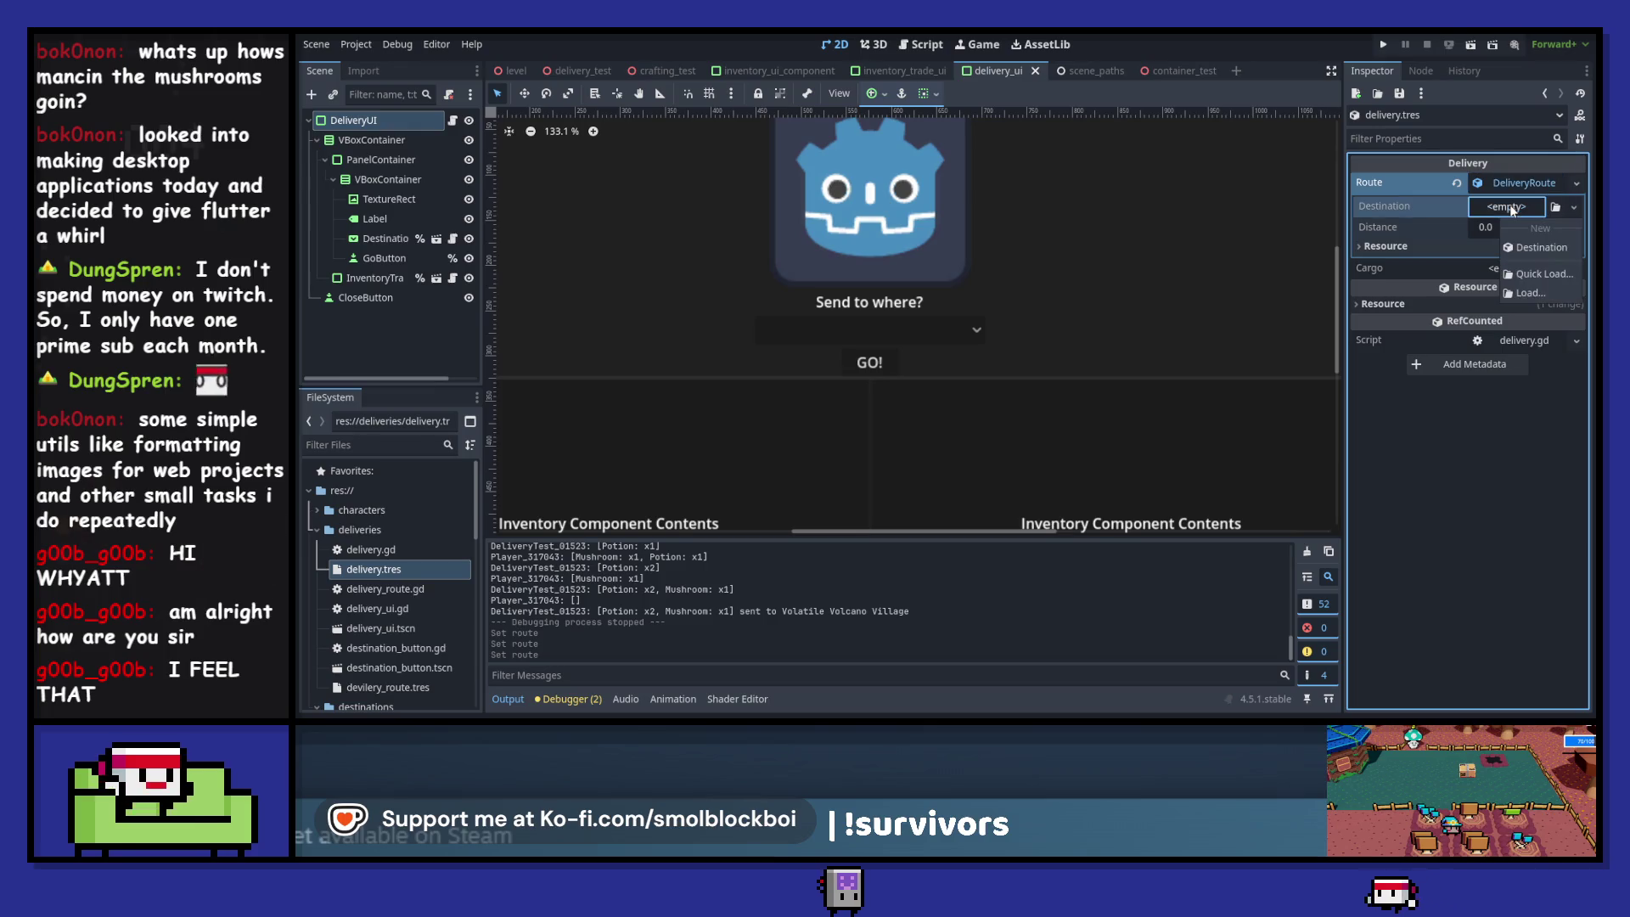
pyautogui.click(1530, 252)
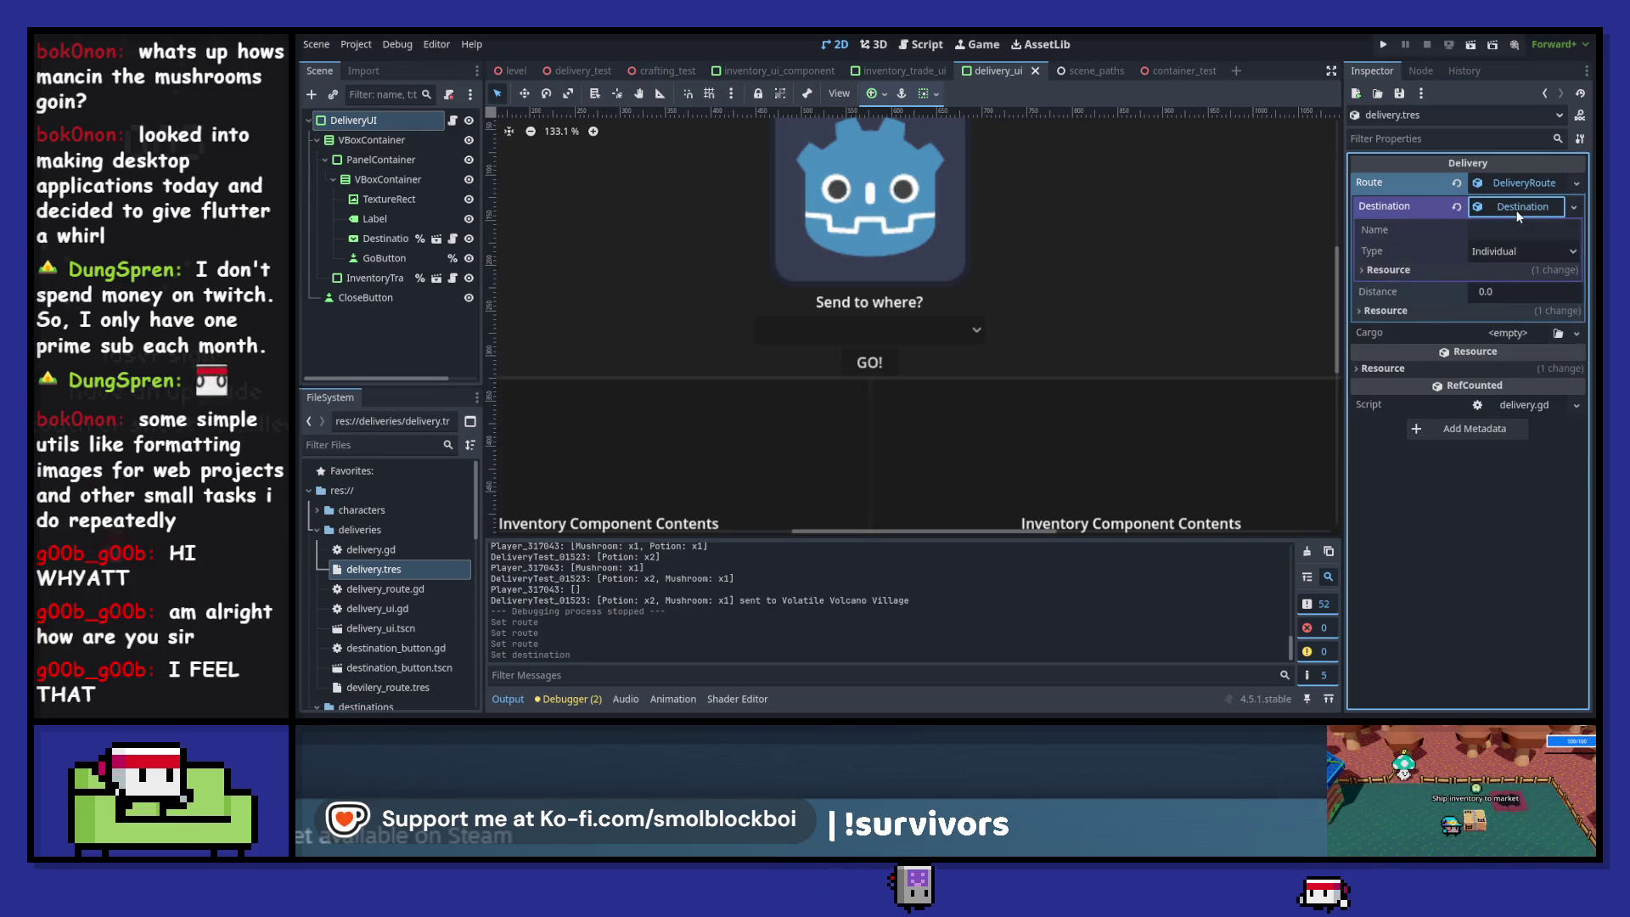
pyautogui.click(1454, 207)
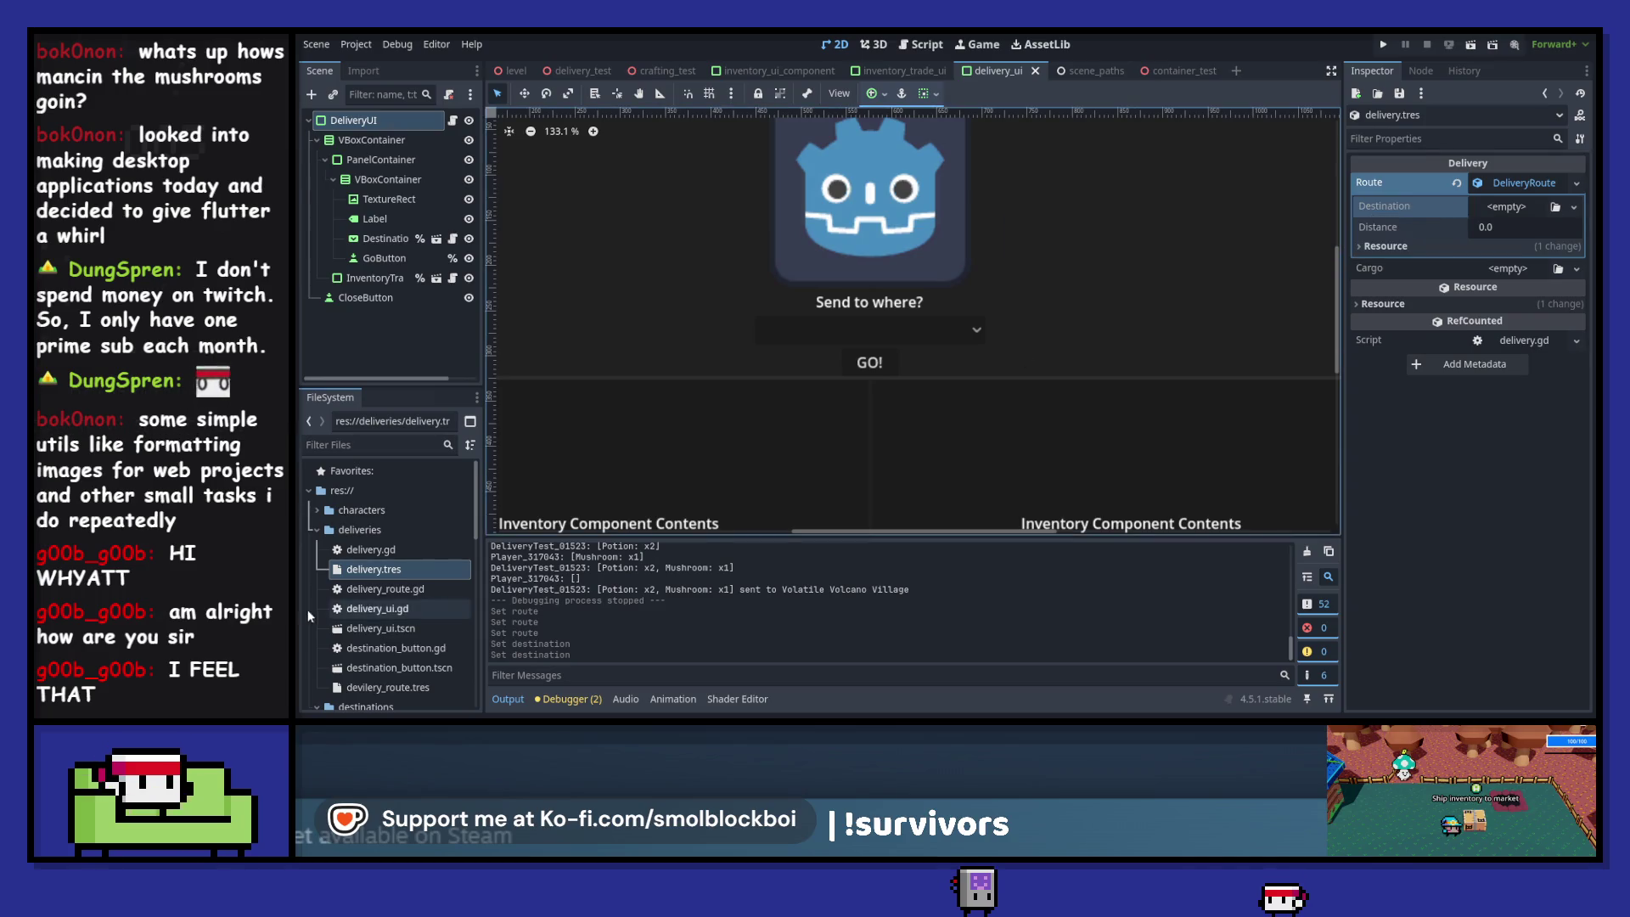
pyautogui.scroll(-3, 394, 628)
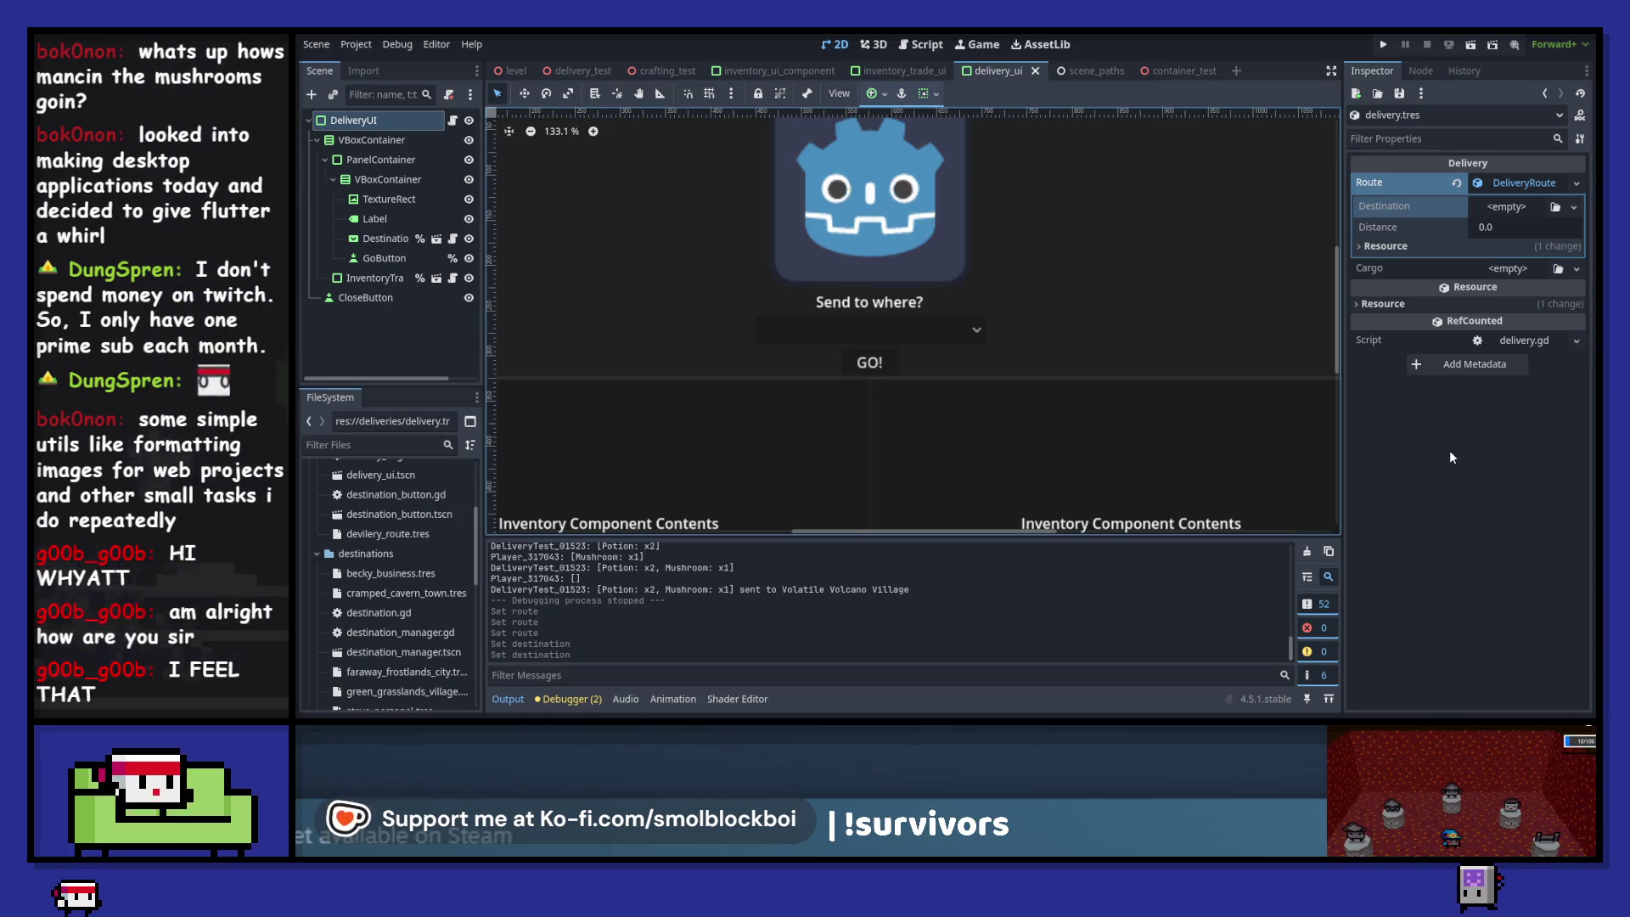
pyautogui.scroll(-2, 1033, 346)
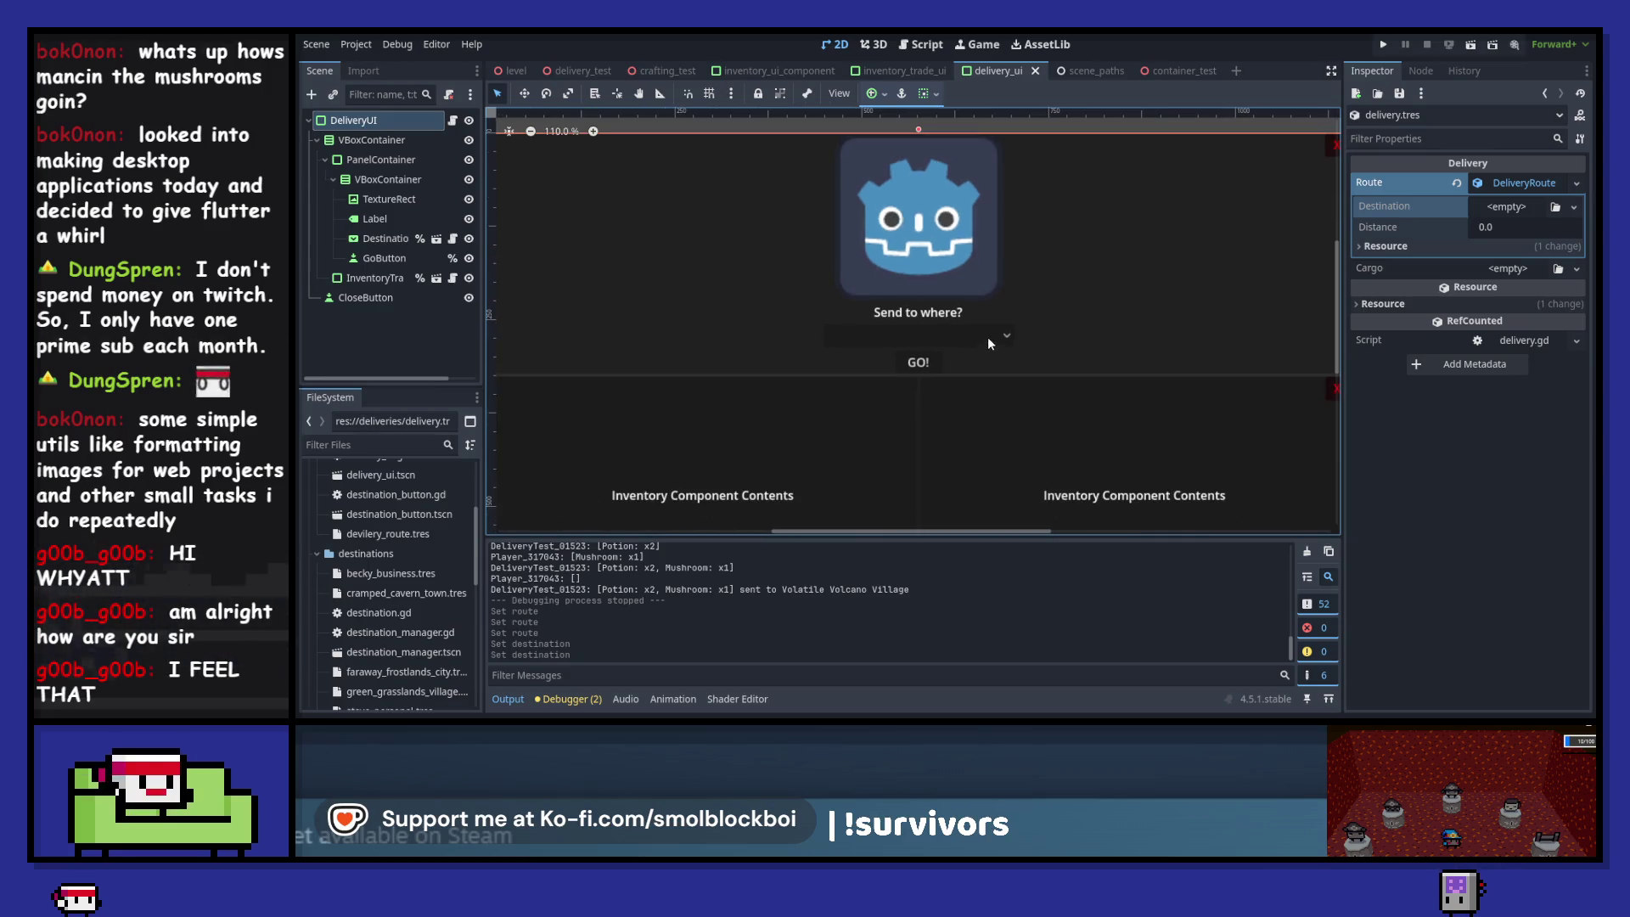
pyautogui.click(1386, 45)
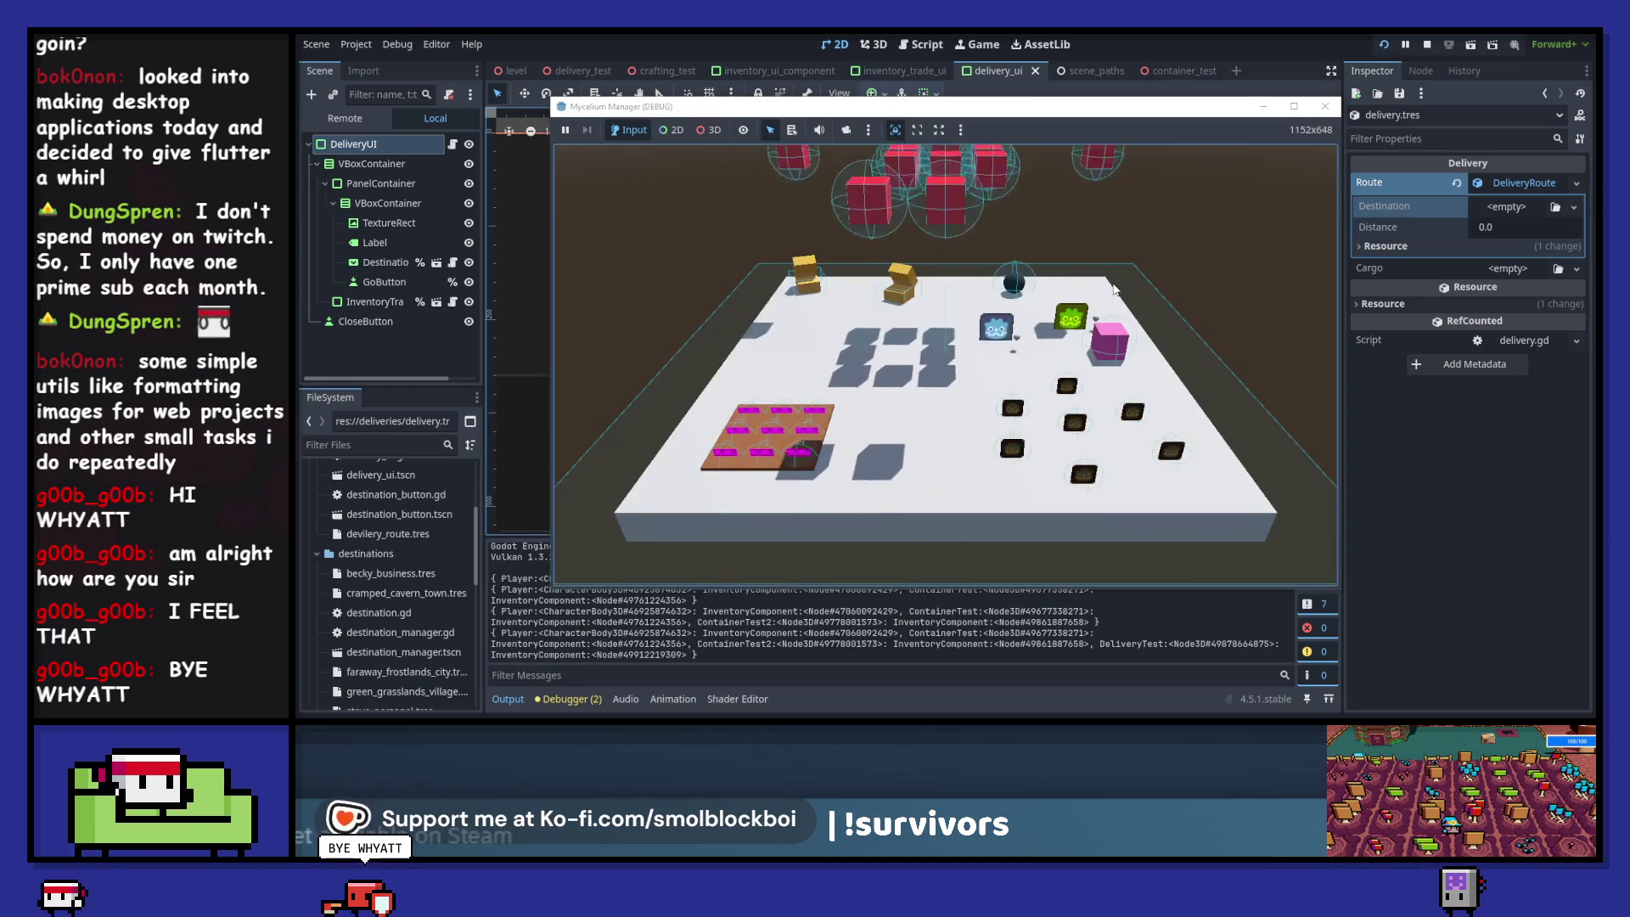
# - Walk the player around to collect mushrooms and open the delivery cube
pyautogui.press('s')
pyautogui.press('a')
pyautogui.press('w')
pyautogui.press('d')
pyautogui.press('e')
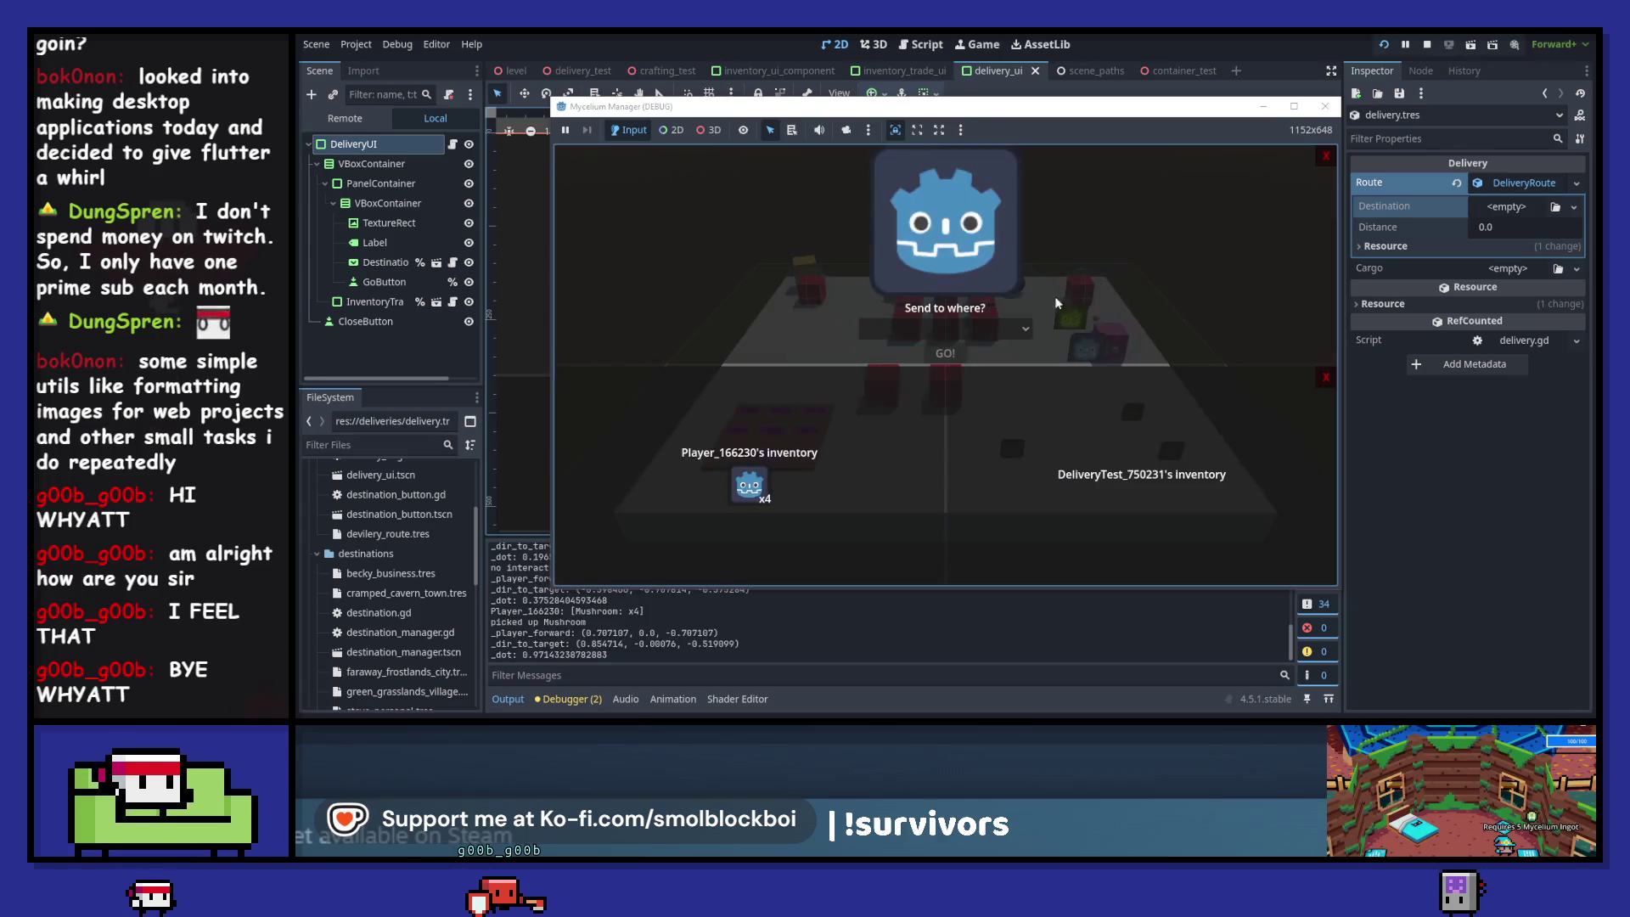
# - Move two mushrooms into the delivery inventory, choose Becky's Business, and stop the game
pyautogui.click(749, 487)
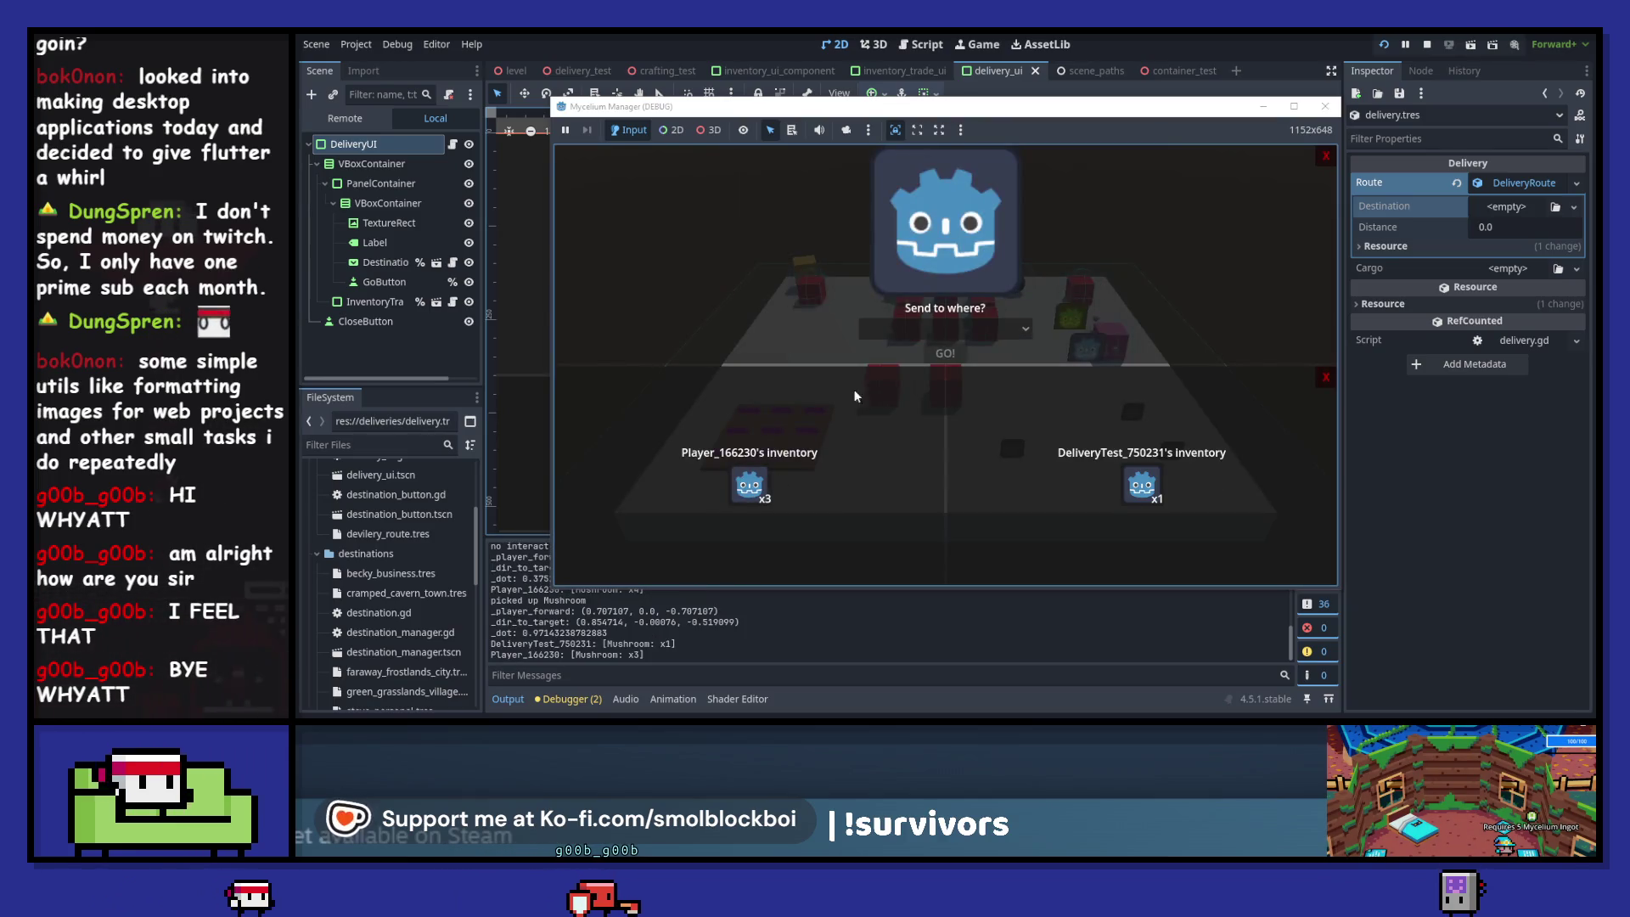
pyautogui.click(749, 488)
pyautogui.click(924, 337)
pyautogui.click(935, 367)
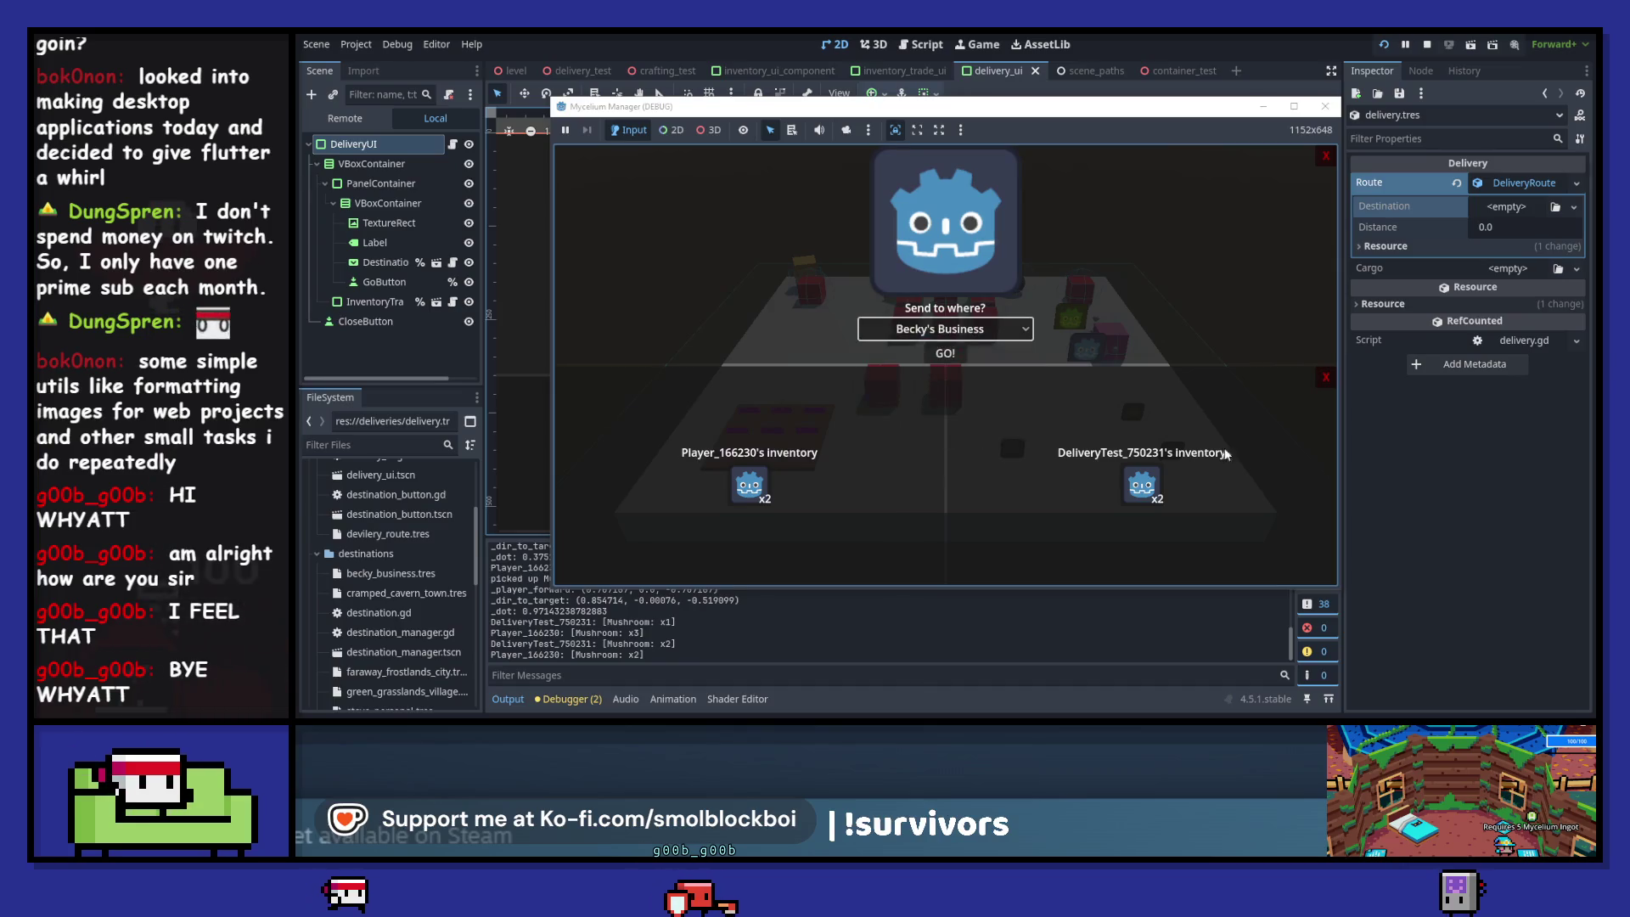
pyautogui.click(1325, 106)
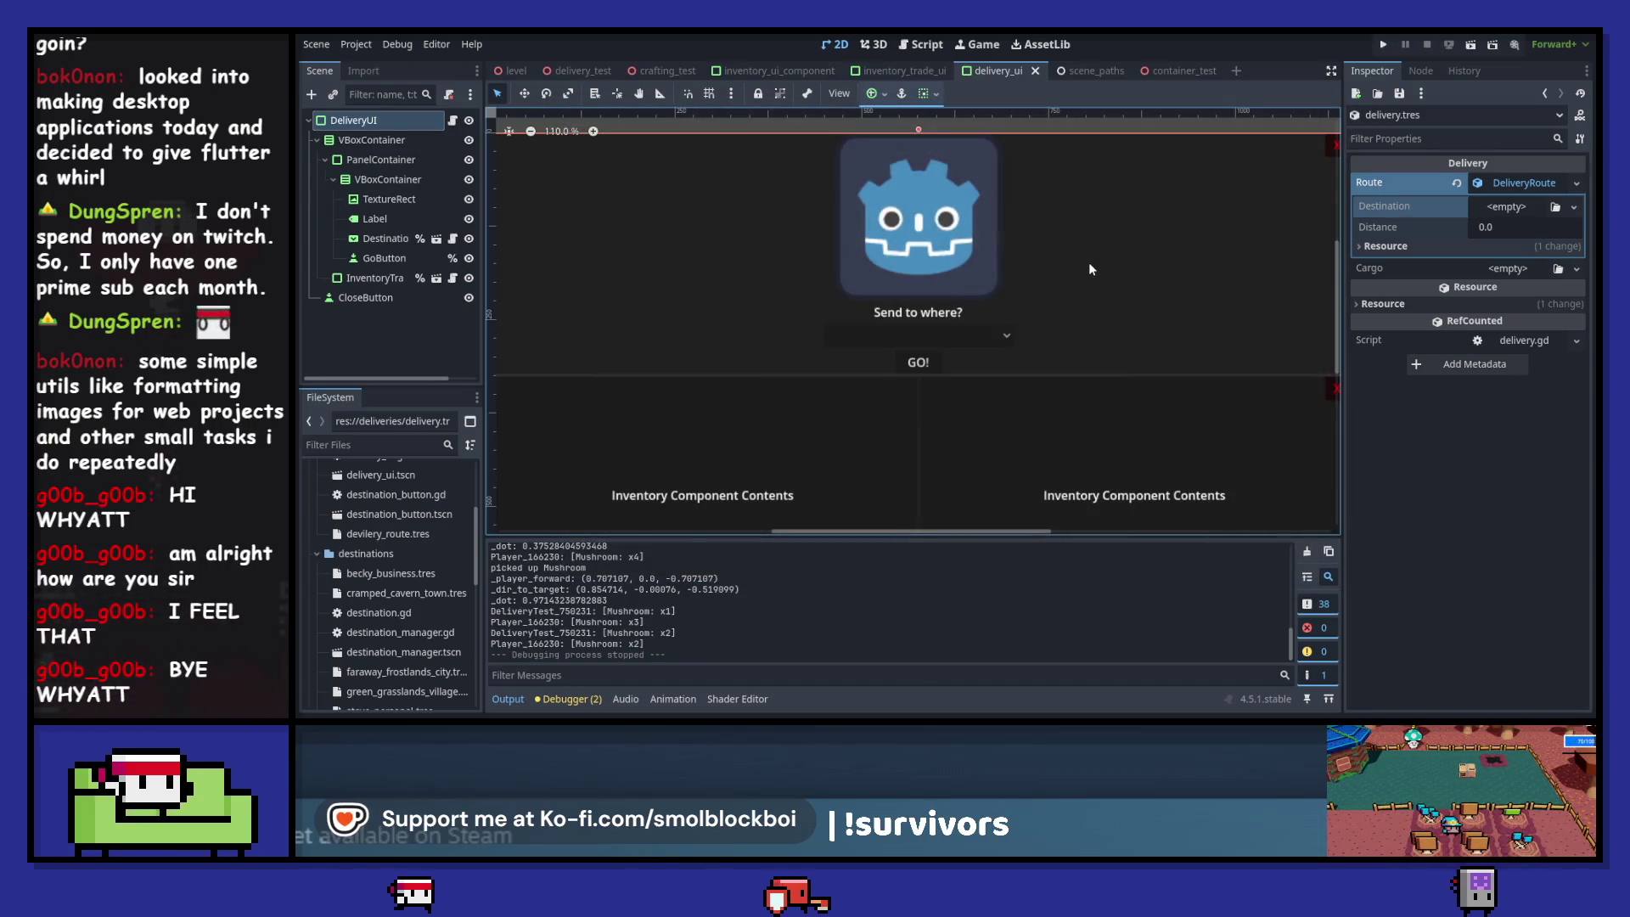
# - Select the PanelContainer node and start adding a child node beneath it
pyautogui.scroll(2, 1114, 315)
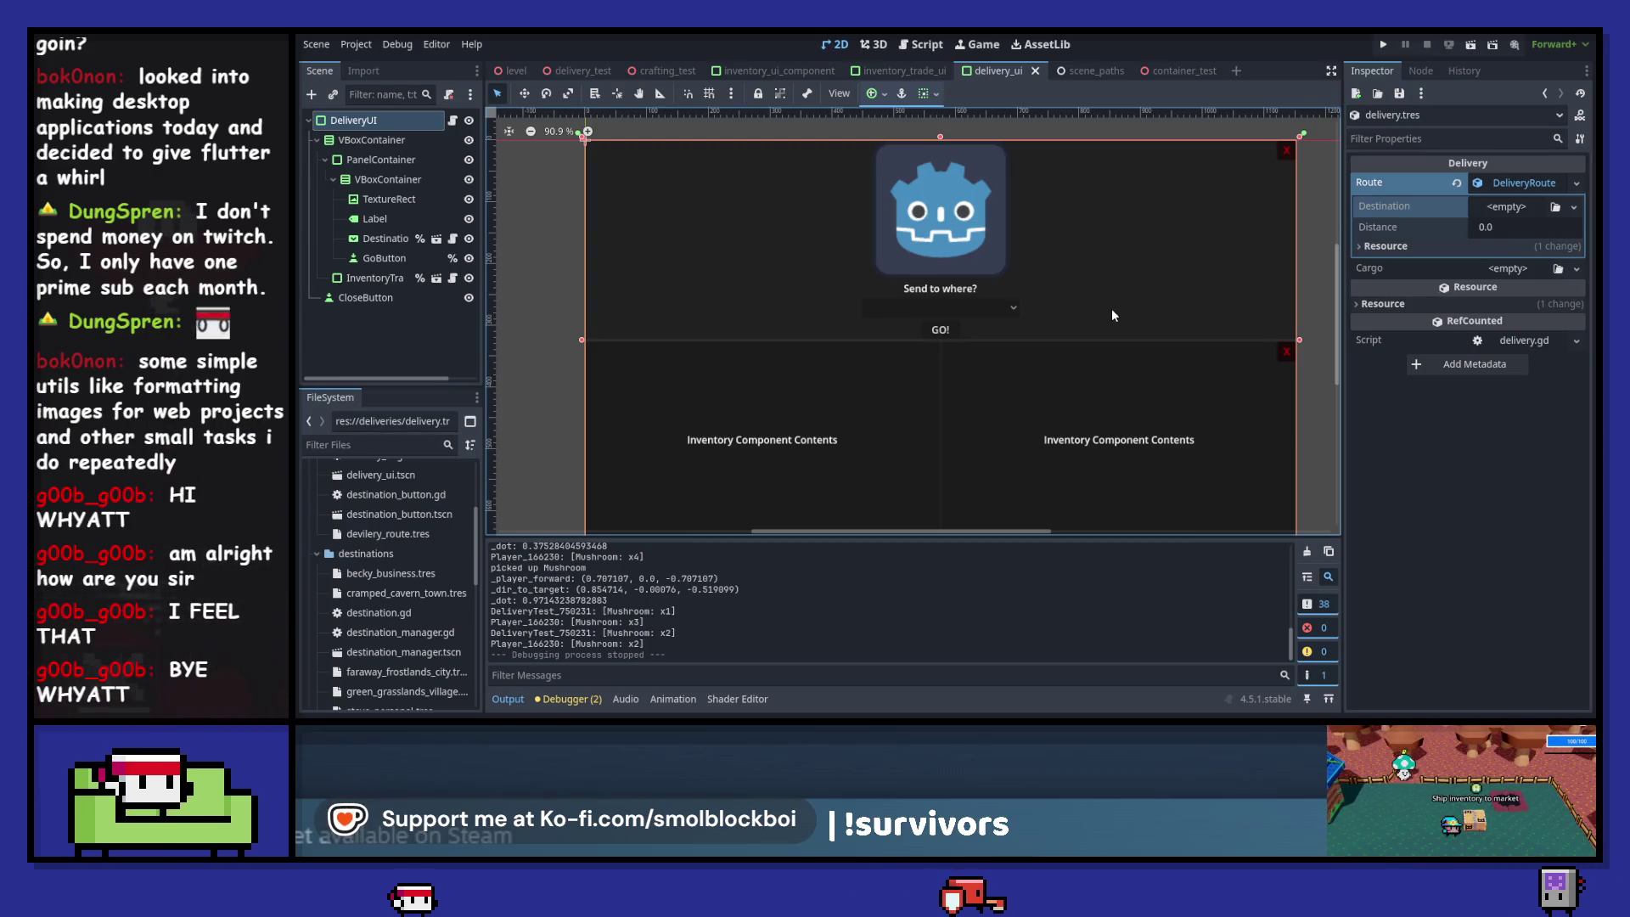
pyautogui.click(379, 178)
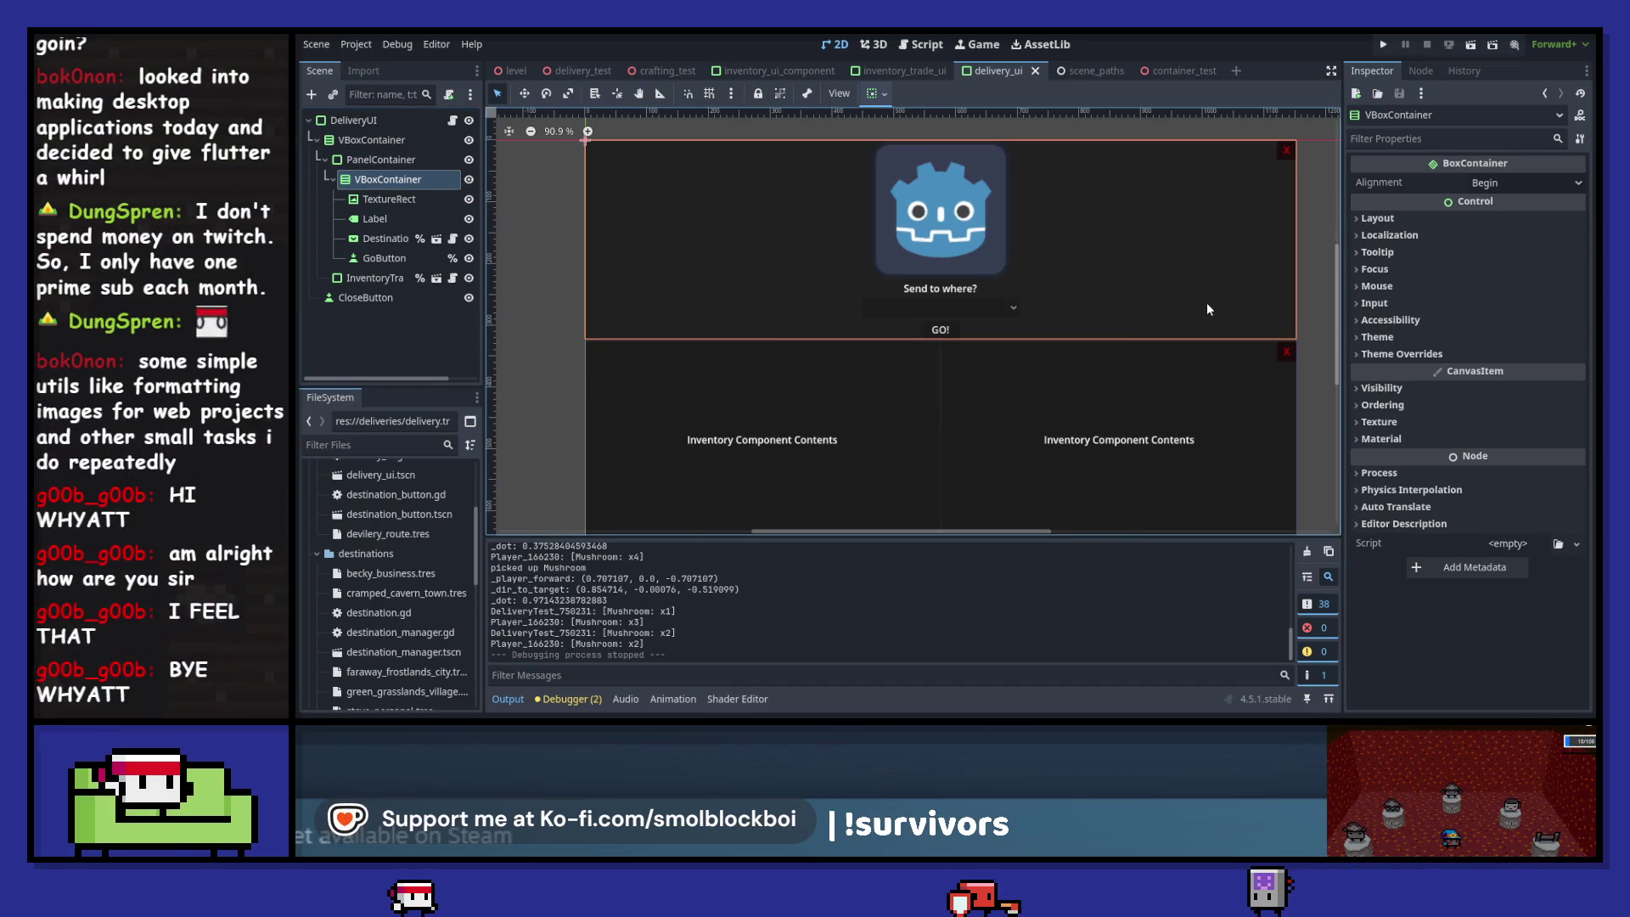
pyautogui.click(361, 162)
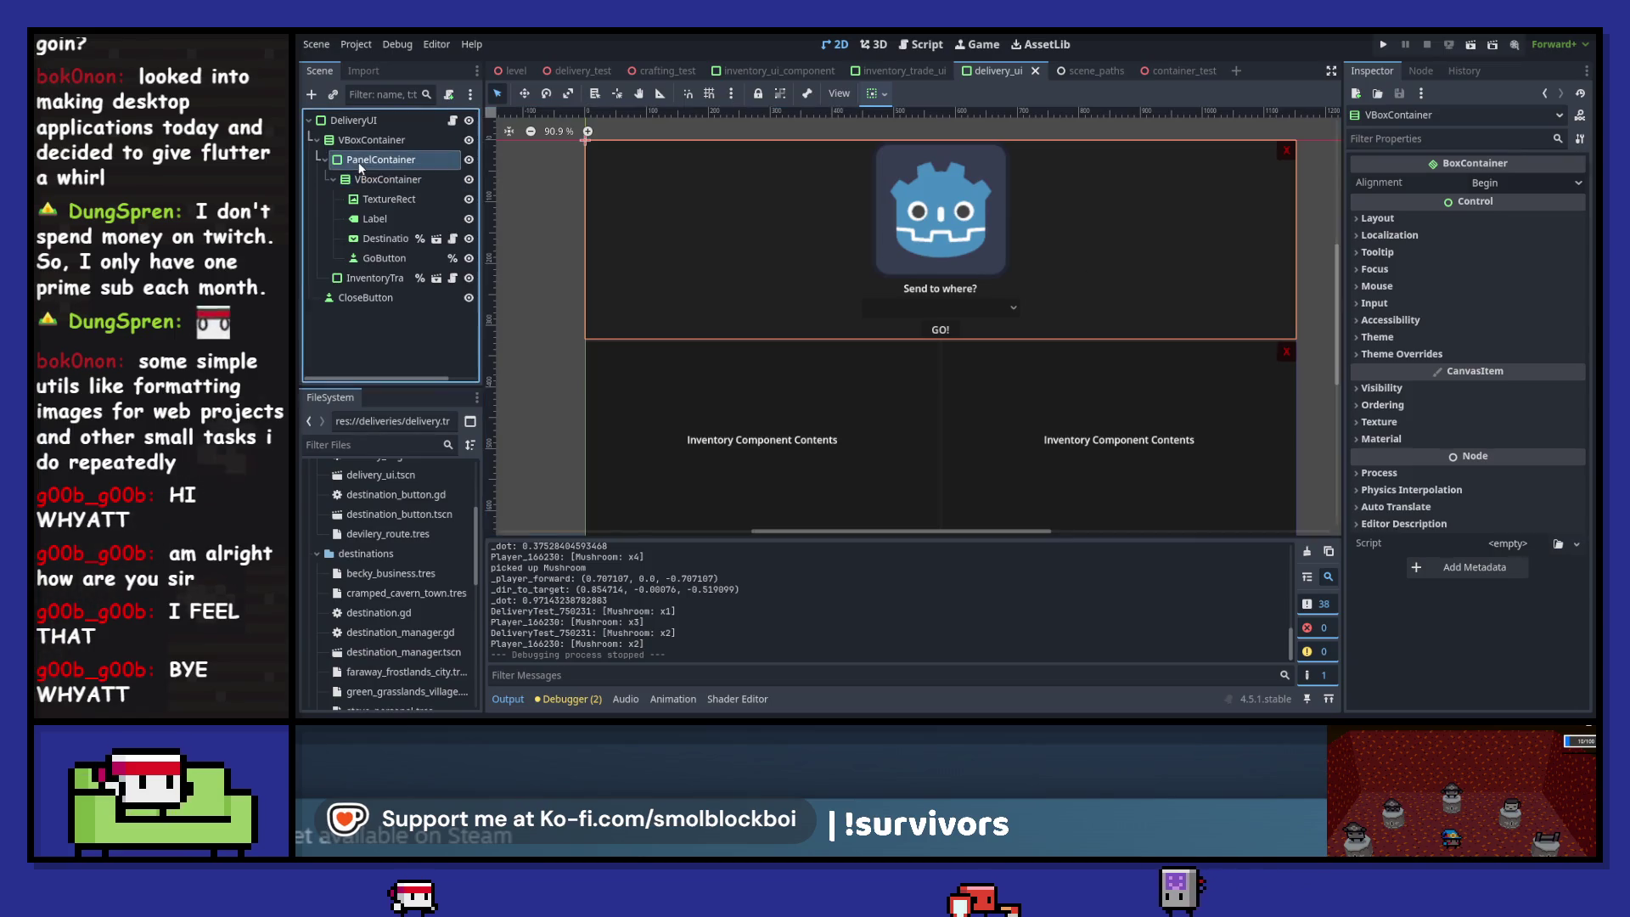
pyautogui.click(312, 99)
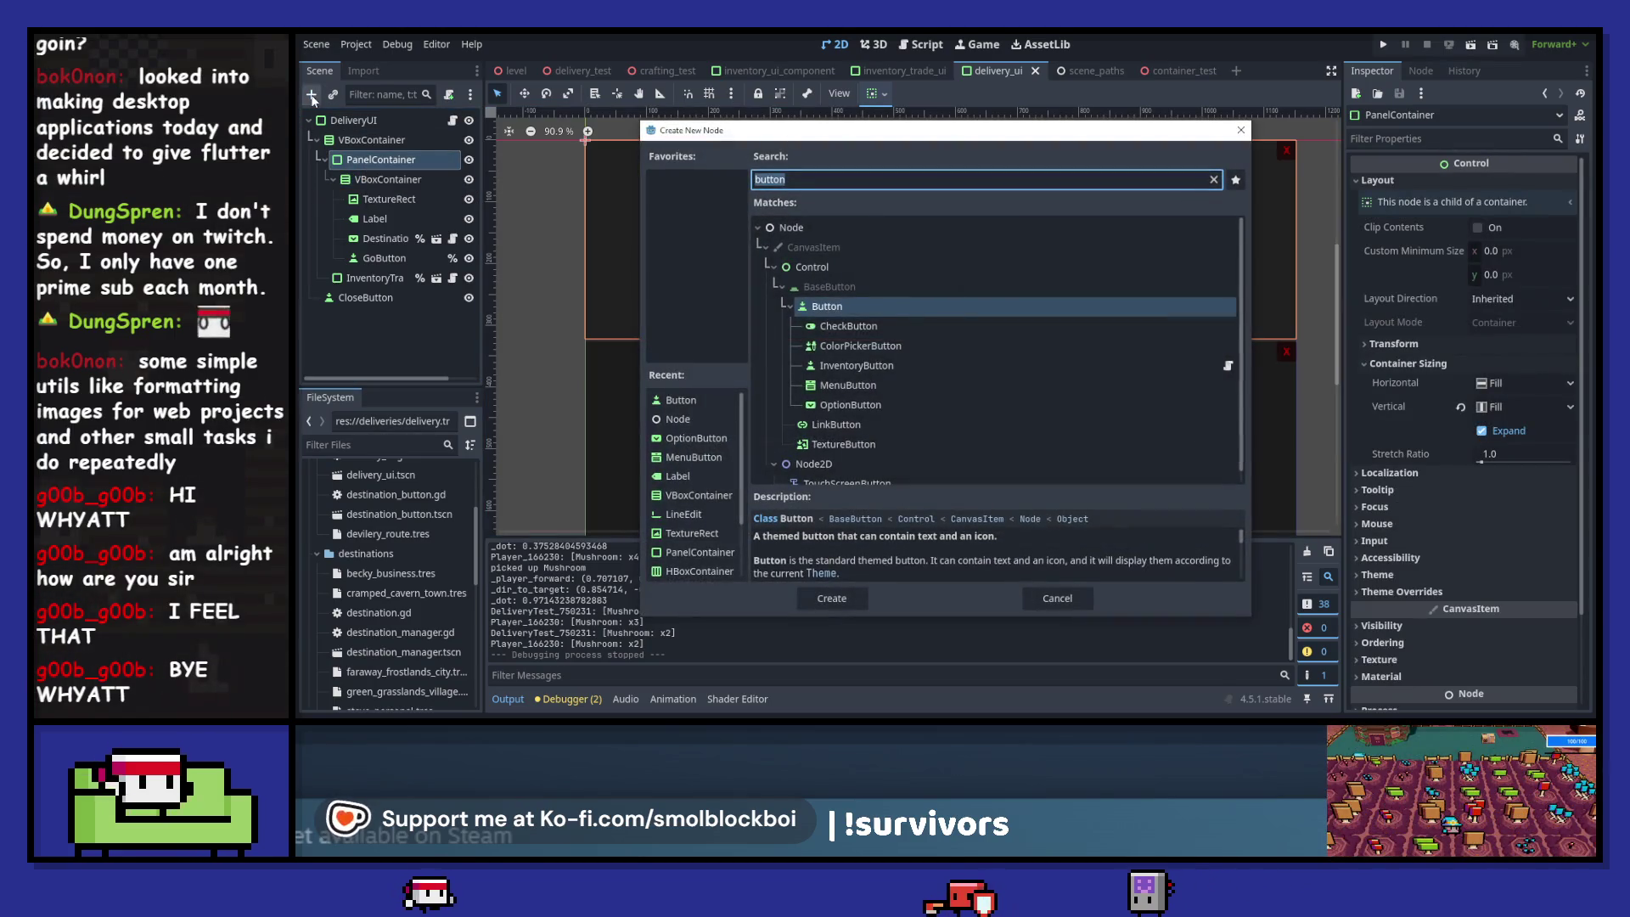
# - Add a horizontally centered Label reading 'Result' inside the VBoxContainer and save the scene
pyautogui.write('label')
pyautogui.press('Return')
pyautogui.moveTo(367, 278)
pyautogui.mouseDown()
pyautogui.moveTo(380, 163)
pyautogui.moveTo(390, 180)
pyautogui.mouseUp()
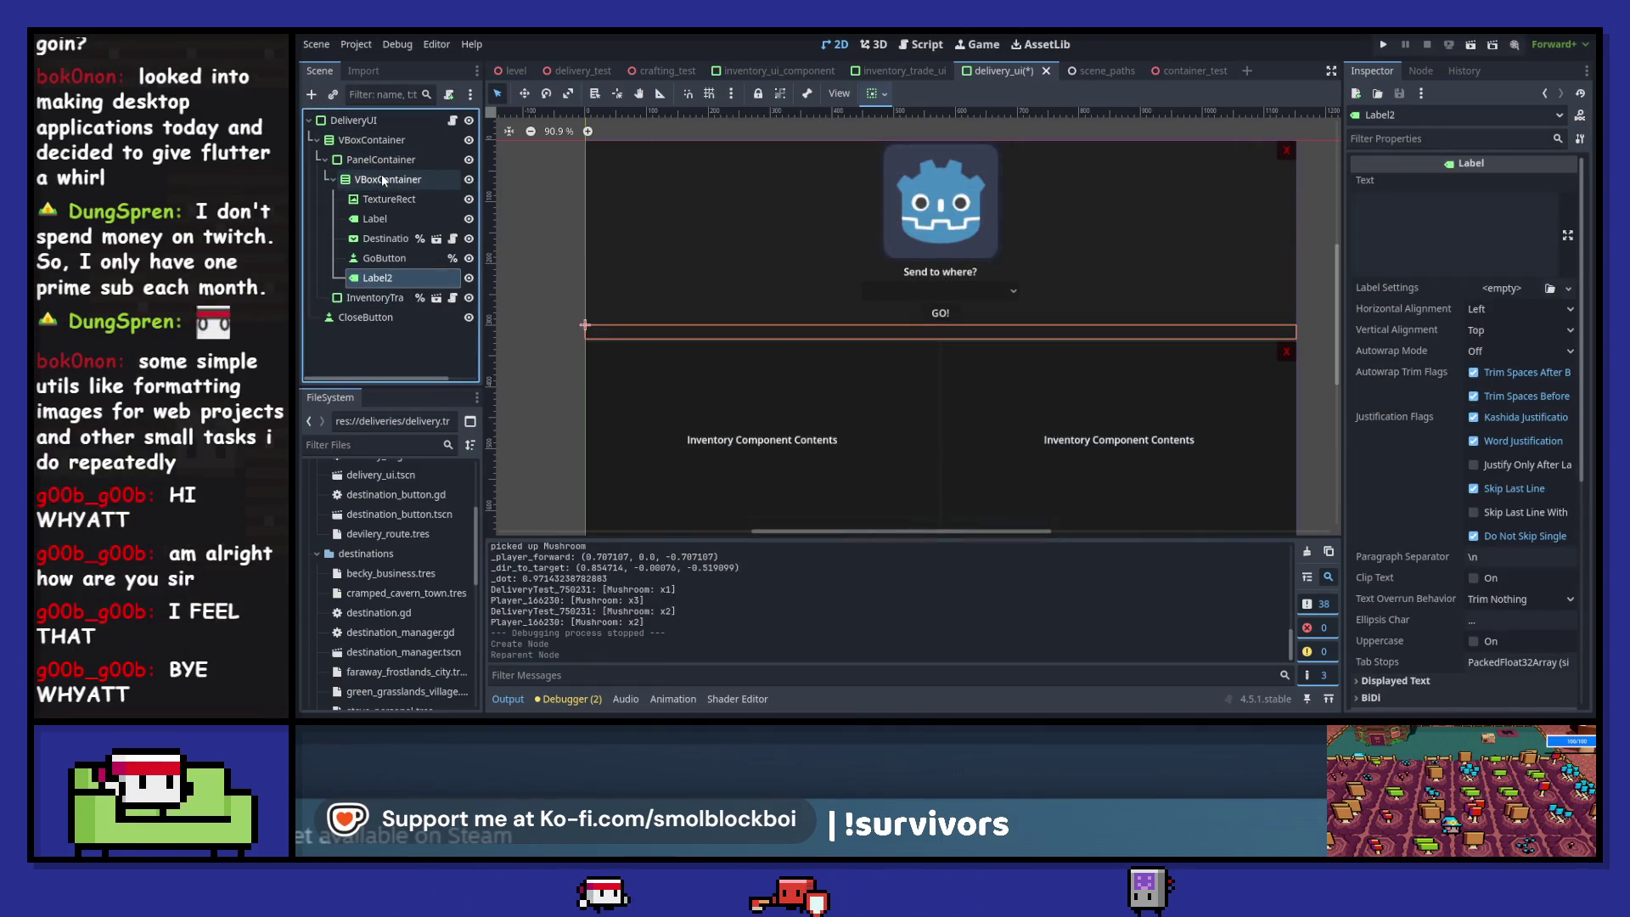
pyautogui.click(1504, 309)
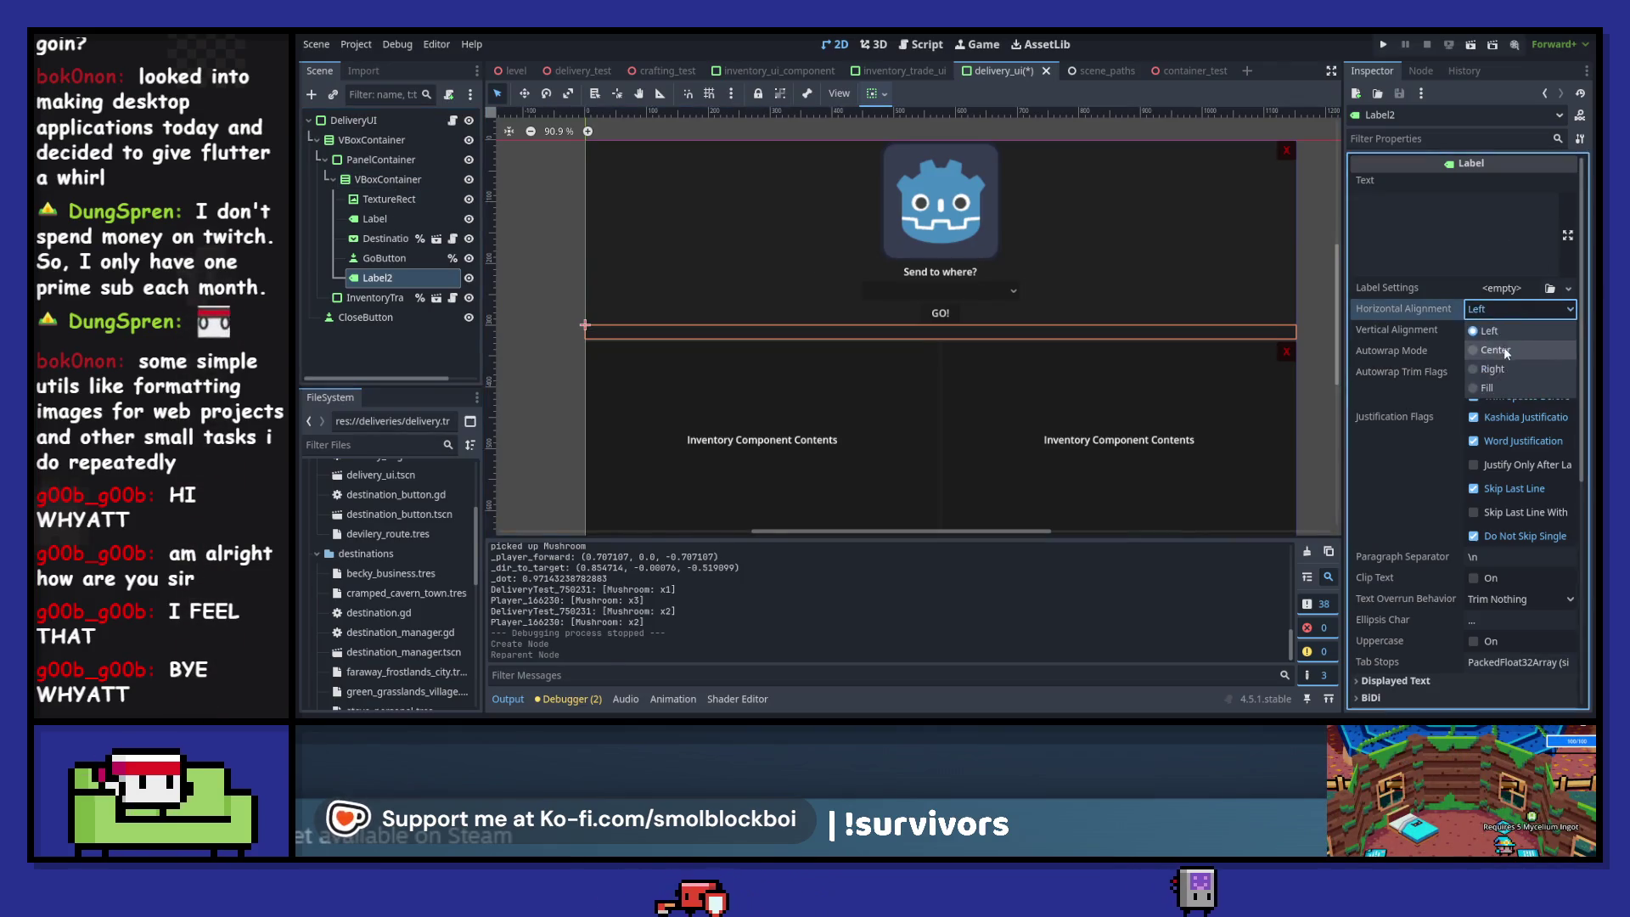
pyautogui.click(1504, 347)
pyautogui.click(1440, 228)
pyautogui.write('Result')
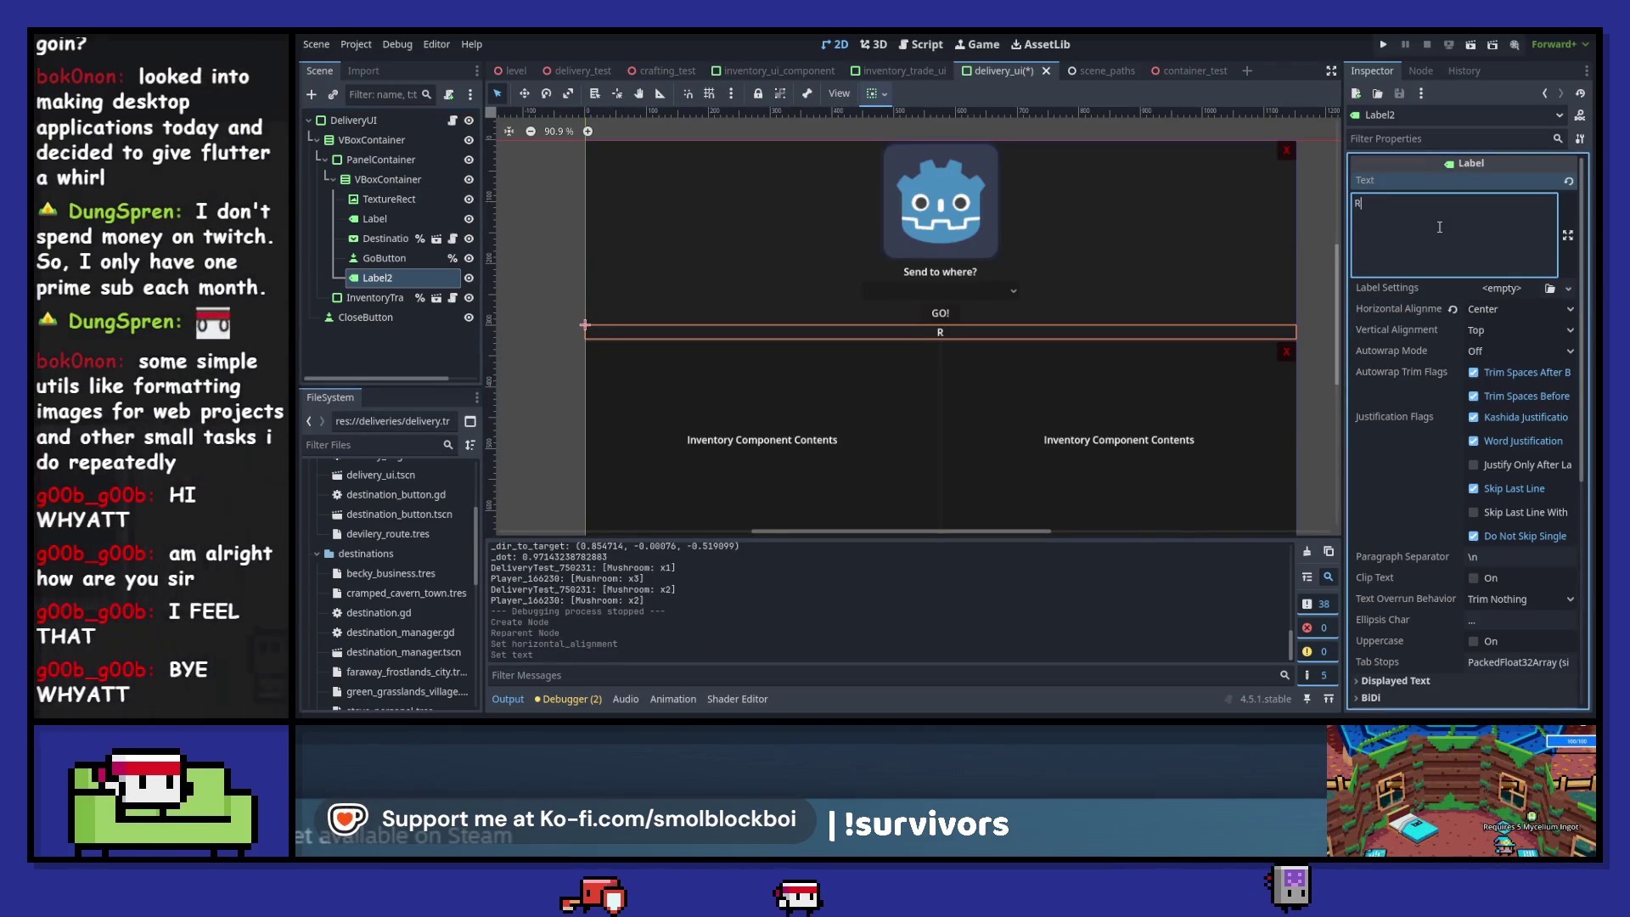
pyautogui.hotkey('ctrl', 's')
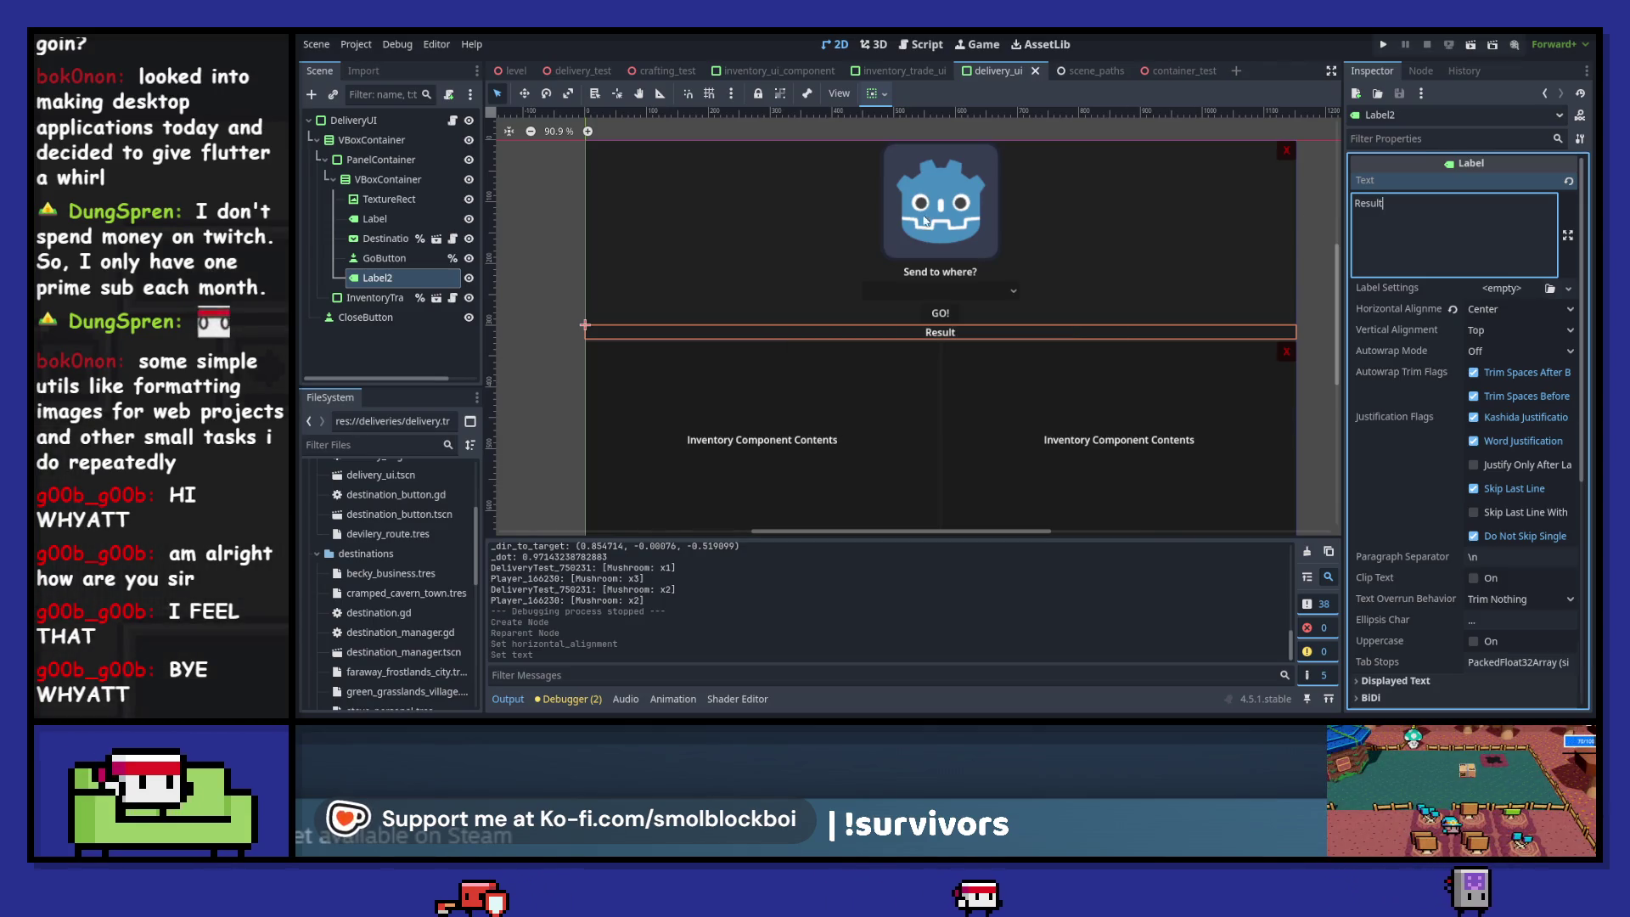
# - Rename the label to ResultLabel and make it accessible by unique name
pyautogui.click(375, 280)
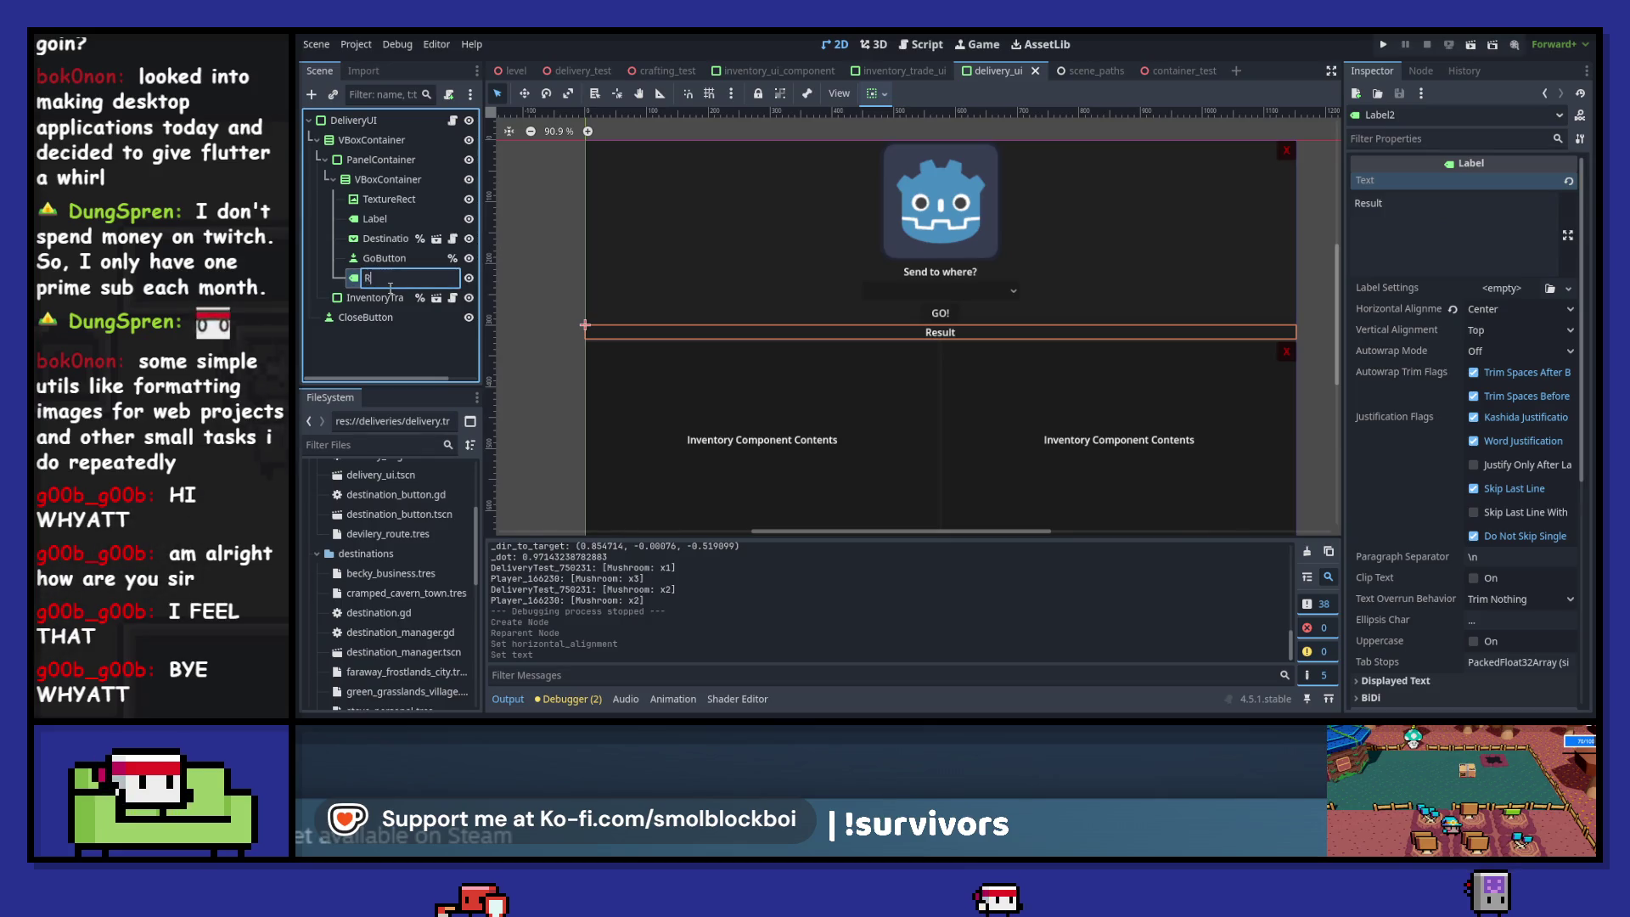
pyautogui.write('esultLabe')
pyautogui.press('Return')
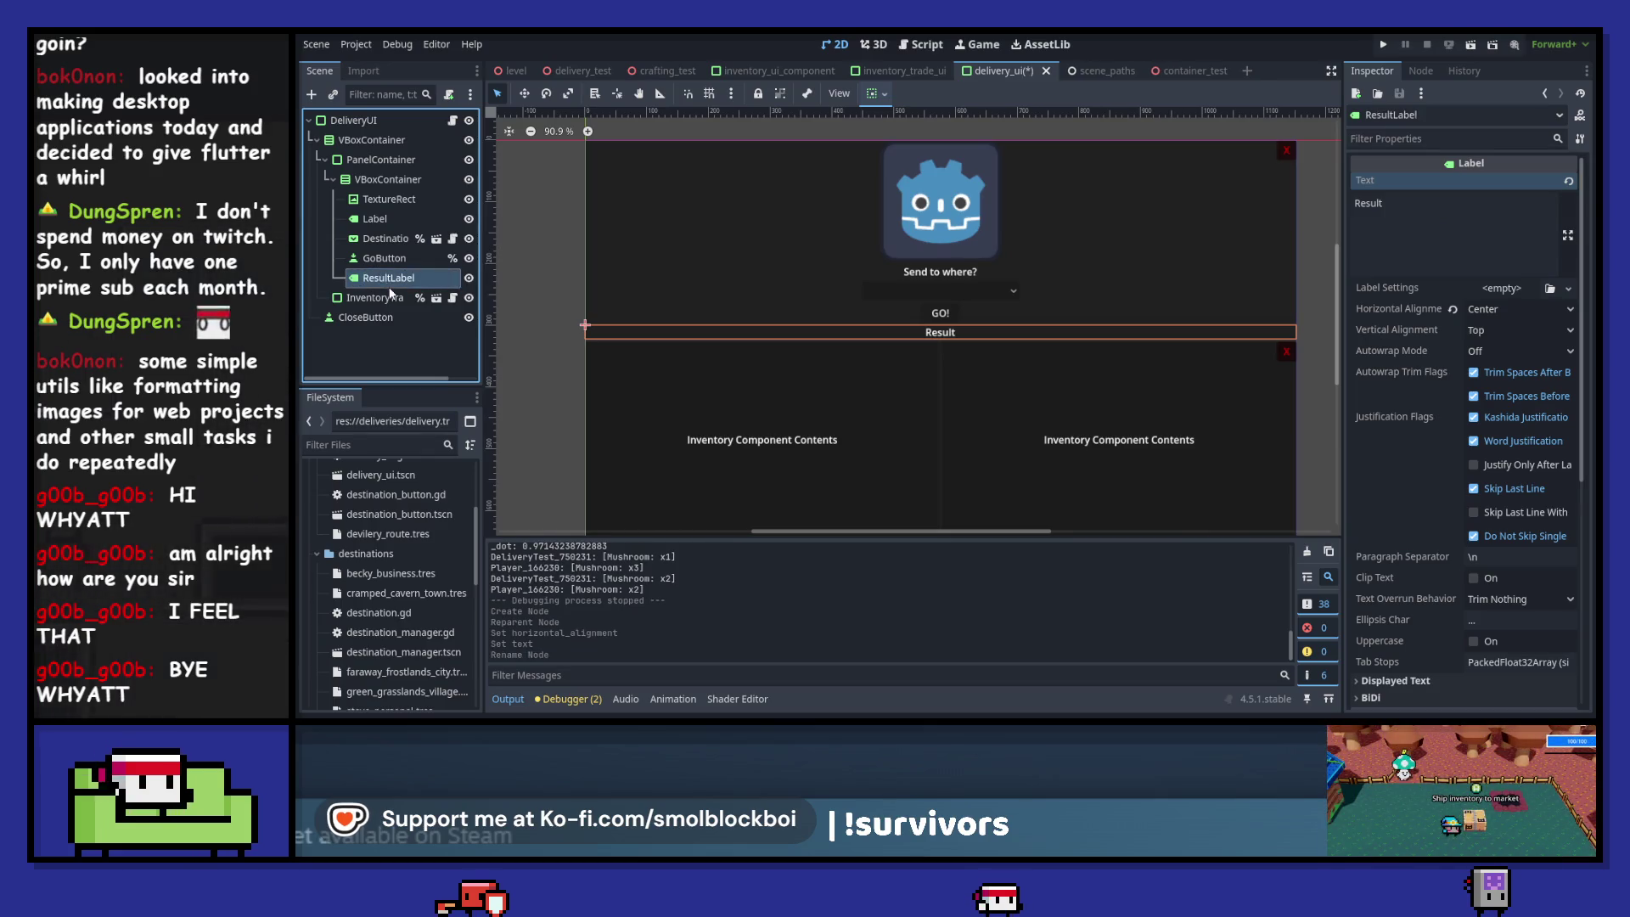
pyautogui.rightClick(392, 286)
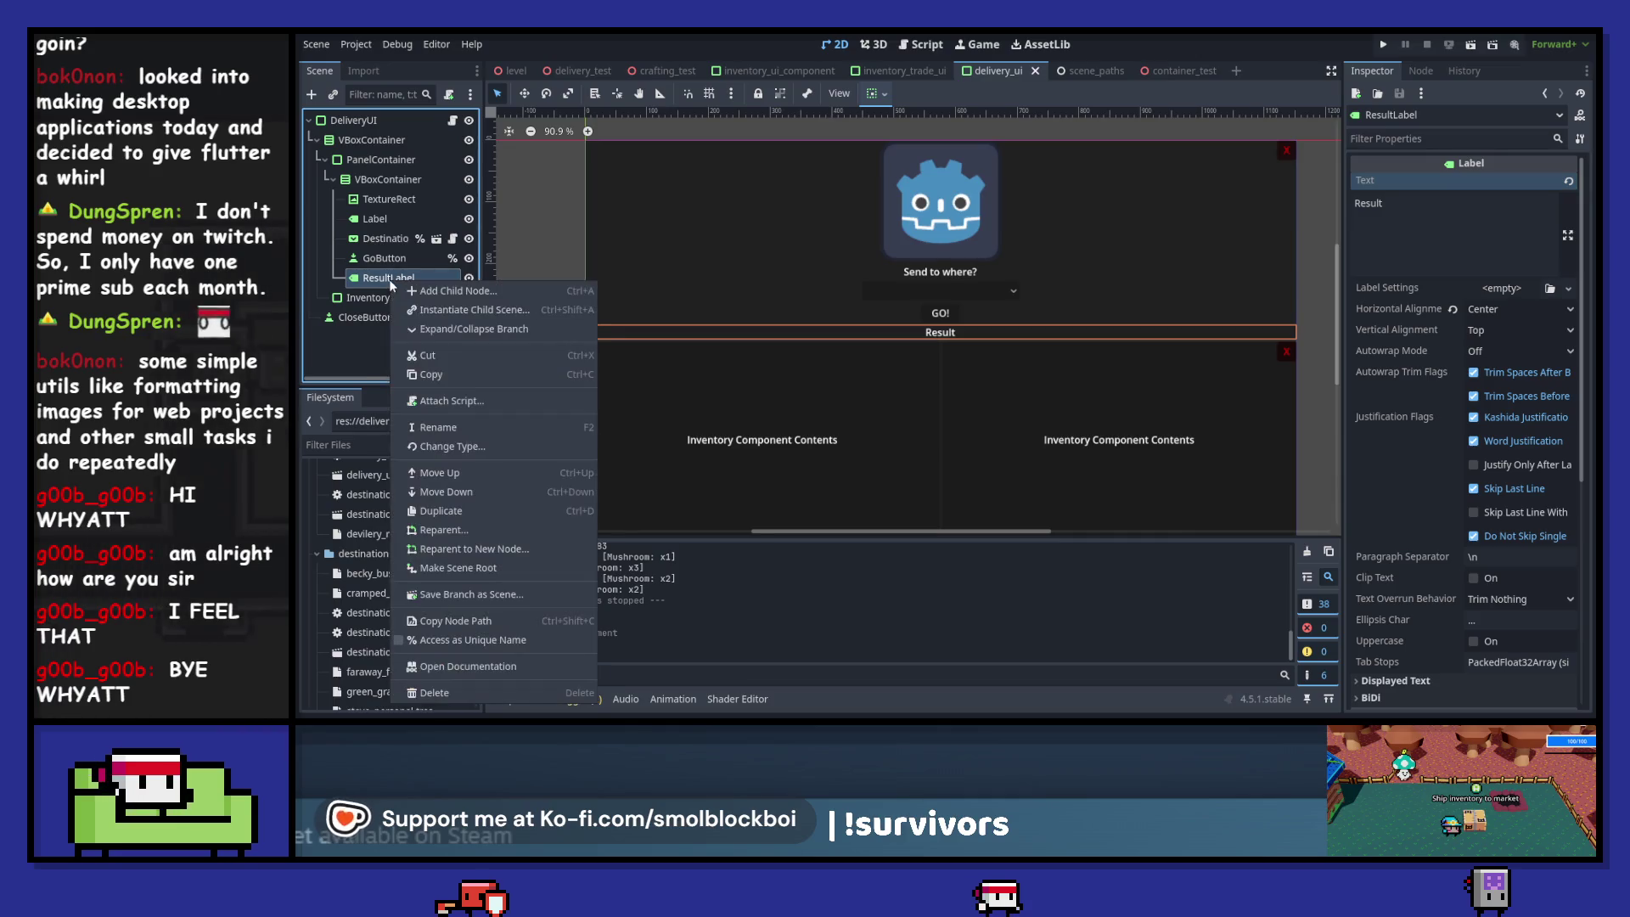
pyautogui.click(525, 641)
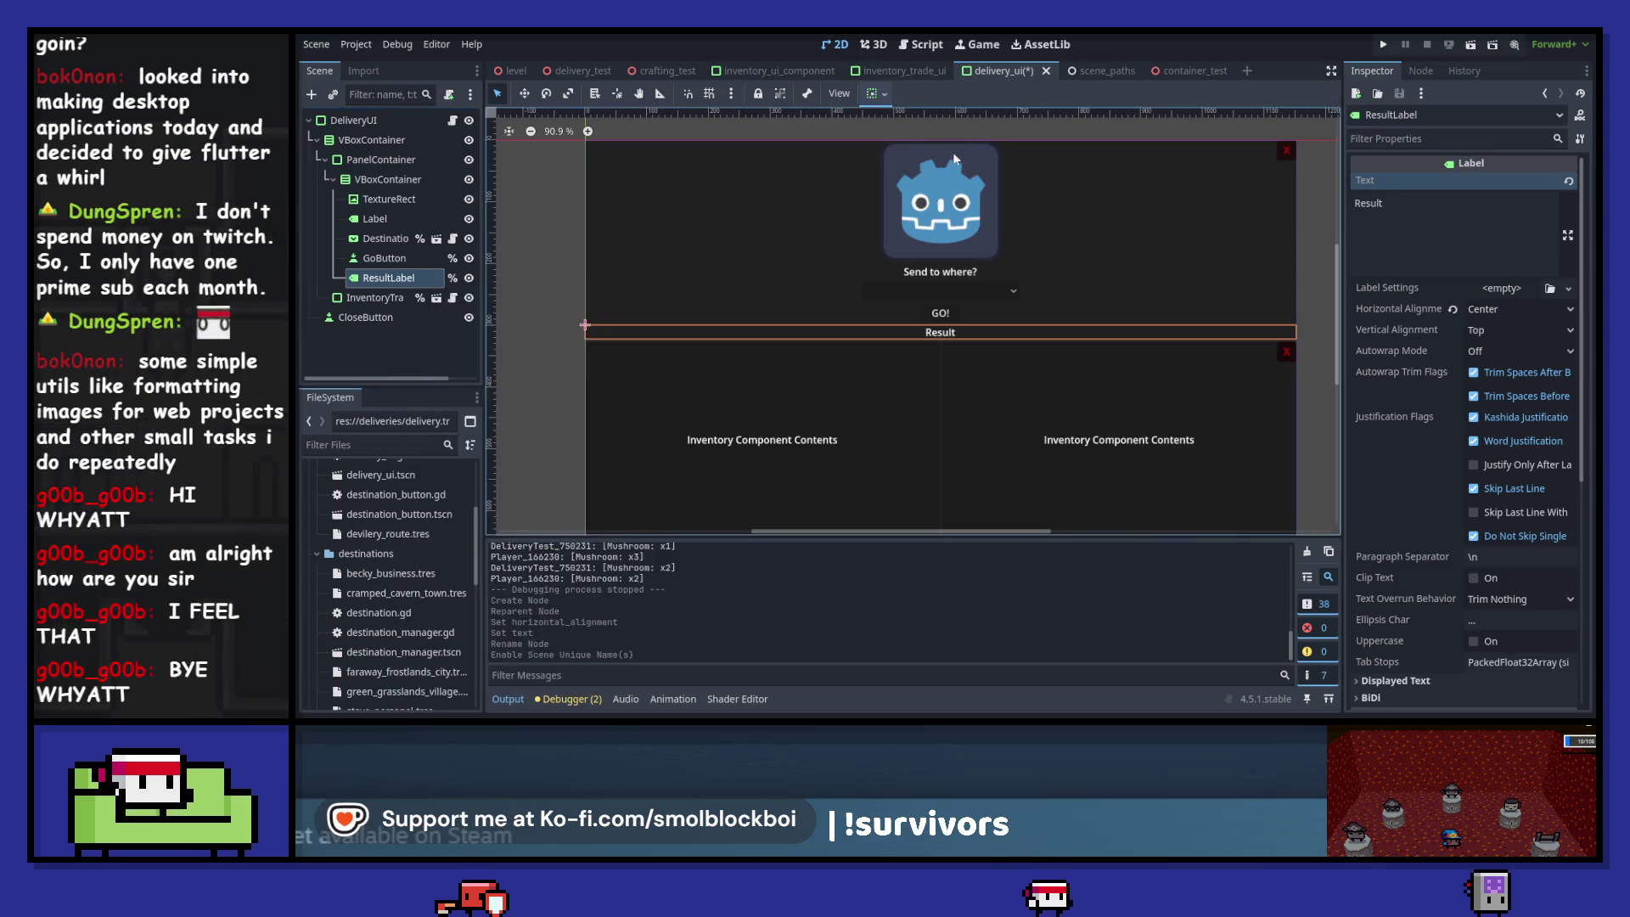
pyautogui.click(922, 44)
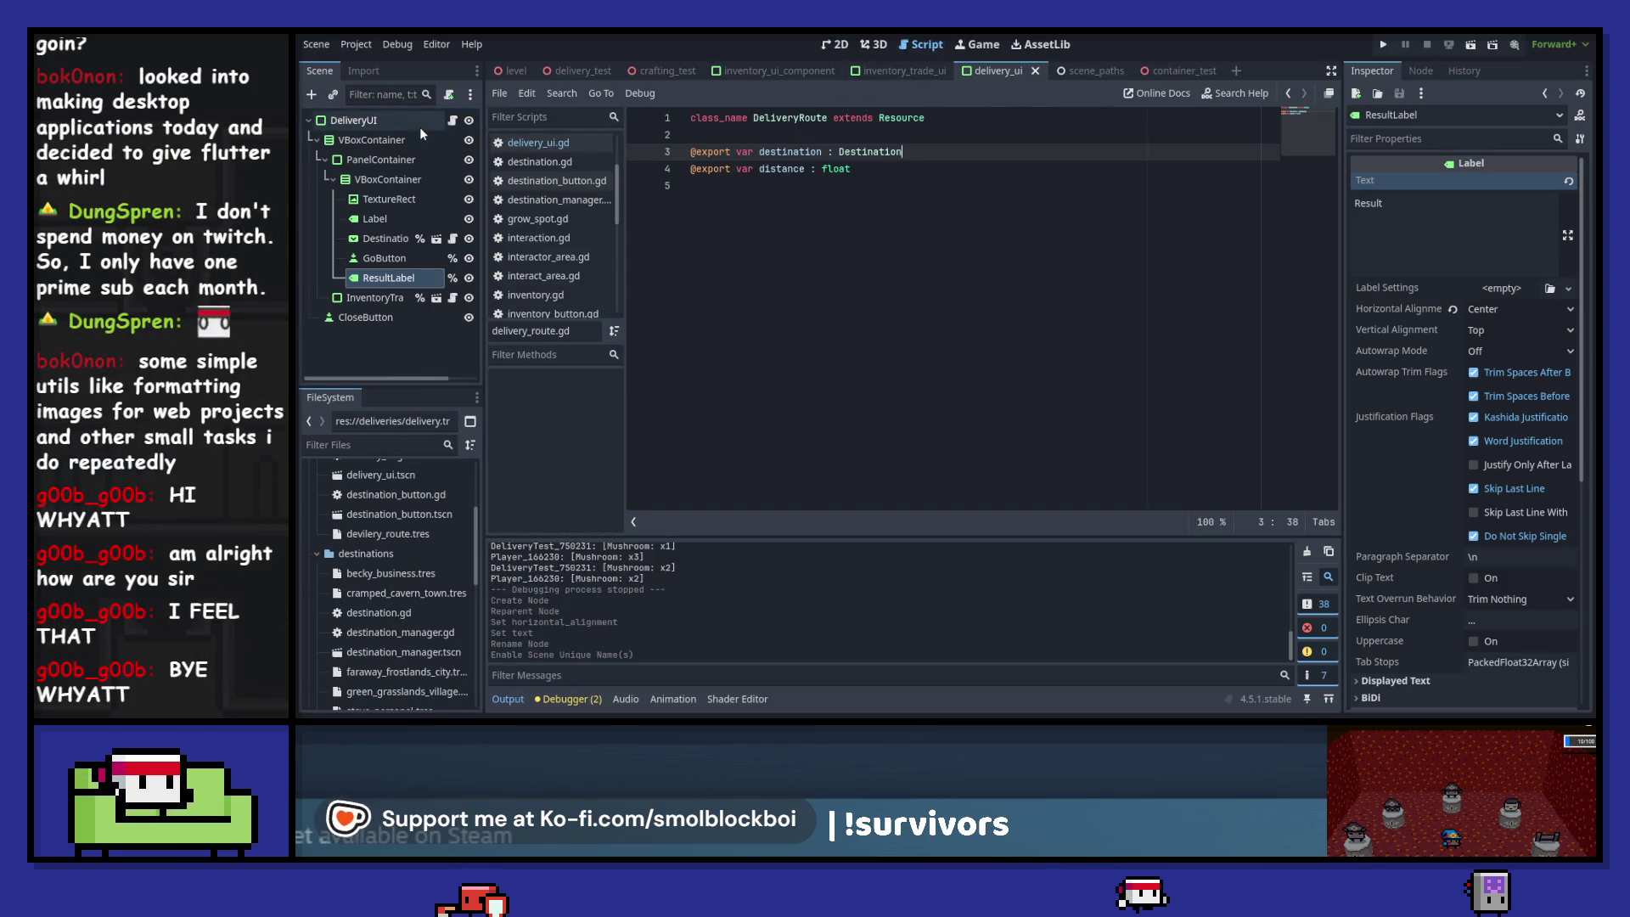
pyautogui.click(452, 120)
pyautogui.scroll(5, 987, 321)
pyautogui.scroll(3, 987, 321)
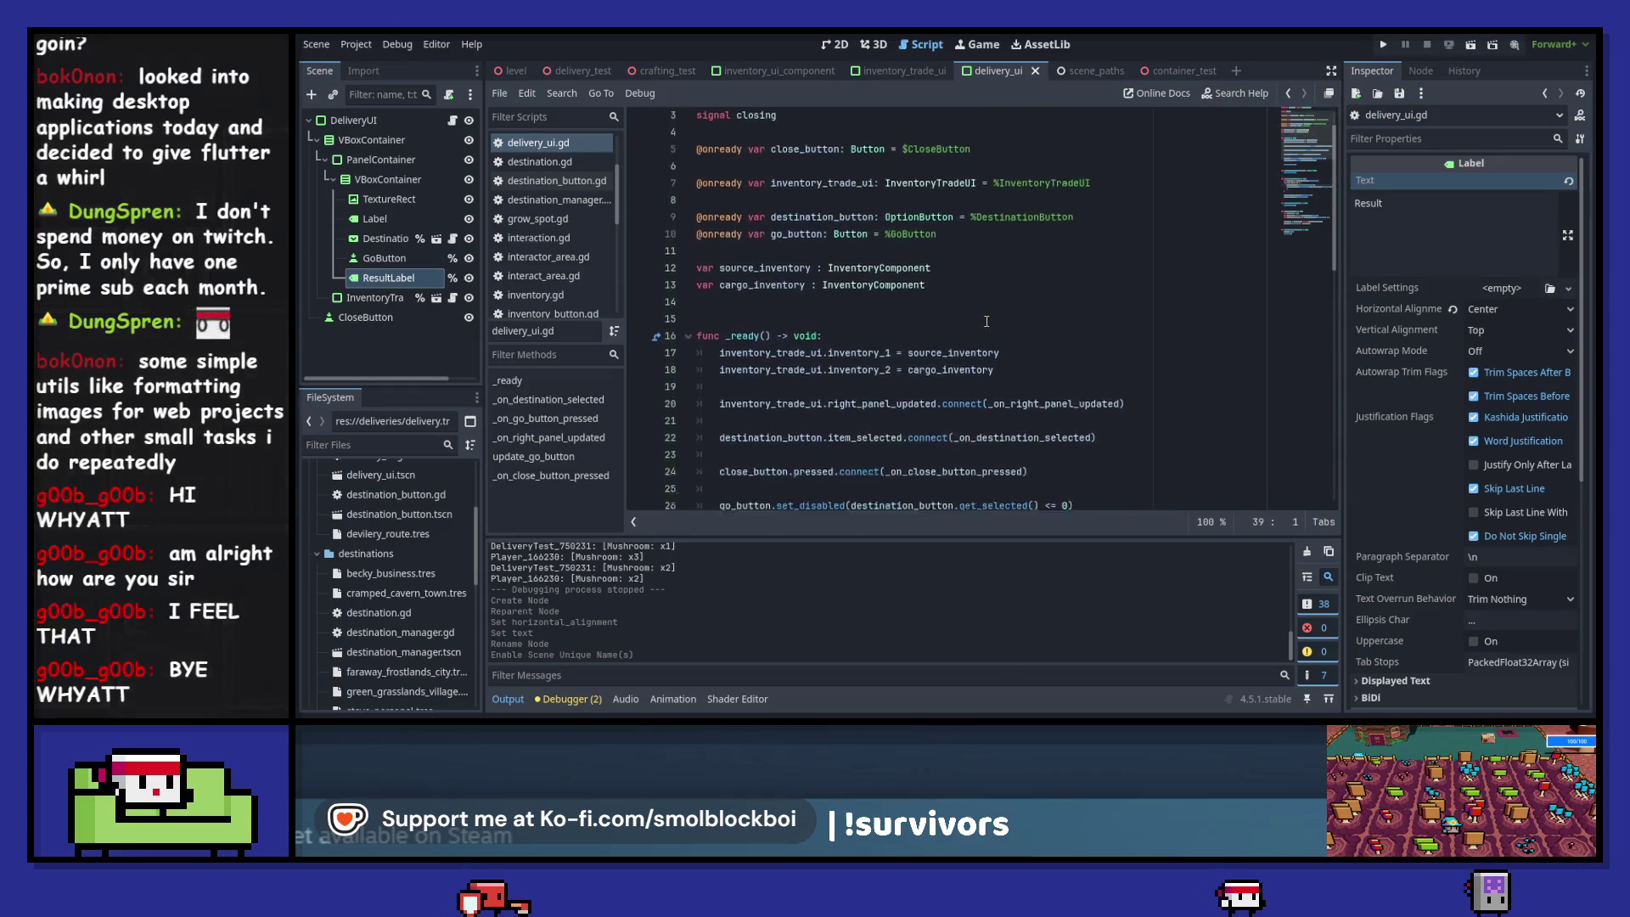
pyautogui.click(939, 270)
pyautogui.press('Return')
pyautogui.press('Return')
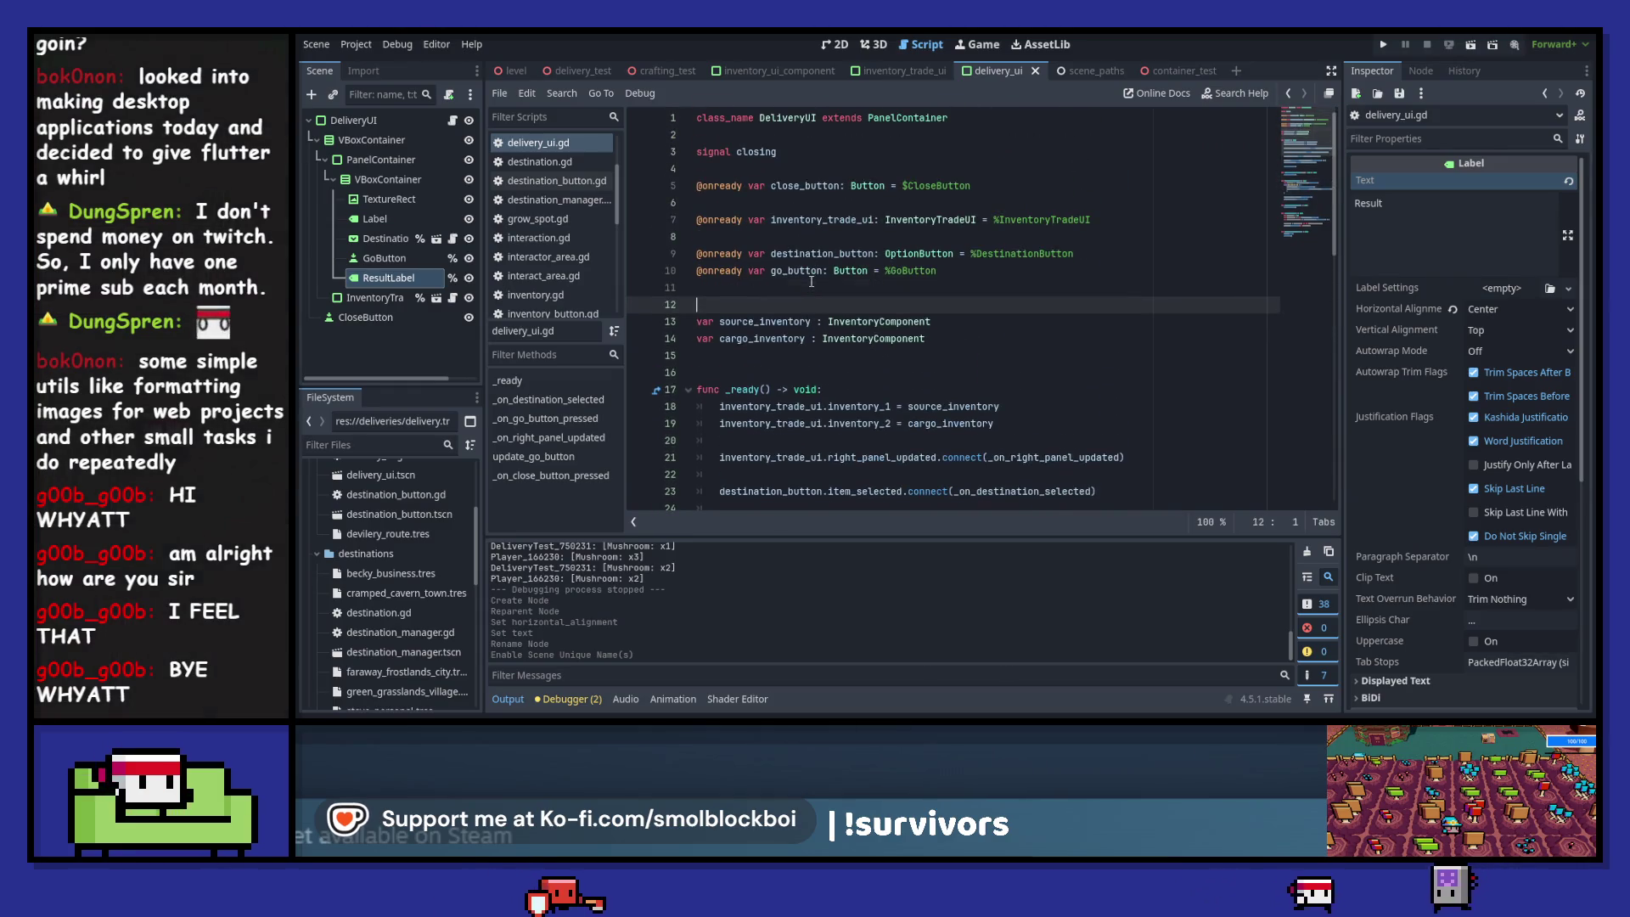
pyautogui.moveTo(389, 278); pyautogui.dragTo(858, 302)
pyautogui.doubleClick(805, 304)
pyautogui.scroll(-10, 805, 306)
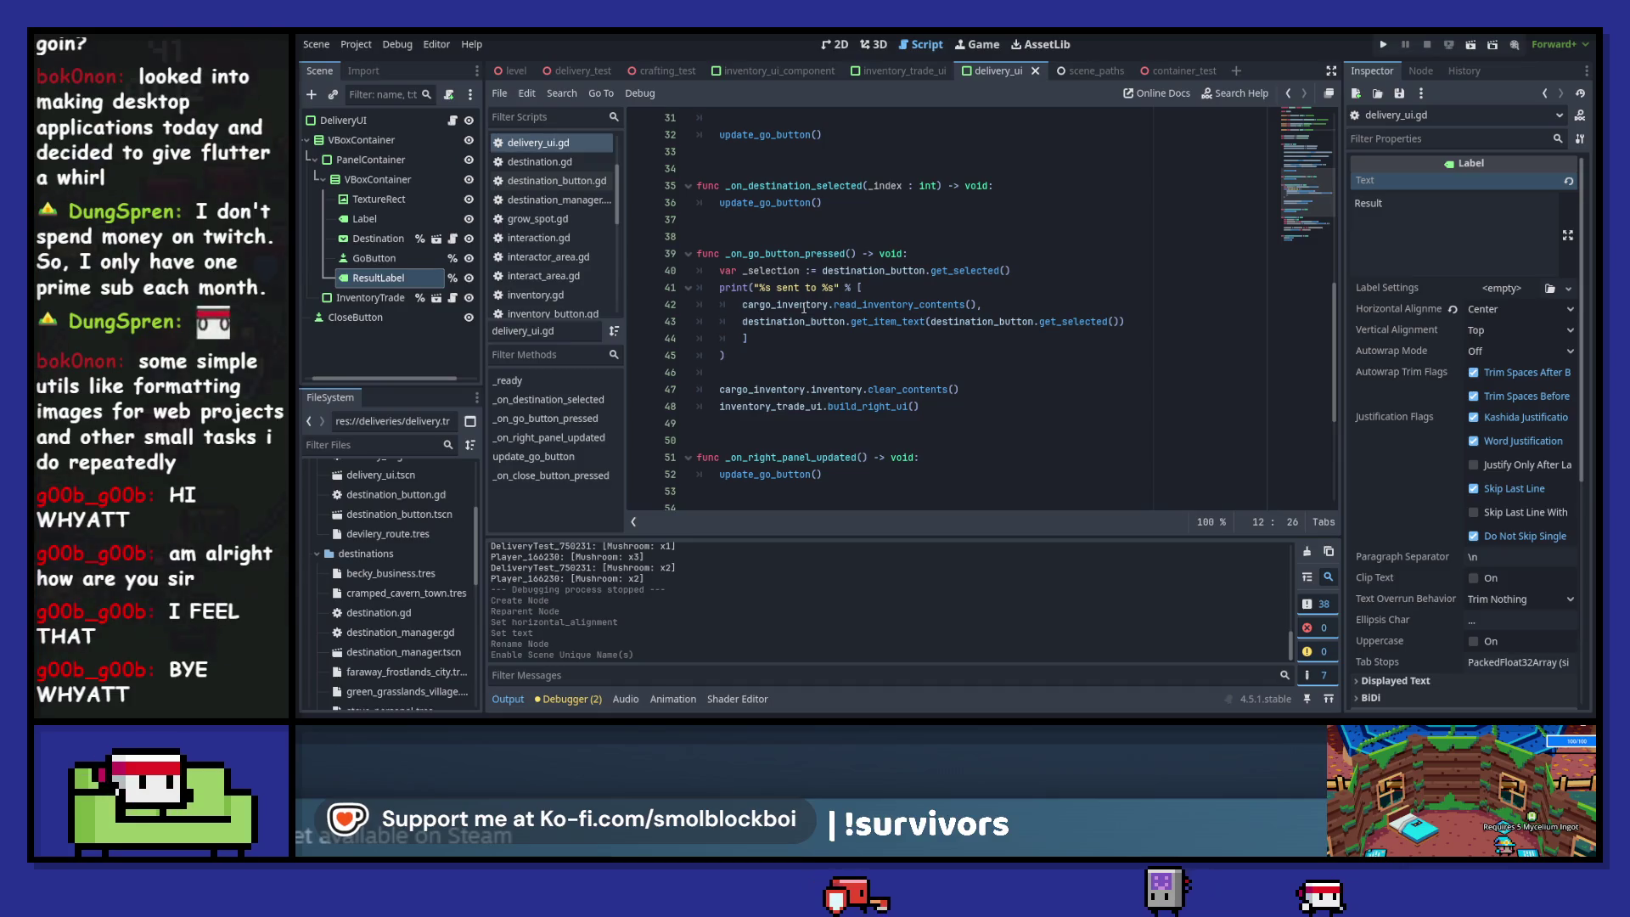
pyautogui.click(1041, 272)
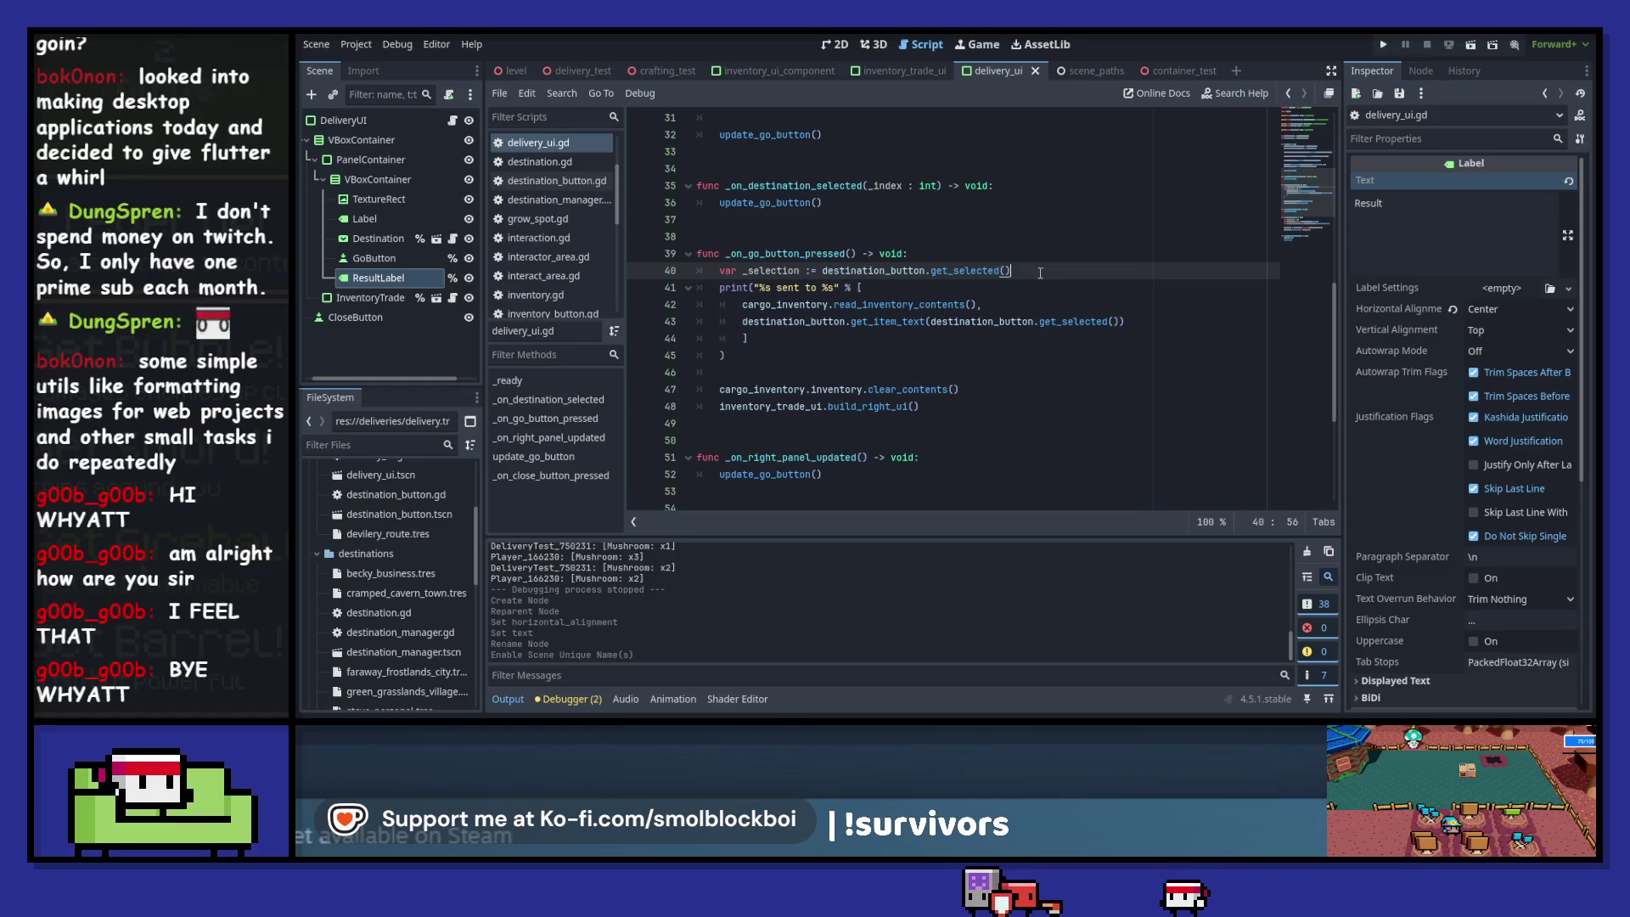
# - Start a result_label.text line in the GO handler using the print call's format string
pyautogui.press('Return')
pyautogui.press('Return')
pyautogui.write('result_label')
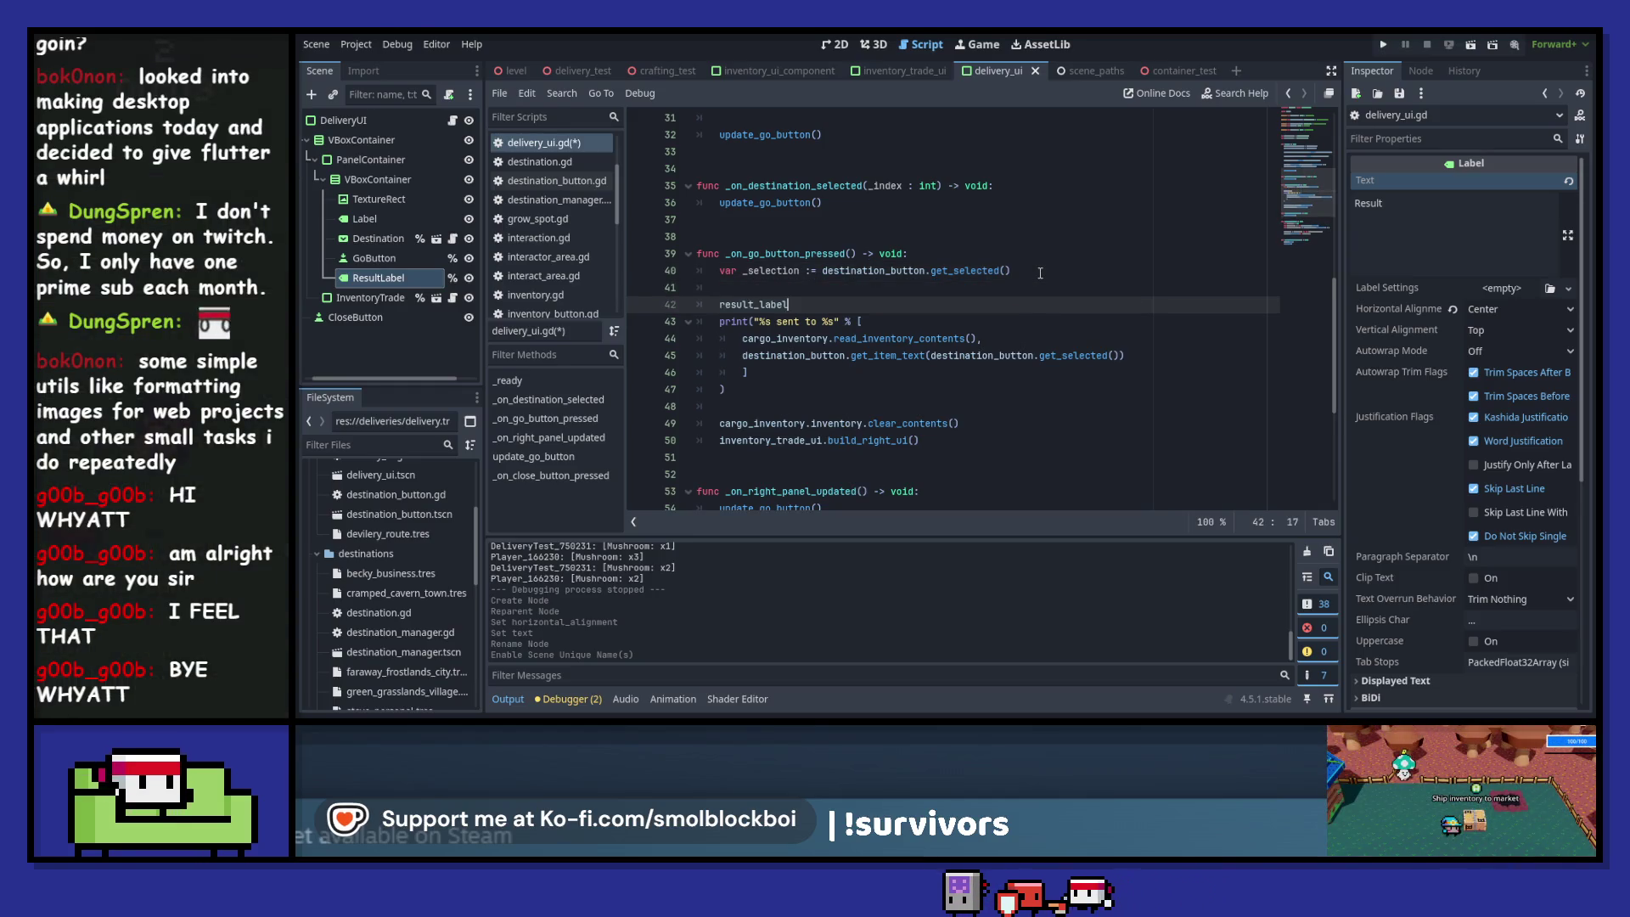
pyautogui.write('.text =')
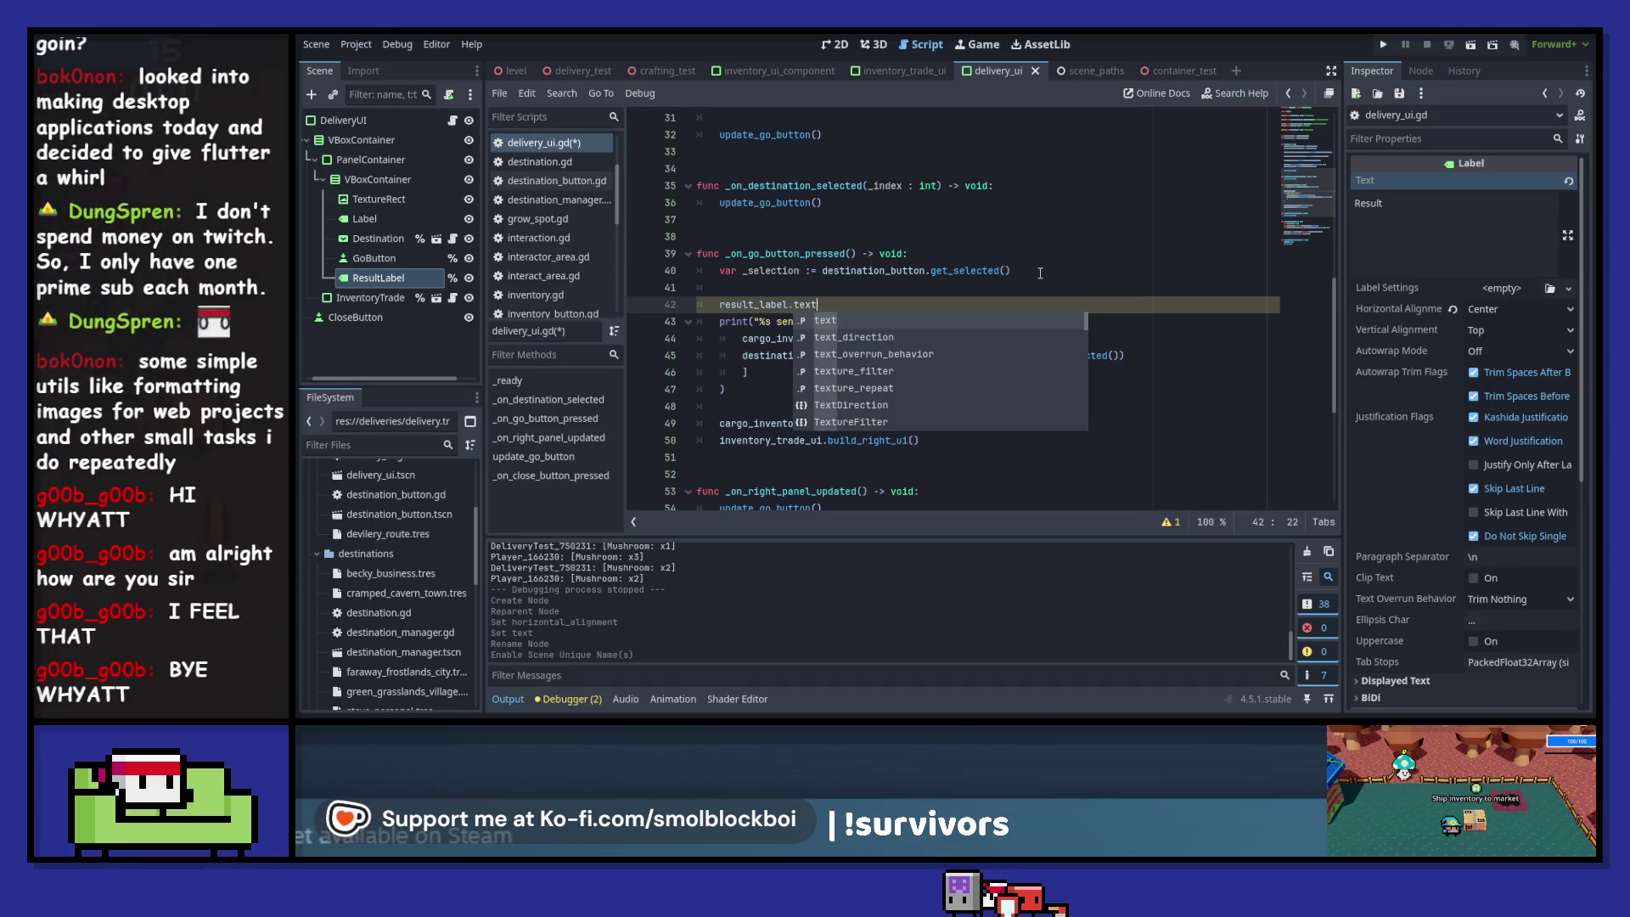
pyautogui.press('Escape')
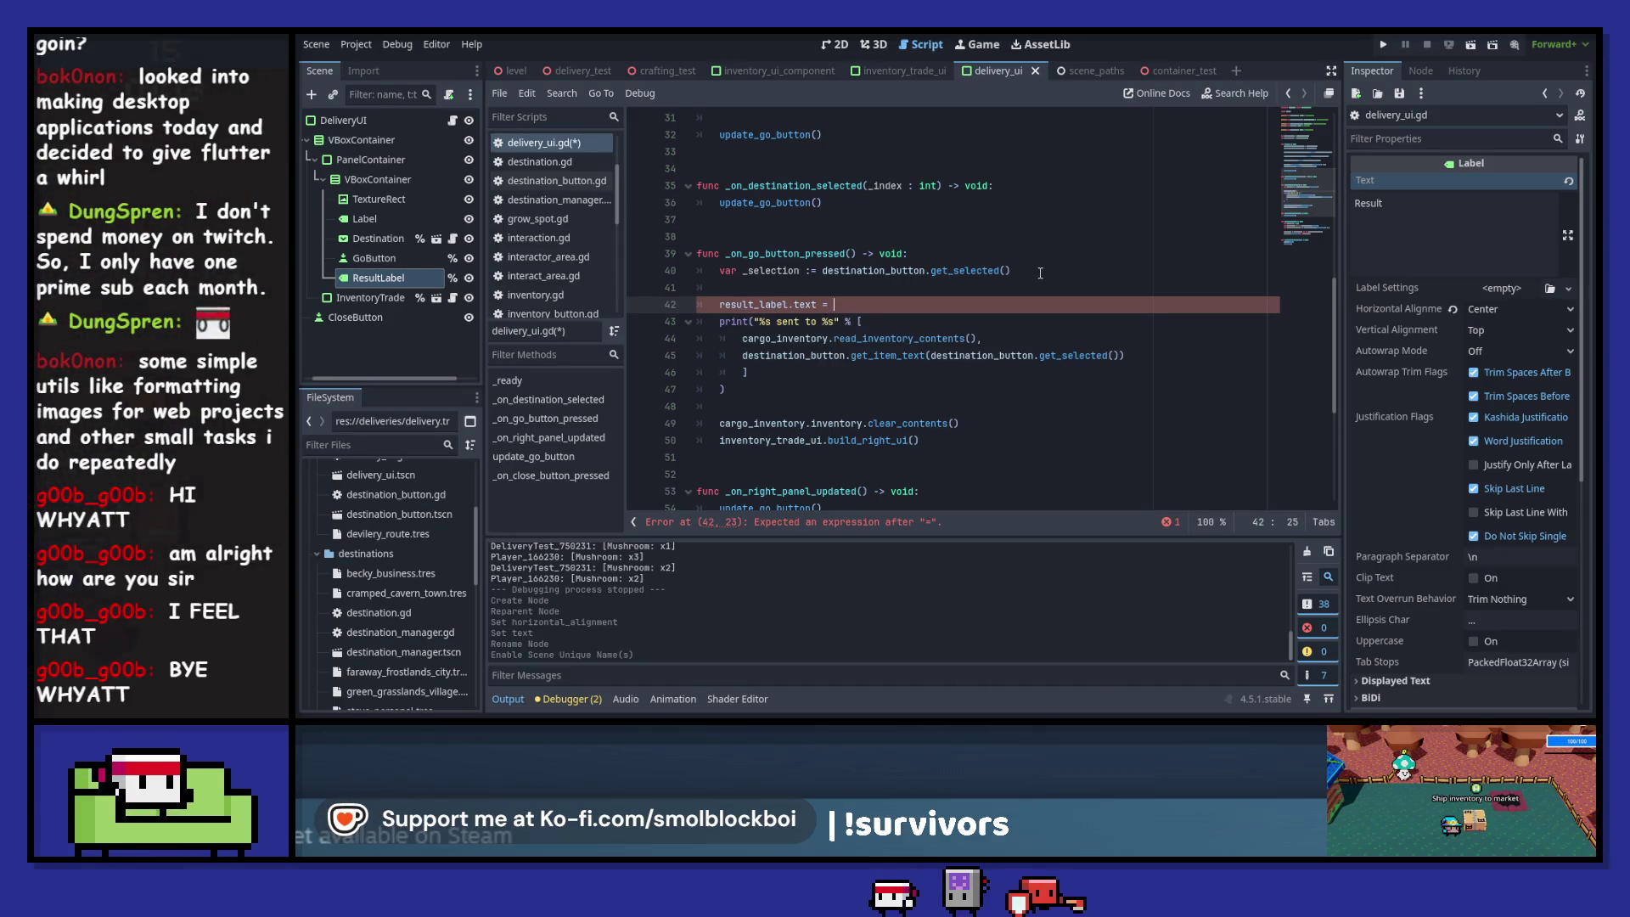
pyautogui.write('"')
pyautogui.press('Down')
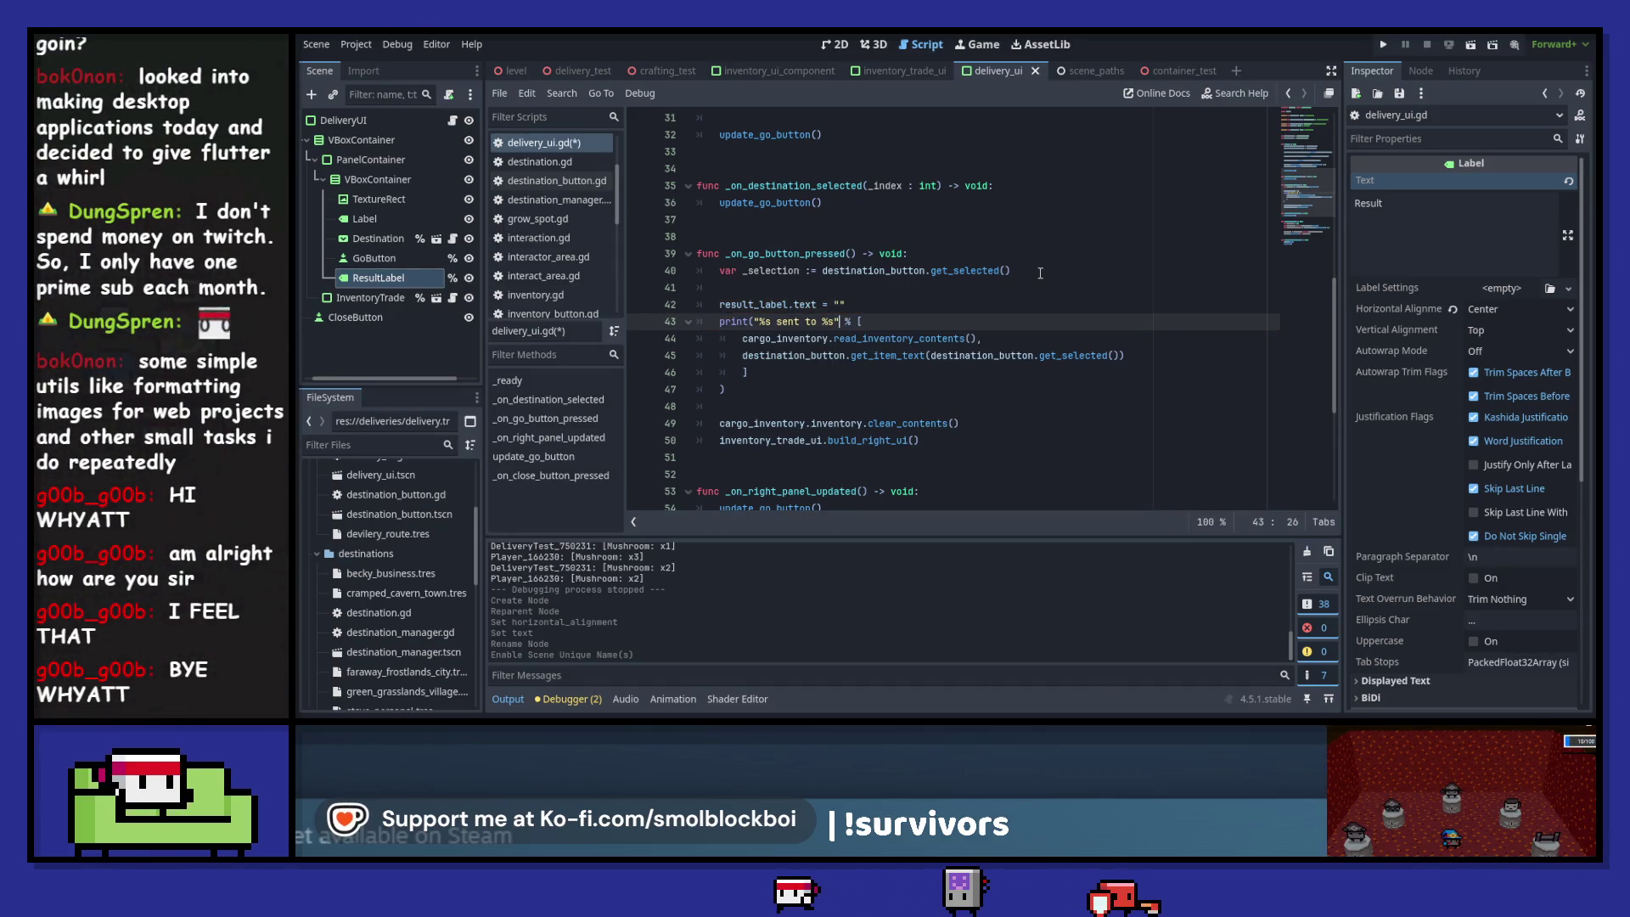
pyautogui.hotkey('ctrl', 'Left')
pyautogui.hotkey('ctrl', 'Left')
pyautogui.hotkey('ctrl', 'shift', 'Right')
pyautogui.hotkey('ctrl', 'shift', 'Right')
pyautogui.hotkey('ctrl', 'shift', 'Right')
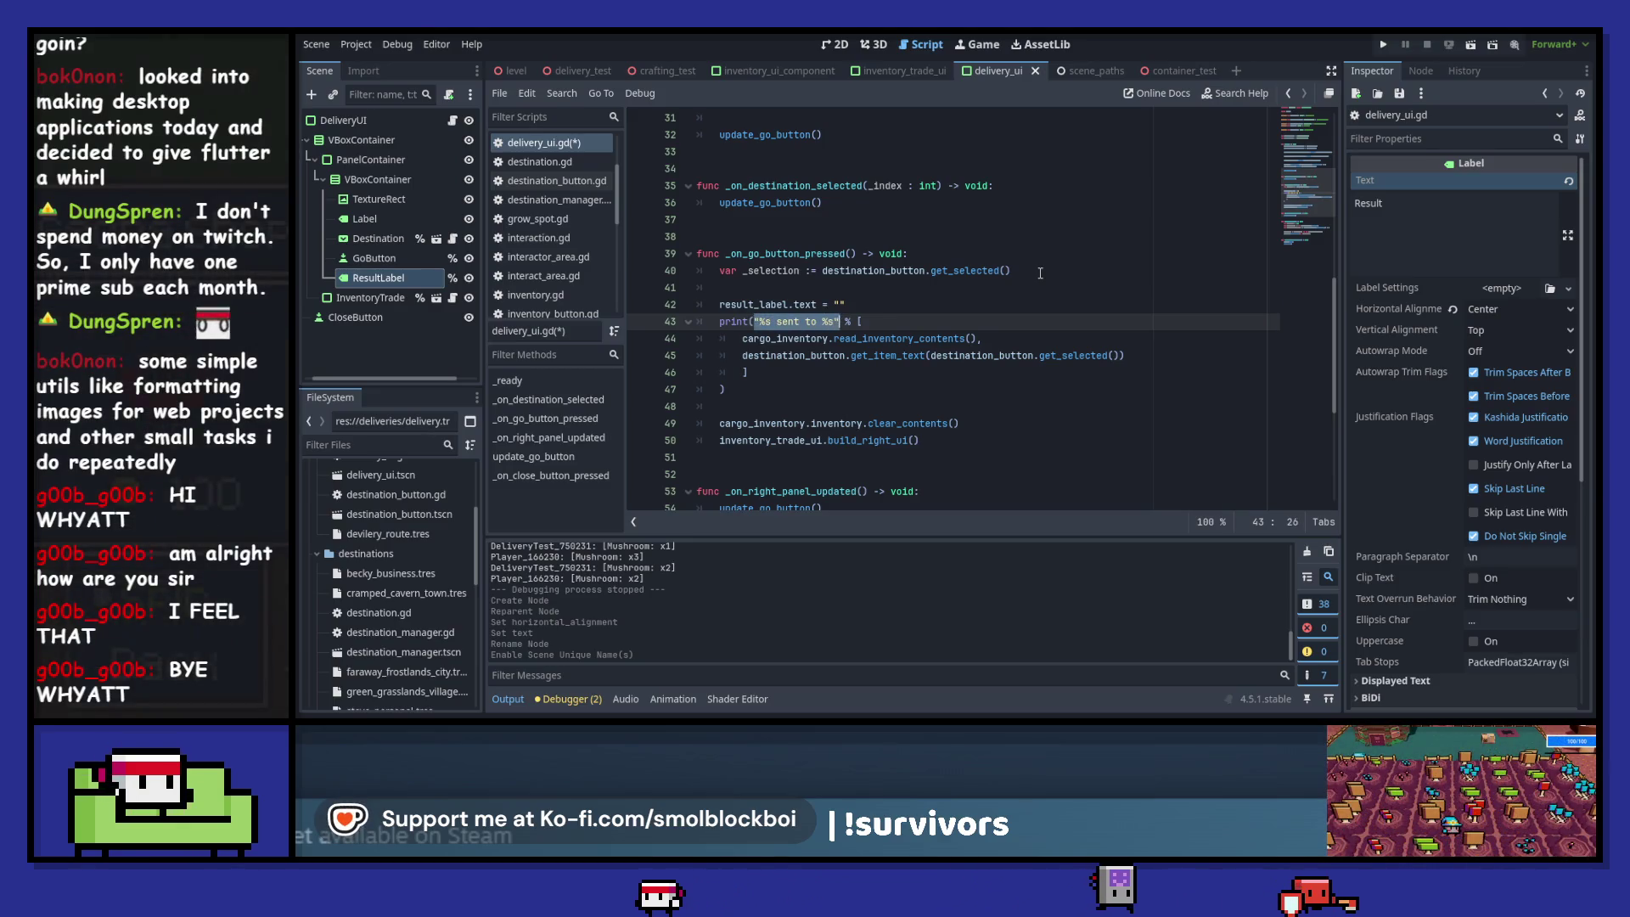
pyautogui.hotkey('ctrl', 'c')
pyautogui.press('Up')
pyautogui.press('End')
pyautogui.hotkey('ctrl', 'v')
# - Fix the doubled quote and add a % [ ] argument list with the cargo contents call
pyautogui.hotkey('ctrl', 'Left')
pyautogui.hotkey('ctrl', 'Left')
pyautogui.hotkey('ctrl', 'Left')
pyautogui.press('BackSpace')
pyautogui.press('End')
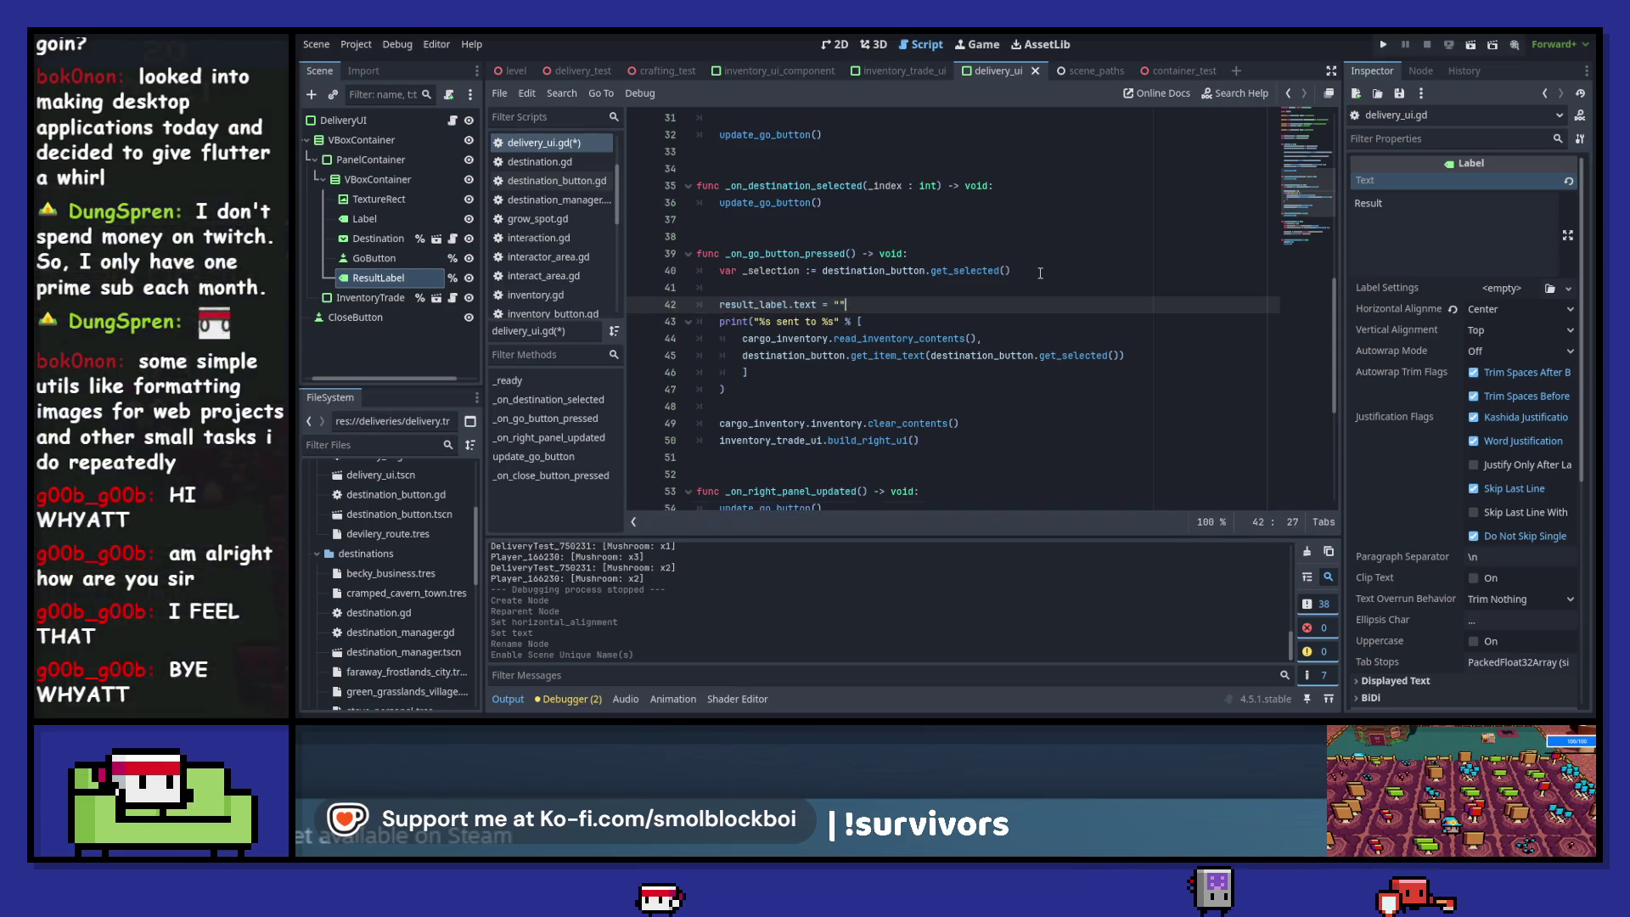
pyautogui.write('% [')
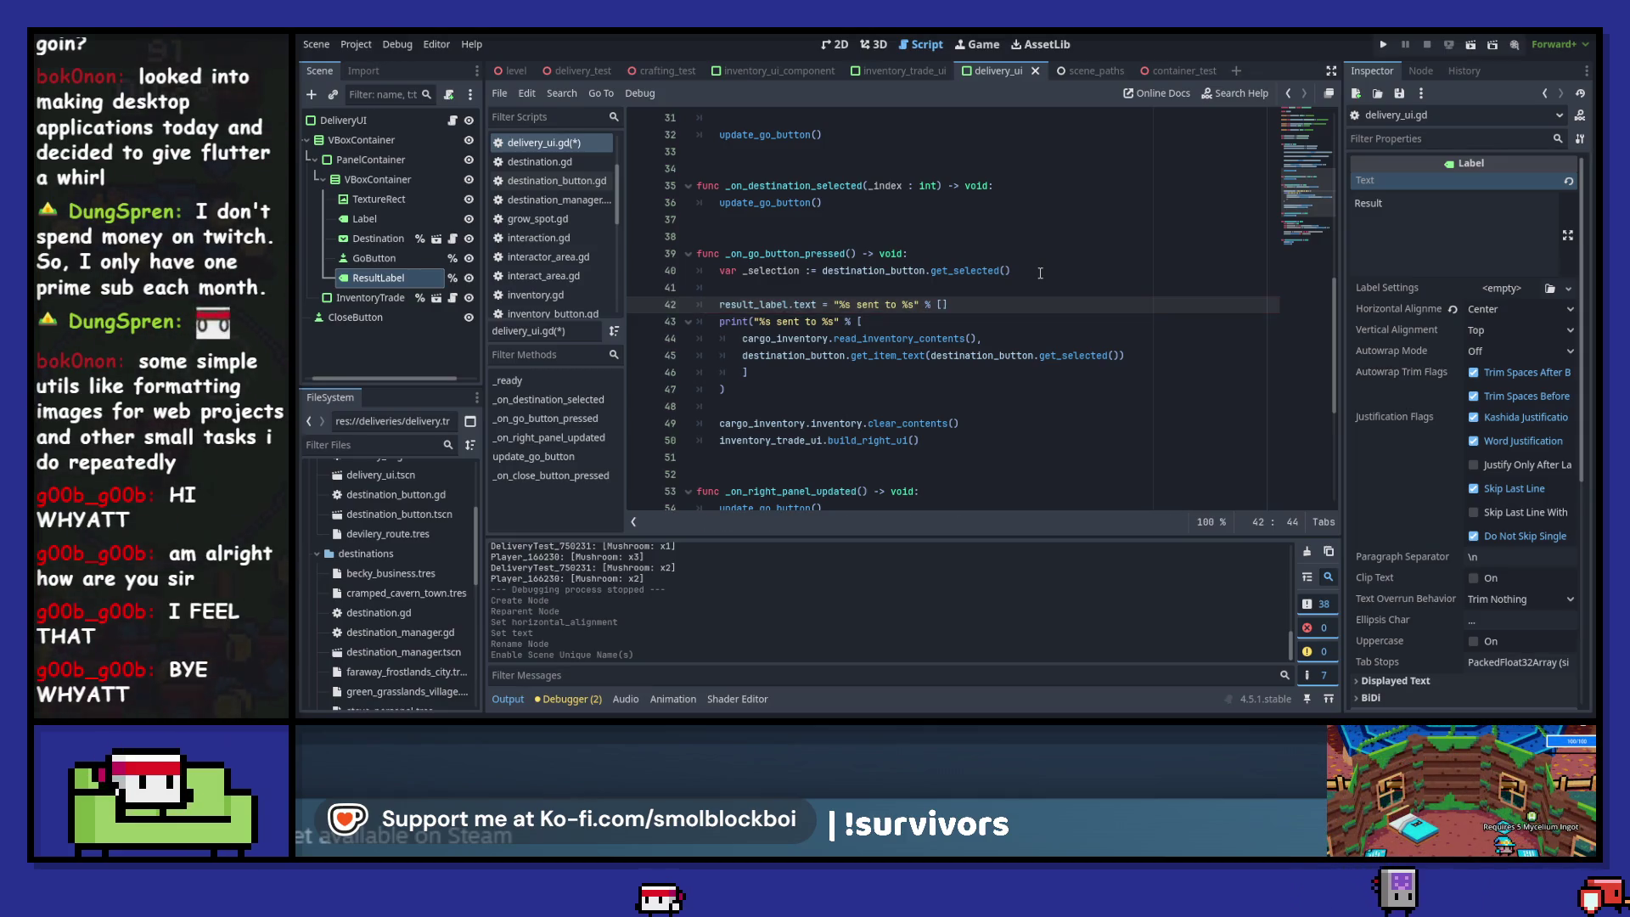
pyautogui.press('Return')
pyautogui.press('Down')
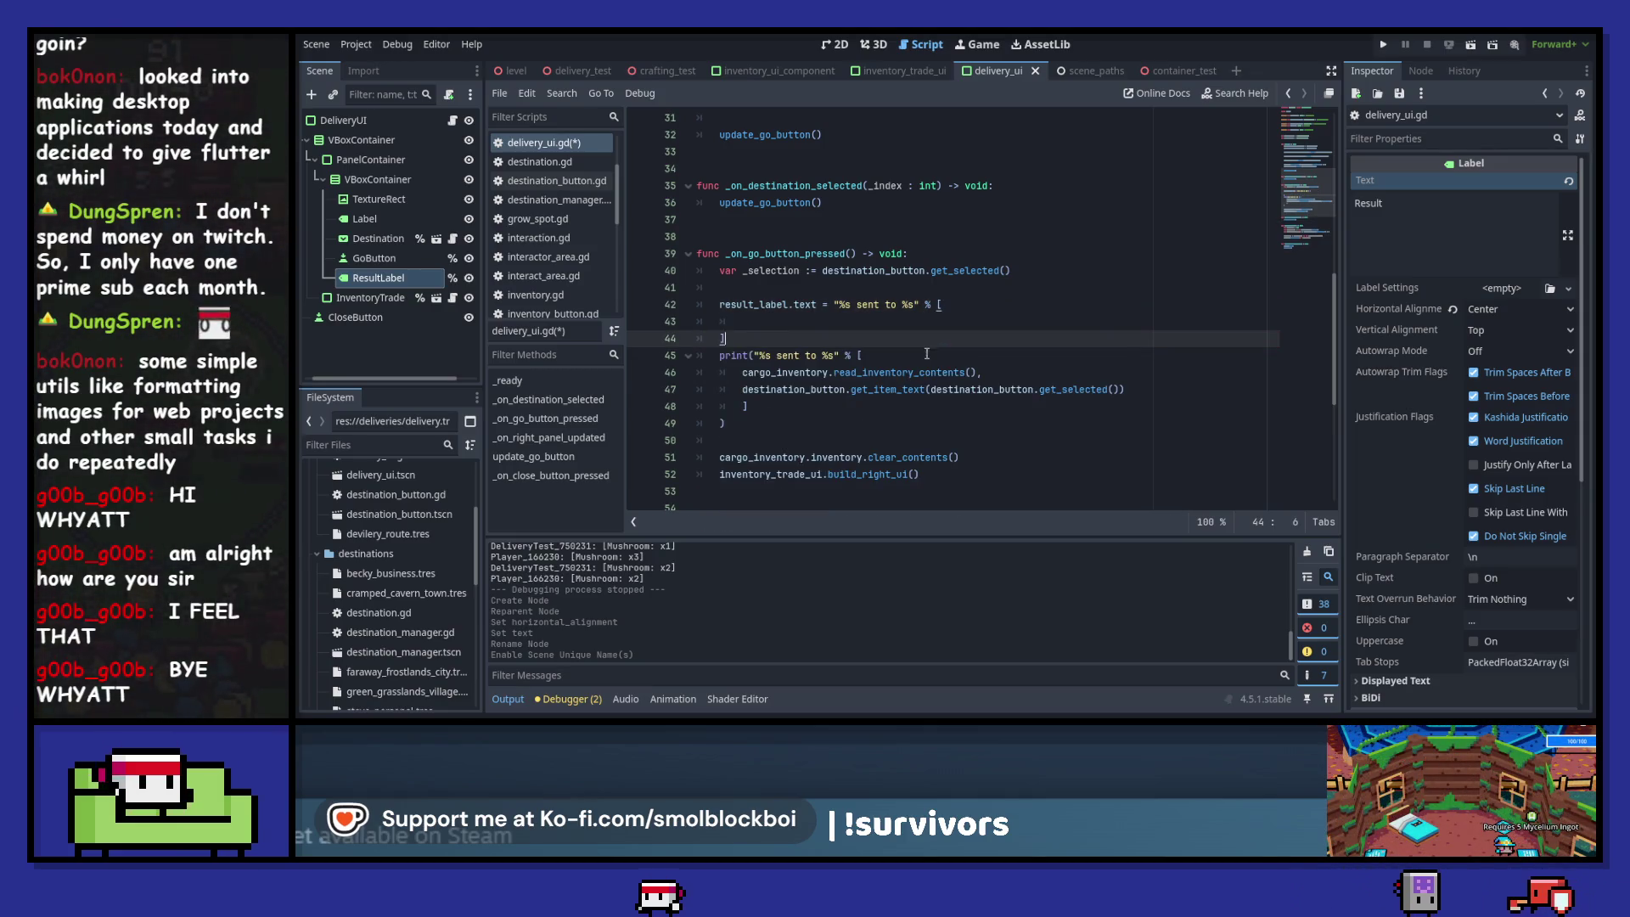
pyautogui.moveTo(740, 370); pyautogui.dragTo(981, 370)
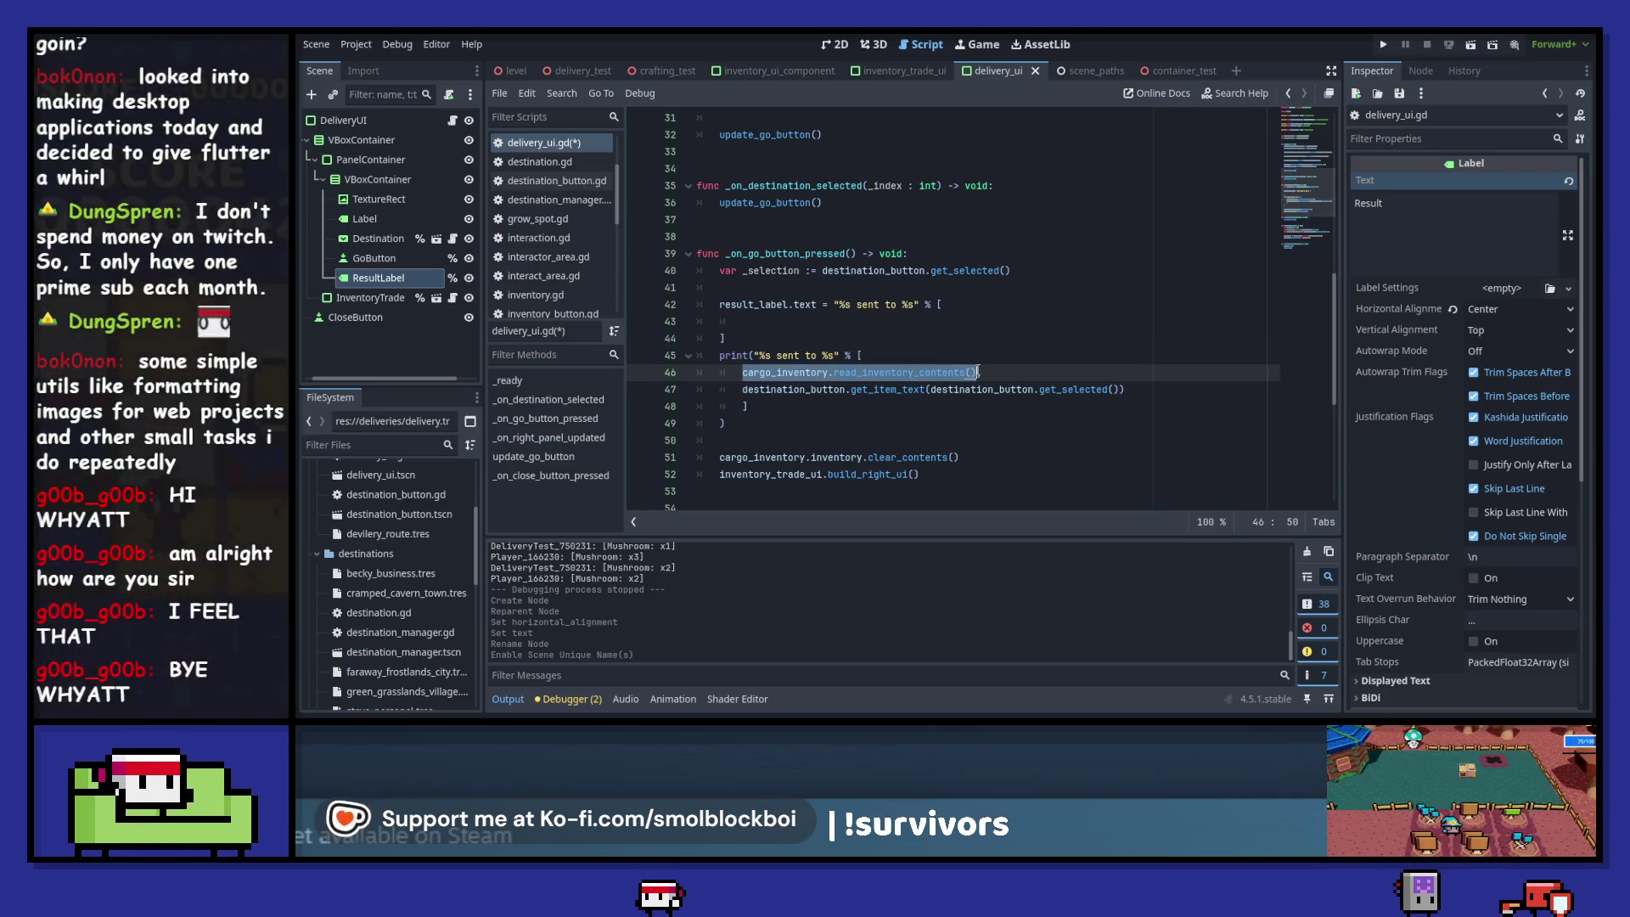
pyautogui.hotkey('ctrl', 'c')
pyautogui.click(904, 323)
pyautogui.hotkey('ctrl', 'v')
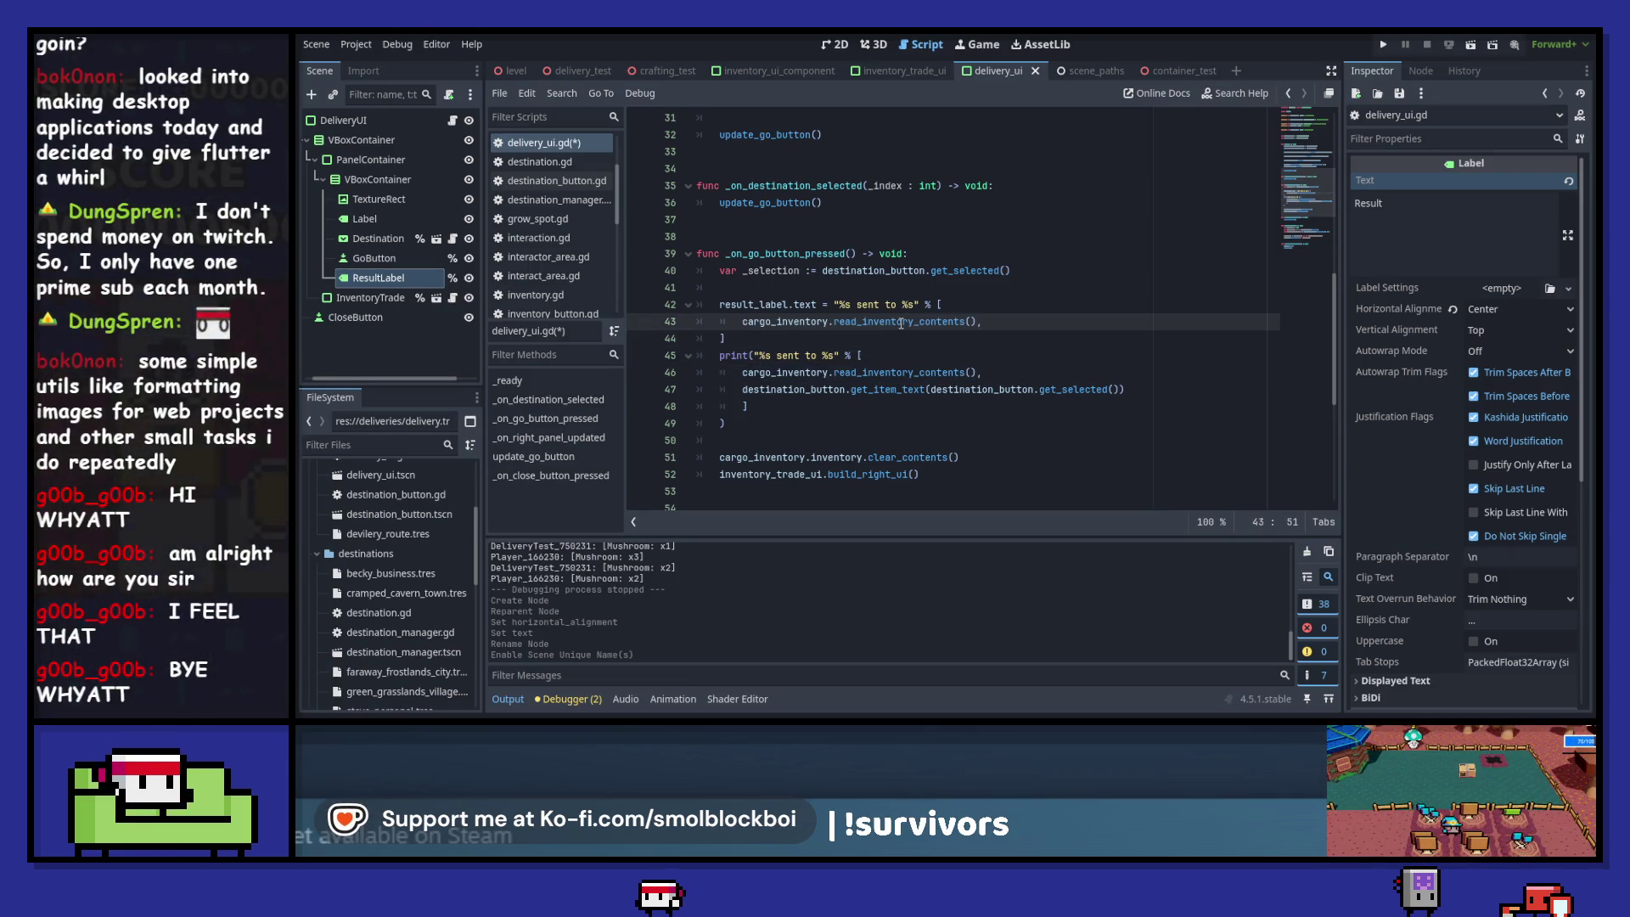
pyautogui.press('Return')
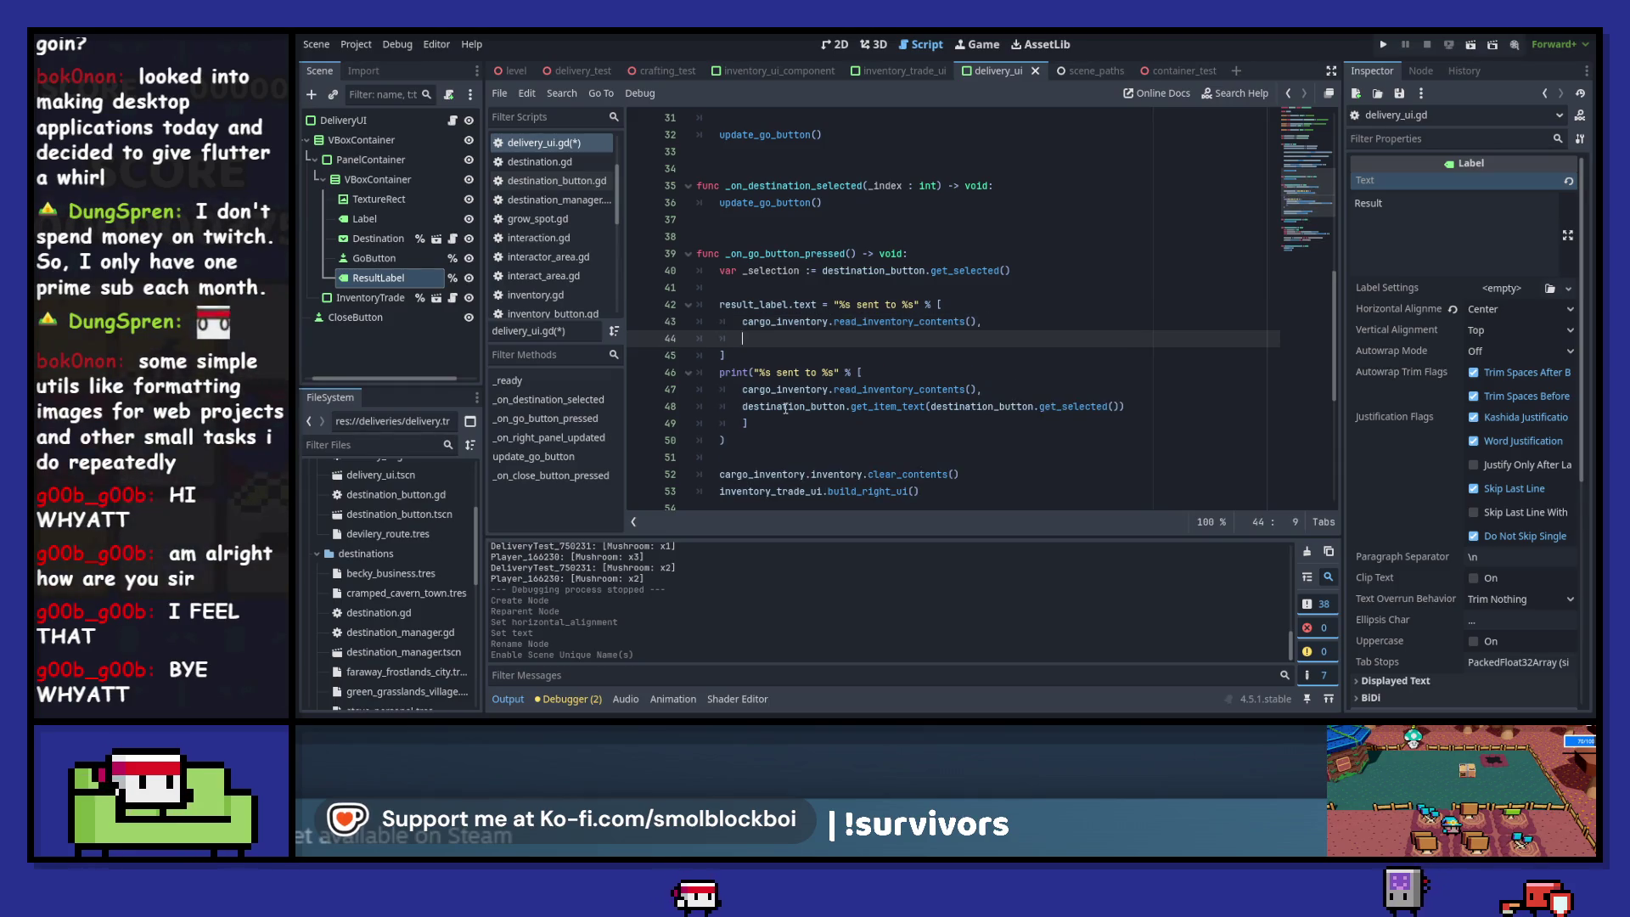
# - Add the destination name as second argument, delete the old print block, and run with F5
pyautogui.moveTo(744, 407); pyautogui.dragTo(1126, 407)
pyautogui.hotkey('ctrl', 'c')
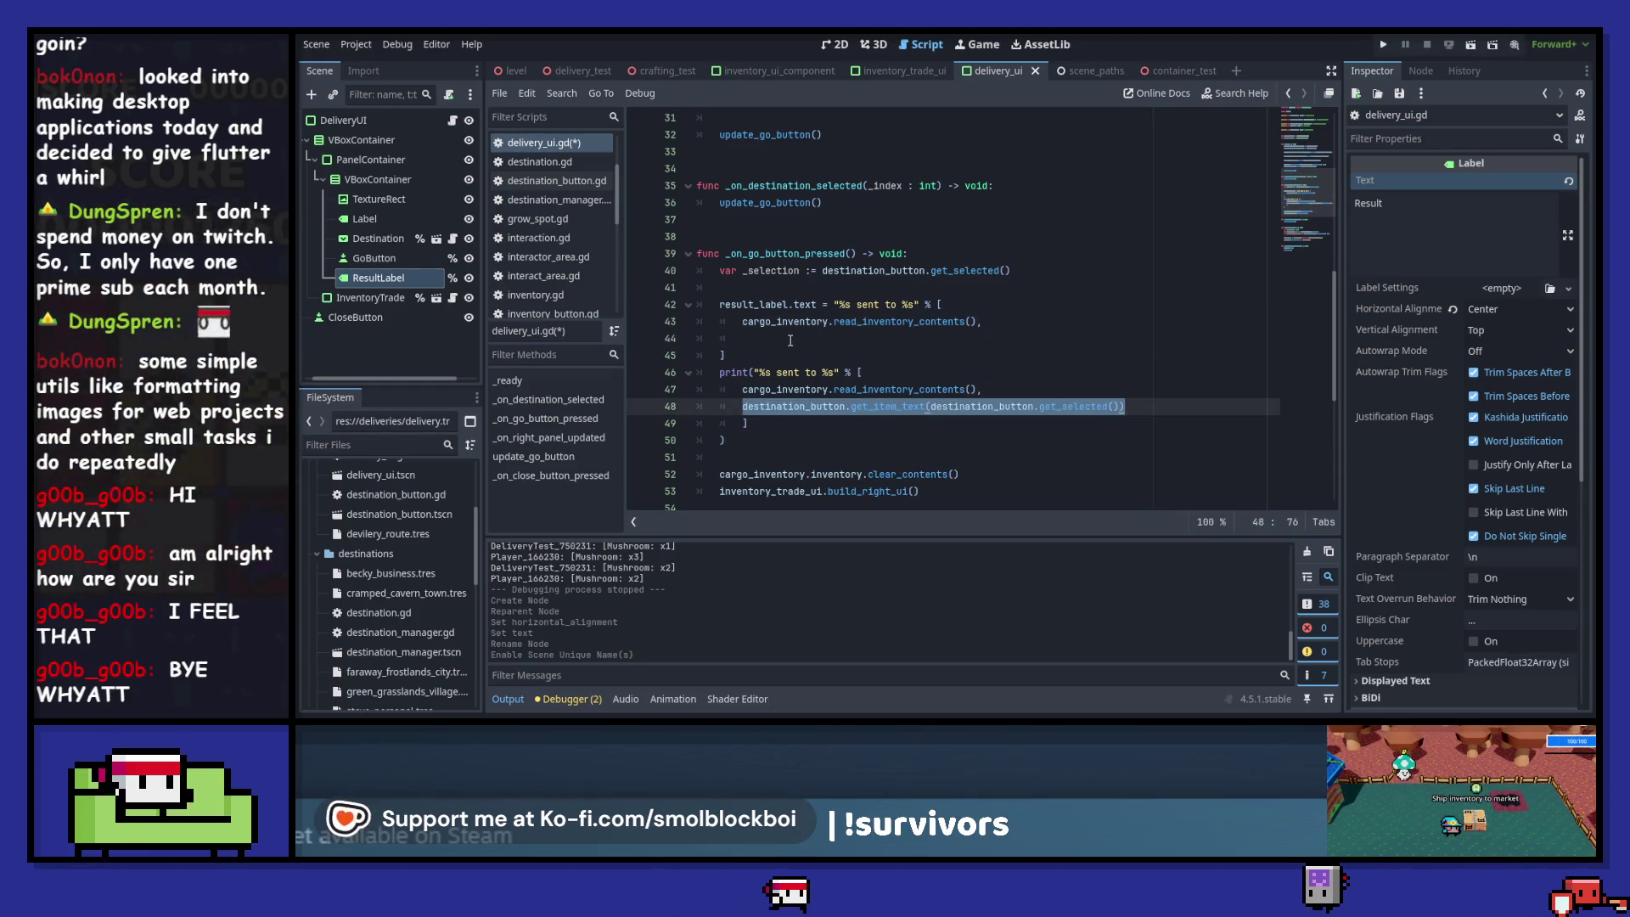
pyautogui.click(790, 340)
pyautogui.hotkey('ctrl', 'v')
pyautogui.moveTo(739, 441); pyautogui.dragTo(666, 374)
pyautogui.press('BackSpace')
pyautogui.press('BackSpace')
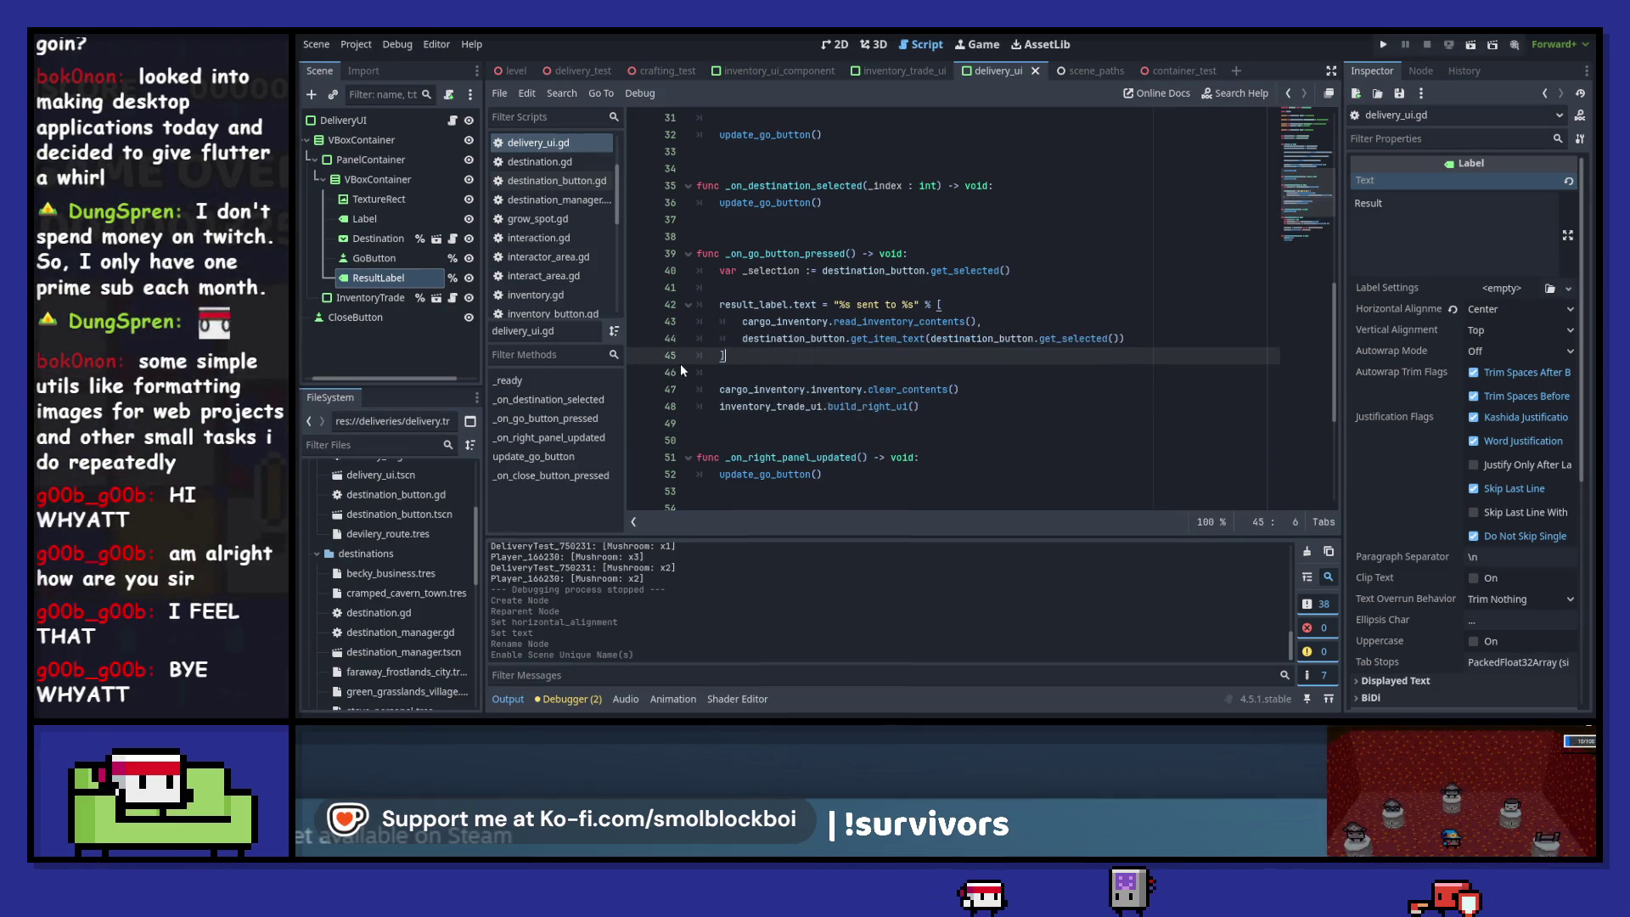
pyautogui.press('F5')
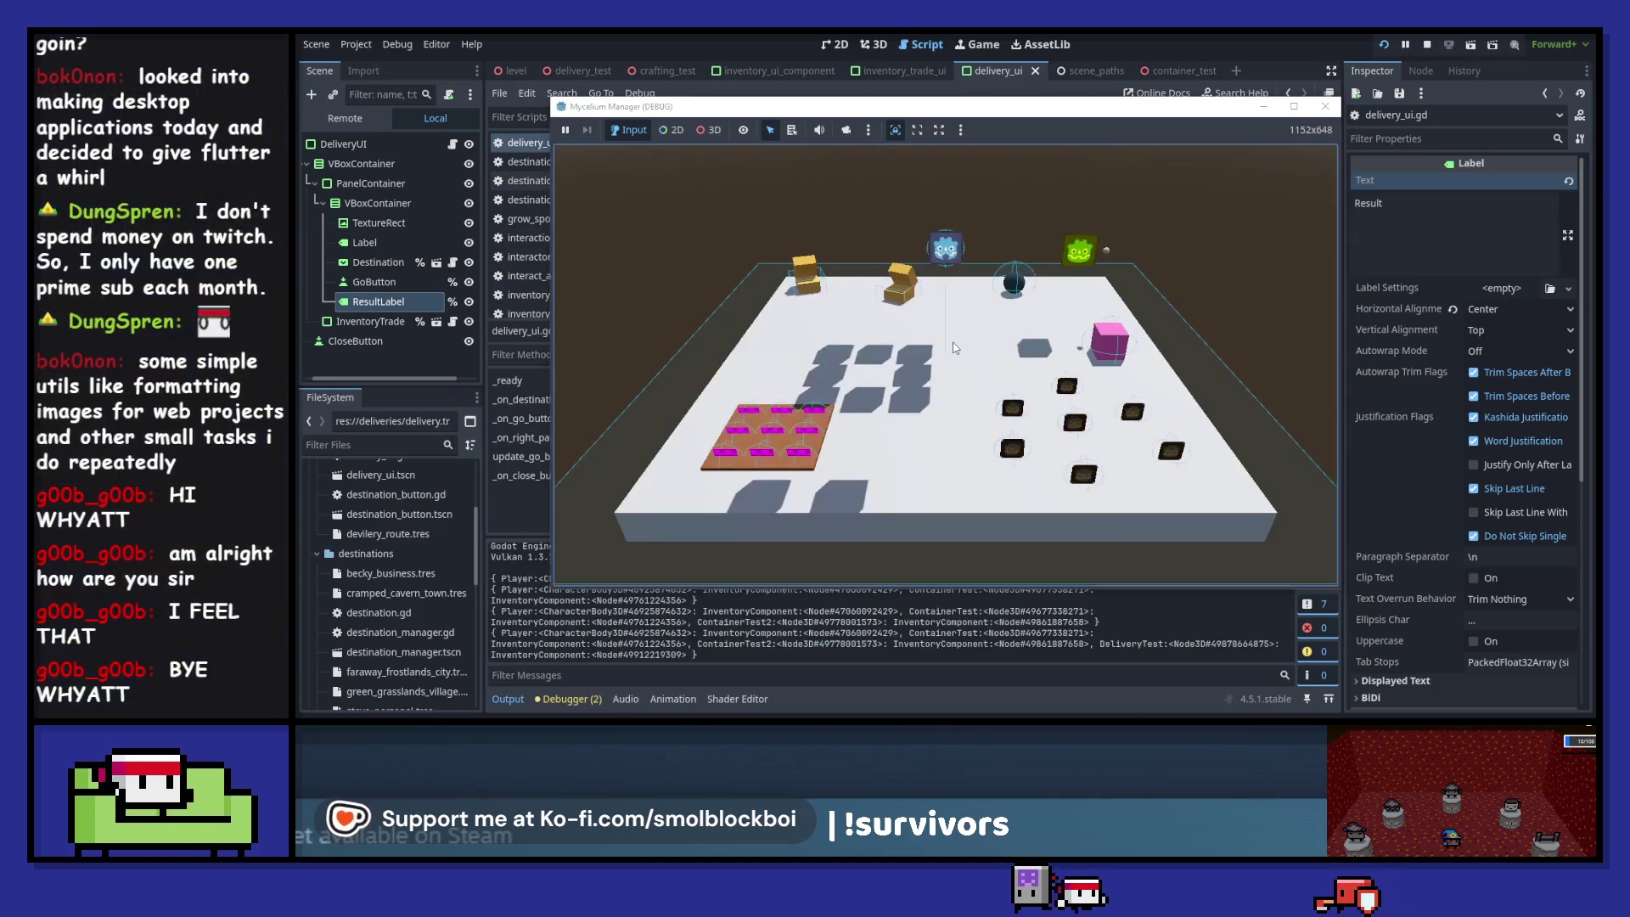
# - In-game, load a mushroom and send it to Faraway Frostlands City with GO!
pyautogui.press('d')
pyautogui.press('s')
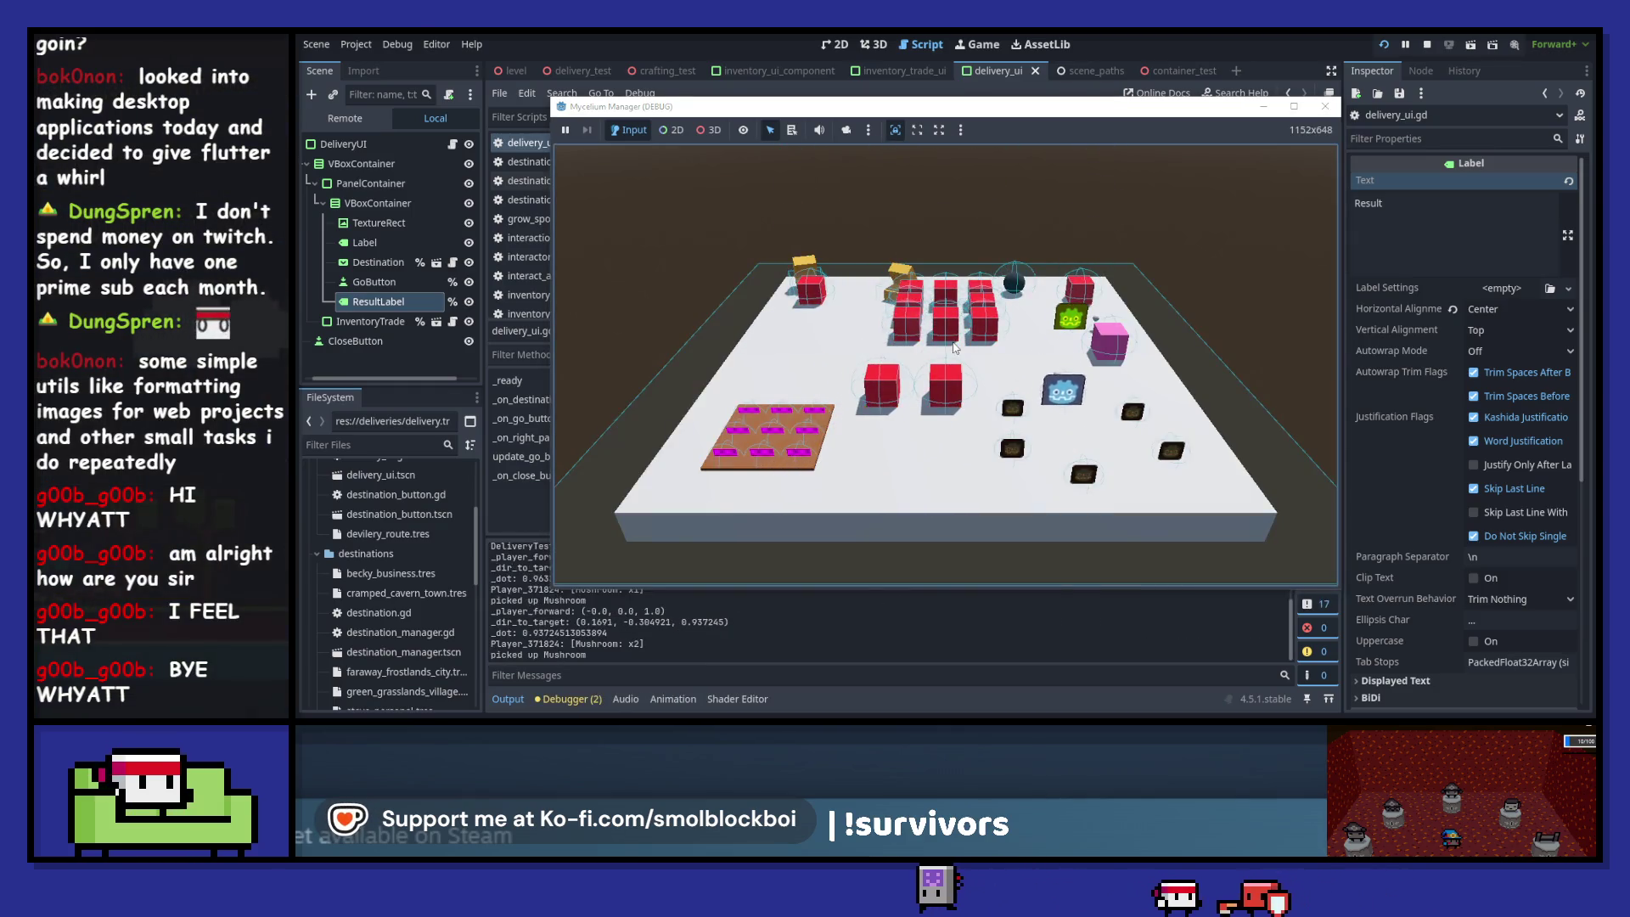
pyautogui.press('w')
pyautogui.press('d')
pyautogui.press('e')
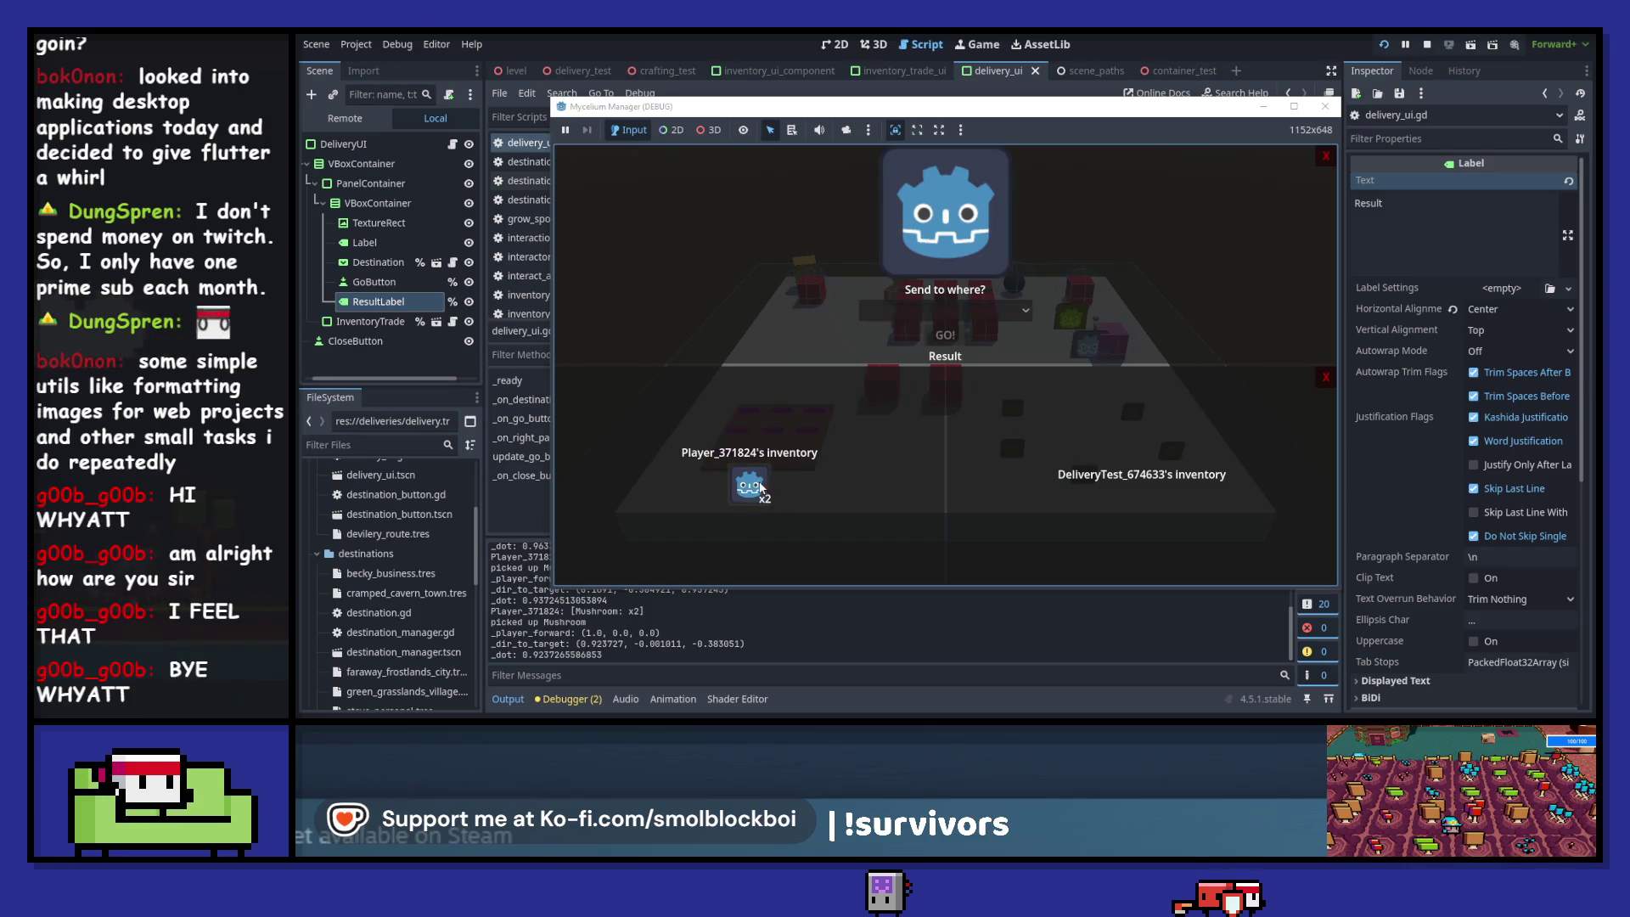
pyautogui.click(1143, 485)
pyautogui.click(749, 486)
pyautogui.click(940, 310)
pyautogui.click(942, 392)
pyautogui.click(938, 333)
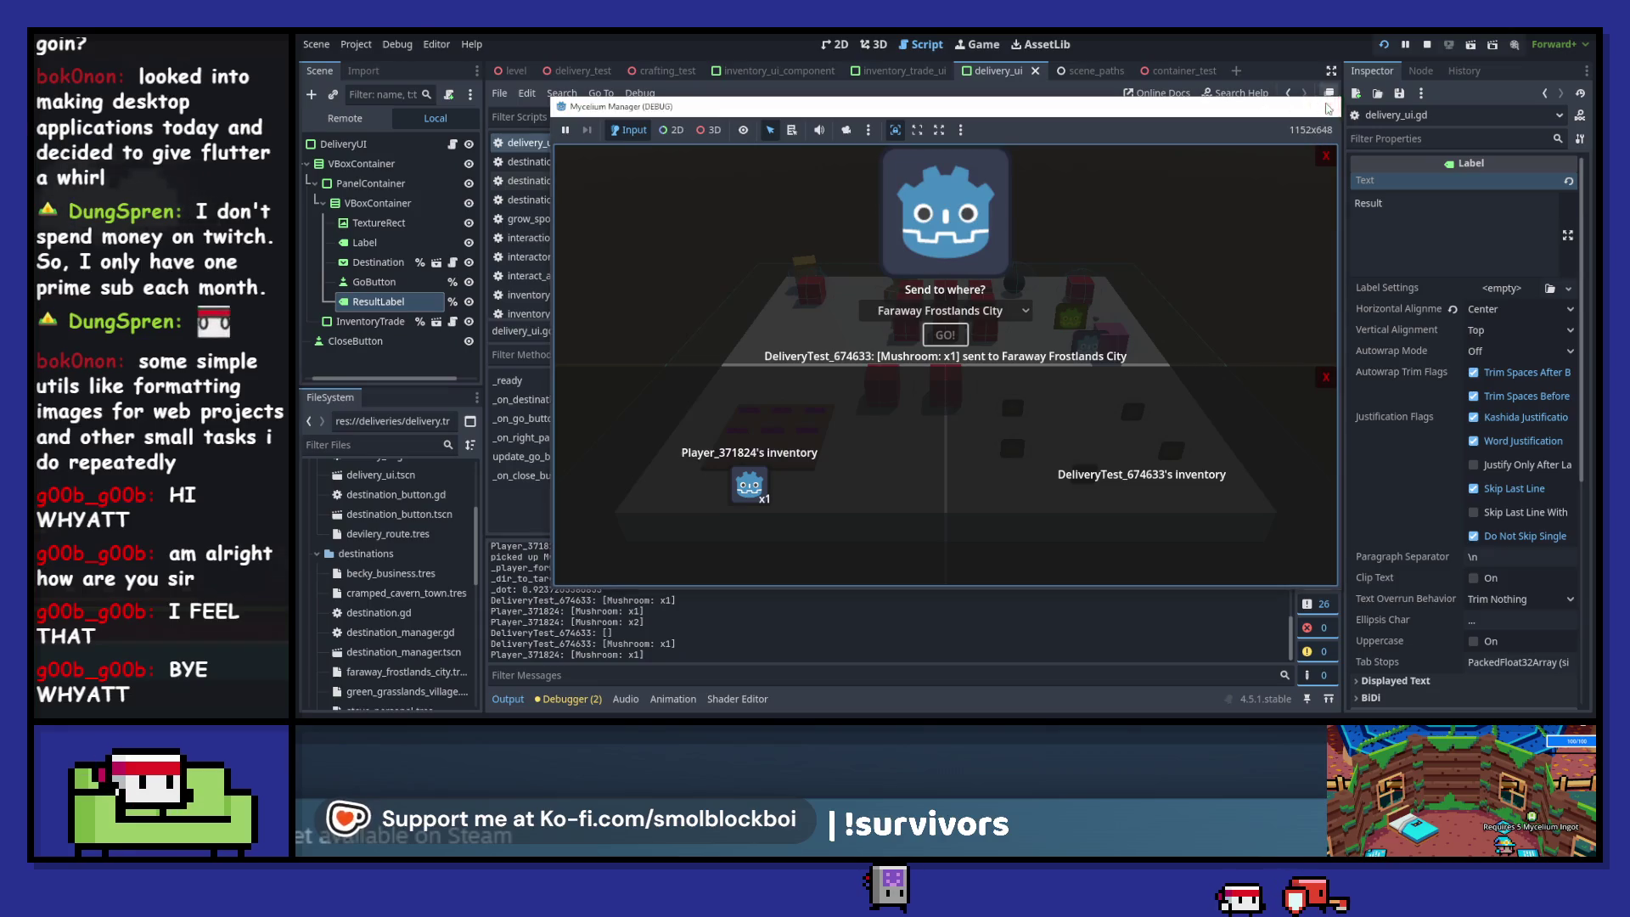
# - Stop the game and switch to GitHub Desktop showing the 24 changed files
pyautogui.press('F8')
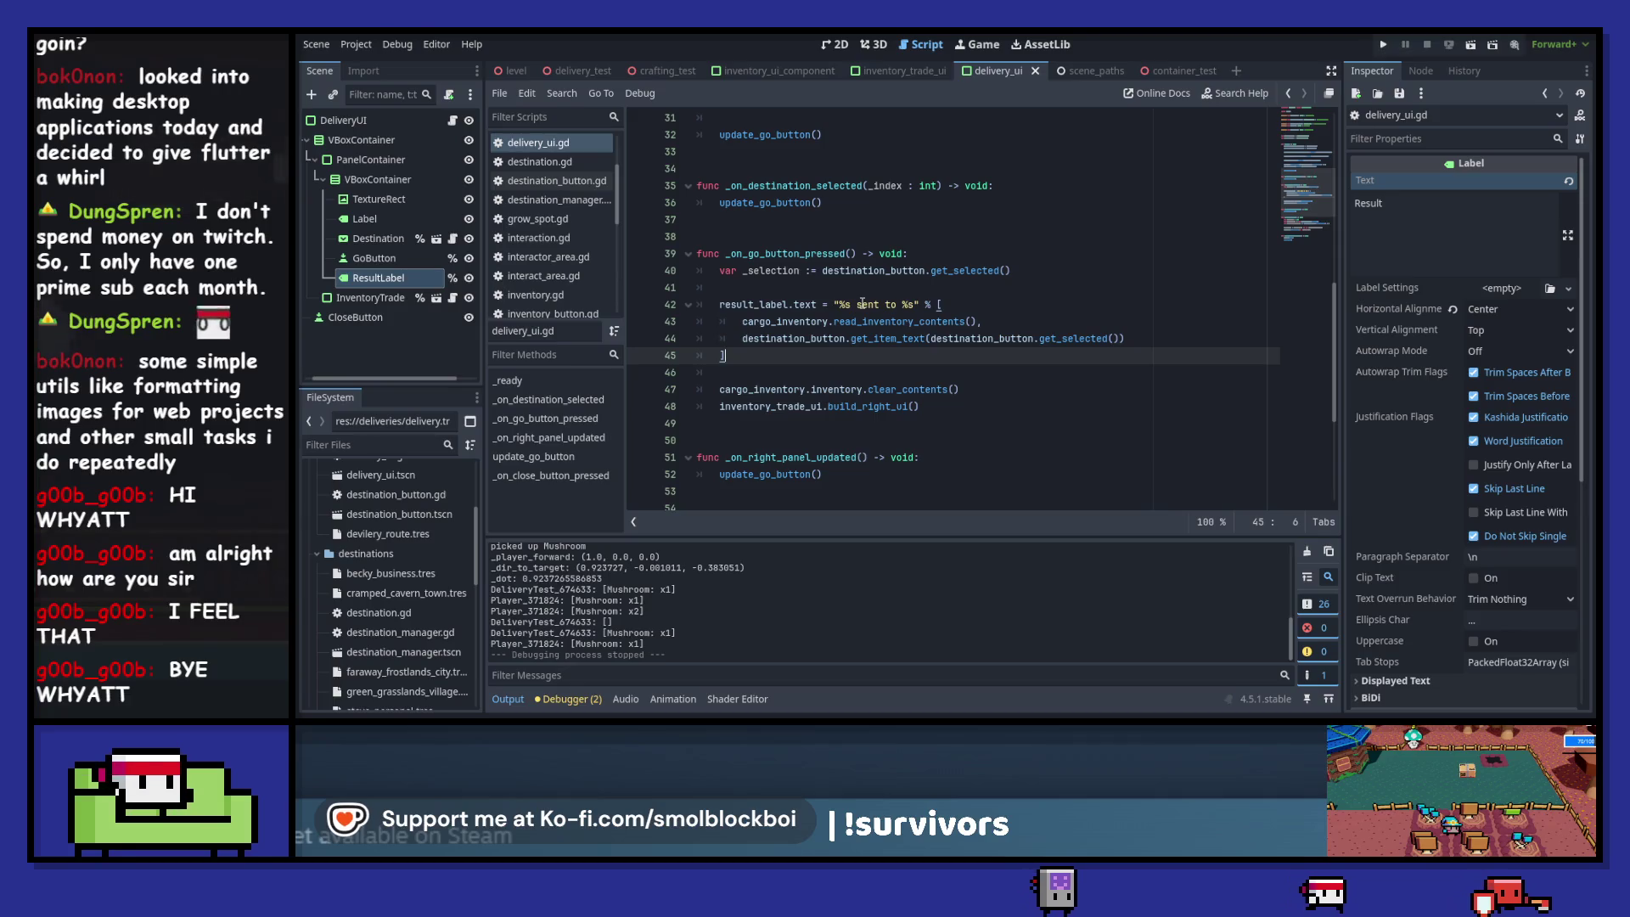
pyautogui.moveTo(968, 391); pyautogui.dragTo(984, 379)
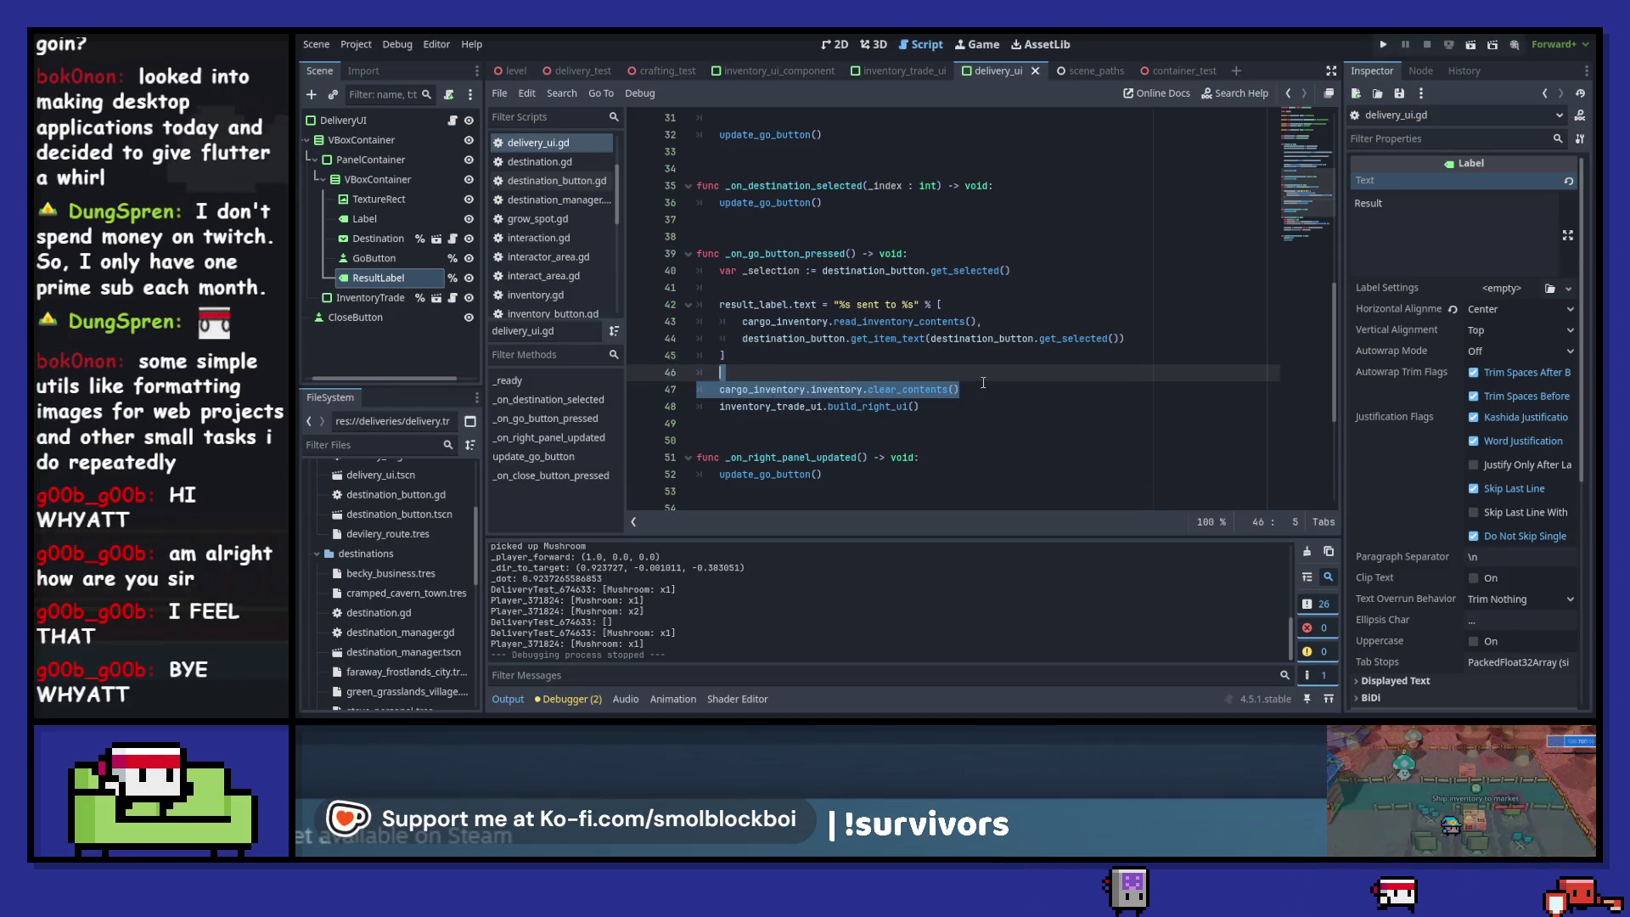
pyautogui.click(852, 338)
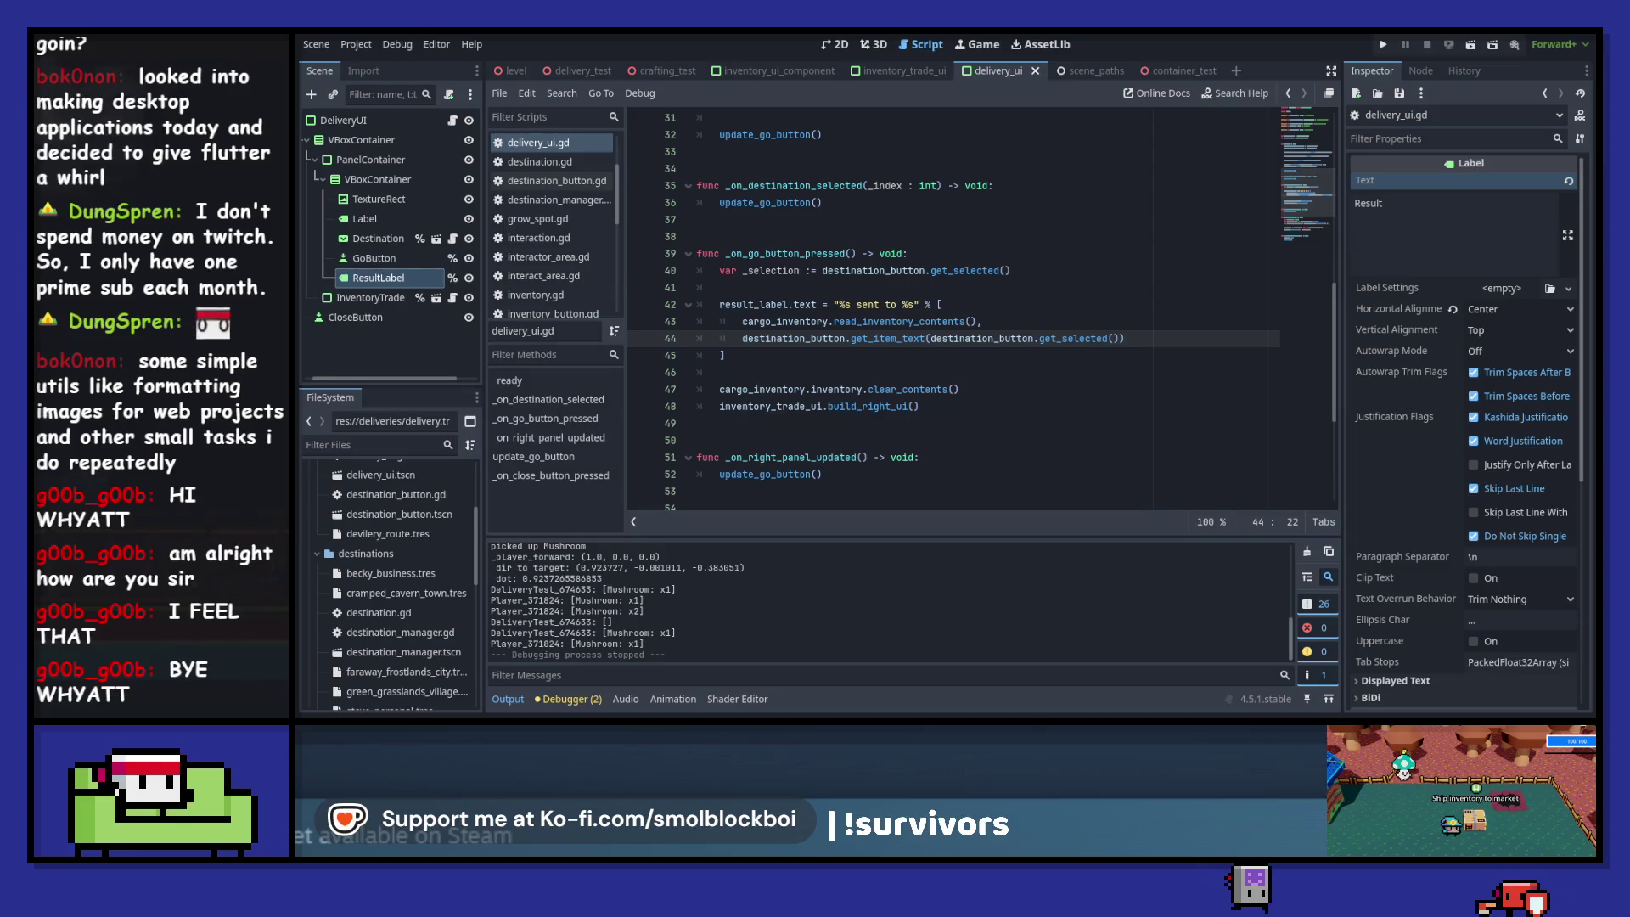
pyautogui.hotkey('alt', 'Tab')
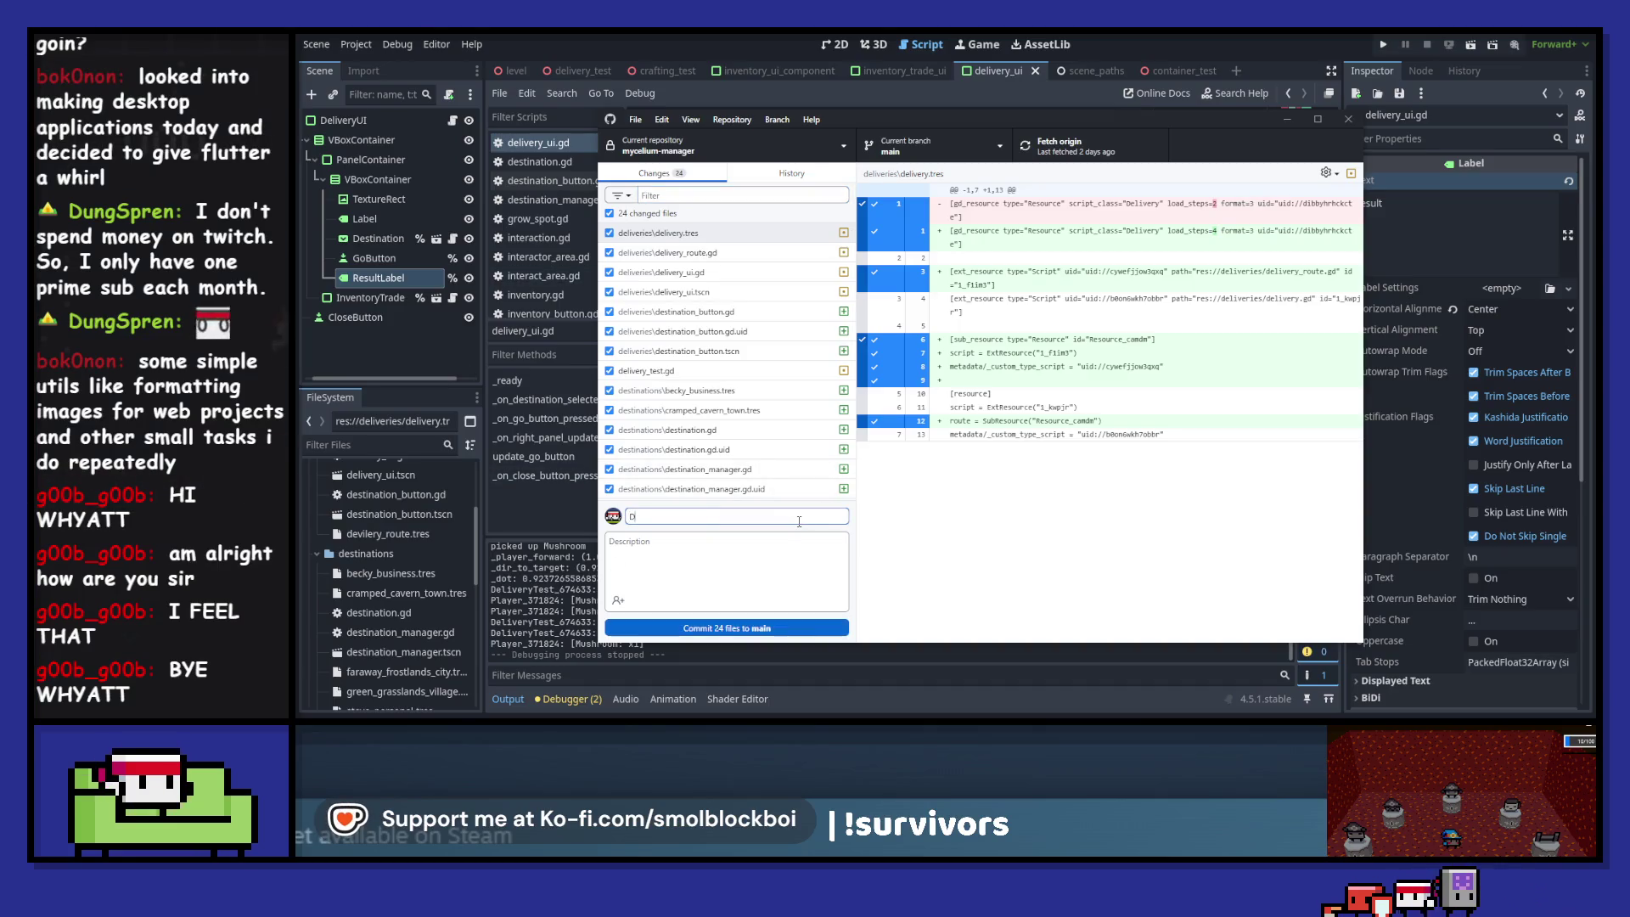
# - Commit the 24 files to main with summary 'Delivery work', then close GitHub Desktop
pyautogui.write('elivery work')
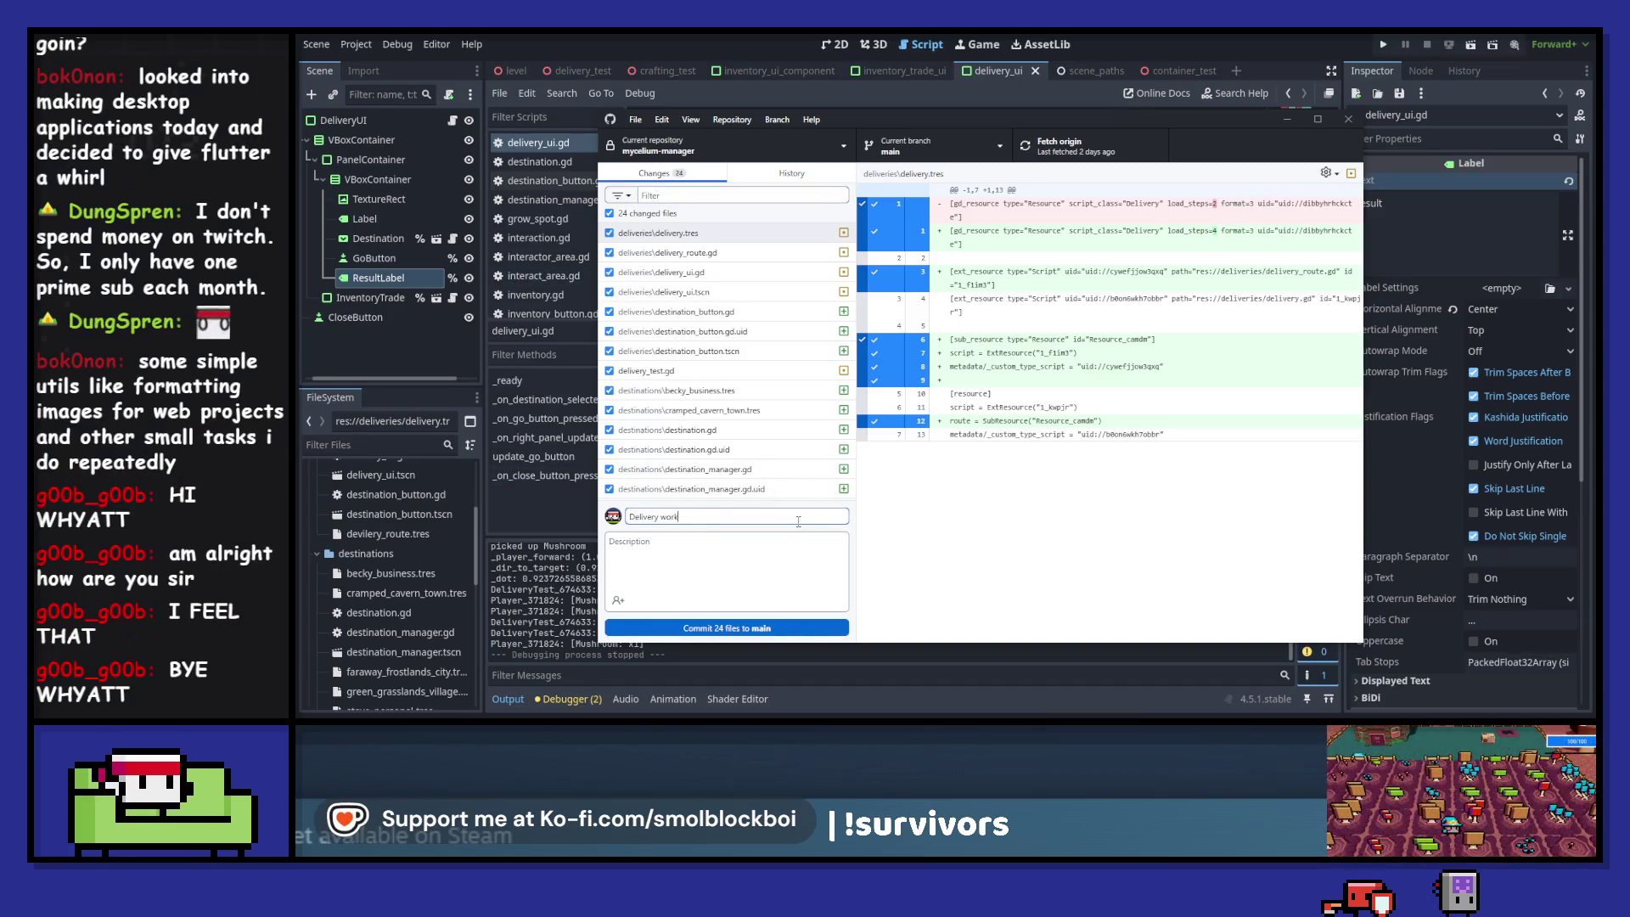
pyautogui.click(807, 630)
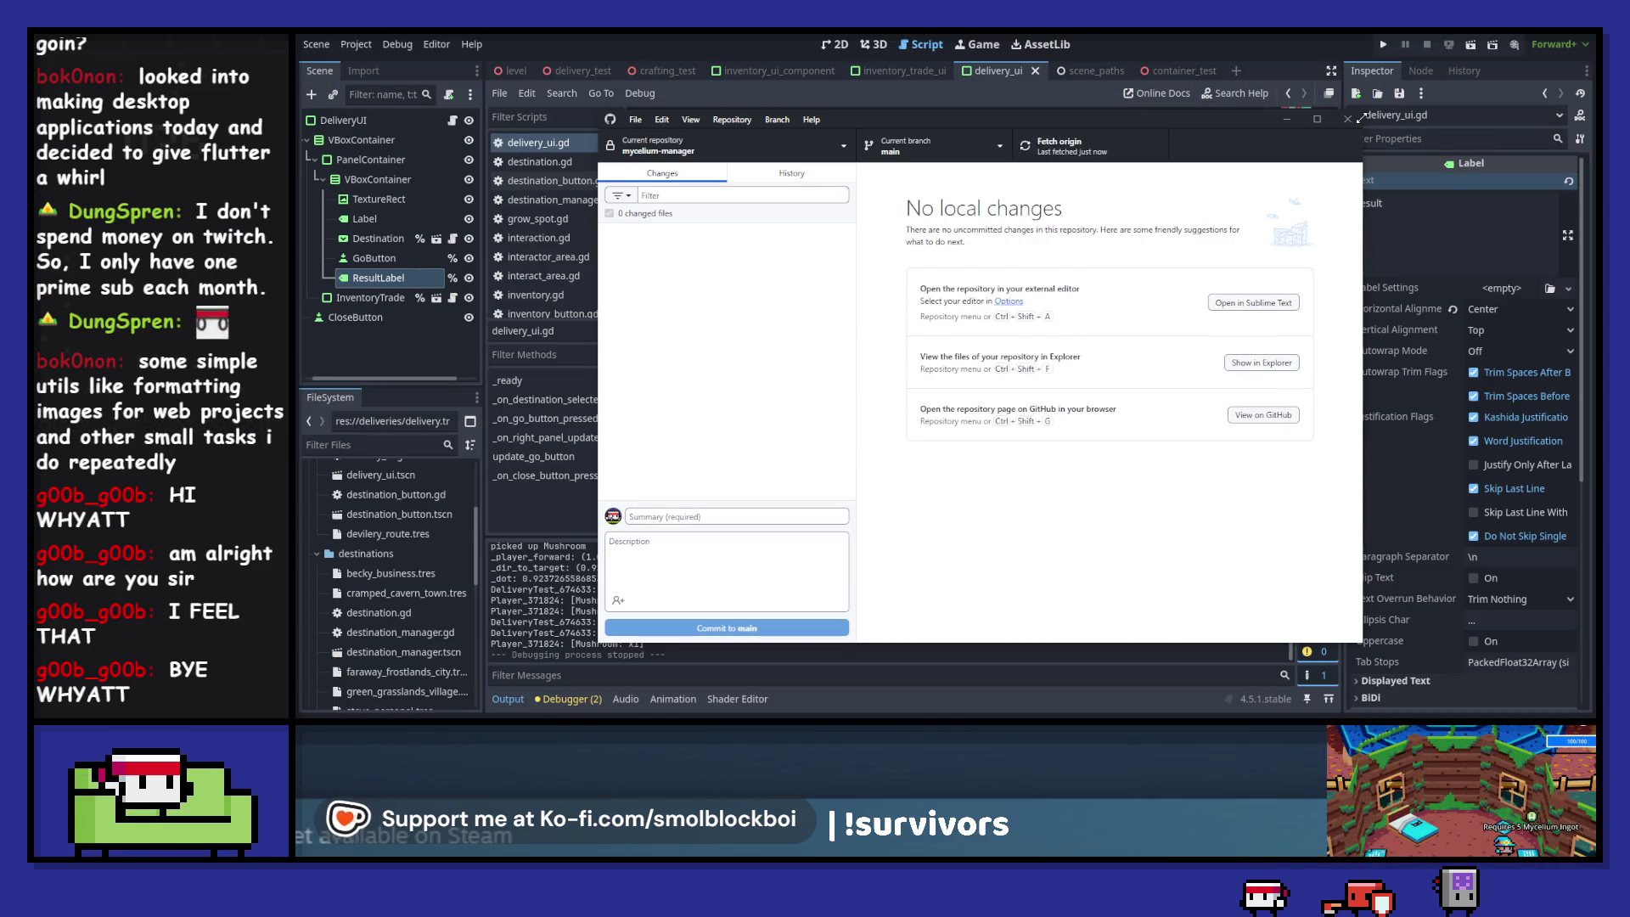
pyautogui.click(856, 645)
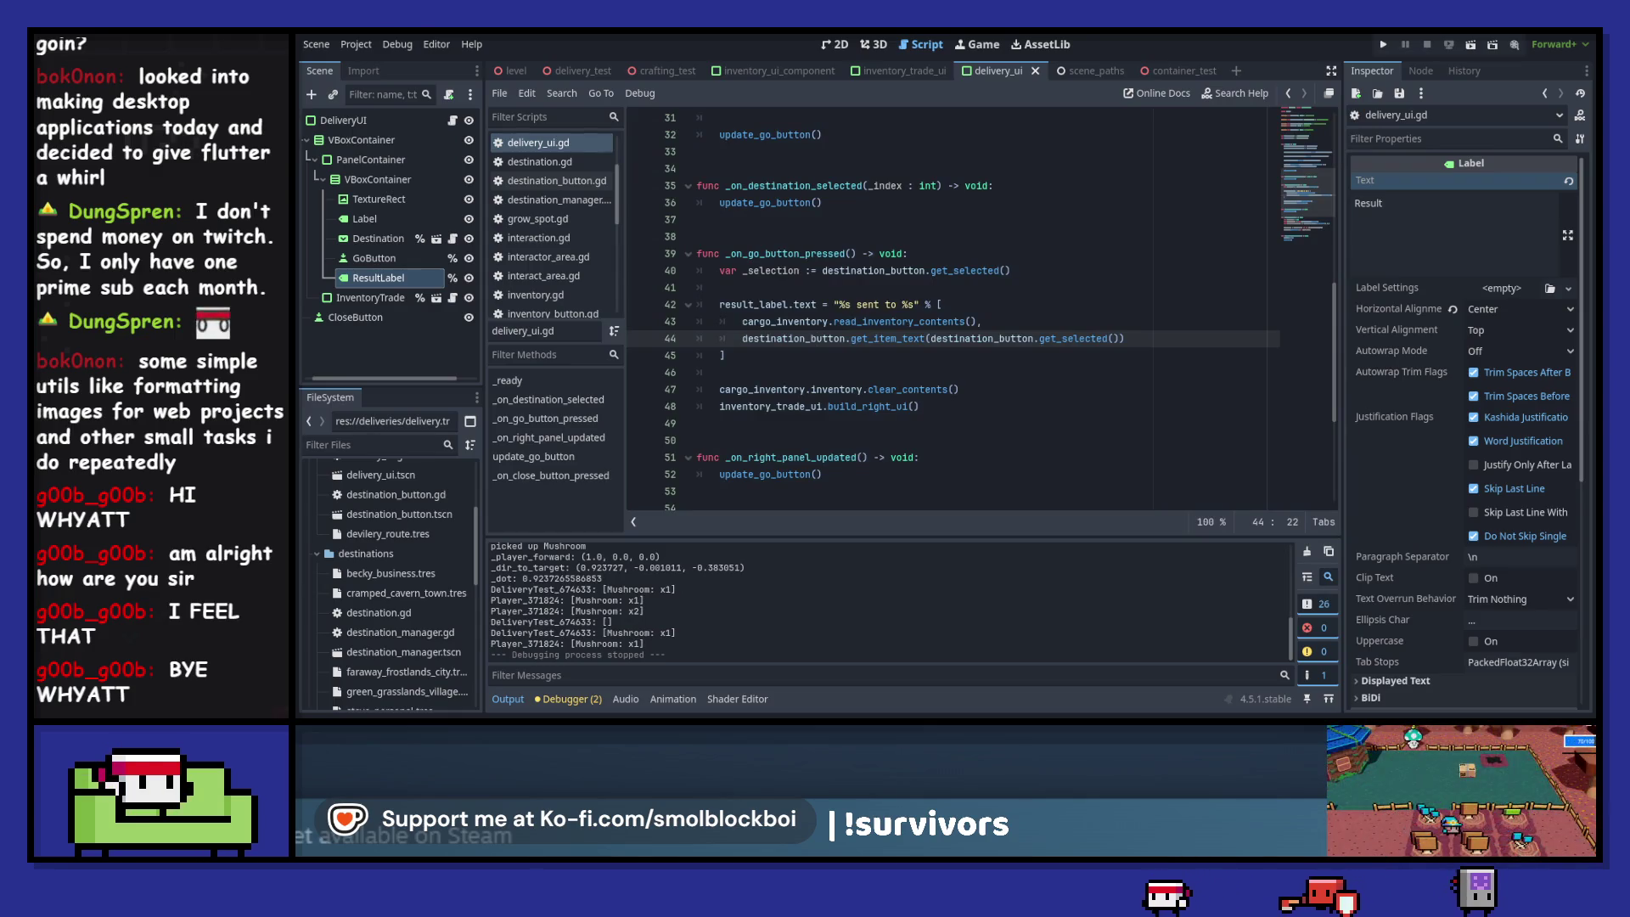